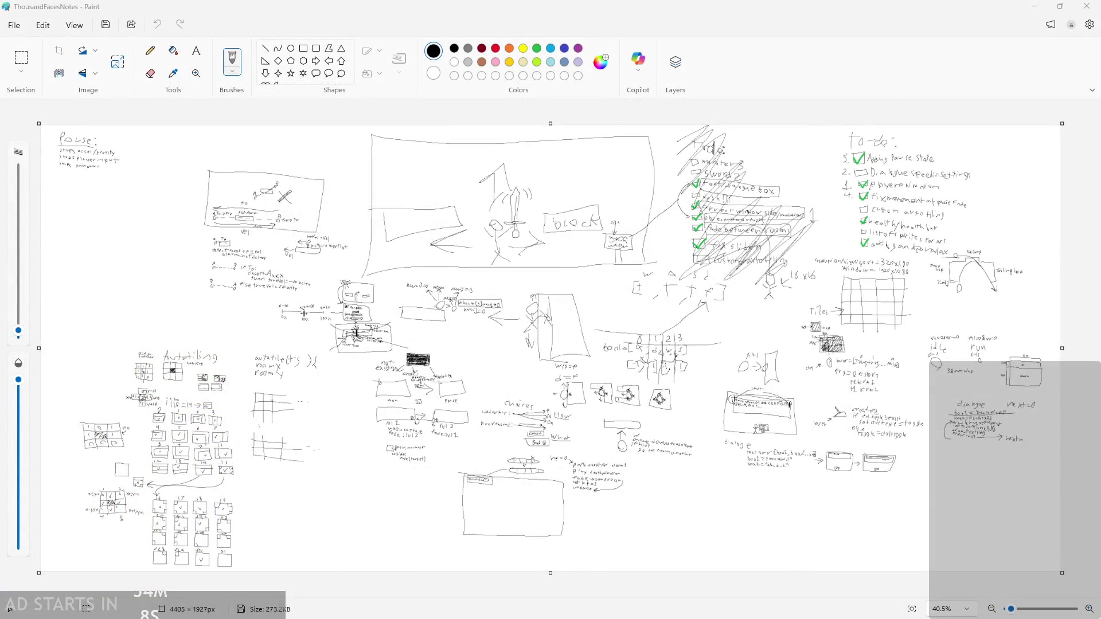
# - Zoom through the ThousandFacesNotes sketch in Paint, then return to the GameMaker project
pyautogui.scroll(-2, 289, 218)
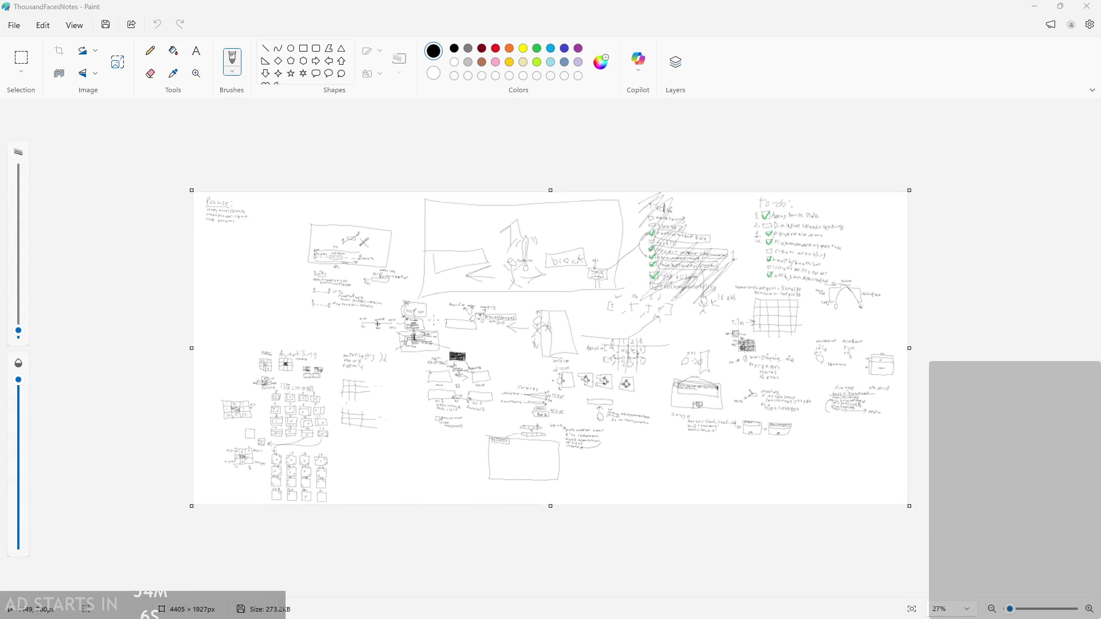
pyautogui.scroll(5, 344, 184)
pyautogui.scroll(-2, 550, 345)
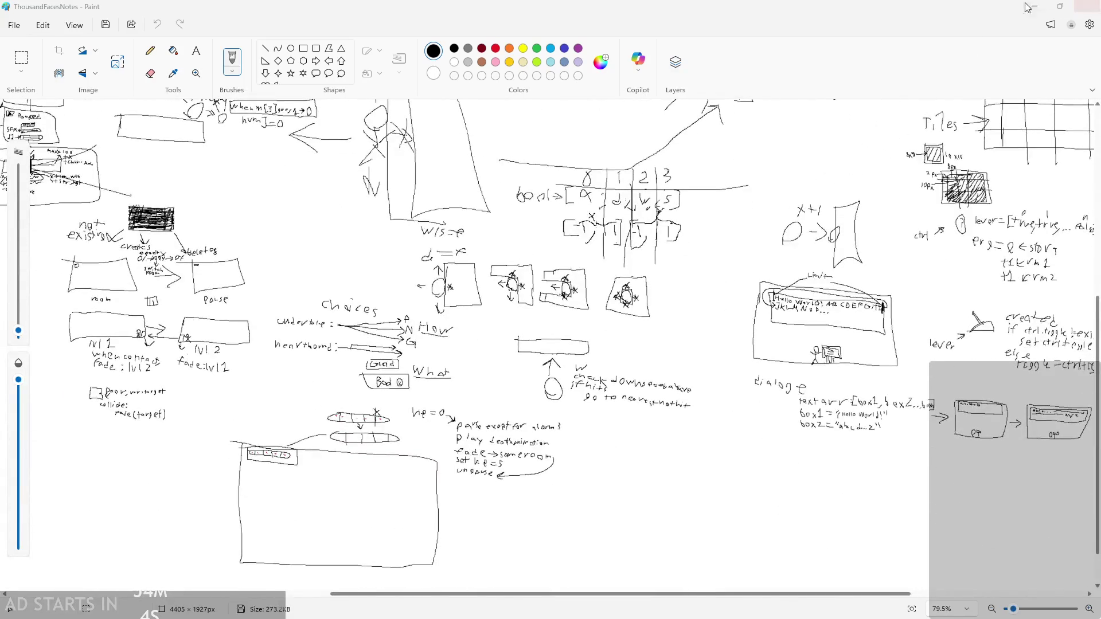
pyautogui.hotkey('alt', 'Tab')
pyautogui.scroll(-3, 534, 456)
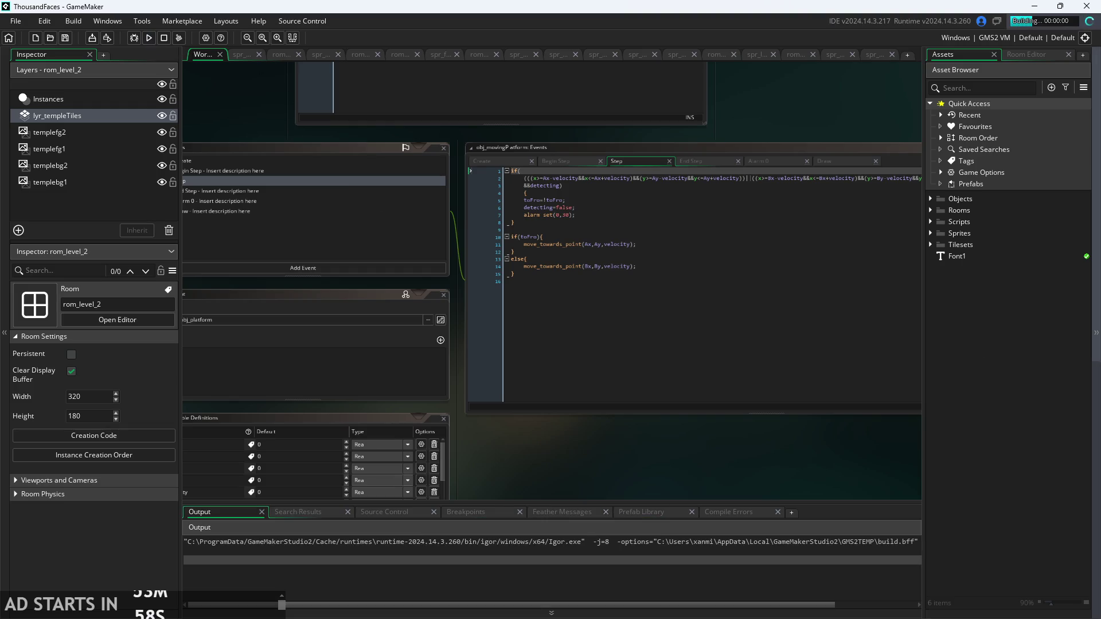
# - Run the ThousandFaces project so it compiles and launches
pyautogui.click(149, 37)
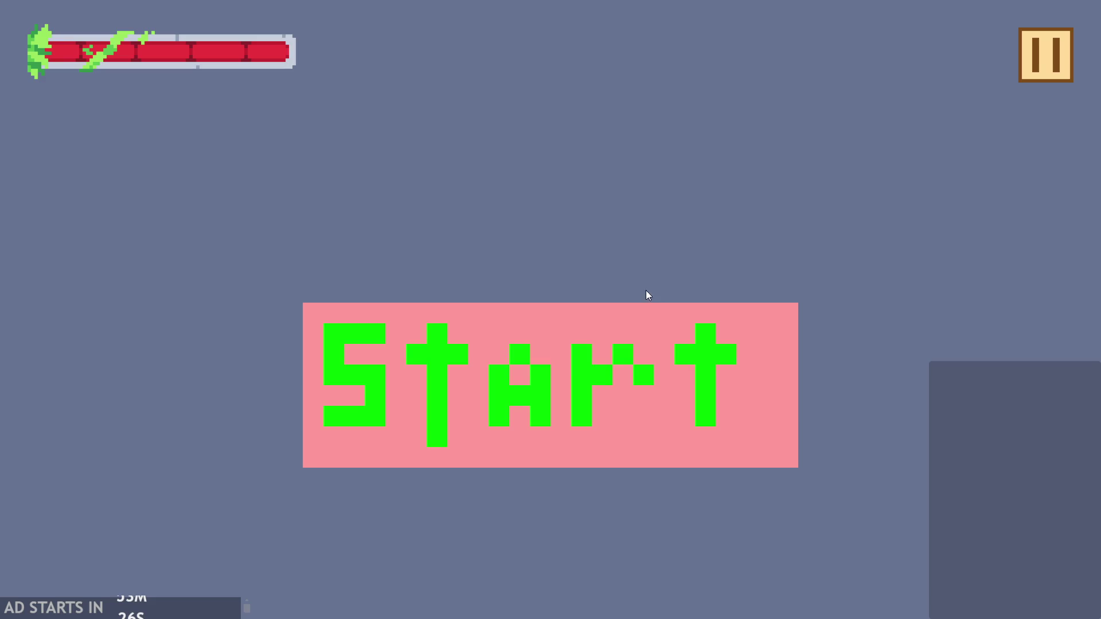
# - Start the game and jump up the temple staircase onto the top landing and ceiling
pyautogui.click(518, 421)
pyautogui.press('Right')
pyautogui.press('space')
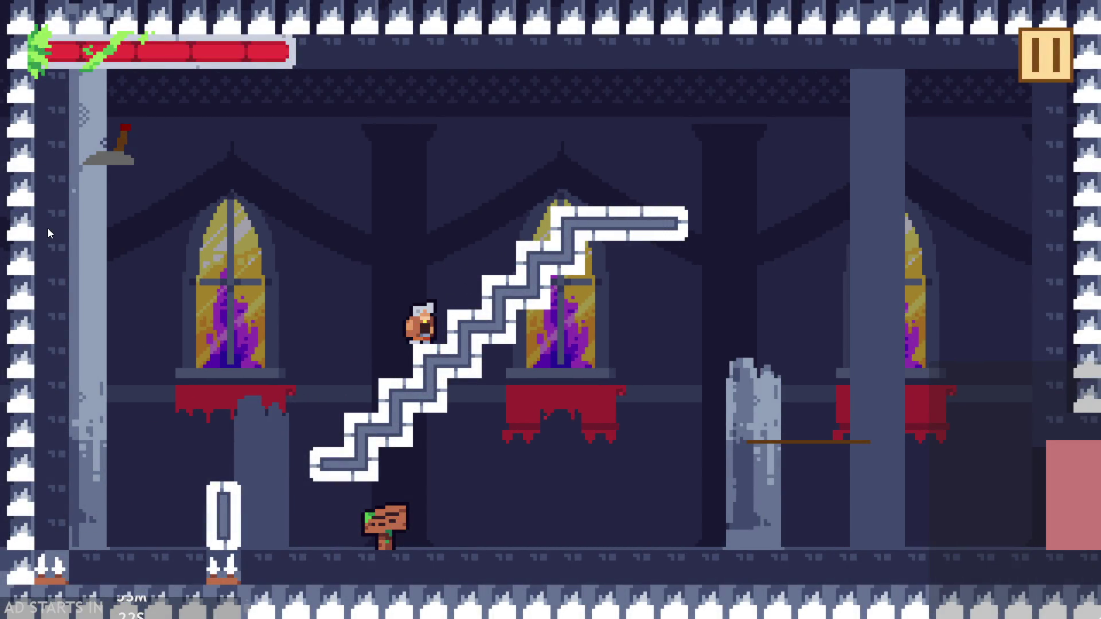
pyautogui.press('space')
pyautogui.press('Right')
pyautogui.press('space')
pyautogui.press('Left')
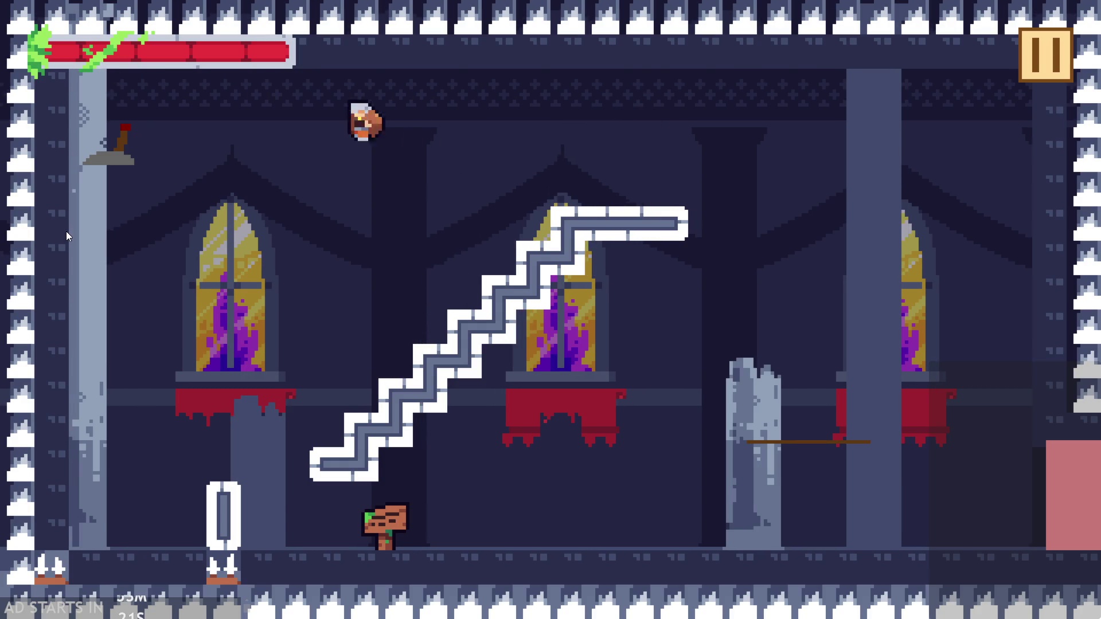
pyautogui.press('space')
pyautogui.press('Right')
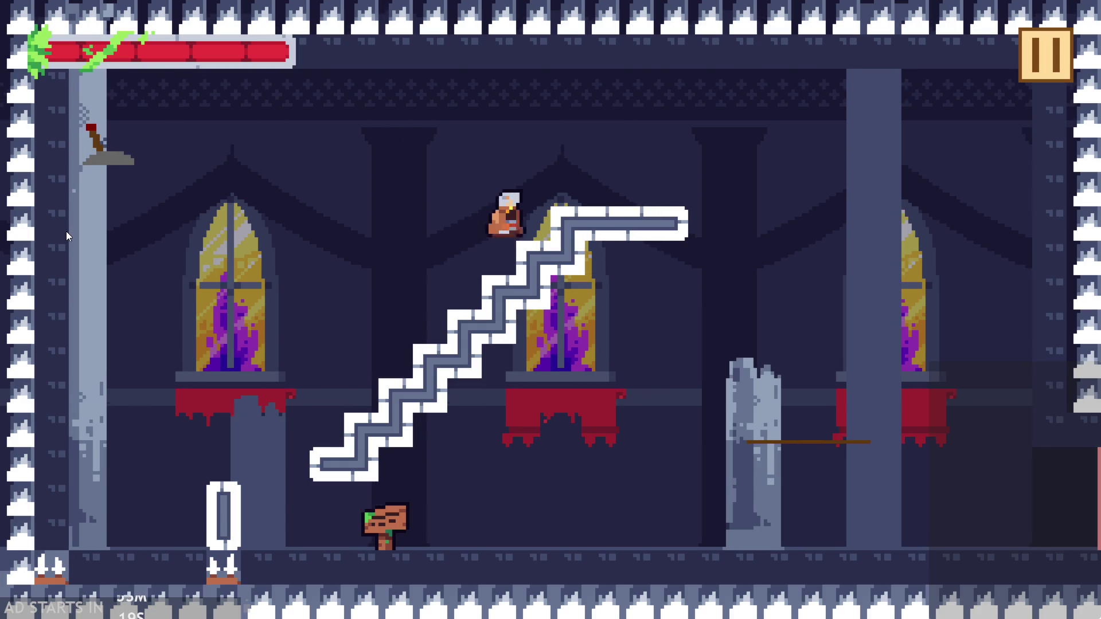
pyautogui.press('Left')
pyautogui.press('space')
pyautogui.press('Right')
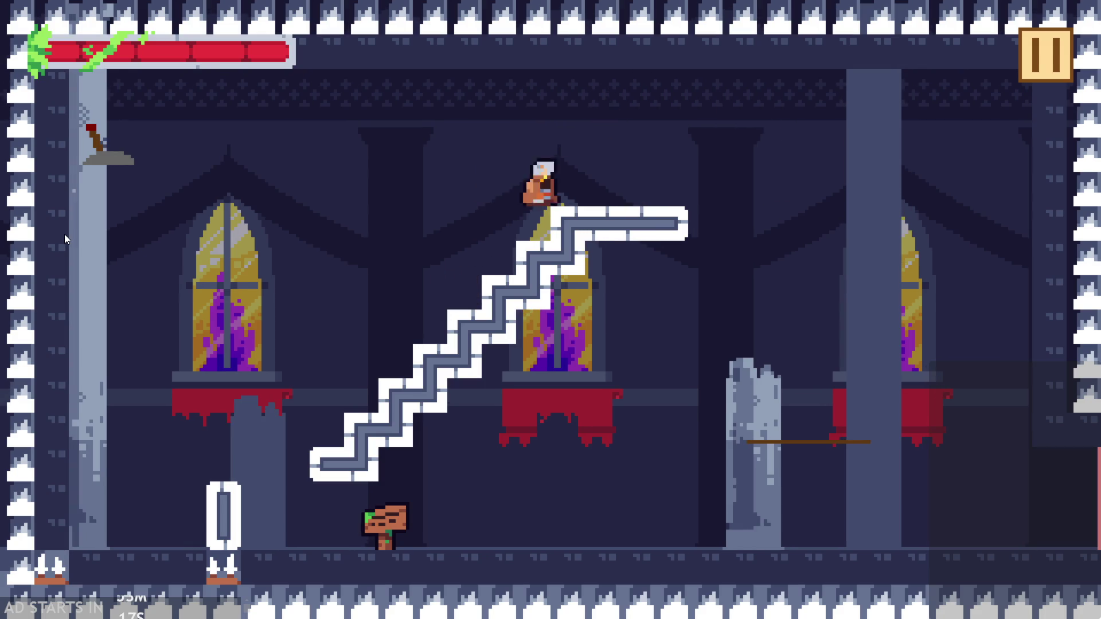
pyautogui.press('Left')
pyautogui.press('Right')
pyautogui.press('Left')
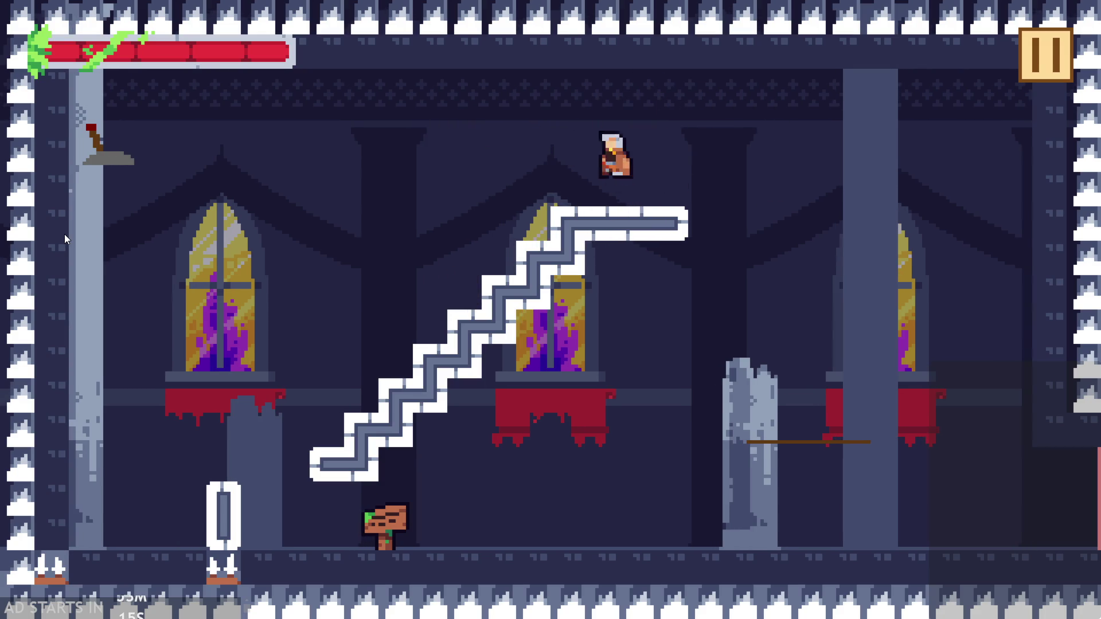
pyautogui.press('space')
pyautogui.press('Right')
# - Jump around the broken pillar and back over the staircase, respawning once
pyautogui.press('Right')
pyautogui.press('Left')
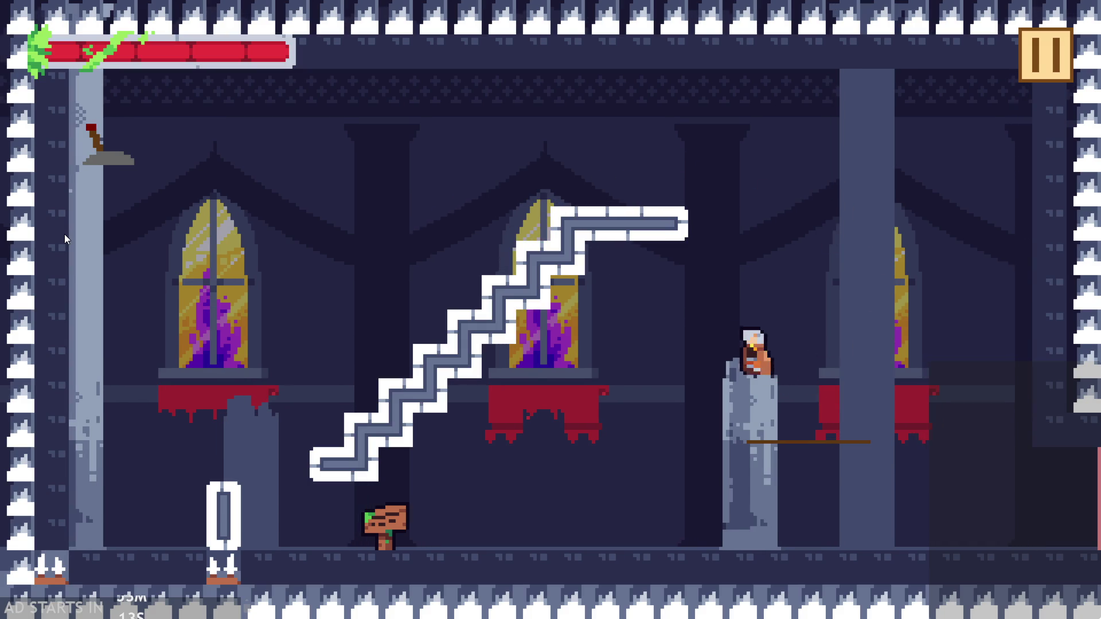
pyautogui.press('Right')
pyautogui.press('space')
pyautogui.press('Left')
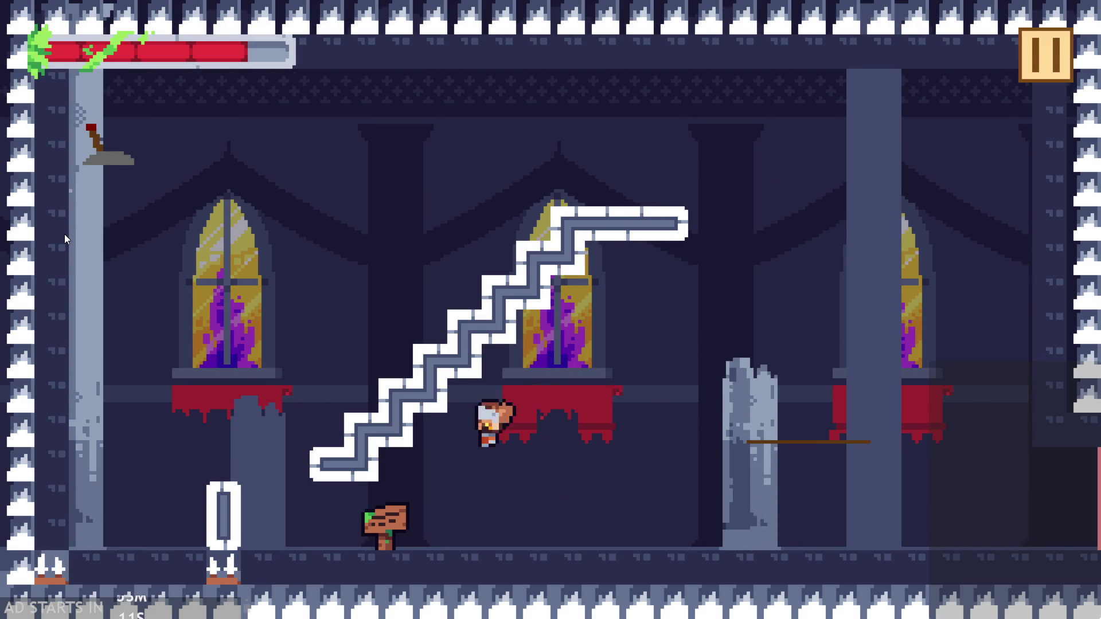
pyautogui.press('Right')
pyautogui.press('space')
pyautogui.press('Left')
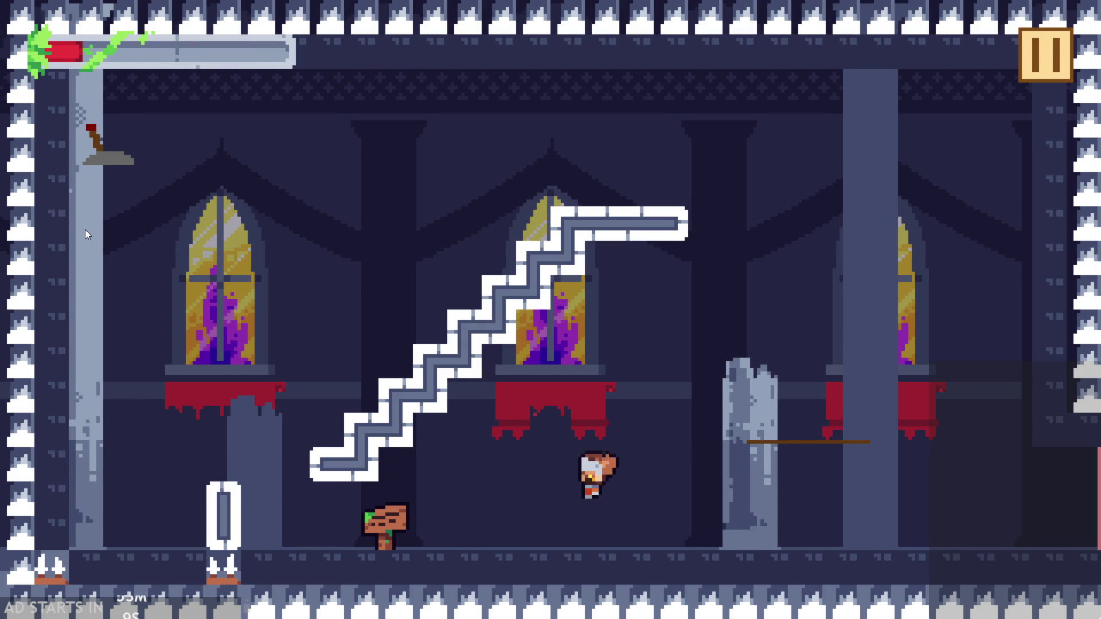
pyautogui.press('Right')
pyautogui.press('space')
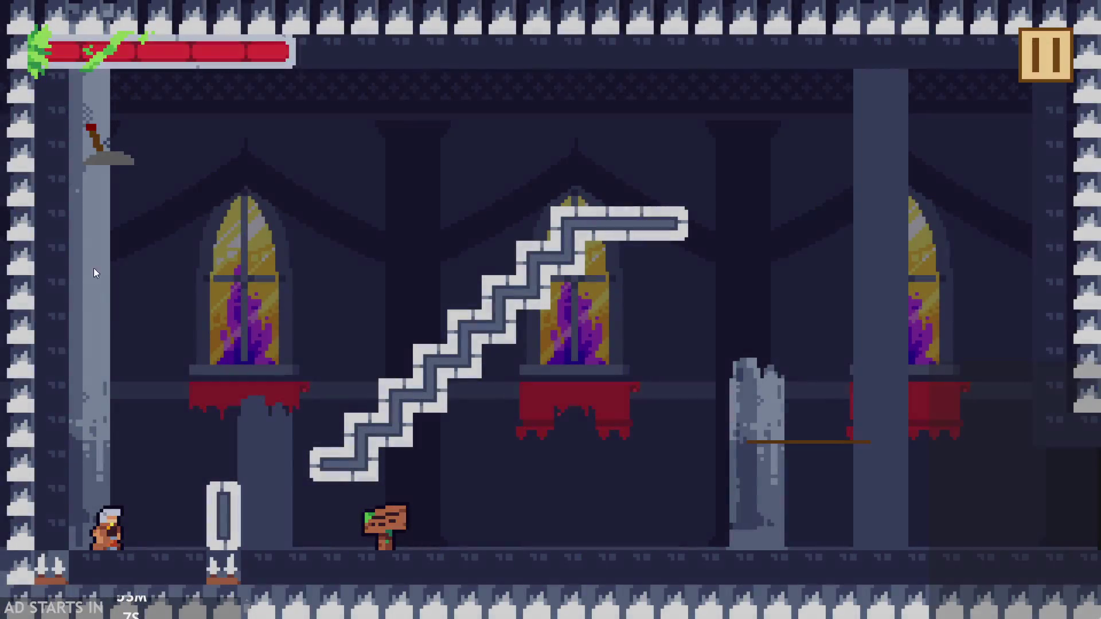
pyautogui.press('space')
pyautogui.press('Right')
pyautogui.press('space')
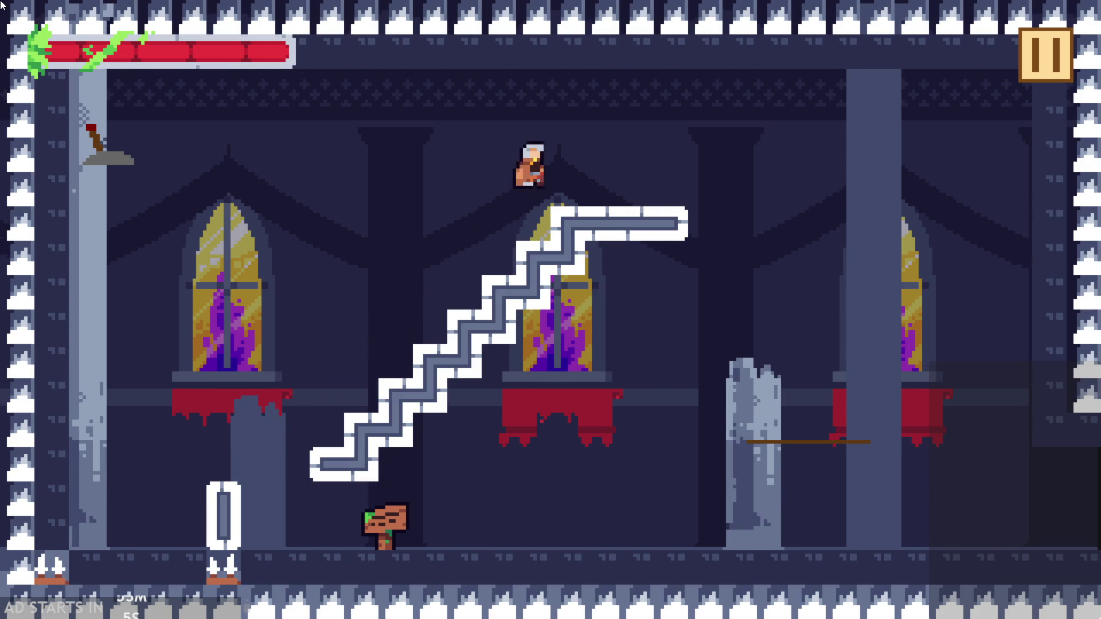
pyautogui.press('Left')
pyautogui.press('Left')
pyautogui.press('Right')
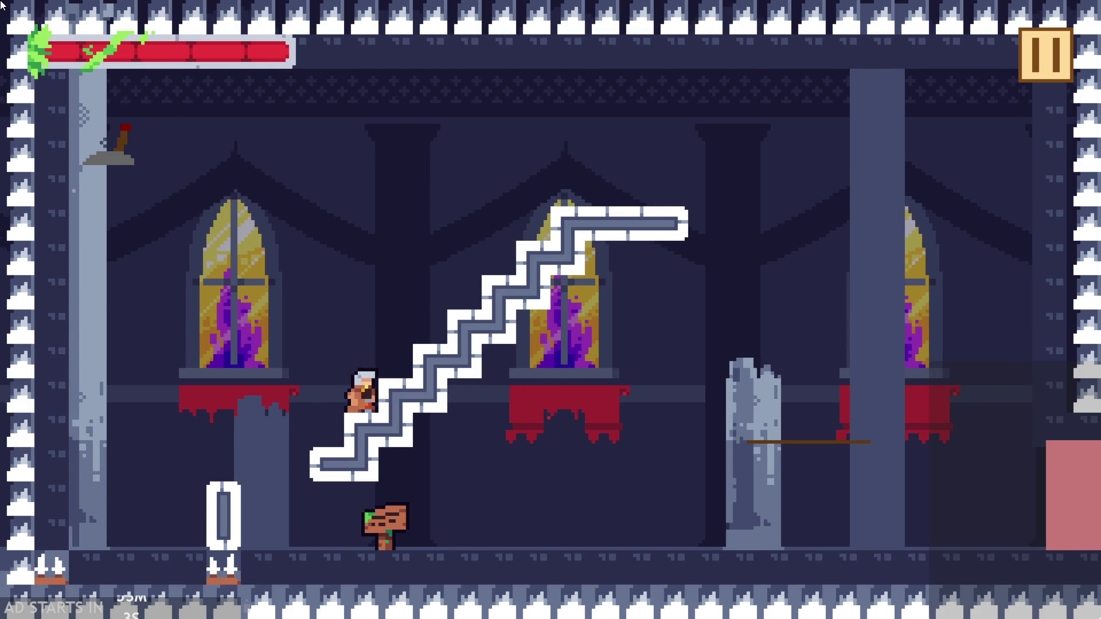
pyautogui.press('space')
pyautogui.press('Left')
pyautogui.press('Right')
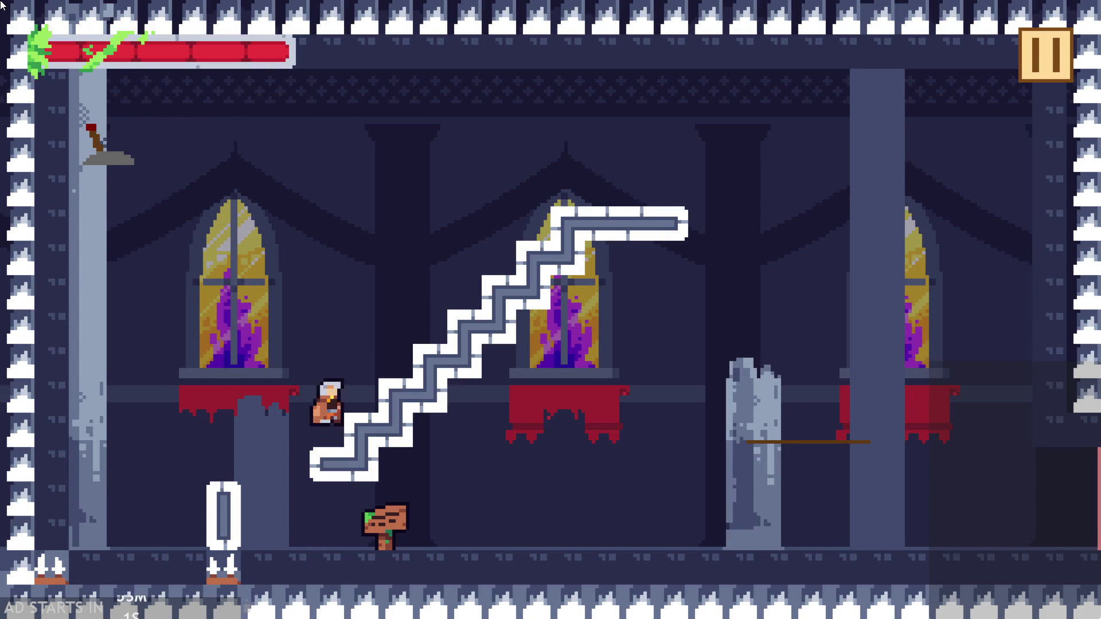
pyautogui.press('space')
# - Walk to the wooden sign, read through its messages and close the dialogue
pyautogui.press('Left')
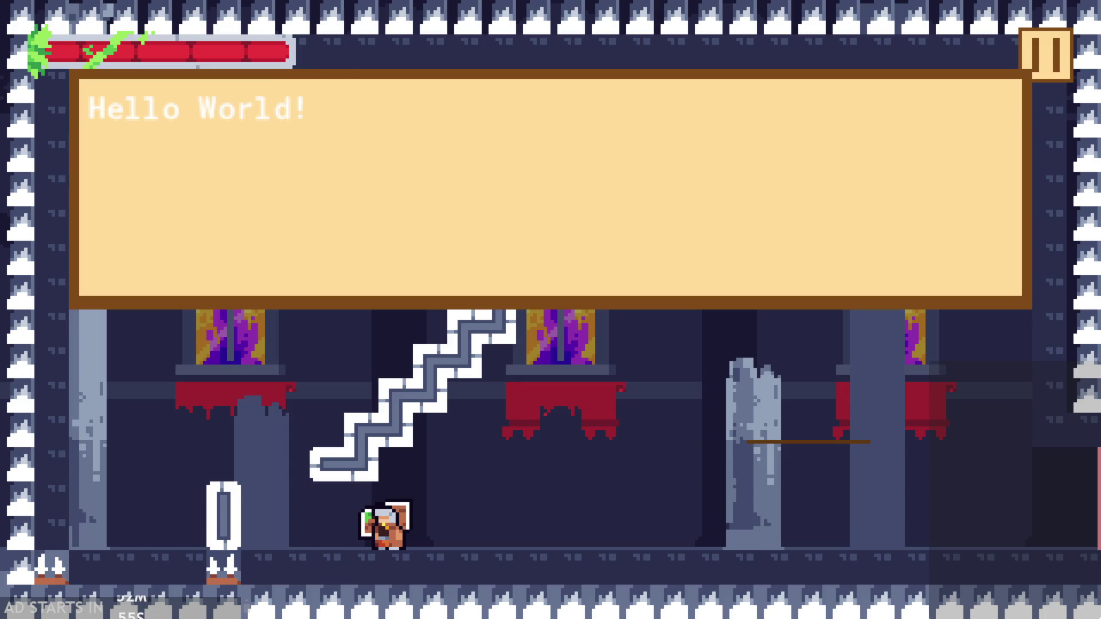
pyautogui.click(565, 184)
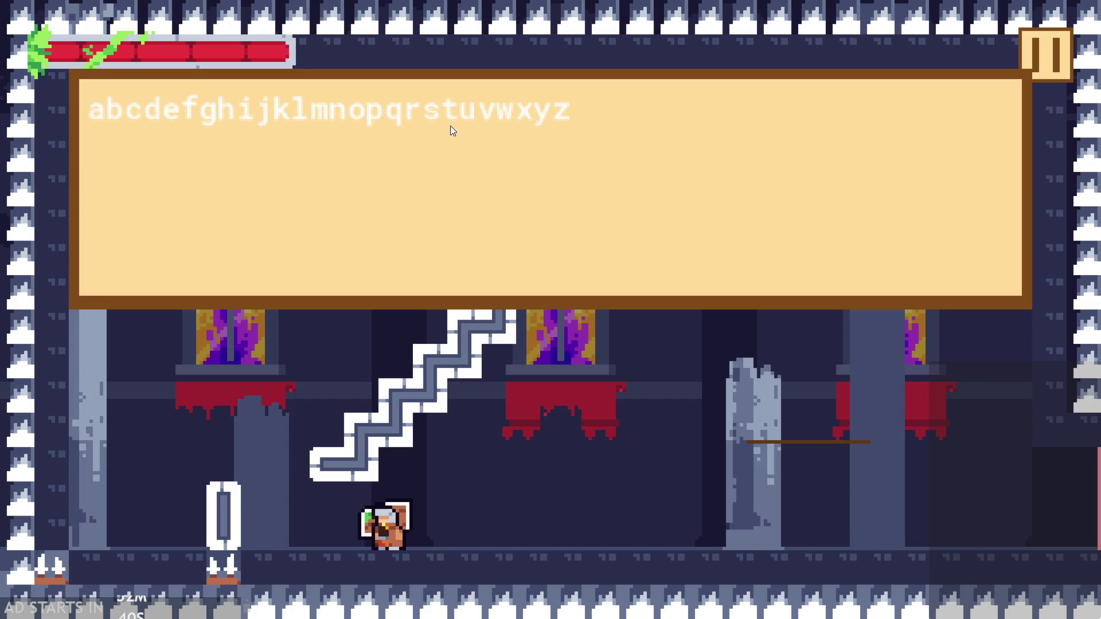
pyautogui.click(507, 133)
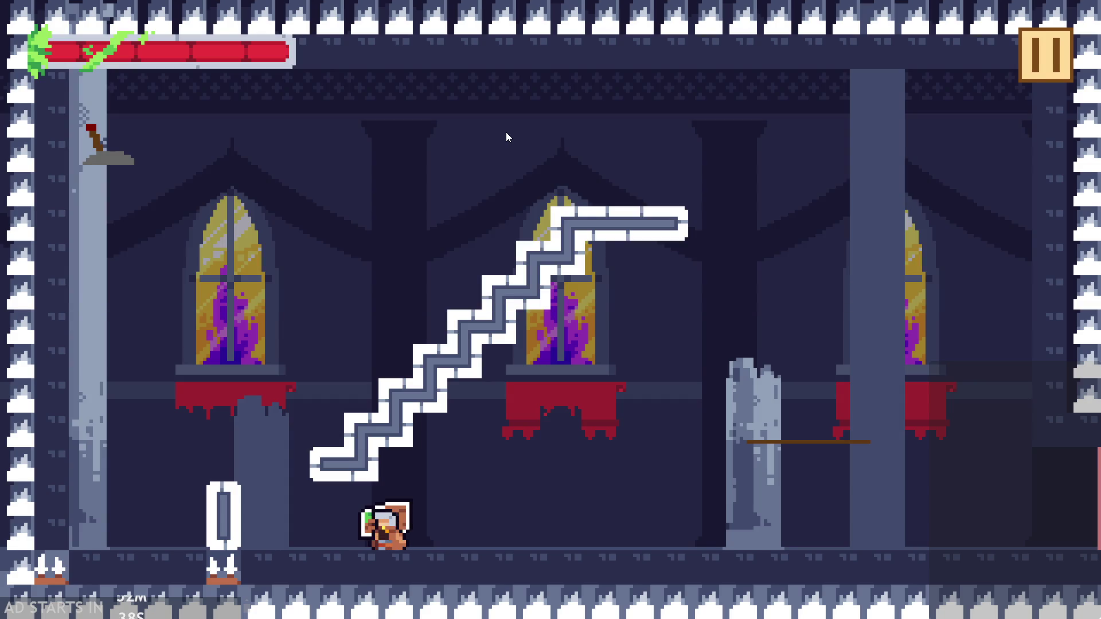
# - Leave the staircase room and walk right into the next temple room
pyautogui.press('Left')
pyautogui.press('Up')
pyautogui.press('Right')
pyautogui.press('Up')
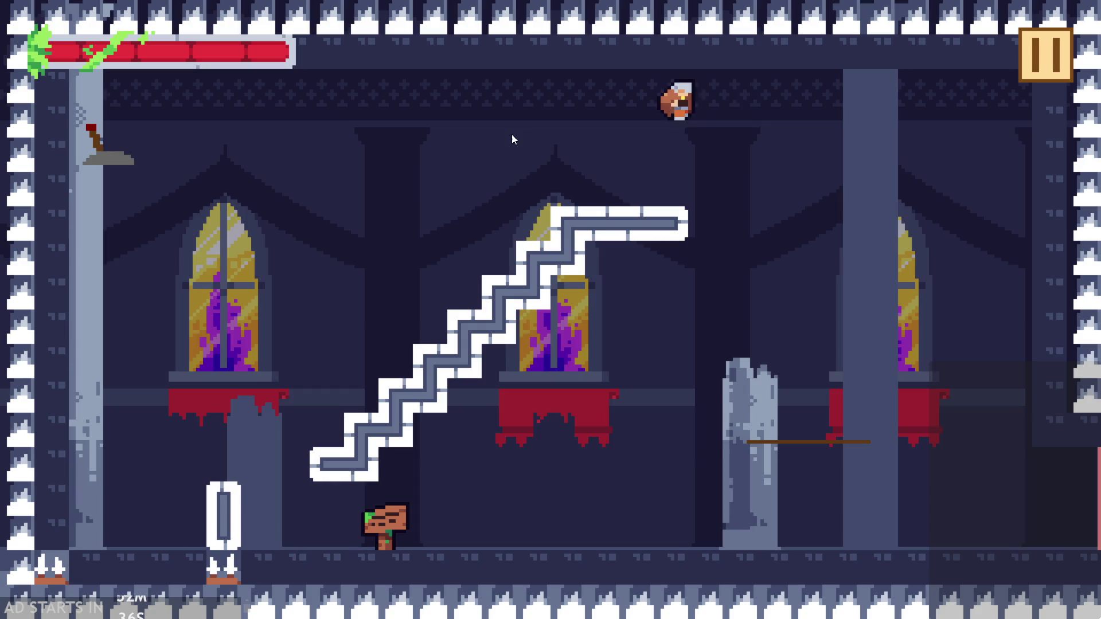
pyautogui.press('Left')
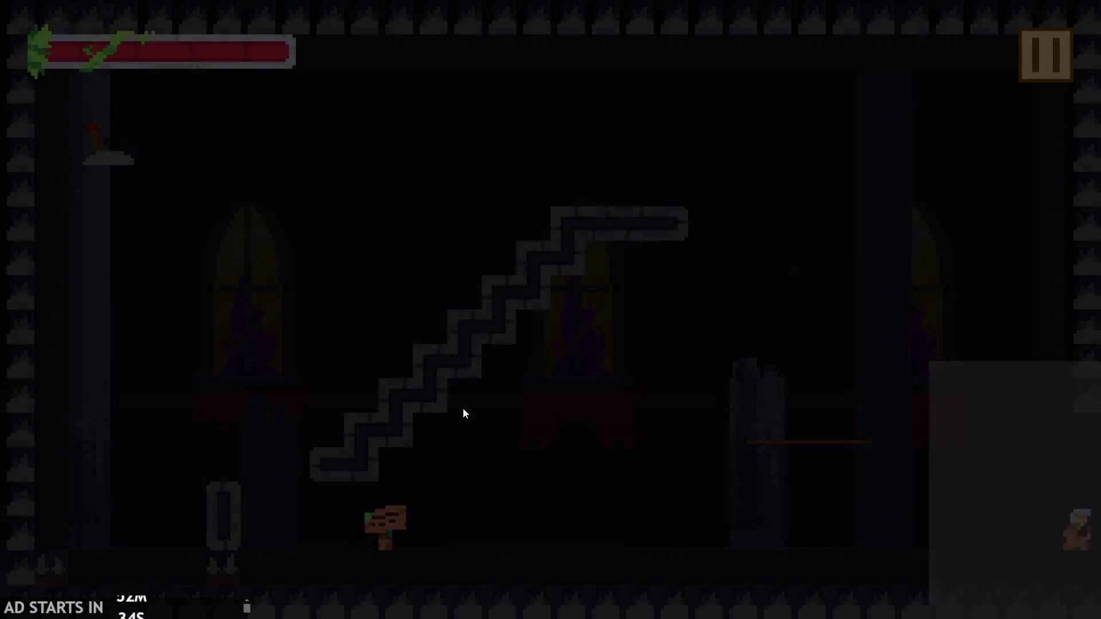
pyautogui.press('Left')
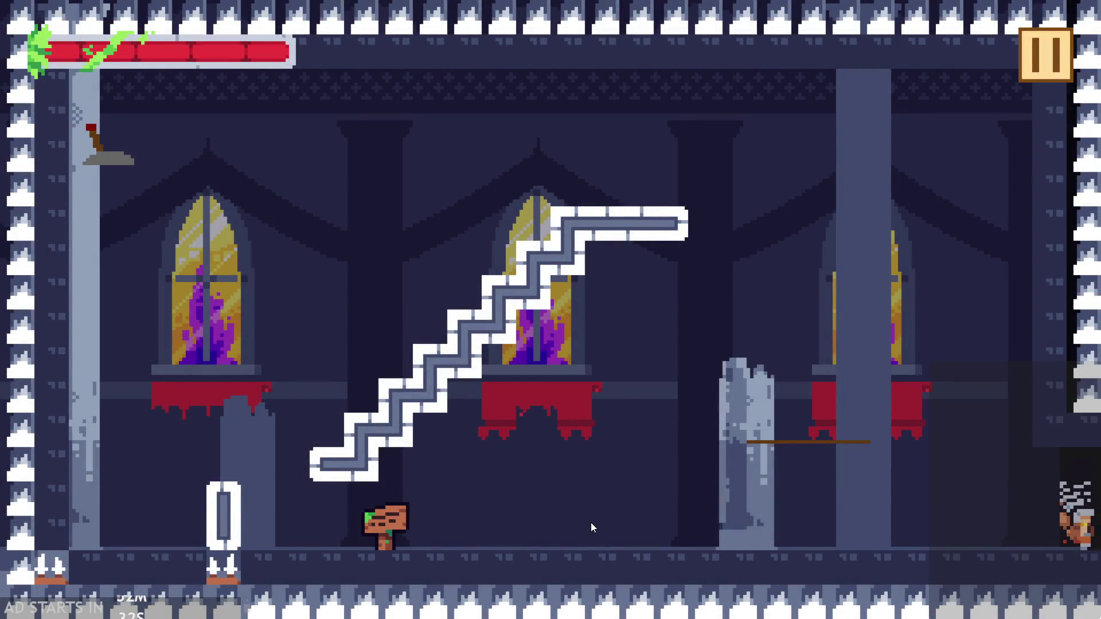
pyautogui.press('Right')
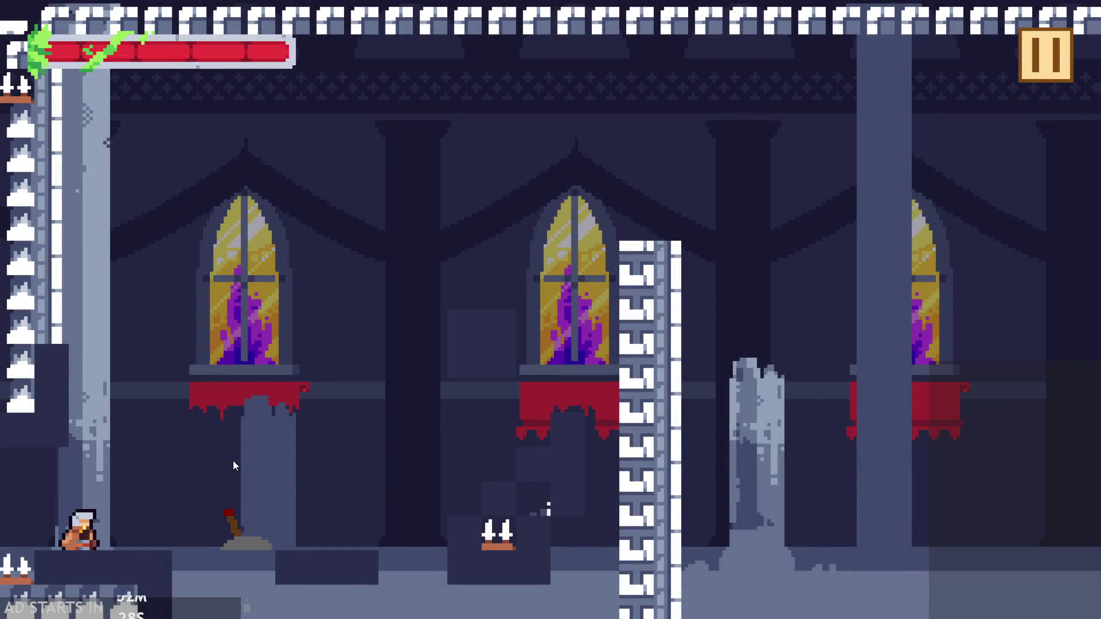
pyautogui.press('Right')
pyautogui.press('Up')
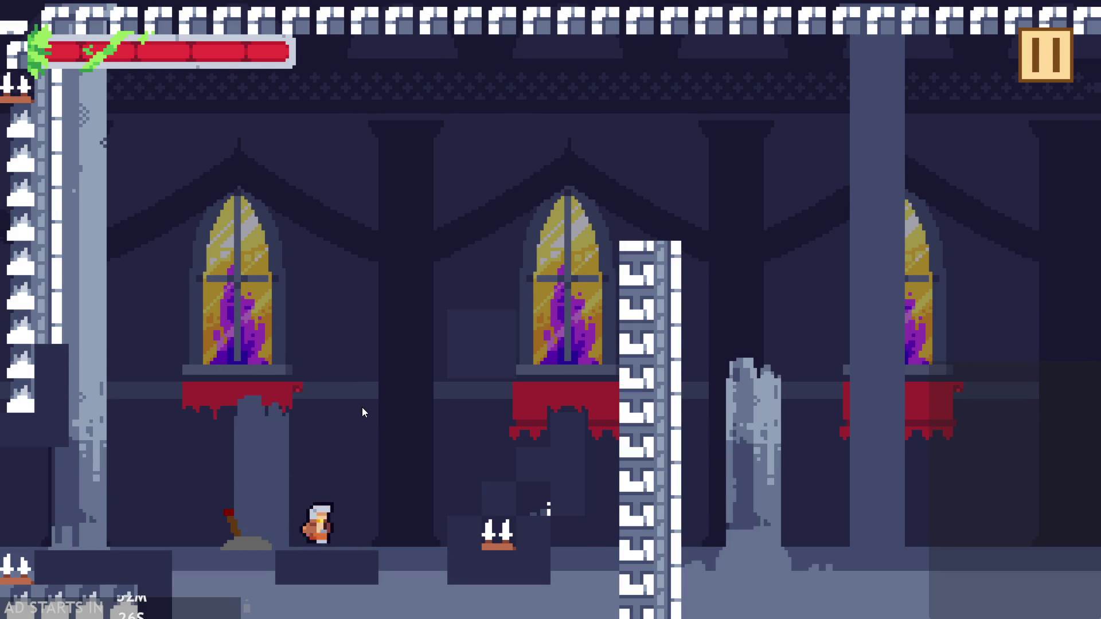
# - Flip the lever to reveal the pink block, jump around the red ledges, then pause
pyautogui.press('Left')
pyautogui.press('Up')
pyautogui.press('Right')
pyautogui.press('Left')
pyautogui.press('Up')
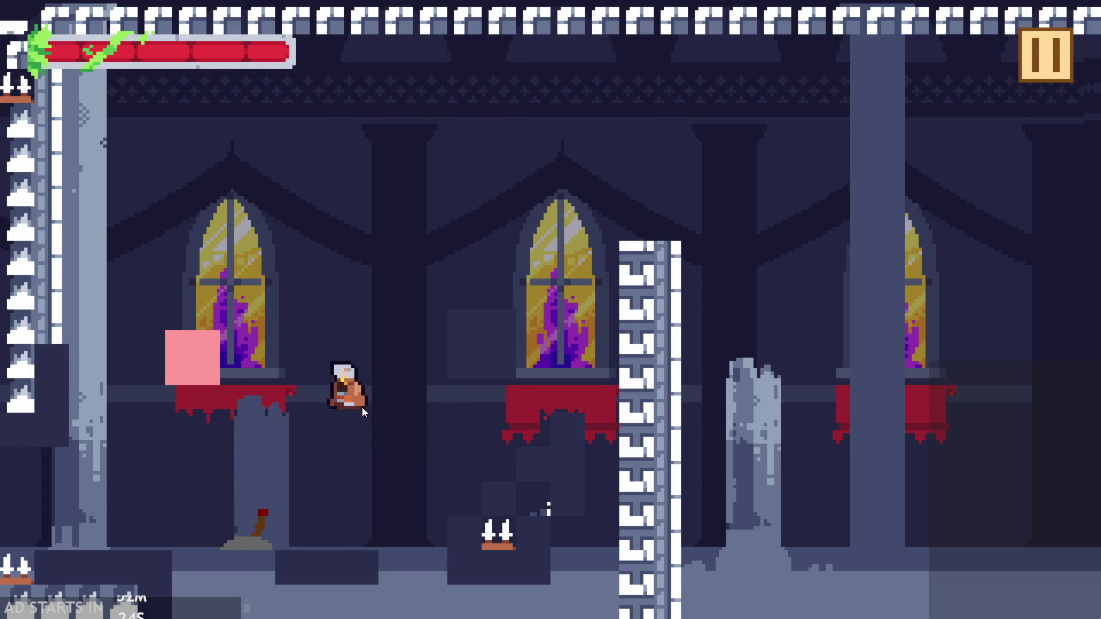
pyautogui.press('Right')
pyautogui.press('Up')
pyautogui.press('Left')
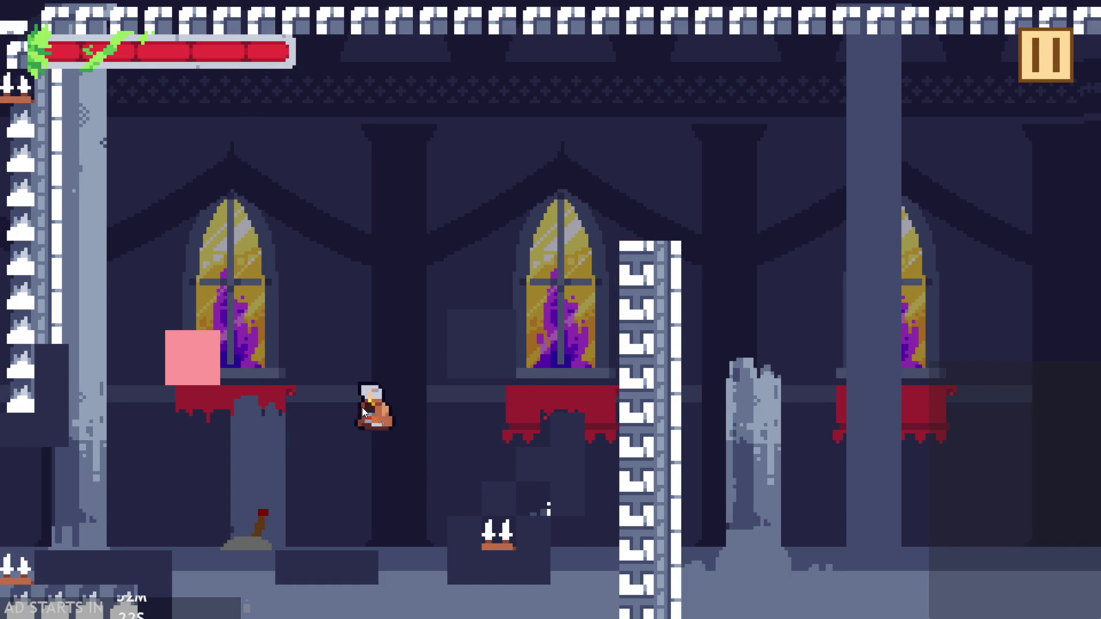
pyautogui.press('Up')
pyautogui.press('Right')
pyautogui.press('Up')
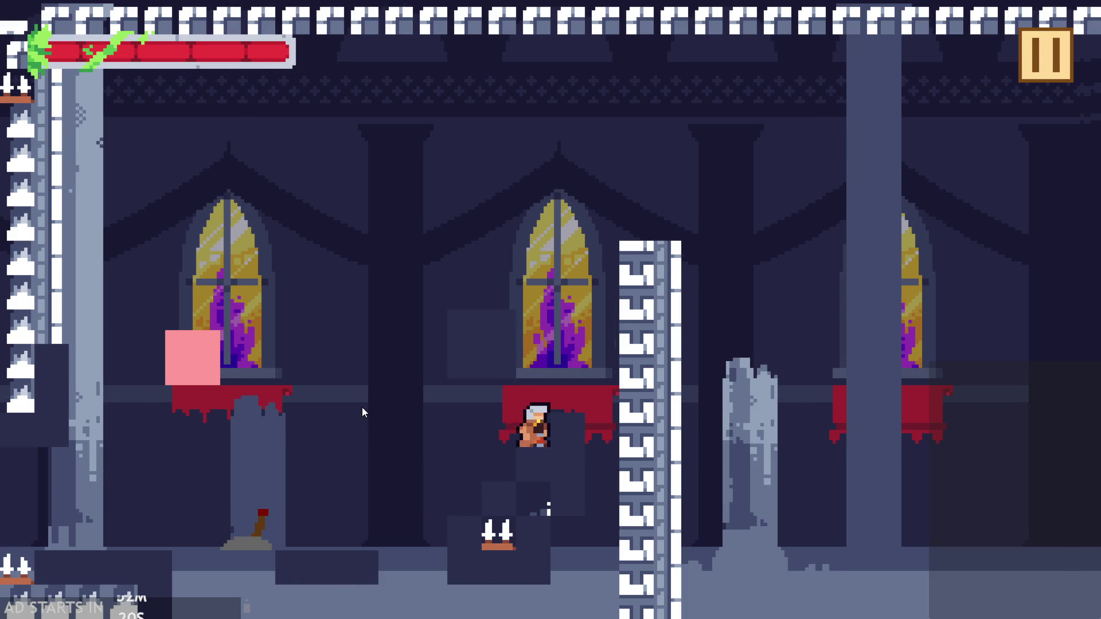
pyautogui.press('Left')
pyautogui.press('Right')
pyautogui.press('Up')
pyautogui.press('Right')
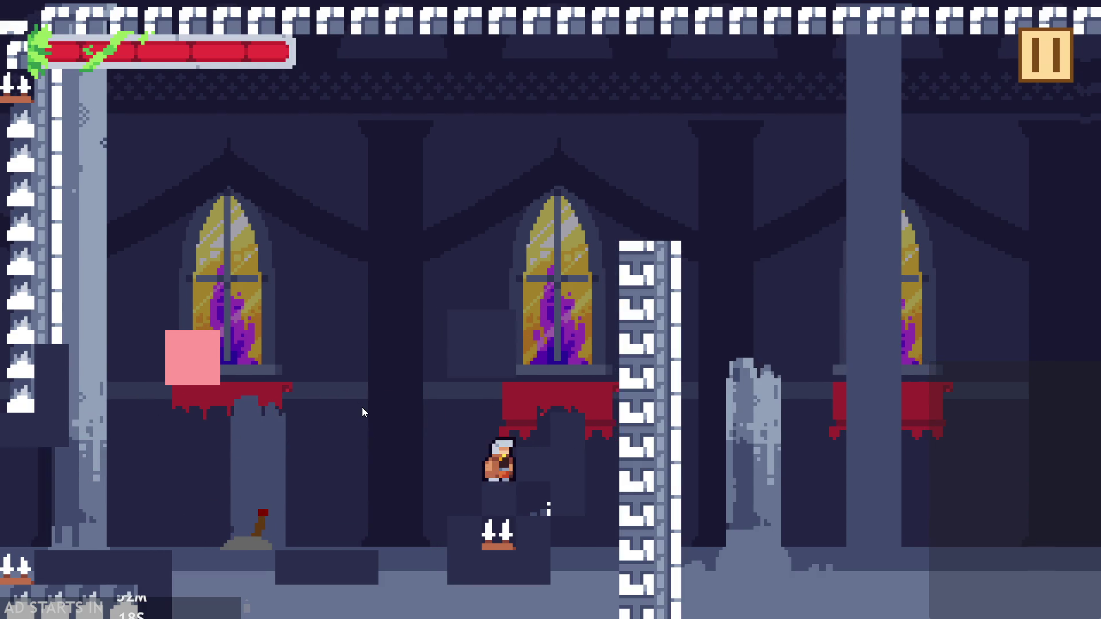
pyautogui.press('Left')
pyautogui.press('Up')
pyautogui.press('Right')
pyautogui.press('Right')
pyautogui.press('Up')
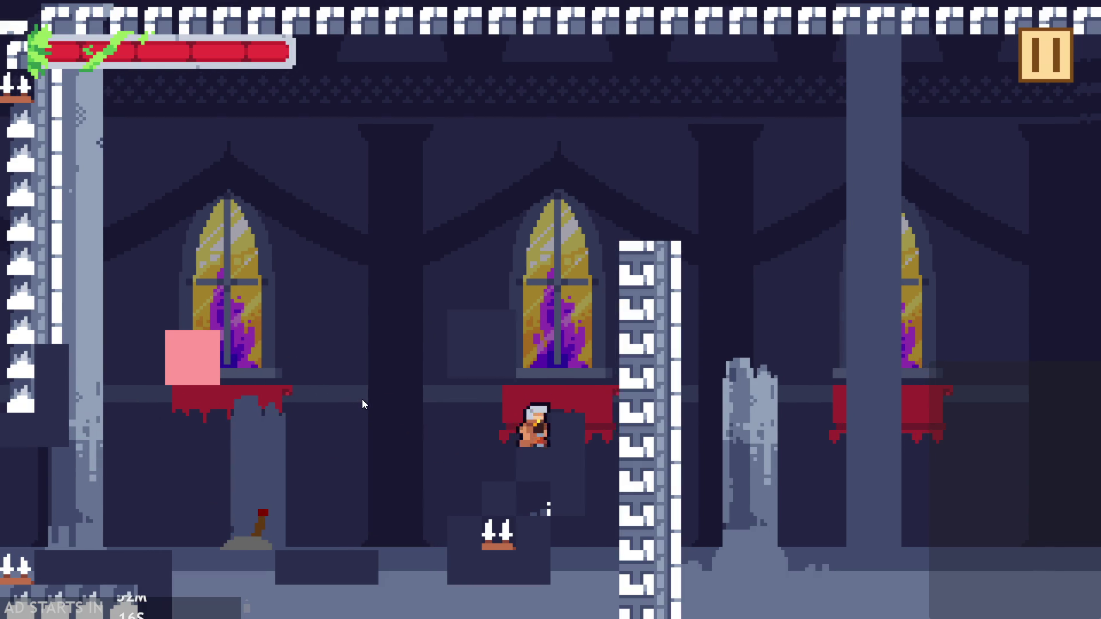
pyautogui.press('Left')
pyautogui.press('Right')
pyautogui.press('Right')
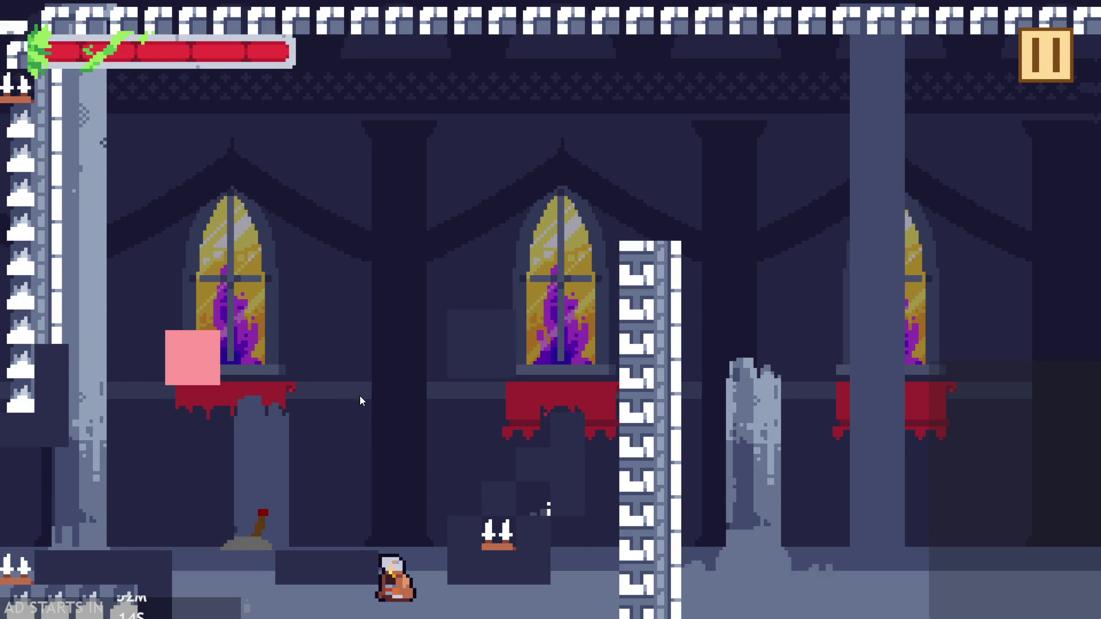
pyautogui.click(1044, 55)
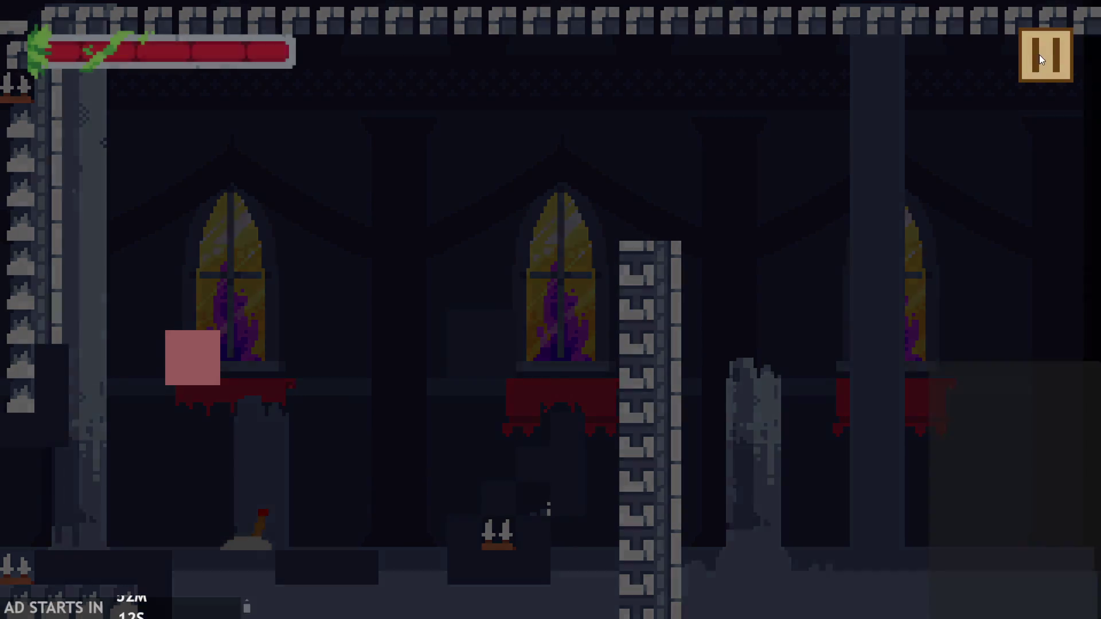
# - Quit the game and expand the Objects, Rooms, Scripts, Sprites and Tilesets folders
pyautogui.click(908, 536)
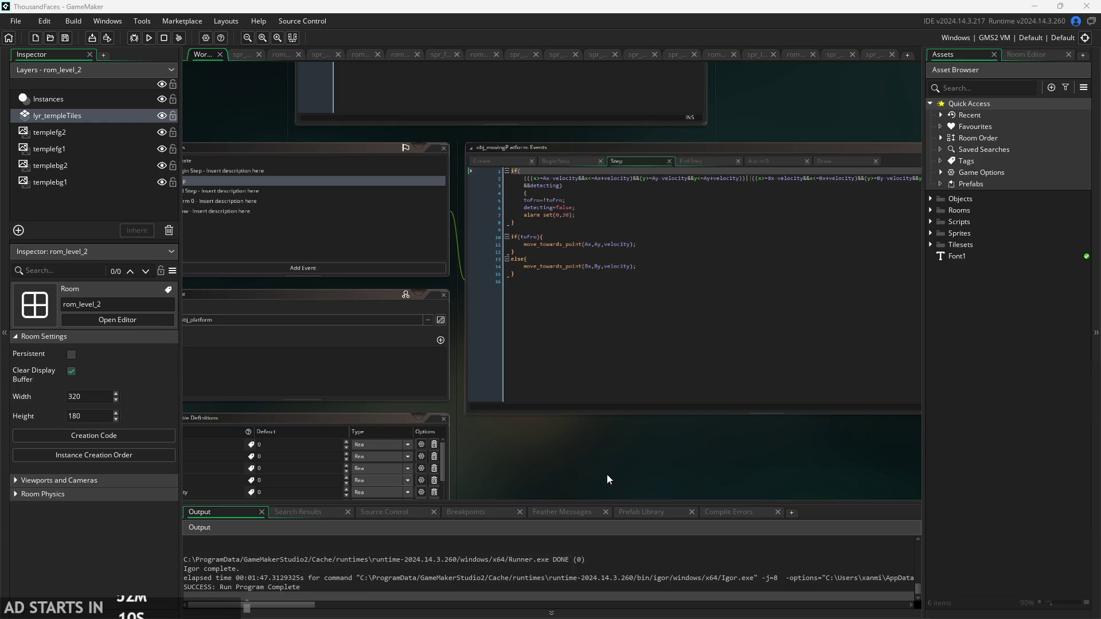
pyautogui.scroll(-5, 615, 491)
pyautogui.scroll(5, 424, 450)
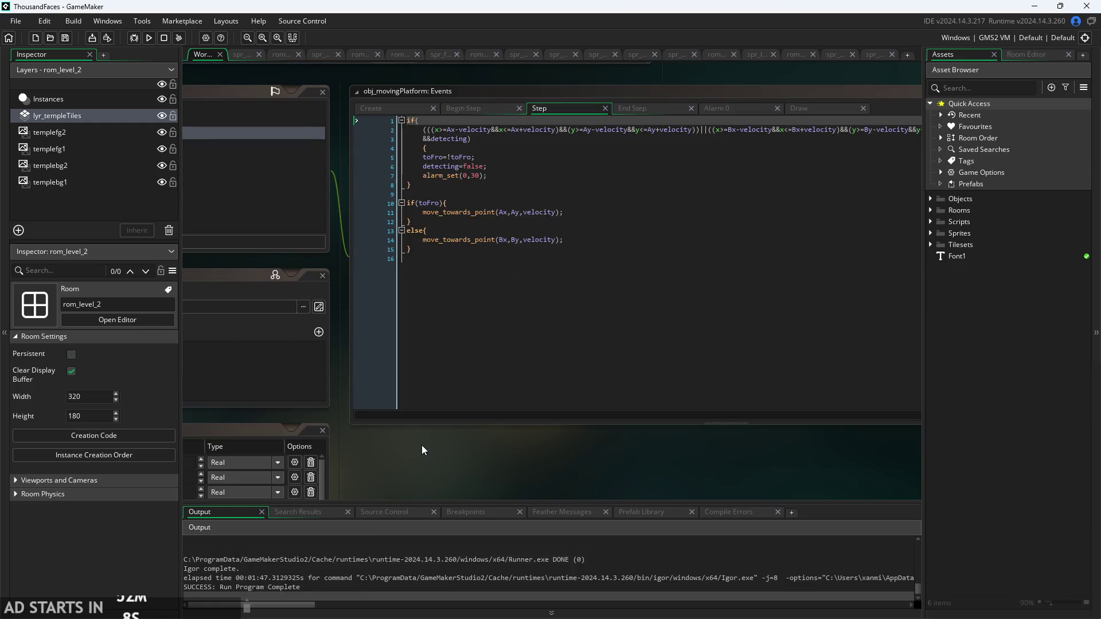
pyautogui.scroll(-2, 394, 447)
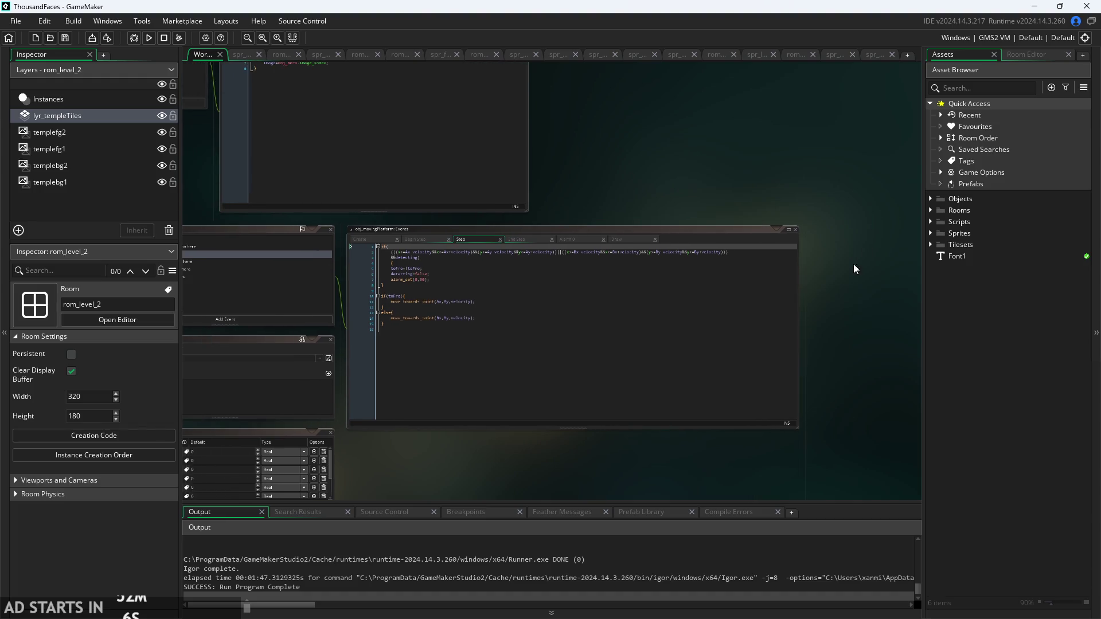
pyautogui.click(930, 244)
pyautogui.click(930, 233)
pyautogui.click(930, 221)
pyautogui.click(930, 210)
pyautogui.click(930, 198)
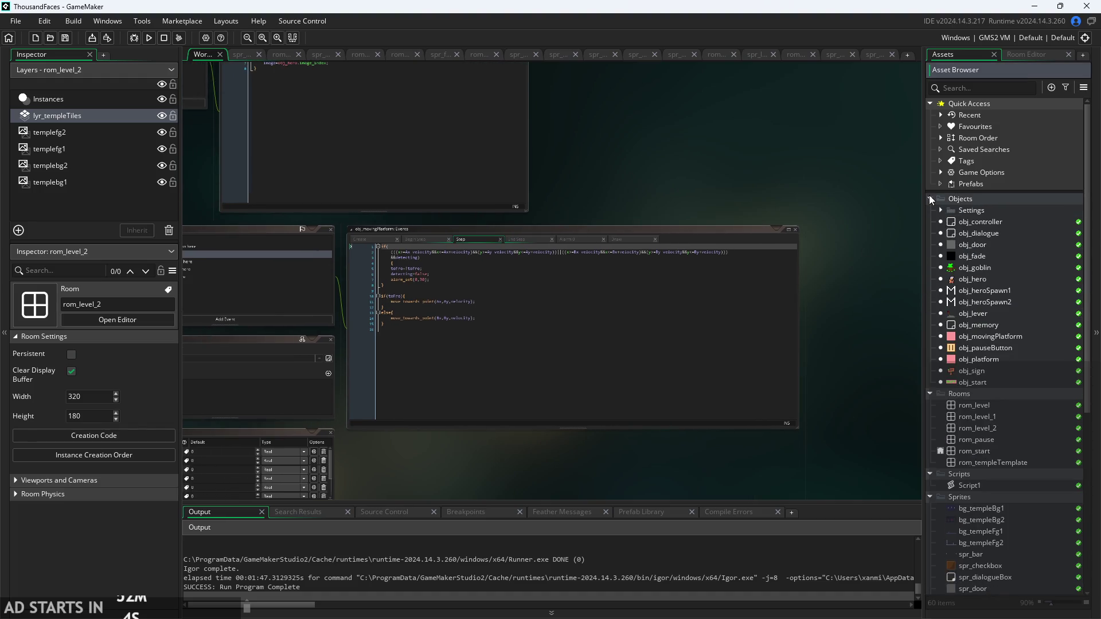
pyautogui.scroll(-3, 999, 408)
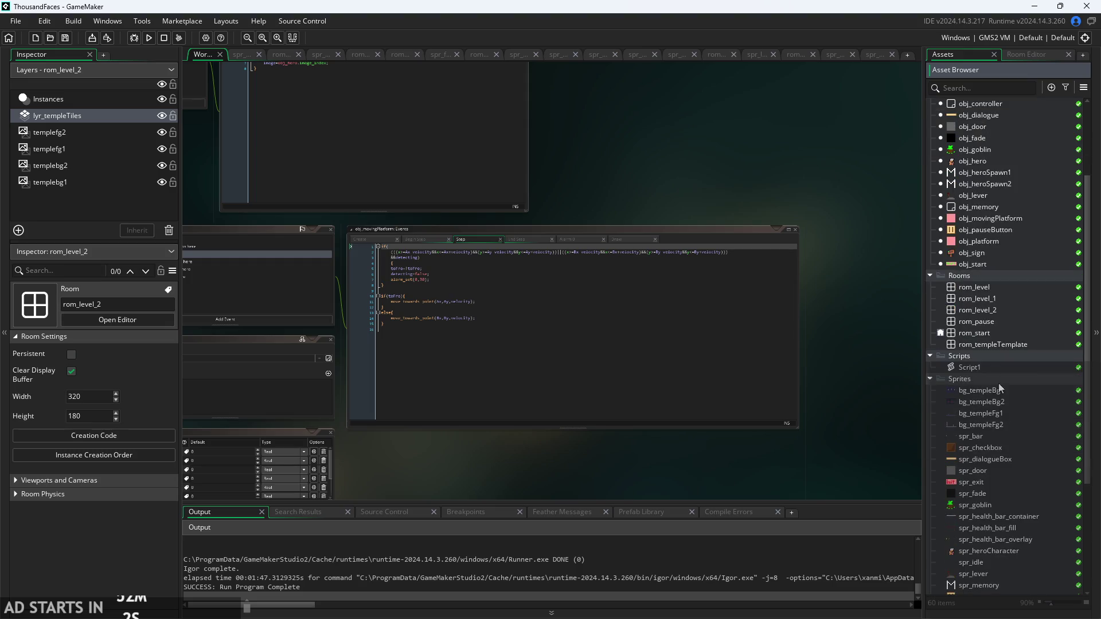
pyautogui.scroll(3, 735, 191)
pyautogui.scroll(-4, 680, 140)
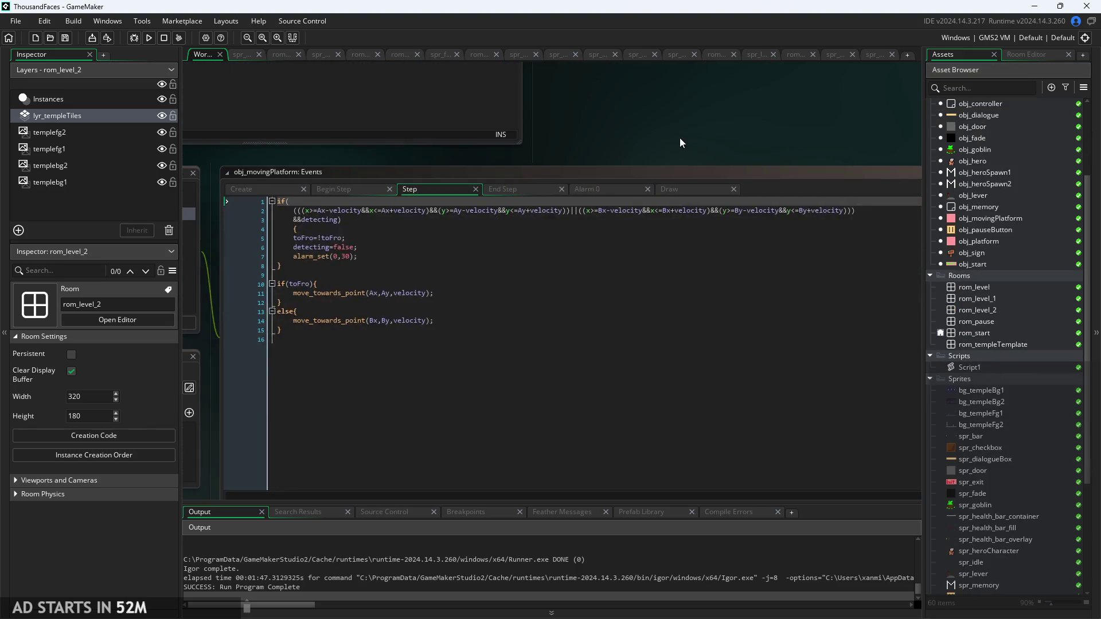
pyautogui.scroll(3, 514, 141)
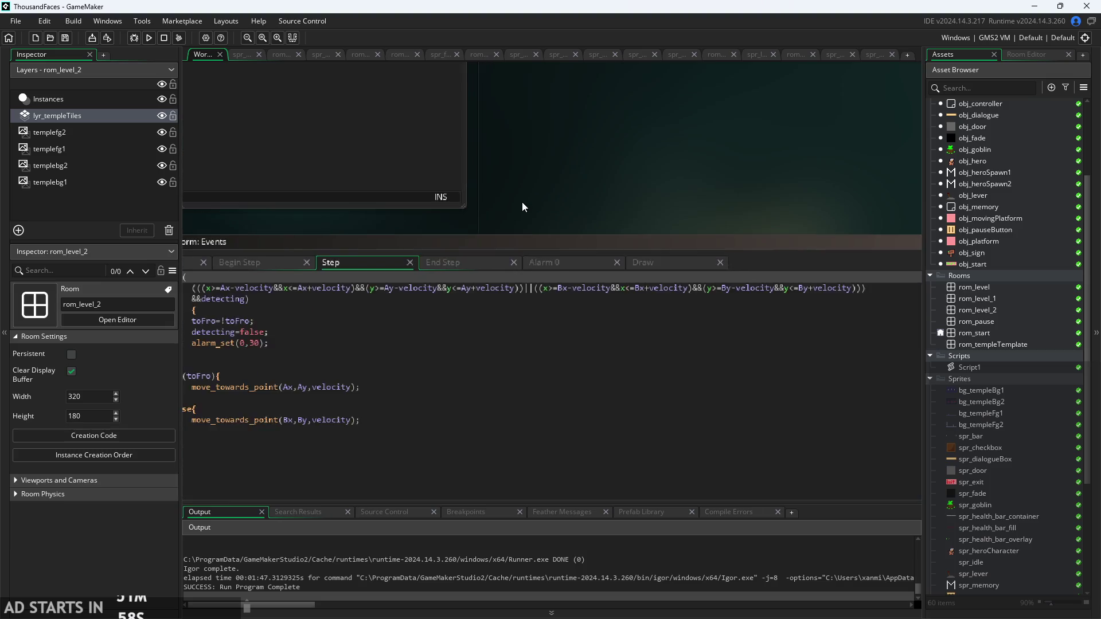
# - Place the cursor at line 11 of obj_movingPlatform's Step code, then show spr_memory's details
pyautogui.click(415, 345)
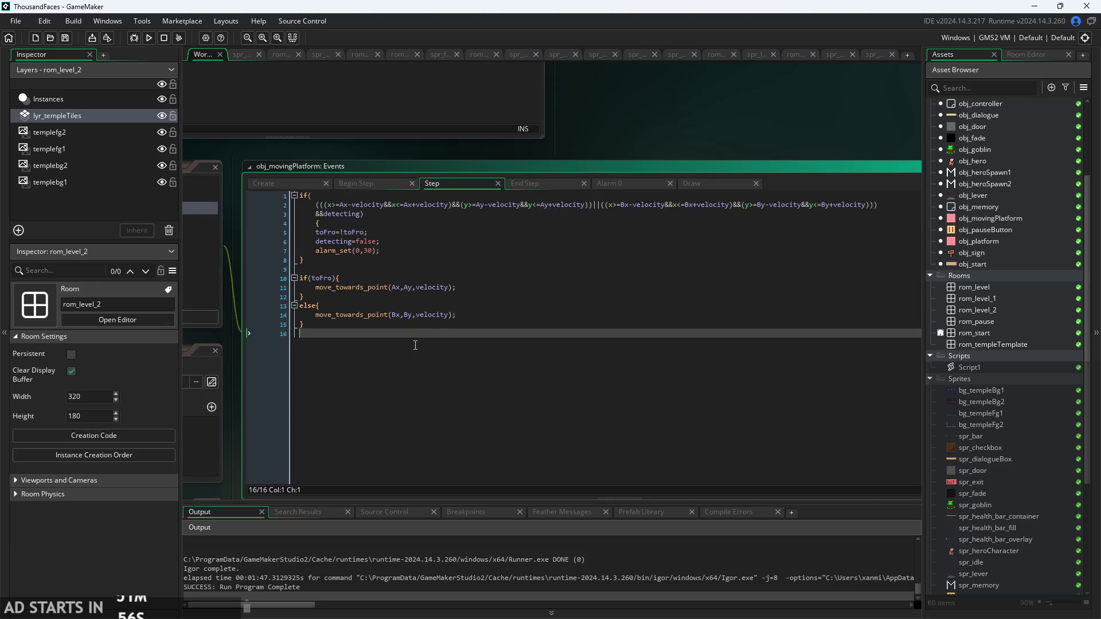
pyautogui.click(485, 315)
pyautogui.click(505, 288)
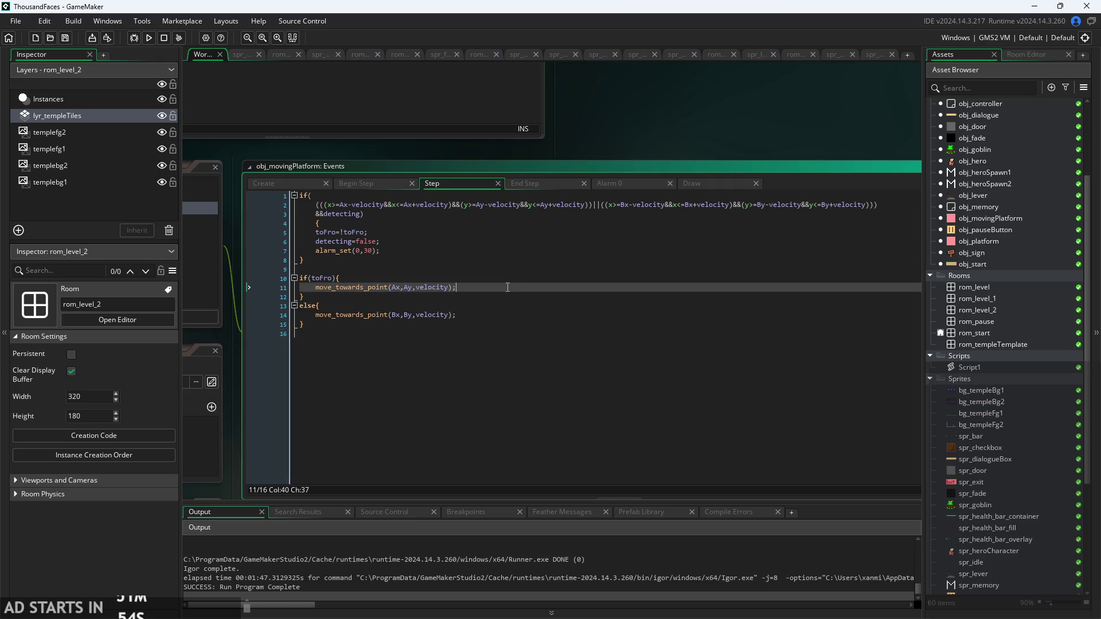
pyautogui.scroll(1, 507, 287)
pyautogui.scroll(-3, 607, 119)
pyautogui.moveTo(464, 120)
pyautogui.mouseDown()
pyautogui.moveTo(565, 115)
pyautogui.moveTo(647, 197)
pyautogui.mouseUp()
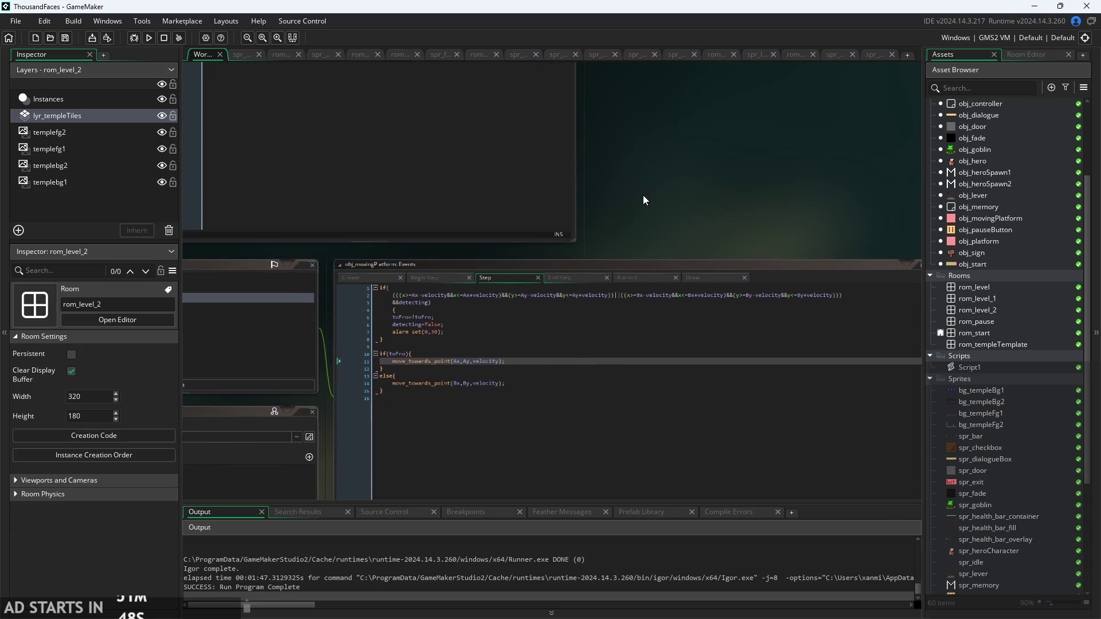
pyautogui.scroll(-1, 647, 197)
pyautogui.scroll(-3, 1006, 452)
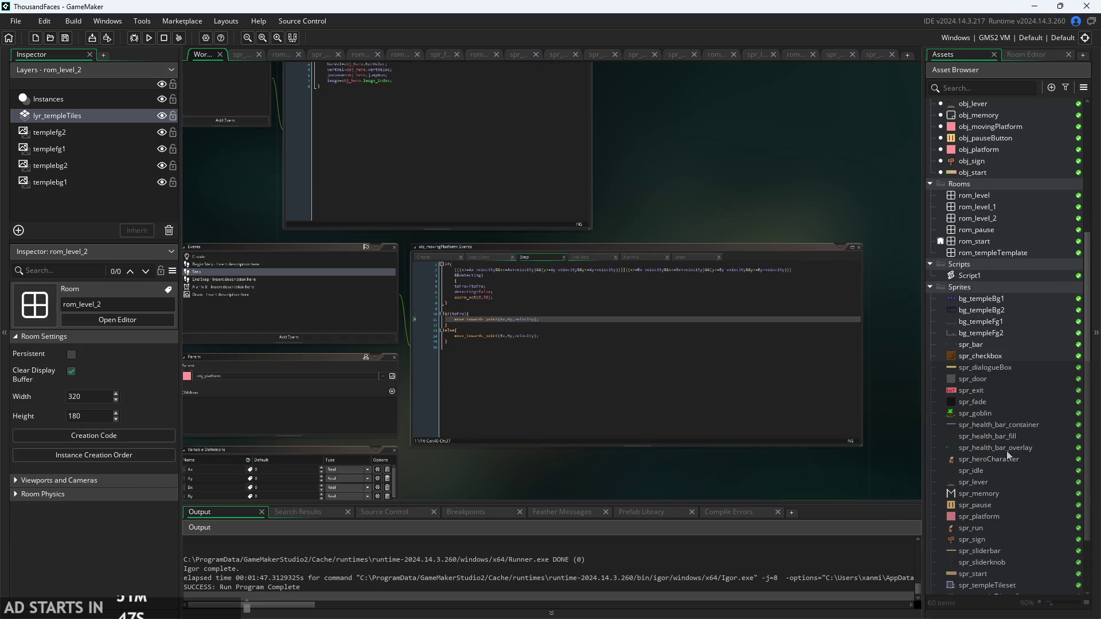
pyautogui.click(1013, 493)
pyautogui.scroll(-3, 1013, 492)
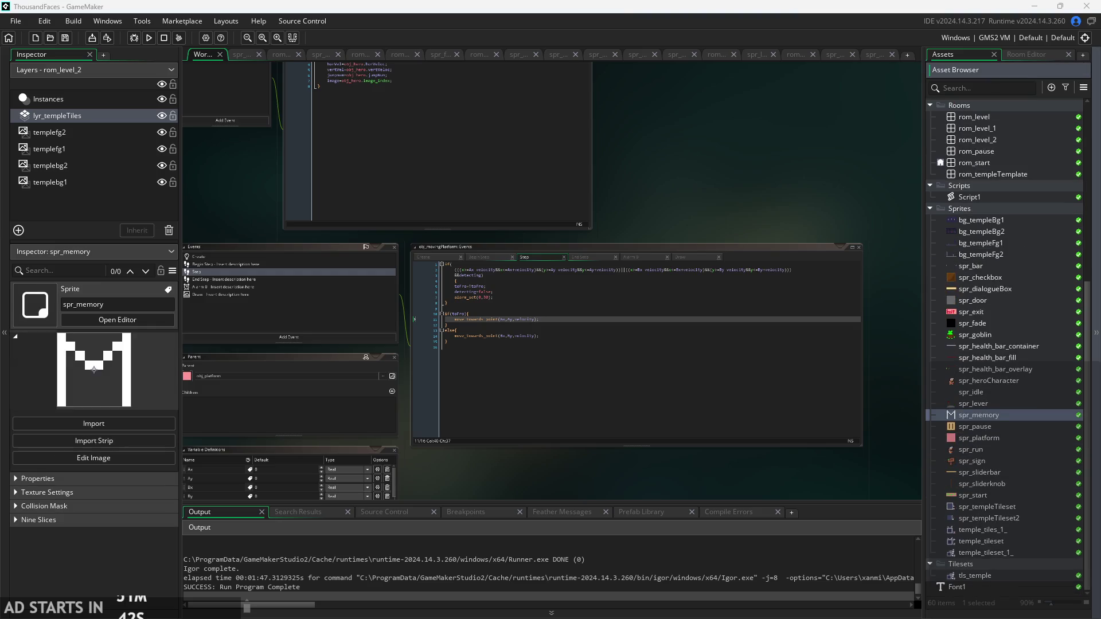
# - Inspect temple_tileset_1_, then drag the tileset image in as a new sprite
pyautogui.click(1006, 555)
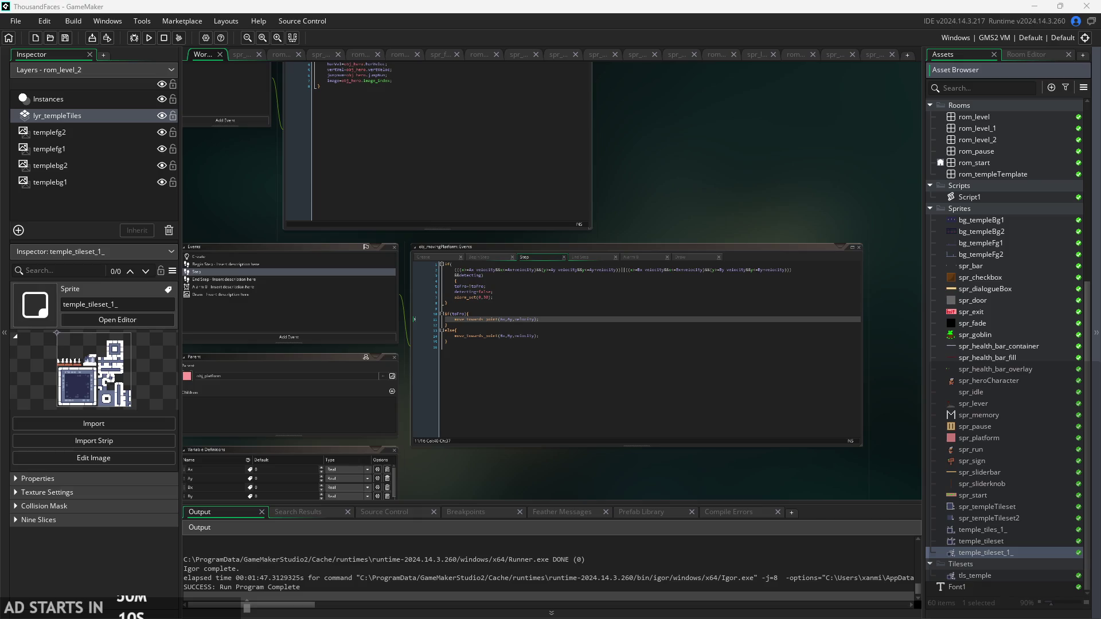
pyautogui.moveTo(1010, 577); pyautogui.dragTo(1010, 187)
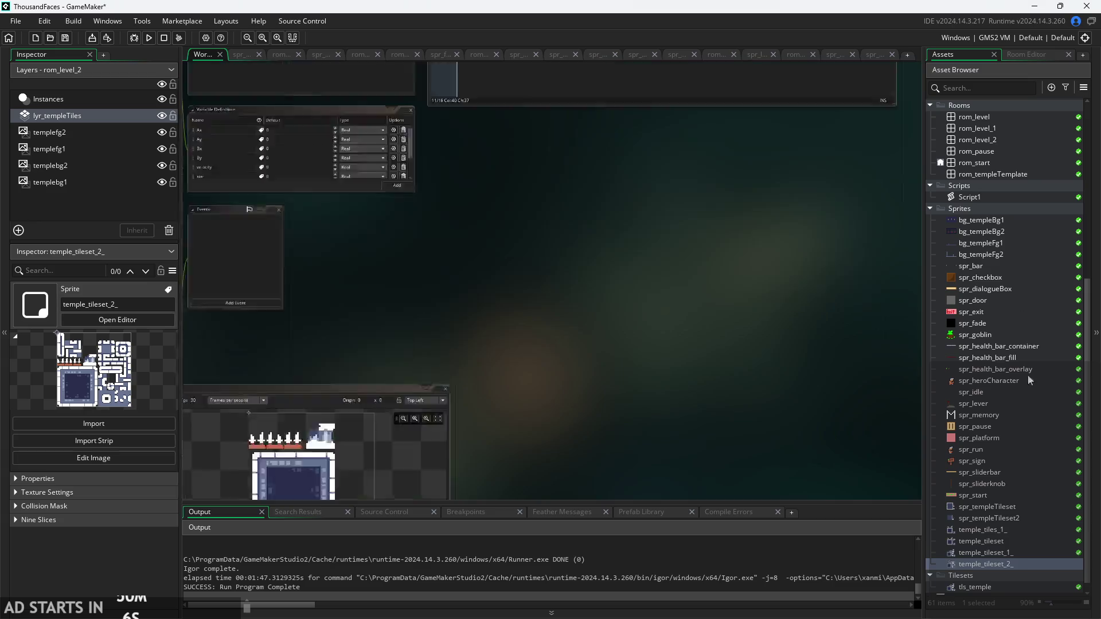
# - Inspect temple_tileset_2_ in the sprite editor and check its 90×90 Resize Properties
pyautogui.scroll(3, 609, 280)
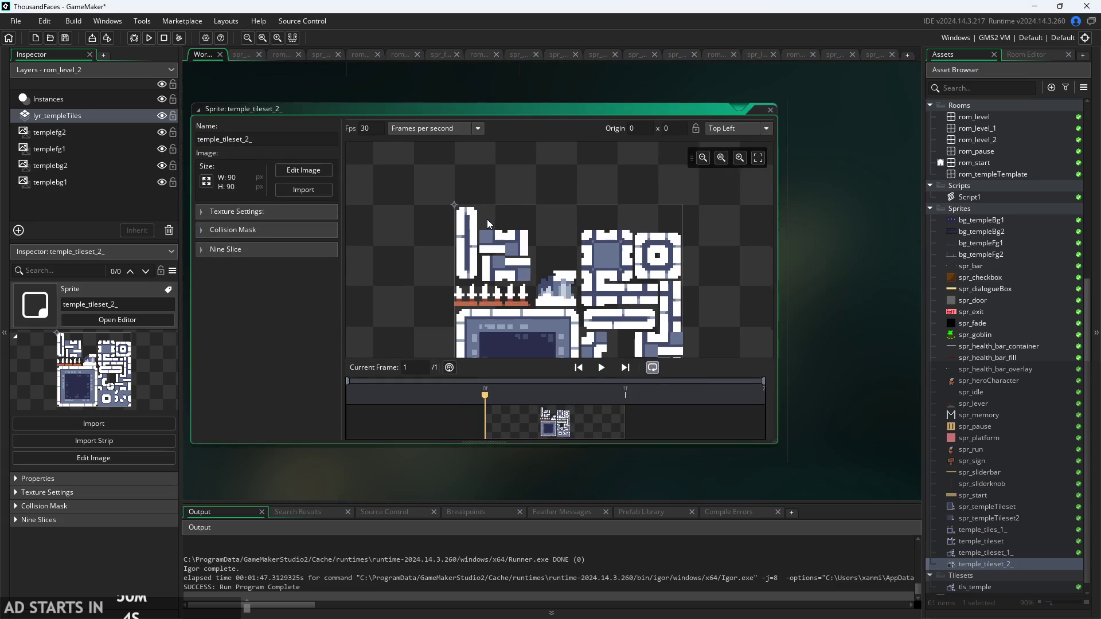
pyautogui.scroll(-2, 610, 284)
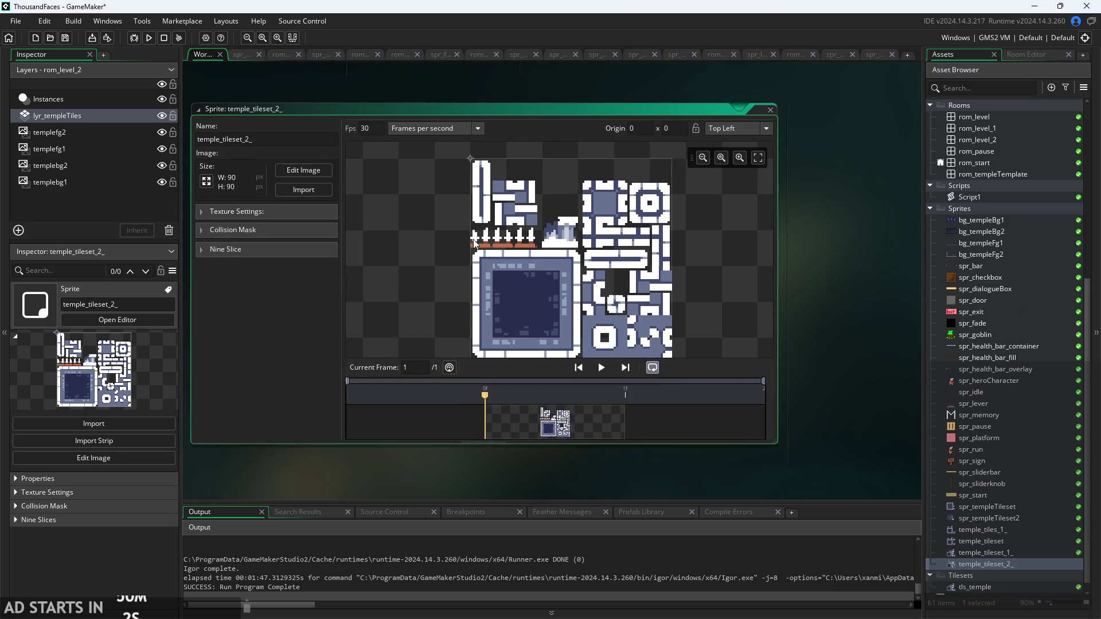
pyautogui.scroll(3, 843, 252)
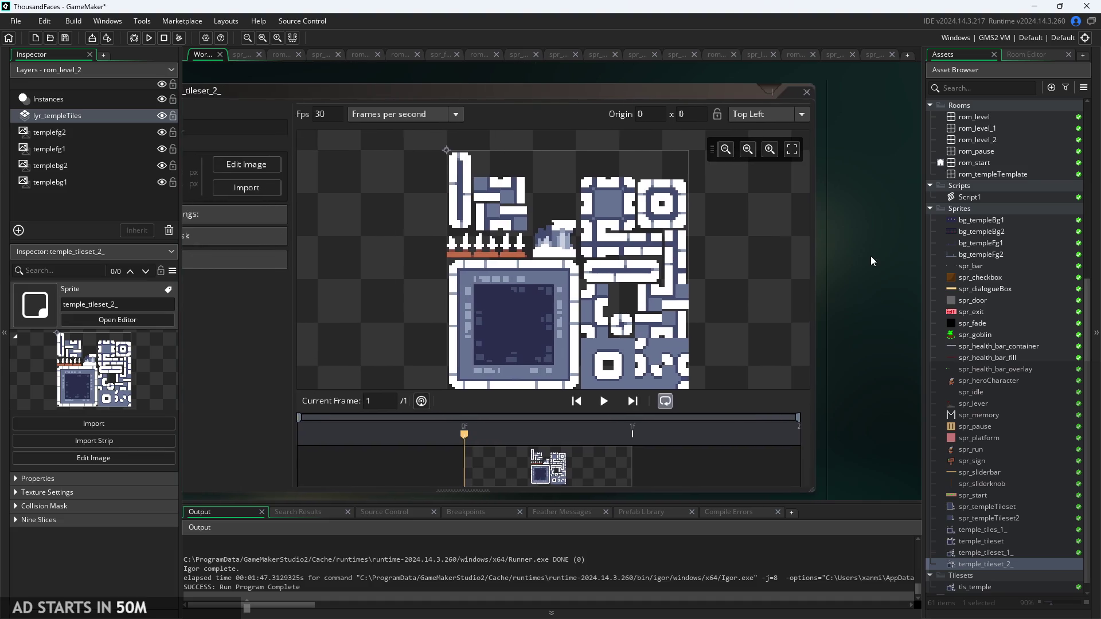
pyautogui.moveTo(862, 262); pyautogui.dragTo(888, 252)
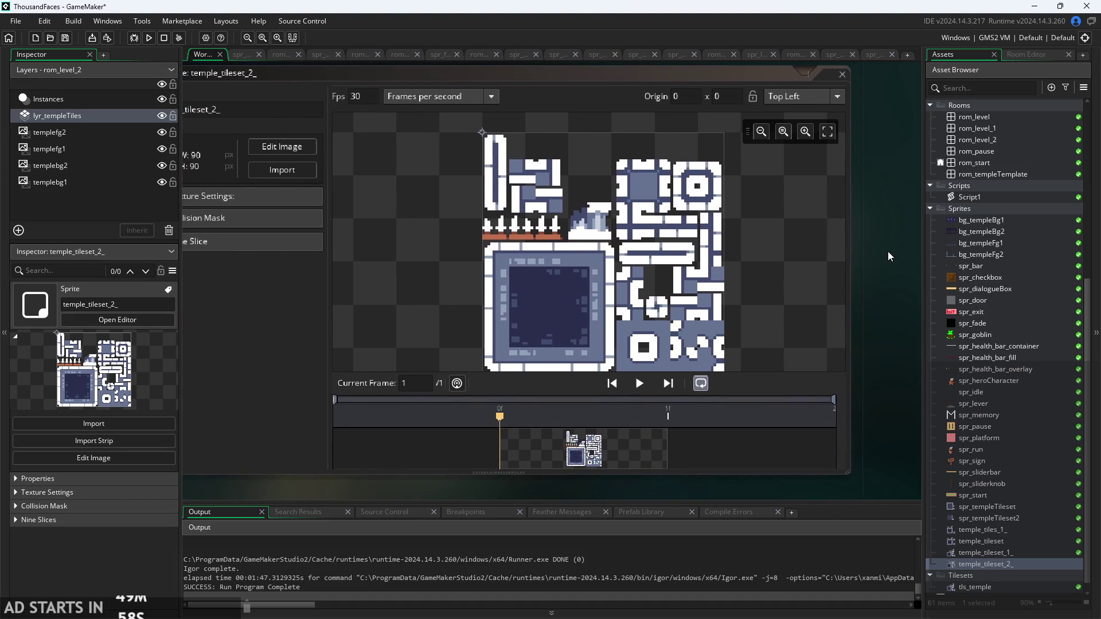
pyautogui.scroll(-2, 891, 252)
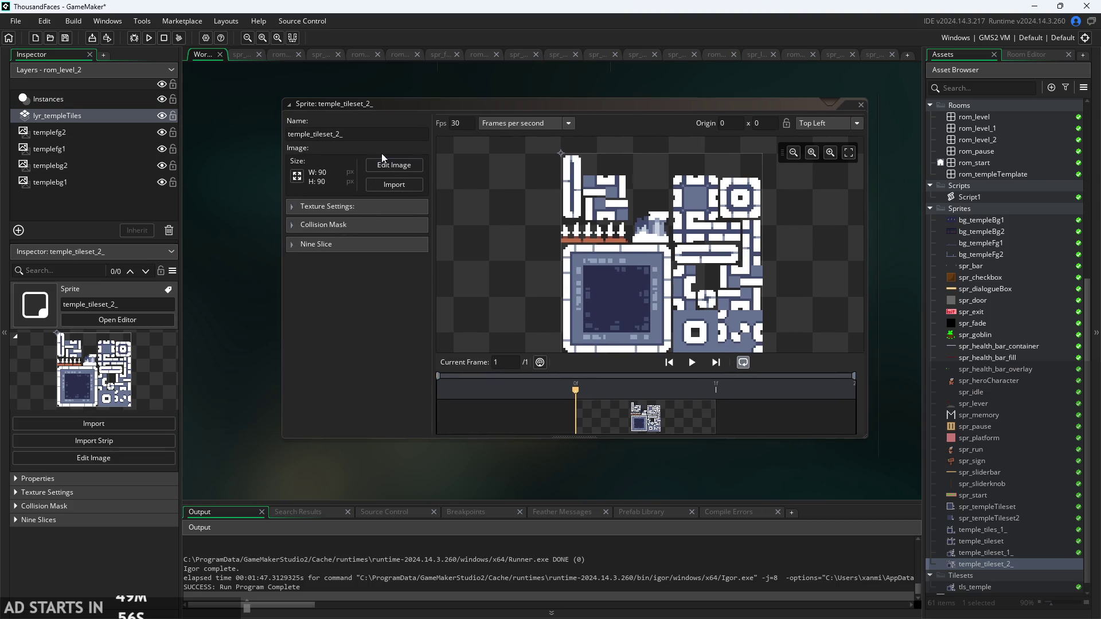
pyautogui.scroll(-3, 544, 470)
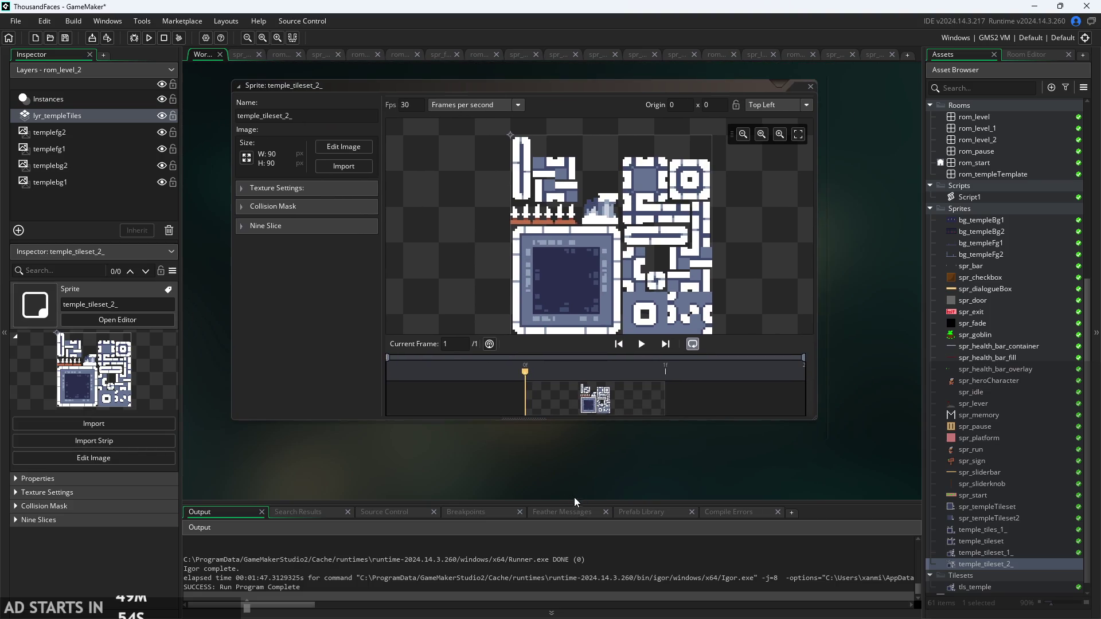
pyautogui.scroll(3, 562, 480)
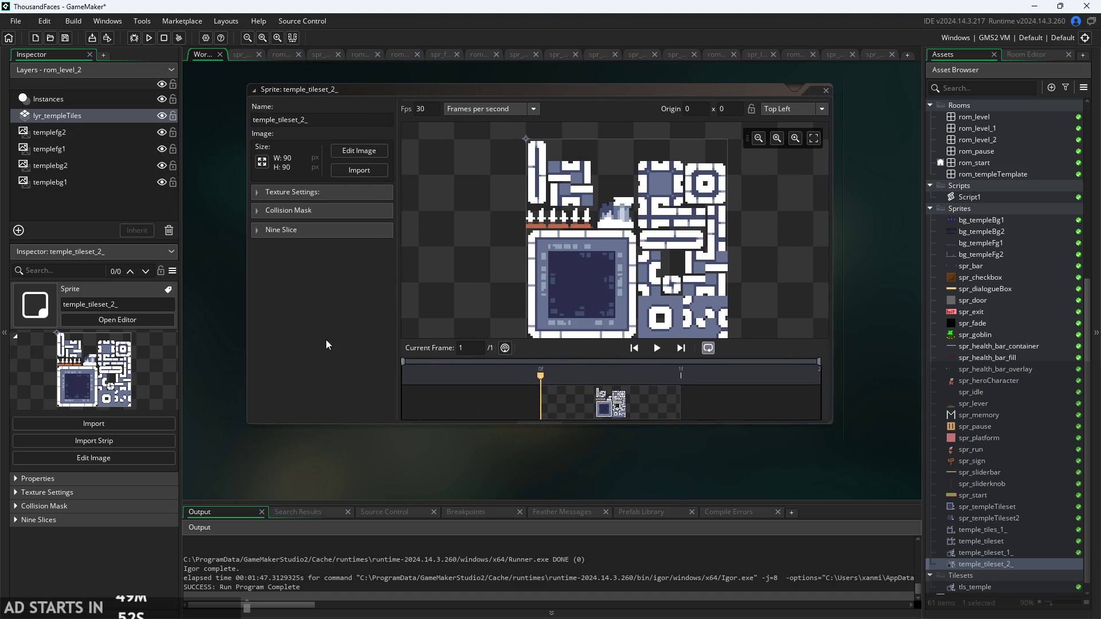
pyautogui.click(261, 163)
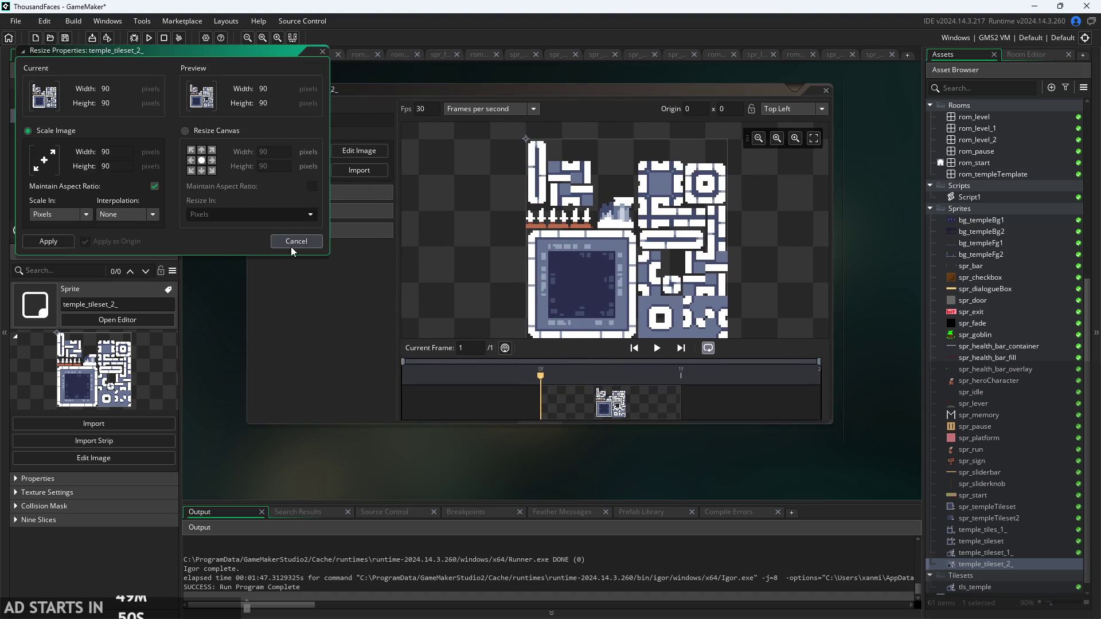
pyautogui.scroll(-1, 1025, 580)
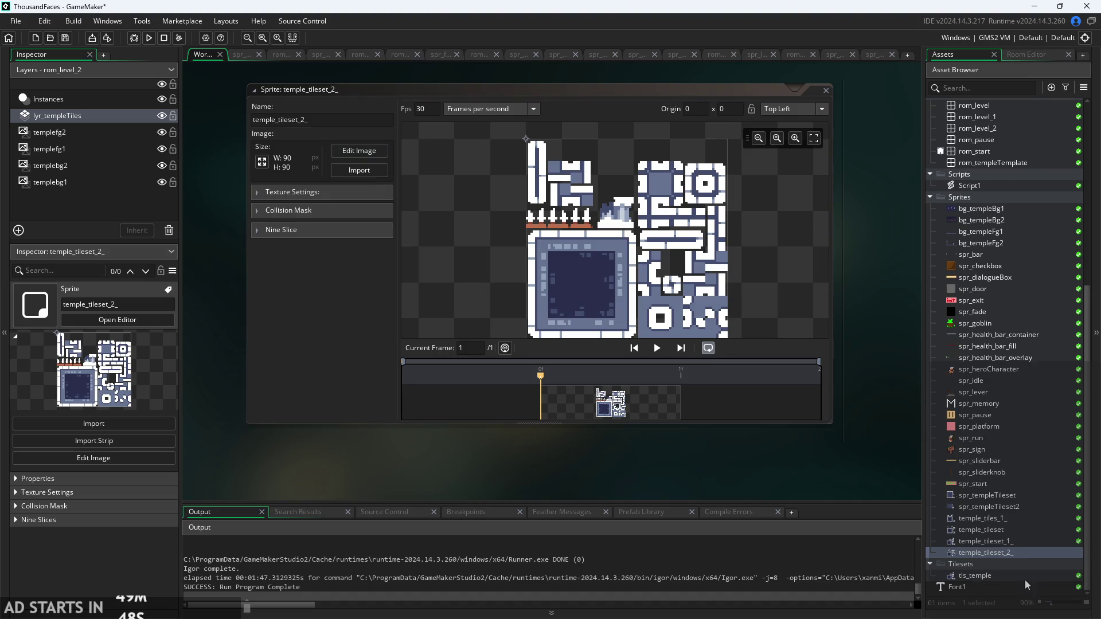
# - Delete the five old tileset sprites, spr_templeTileset through temple_tileset_1_
pyautogui.click(1002, 496)
pyautogui.keyDown('shift'); pyautogui.click(1010, 541); pyautogui.keyUp('shift')
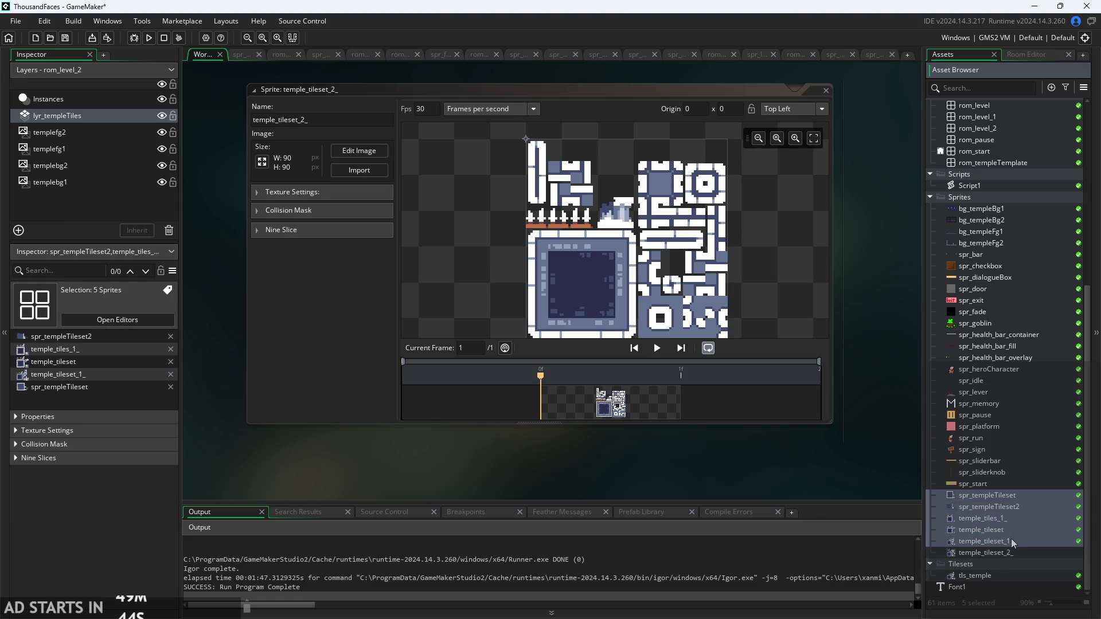
pyautogui.rightClick(1013, 541)
pyautogui.click(929, 467)
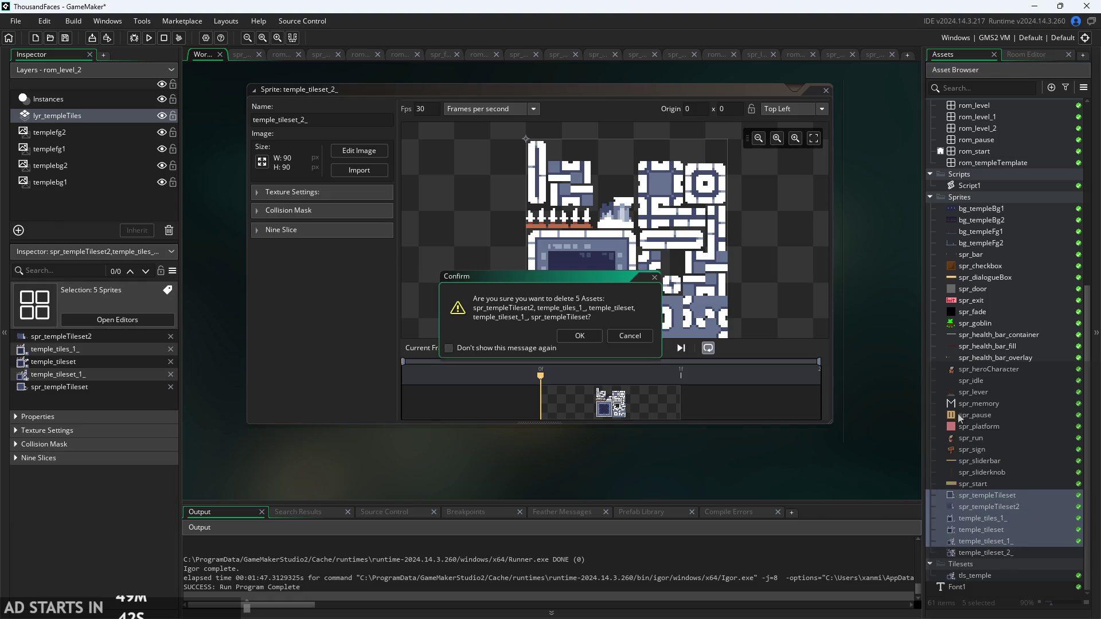
pyautogui.click(595, 333)
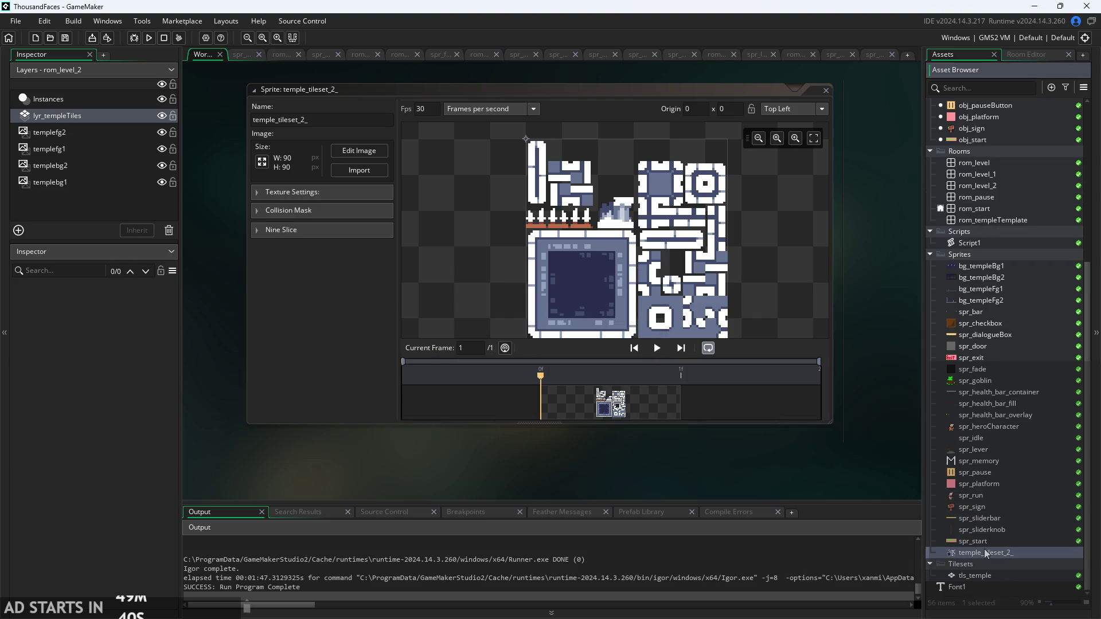
# - Rename temple_tileset_2_ to spr_temple_tileset
pyautogui.click(255, 124)
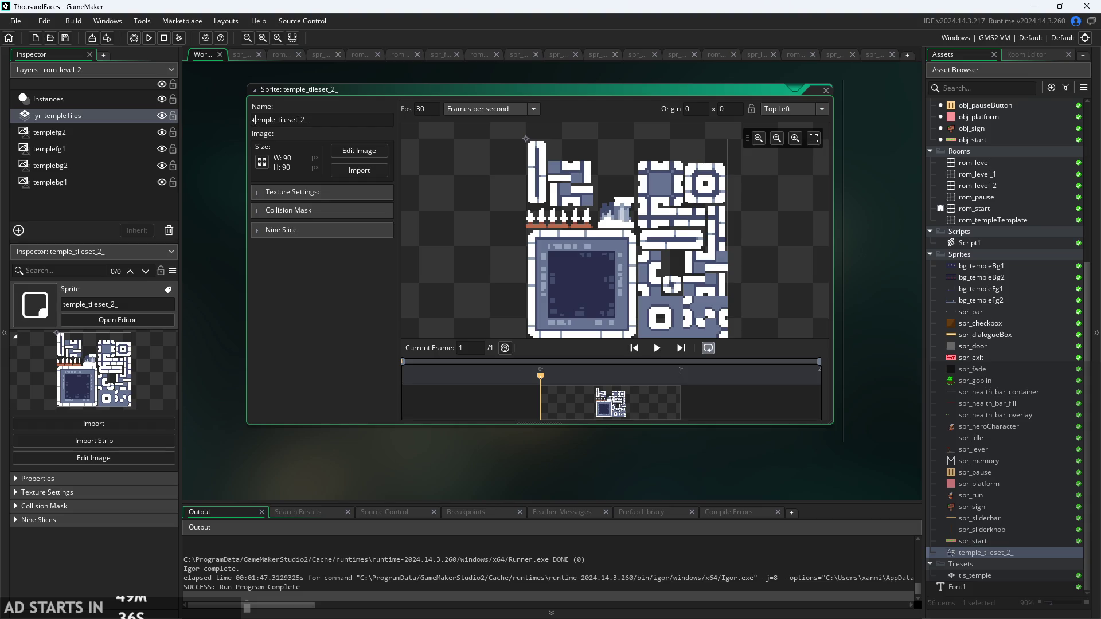
pyautogui.write('spr_')
pyautogui.click(336, 120)
pyautogui.press('BackSpace')
pyautogui.click(654, 460)
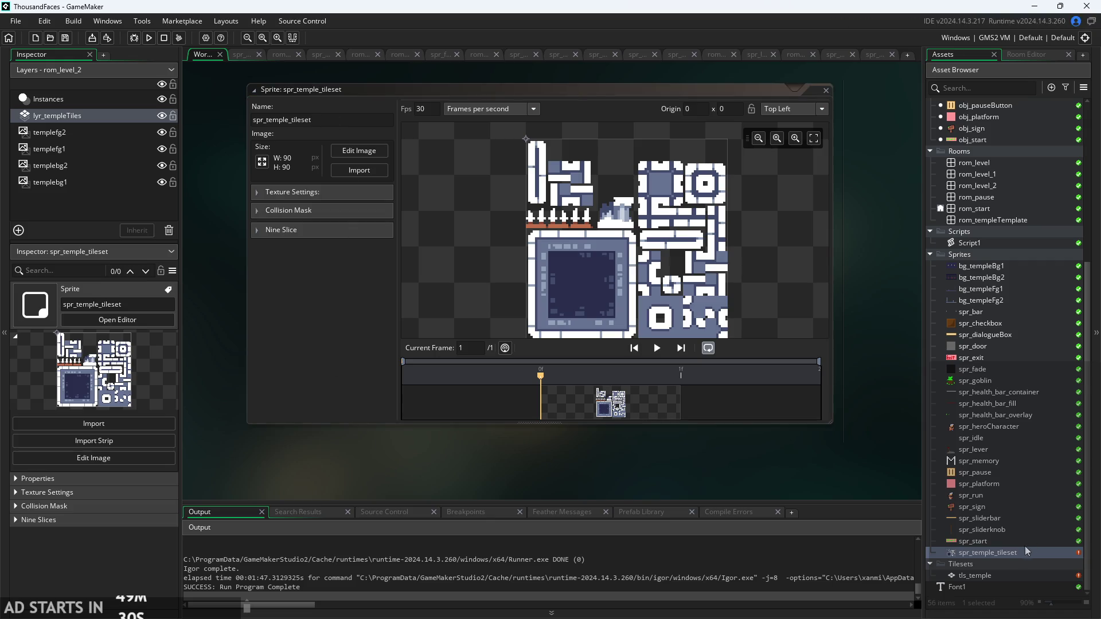
pyautogui.doubleClick(1004, 575)
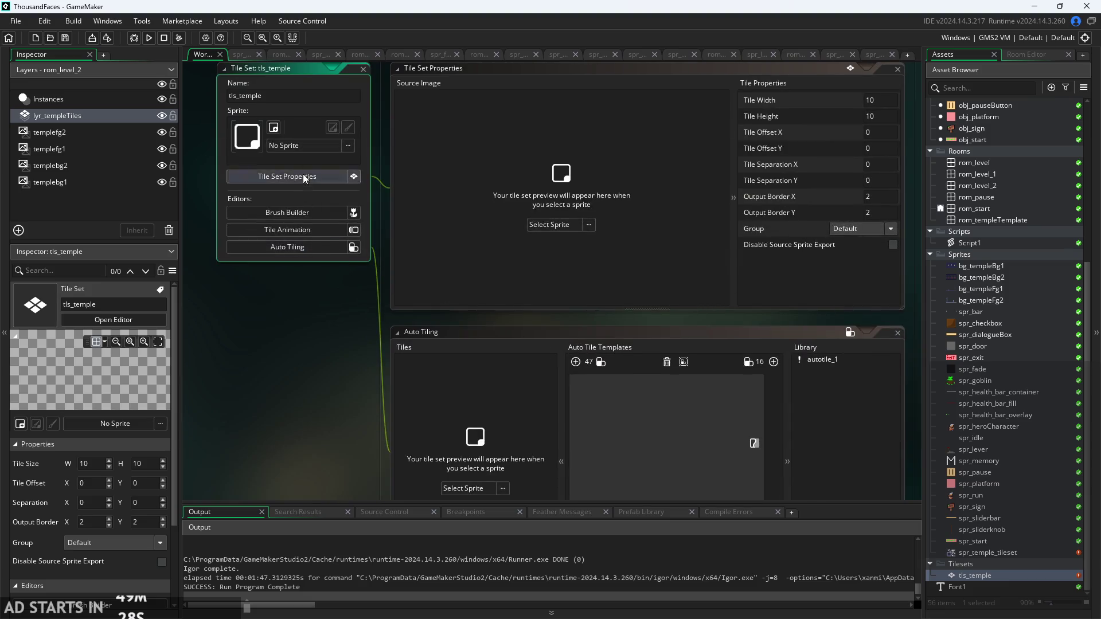
# - Assign spr_temple_tileset as the tls_temple tile set's sprite
pyautogui.click(307, 144)
pyautogui.click(314, 194)
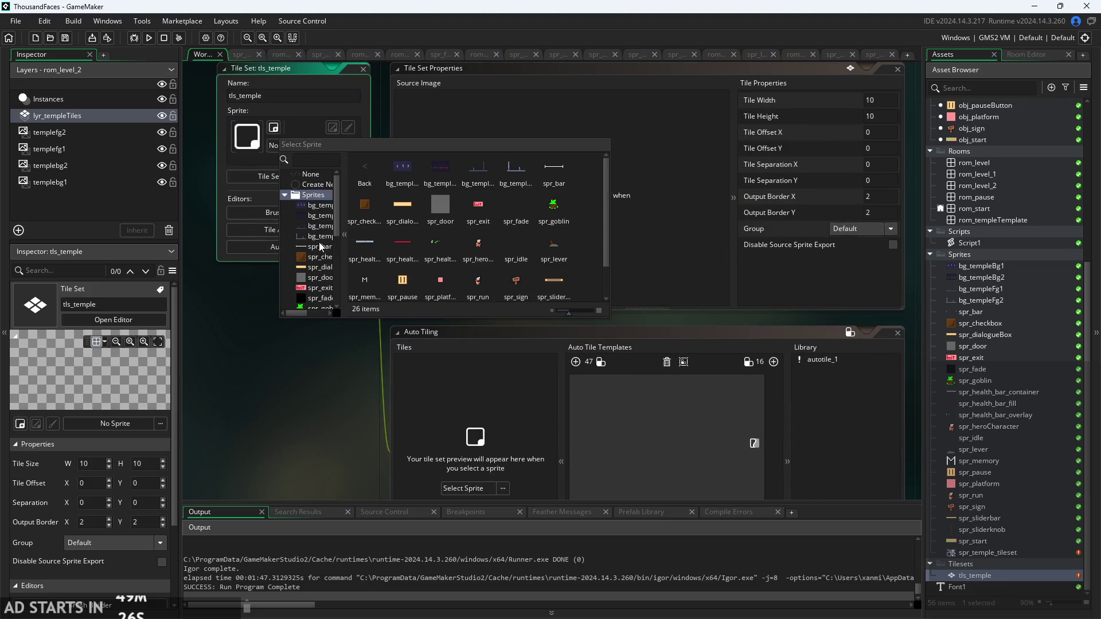
pyautogui.scroll(-3, 316, 235)
pyautogui.scroll(-3, 316, 235)
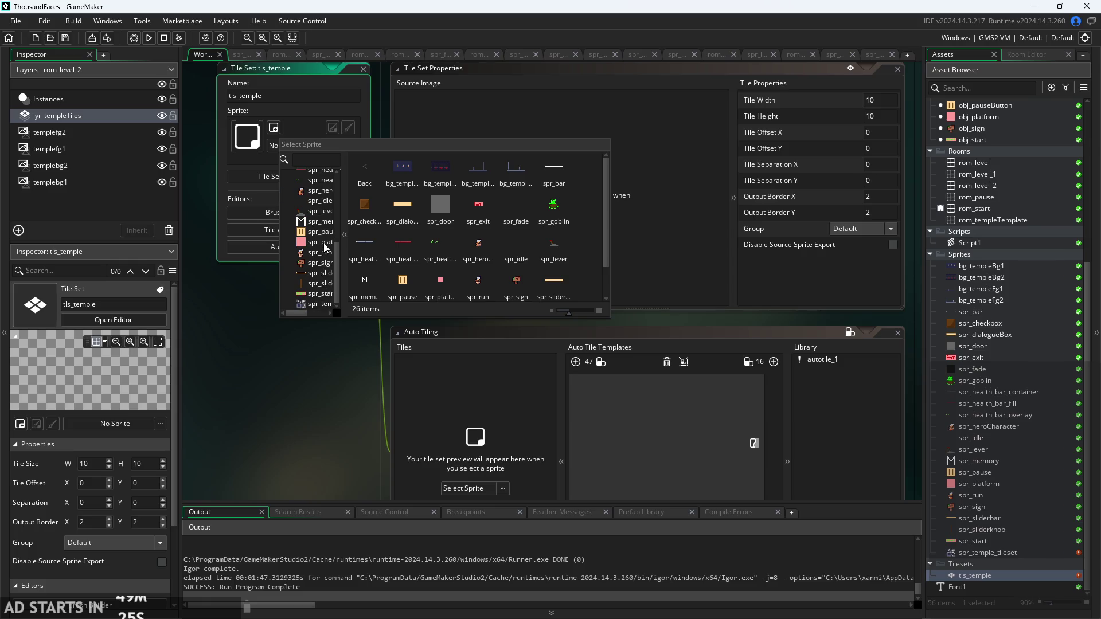
pyautogui.click(316, 305)
# - Review the Auto Tiling panel, then open spr_temple_tileset in the Sprite editor
pyautogui.scroll(-3, 241, 375)
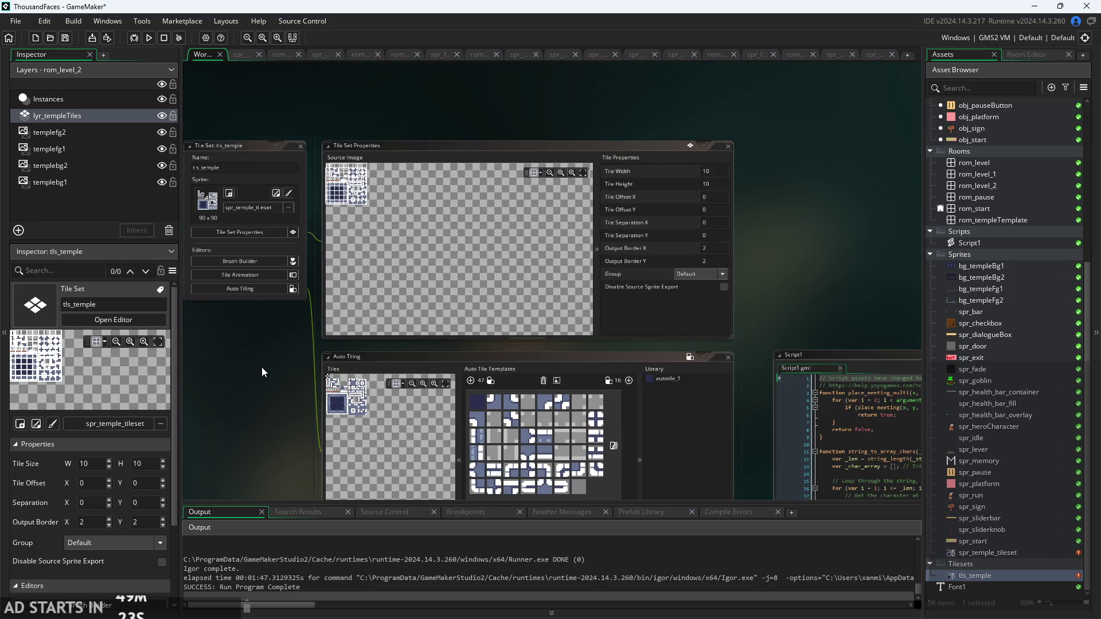
pyautogui.moveTo(256, 359); pyautogui.dragTo(255, 357)
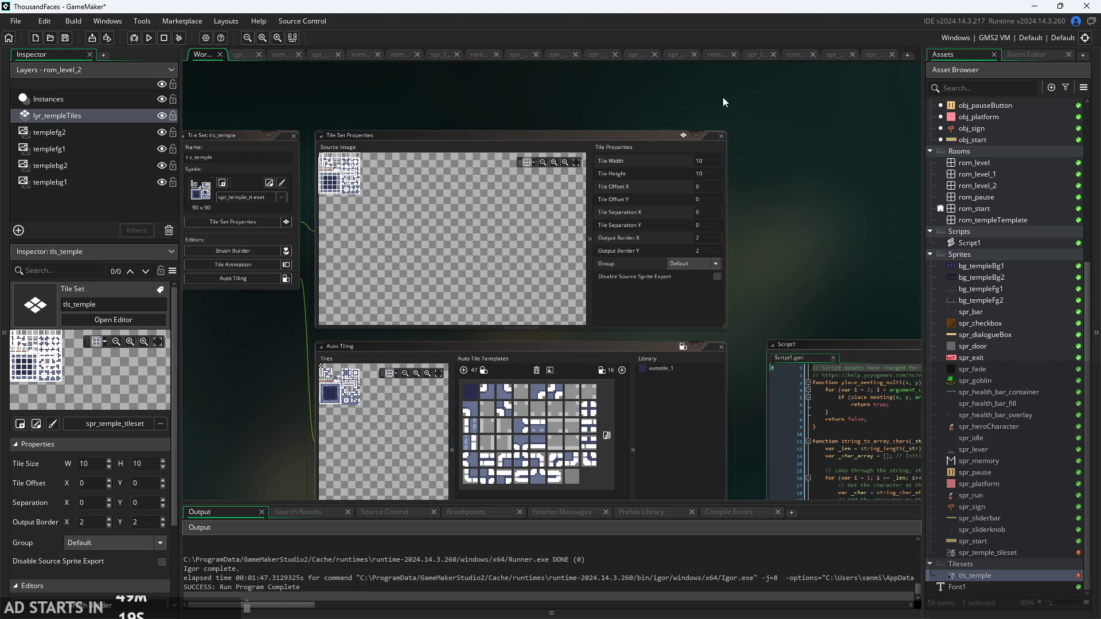
pyautogui.scroll(-4, 790, 136)
pyautogui.keyDown('ctrl'); pyautogui.scroll(1, 218, 316); pyautogui.keyUp('ctrl')
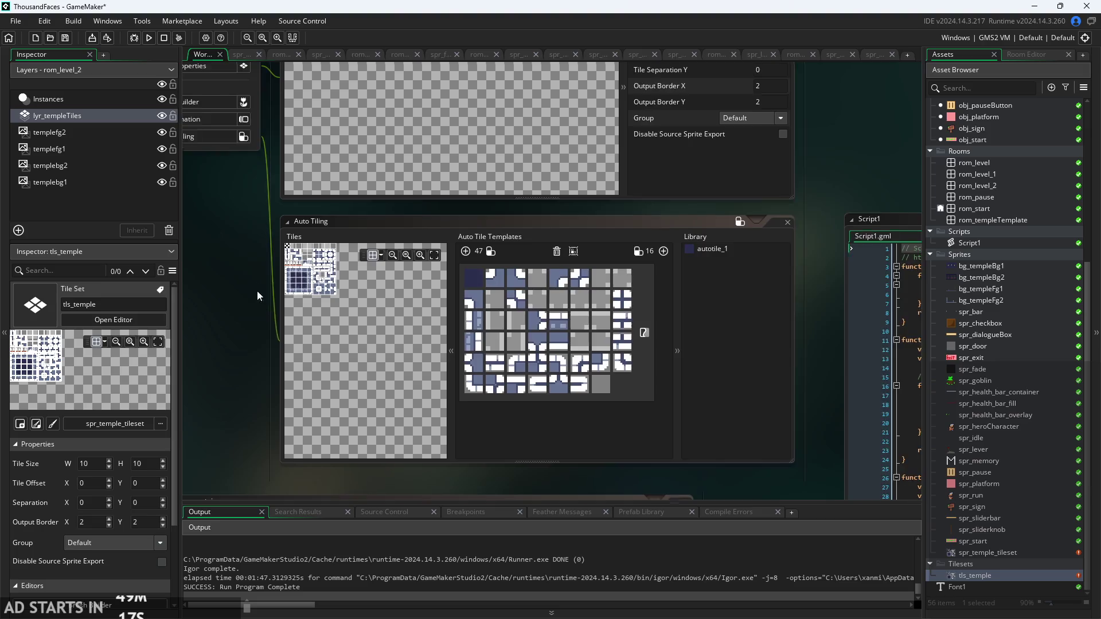
pyautogui.moveTo(257, 290); pyautogui.dragTo(229, 233)
pyautogui.scroll(2, 219, 223)
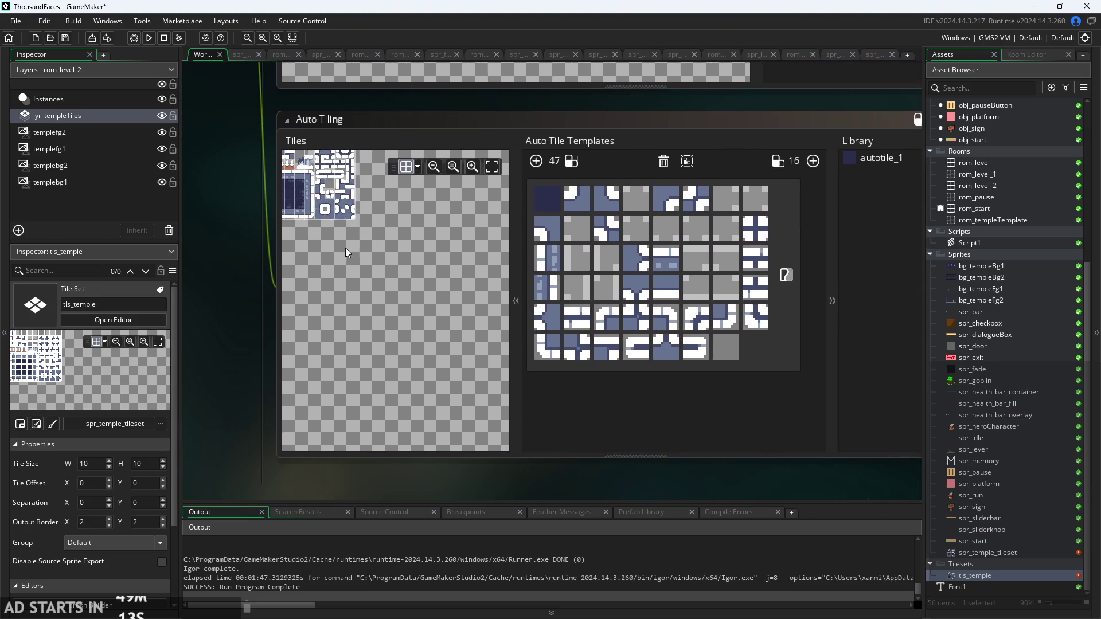
pyautogui.scroll(2, 345, 248)
pyautogui.scroll(2, 216, 341)
pyautogui.scroll(3, 230, 345)
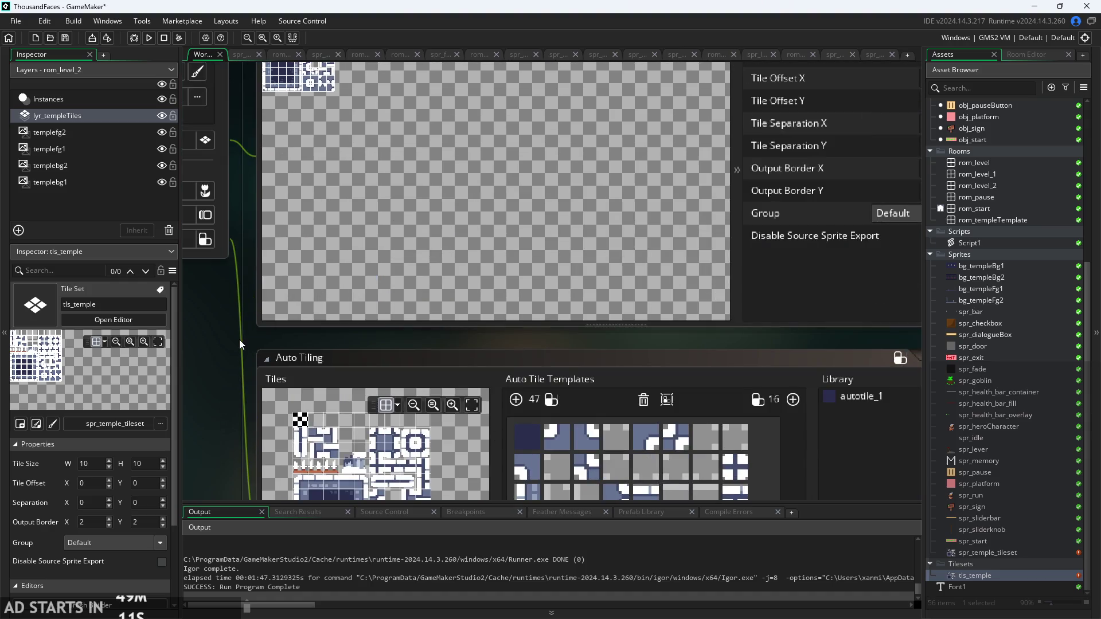
pyautogui.scroll(-1, 438, 321)
pyautogui.scroll(2, 401, 274)
pyautogui.scroll(-1, 401, 273)
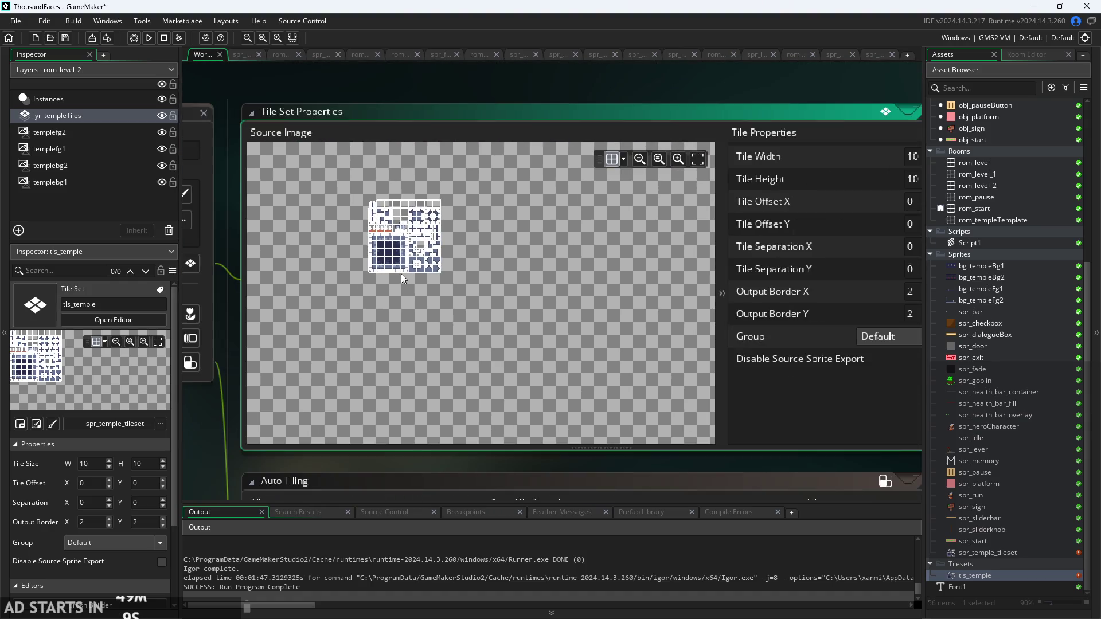
pyautogui.scroll(3, 391, 301)
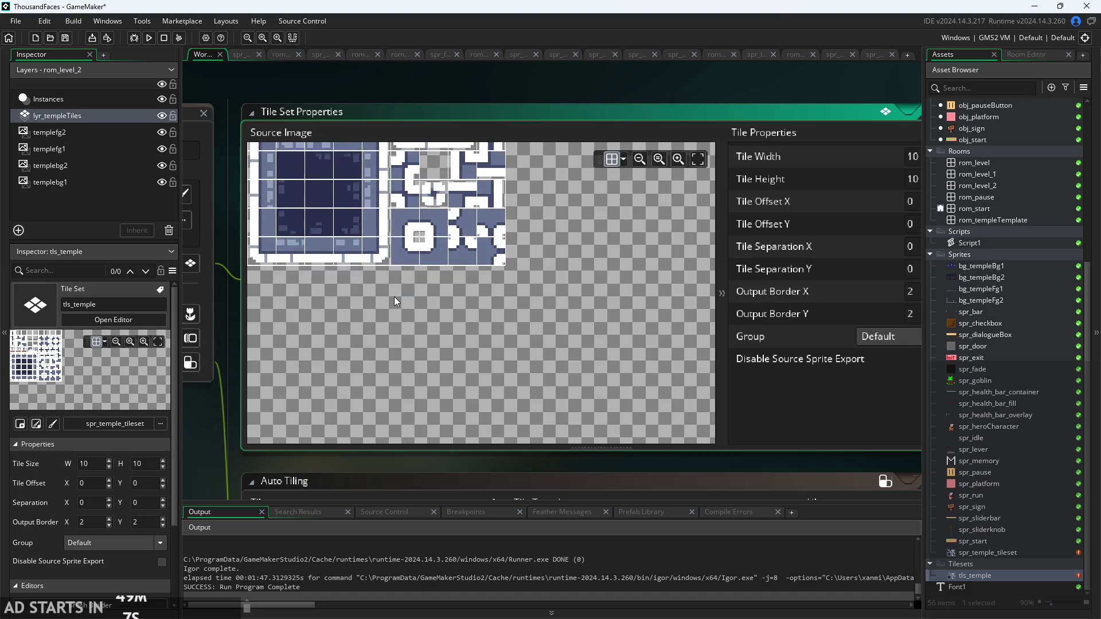
pyautogui.scroll(-2, 520, 339)
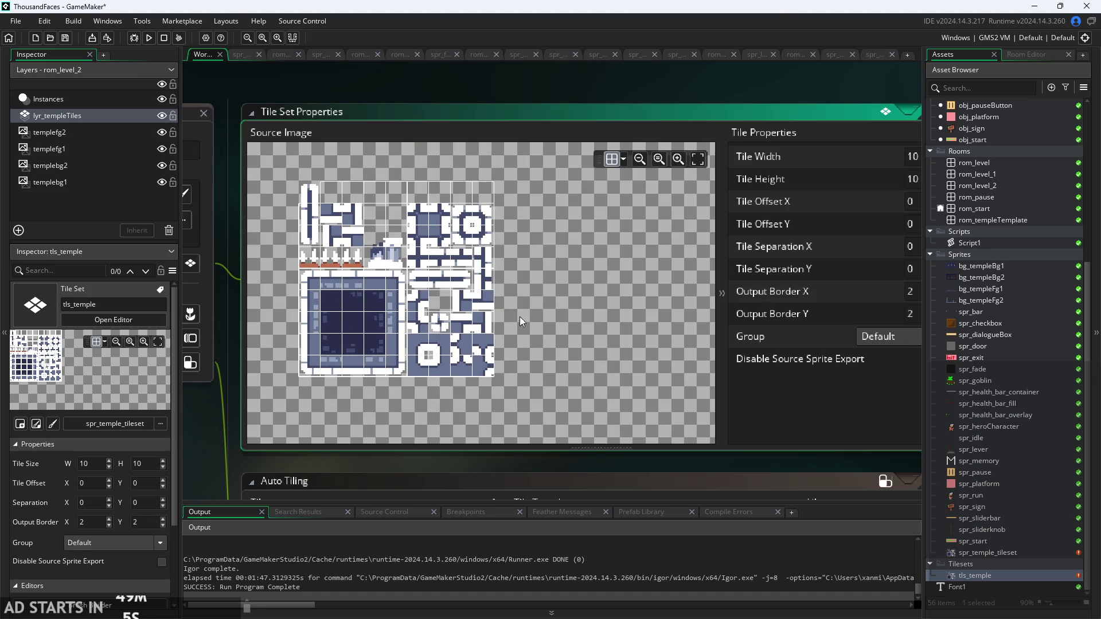
pyautogui.doubleClick(1002, 553)
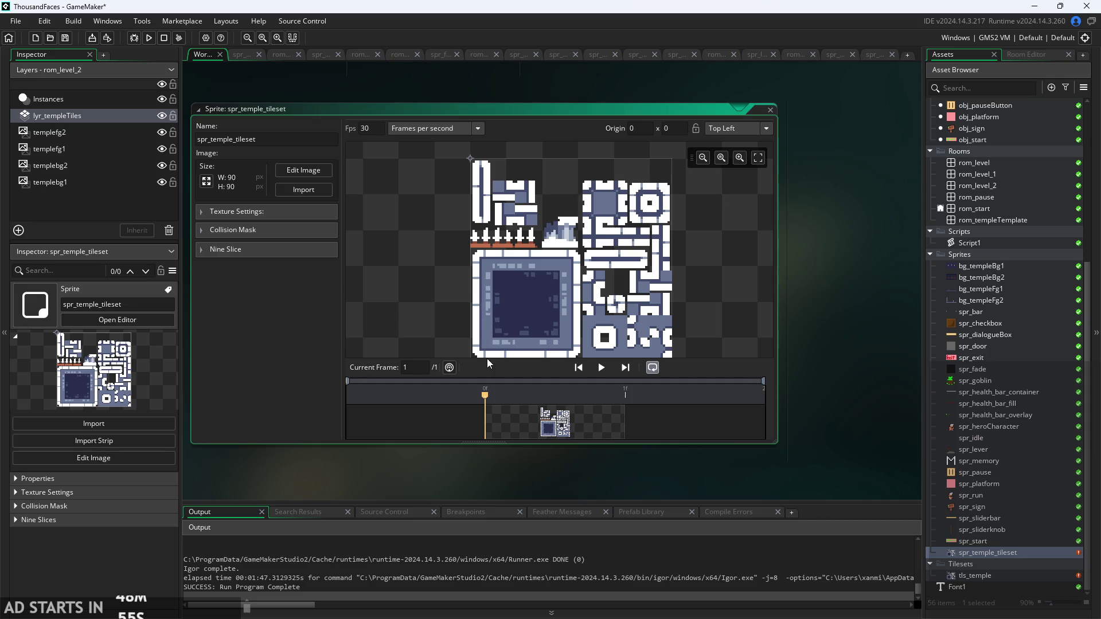
# - Widen the spr_temple_tileset canvas to 100 × 90 and open its artwork in the image editor
pyautogui.click(203, 188)
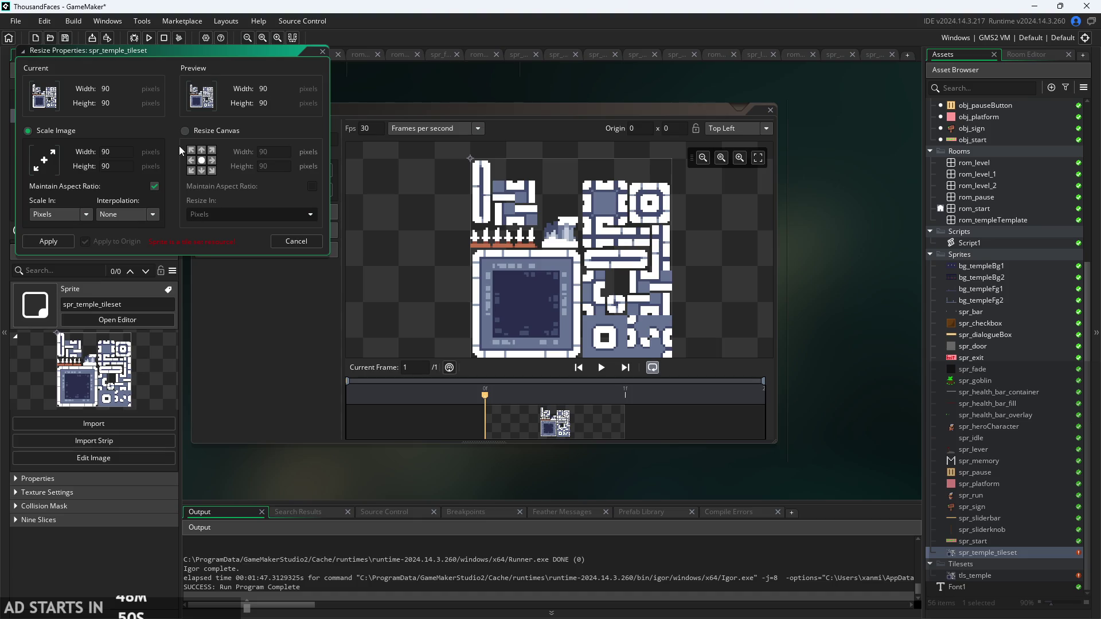
pyautogui.click(185, 130)
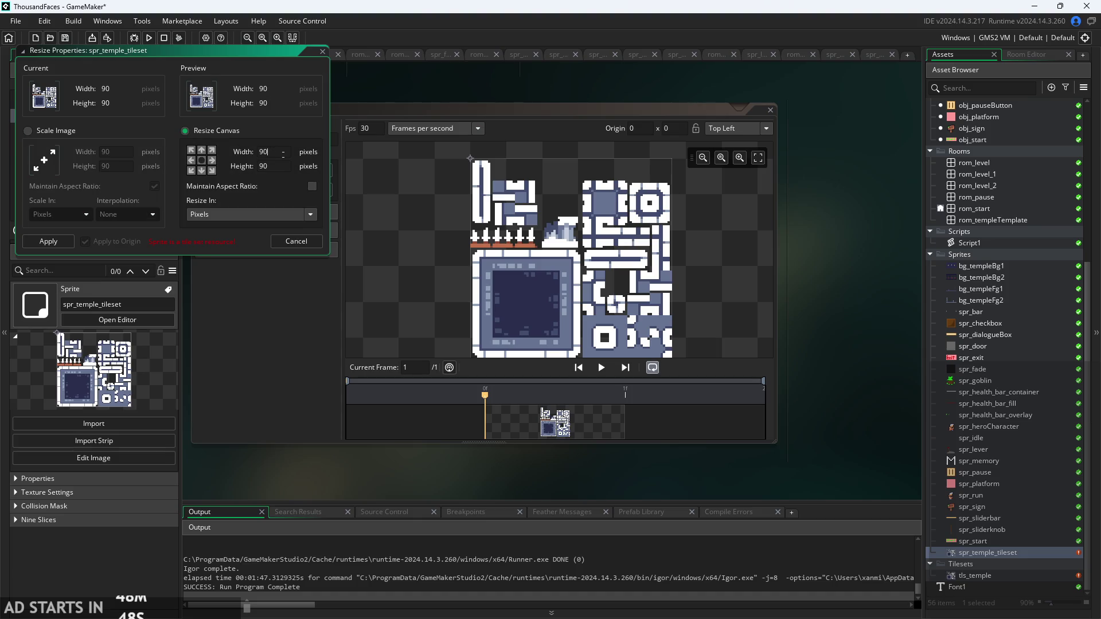
pyautogui.press('BackSpace')
pyautogui.write('100')
pyautogui.click(58, 242)
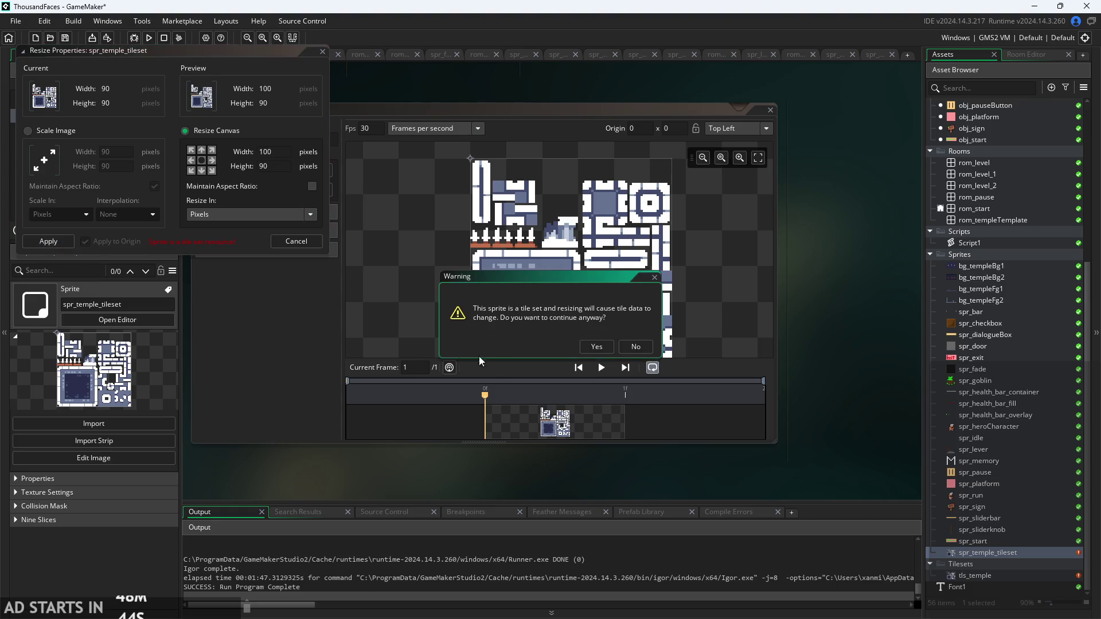
pyautogui.click(593, 349)
pyautogui.click(301, 170)
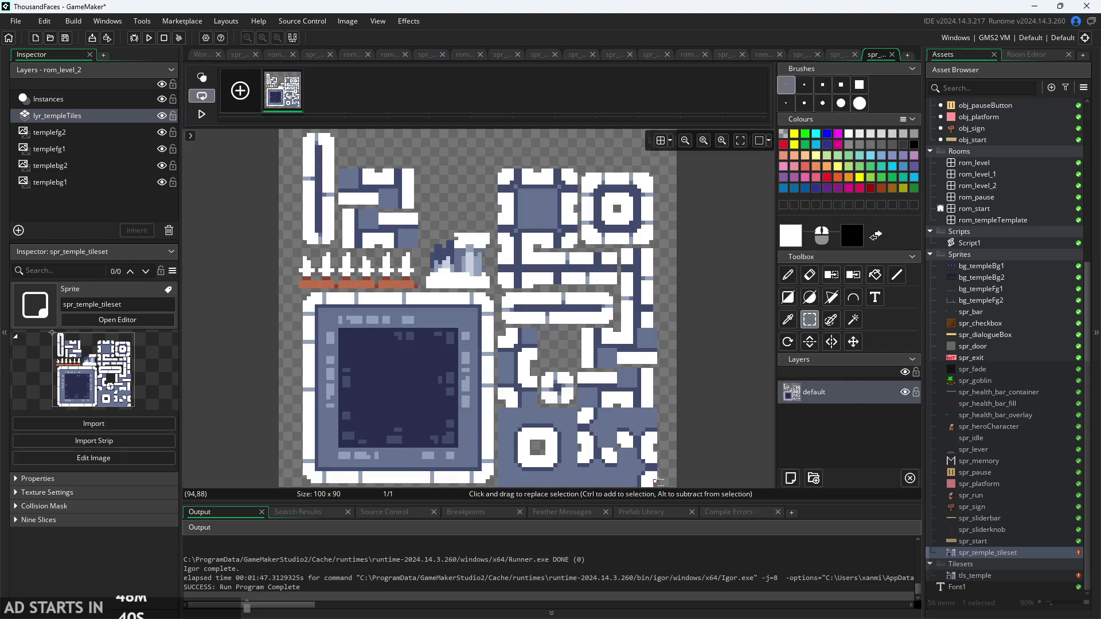
# - Select the whole tileset artwork and shift it right on the wider canvas
pyautogui.scroll(-1, 659, 480)
pyautogui.moveTo(670, 478)
pyautogui.mouseDown()
pyautogui.moveTo(420, 298)
pyautogui.moveTo(396, 205)
pyautogui.mouseUp()
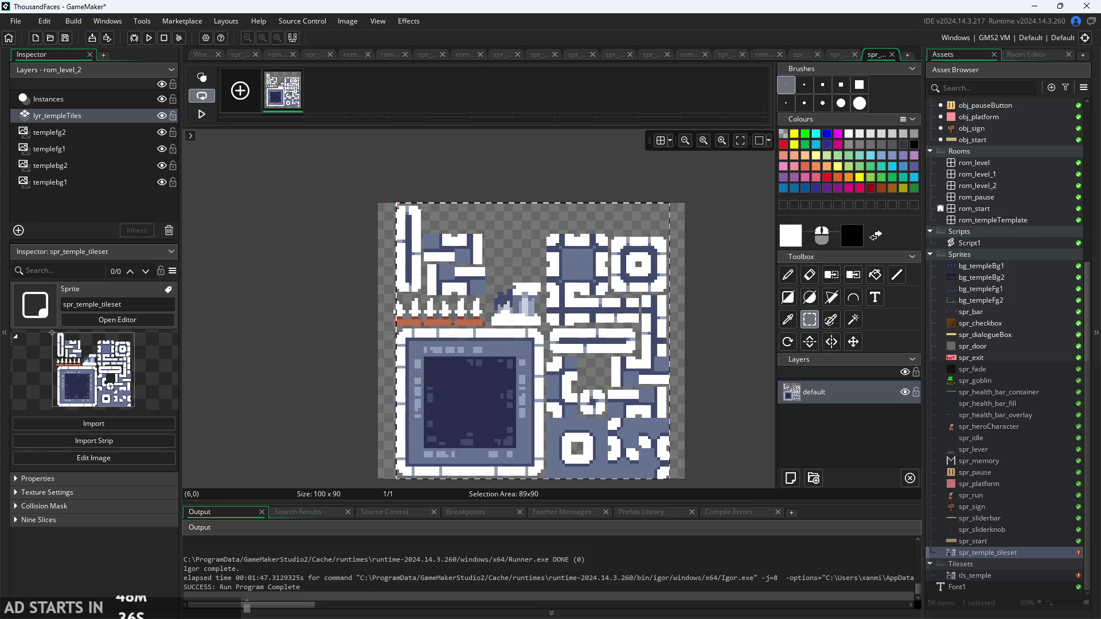
pyautogui.moveTo(520, 358); pyautogui.dragTo(536, 356)
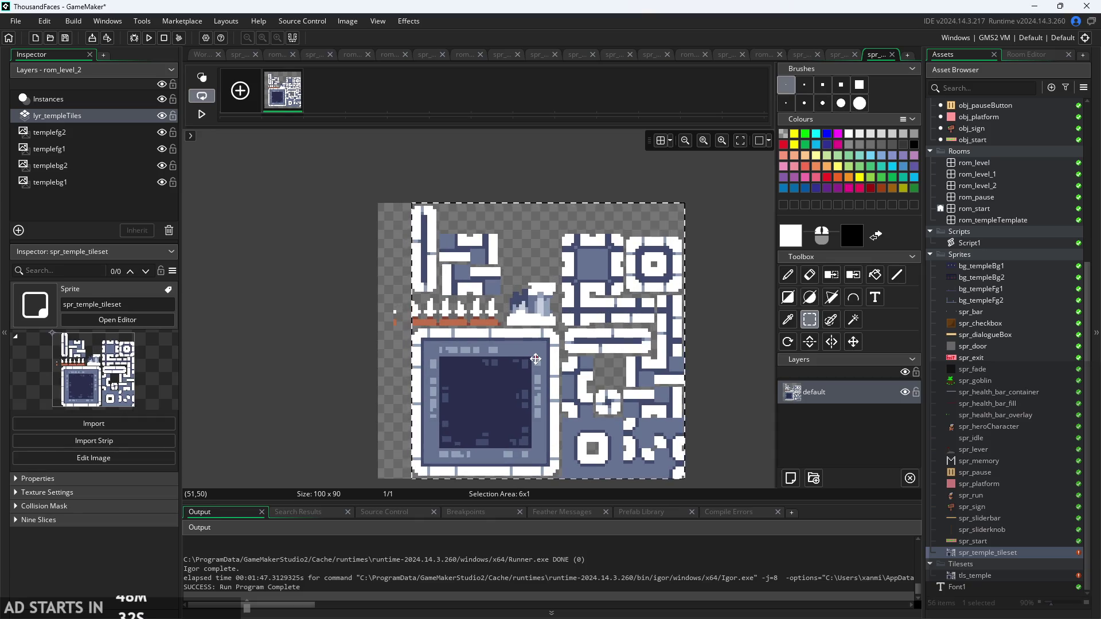
pyautogui.click(761, 346)
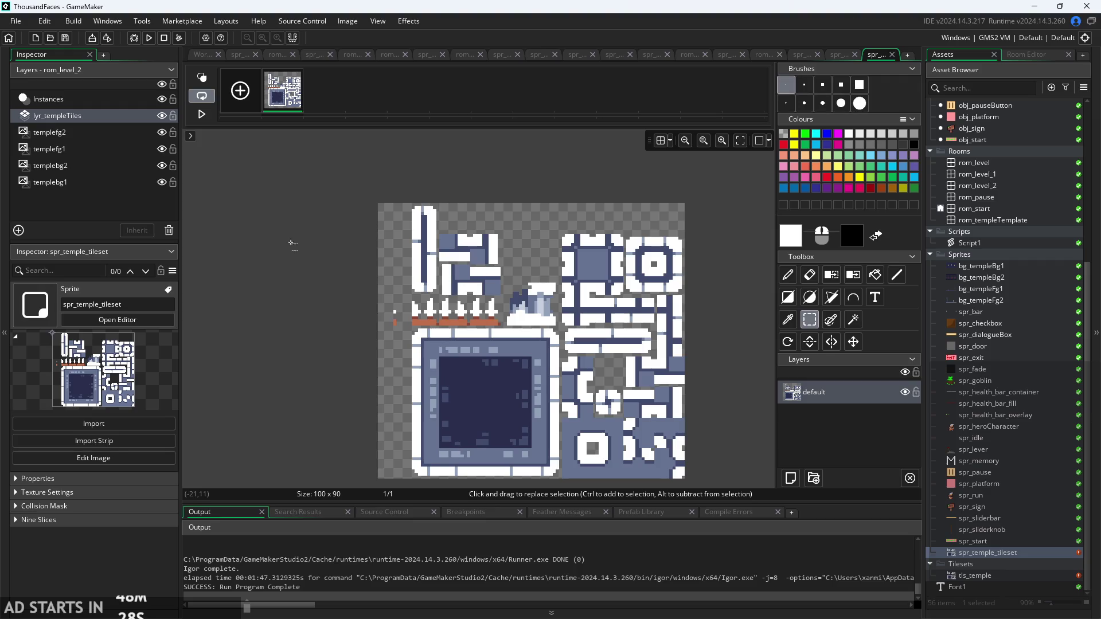
pyautogui.scroll(2, 361, 313)
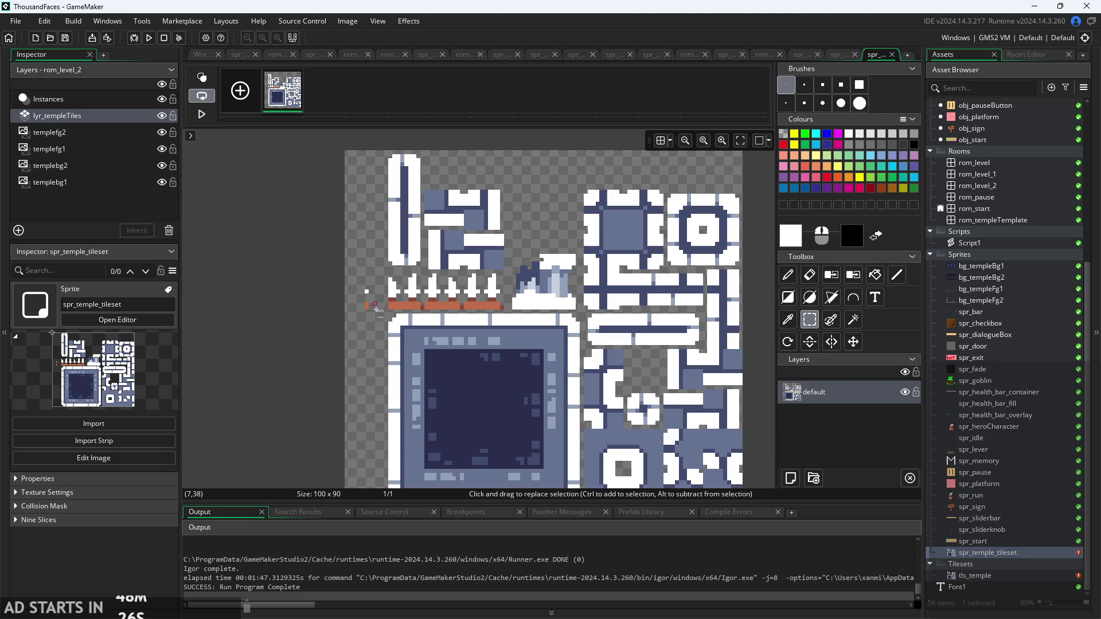
pyautogui.press('Left')
pyautogui.press('Left')
pyautogui.press('Left')
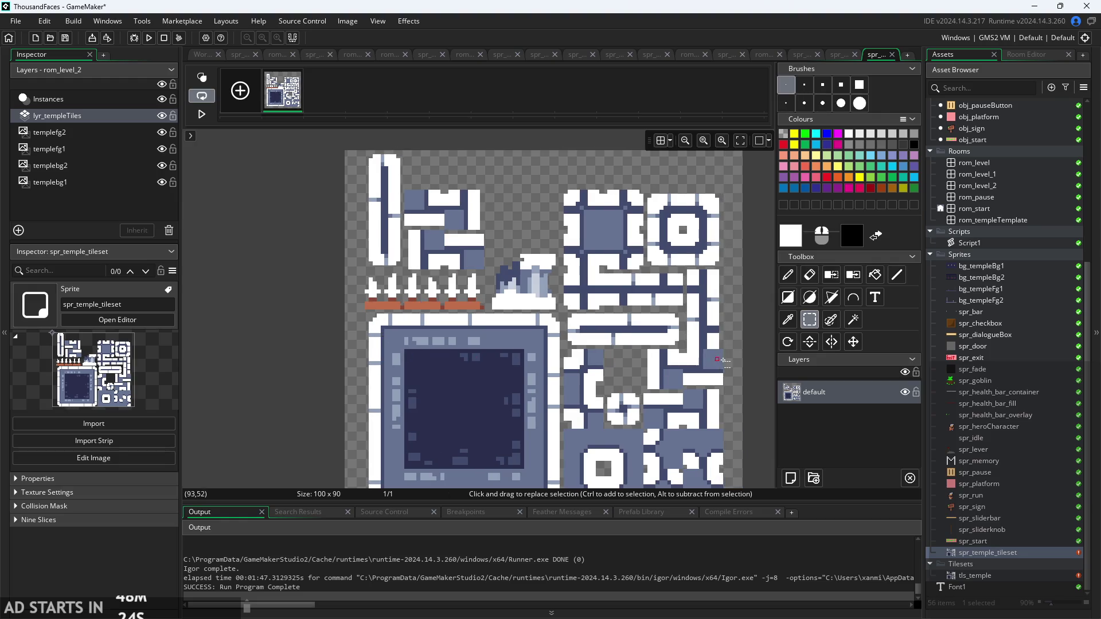
# - Adjust the top-left and left-edge pixels to leave a blank 10-pixel strip, then deselect
pyautogui.scroll(-4, 718, 359)
pyautogui.scroll(8, 500, 403)
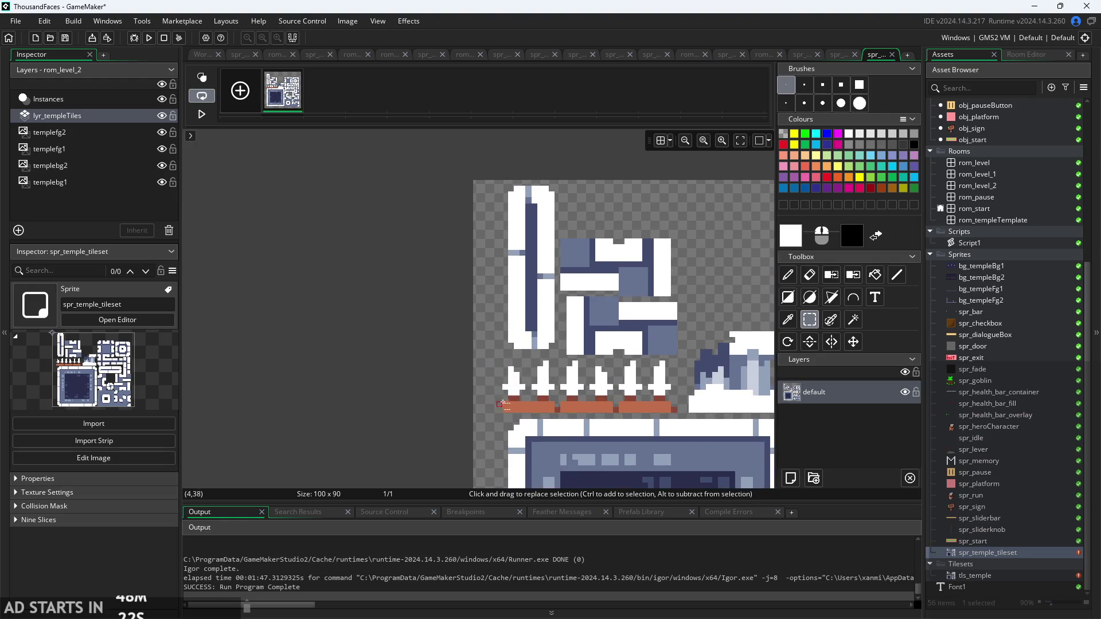
pyautogui.moveTo(503, 180)
pyautogui.mouseDown()
pyautogui.moveTo(609, 485)
pyautogui.moveTo(545, 453)
pyautogui.moveTo(265, 424)
pyautogui.moveTo(543, 448)
pyautogui.mouseUp()
pyautogui.moveTo(459, 425); pyautogui.dragTo(486, 428)
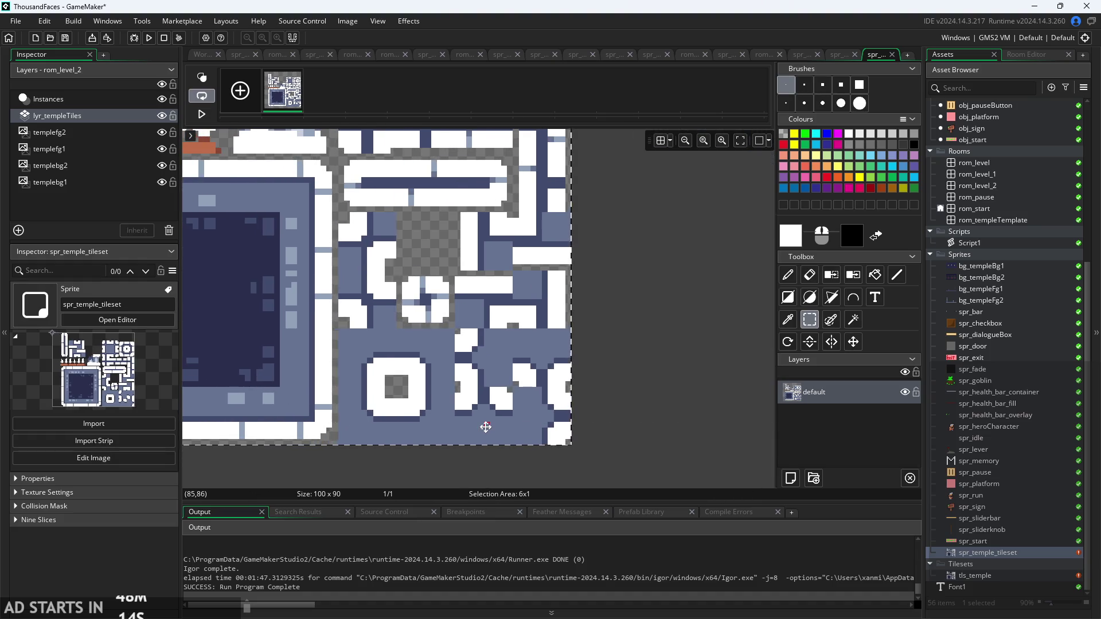
pyautogui.hscroll(-2, 353, 416)
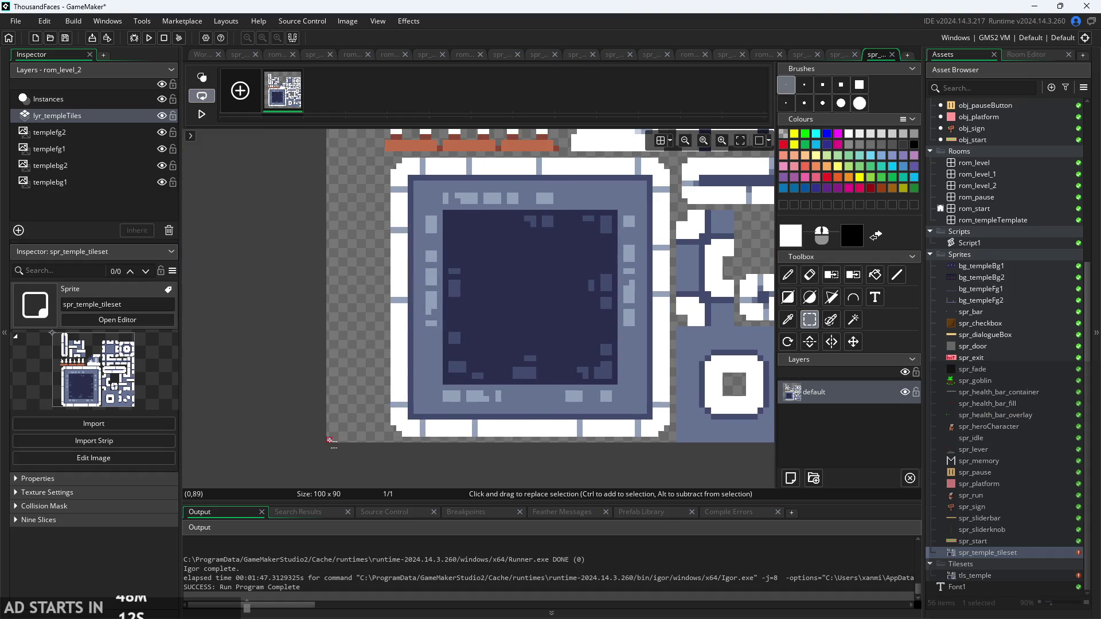
pyautogui.moveTo(330, 441)
pyautogui.mouseDown()
pyautogui.moveTo(383, 440)
pyautogui.moveTo(378, 304)
pyautogui.mouseUp()
pyautogui.scroll(2, 383, 304)
pyautogui.click(365, 288)
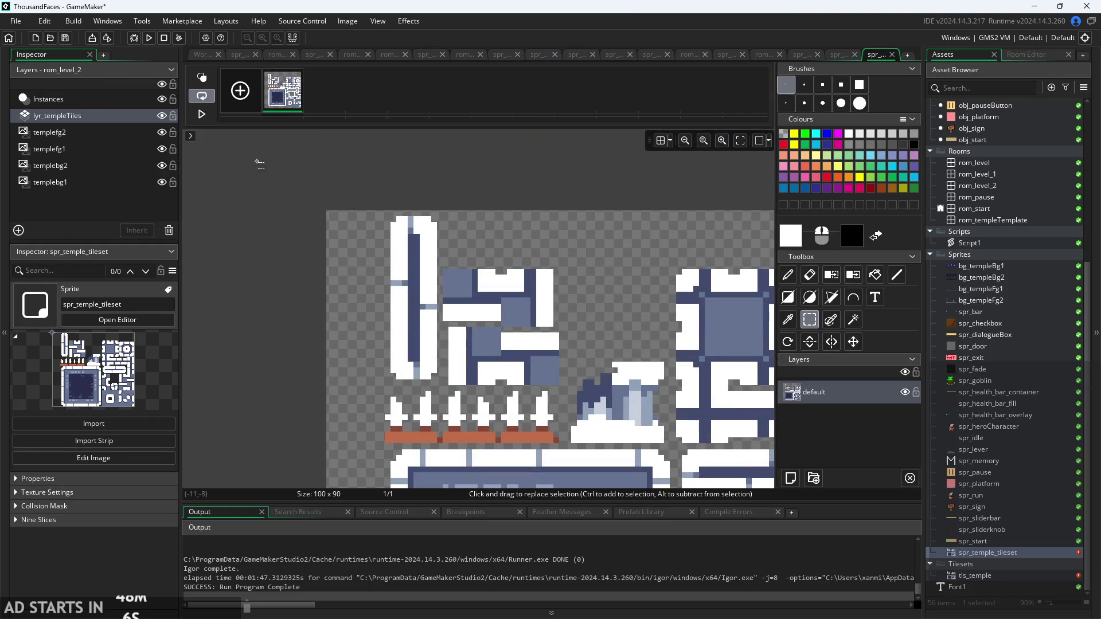
pyautogui.click(202, 54)
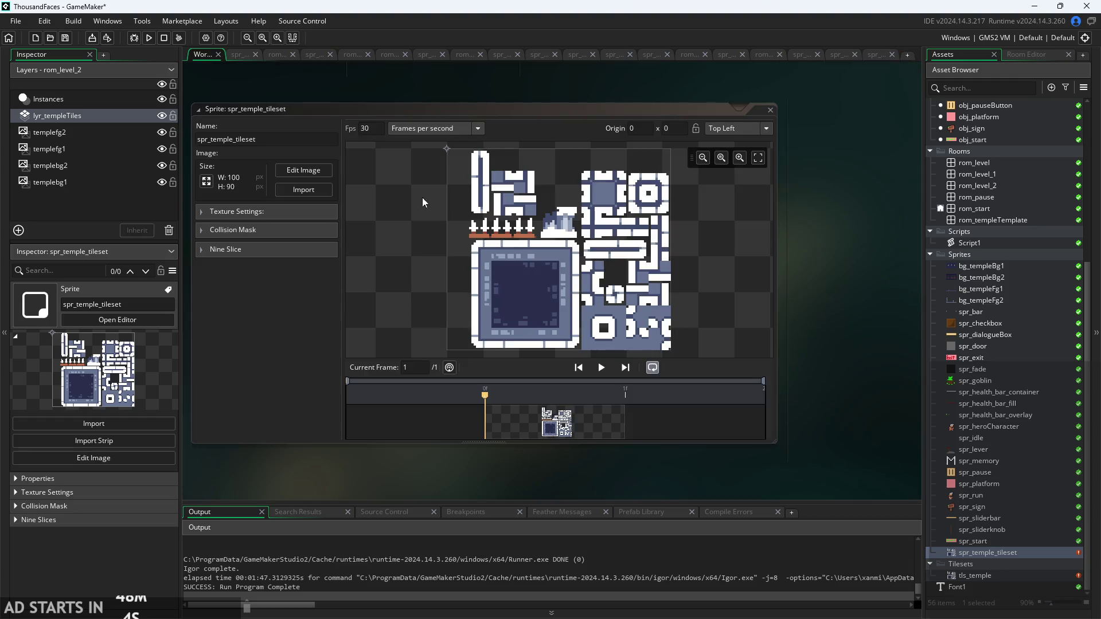
# - Open the tls_temple tile set and bring its Auto Tiling section into view
pyautogui.doubleClick(1001, 577)
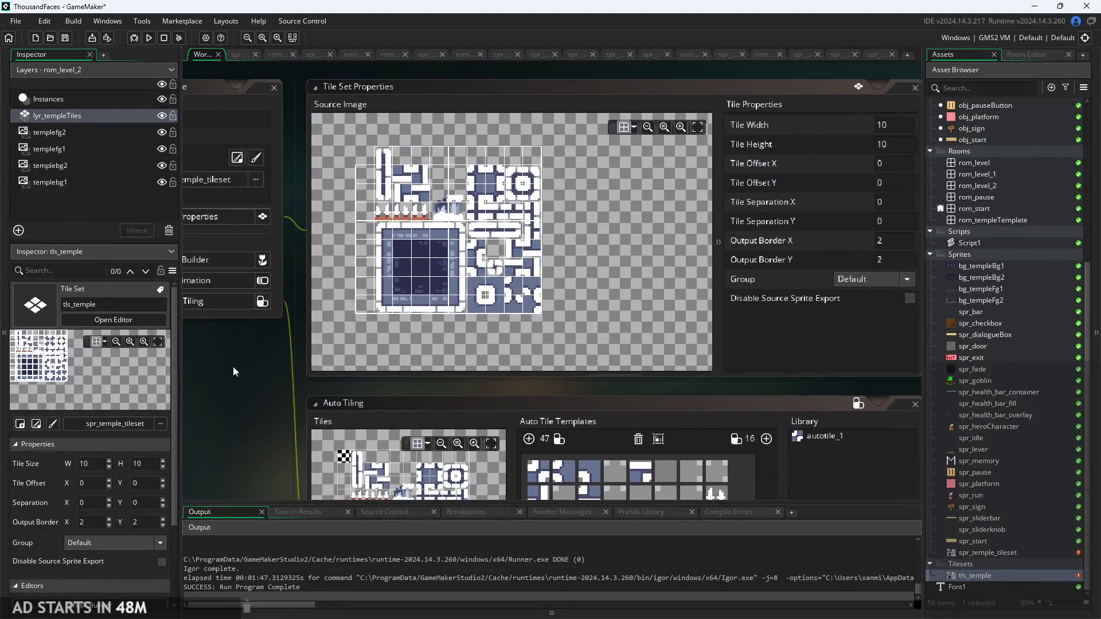
pyautogui.scroll(4, 477, 302)
pyautogui.scroll(2, 477, 301)
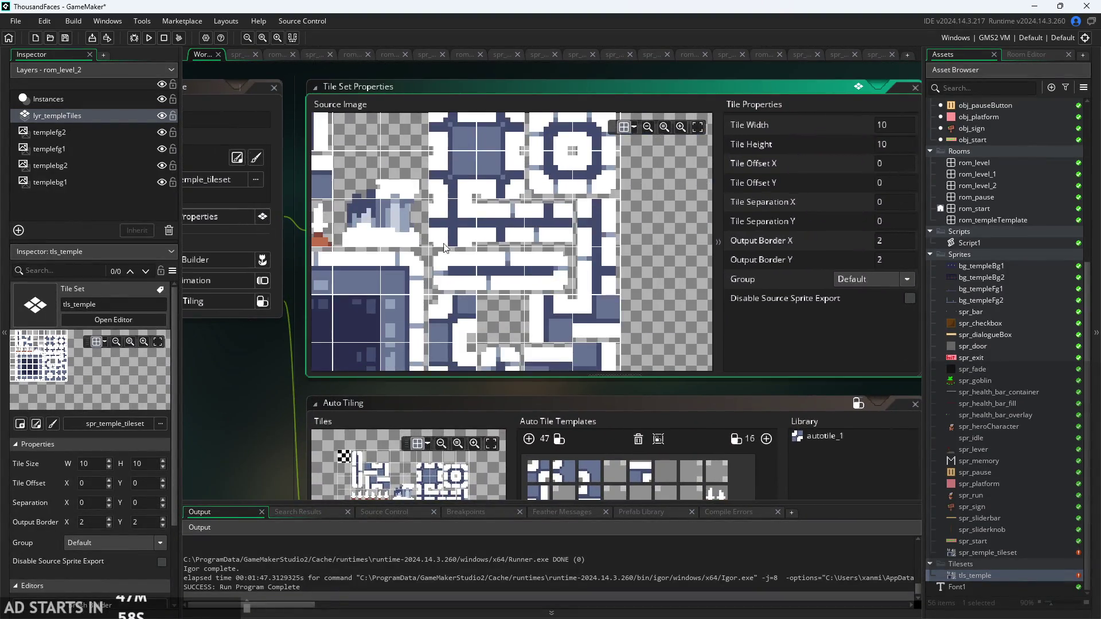
pyautogui.scroll(2, 481, 344)
pyautogui.scroll(-2, 490, 382)
pyautogui.scroll(-1, 490, 383)
pyautogui.scroll(-5, 215, 312)
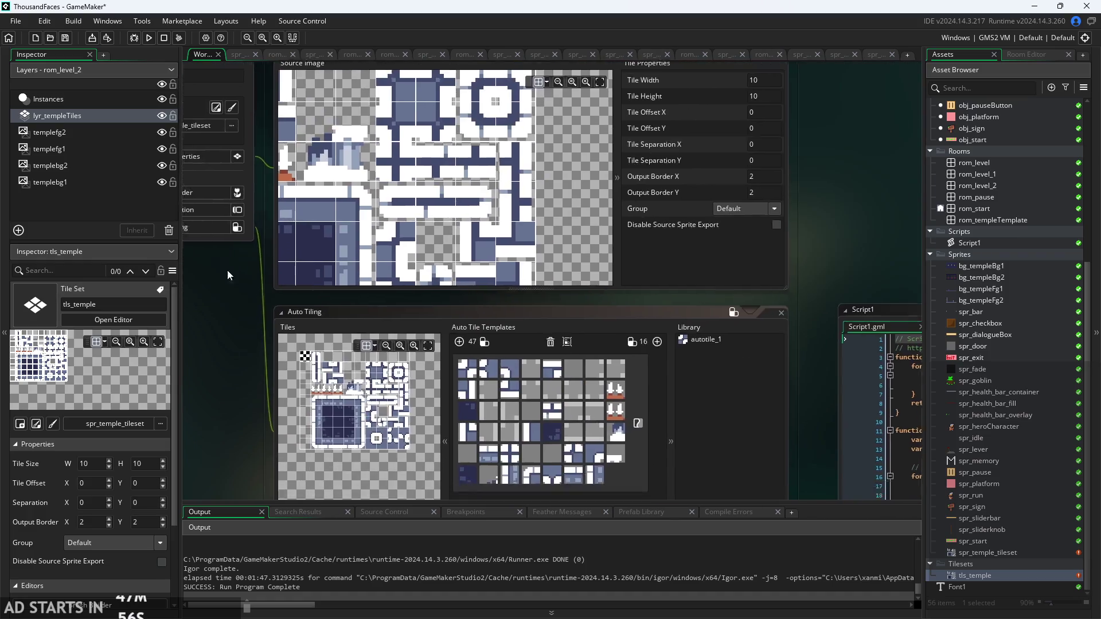
pyautogui.scroll(2, 246, 281)
pyautogui.hscroll(3, 256, 232)
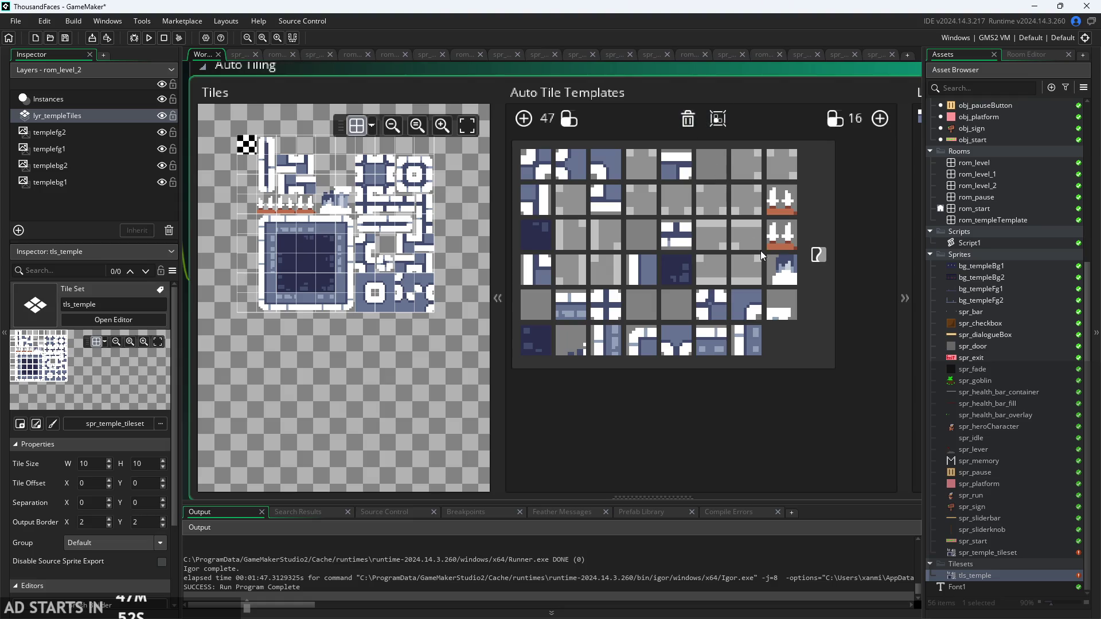
# - Clear every tile from the autotile_1 template, confirming the deletion
pyautogui.click(831, 288)
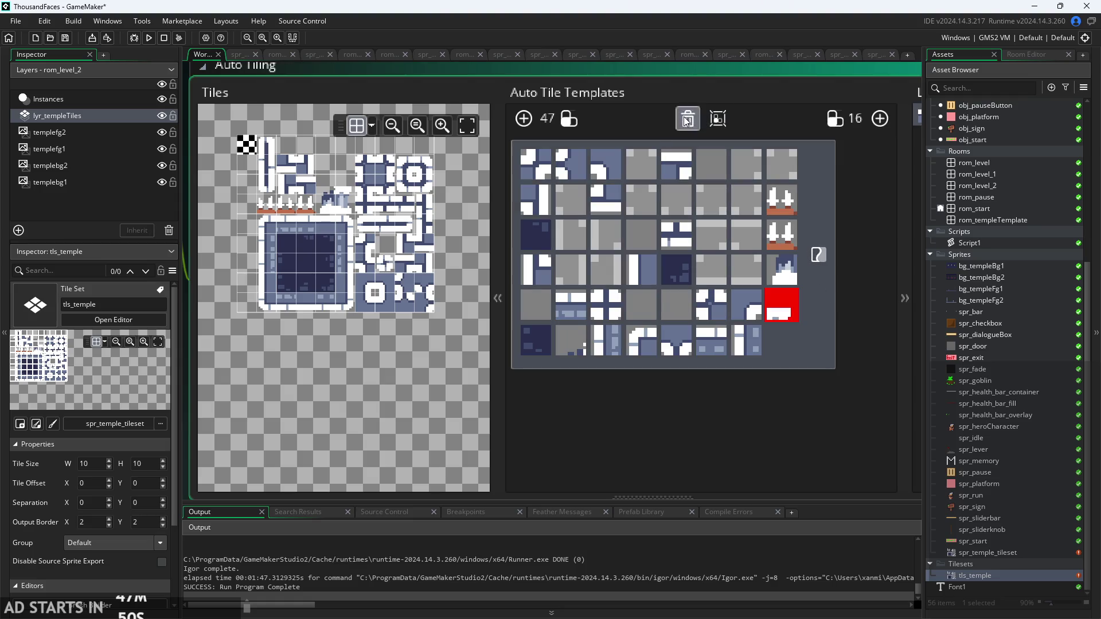
pyautogui.click(688, 119)
pyautogui.click(522, 118)
pyautogui.scroll(3, 339, 425)
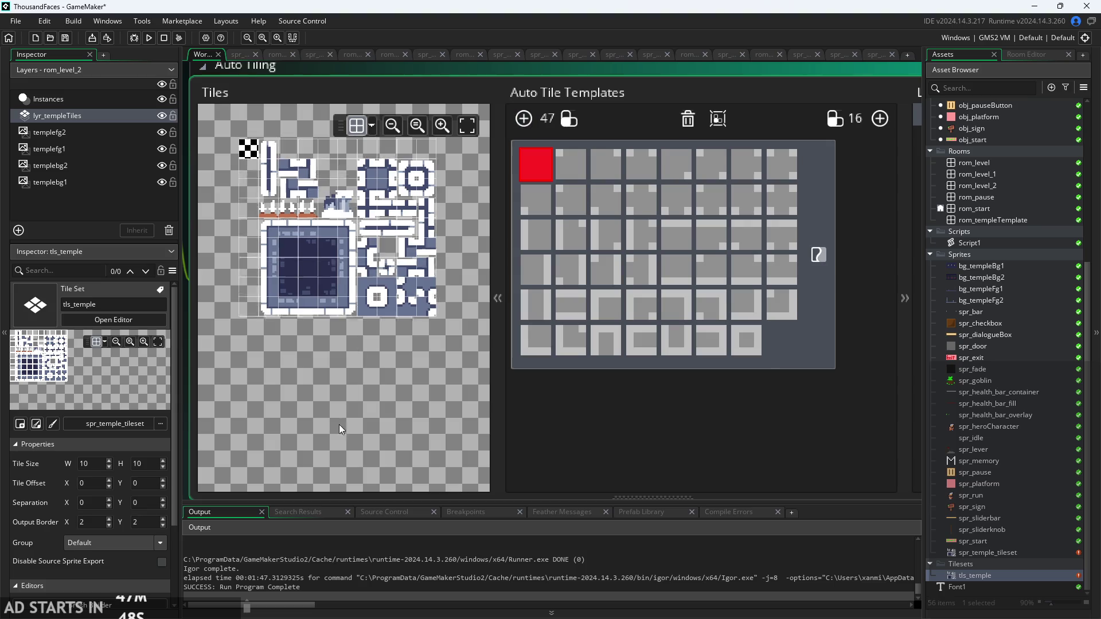
# - Assign tileset tiles to template slots, including the solid dark floor to slot 1 and corners to slots 2–3
pyautogui.scroll(-3, 356, 435)
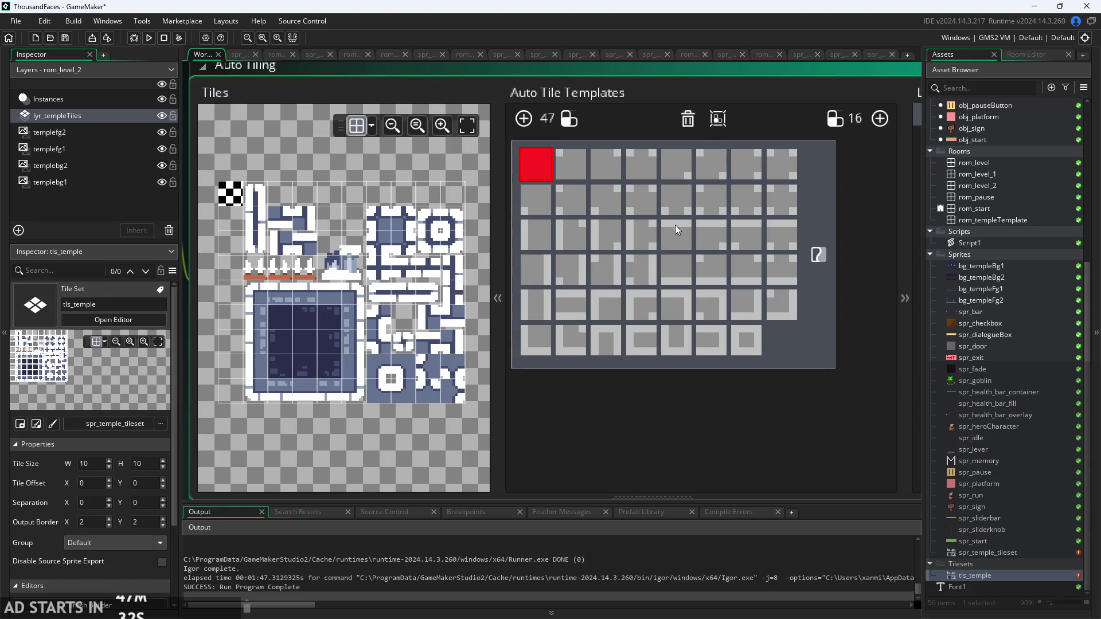
pyautogui.click(758, 351)
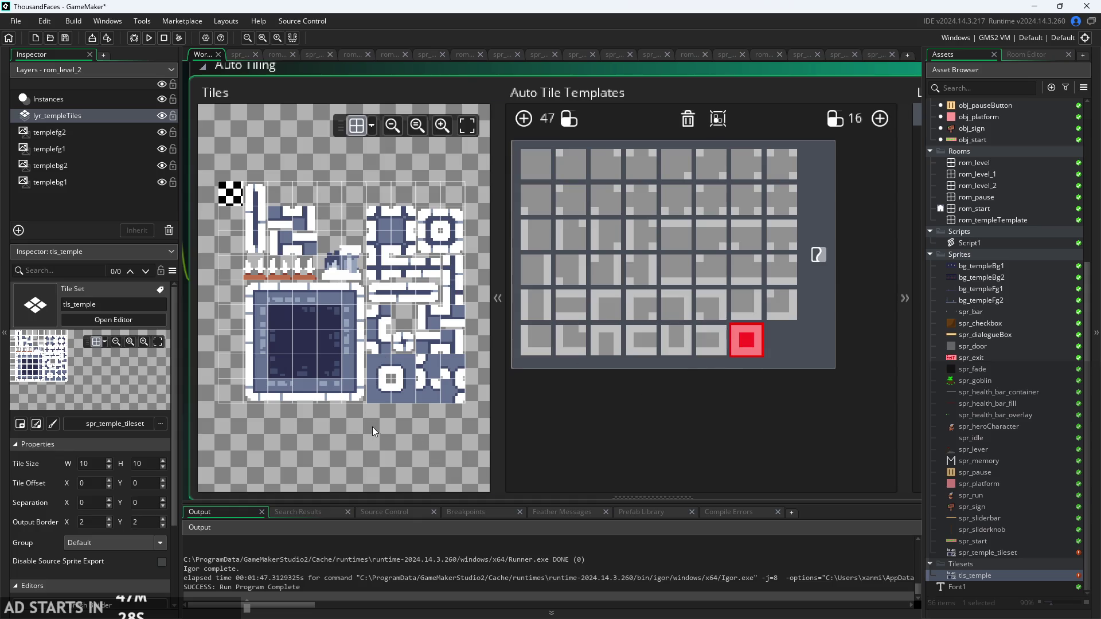
pyautogui.scroll(2, 373, 427)
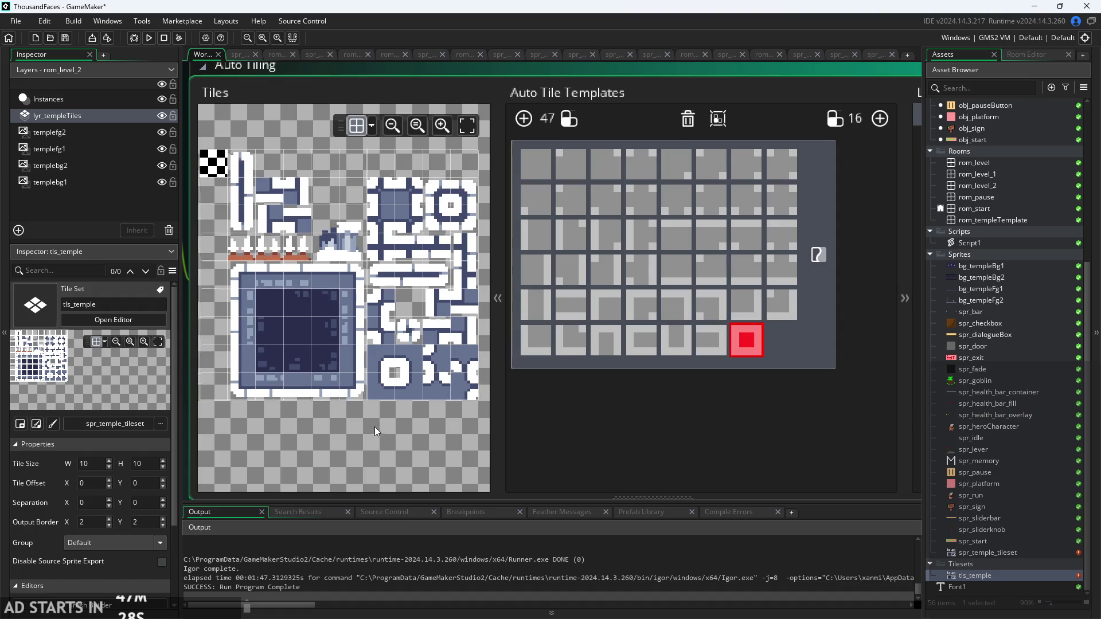
pyautogui.click(408, 339)
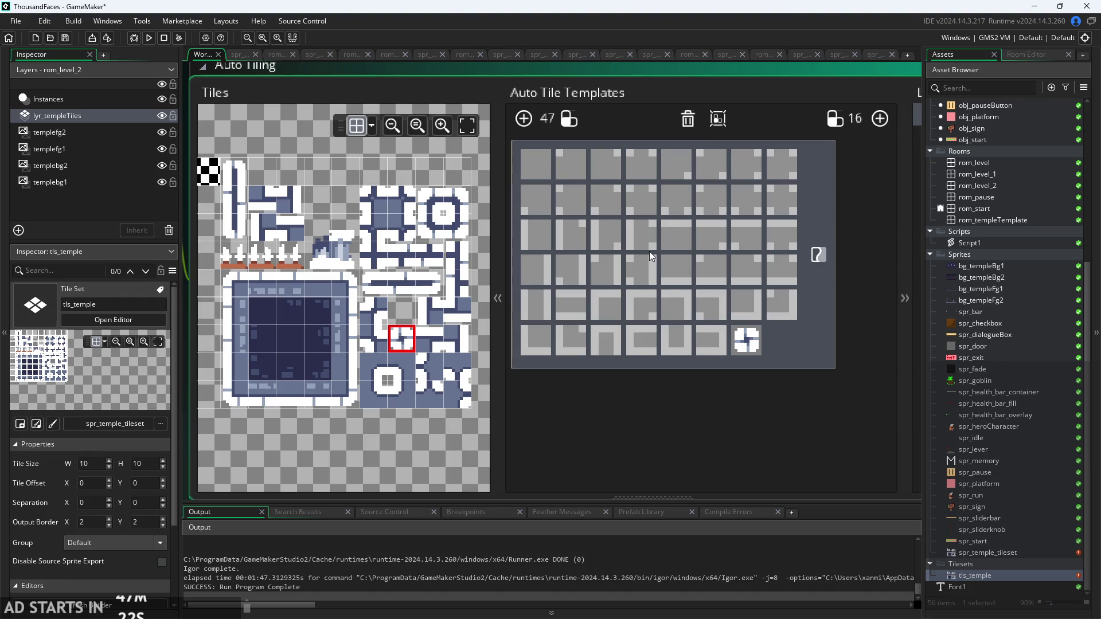
pyautogui.click(429, 283)
pyautogui.click(235, 227)
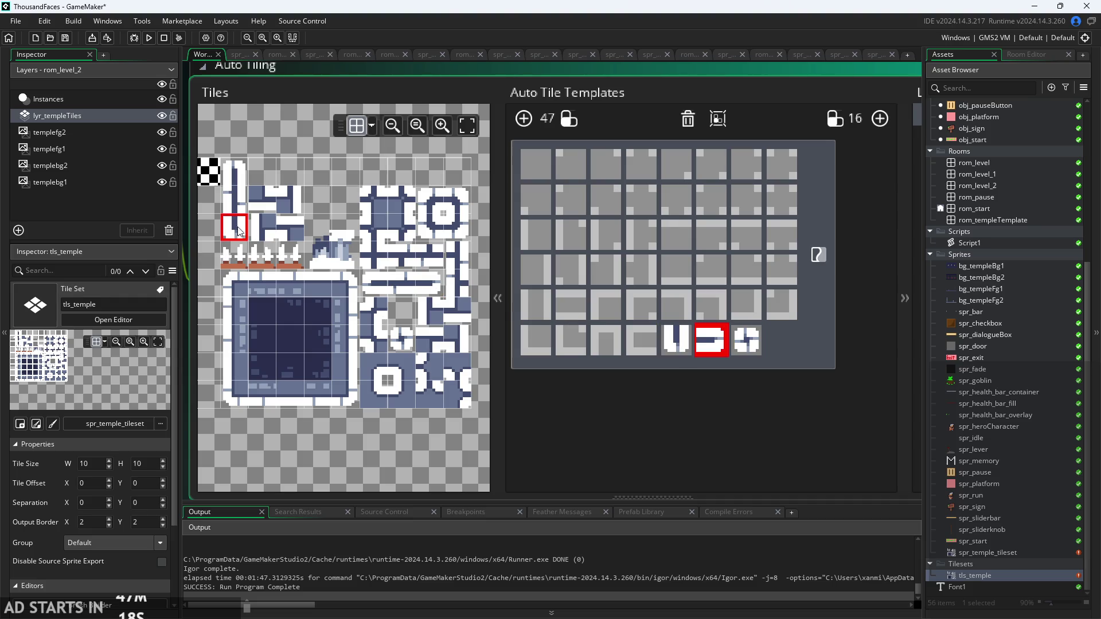
pyautogui.click(536, 173)
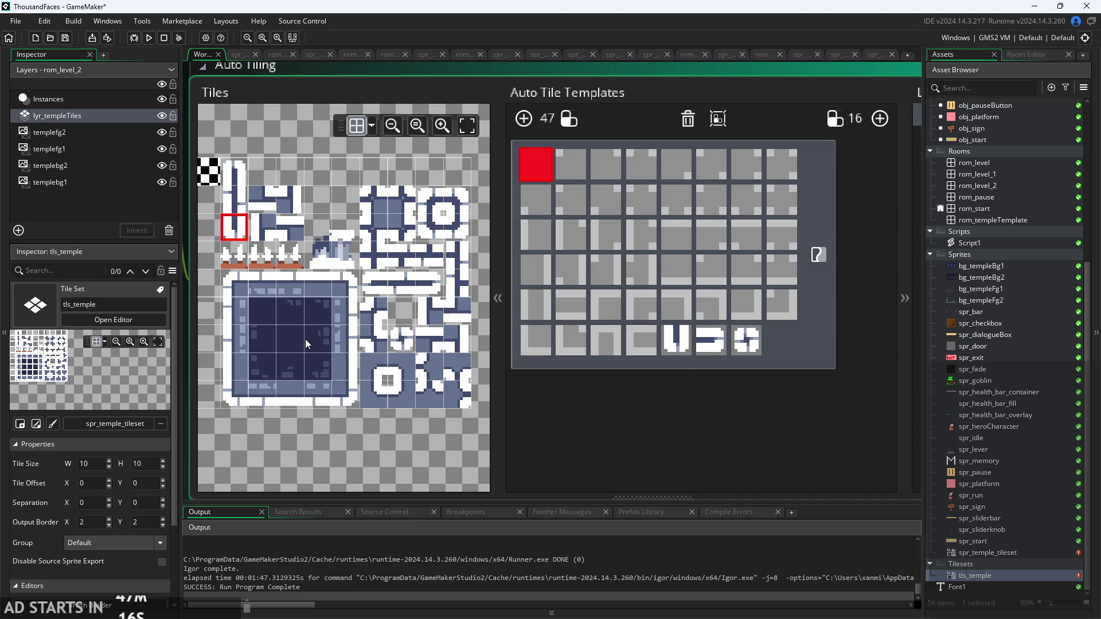
pyautogui.click(287, 338)
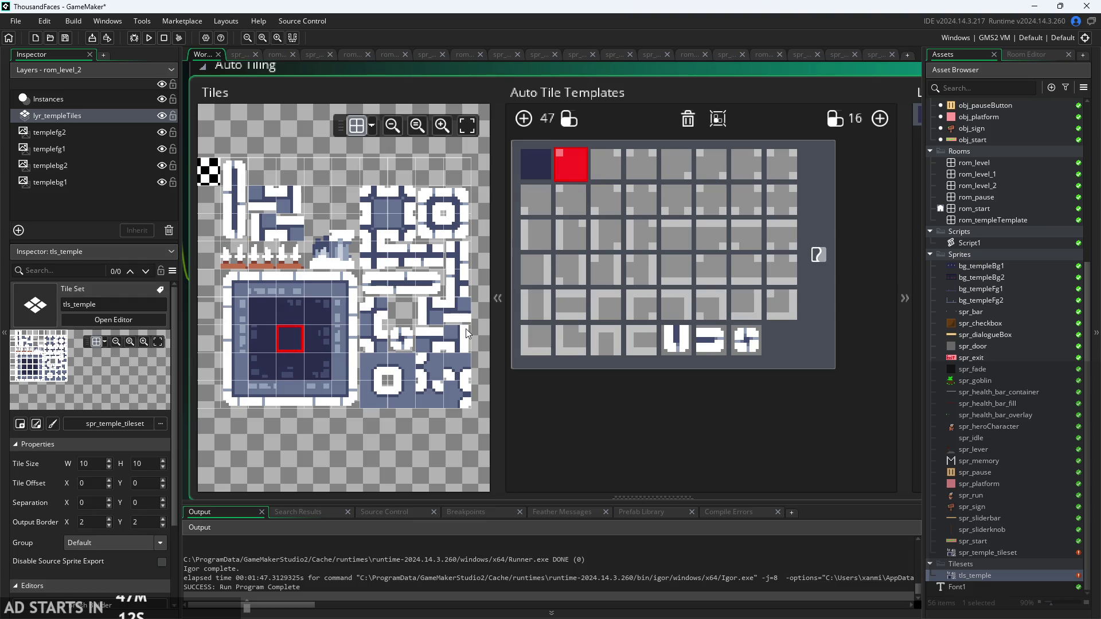
pyautogui.click(398, 392)
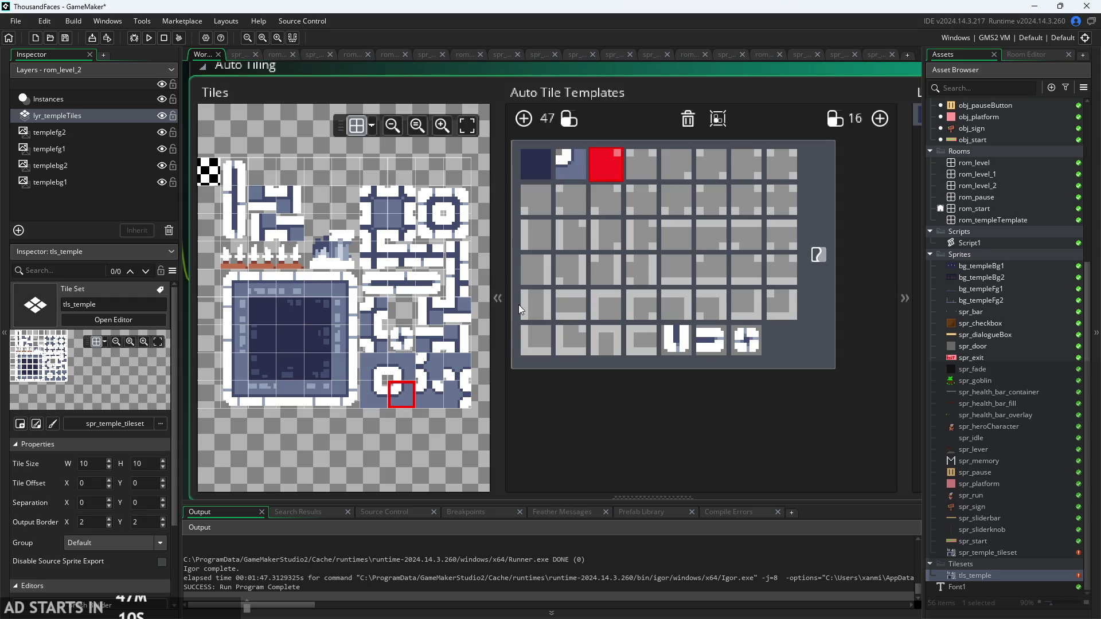
pyautogui.click(381, 389)
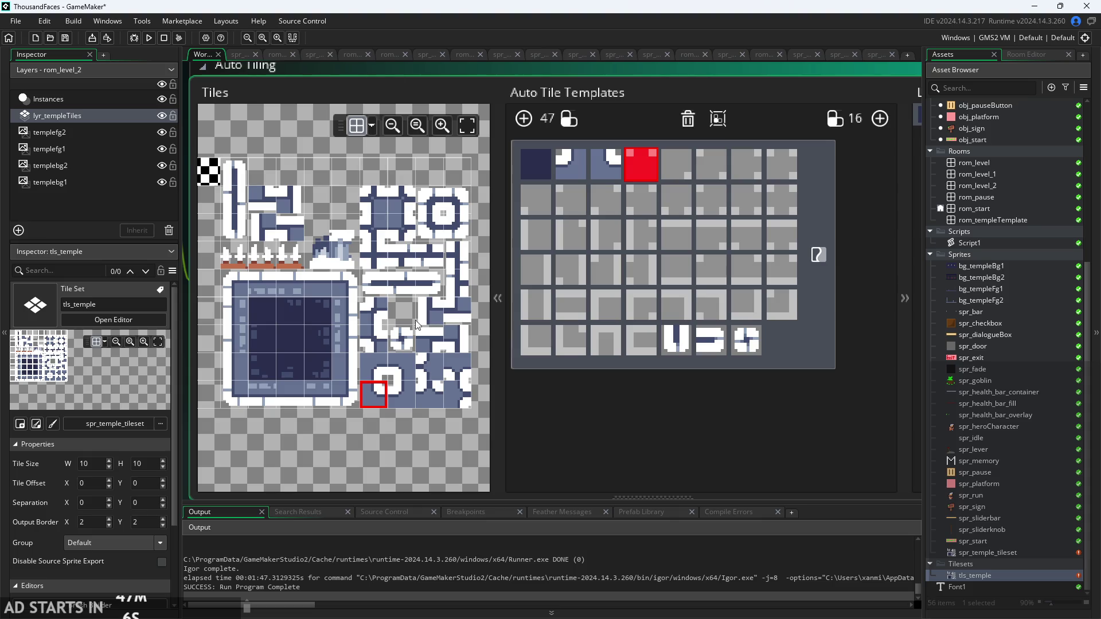
# - Assign the matching corner and edge tiles to template slots 4 through 8
pyautogui.scroll(2, 413, 330)
pyautogui.scroll(-2, 413, 330)
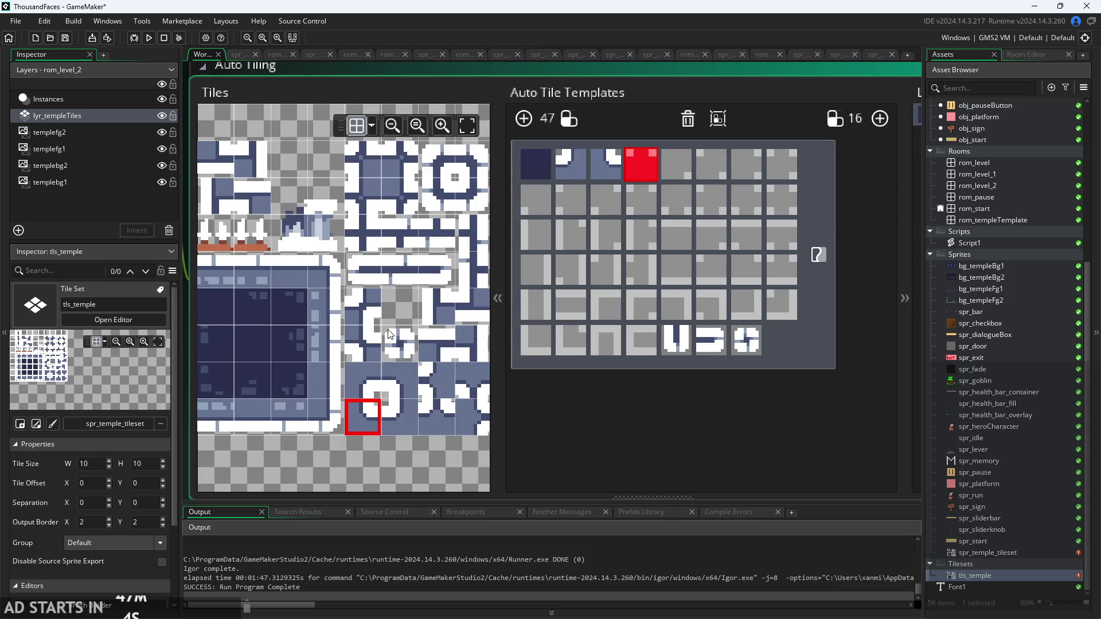
pyautogui.scroll(1, 344, 258)
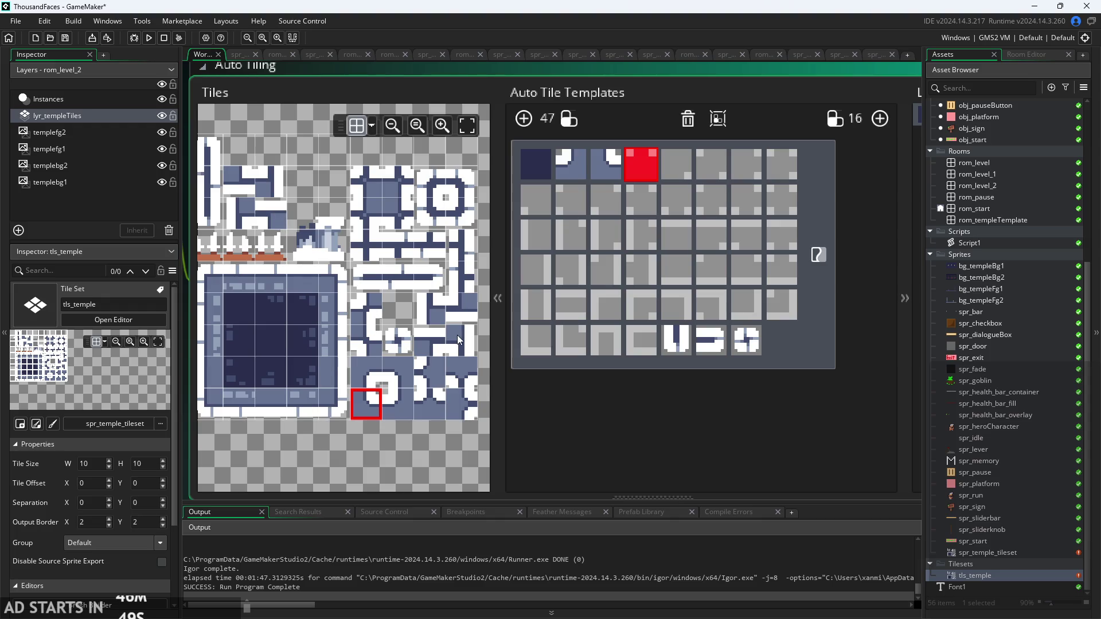
pyautogui.click(427, 401)
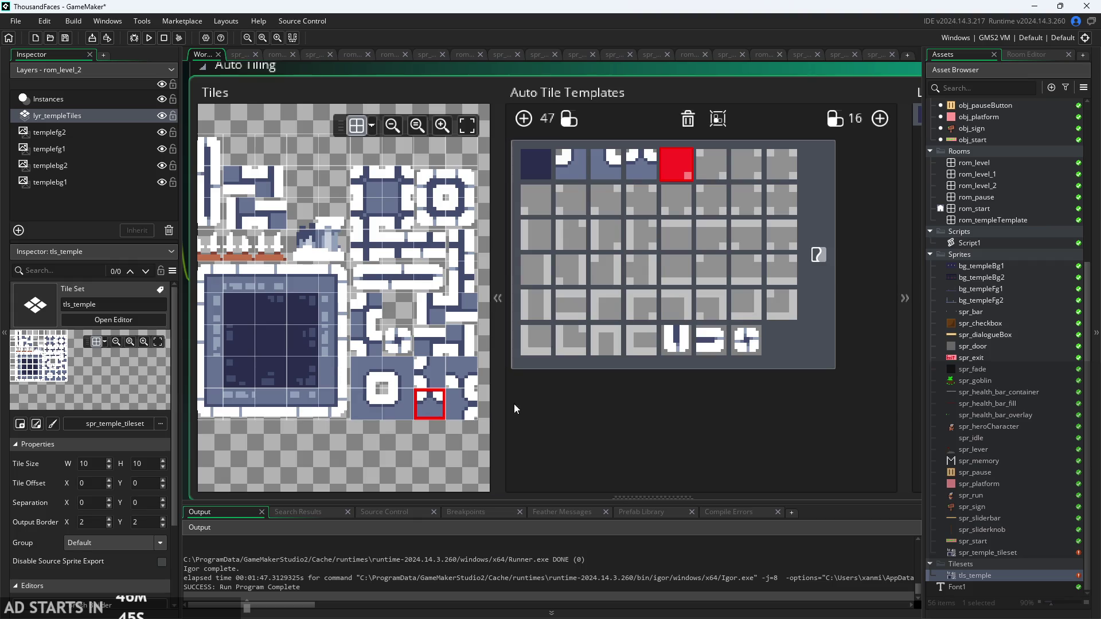
pyautogui.click(373, 376)
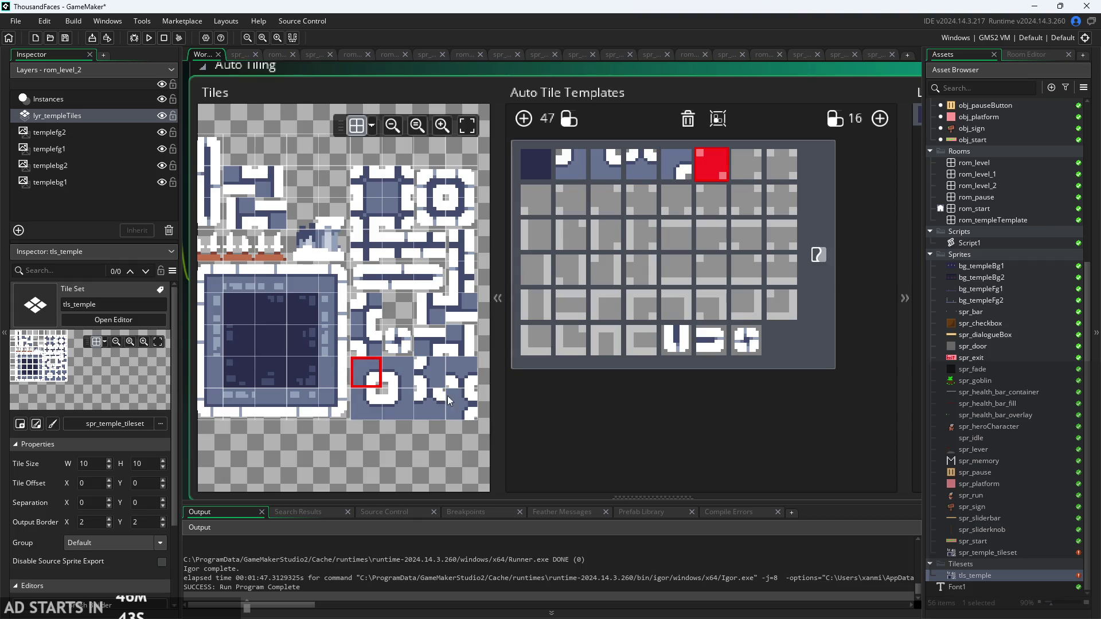
pyautogui.click(366, 316)
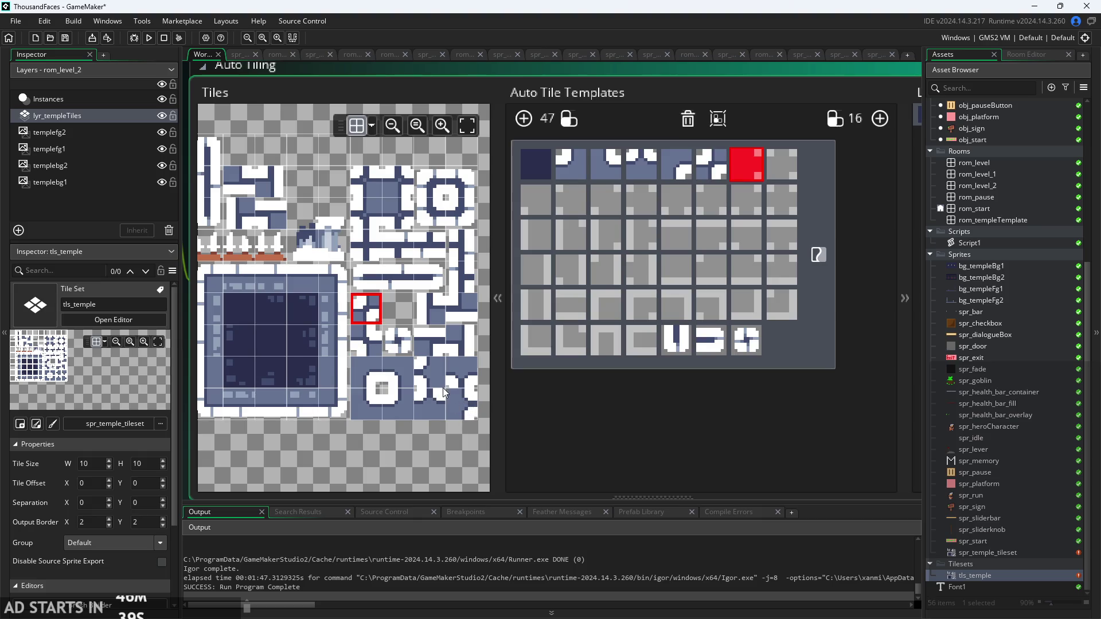
pyautogui.click(463, 411)
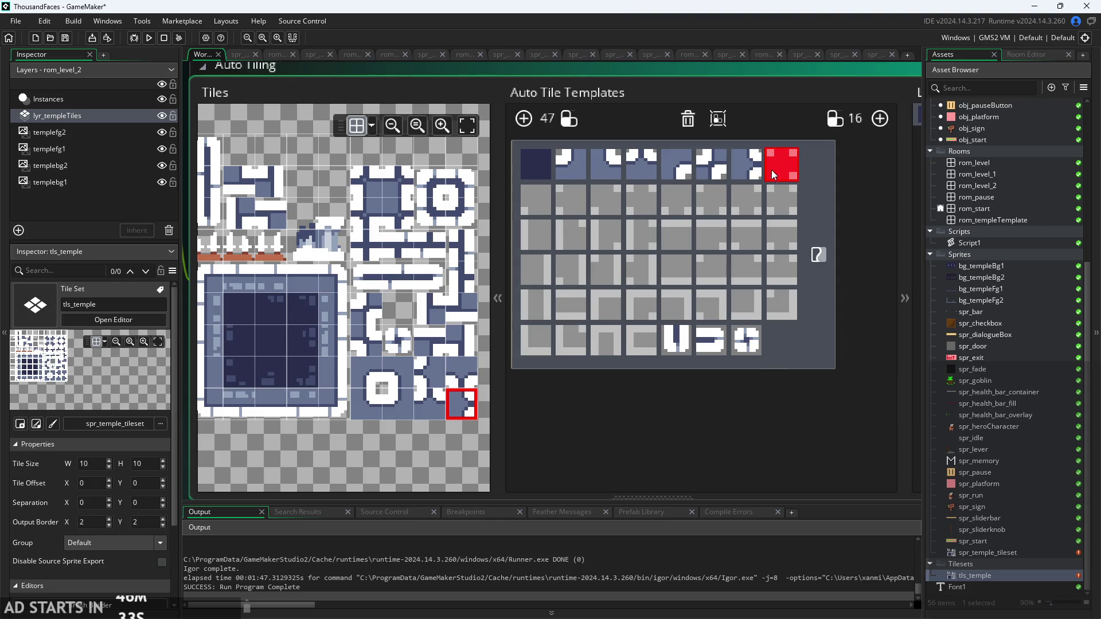
pyautogui.click(398, 183)
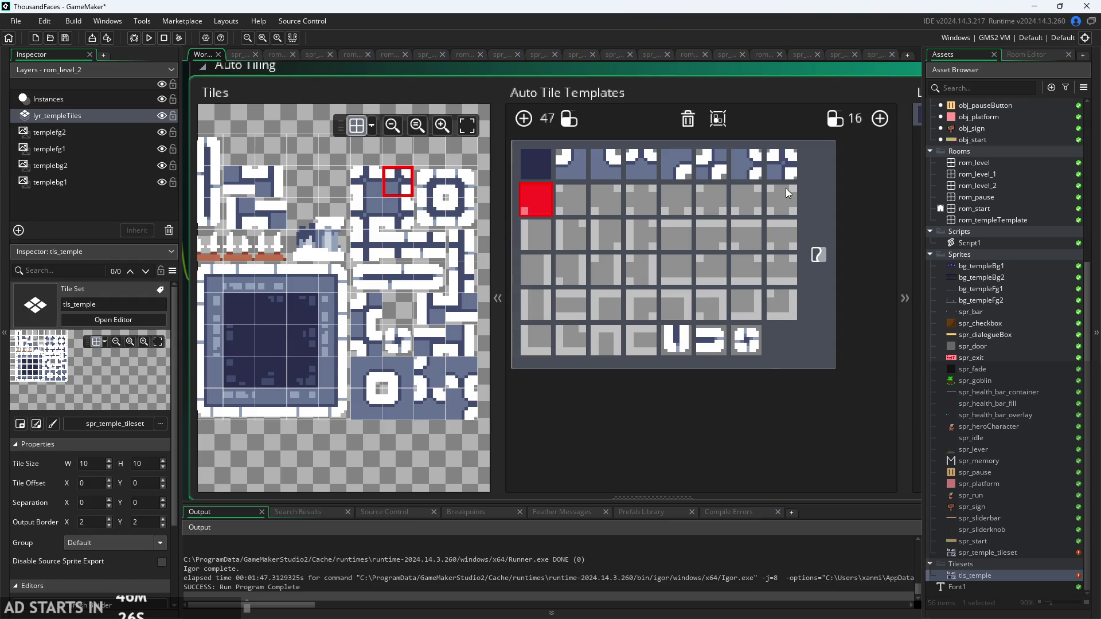
# - Assign the matching temple tiles to auto-tile template slots 9 through 16
pyautogui.click(398, 373)
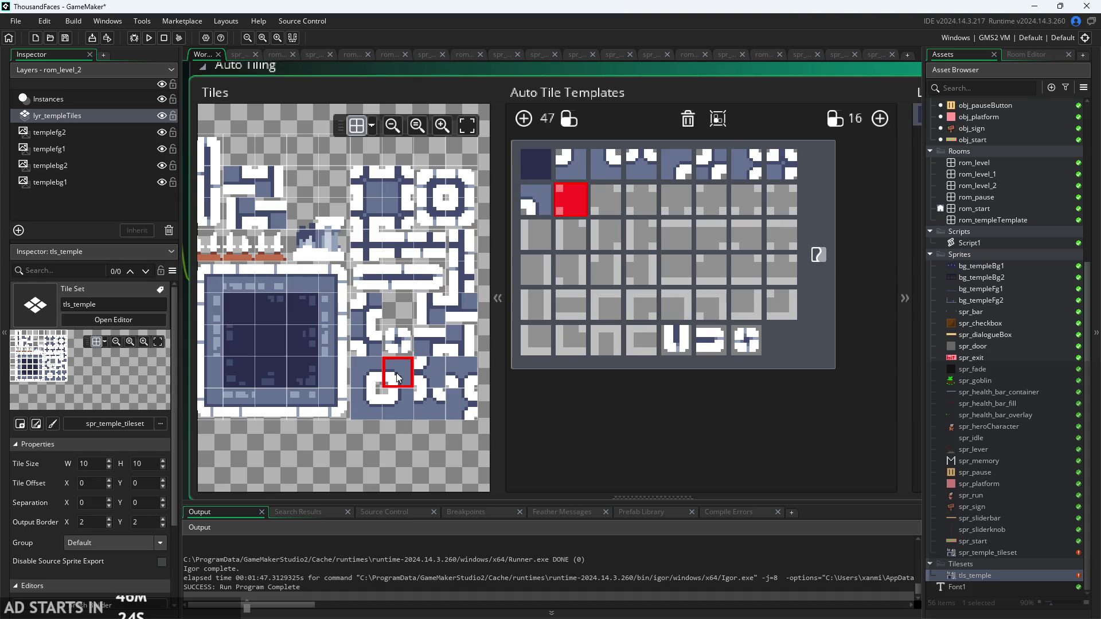
pyautogui.click(428, 378)
pyautogui.click(365, 342)
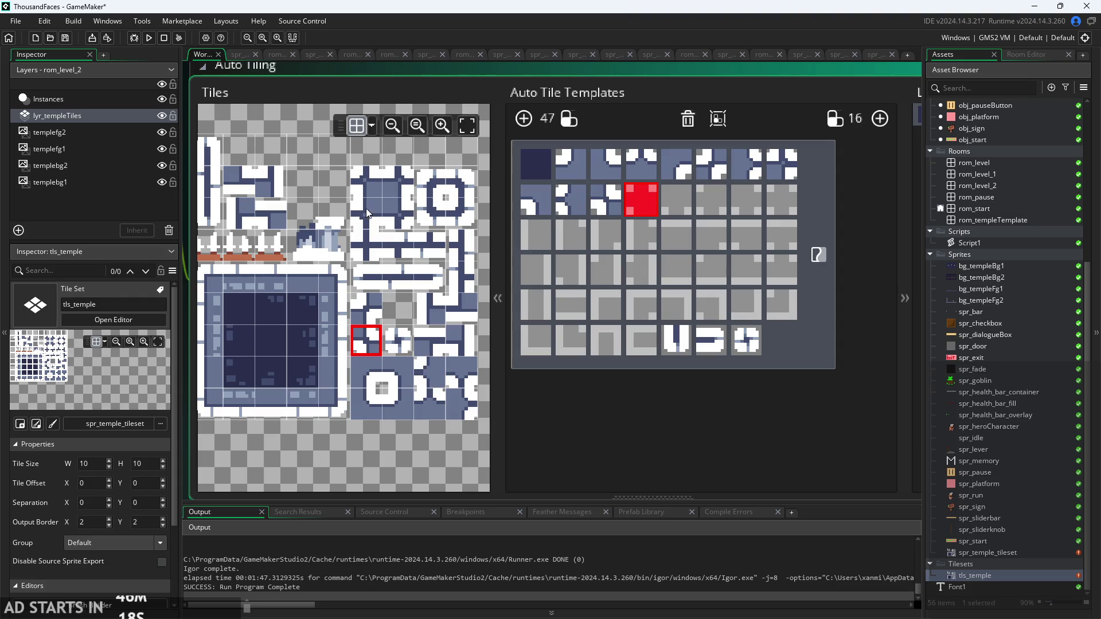
pyautogui.click(367, 180)
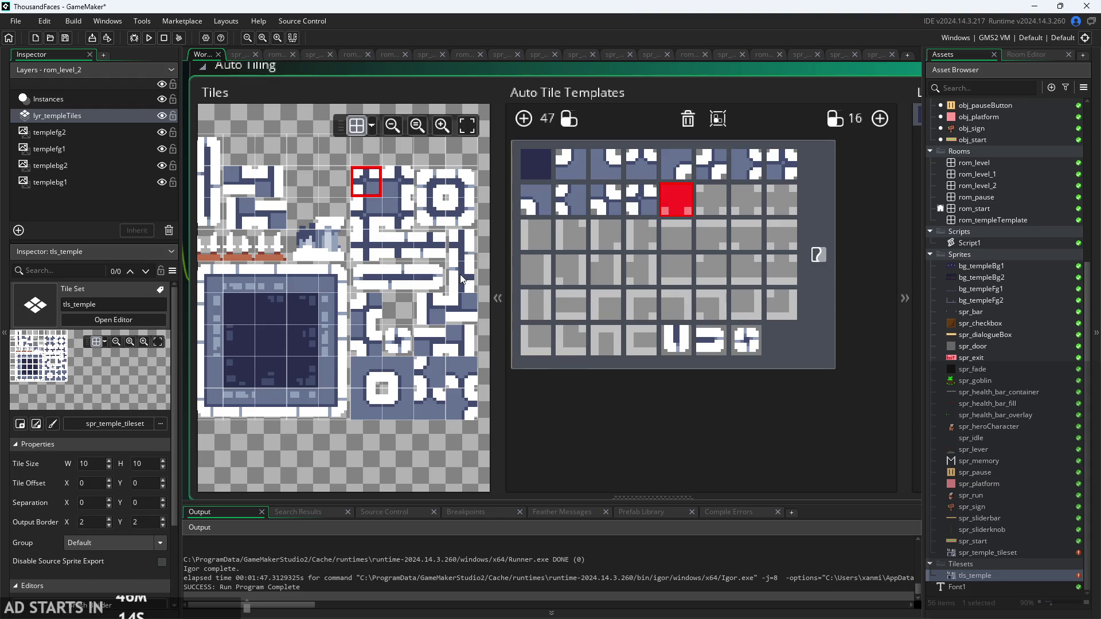
pyautogui.click(463, 380)
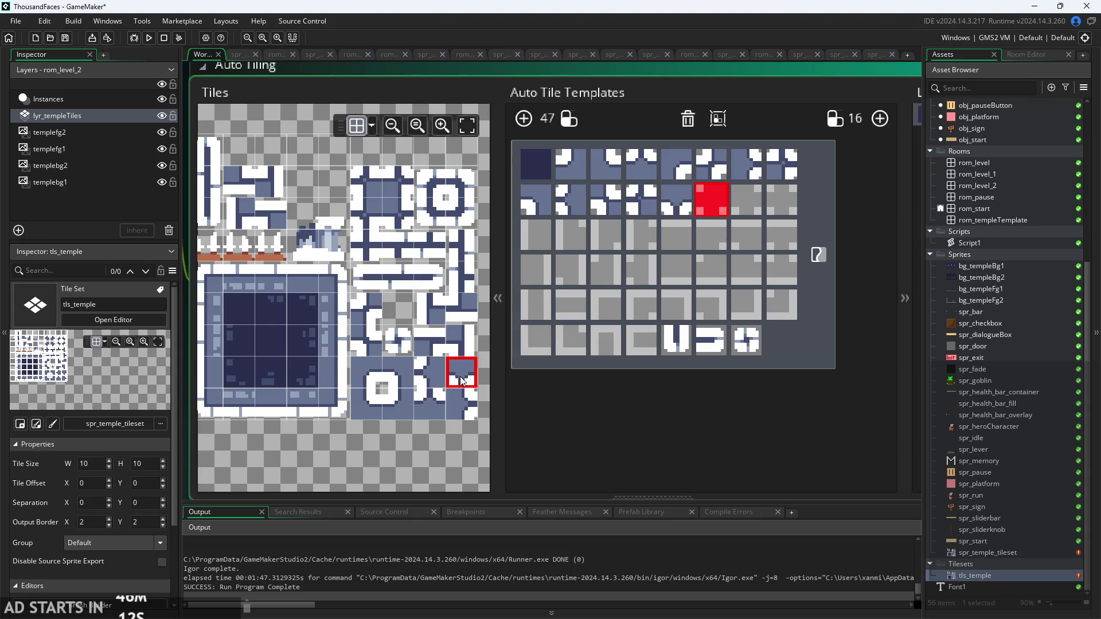
pyautogui.click(362, 218)
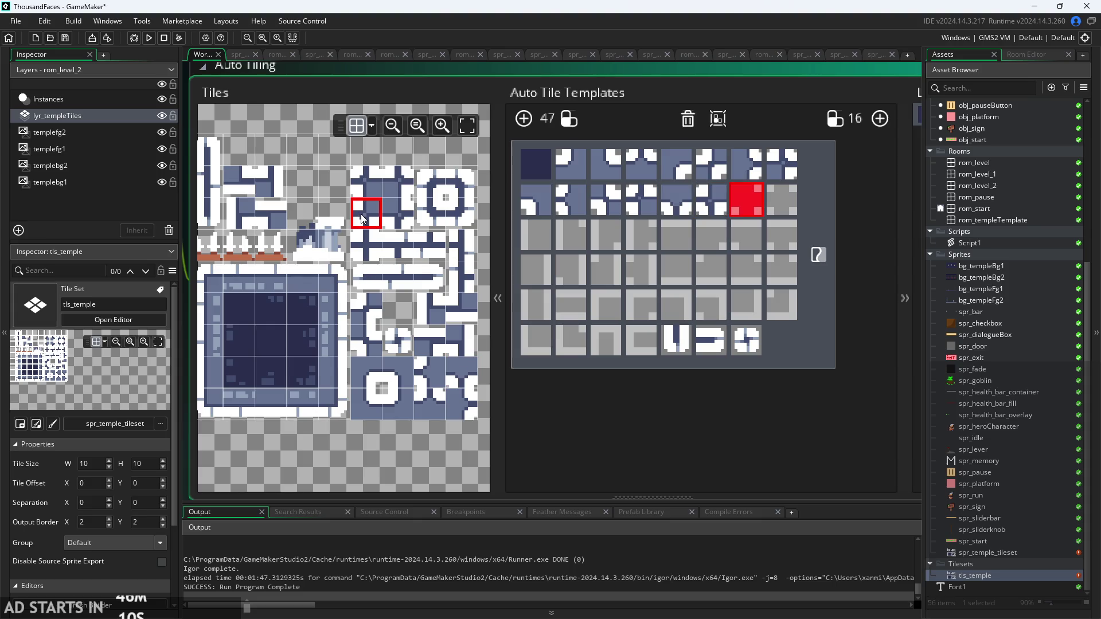
pyautogui.click(394, 220)
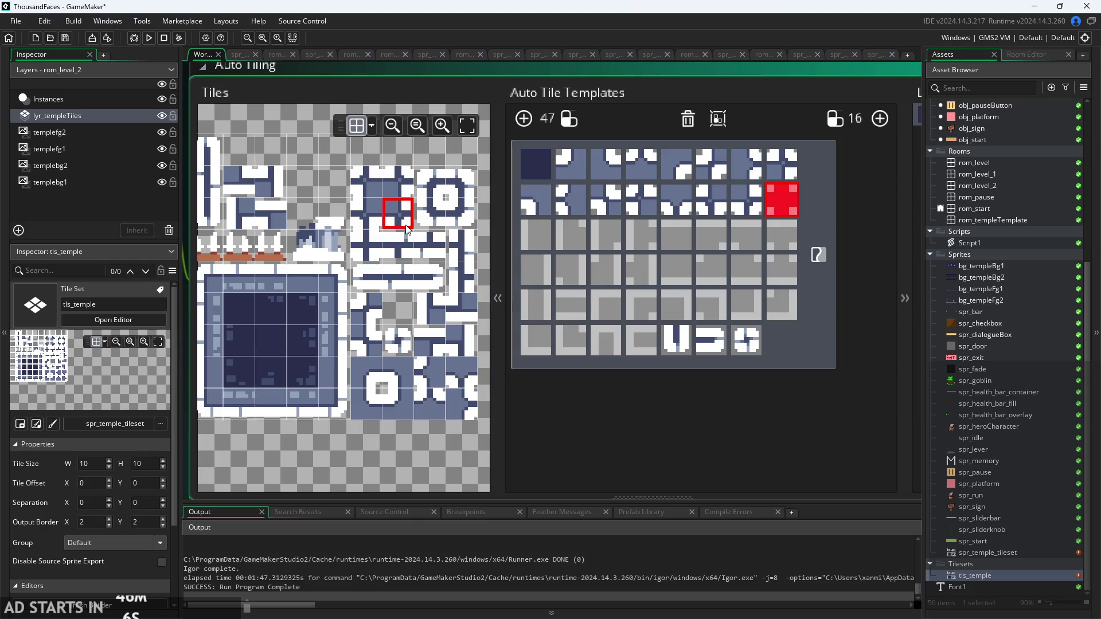
pyautogui.click(365, 250)
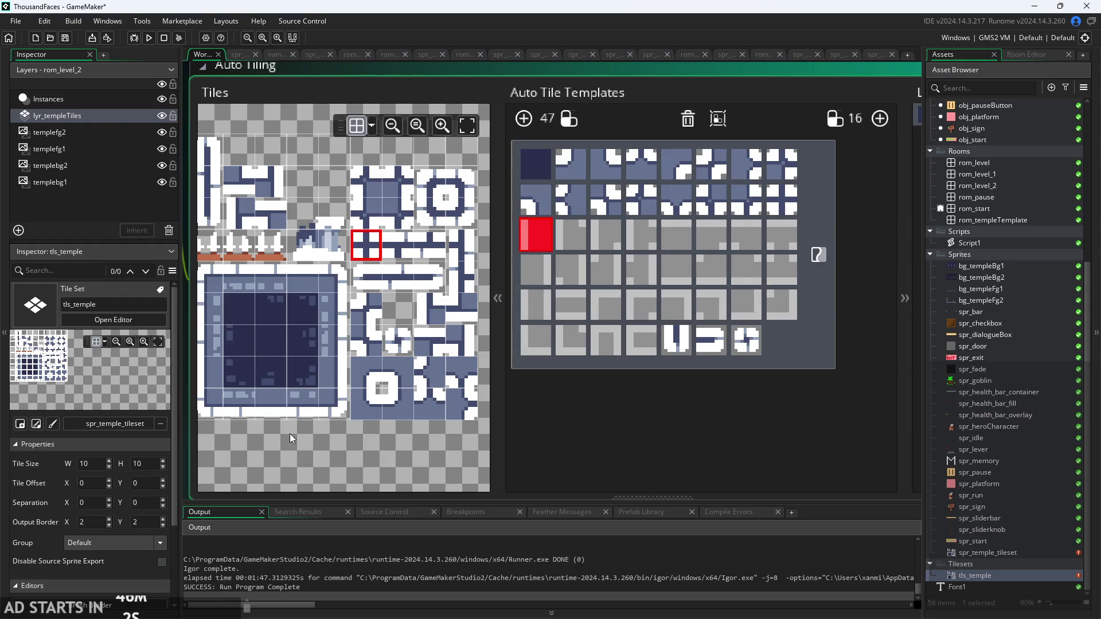
# - Assign temple wall and edge tiles to auto-tile template slots 17 through 24
pyautogui.moveTo(455, 476)
pyautogui.mouseDown()
pyautogui.moveTo(396, 470)
pyautogui.moveTo(510, 451)
pyautogui.mouseUp()
pyautogui.click(248, 309)
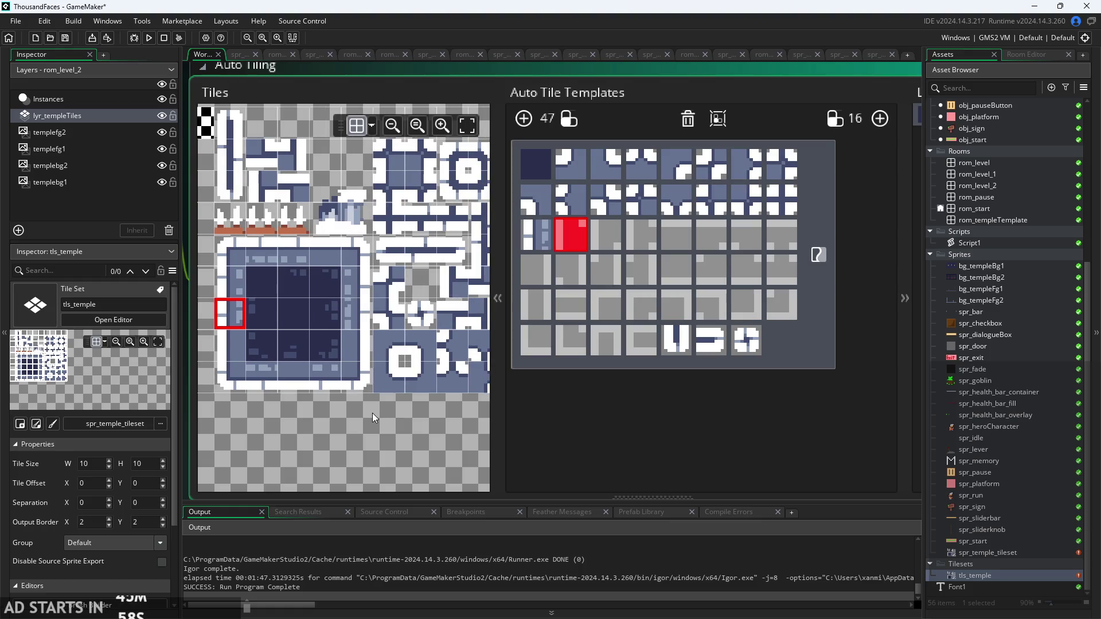
pyautogui.scroll(-1, 373, 413)
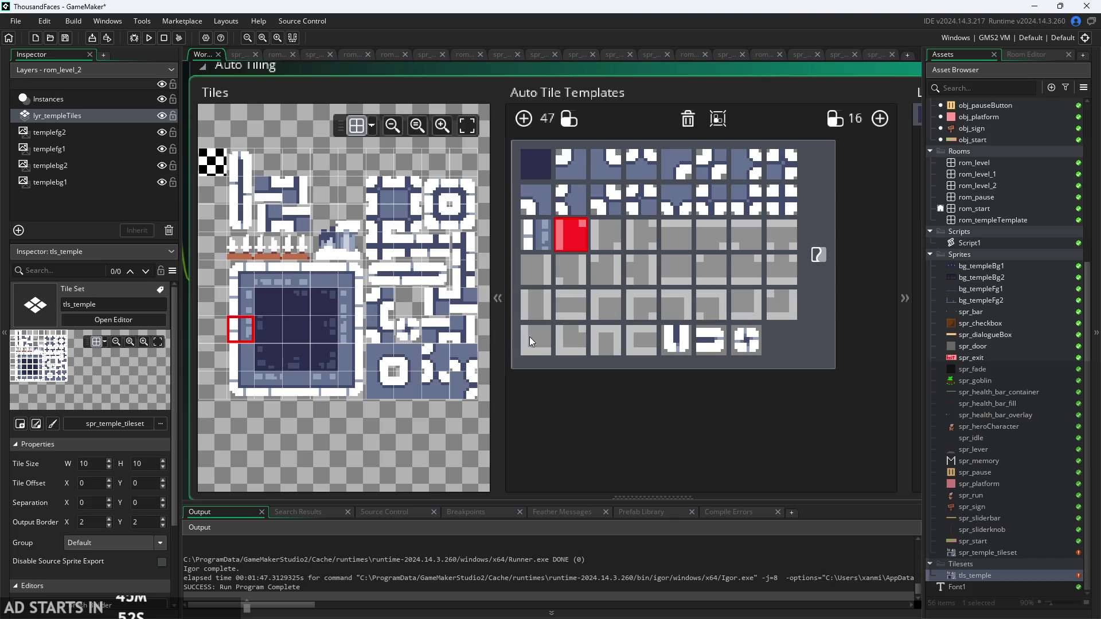
pyautogui.click(435, 301)
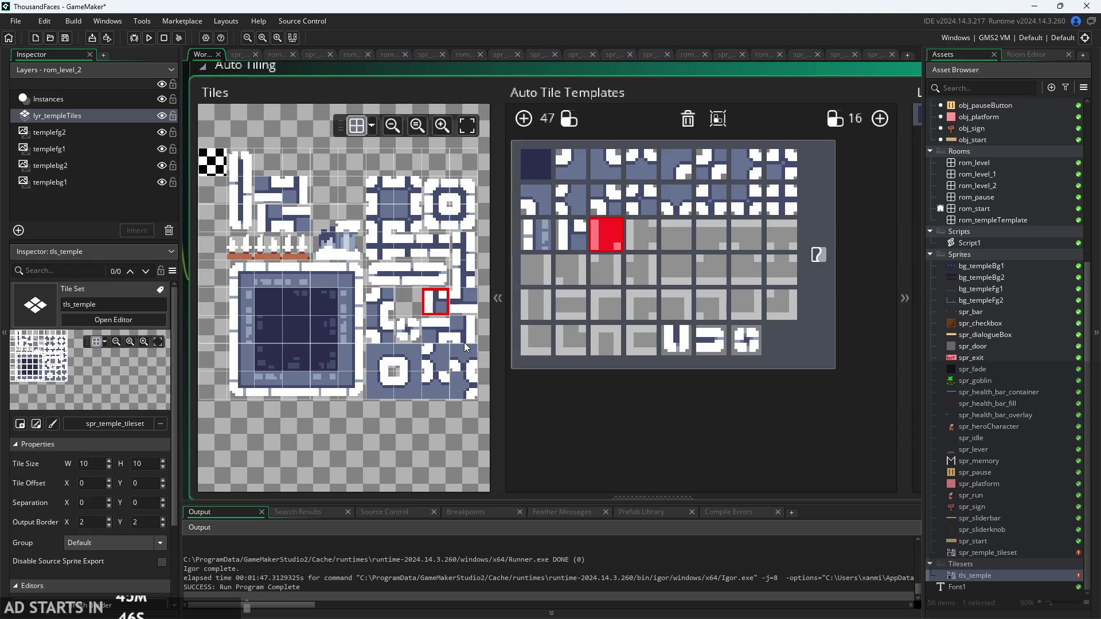
pyautogui.click(273, 222)
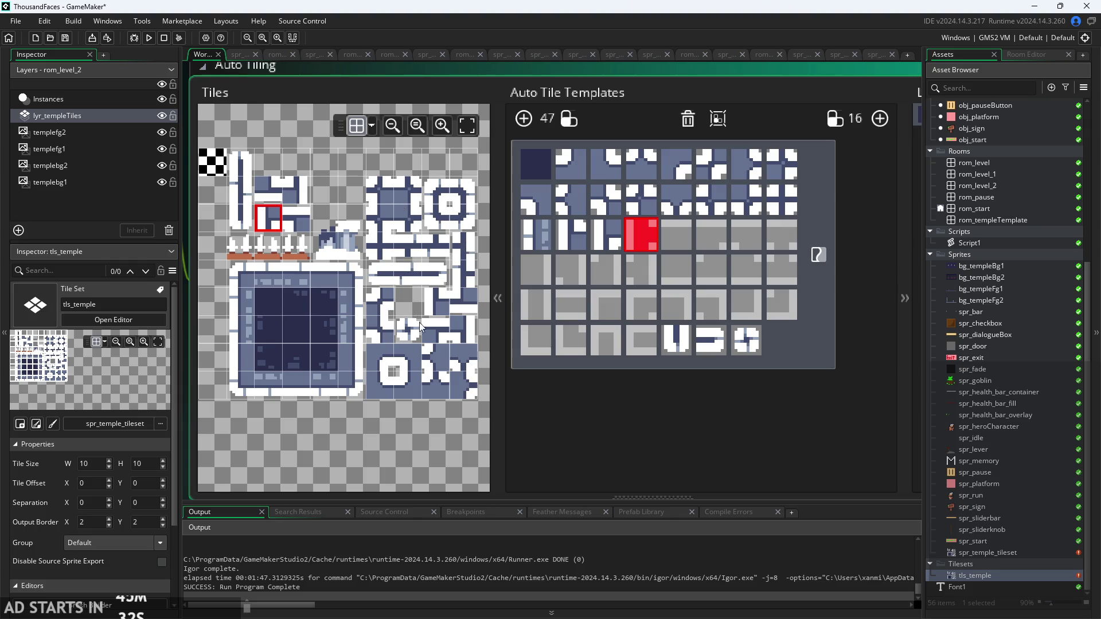
pyautogui.click(470, 282)
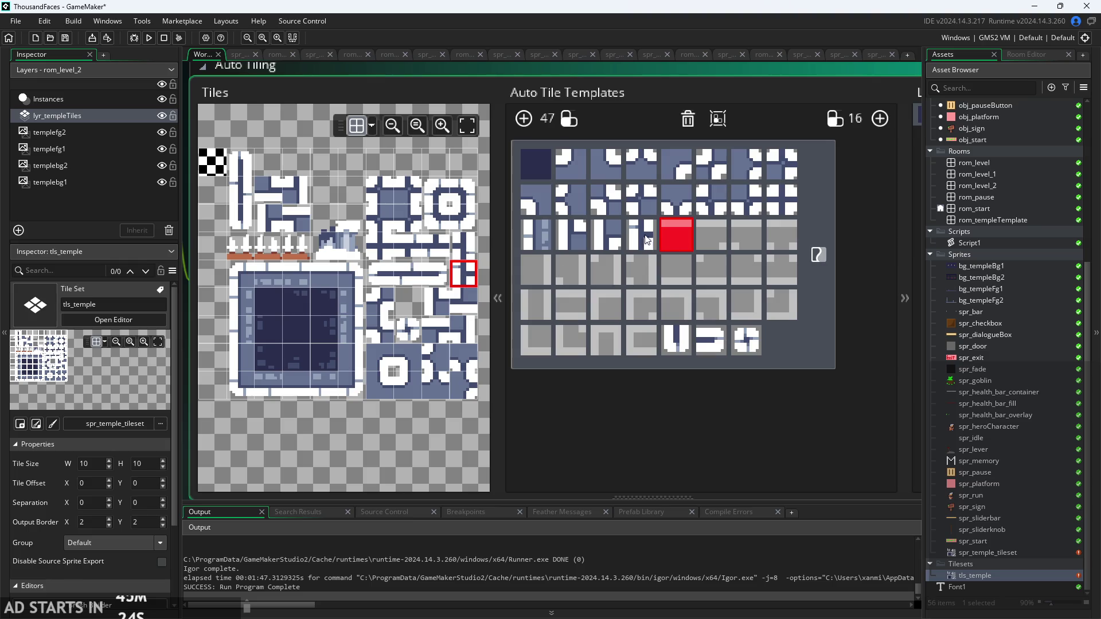
pyautogui.click(294, 274)
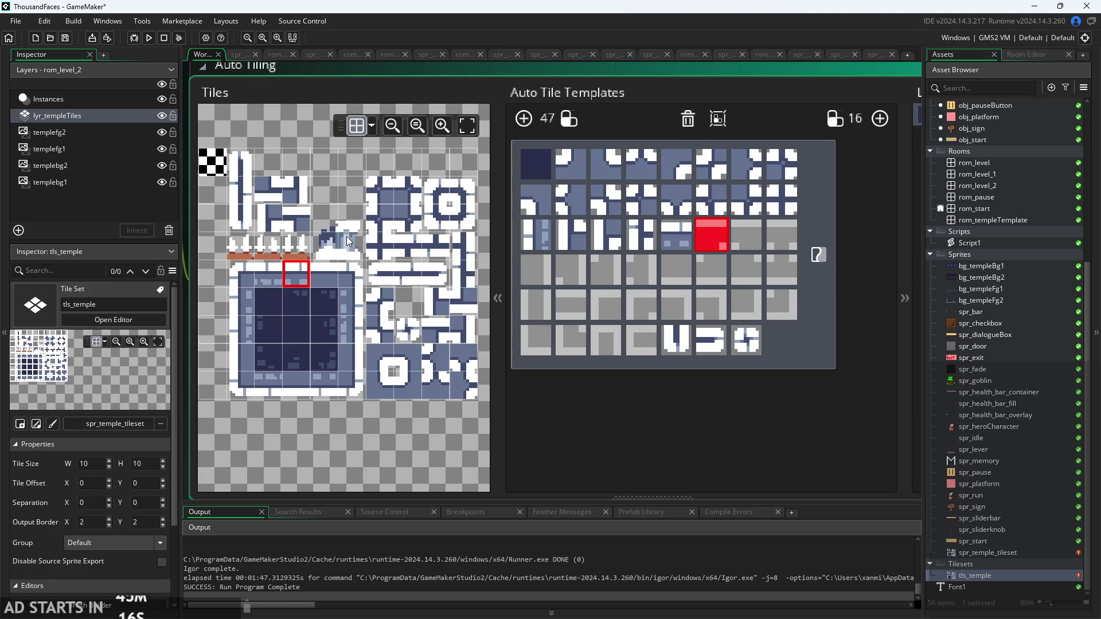
pyautogui.click(436, 330)
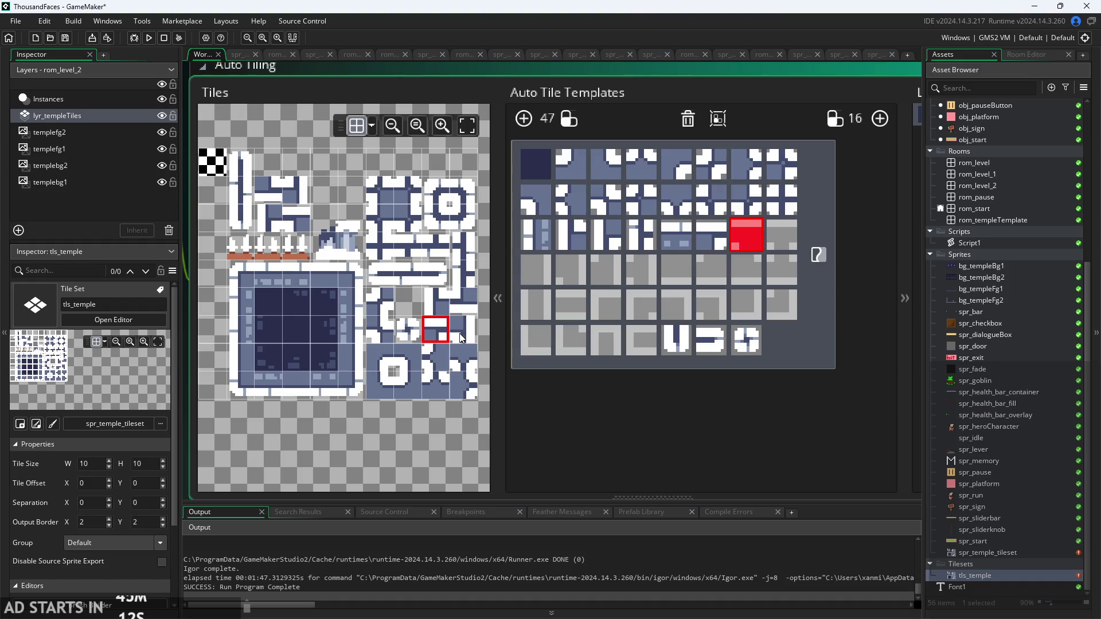
pyautogui.click(303, 223)
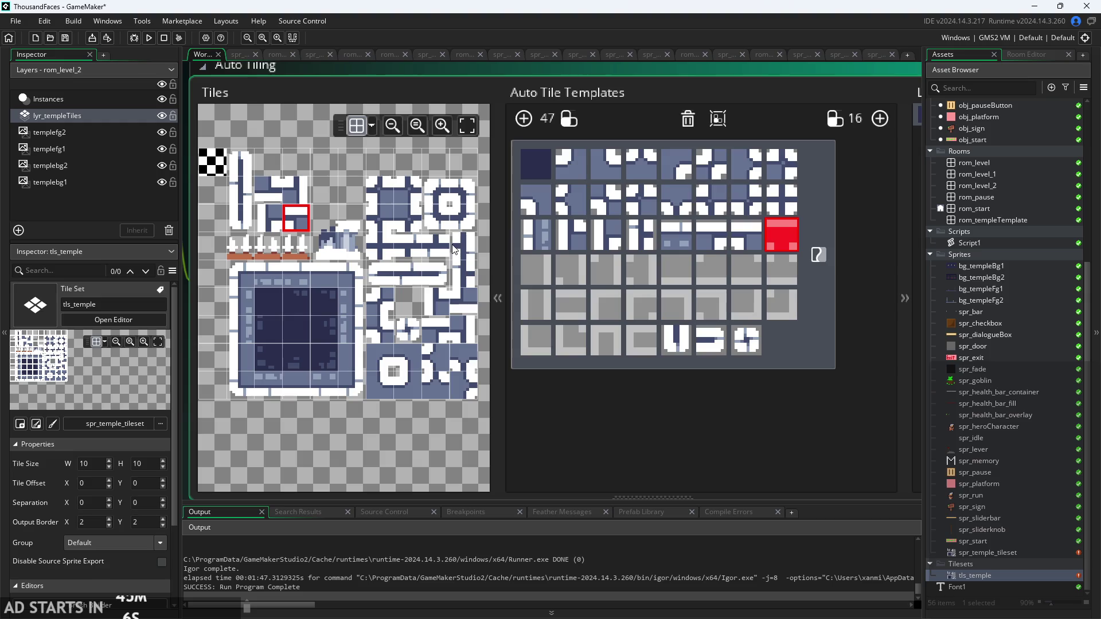
pyautogui.click(409, 246)
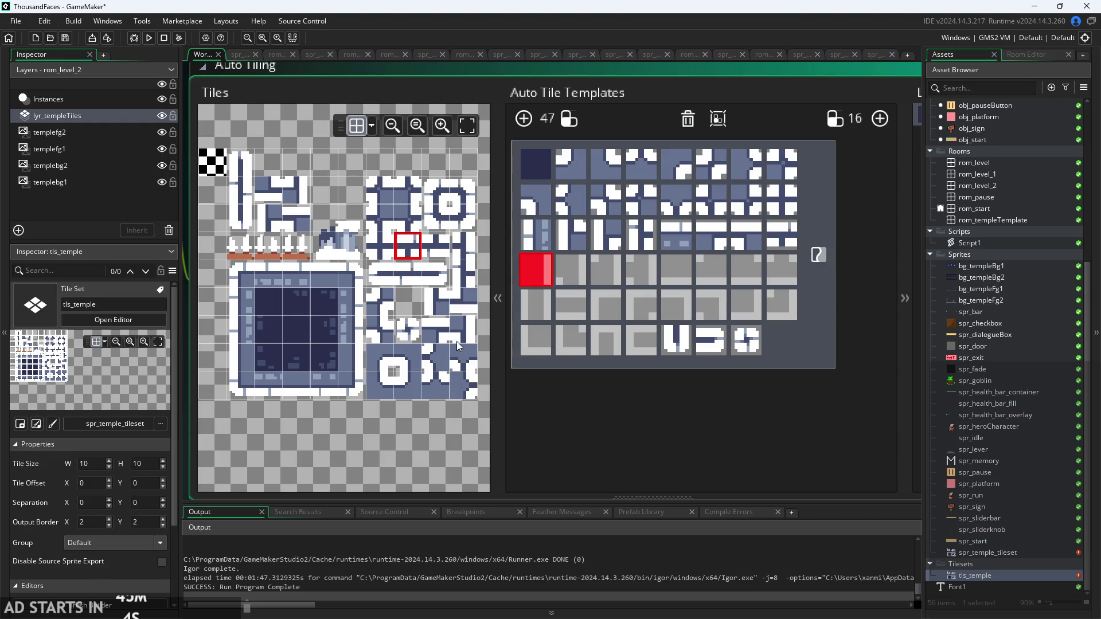
# - Assign the matching temple tiles to template slots 25 onward, finishing that row
pyautogui.click(353, 329)
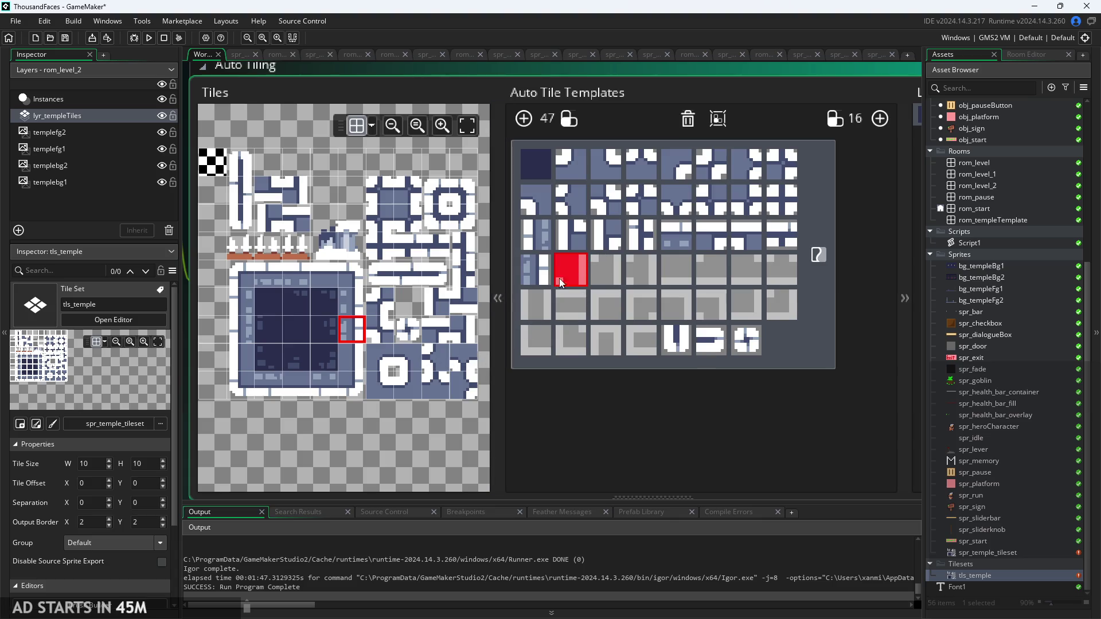
pyautogui.click(471, 338)
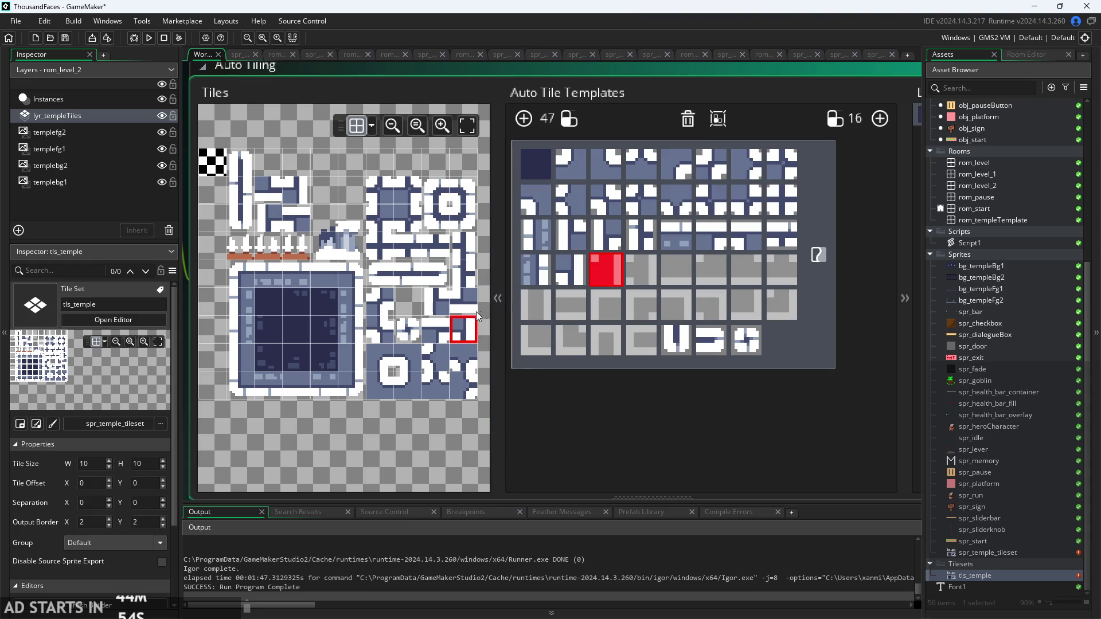
pyautogui.click(301, 194)
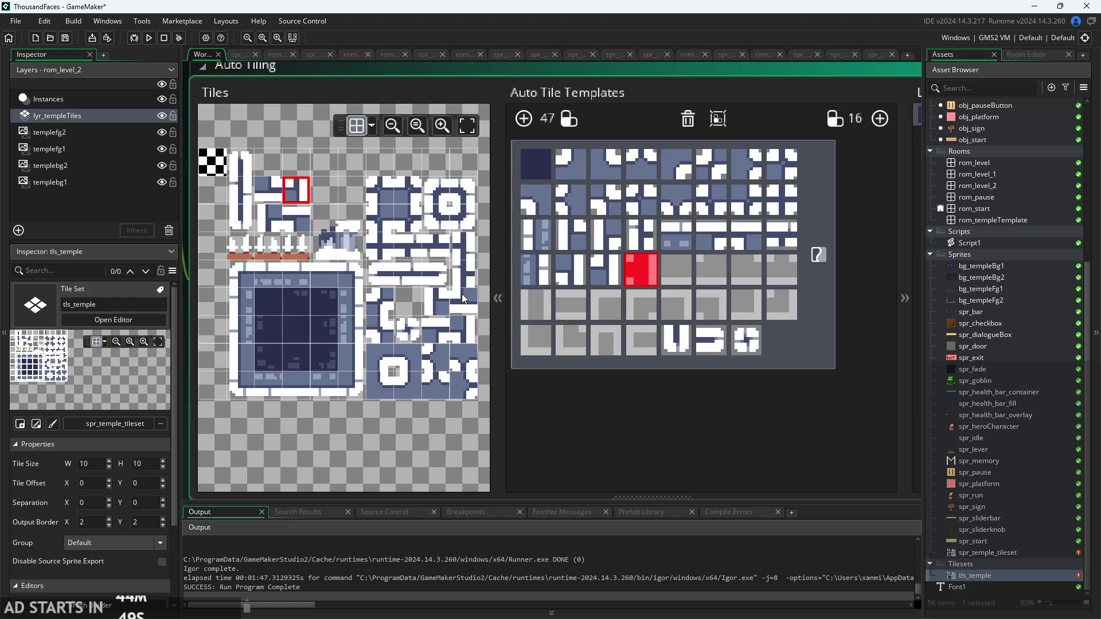
pyautogui.click(473, 242)
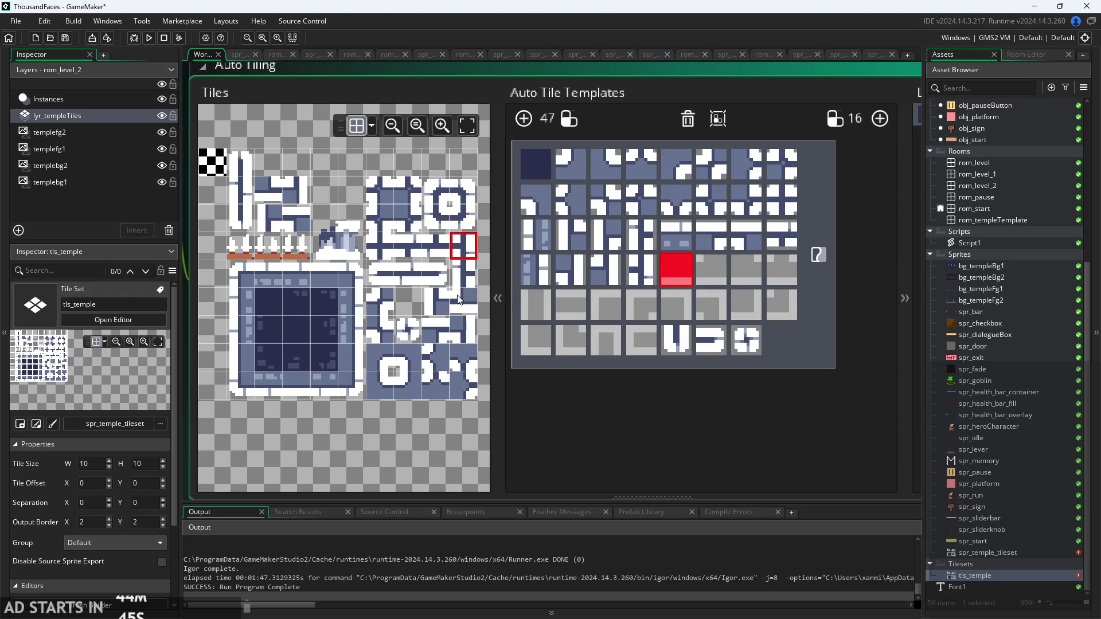
pyautogui.click(302, 384)
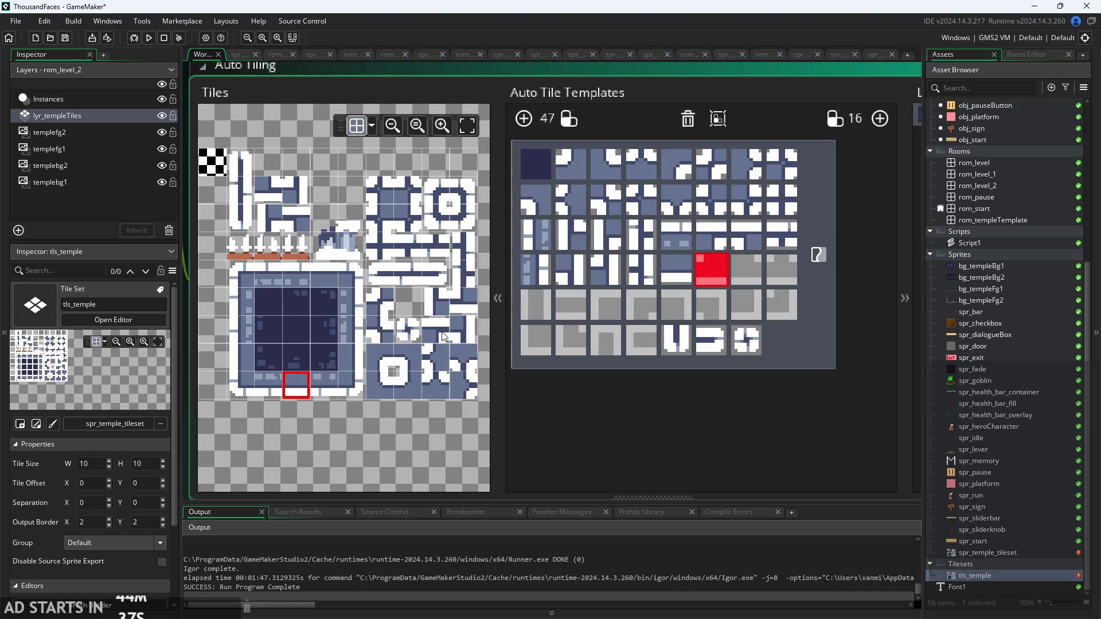
pyautogui.click(472, 309)
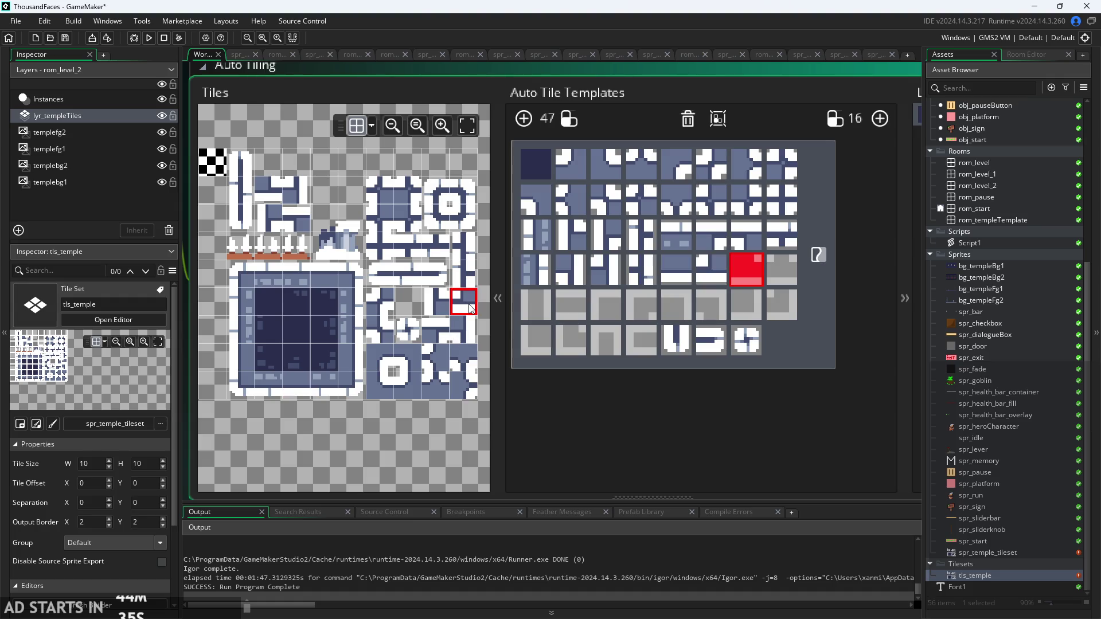
pyautogui.click(265, 192)
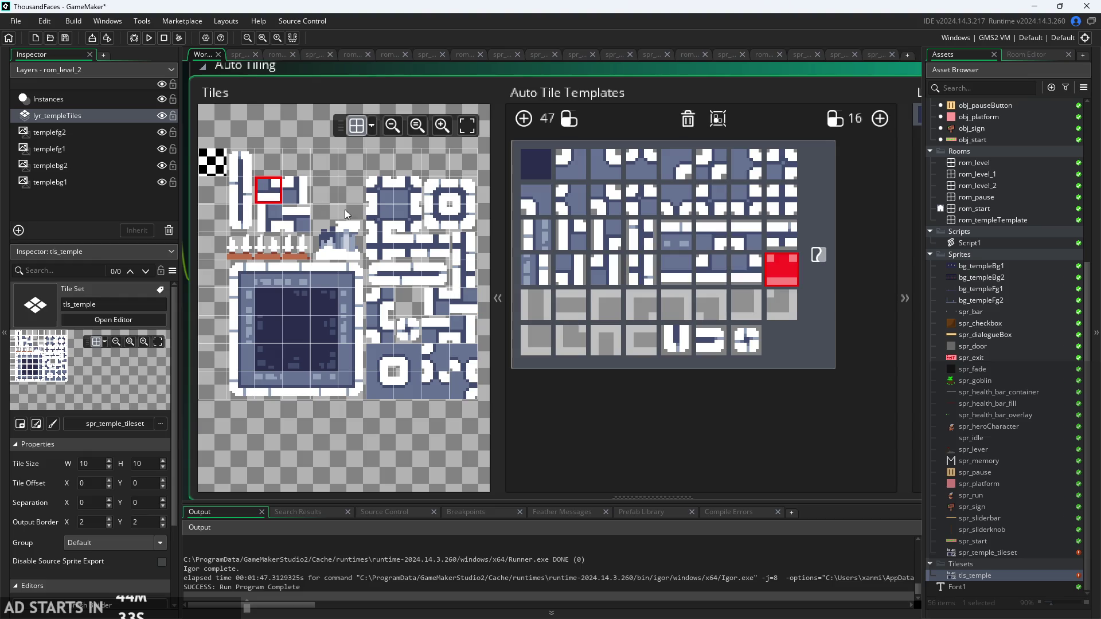
pyautogui.click(439, 250)
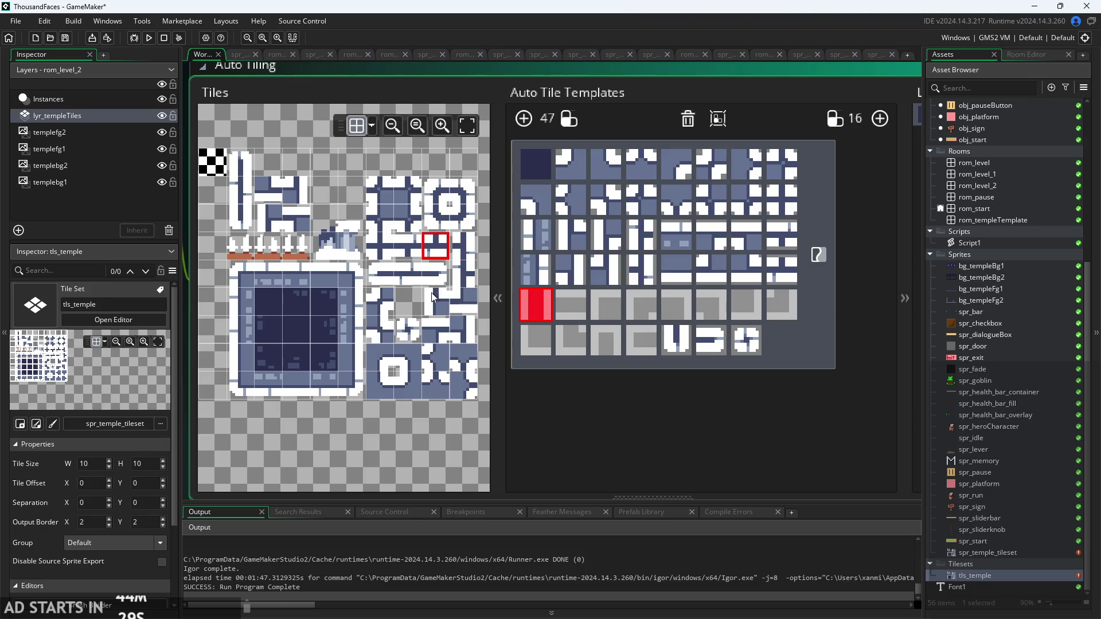
# - Fill the next template row with wall, corner and matching temple tiles
pyautogui.click(240, 192)
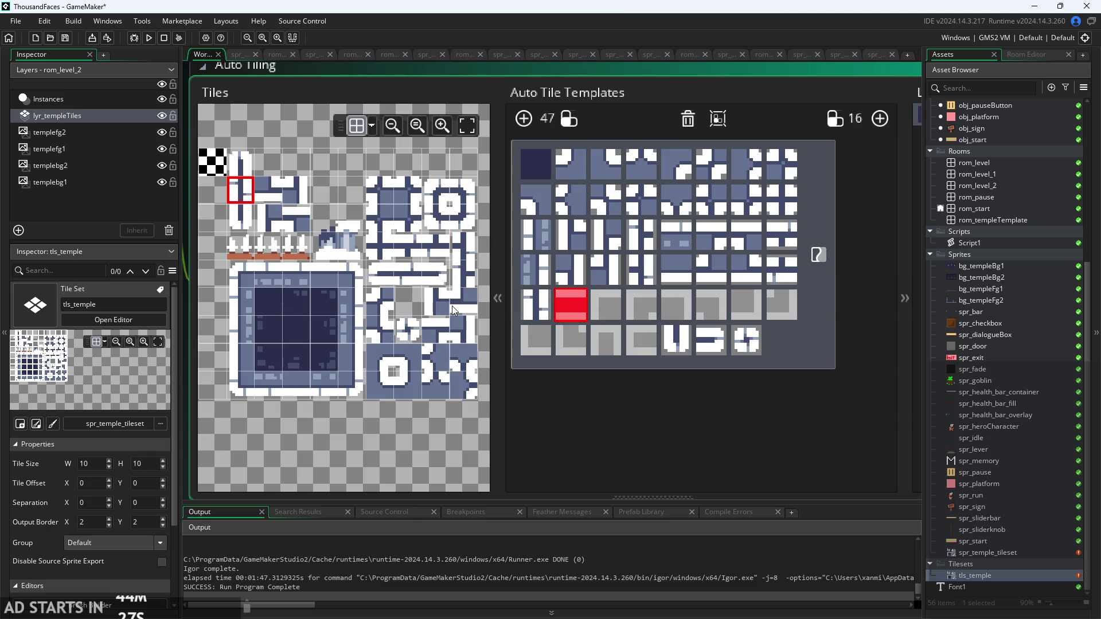
pyautogui.click(408, 278)
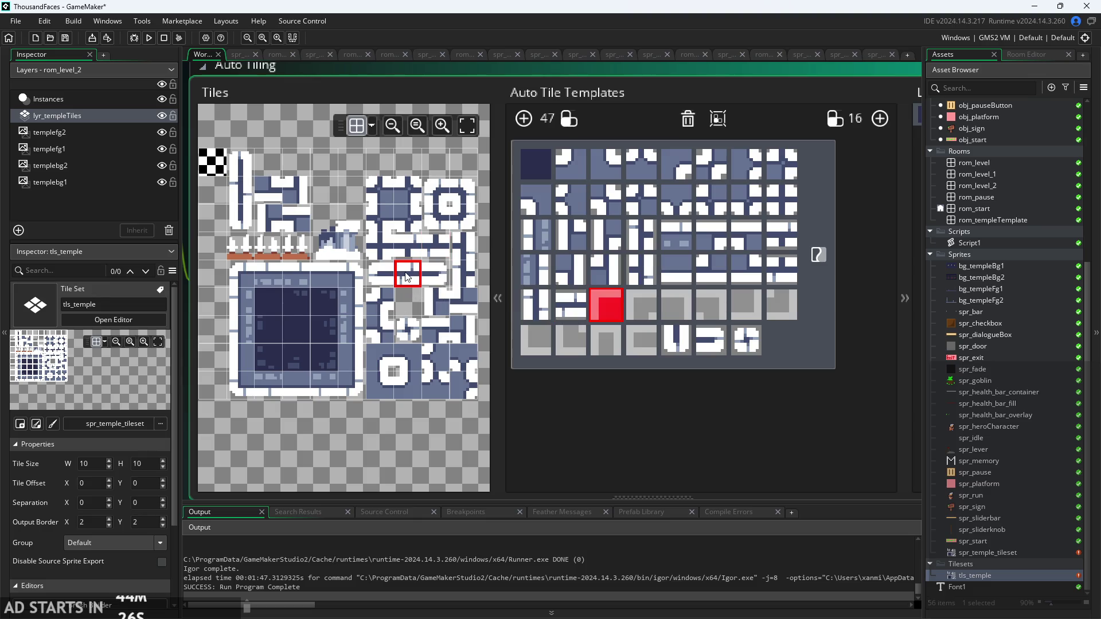
pyautogui.click(247, 282)
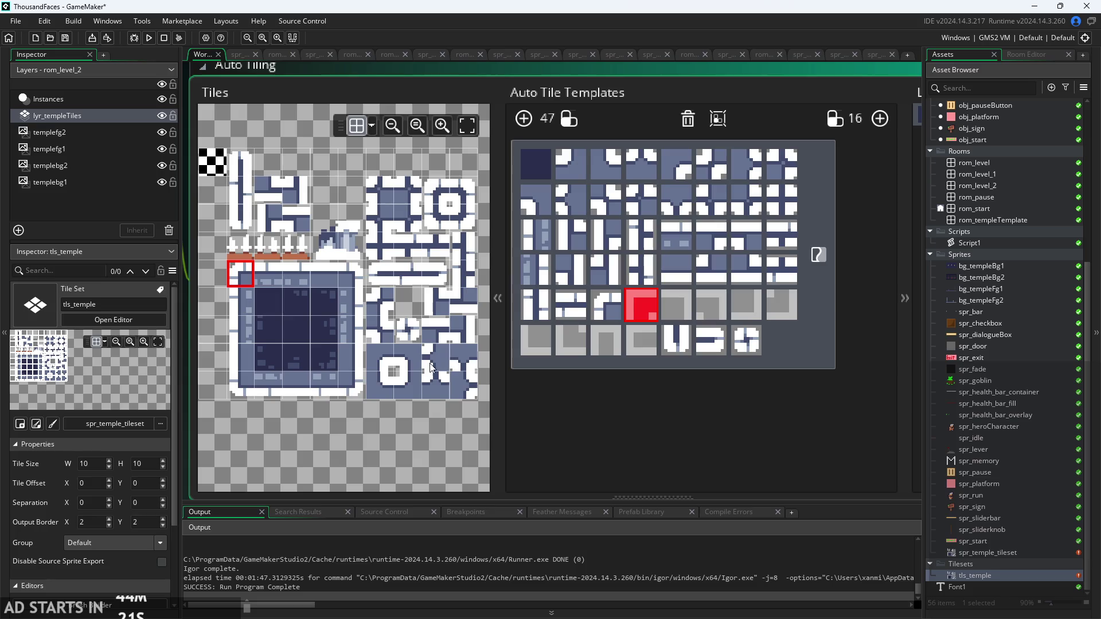
pyautogui.click(437, 191)
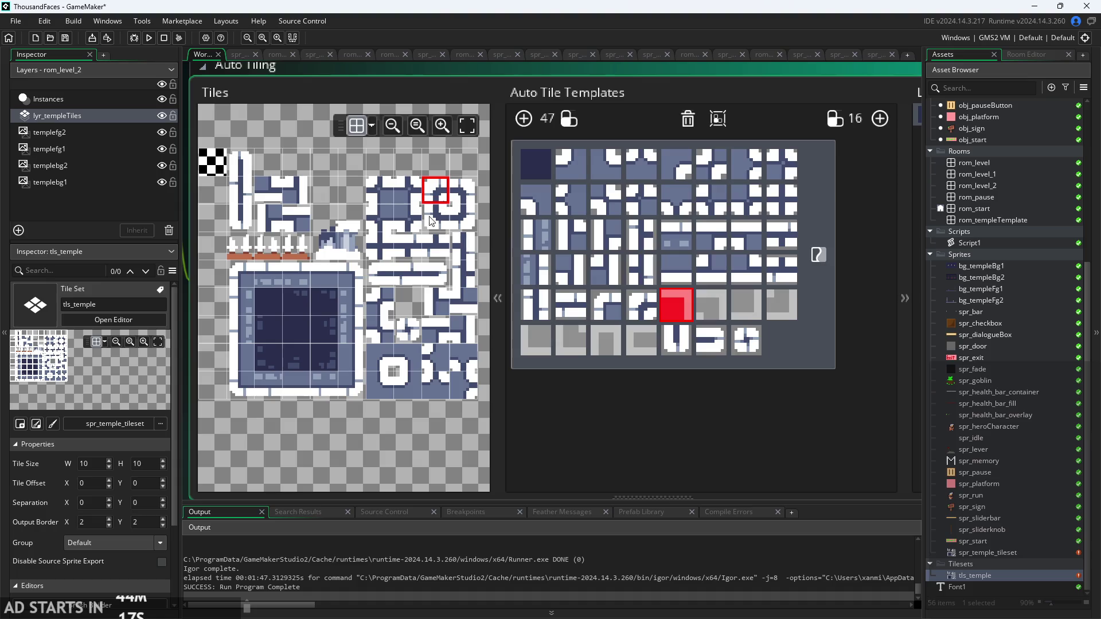
pyautogui.click(358, 279)
pyautogui.click(474, 188)
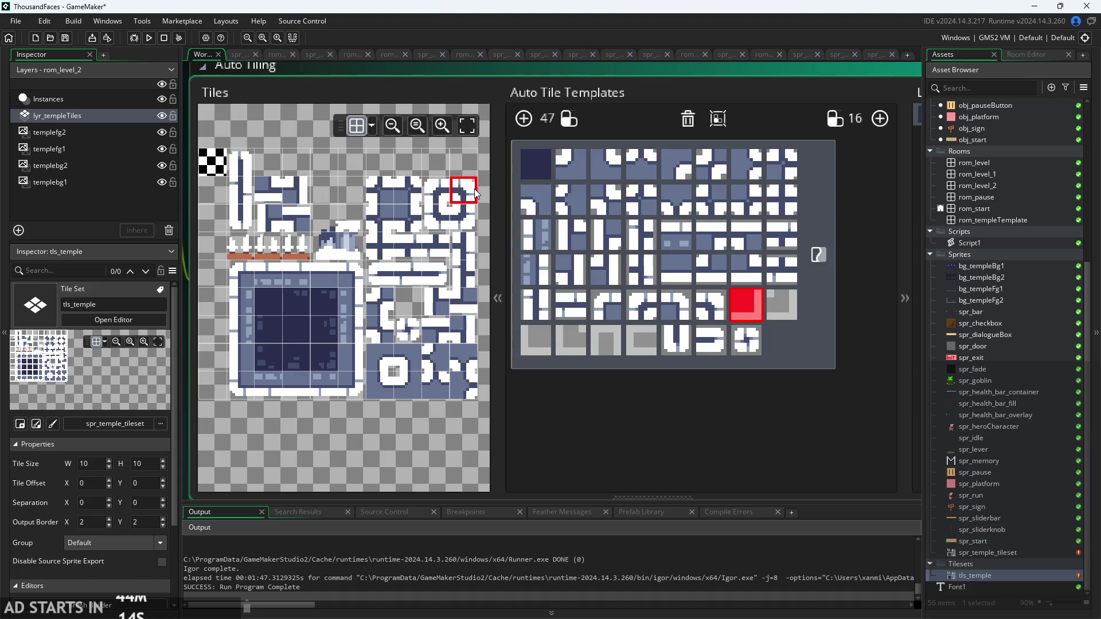
pyautogui.click(346, 389)
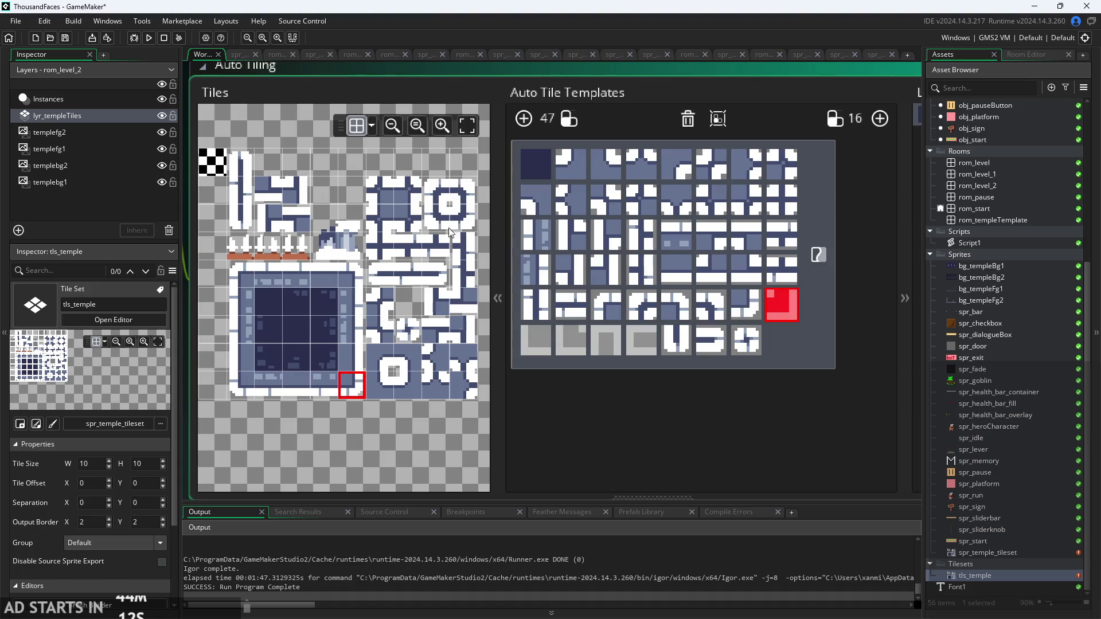
# - Fill the bottom template row so all 47 auto-tile slots hold tiles
pyautogui.click(467, 213)
pyautogui.click(244, 381)
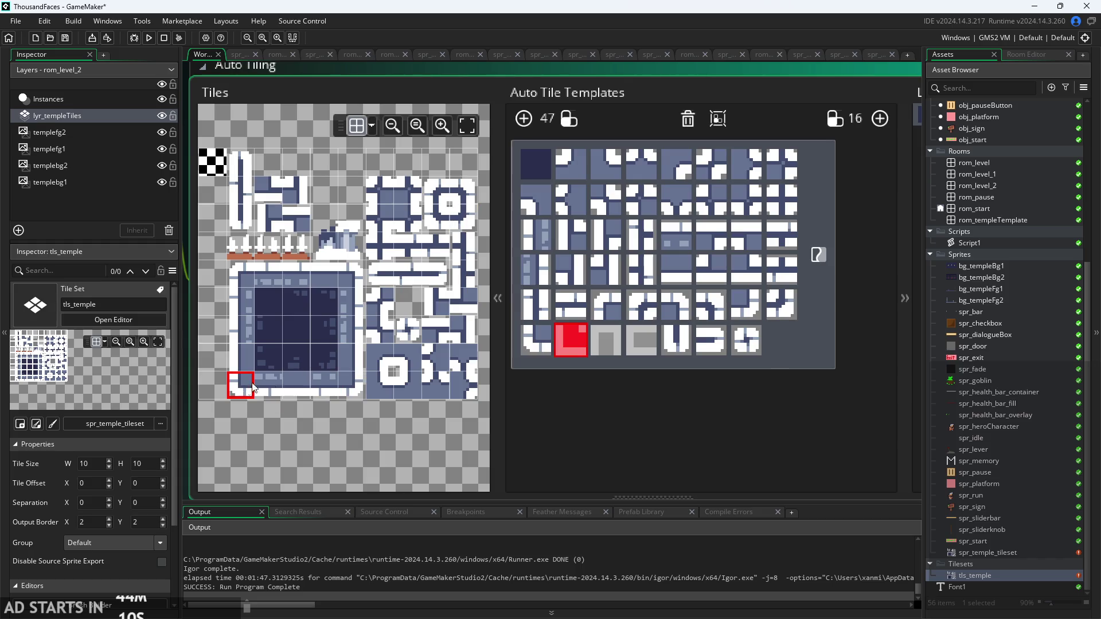
pyautogui.click(434, 221)
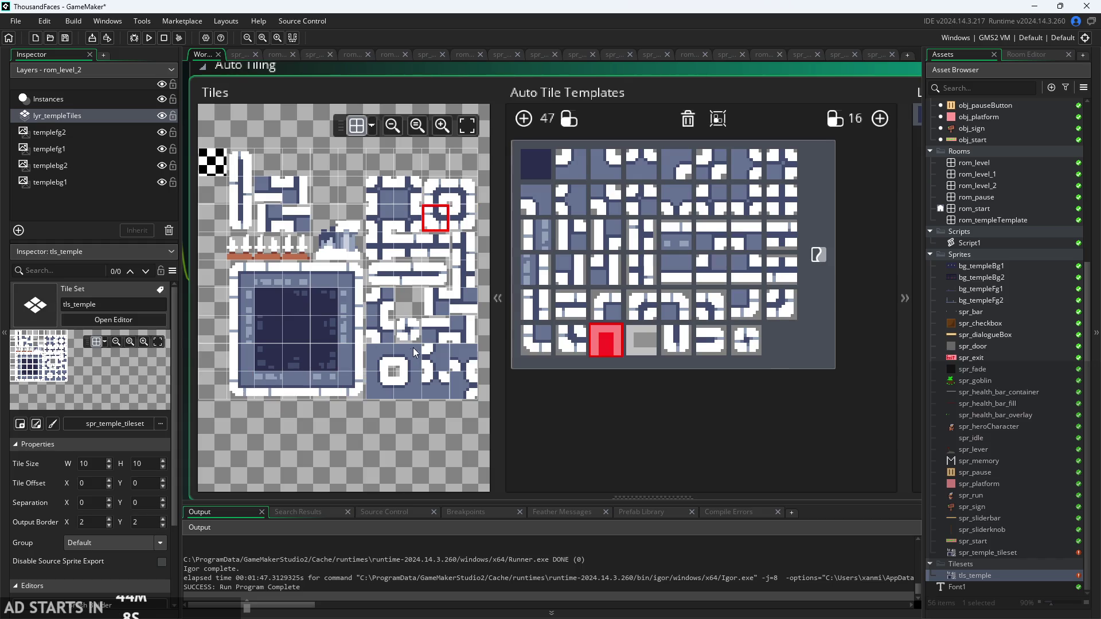
pyautogui.click(237, 164)
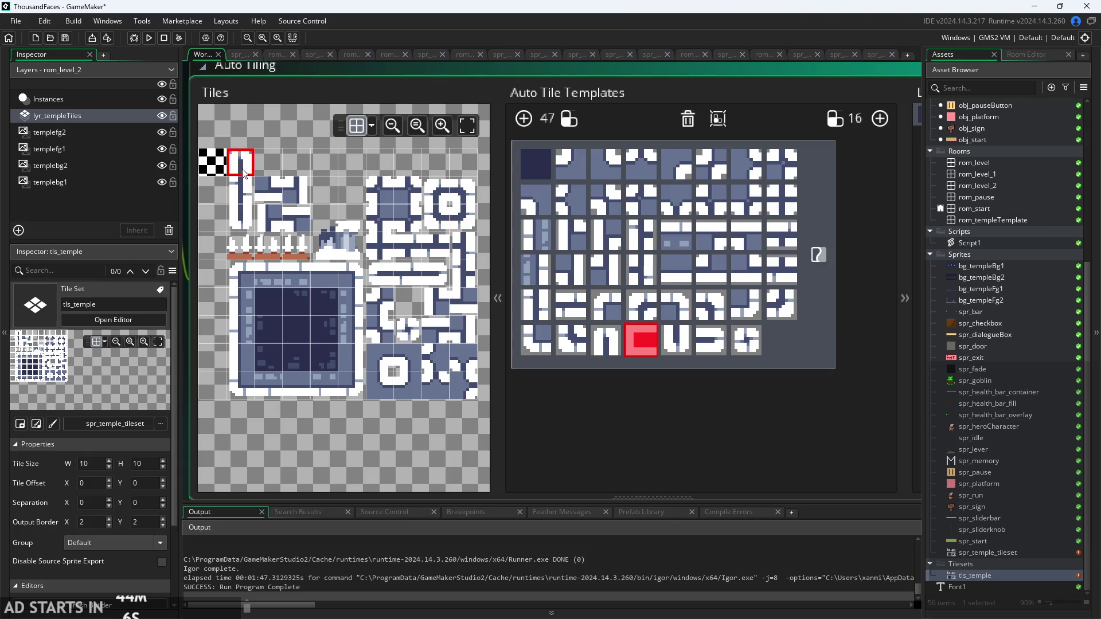
pyautogui.click(375, 271)
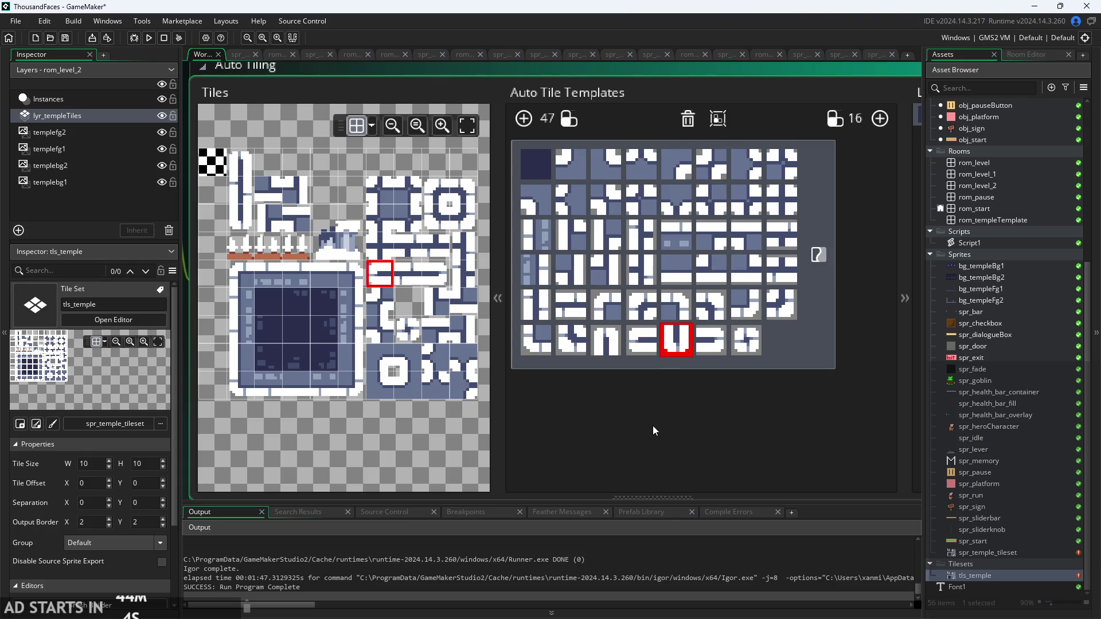
# - Open rom_level in the Room Editor
pyautogui.scroll(-2, 652, 426)
pyautogui.moveTo(689, 466); pyautogui.dragTo(588, 482)
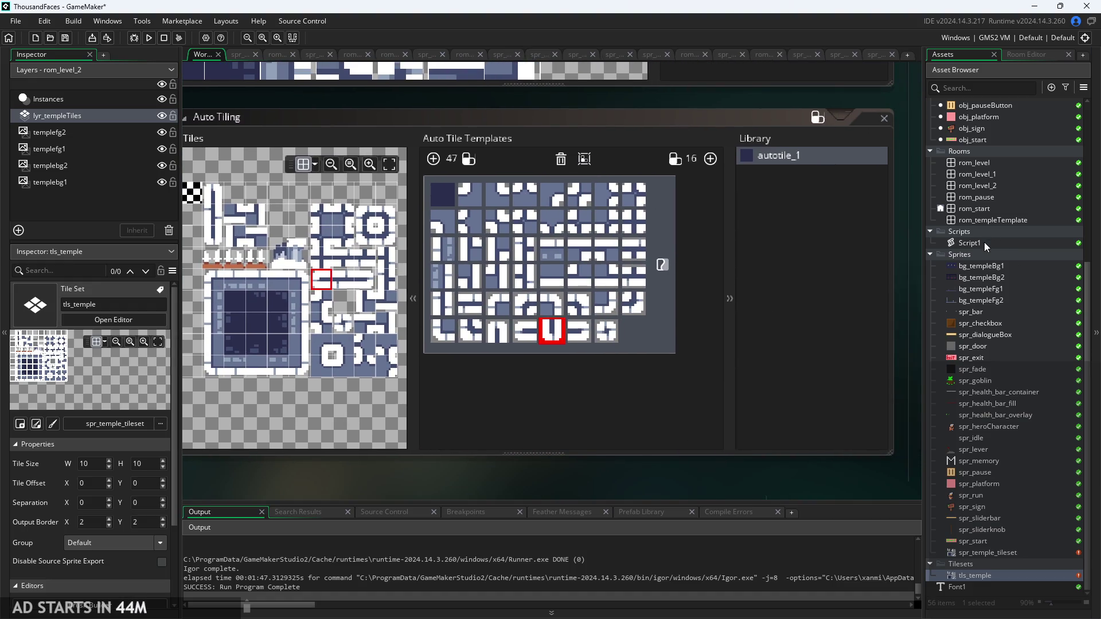
pyautogui.scroll(5, 984, 242)
pyautogui.scroll(2, 983, 246)
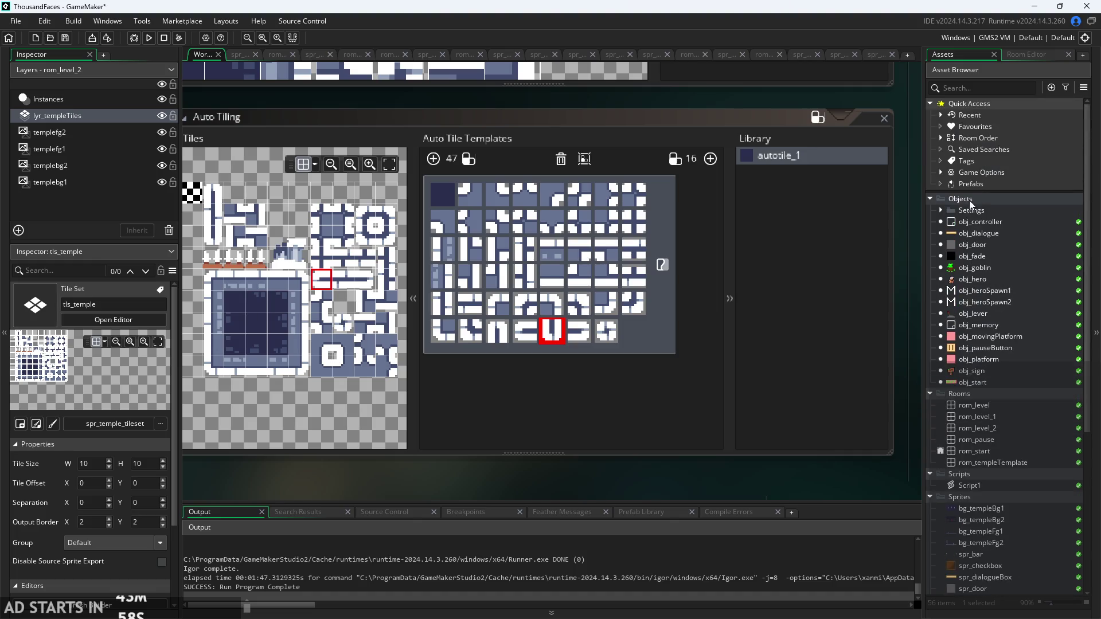
pyautogui.doubleClick(982, 405)
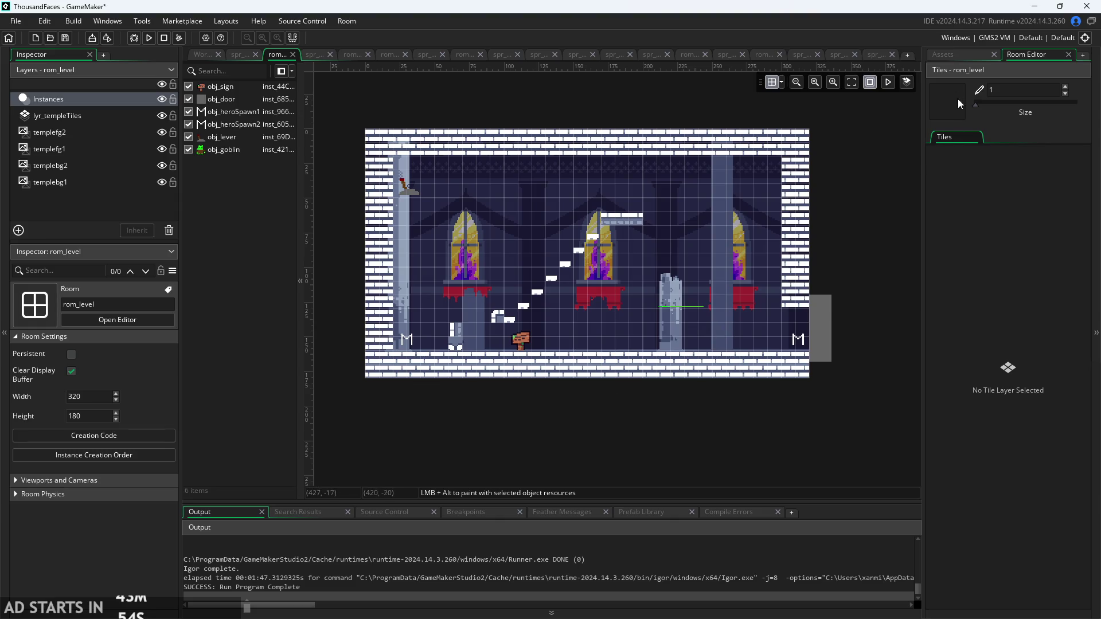
# - On lyr_templeTiles, set a size-40 autotile_1 brush and flood-fill the room's tile layer
pyautogui.click(952, 53)
pyautogui.click(1022, 53)
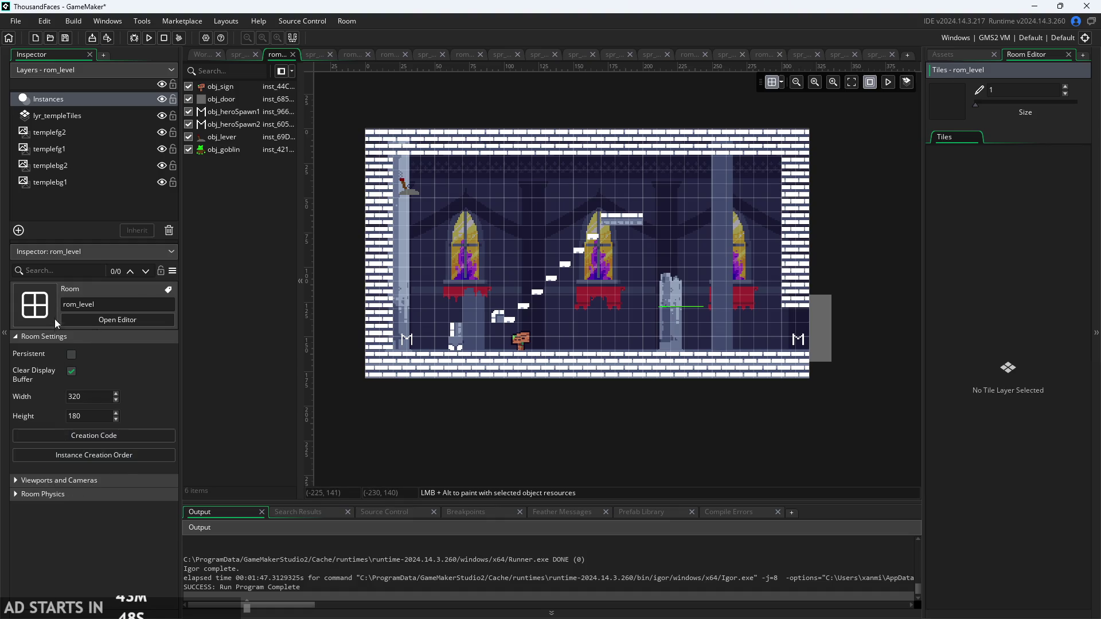
pyautogui.click(70, 116)
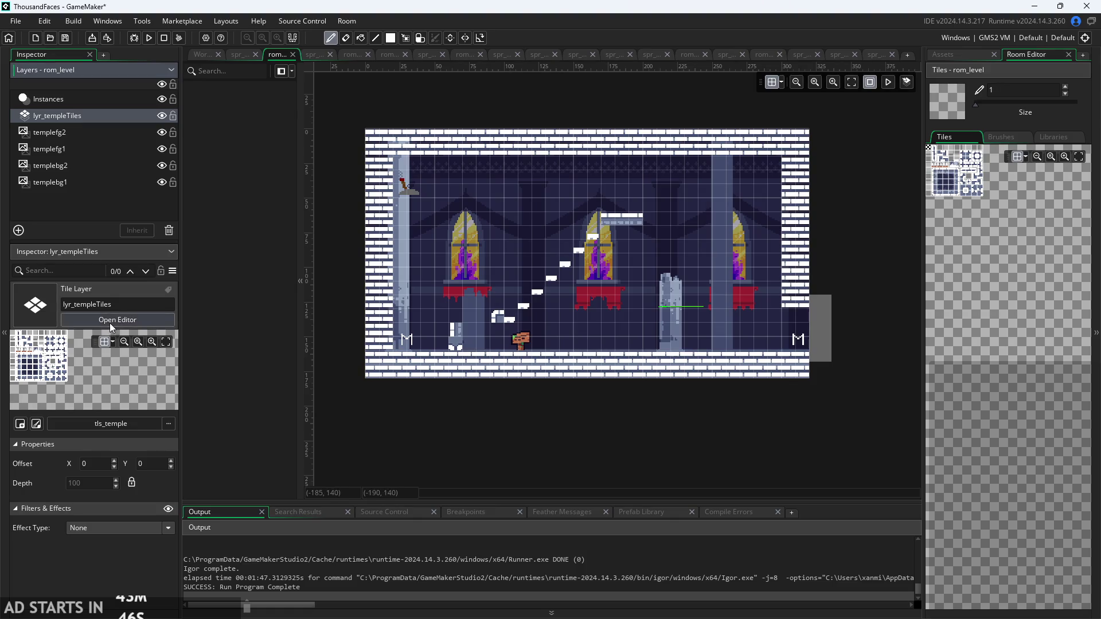
pyautogui.click(1046, 138)
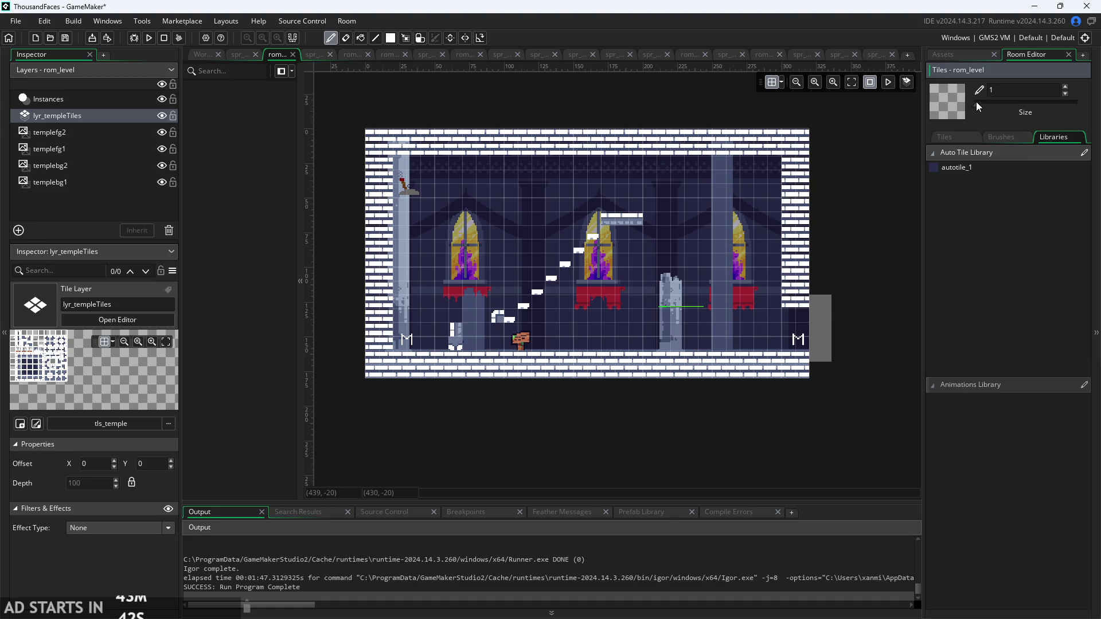
pyautogui.moveTo(976, 102); pyautogui.dragTo(1078, 103)
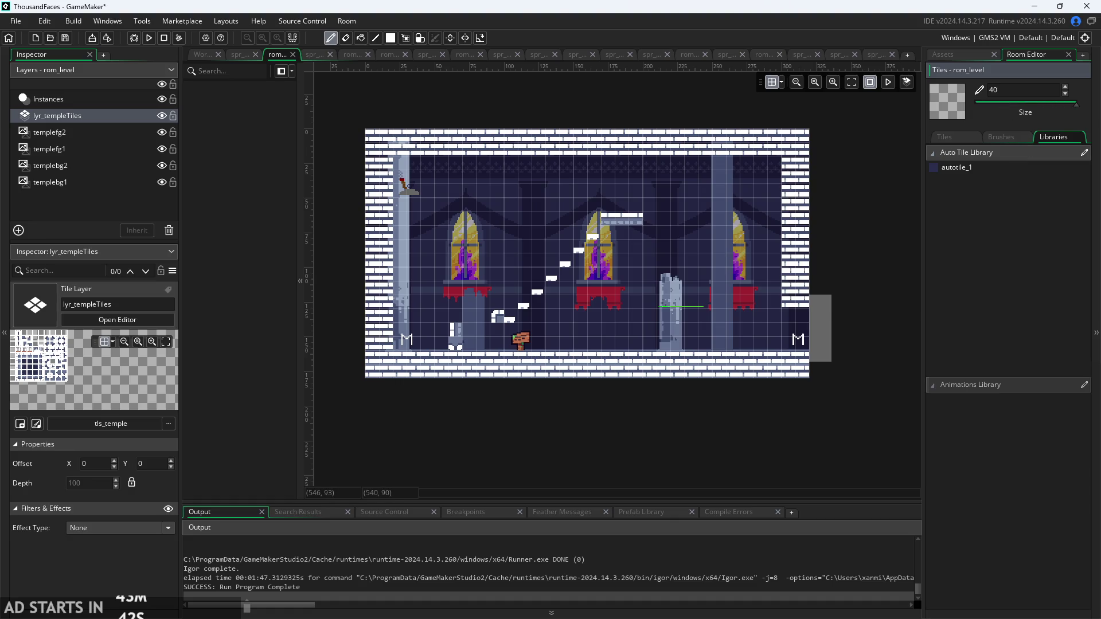
pyautogui.click(978, 165)
pyautogui.press('f')
pyautogui.click(600, 244)
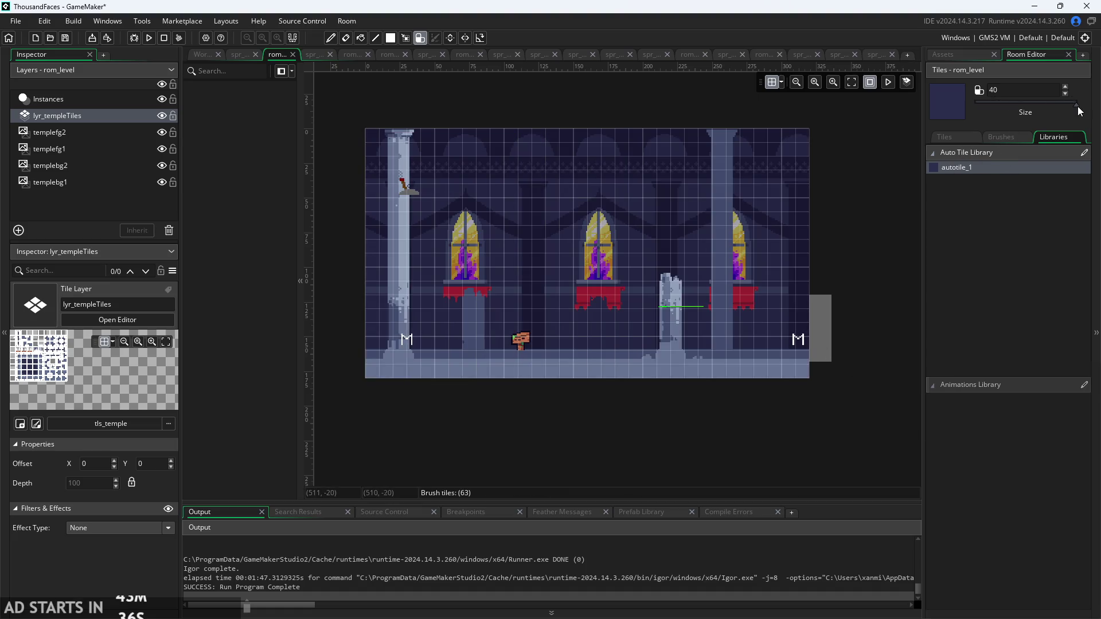
# - Shrink the brush to size 1 and paint wall blocks at the room's bottom-left, erasing a stray bar
pyautogui.moveTo(1077, 105); pyautogui.dragTo(976, 104)
pyautogui.scroll(3, 436, 374)
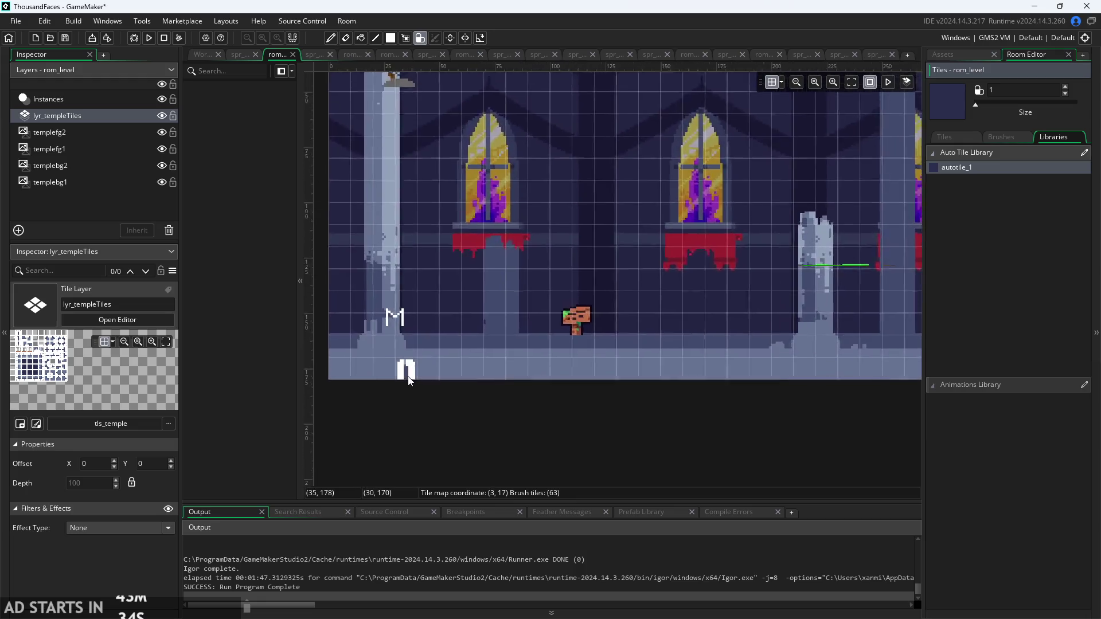
pyautogui.scroll(-2, 355, 369)
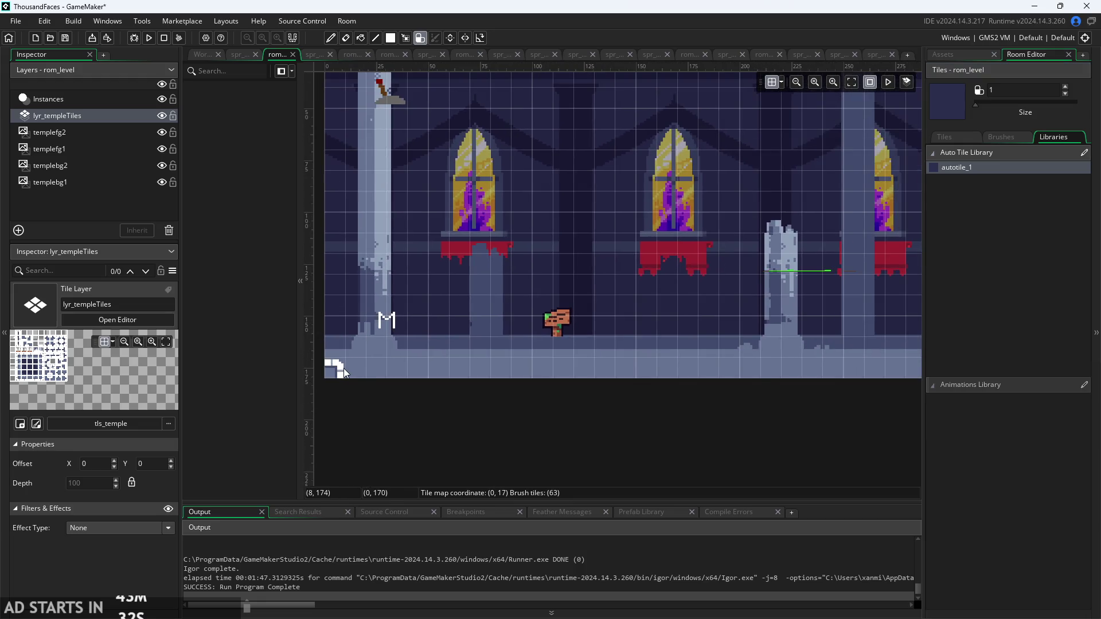
pyautogui.moveTo(343, 368)
pyautogui.mouseDown()
pyautogui.moveTo(346, 343)
pyautogui.moveTo(417, 365)
pyautogui.mouseUp()
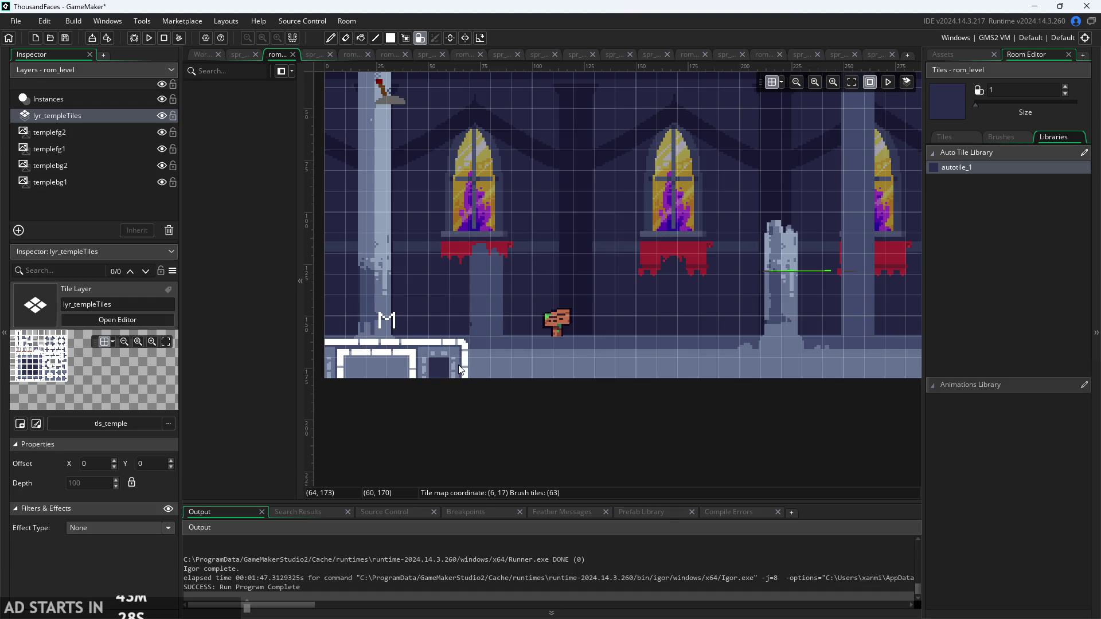
pyautogui.scroll(2, 488, 376)
pyautogui.moveTo(462, 363)
pyautogui.mouseDown()
pyautogui.moveTo(453, 299)
pyautogui.moveTo(477, 334)
pyautogui.moveTo(516, 334)
pyautogui.mouseUp()
pyautogui.scroll(3, 408, 394)
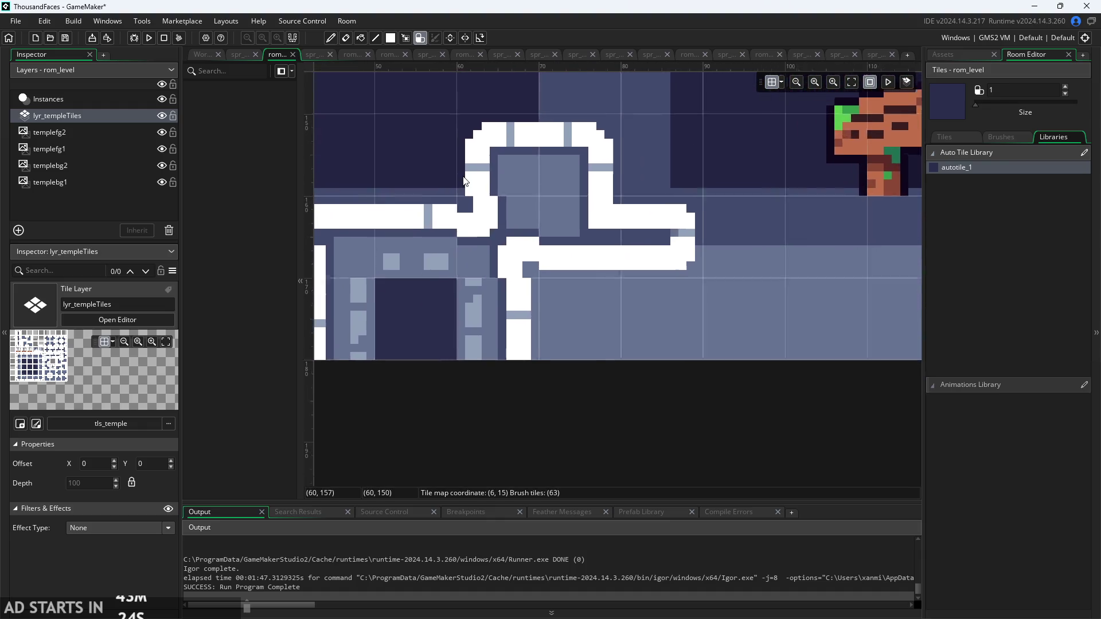
pyautogui.scroll(4, 464, 181)
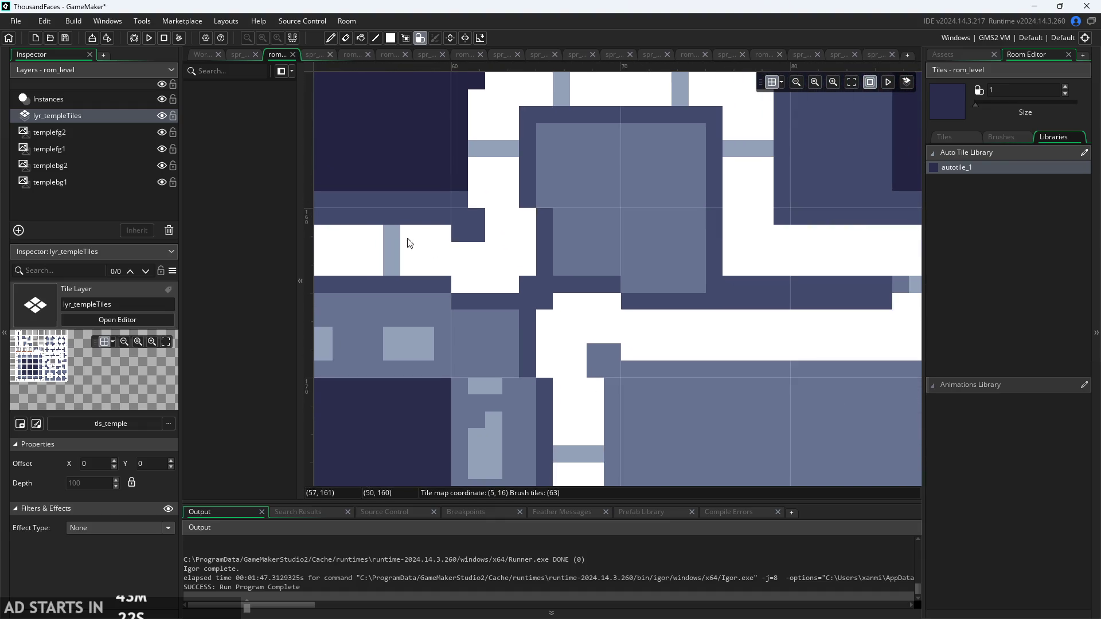
pyautogui.scroll(-2, 409, 243)
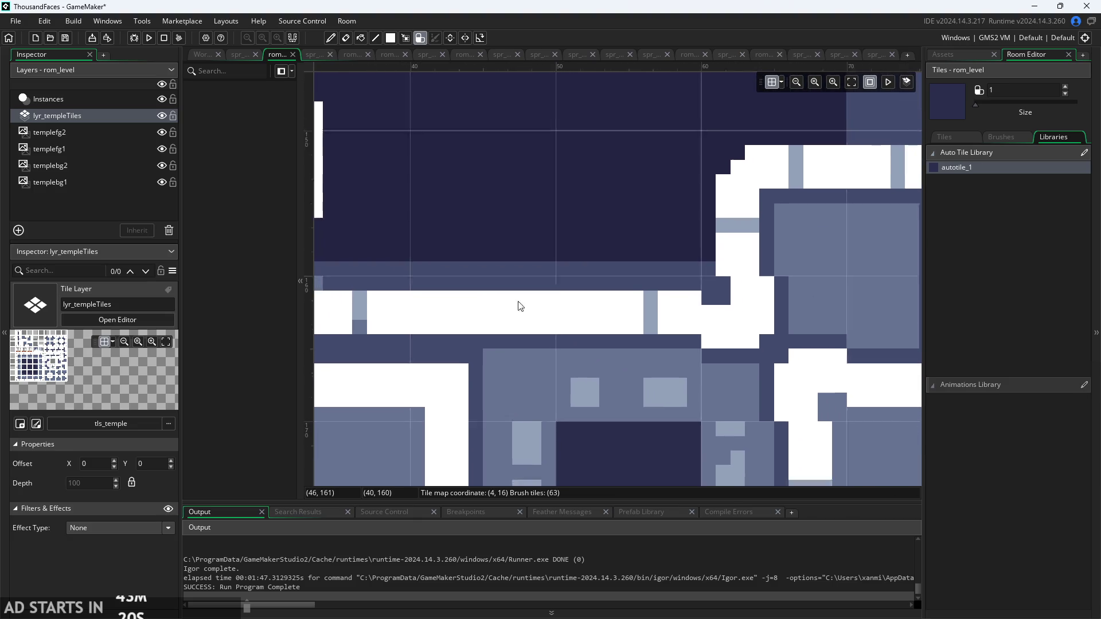
pyautogui.scroll(-6, 520, 306)
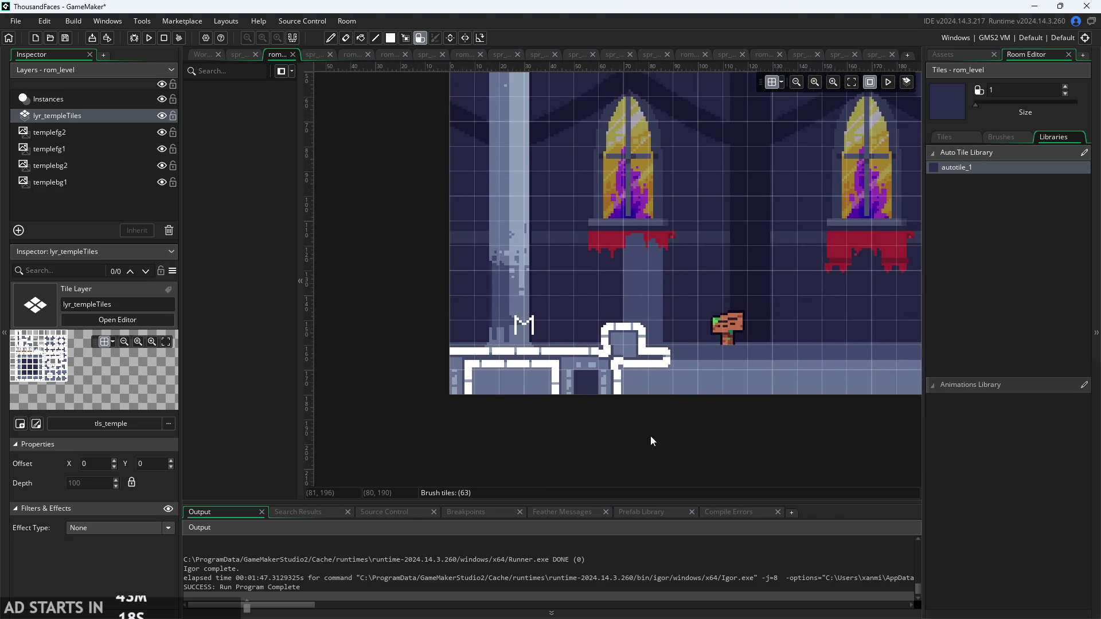
pyautogui.scroll(5, 651, 441)
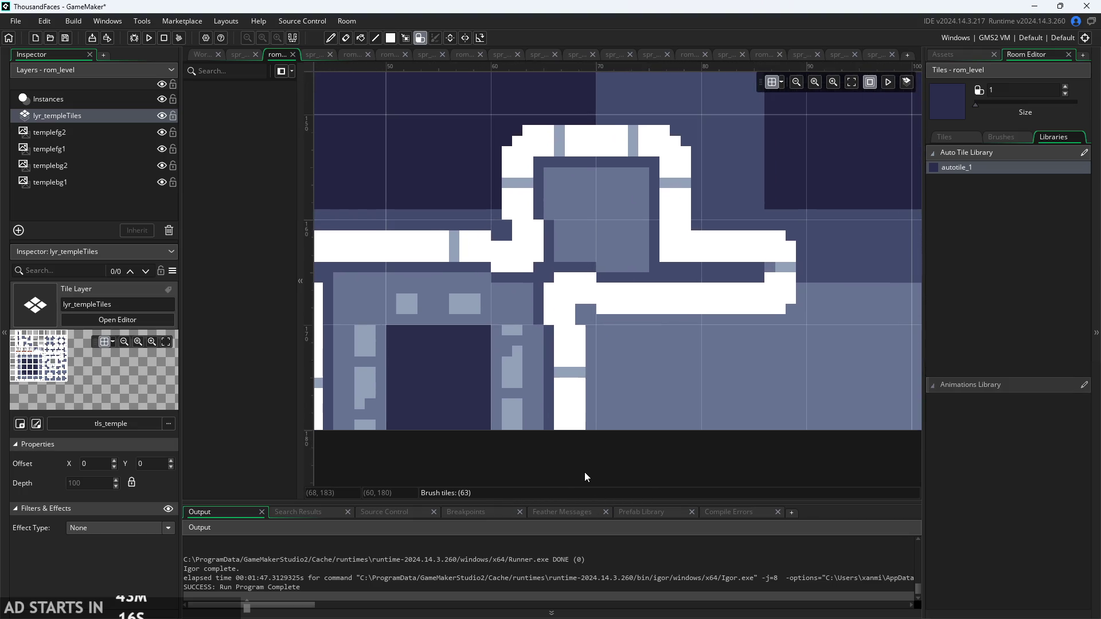
pyautogui.moveTo(728, 265); pyautogui.dragTo(740, 344)
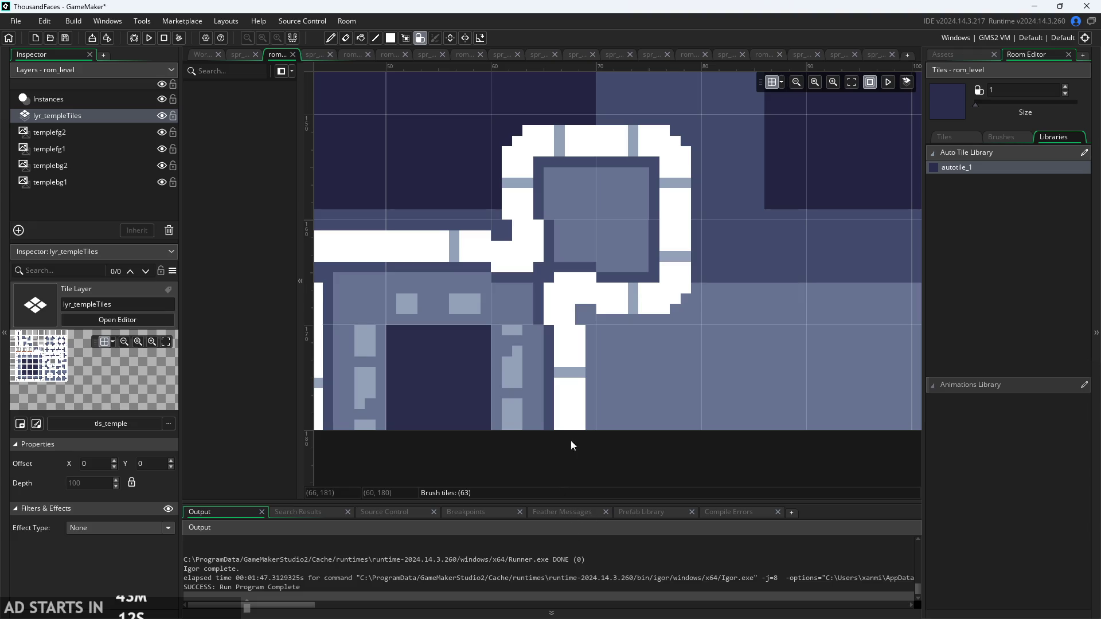
# - Undo the stray auto-tiles painted along the room's bottom with Ctrl+Z
pyautogui.scroll(2, 769, 315)
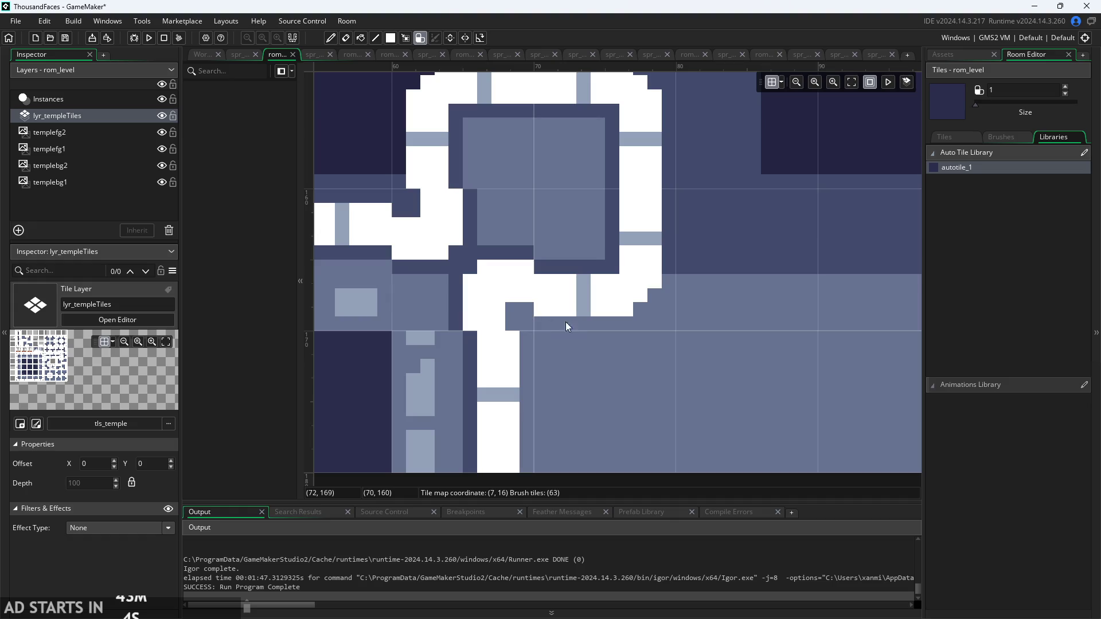
pyautogui.scroll(-3, 525, 315)
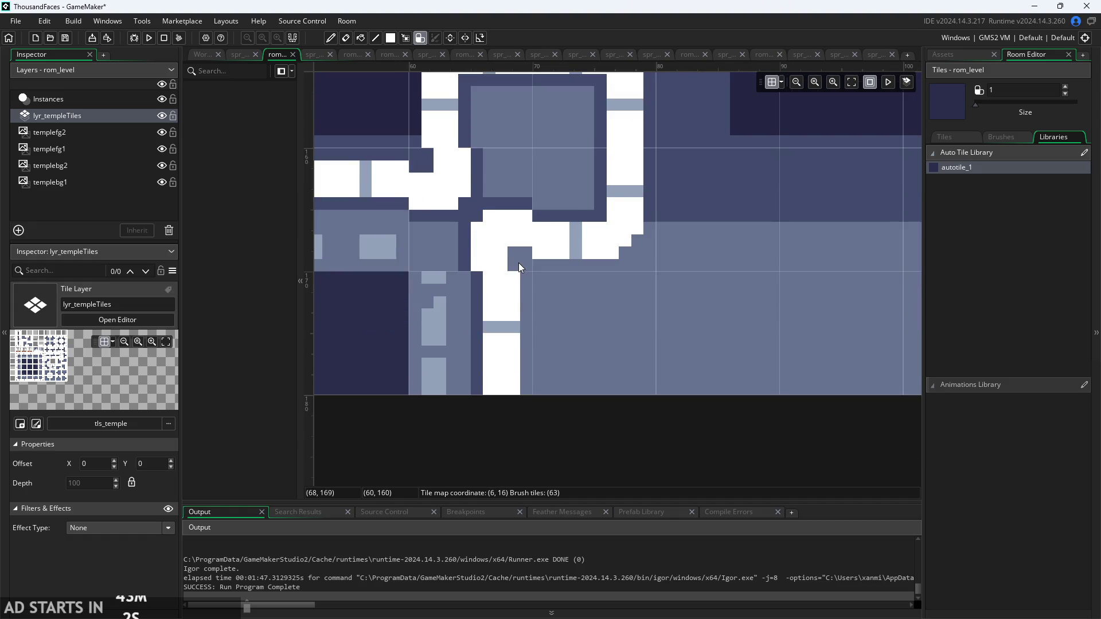
pyautogui.scroll(-1, 518, 263)
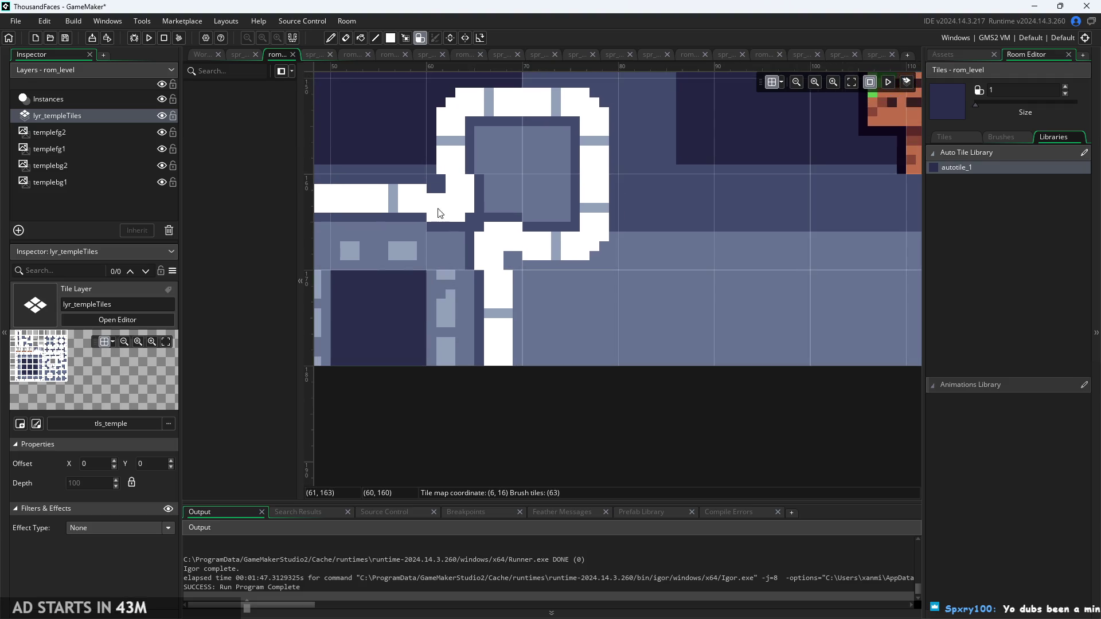
pyautogui.scroll(2, 438, 174)
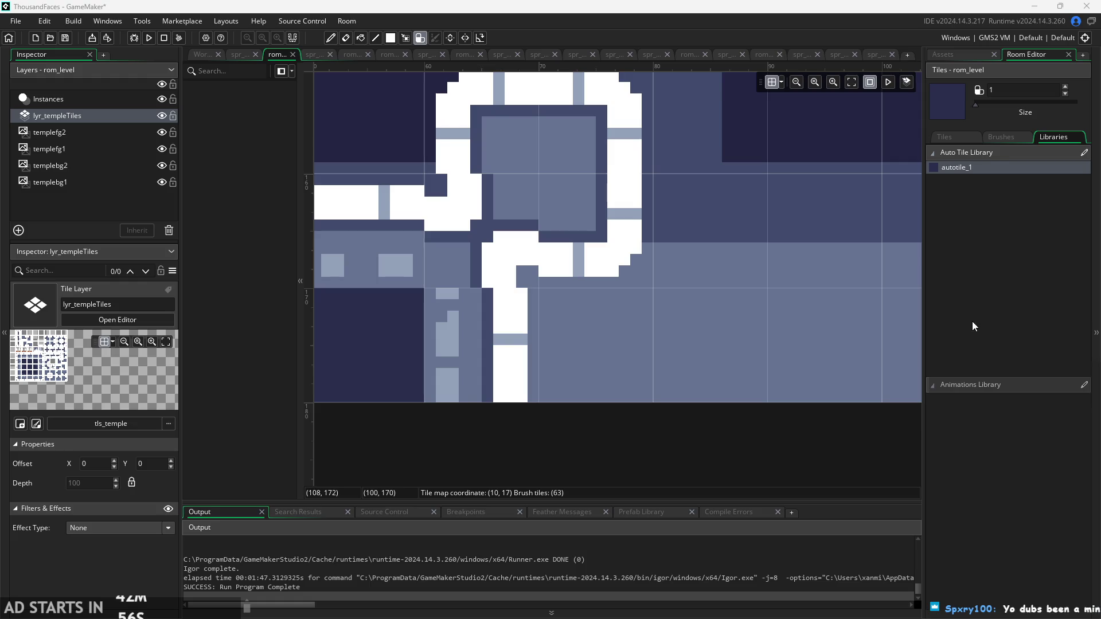
pyautogui.scroll(-3, 561, 349)
pyautogui.scroll(2, 601, 370)
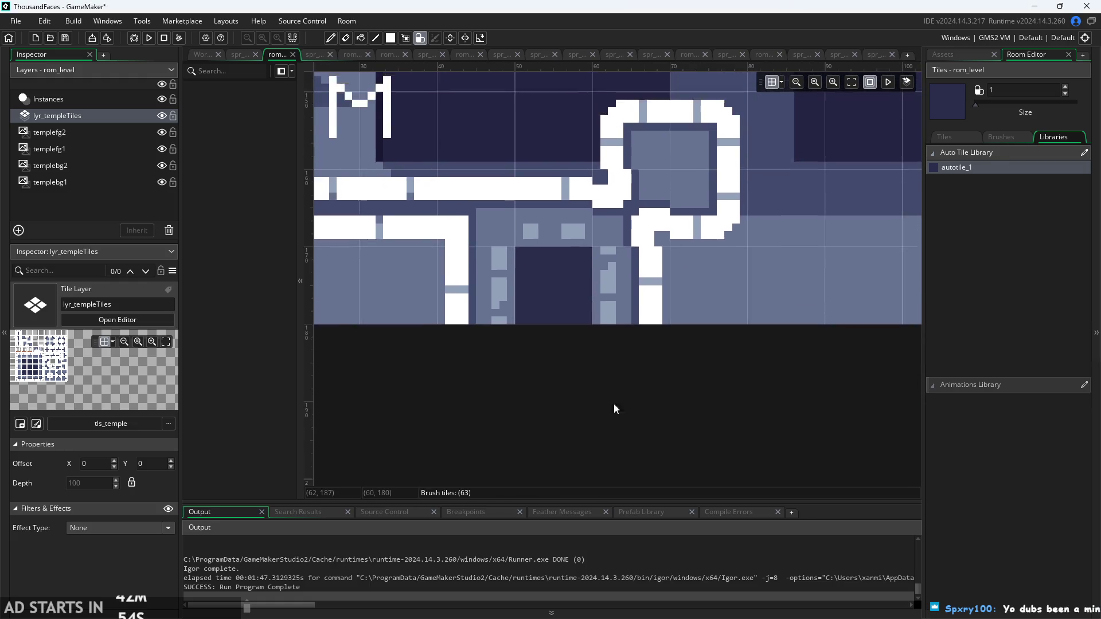
pyautogui.scroll(-3, 529, 477)
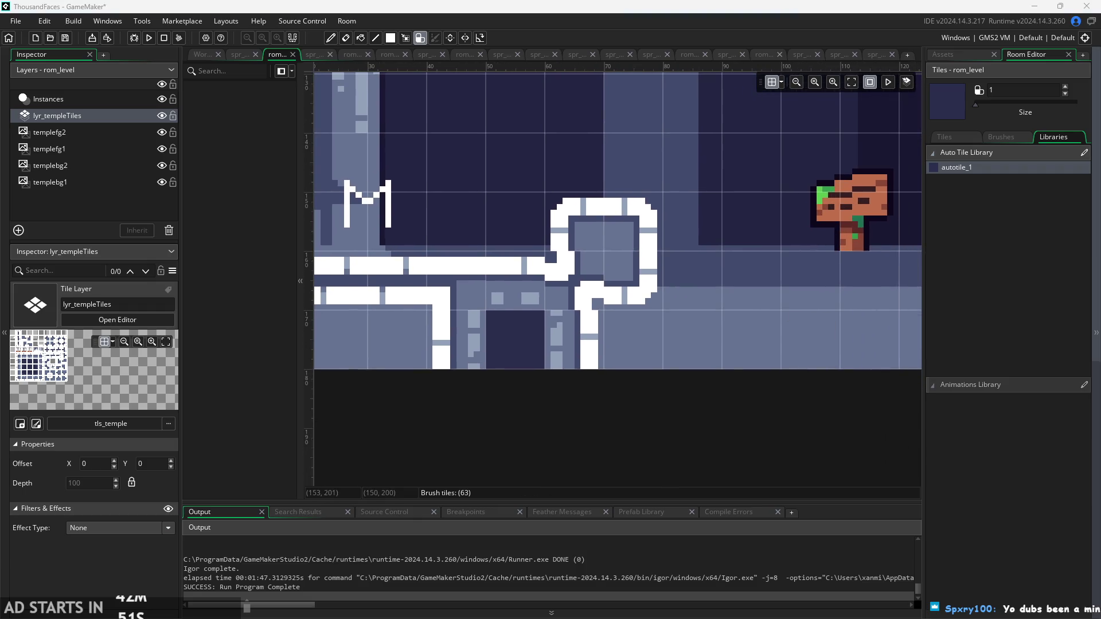
pyautogui.hscroll(-5, 803, 387)
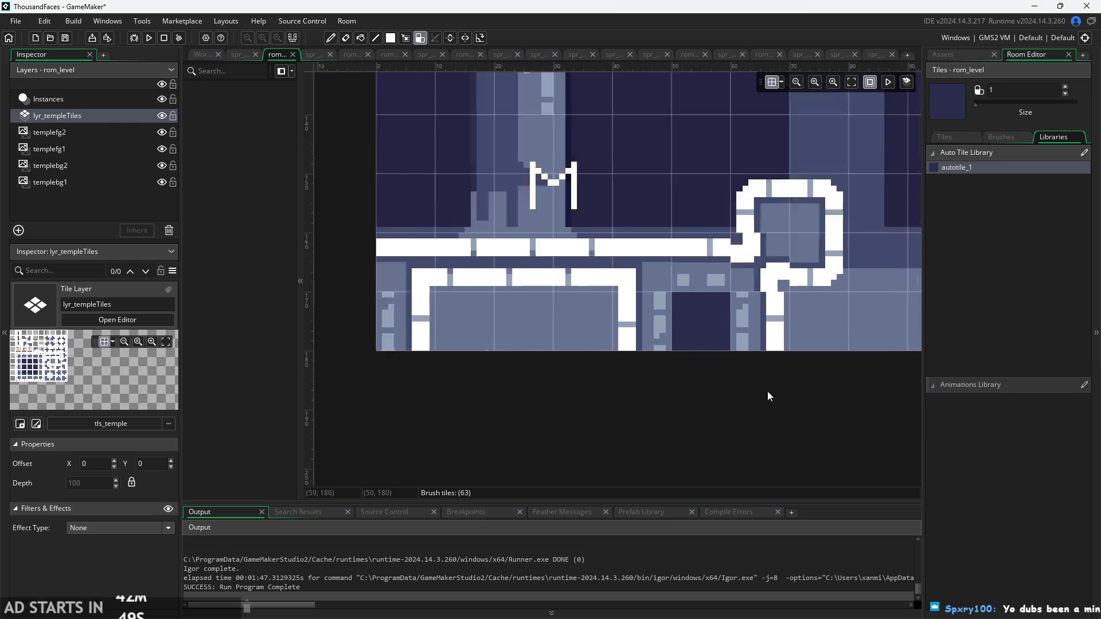
pyautogui.hotkey('ctrl', 'z')
pyautogui.hotkey('ctrl', 'z')
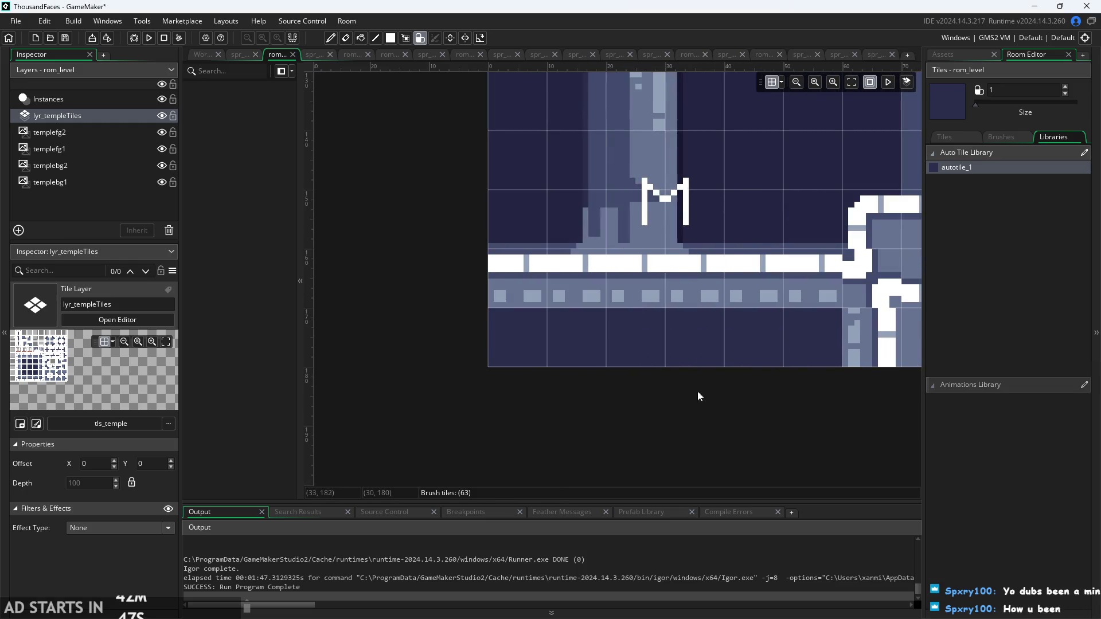
pyautogui.hscroll(5, 698, 391)
pyautogui.scroll(-2, 514, 375)
# - Paint auto-tiles beside the M marker into a raised floor step with a dark-filled middle
pyautogui.click(568, 315)
pyautogui.click(631, 301)
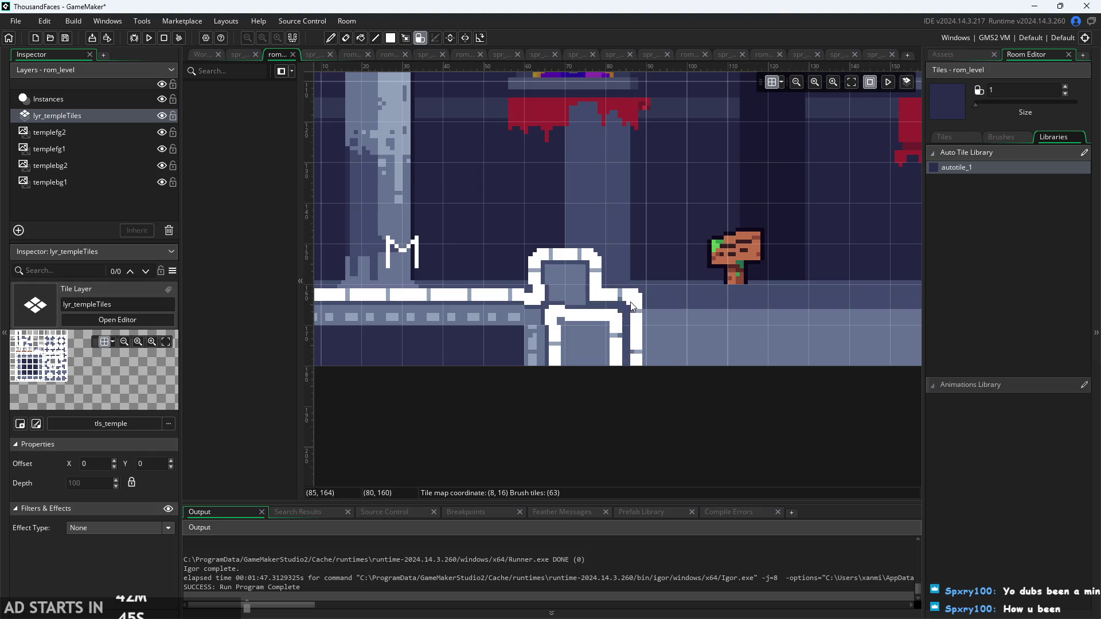
pyautogui.click(659, 307)
pyautogui.click(624, 326)
pyautogui.click(617, 269)
pyautogui.click(656, 304)
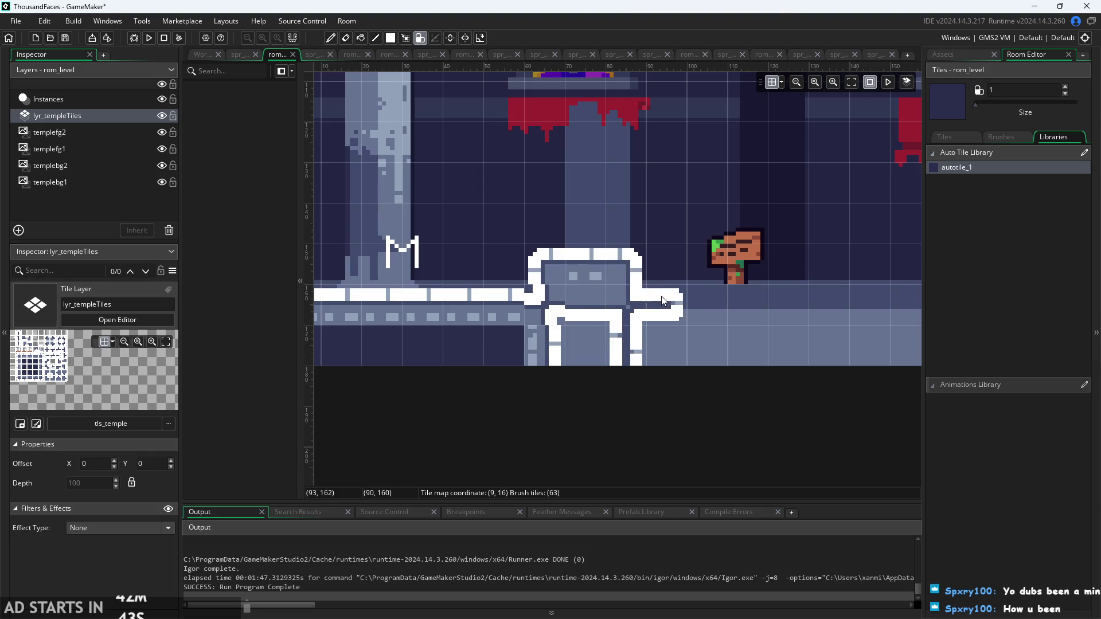
pyautogui.click(674, 346)
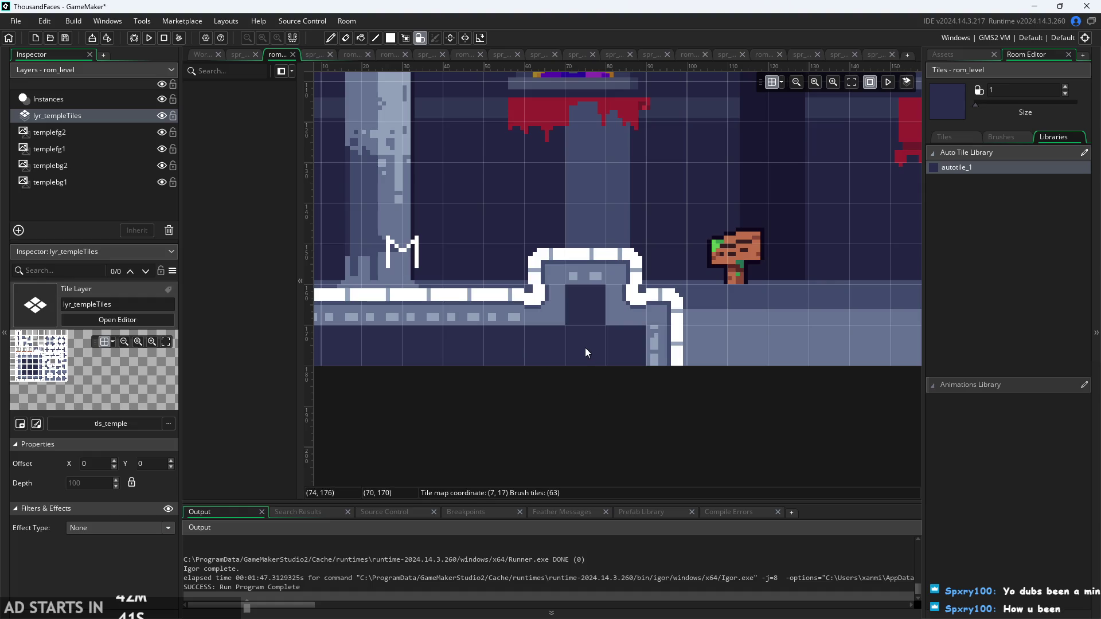
pyautogui.click(585, 345)
pyautogui.scroll(-3, 600, 305)
pyautogui.hscroll(3, 674, 338)
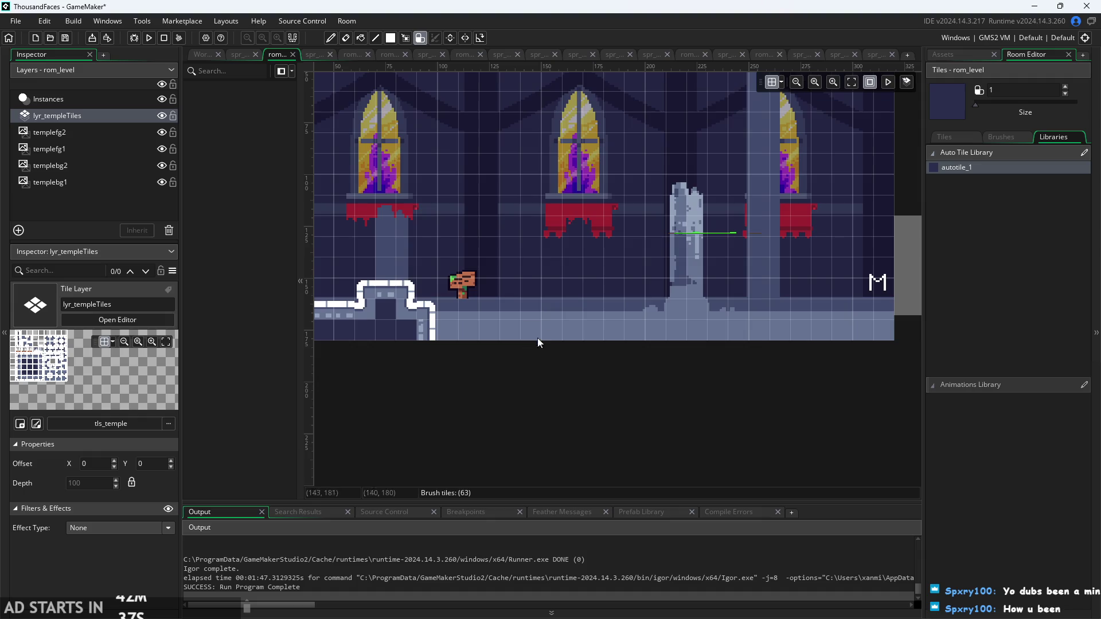
# - Place a tile under the red drape, grow it into a 2x2 box, and paint a separate L-shape to the right
pyautogui.click(548, 251)
pyautogui.scroll(2, 523, 304)
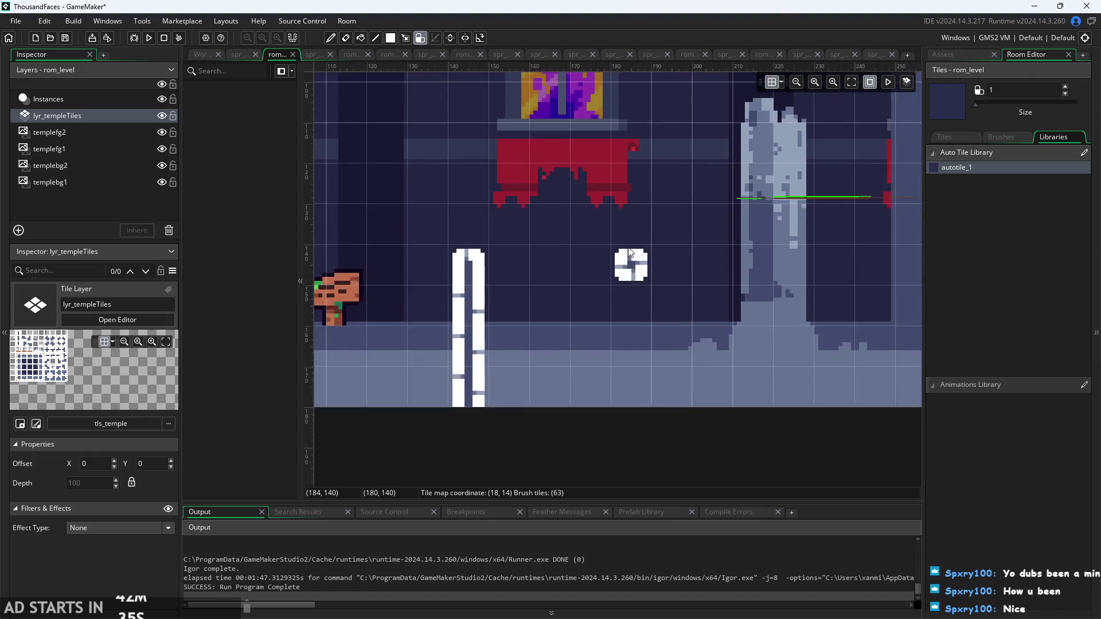
pyautogui.scroll(-3, 494, 256)
pyautogui.scroll(2, 537, 296)
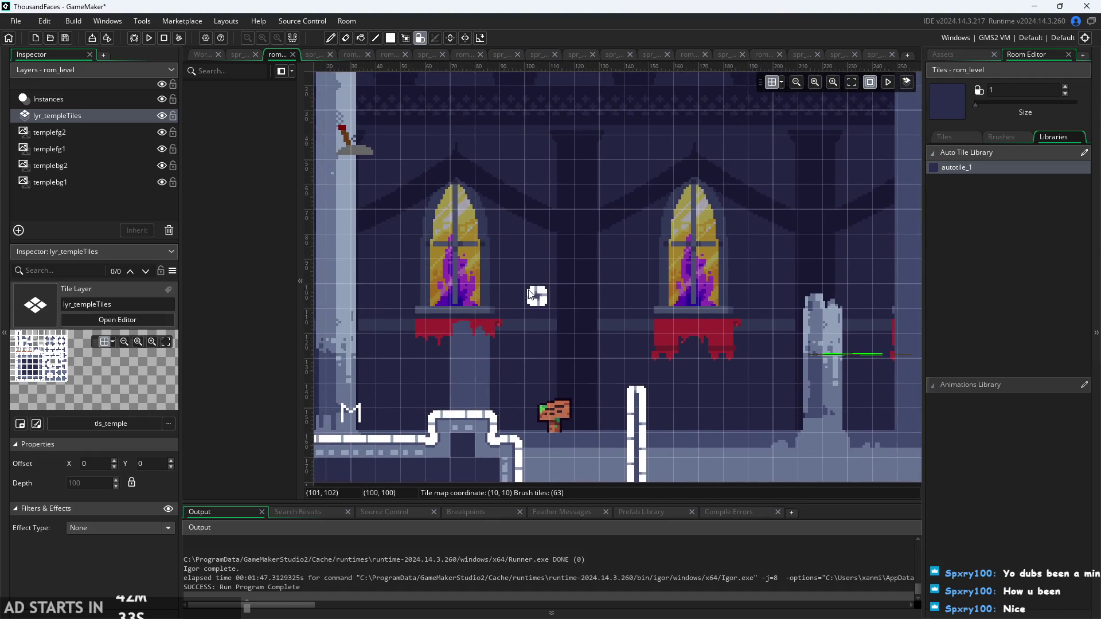
pyautogui.moveTo(553, 303)
pyautogui.mouseDown()
pyautogui.moveTo(574, 297)
pyautogui.moveTo(542, 267)
pyautogui.mouseUp()
pyautogui.moveTo(632, 266)
pyautogui.mouseDown()
pyautogui.moveTo(672, 286)
pyautogui.moveTo(570, 241)
pyautogui.moveTo(614, 236)
pyautogui.moveTo(631, 200)
pyautogui.moveTo(578, 200)
pyautogui.moveTo(624, 166)
pyautogui.mouseUp()
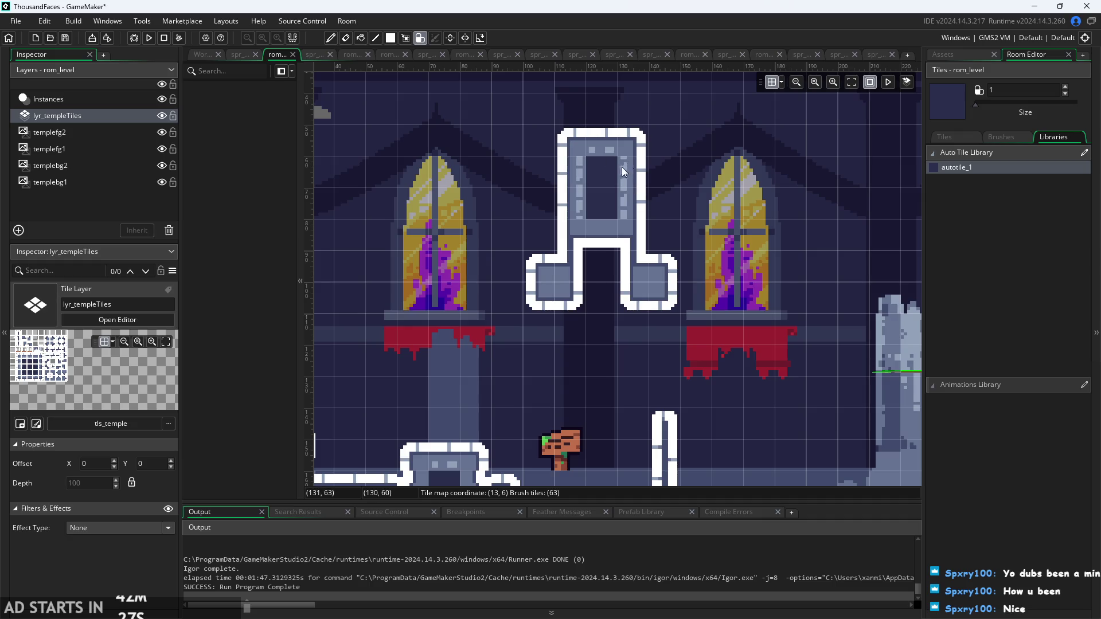
# - Build up the pillar with a wider top, two filled prongs and a single-tile stem
pyautogui.scroll(3, 622, 171)
pyautogui.click(544, 265)
pyautogui.moveTo(544, 273); pyautogui.dragTo(571, 228)
pyautogui.click(638, 228)
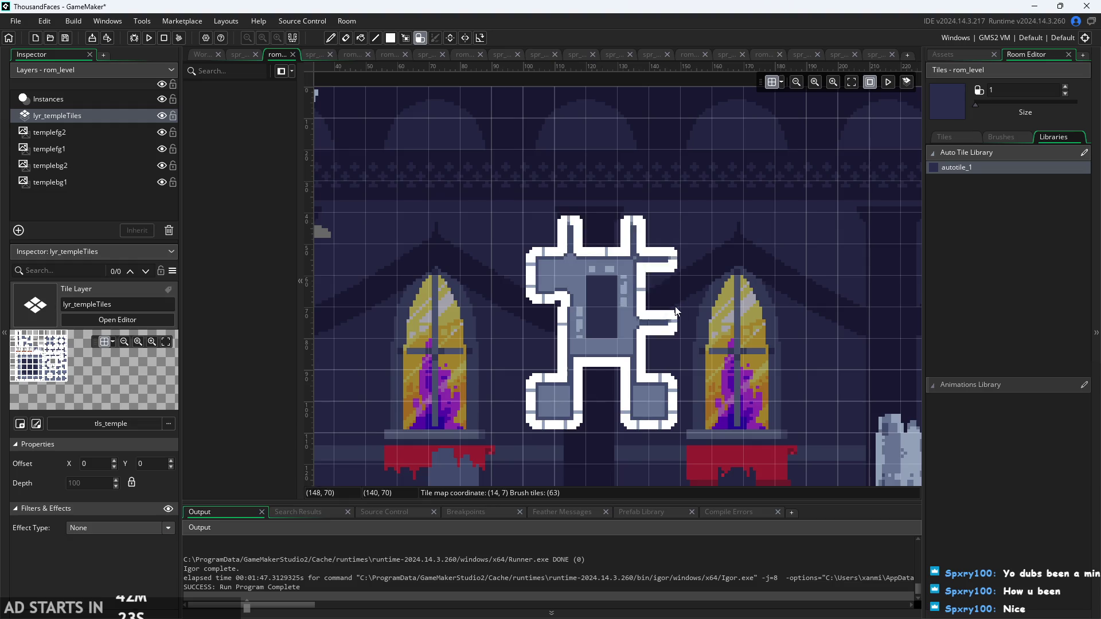
pyautogui.moveTo(663, 287); pyautogui.dragTo(663, 326)
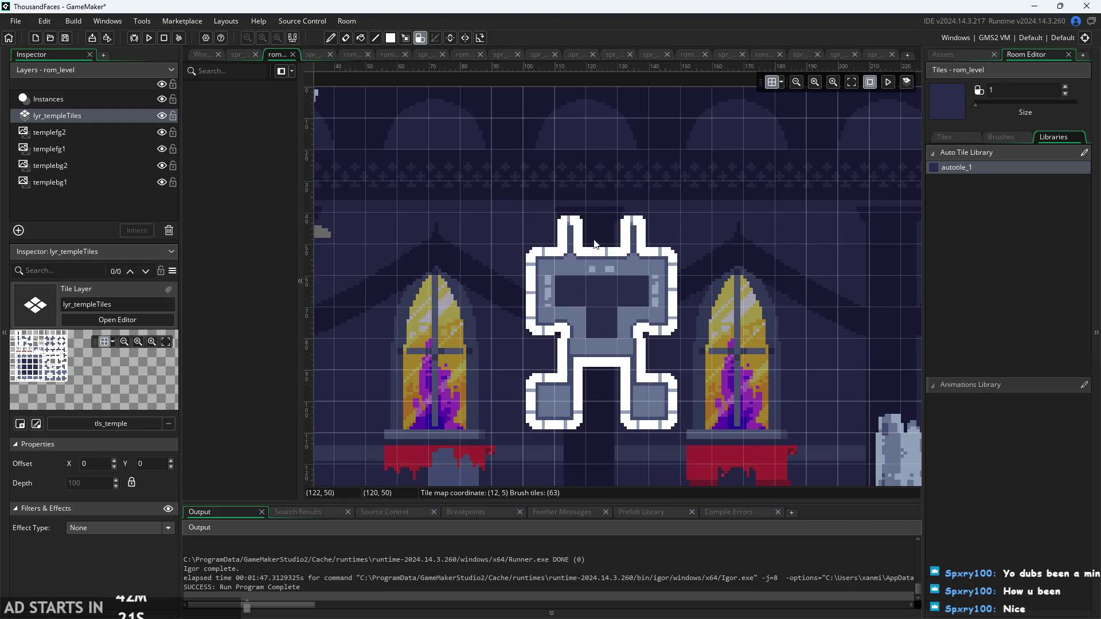
pyautogui.click(594, 241)
pyautogui.click(571, 201)
pyautogui.hotkey('ctrl', 'z')
pyautogui.click(589, 207)
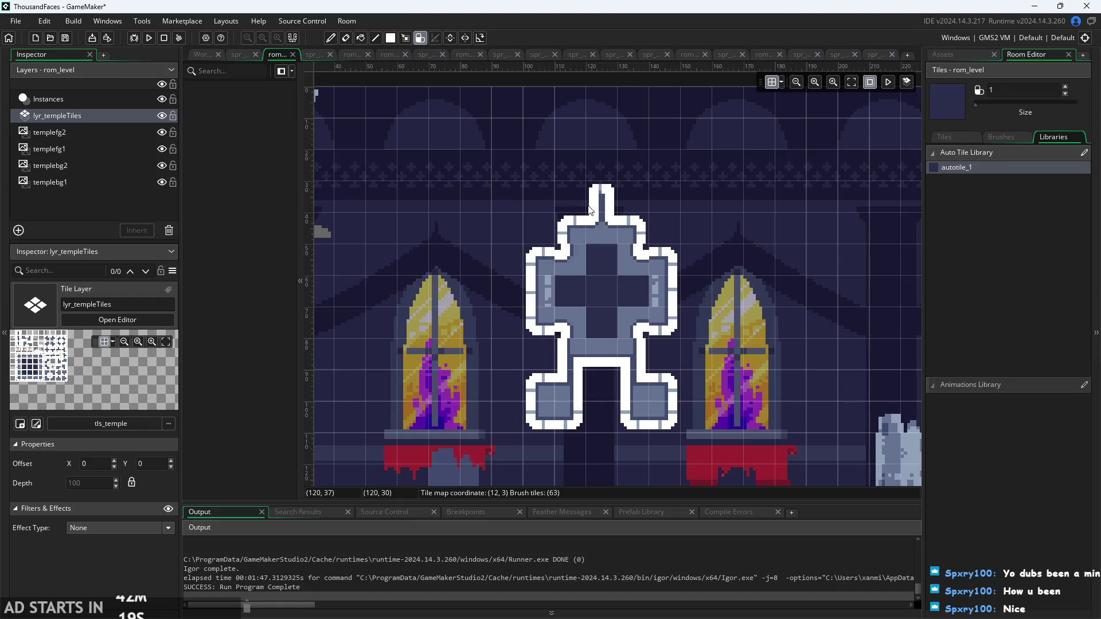
# - Add arms on both sides of the pillar and a diagonal tile path from the right arm
pyautogui.click(508, 293)
pyautogui.click(697, 295)
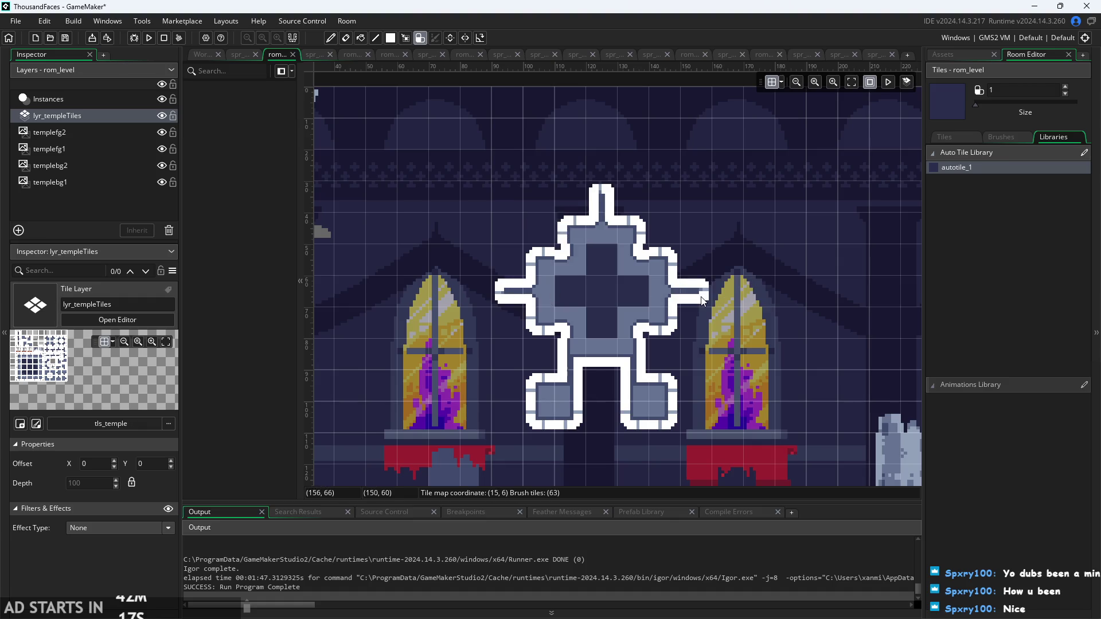
pyautogui.click(694, 348)
pyautogui.click(739, 307)
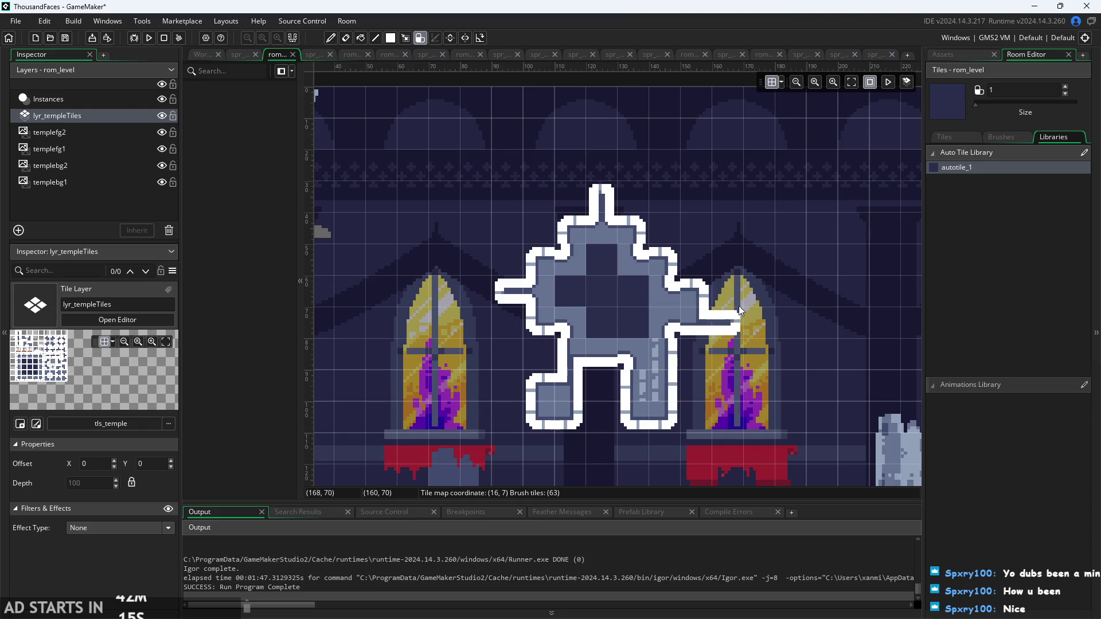
pyautogui.moveTo(739, 310)
pyautogui.mouseDown()
pyautogui.moveTo(638, 210)
pyautogui.moveTo(571, 205)
pyautogui.moveTo(508, 276)
pyautogui.moveTo(502, 323)
pyautogui.moveTo(603, 379)
pyautogui.mouseUp()
# - Erase the lower legs and lower part of the shape, then paint a hook-shaped strip
pyautogui.moveTo(680, 366)
pyautogui.mouseDown()
pyautogui.moveTo(628, 394)
pyautogui.moveTo(459, 372)
pyautogui.mouseUp()
pyautogui.moveTo(686, 384)
pyautogui.mouseDown()
pyautogui.moveTo(732, 346)
pyautogui.moveTo(569, 354)
pyautogui.moveTo(830, 308)
pyautogui.moveTo(690, 290)
pyautogui.moveTo(741, 246)
pyautogui.moveTo(479, 258)
pyautogui.moveTo(604, 228)
pyautogui.moveTo(651, 197)
pyautogui.moveTo(516, 246)
pyautogui.mouseUp()
pyautogui.scroll(3, 574, 276)
pyautogui.moveTo(440, 261)
pyautogui.mouseDown()
pyautogui.moveTo(475, 238)
pyautogui.moveTo(474, 277)
pyautogui.moveTo(472, 185)
pyautogui.moveTo(490, 132)
pyautogui.moveTo(511, 216)
pyautogui.mouseUp()
pyautogui.scroll(1, 383, 261)
pyautogui.scroll(3, 384, 259)
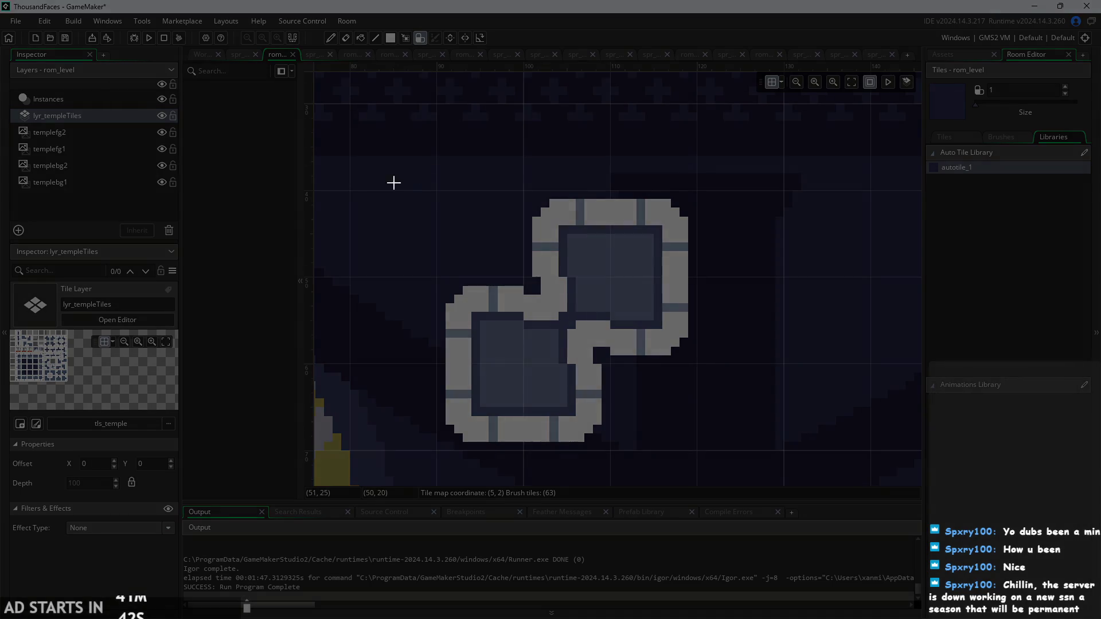
# - Select the area around the tile shapes and pan the view over them
pyautogui.moveTo(396, 178)
pyautogui.mouseDown()
pyautogui.moveTo(670, 330)
pyautogui.moveTo(723, 457)
pyautogui.mouseUp()
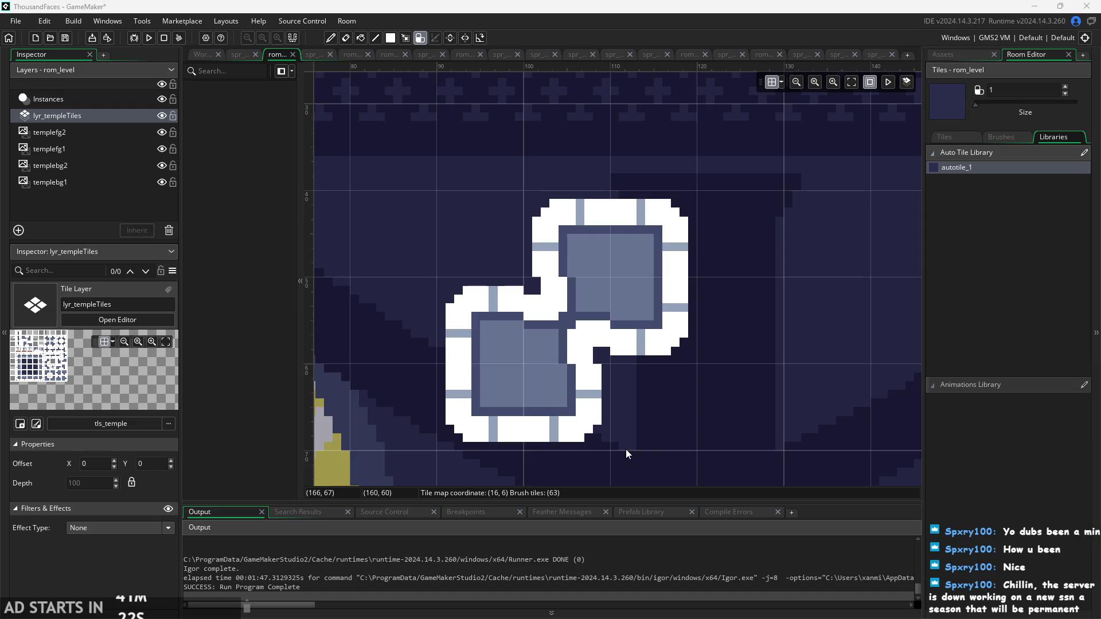
pyautogui.scroll(-2, 791, 396)
pyautogui.moveTo(791, 396)
pyautogui.mouseDown()
pyautogui.moveTo(764, 335)
pyautogui.moveTo(725, 392)
pyautogui.mouseUp()
pyautogui.scroll(-3, 725, 391)
pyautogui.scroll(1, 608, 323)
pyautogui.scroll(3, 608, 323)
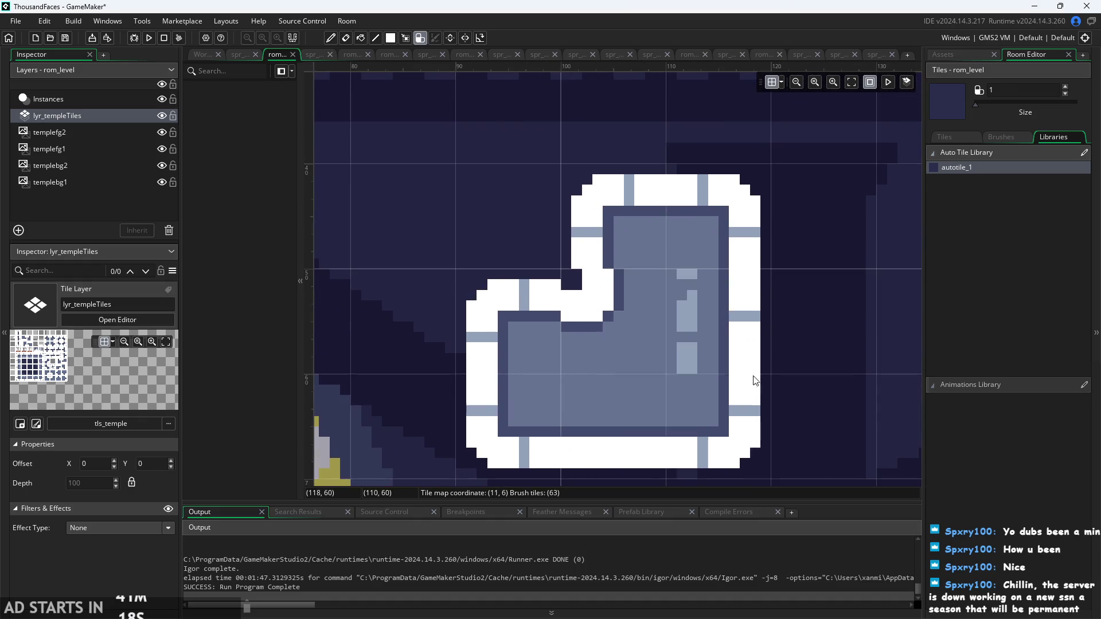
pyautogui.scroll(-2, 786, 381)
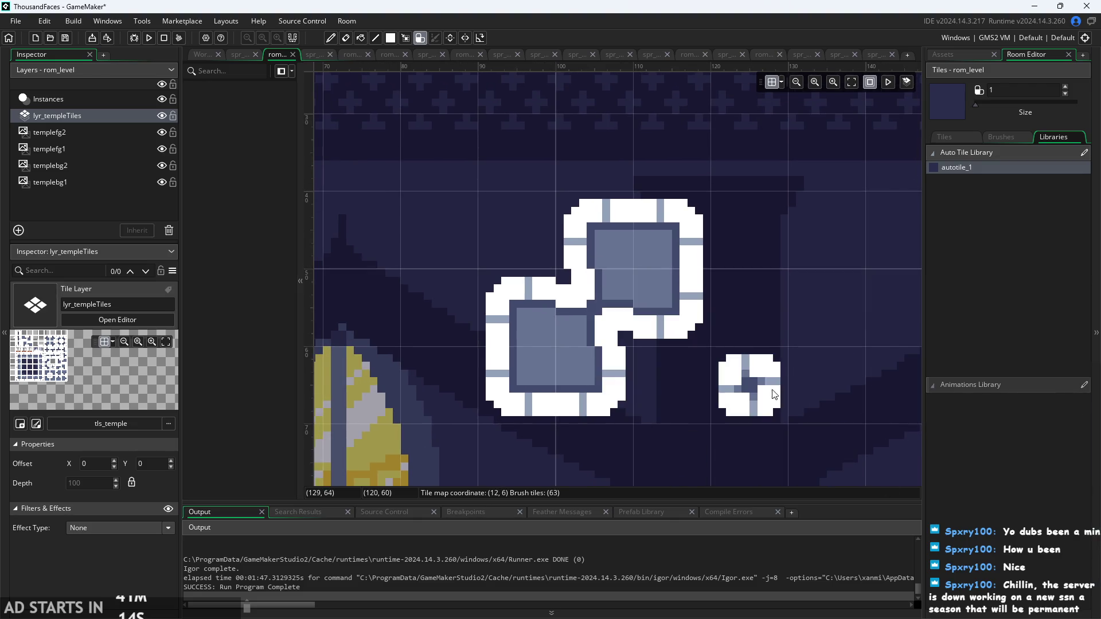
pyautogui.scroll(-3, 748, 385)
pyautogui.scroll(3, 813, 389)
pyautogui.moveTo(813, 389)
pyautogui.mouseDown()
pyautogui.moveTo(767, 366)
pyautogui.moveTo(727, 324)
pyautogui.mouseUp()
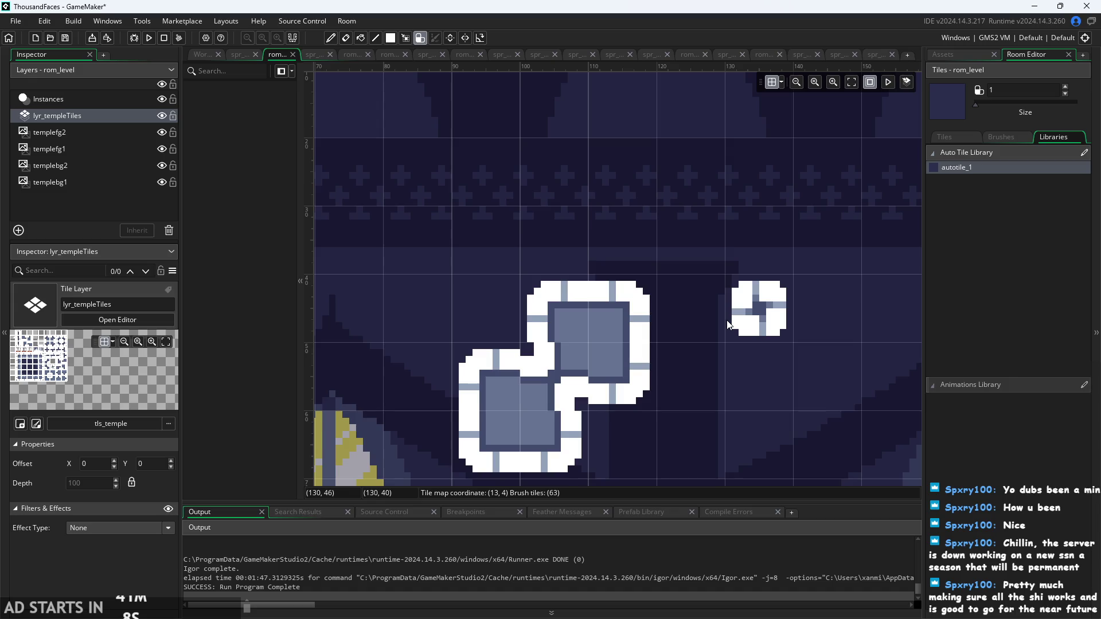
# - Extend the shape into an L and a rectangular frame, then undo back to a stair shape
pyautogui.moveTo(637, 244); pyautogui.dragTo(688, 268)
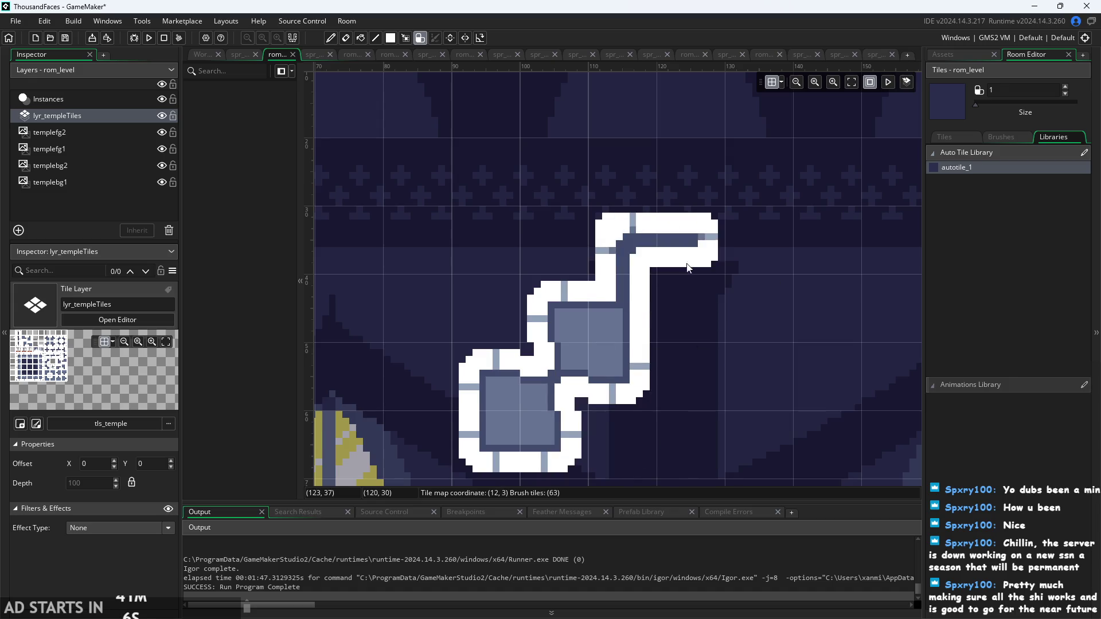
pyautogui.scroll(-1, 828, 373)
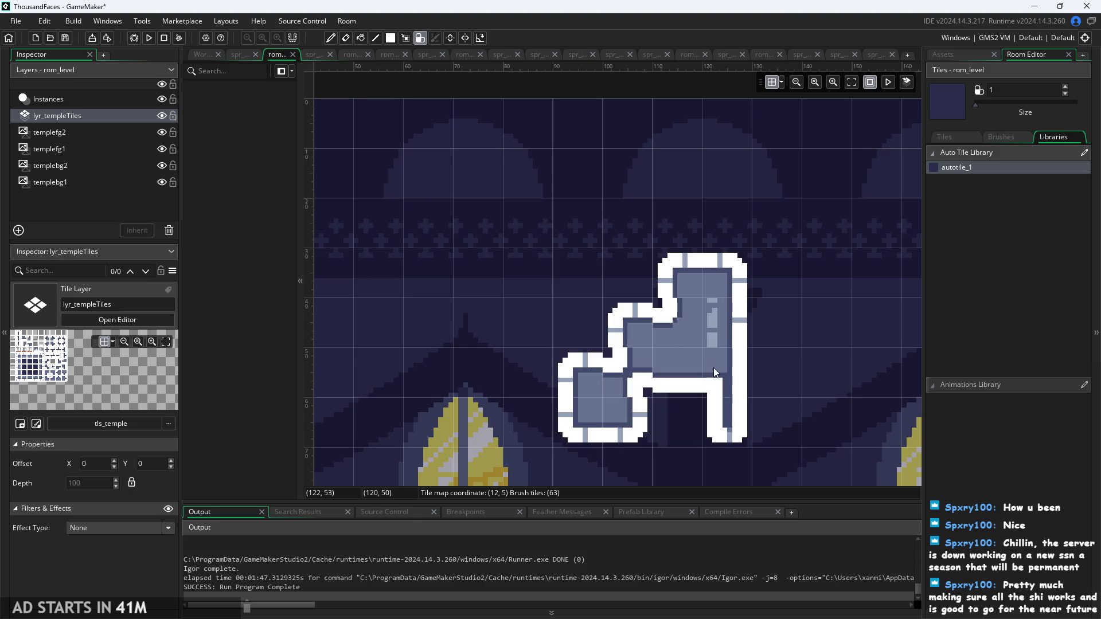
pyautogui.moveTo(714, 367)
pyautogui.mouseDown()
pyautogui.moveTo(807, 431)
pyautogui.moveTo(641, 330)
pyautogui.moveTo(608, 270)
pyautogui.mouseUp()
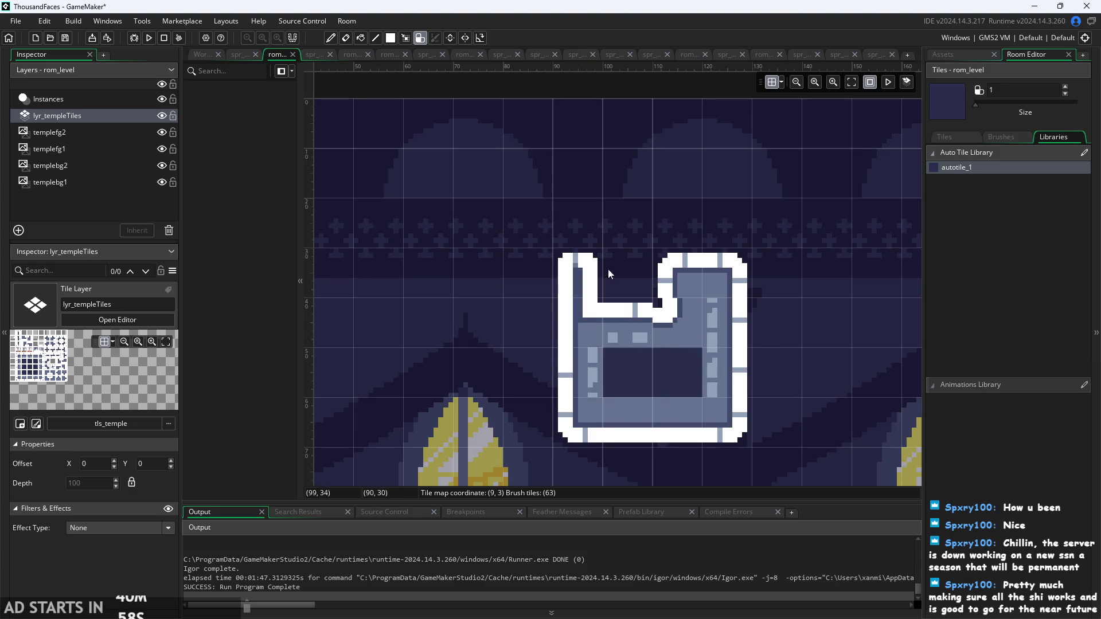
pyautogui.hotkey('ctrl', 'z')
pyautogui.hotkey('ctrl', 'z')
pyautogui.hotkey('ctrl', 'z')
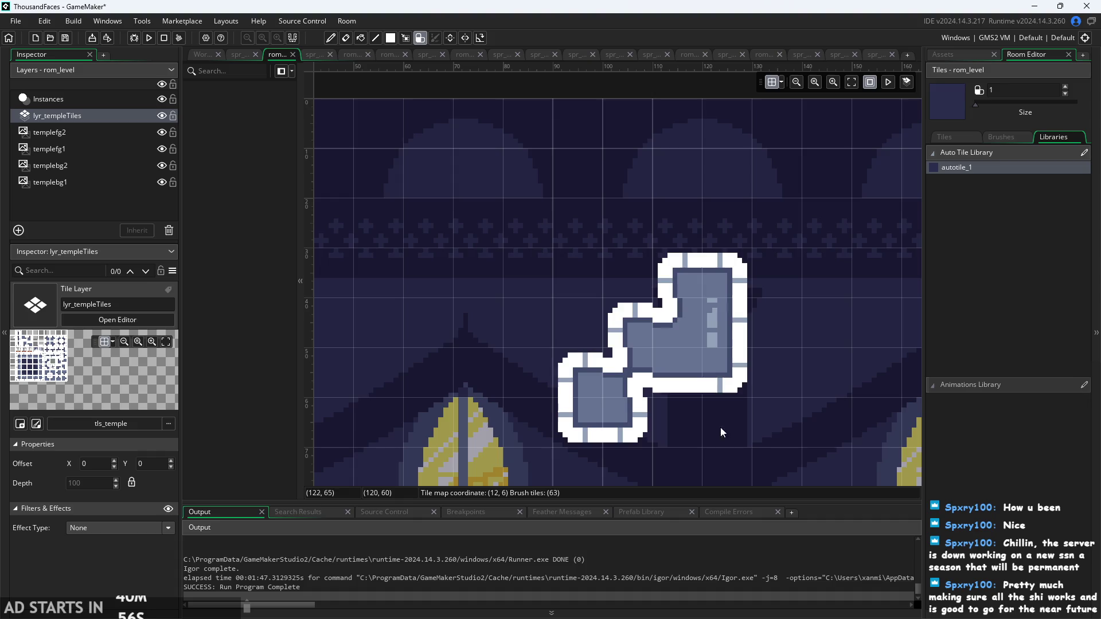
pyautogui.hotkey('ctrl', 'z')
pyautogui.scroll(-3, 814, 397)
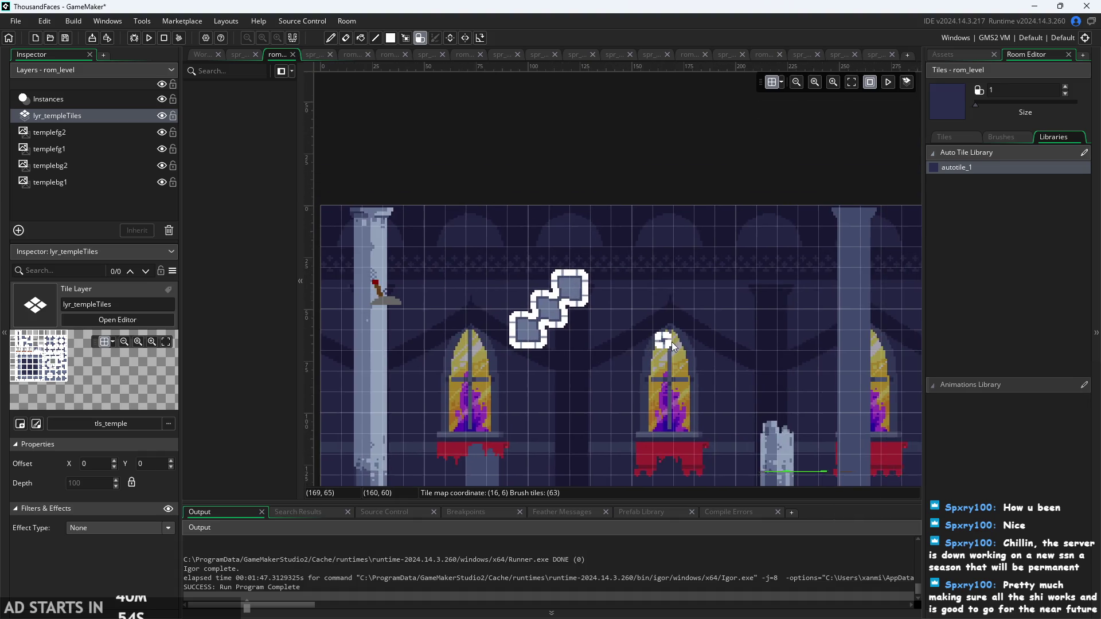
pyautogui.scroll(4, 673, 342)
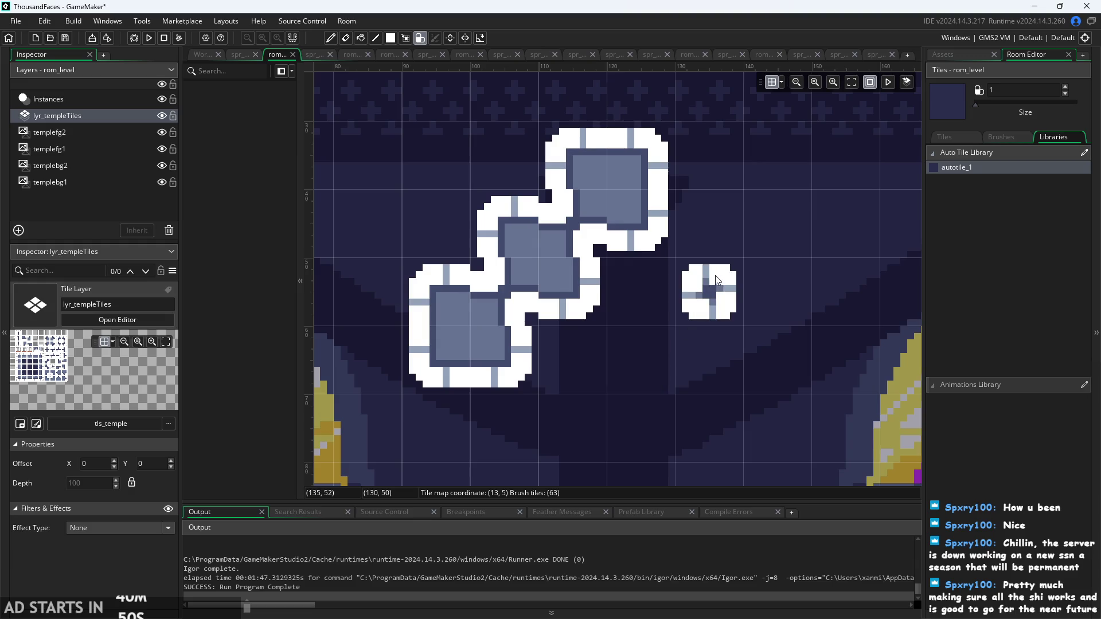
pyautogui.moveTo(722, 292); pyautogui.dragTo(594, 308)
pyautogui.scroll(-2, 594, 308)
# - Try a tile at (9,4) that turns the steps into an L, then erase it and zoom out
pyautogui.click(435, 275)
pyautogui.scroll(1, 435, 275)
pyautogui.rightClick(435, 275)
pyautogui.scroll(2, 427, 310)
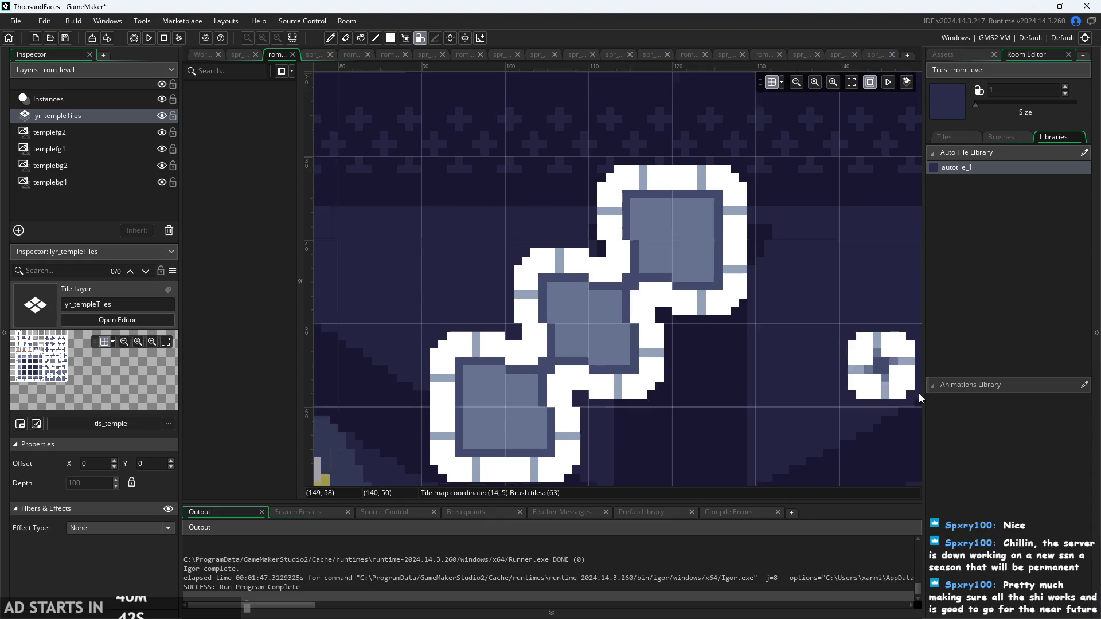
pyautogui.scroll(-1, 919, 394)
pyautogui.scroll(4, 545, 414)
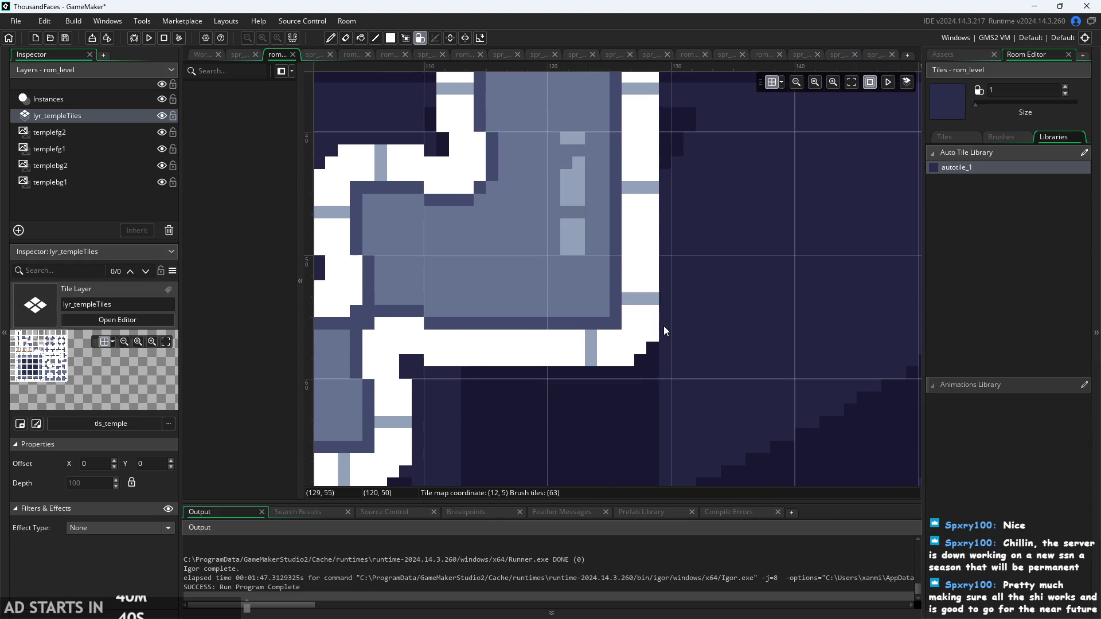
pyautogui.scroll(-2, 663, 326)
pyautogui.scroll(2, 888, 422)
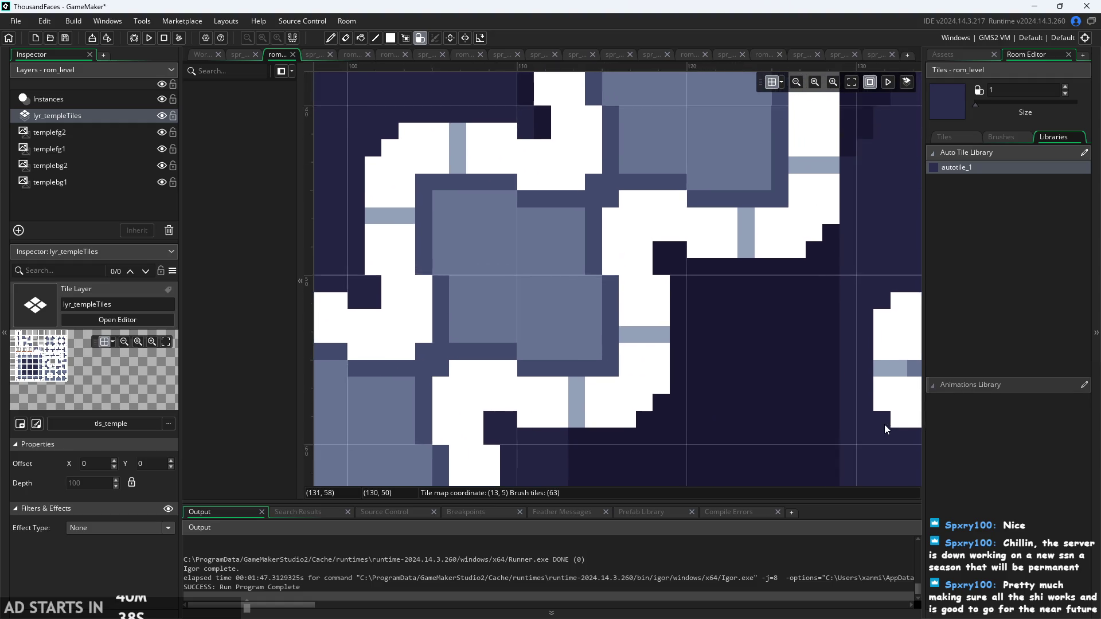
pyautogui.scroll(1, 700, 443)
pyautogui.scroll(-2, 701, 442)
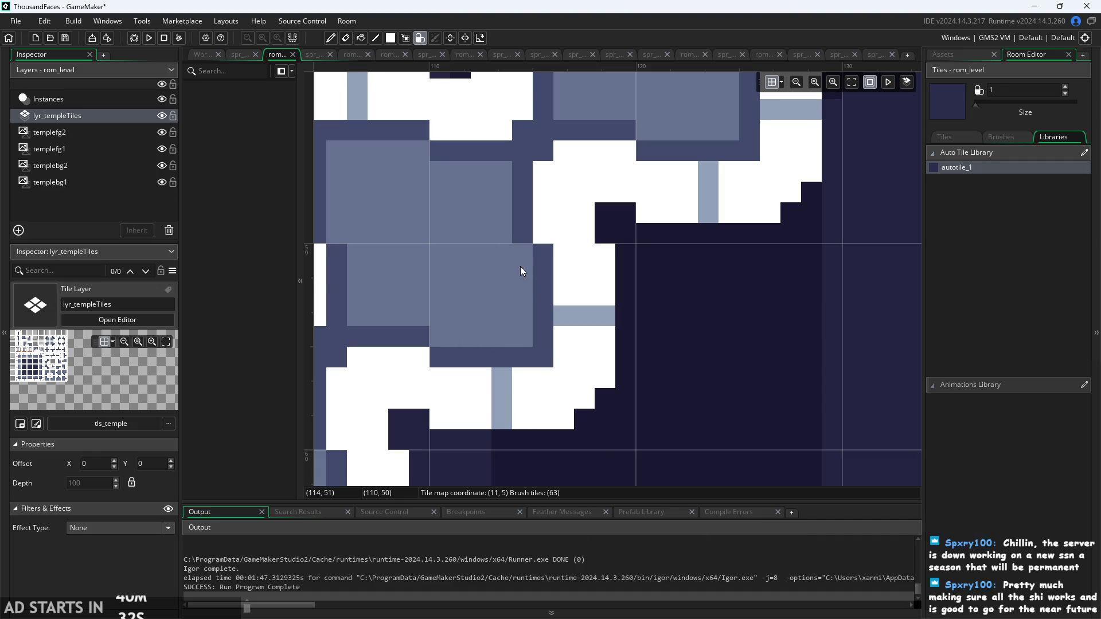
pyautogui.scroll(-1, 520, 263)
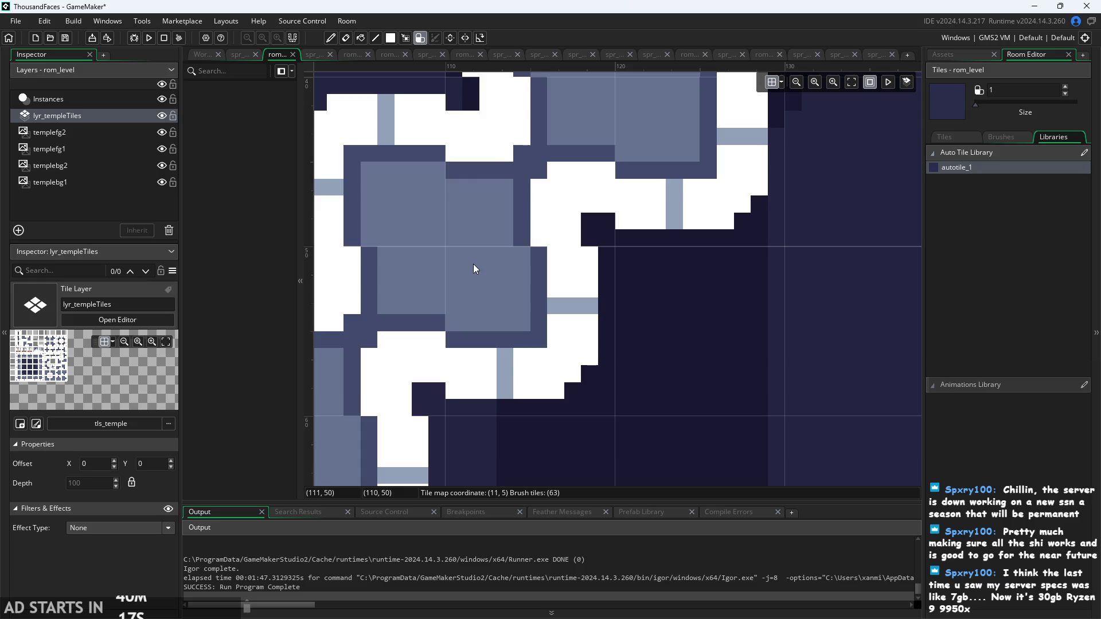
pyautogui.scroll(-2, 548, 290)
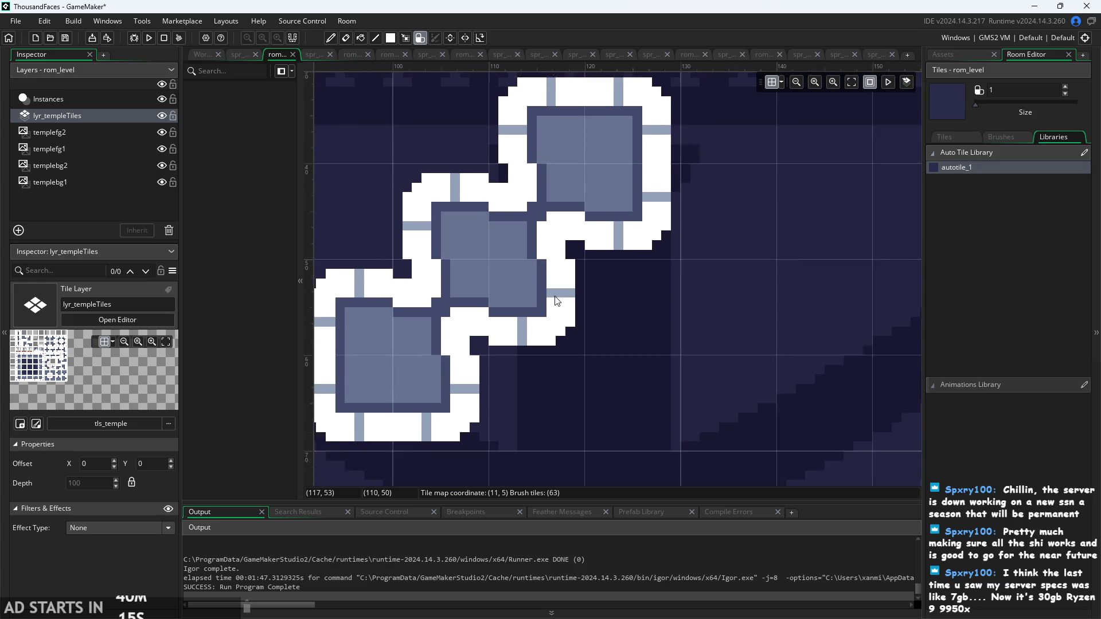
# - Place lone temple tiles around the chain and join (11,7), (12,7), (13,7) into a T bar
pyautogui.scroll(-2, 555, 301)
pyautogui.click(626, 356)
pyautogui.click(425, 186)
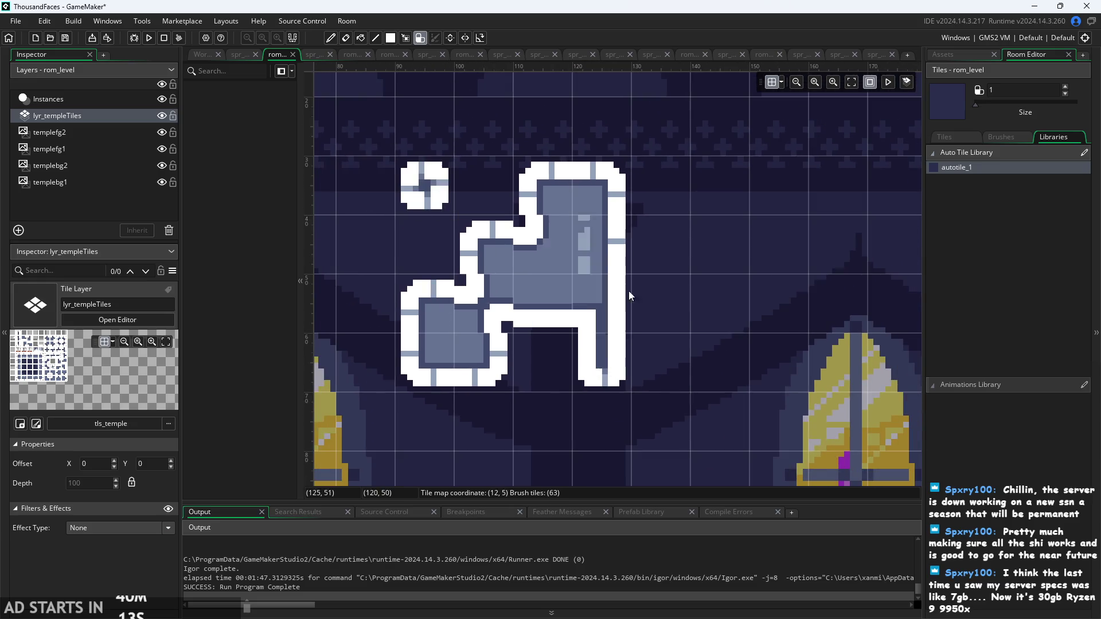
pyautogui.scroll(-2, 628, 290)
pyautogui.click(715, 336)
pyautogui.click(684, 368)
pyautogui.click(620, 367)
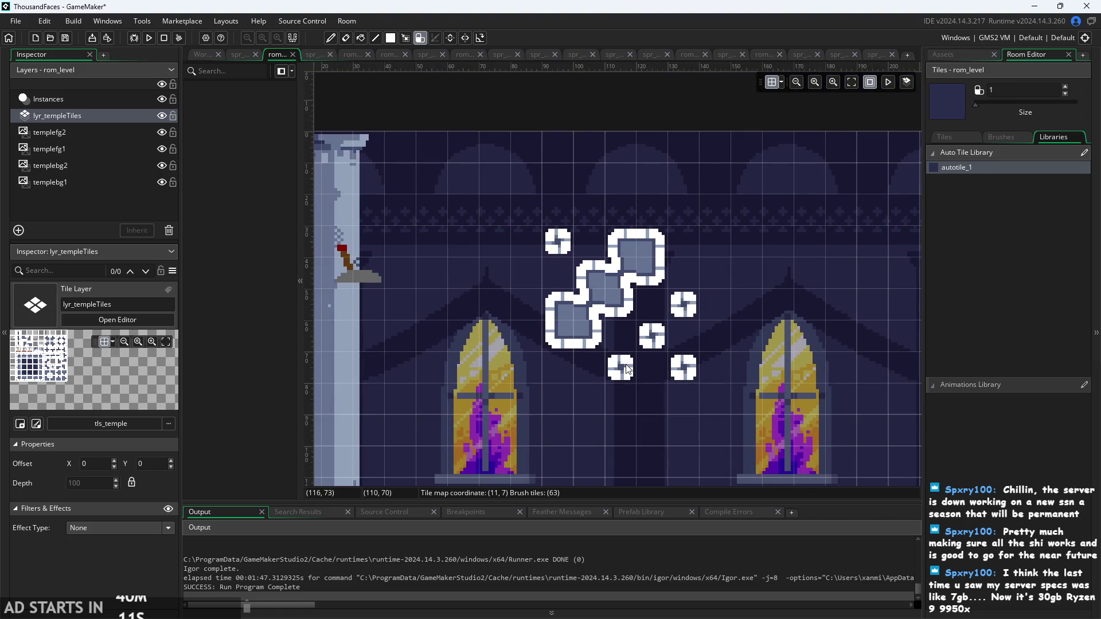
pyautogui.scroll(2, 656, 325)
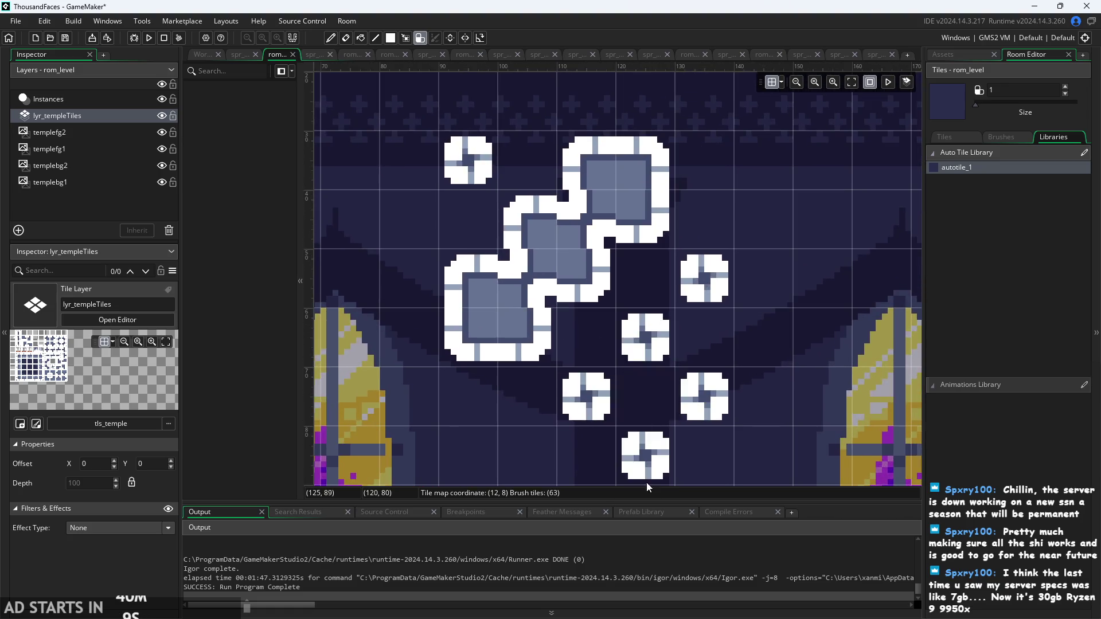
pyautogui.click(646, 388)
pyautogui.scroll(1, 789, 400)
pyautogui.scroll(3, 789, 400)
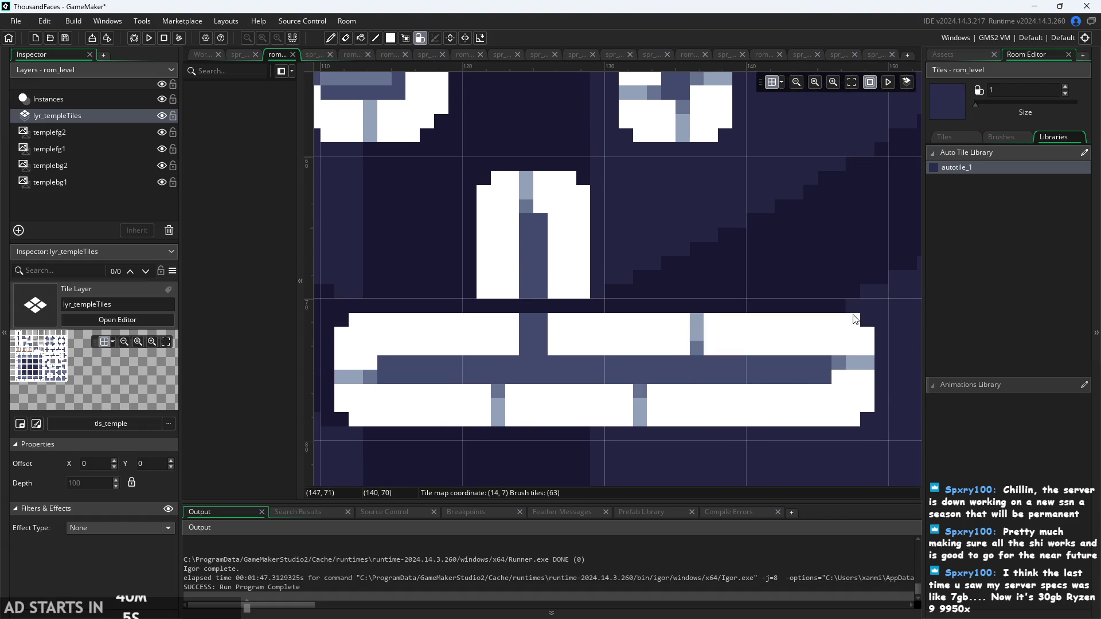
pyautogui.scroll(-1, 849, 297)
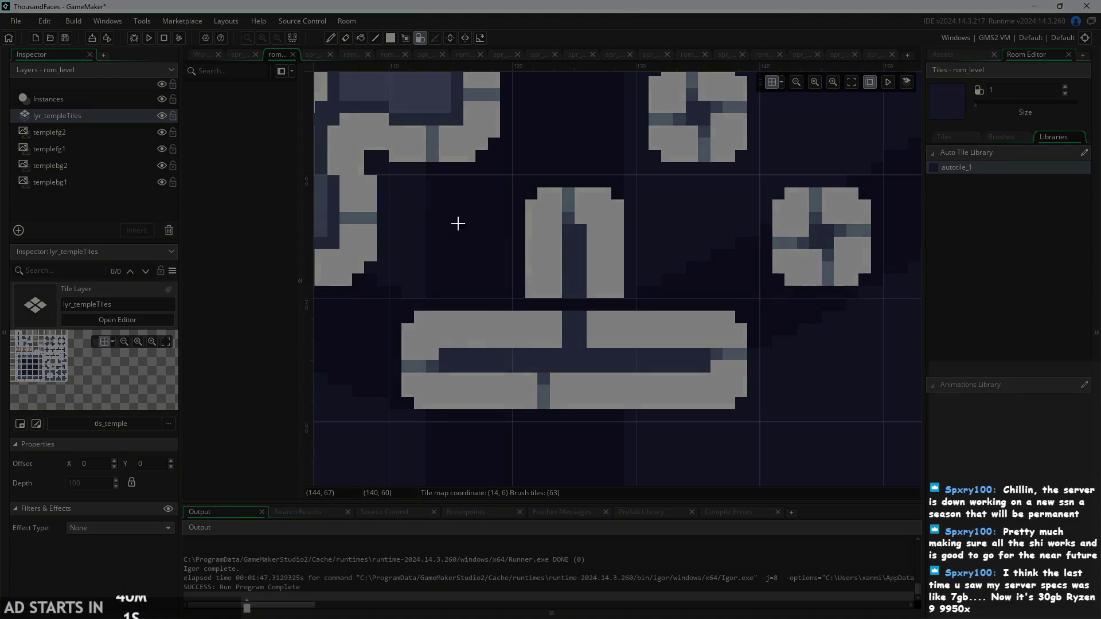
# - Select the tiles around the bar, erase the bar, blob and ring tiles, and place a ring tile at (10,4)
pyautogui.moveTo(384, 177)
pyautogui.mouseDown()
pyautogui.moveTo(701, 373)
pyautogui.moveTo(759, 414)
pyautogui.moveTo(761, 432)
pyautogui.mouseUp()
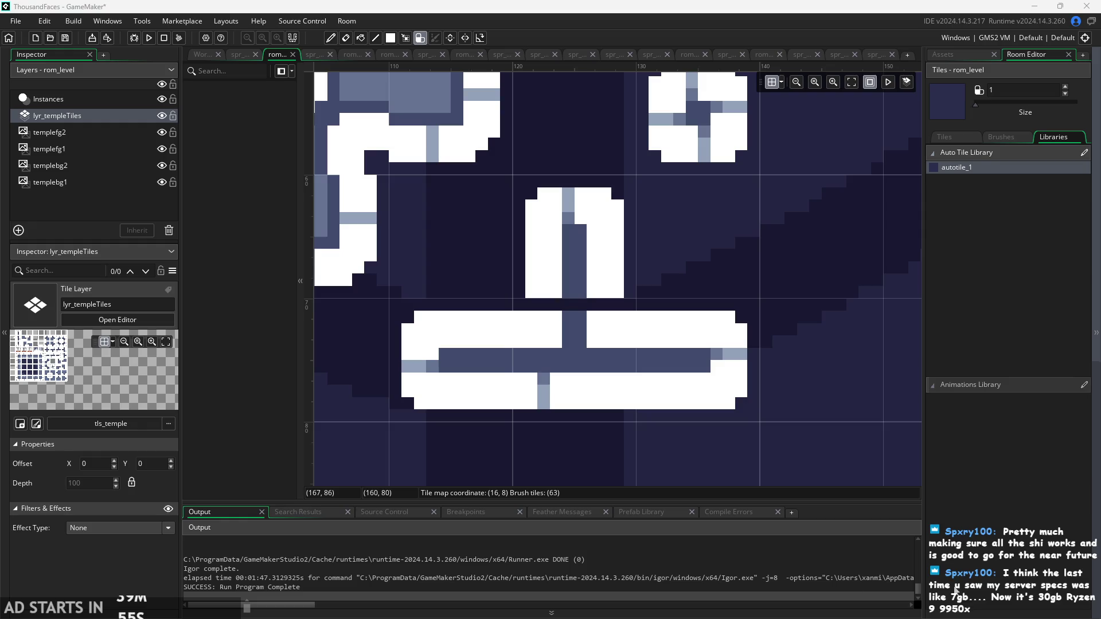
pyautogui.scroll(-5, 756, 445)
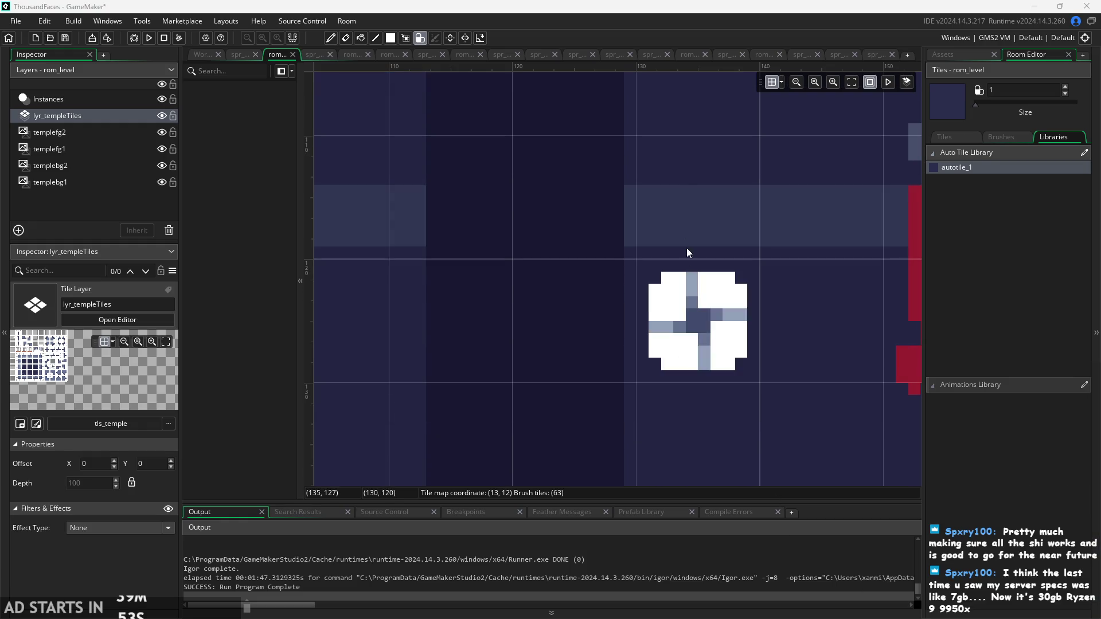
pyautogui.scroll(5, 687, 248)
pyautogui.scroll(-3, 611, 247)
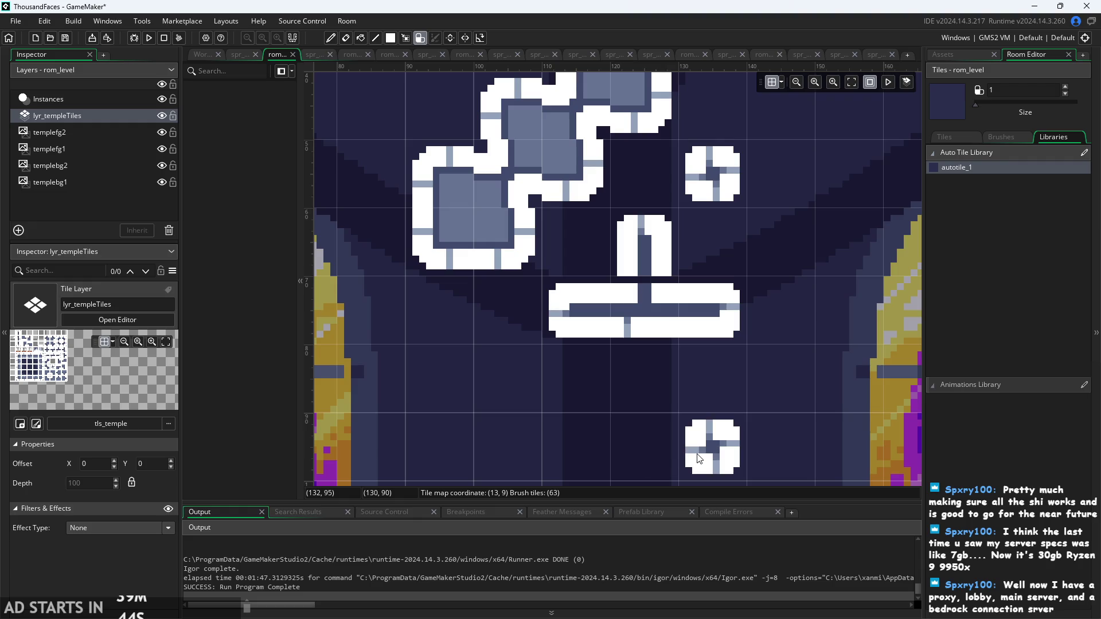
pyautogui.moveTo(711, 321); pyautogui.dragTo(638, 260)
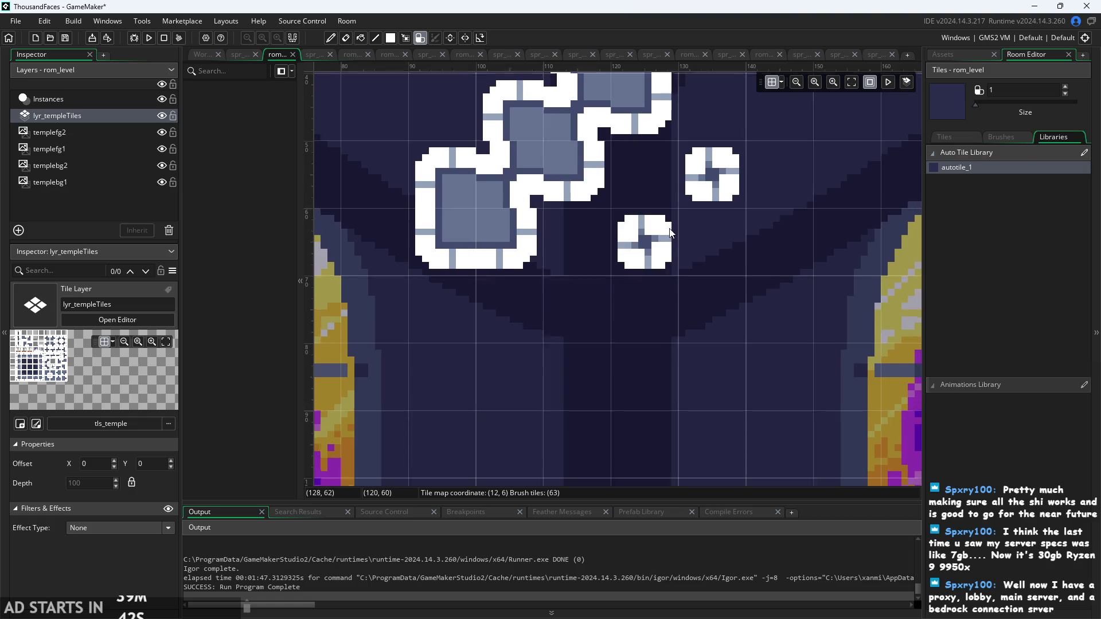
pyautogui.scroll(3, 670, 232)
pyautogui.moveTo(569, 393)
pyautogui.mouseDown()
pyautogui.moveTo(611, 352)
pyautogui.moveTo(577, 233)
pyautogui.moveTo(811, 355)
pyautogui.mouseUp()
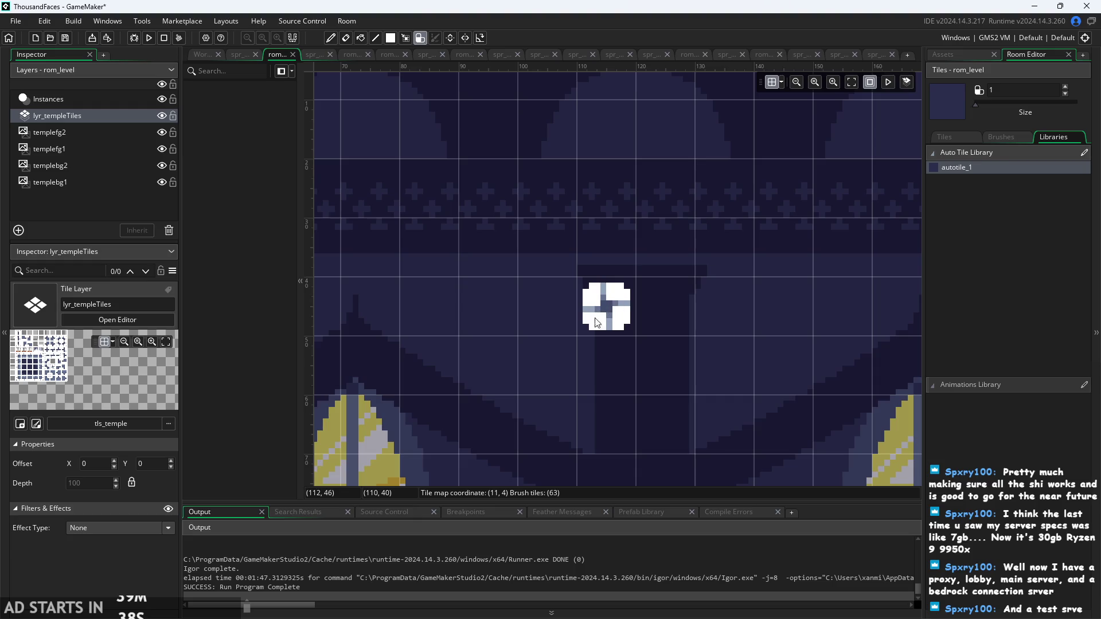
pyautogui.click(539, 321)
# - Paint tiles (11,3), (12,4), (11,4), (10,3) and (11,5), merging them into one central block
pyautogui.click(600, 263)
pyautogui.click(647, 302)
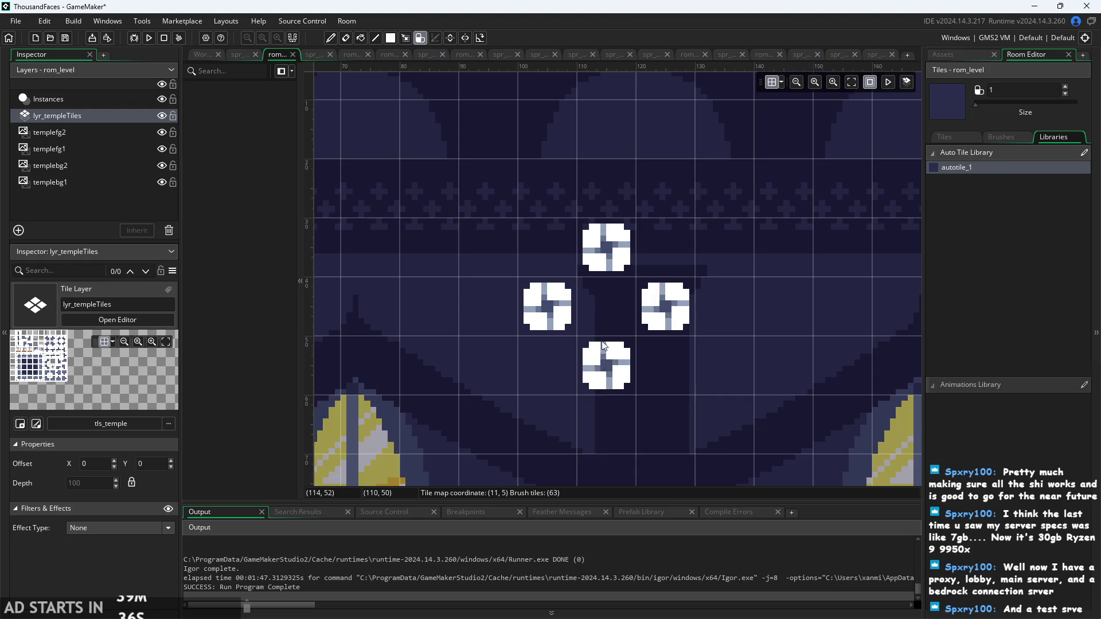
pyautogui.click(606, 307)
pyautogui.click(548, 249)
pyautogui.click(606, 365)
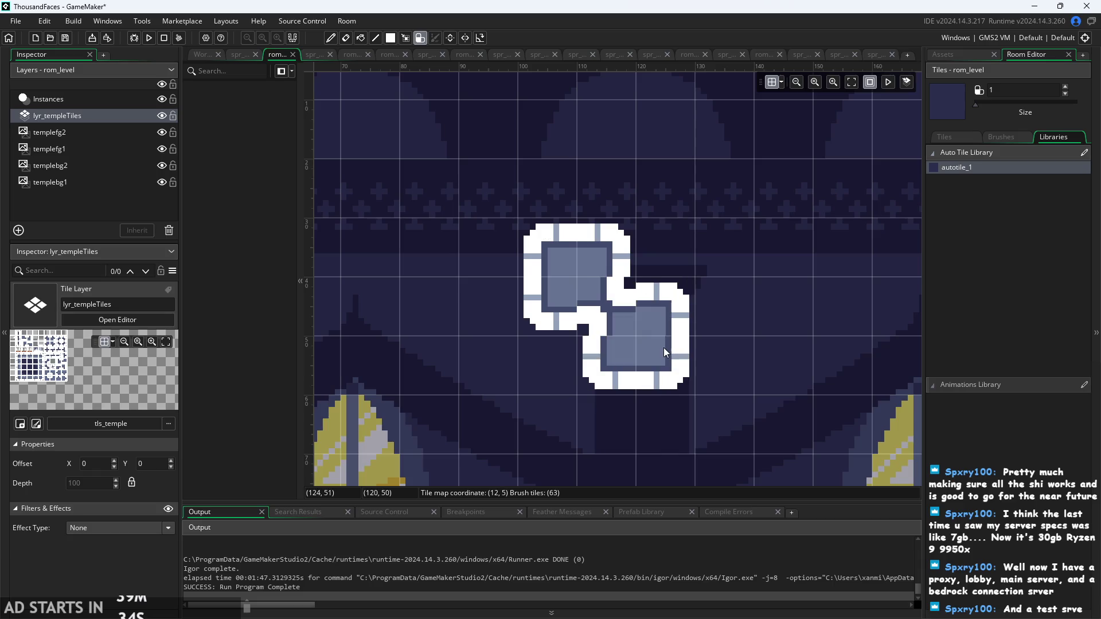
pyautogui.click(669, 304)
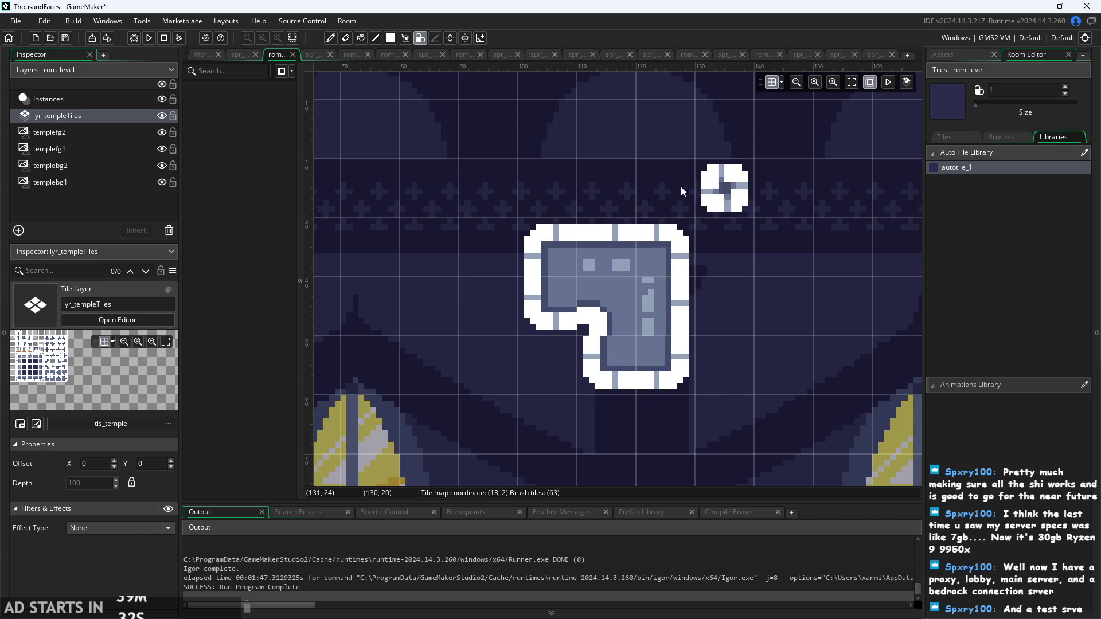
# - Extend the top bar to the upper right and left, completing the left ear at (9,2) and (9,3)
pyautogui.click(665, 189)
pyautogui.click(721, 191)
pyautogui.click(597, 195)
pyautogui.click(538, 195)
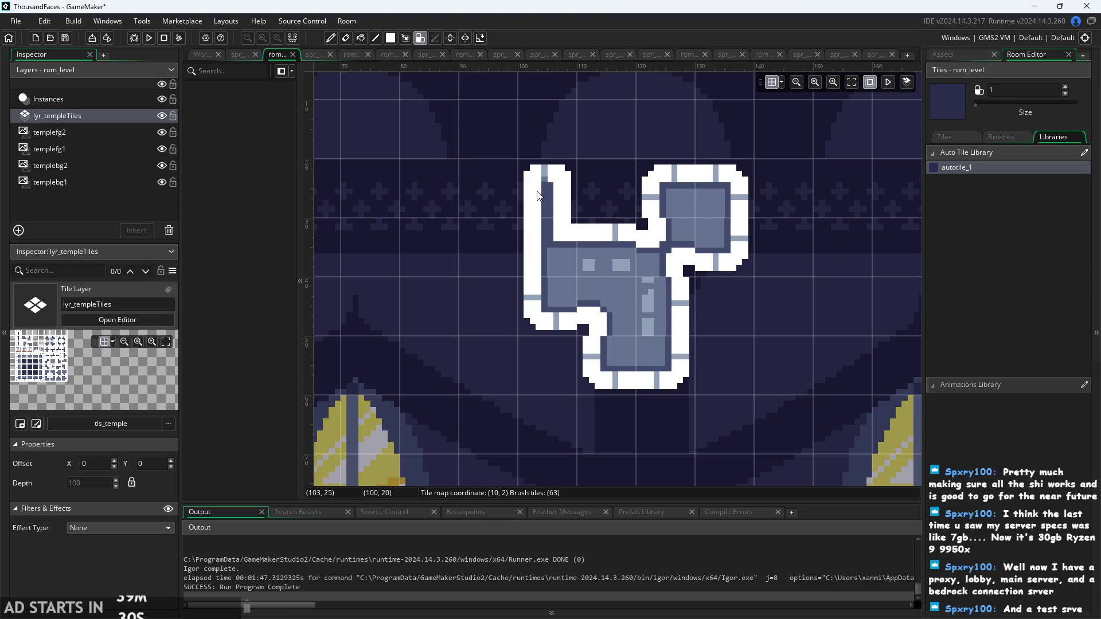
pyautogui.click(504, 238)
pyautogui.click(507, 198)
# - Add the lower-right block at (13,5), (12,6), (13,6) and lower-left block at (9,5), (9,6)
pyautogui.click(728, 368)
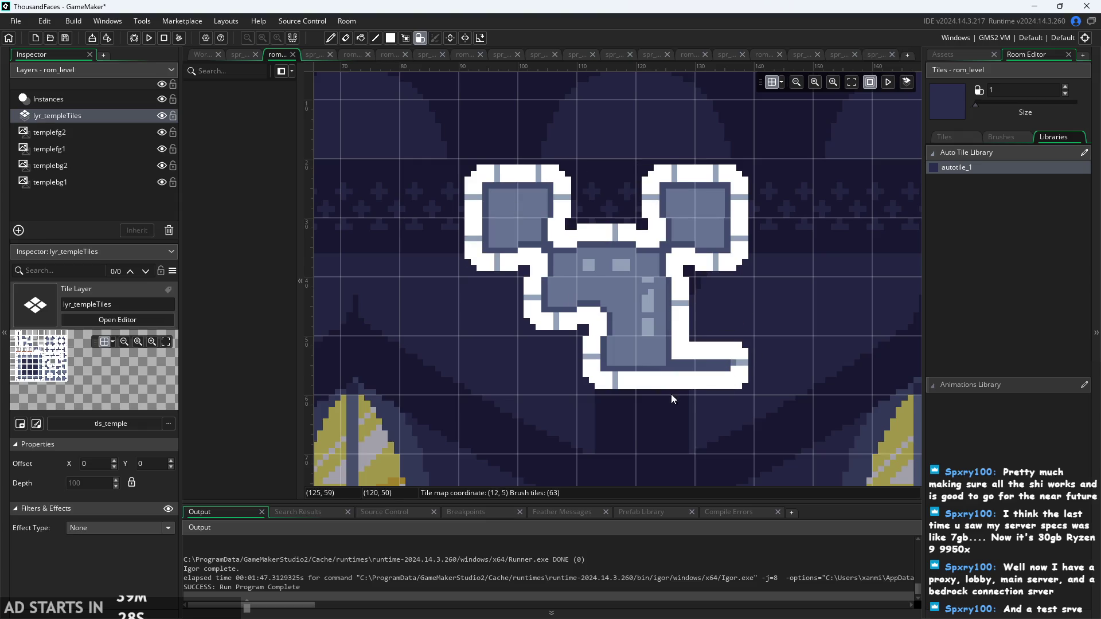
pyautogui.click(672, 424)
pyautogui.click(729, 424)
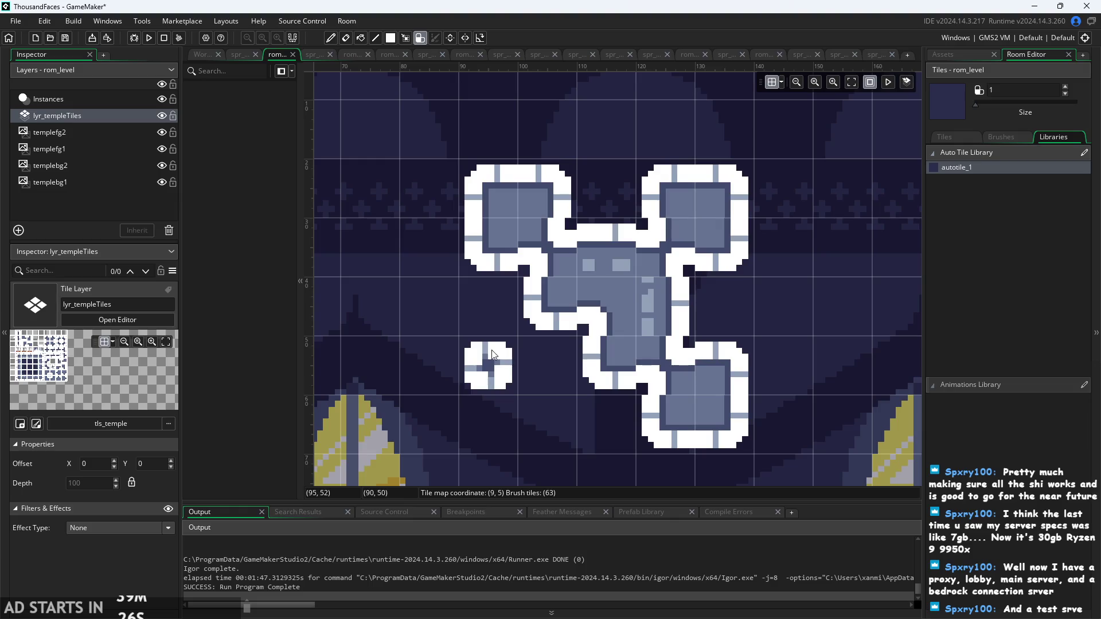
pyautogui.click(493, 354)
pyautogui.click(493, 413)
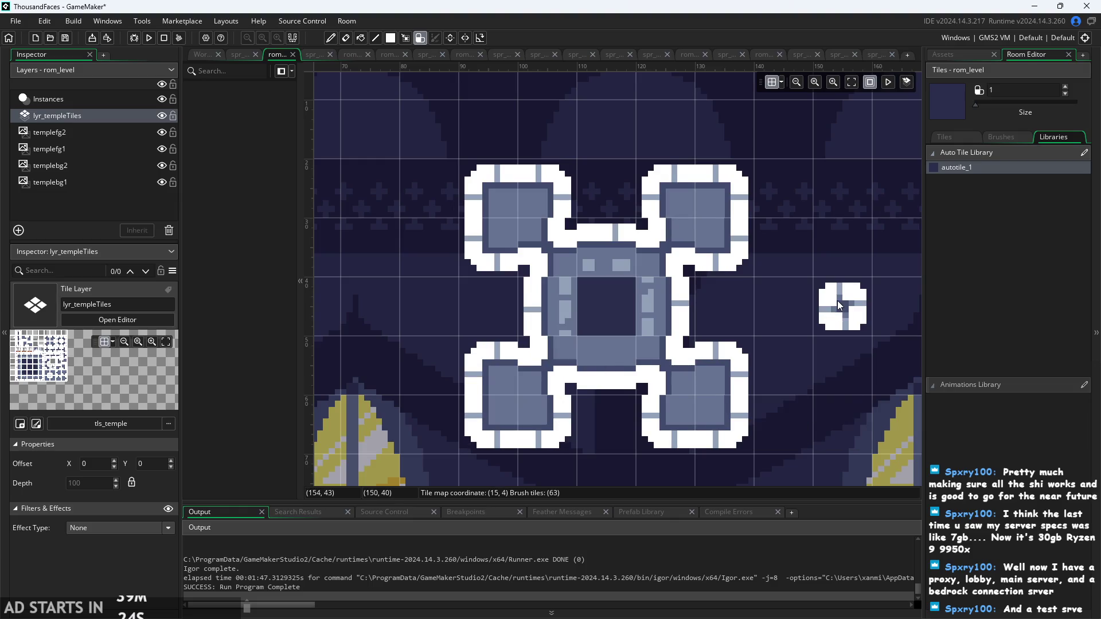
pyautogui.scroll(2, 838, 300)
pyautogui.scroll(-1, 837, 301)
pyautogui.scroll(-2, 642, 353)
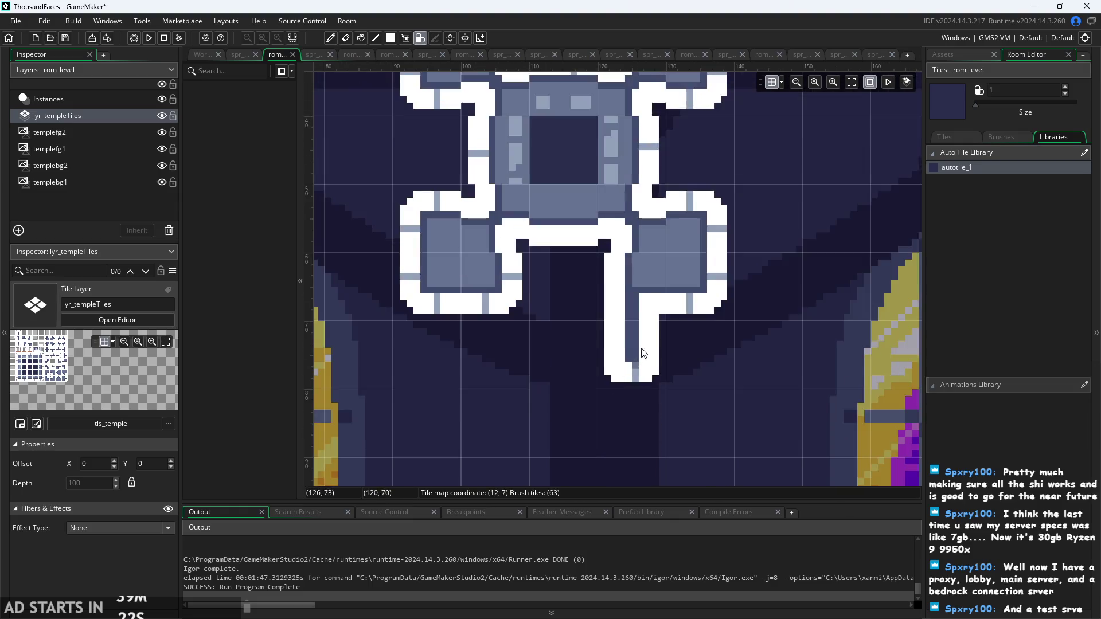
pyautogui.scroll(-2, 642, 353)
pyautogui.scroll(-3, 564, 360)
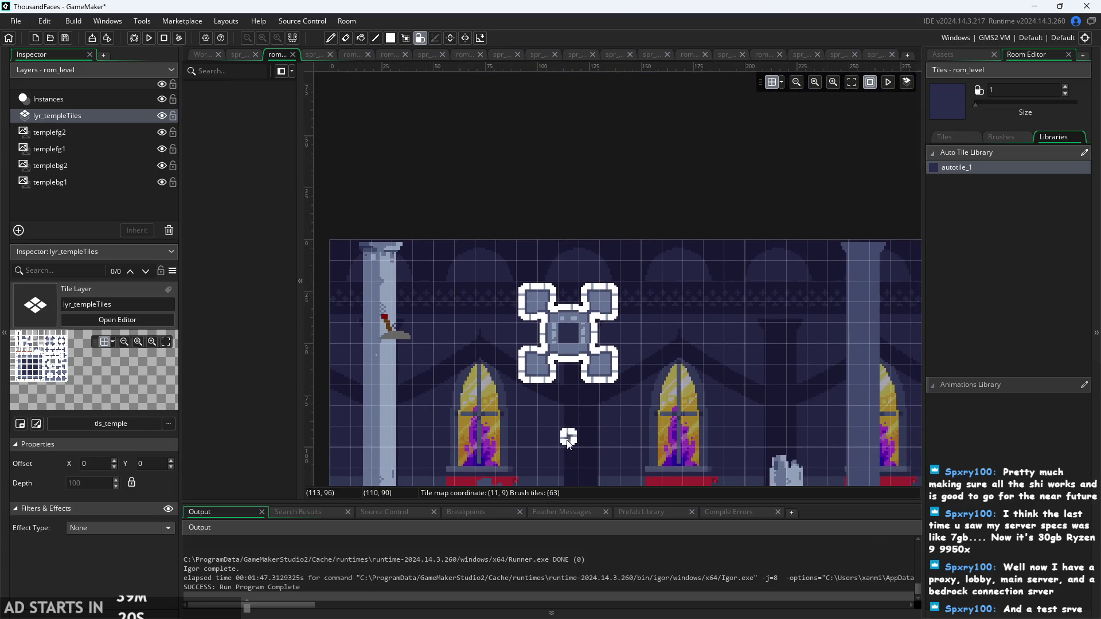
pyautogui.scroll(3, 569, 443)
pyautogui.scroll(2, 551, 373)
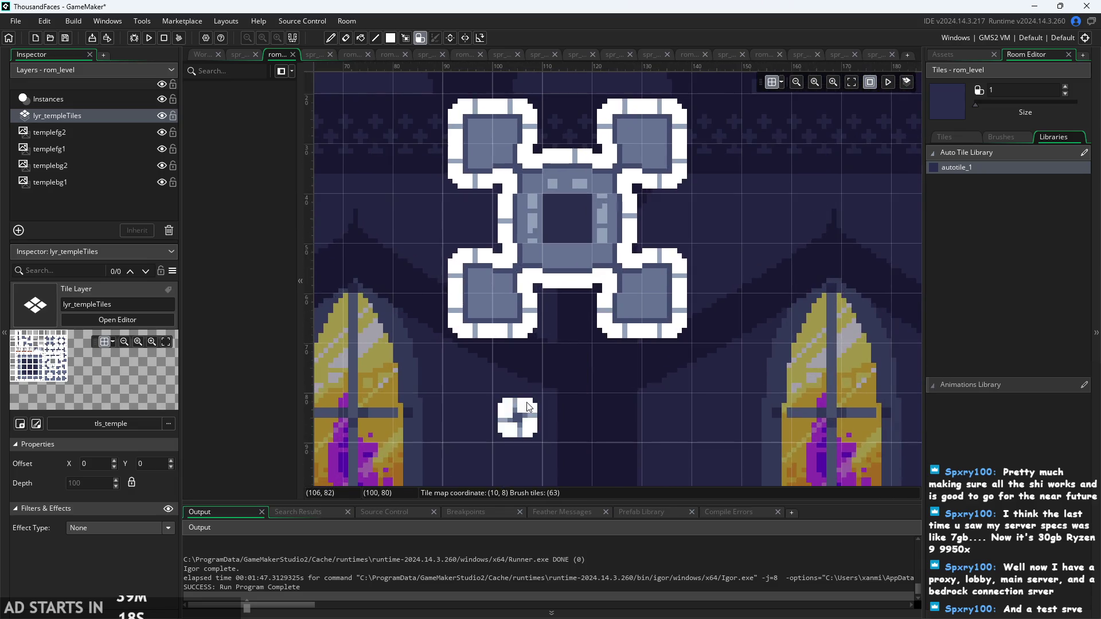
# - Paint trial walls: an L down to (10,8), a tile at (13,7), and a column above the top-right block
pyautogui.moveTo(467, 356)
pyautogui.mouseDown()
pyautogui.moveTo(467, 470)
pyautogui.moveTo(518, 409)
pyautogui.mouseUp()
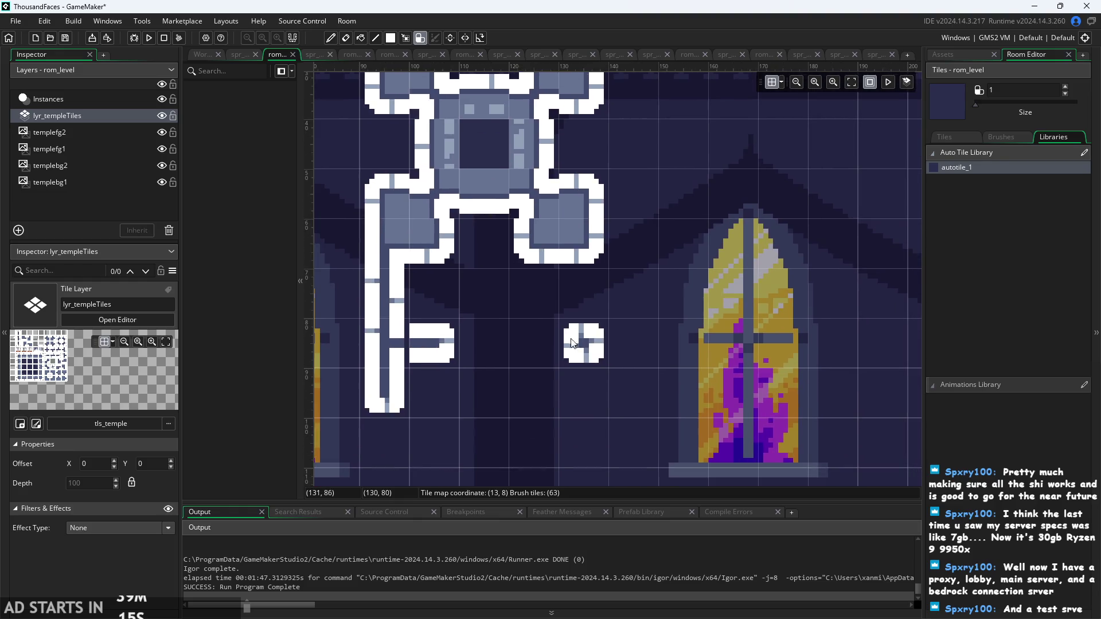
pyautogui.click(574, 303)
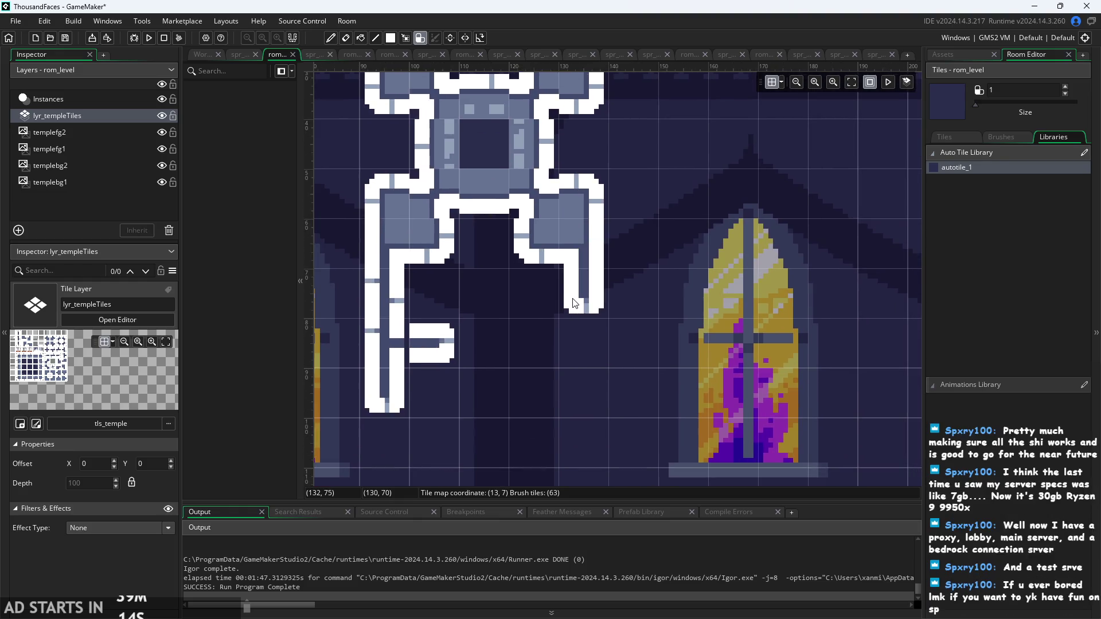
pyautogui.scroll(-2, 652, 268)
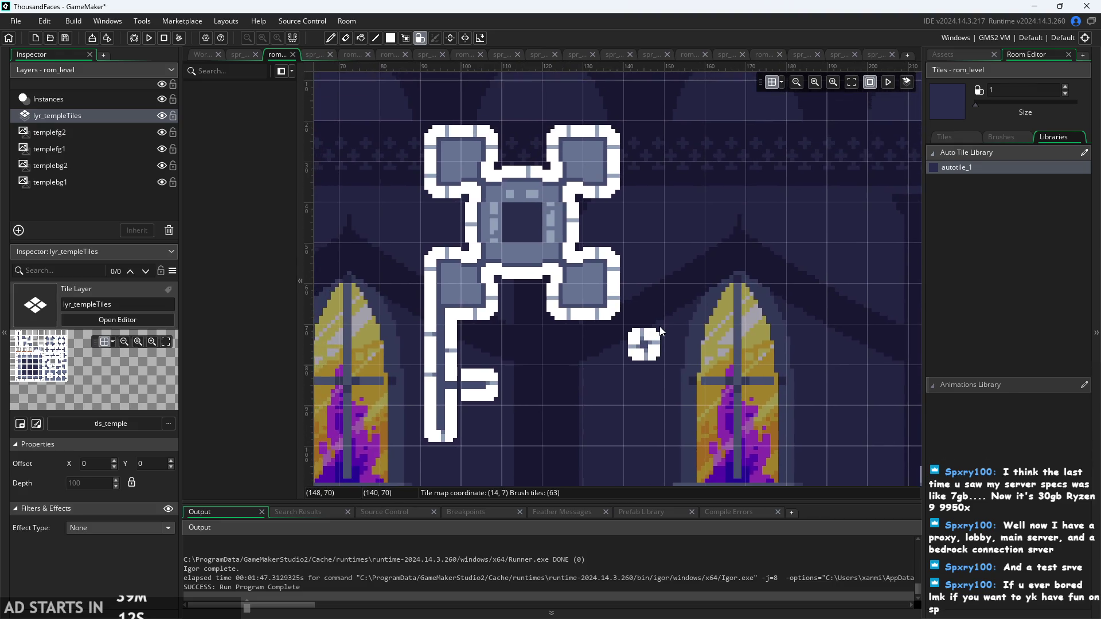
pyautogui.scroll(-1, 660, 327)
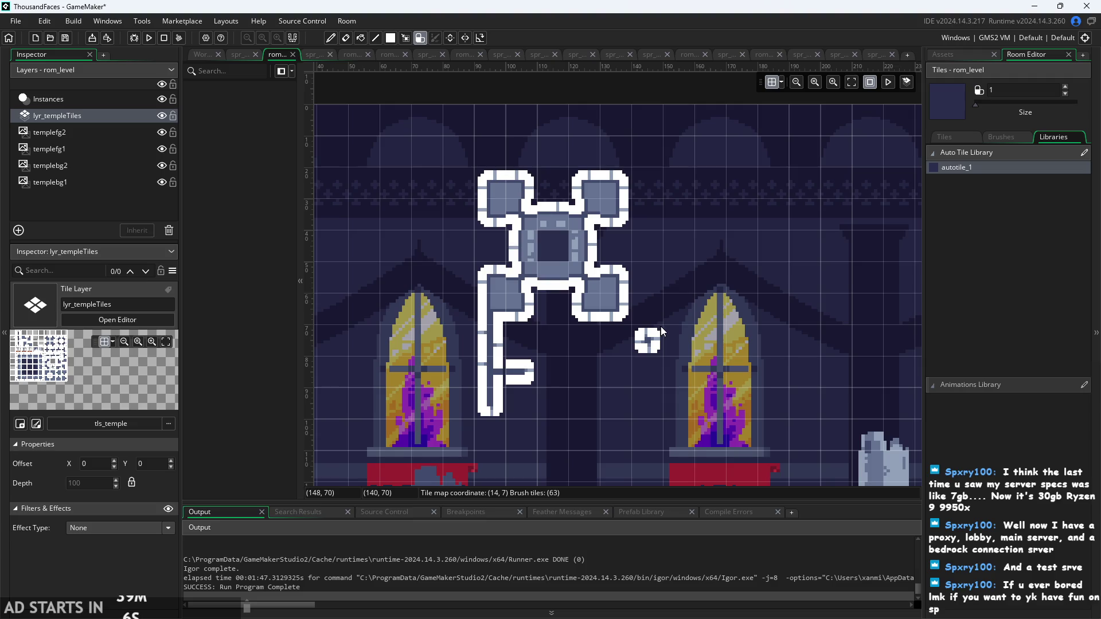
pyautogui.moveTo(660, 325)
pyautogui.mouseDown()
pyautogui.moveTo(673, 307)
pyautogui.moveTo(628, 307)
pyautogui.moveTo(682, 301)
pyautogui.moveTo(659, 257)
pyautogui.mouseUp()
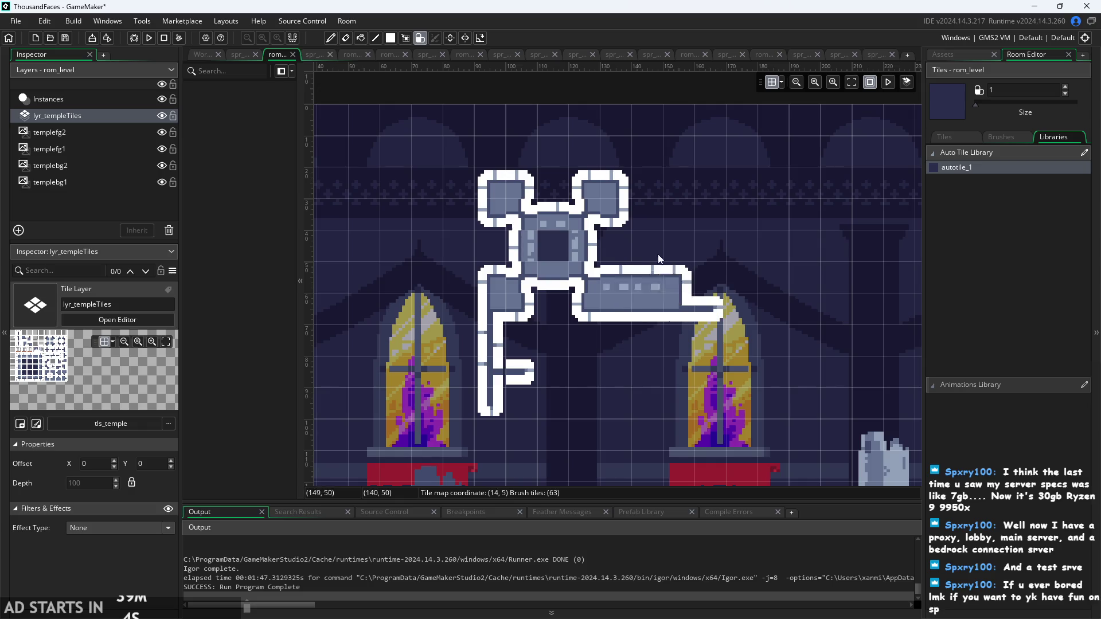
pyautogui.hotkey('ctrl', 'z')
pyautogui.scroll(2, 618, 176)
pyautogui.moveTo(617, 176); pyautogui.dragTo(642, 125)
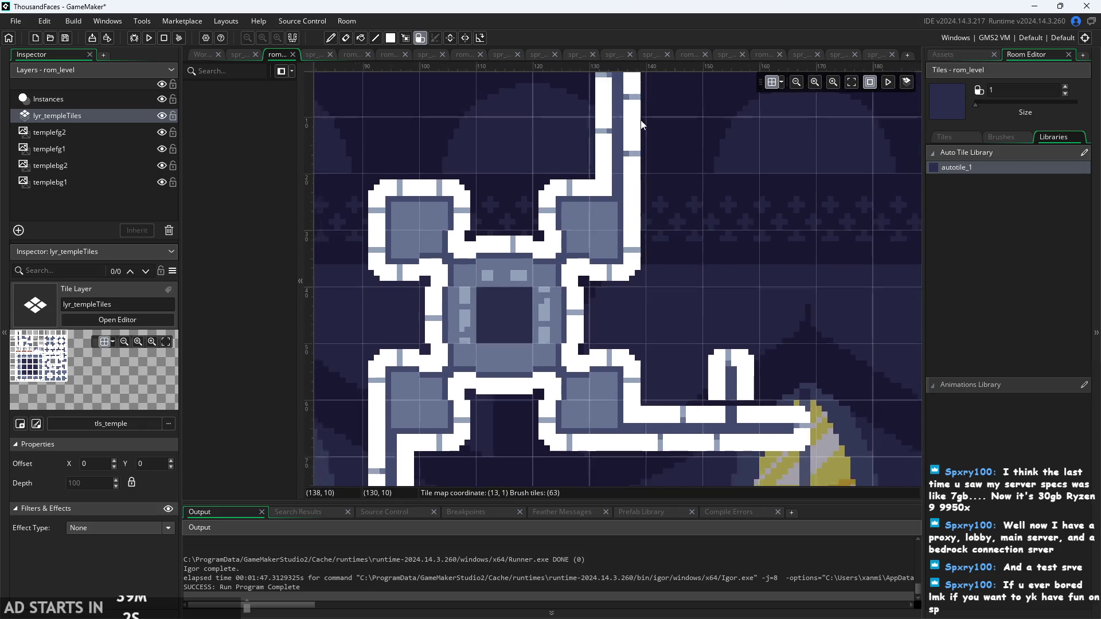
pyautogui.scroll(-1, 642, 124)
# - Erase the vertical corridor, the L-shaped piece and part of the top bar
pyautogui.moveTo(605, 185)
pyautogui.mouseDown()
pyautogui.moveTo(646, 215)
pyautogui.moveTo(610, 158)
pyautogui.moveTo(648, 233)
pyautogui.moveTo(621, 275)
pyautogui.moveTo(657, 305)
pyautogui.moveTo(450, 390)
pyautogui.moveTo(430, 417)
pyautogui.moveTo(473, 462)
pyautogui.mouseUp()
pyautogui.scroll(-5, 552, 354)
pyautogui.moveTo(552, 349)
pyautogui.mouseDown()
pyautogui.moveTo(502, 215)
pyautogui.moveTo(561, 23)
pyautogui.mouseUp()
pyautogui.scroll(2, 591, 184)
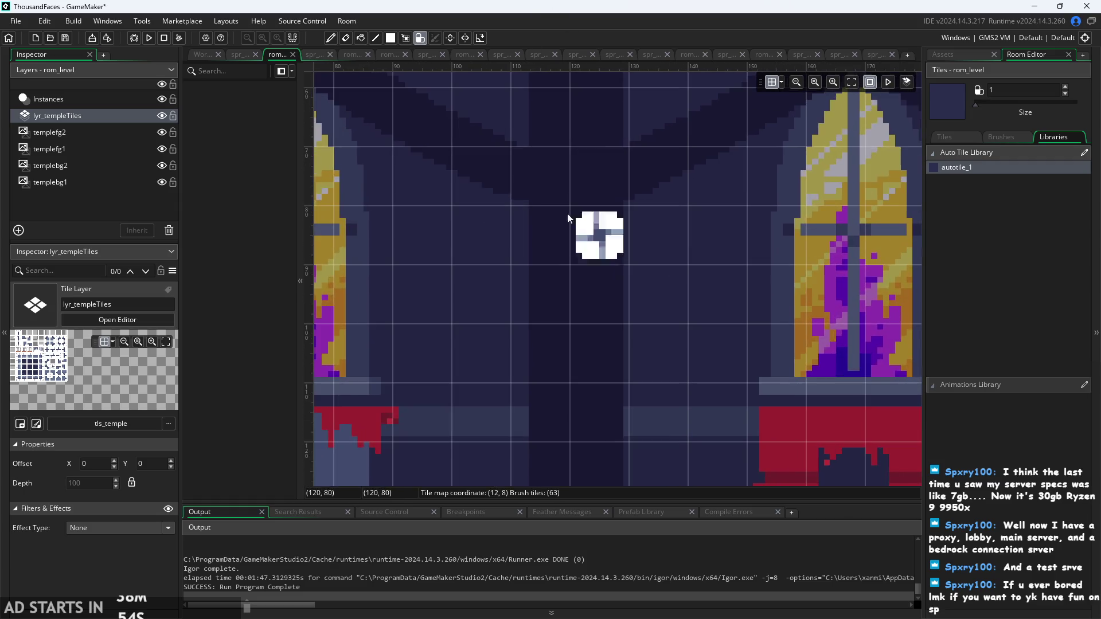
# - Paint four squares, join them through the centre with a bar extending right, and zoom out
pyautogui.click(450, 117)
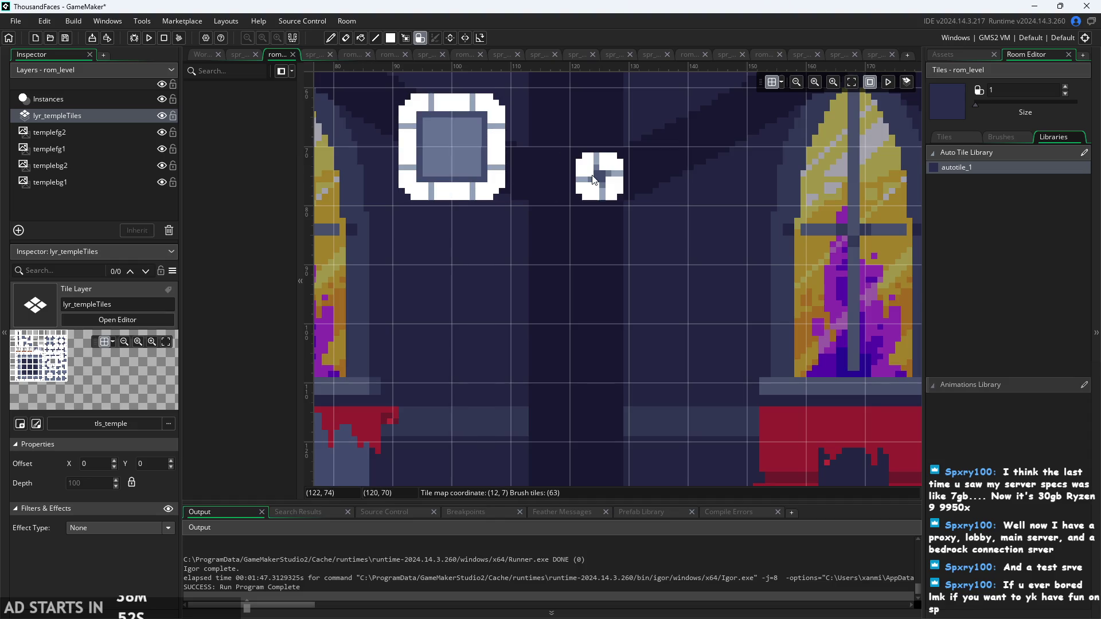
pyautogui.moveTo(597, 177)
pyautogui.mouseDown()
pyautogui.moveTo(654, 123)
pyautogui.moveTo(654, 172)
pyautogui.mouseUp()
pyautogui.moveTo(607, 288); pyautogui.dragTo(600, 318)
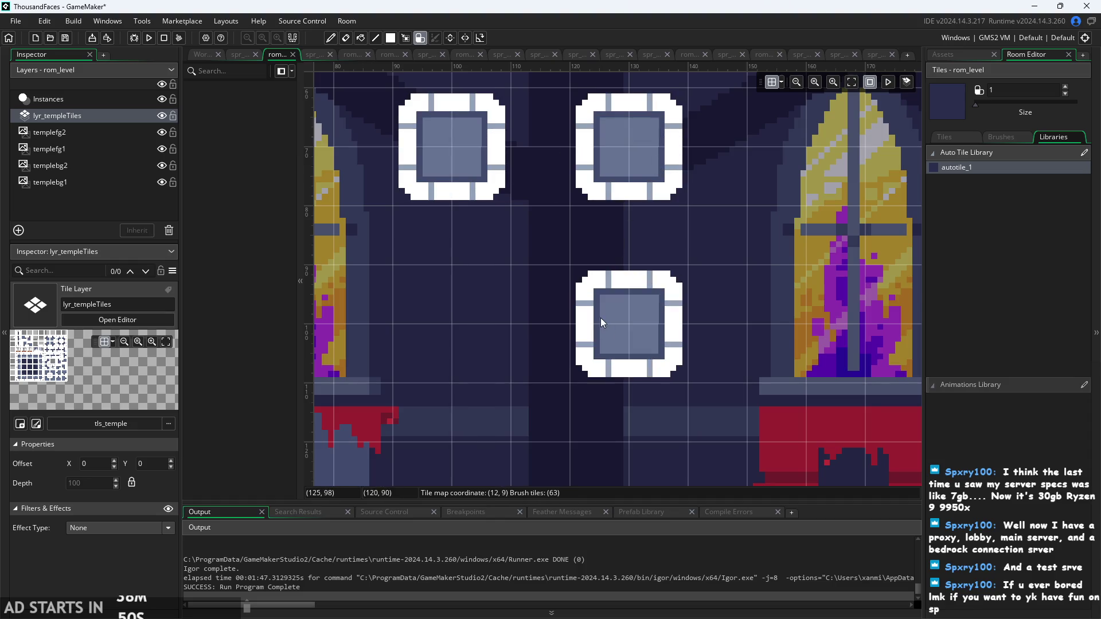
pyautogui.moveTo(482, 296)
pyautogui.mouseDown()
pyautogui.moveTo(441, 296)
pyautogui.moveTo(451, 344)
pyautogui.mouseUp()
pyautogui.moveTo(538, 249)
pyautogui.mouseDown()
pyautogui.moveTo(583, 221)
pyautogui.moveTo(546, 273)
pyautogui.moveTo(706, 302)
pyautogui.mouseUp()
pyautogui.scroll(-3, 706, 302)
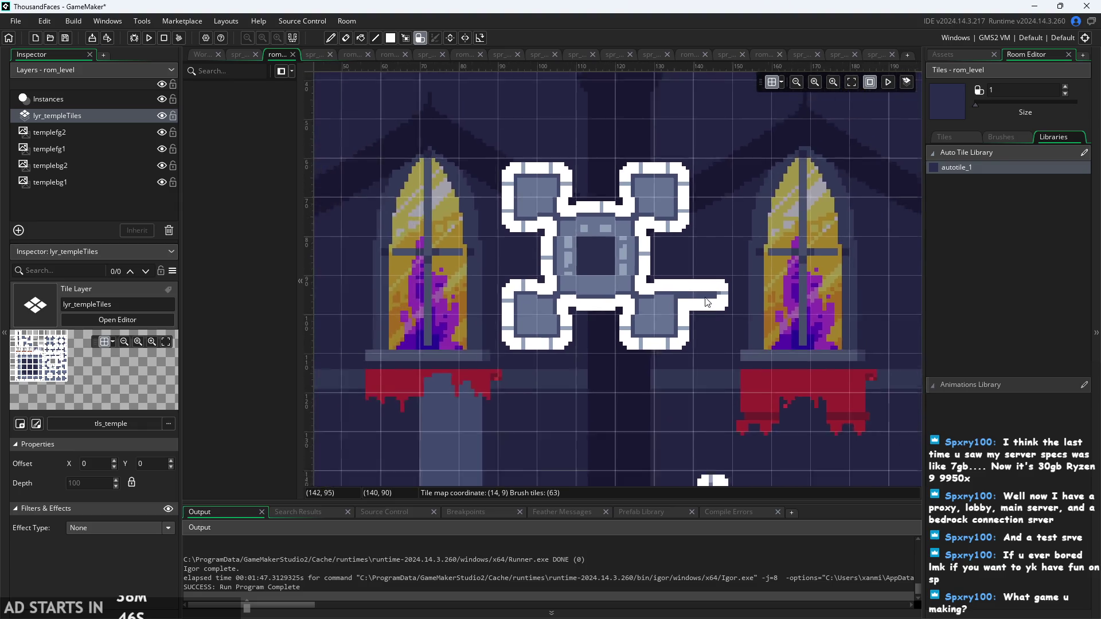
pyautogui.scroll(2, 707, 303)
pyautogui.scroll(-2, 707, 302)
pyautogui.hotkey('ctrl', 'z')
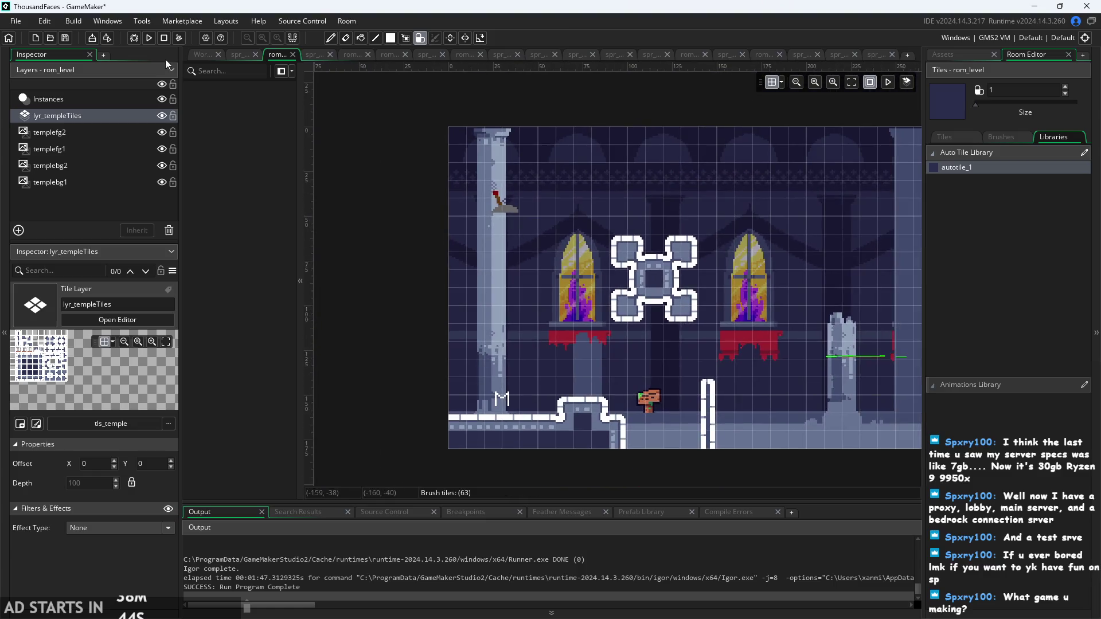
# - Erase the raised bump from the temple floor
pyautogui.scroll(-2, 682, 323)
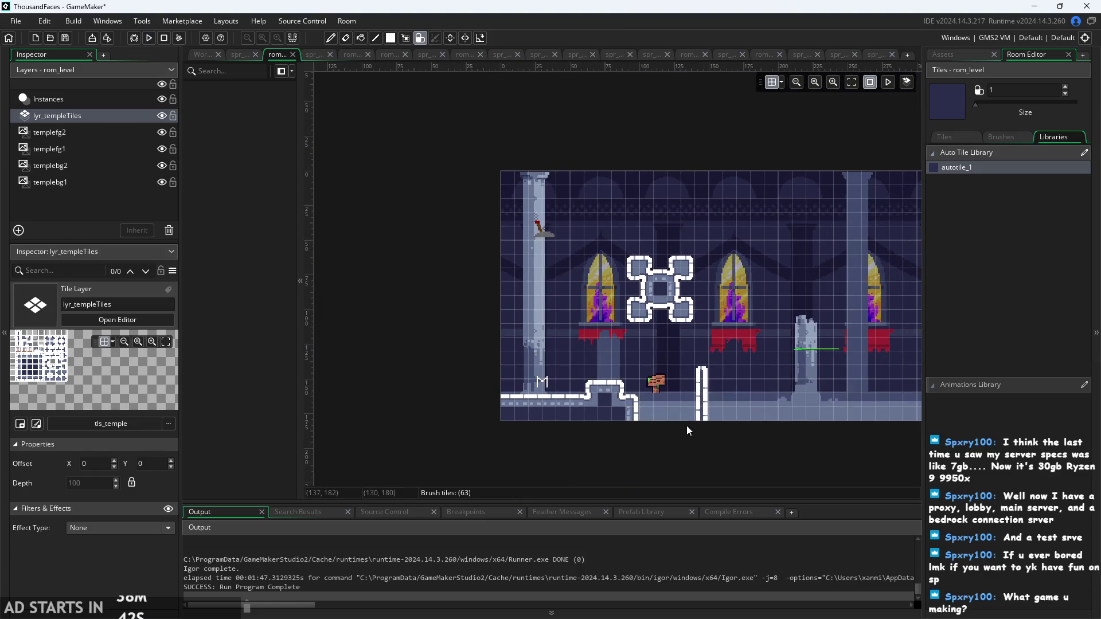
pyautogui.moveTo(686, 425); pyautogui.dragTo(508, 407)
pyautogui.scroll(3, 425, 374)
pyautogui.moveTo(428, 347); pyautogui.dragTo(490, 346)
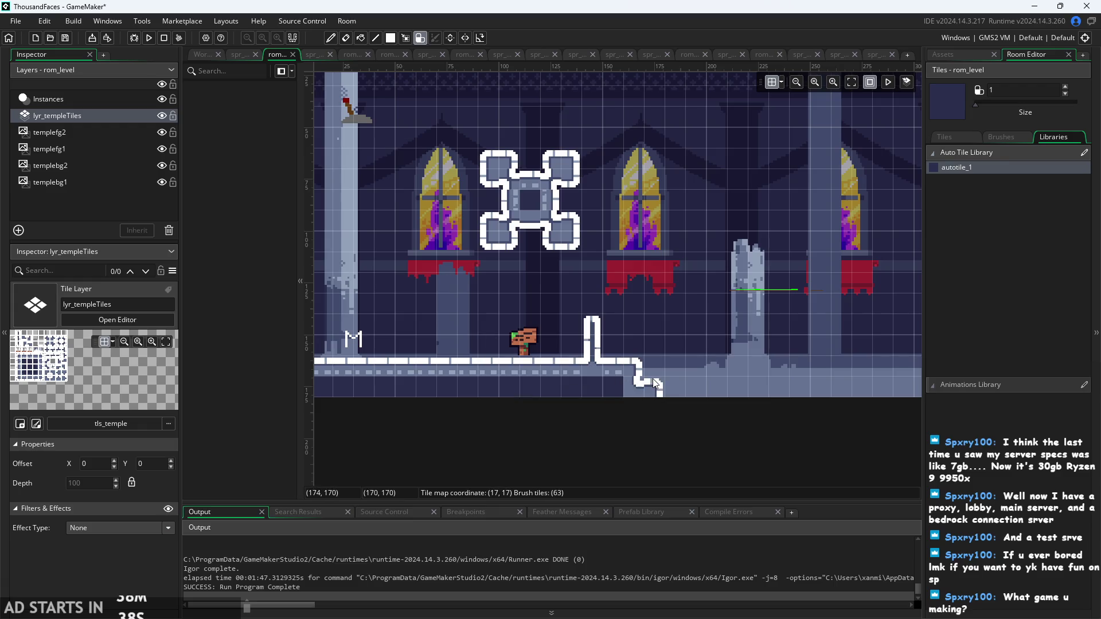
pyautogui.scroll(-2, 653, 379)
# - With brush size 2, paint the floor edge out to the room's right edge
pyautogui.click(978, 104)
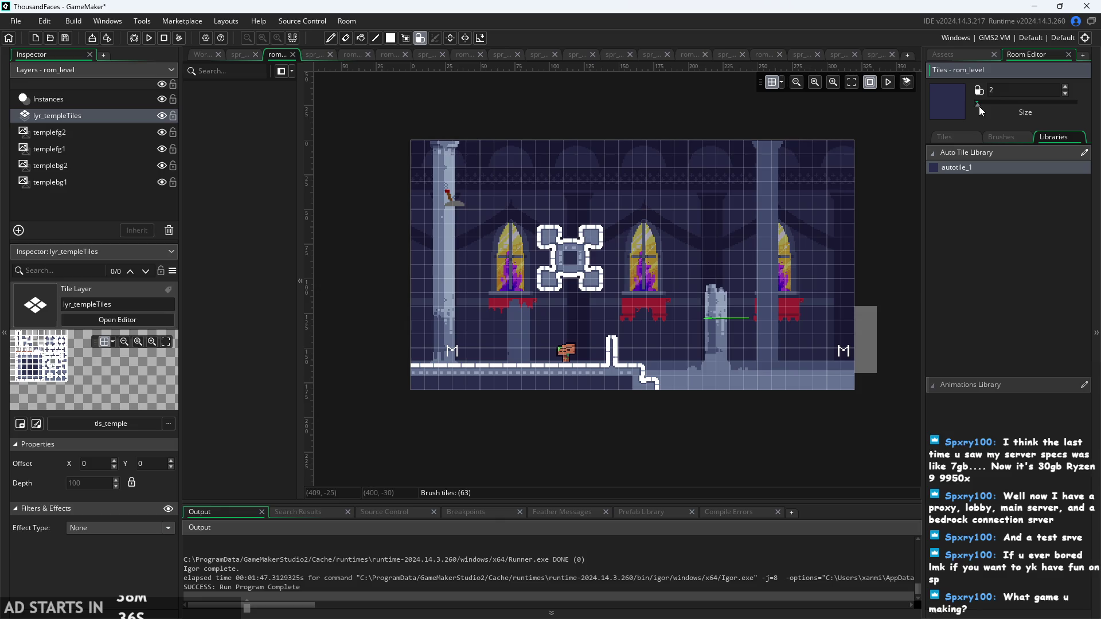
pyautogui.moveTo(670, 409); pyautogui.dragTo(548, 414)
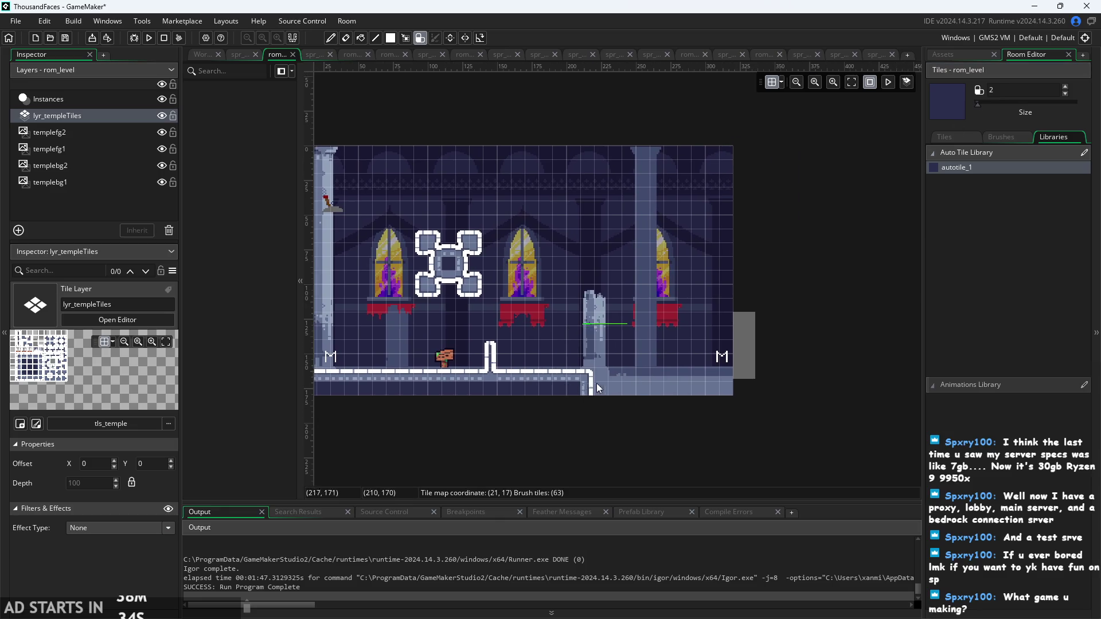
pyautogui.moveTo(597, 388); pyautogui.dragTo(722, 397)
pyautogui.scroll(-3, 520, 309)
pyautogui.moveTo(520, 309); pyautogui.dragTo(684, 499)
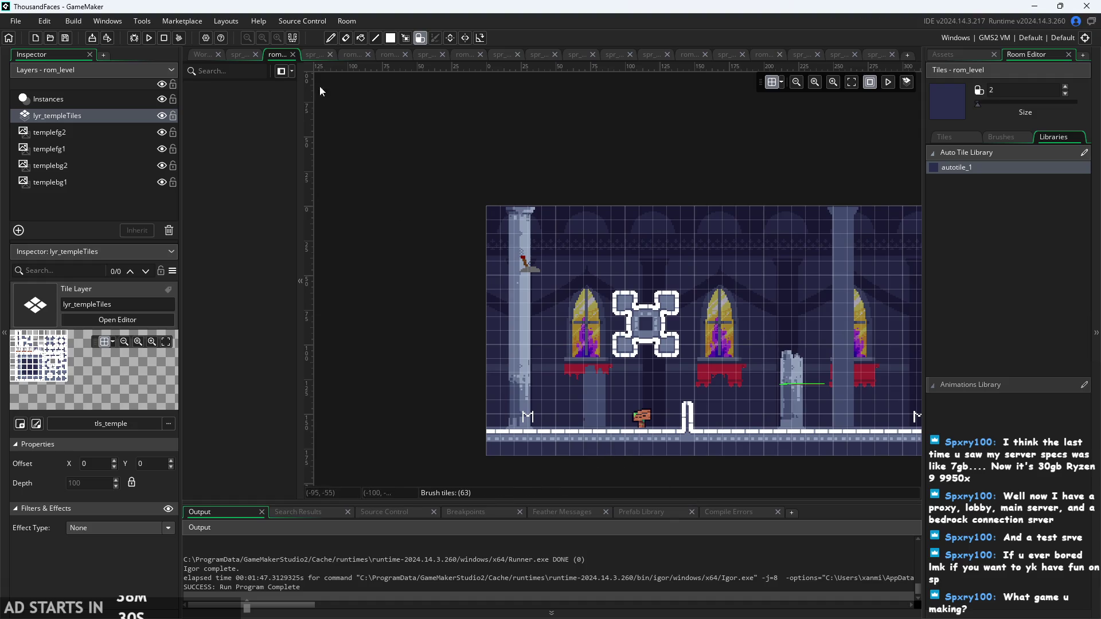
# - Build and run the game with F5, start it, and jump around the ledge and white pillar
pyautogui.press('F5')
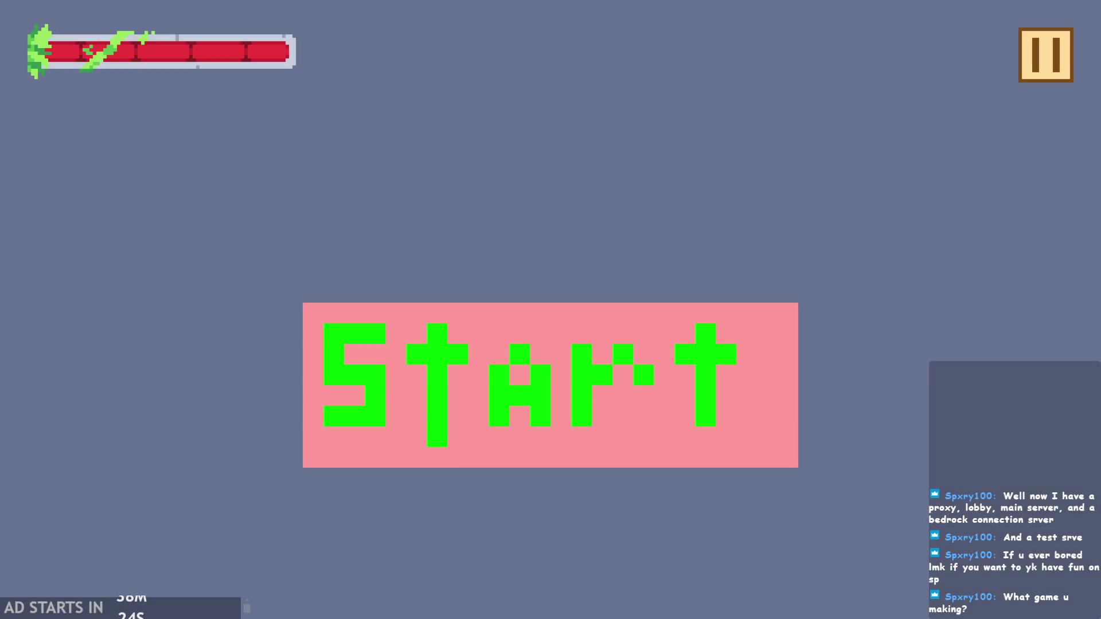
pyautogui.click(553, 373)
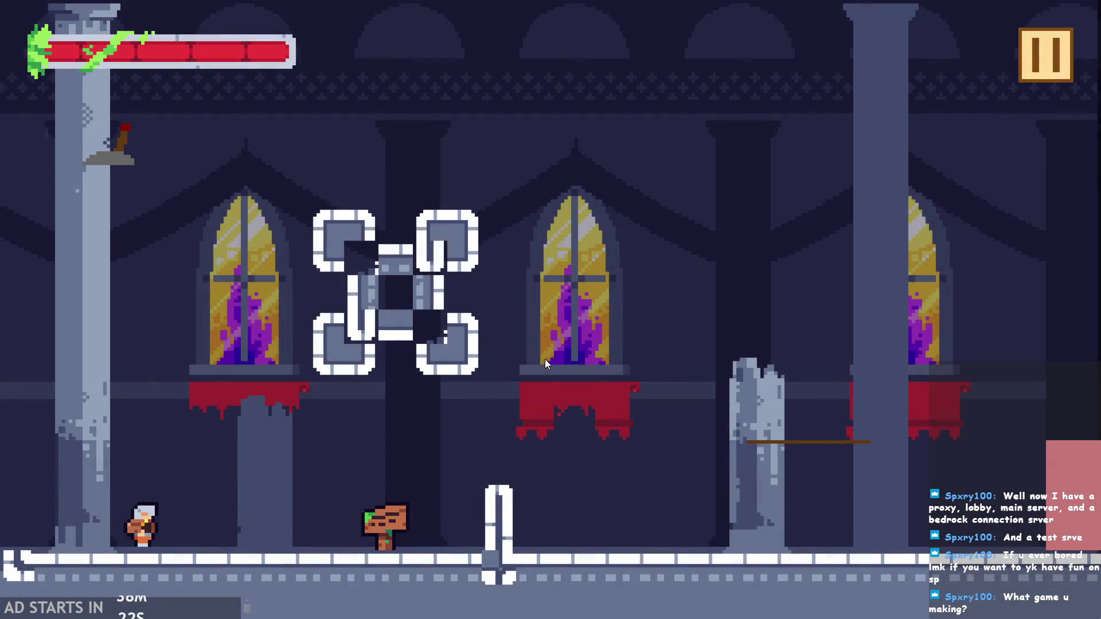
pyautogui.press('Right')
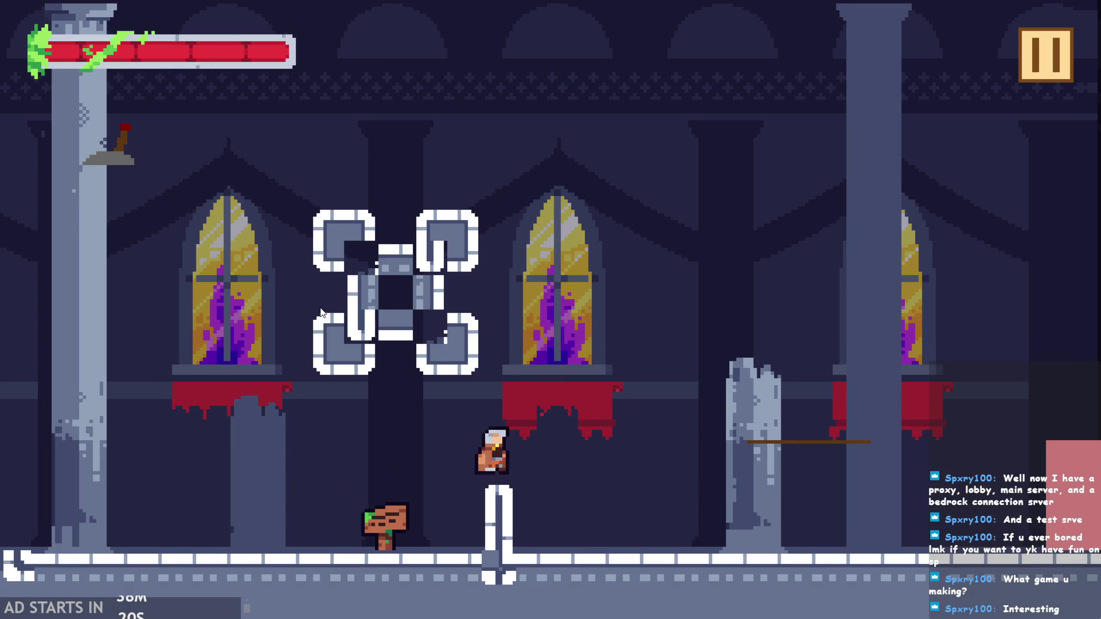
pyautogui.press('space')
pyautogui.press('Left')
pyautogui.press('space')
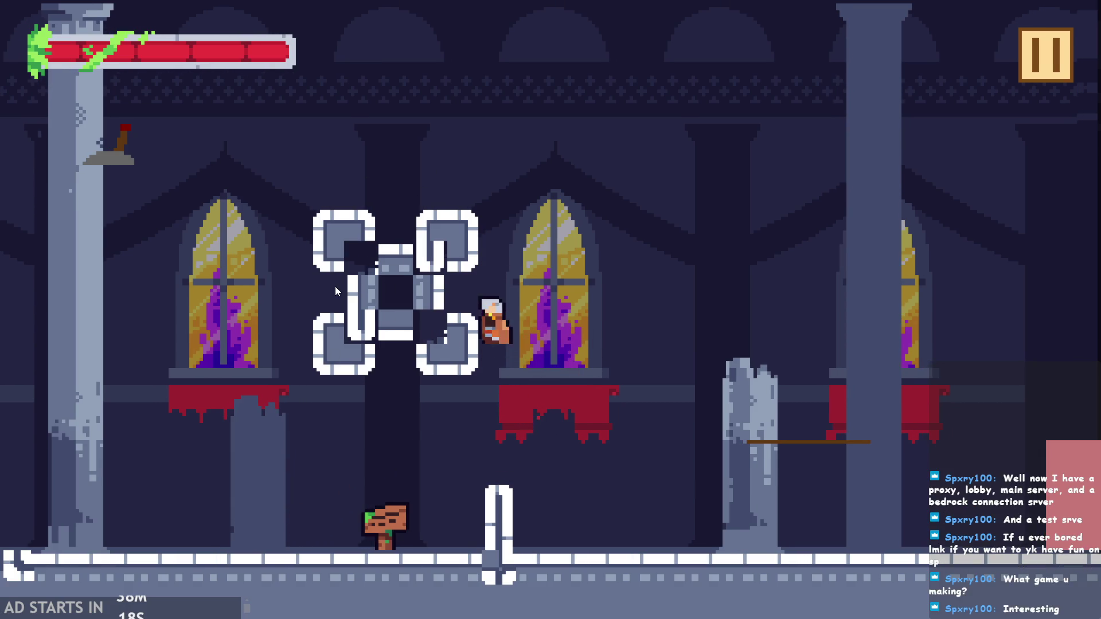
pyautogui.press('Left')
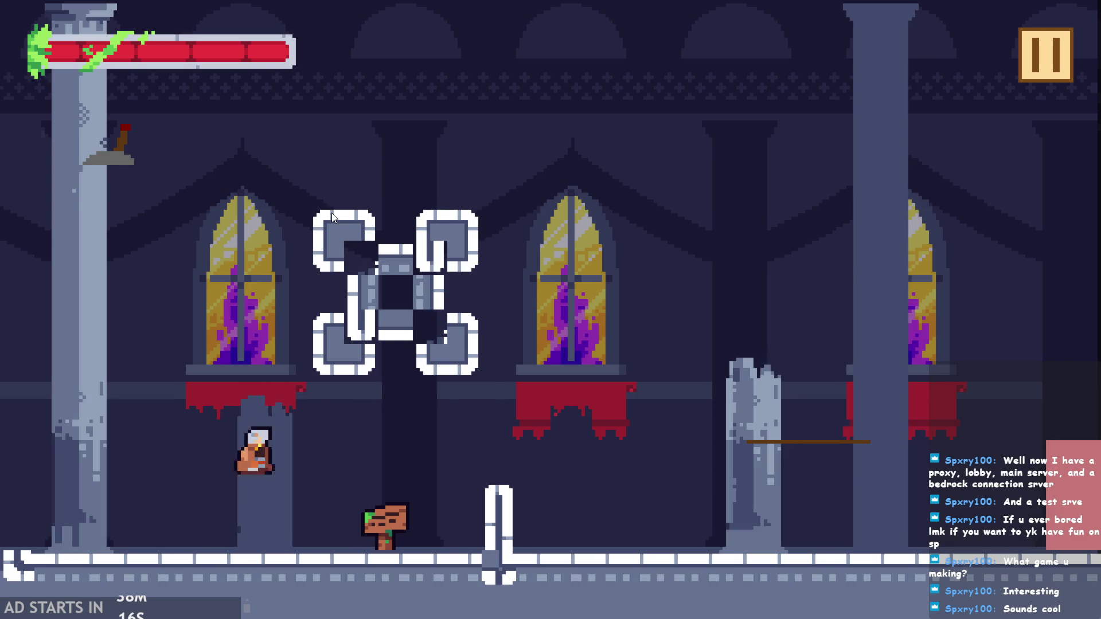
pyautogui.press('Right')
pyautogui.press('Left')
pyautogui.press('space')
pyautogui.press('Right')
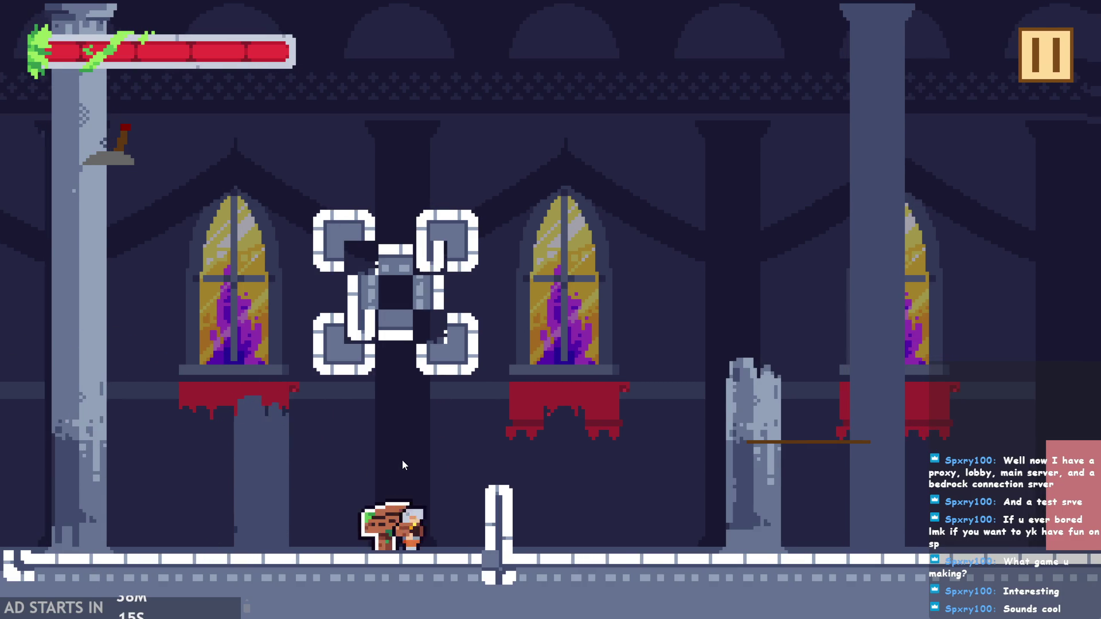
pyautogui.press('space')
pyautogui.press('Right')
pyautogui.press('Left')
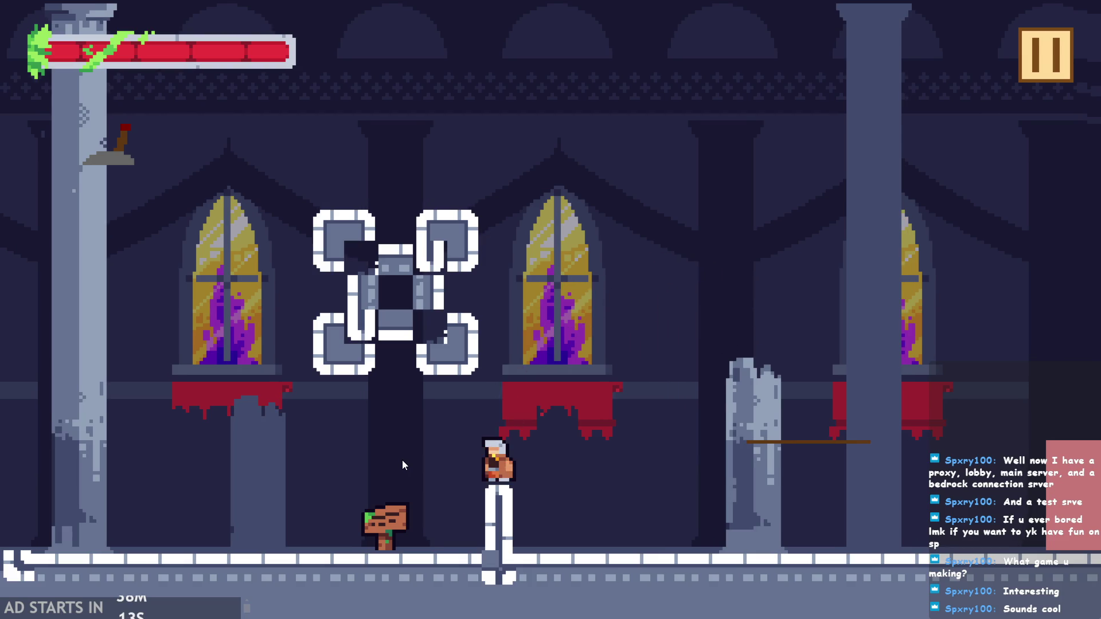
pyautogui.press('space')
pyautogui.press('Right')
pyautogui.press('Left')
pyautogui.press('space')
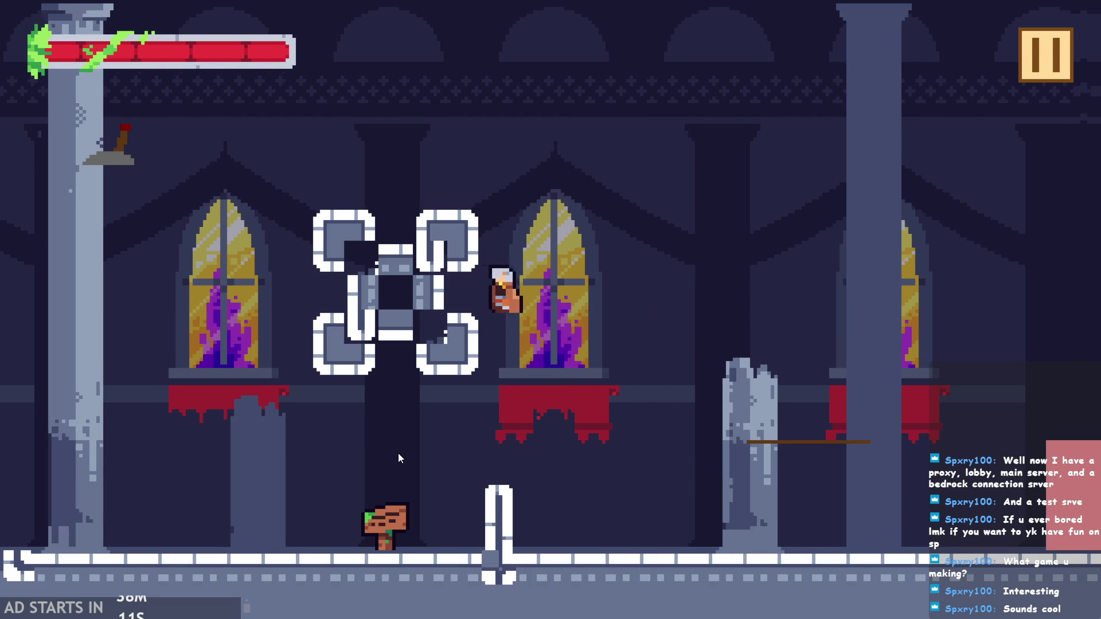
pyautogui.press('space')
pyautogui.press('Left')
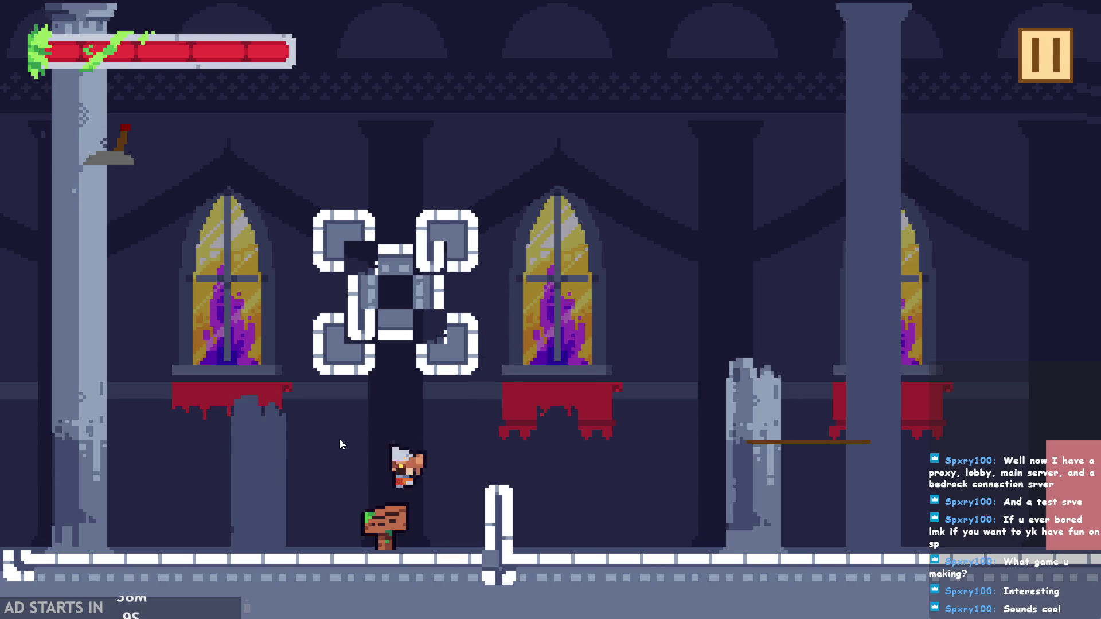
pyautogui.press('Left')
# - Run and jump back and forth across the hall's flat floor, respawning after damage
pyautogui.press('space')
pyautogui.press('Right')
pyautogui.press('Left')
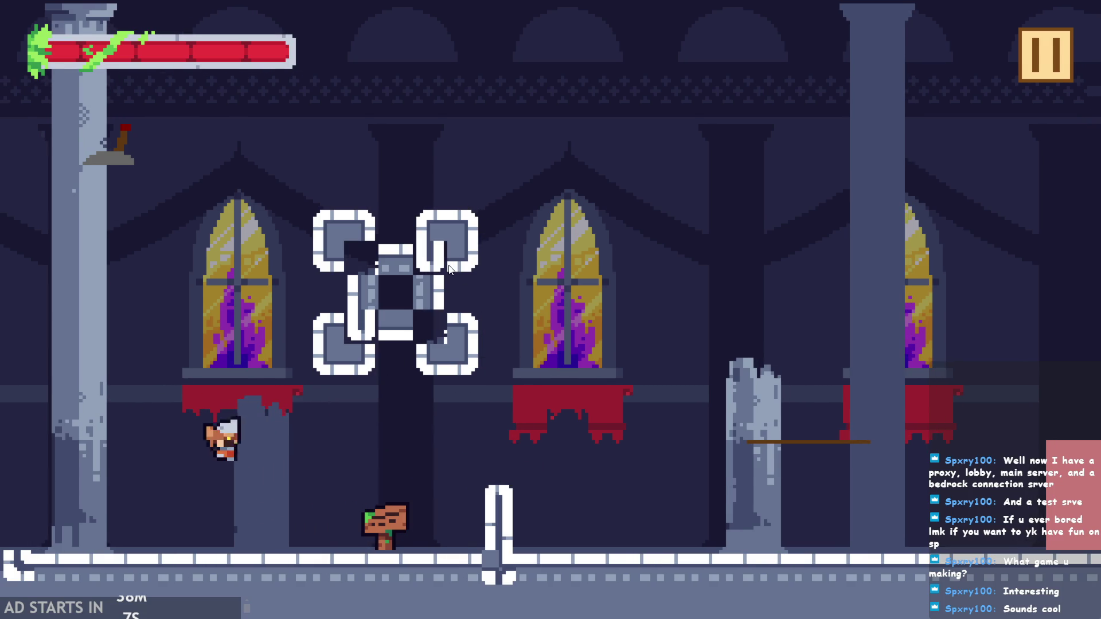
pyautogui.press('Right')
pyautogui.press('Right')
pyautogui.press('space')
pyautogui.press('Left')
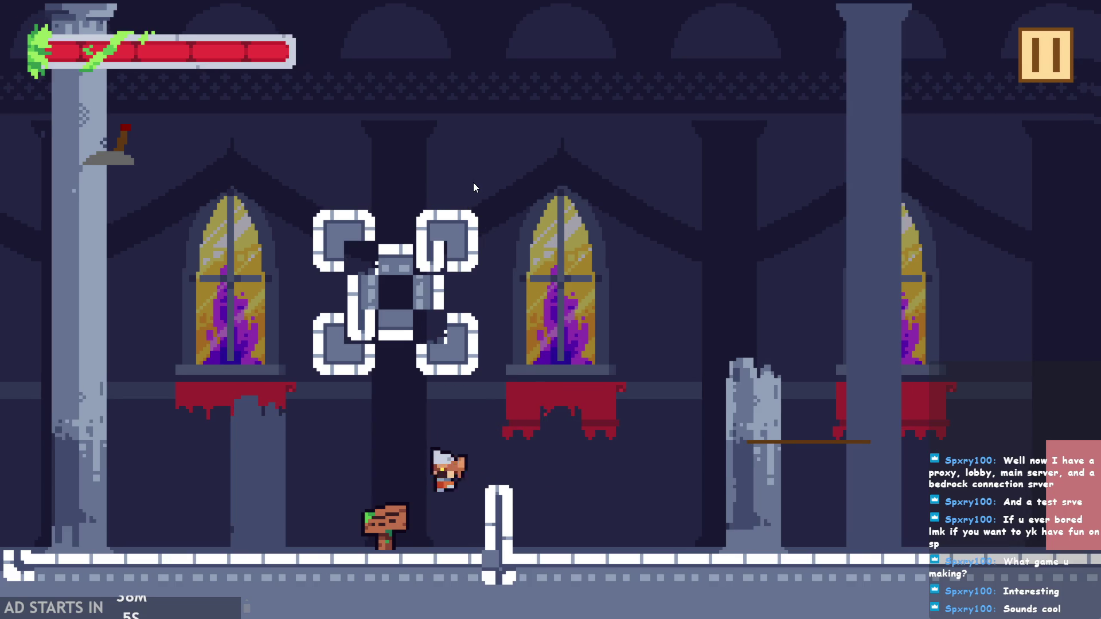
pyautogui.press('Left')
pyautogui.press('Right')
pyautogui.press('space')
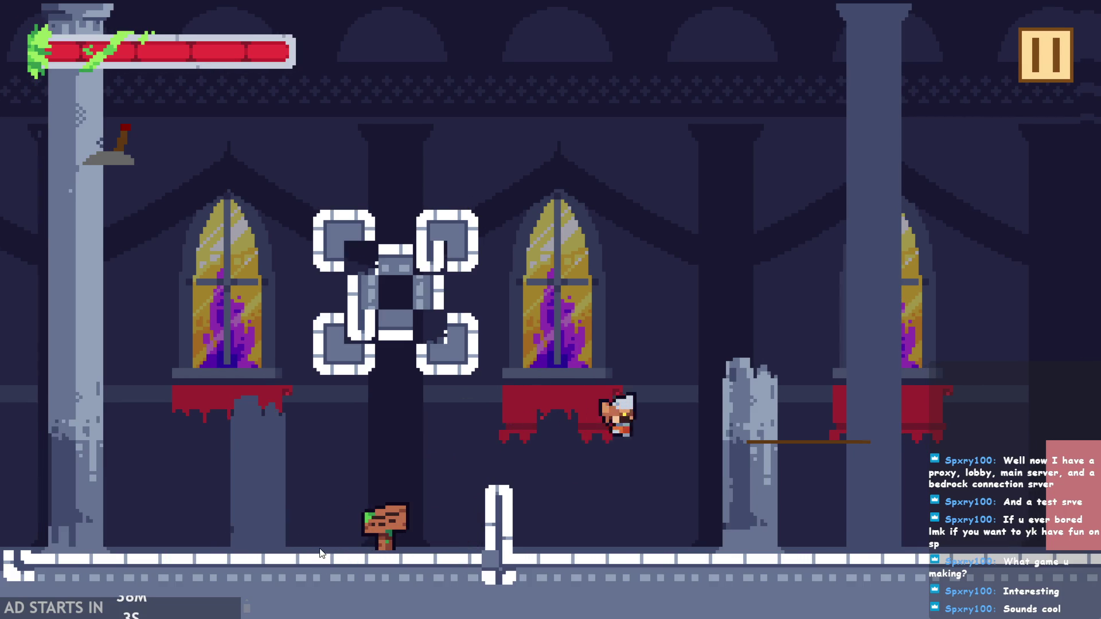
pyautogui.press('Left')
pyautogui.press('space')
pyautogui.press('Right')
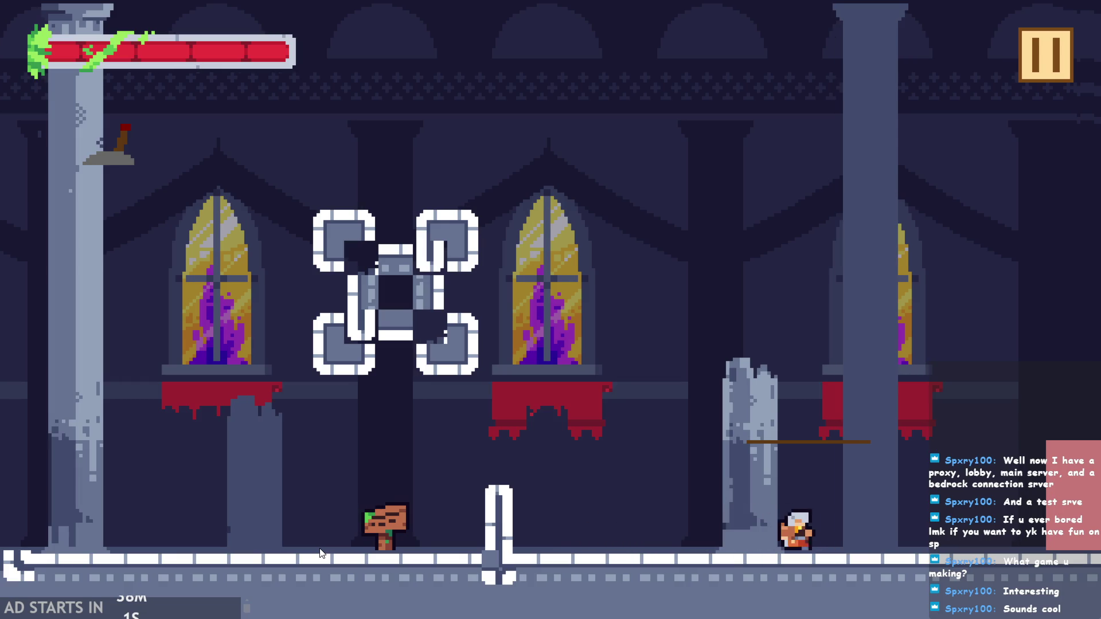
pyautogui.press('Left')
pyautogui.press('space')
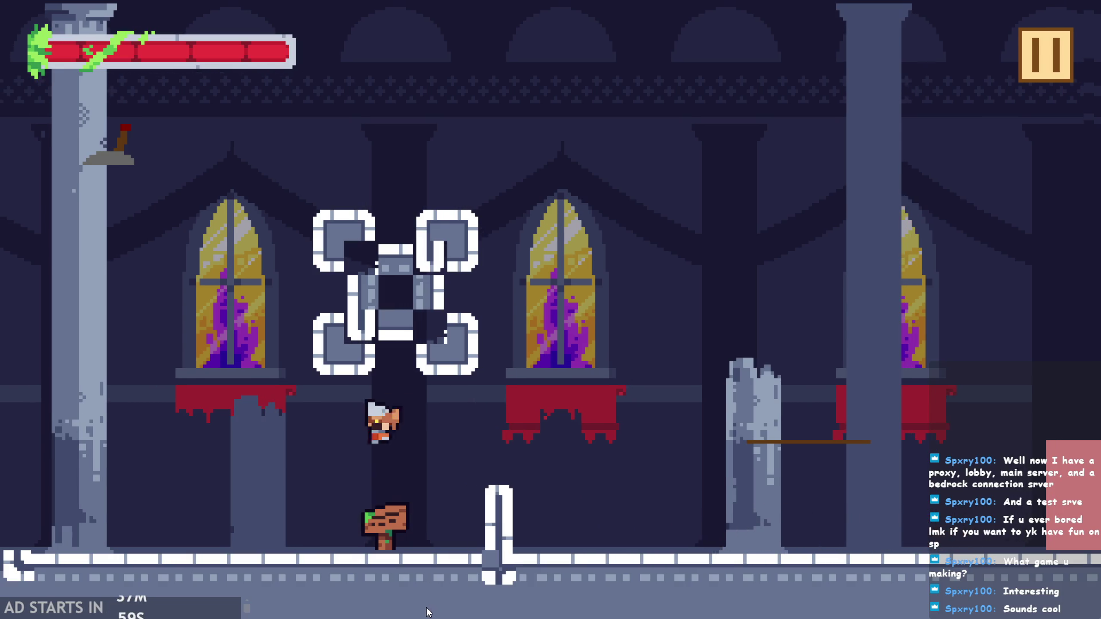
pyautogui.press('Right')
pyautogui.press('space')
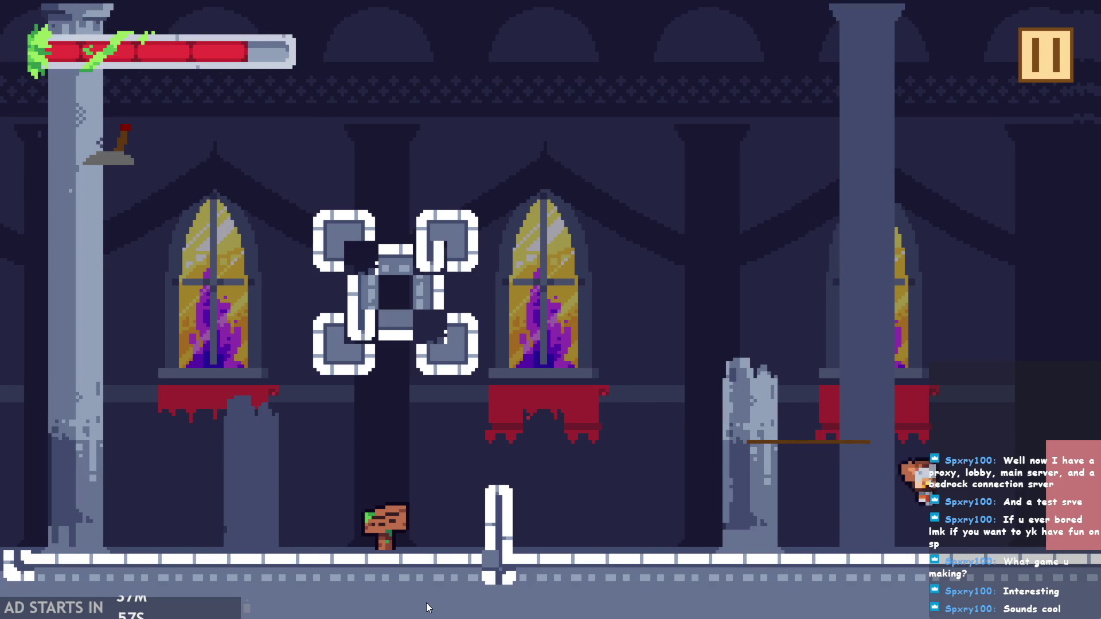
pyautogui.press('Right')
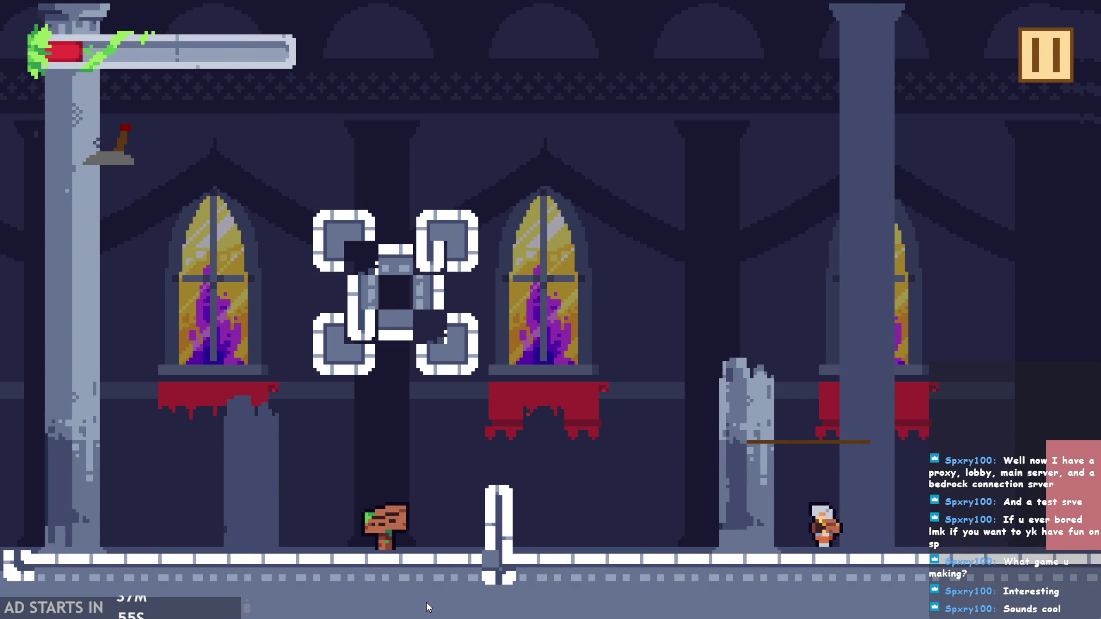
pyautogui.press('Left')
pyautogui.press('Right')
pyautogui.press('Left')
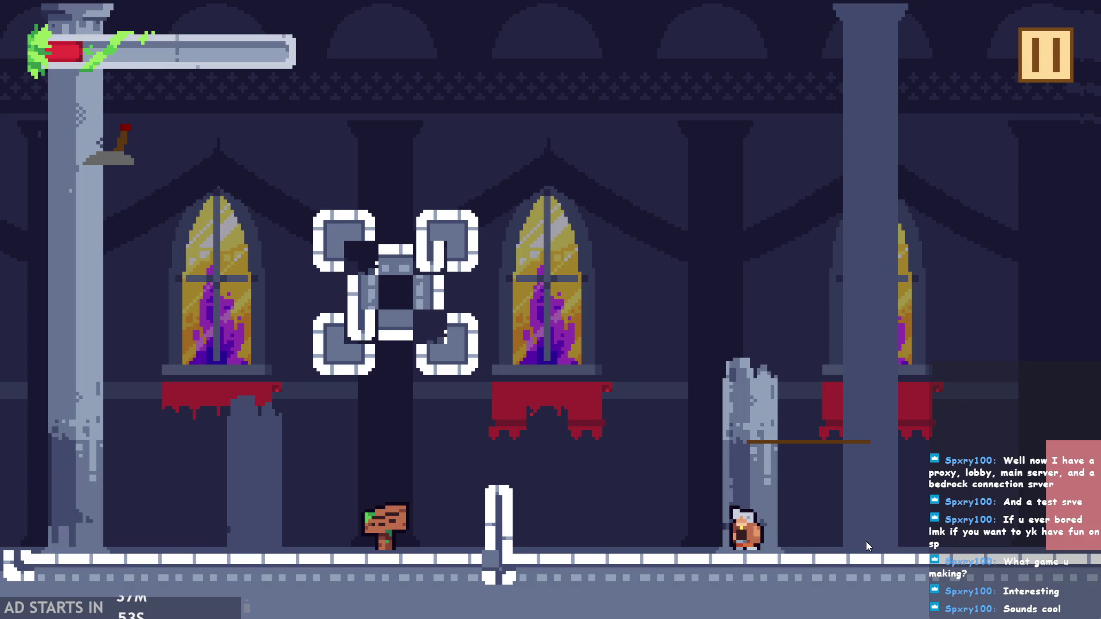
pyautogui.press('Right')
pyautogui.press('space')
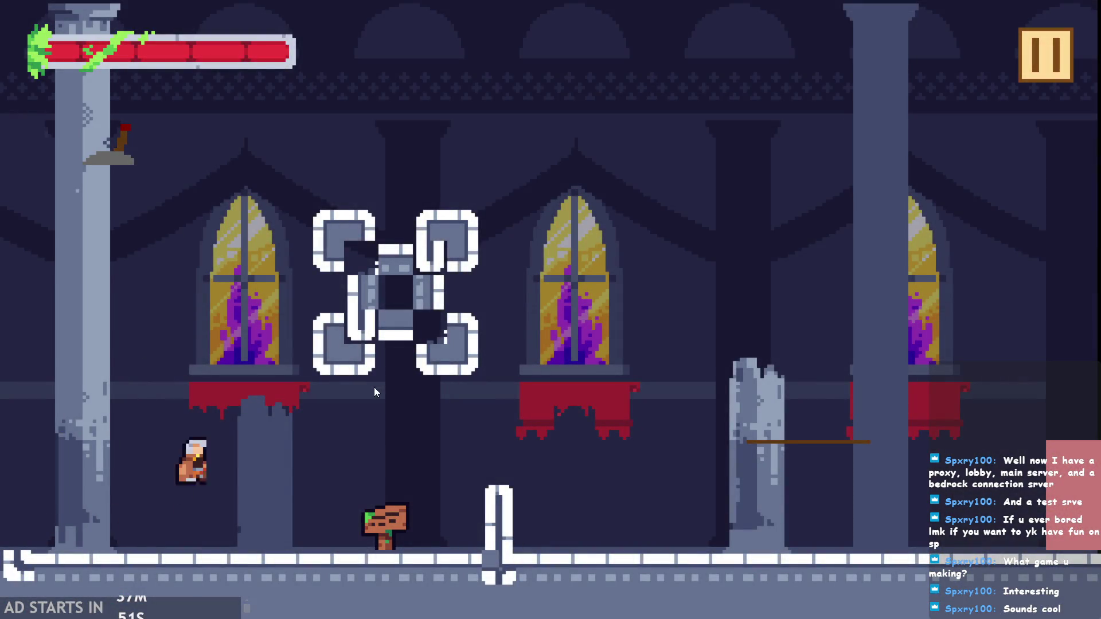
pyautogui.press('Right')
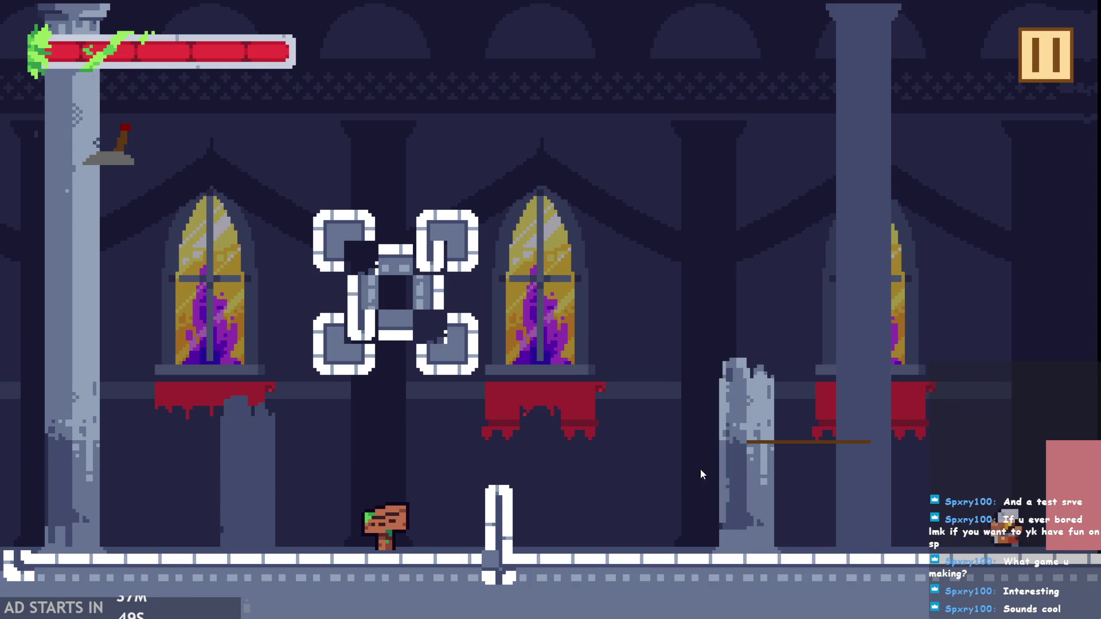
# - Explore the next room's platform and lever, then pause and close the game
pyautogui.press('Right')
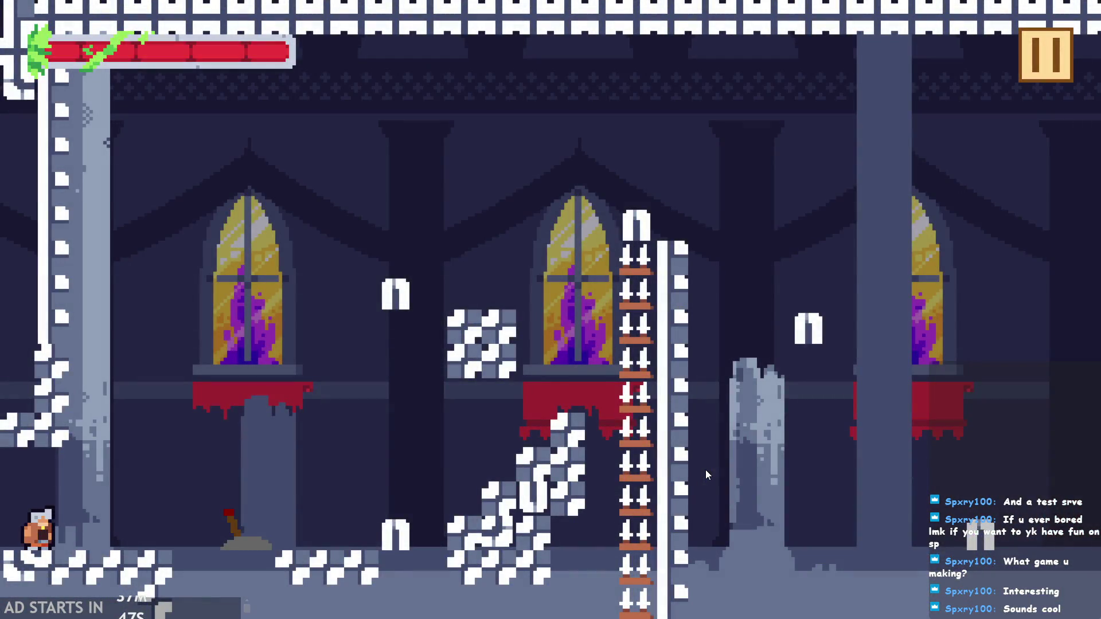
pyautogui.press('Right')
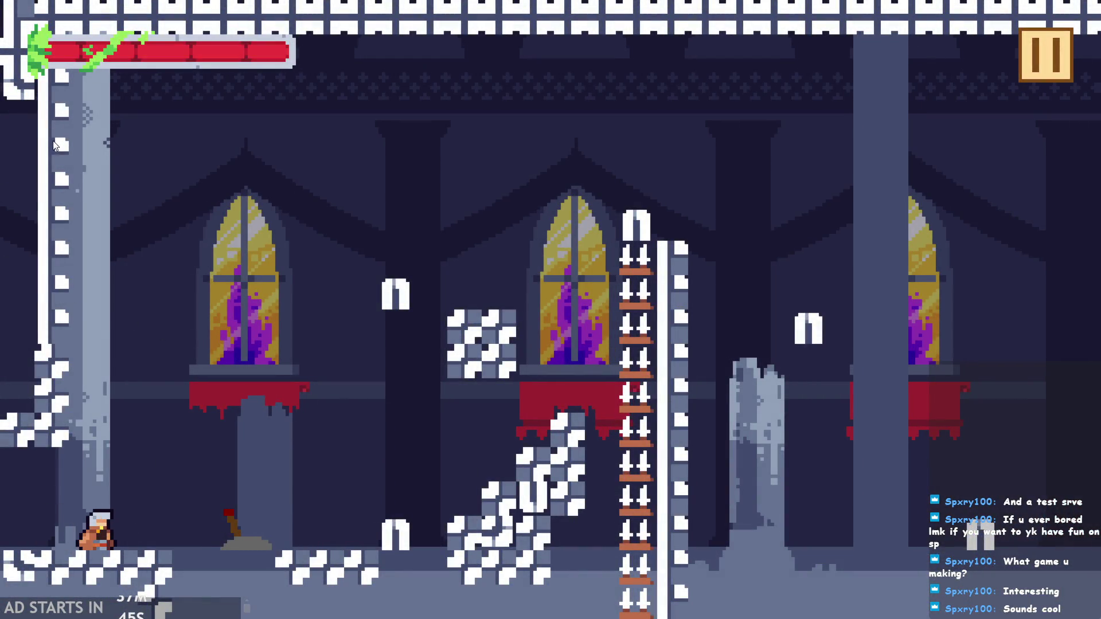
pyautogui.press('Right')
pyautogui.press('space')
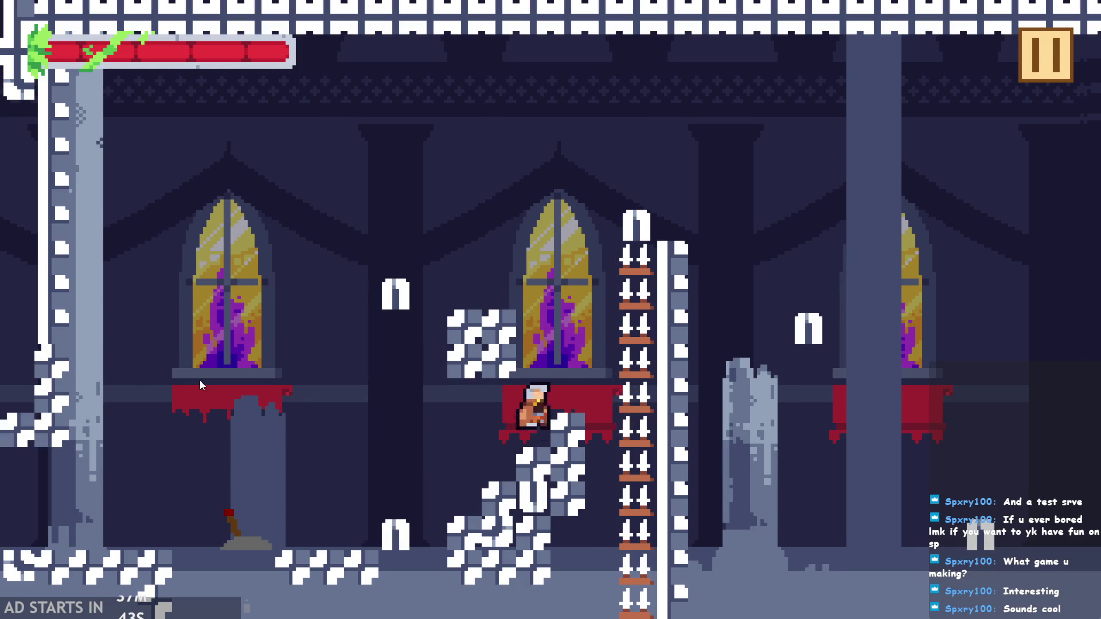
pyautogui.press('Left')
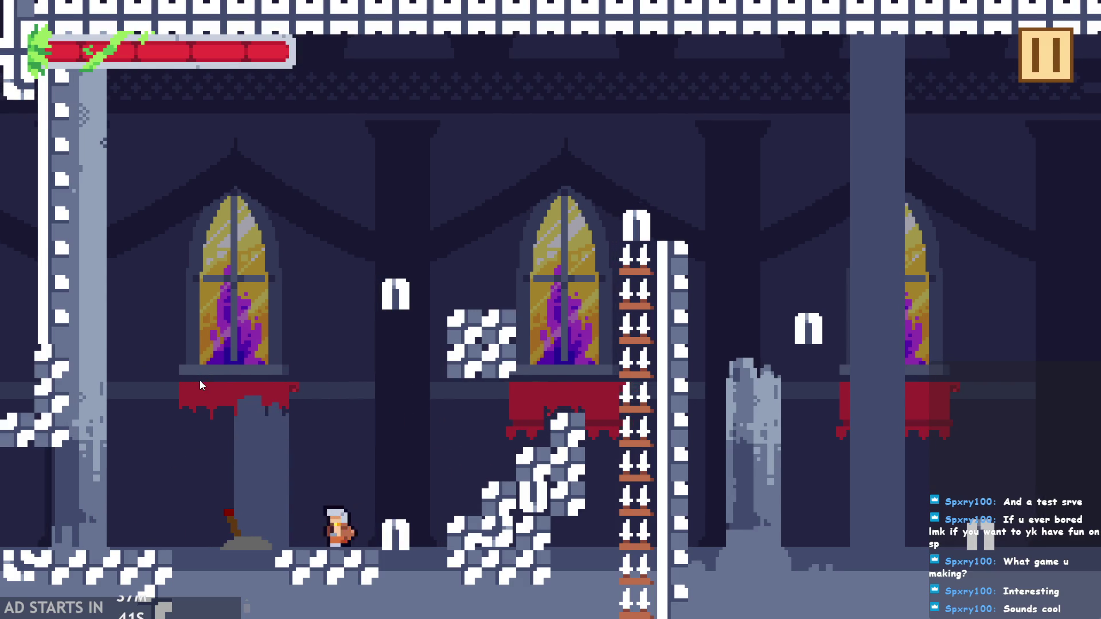
pyautogui.press('Left')
pyautogui.press('space')
pyautogui.press('Right')
pyautogui.press('space')
pyautogui.press('Left')
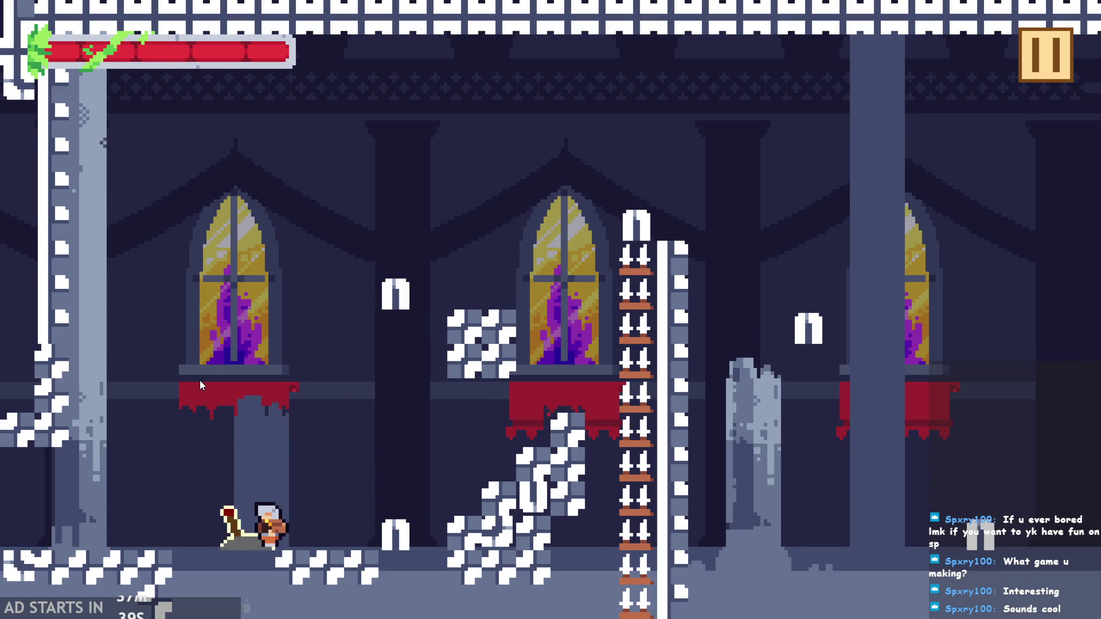
pyautogui.press('Left')
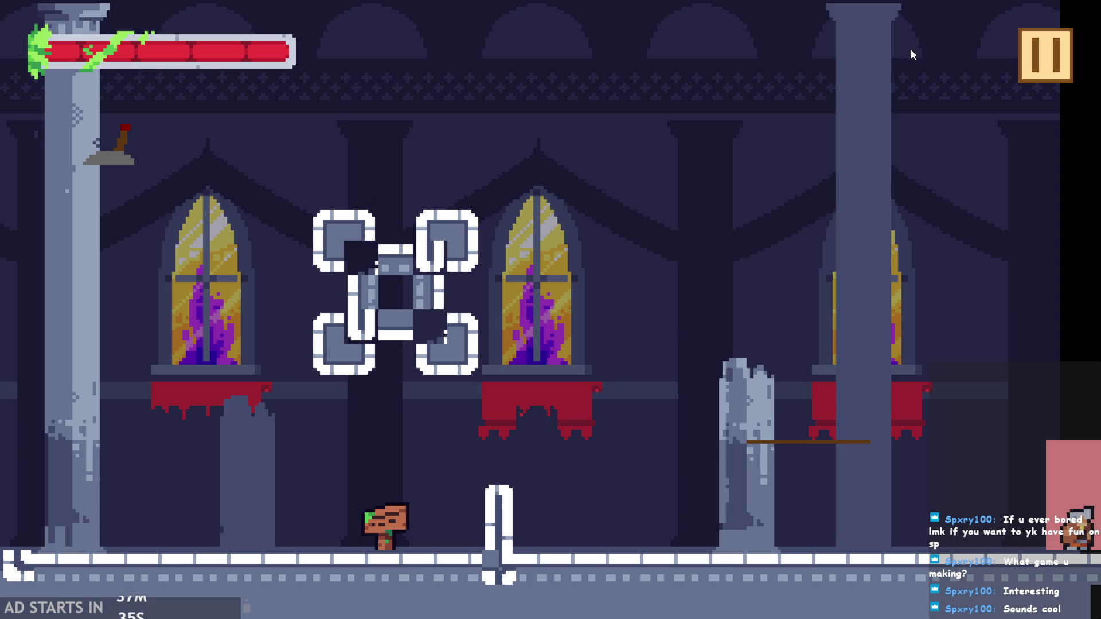
pyautogui.press('Escape')
pyautogui.hotkey('alt', 'F4')
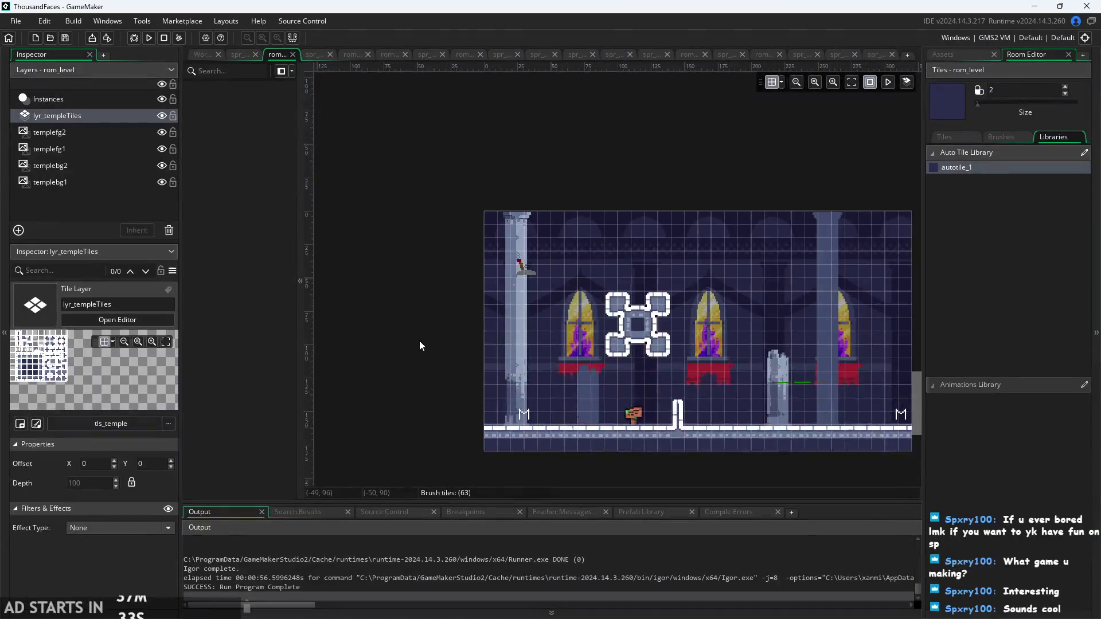
# - Fill the shape's bottom gap and paint above it, joining it into a tower top
pyautogui.scroll(-1, 419, 341)
pyautogui.scroll(5, 565, 383)
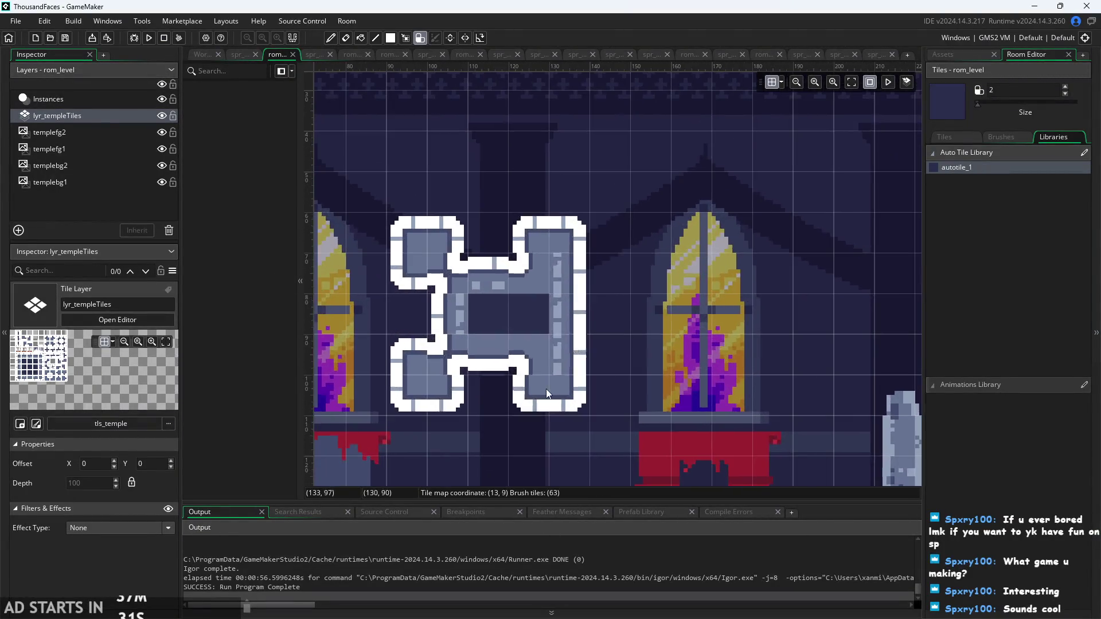
pyautogui.click(485, 385)
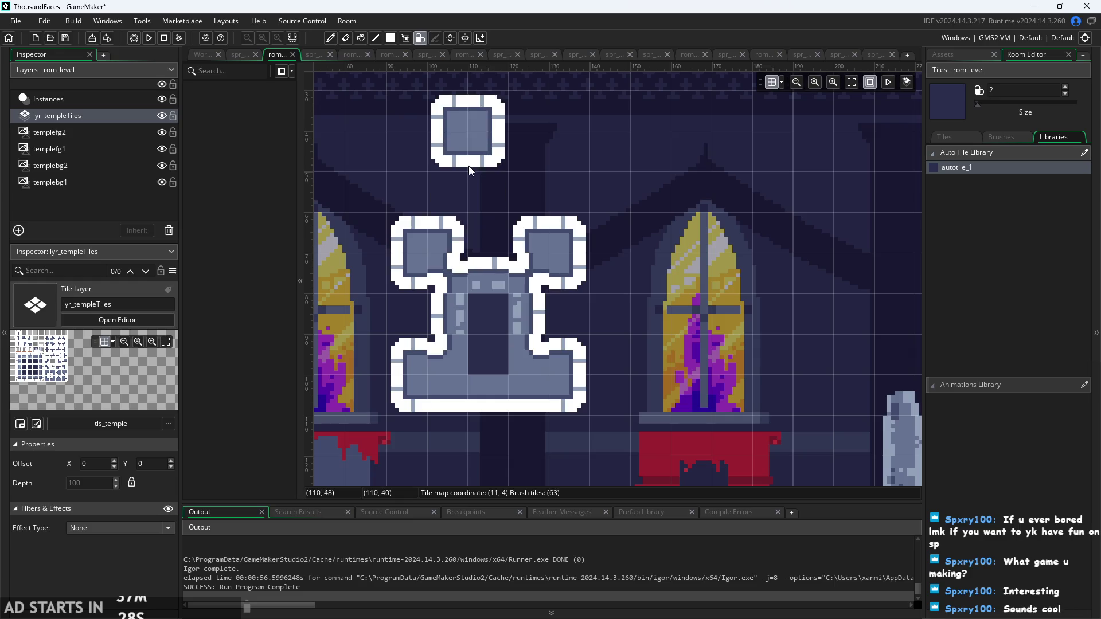
pyautogui.moveTo(469, 167)
pyautogui.mouseDown()
pyautogui.moveTo(429, 188)
pyautogui.moveTo(553, 174)
pyautogui.mouseUp()
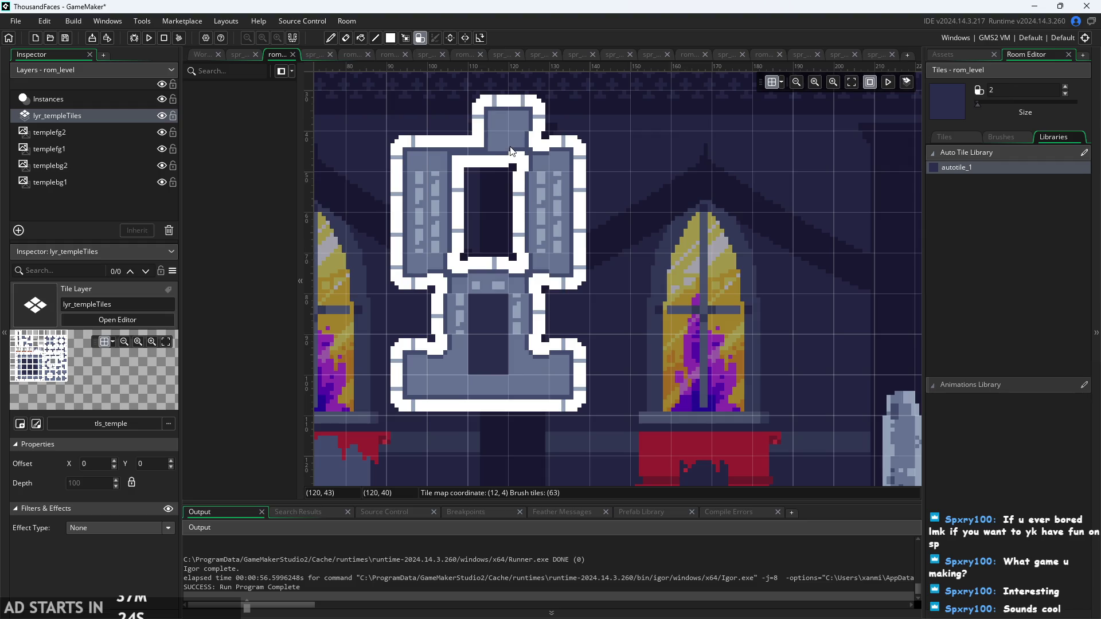
pyautogui.click(475, 145)
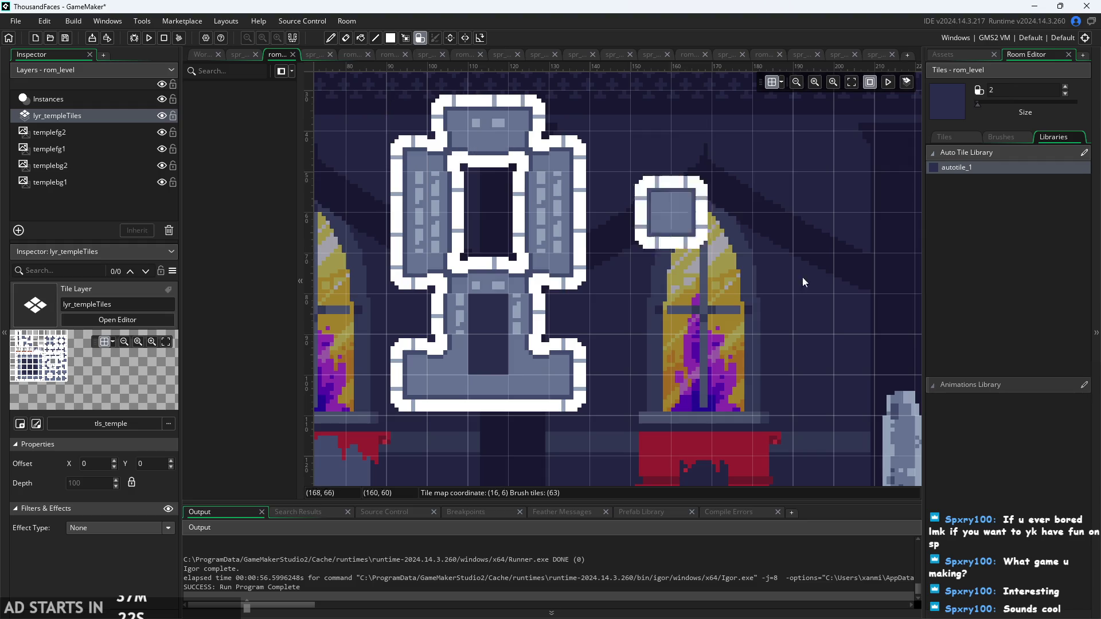
# - Undo the stray bump painted on the floor
pyautogui.scroll(-4, 705, 246)
pyautogui.scroll(4, 715, 291)
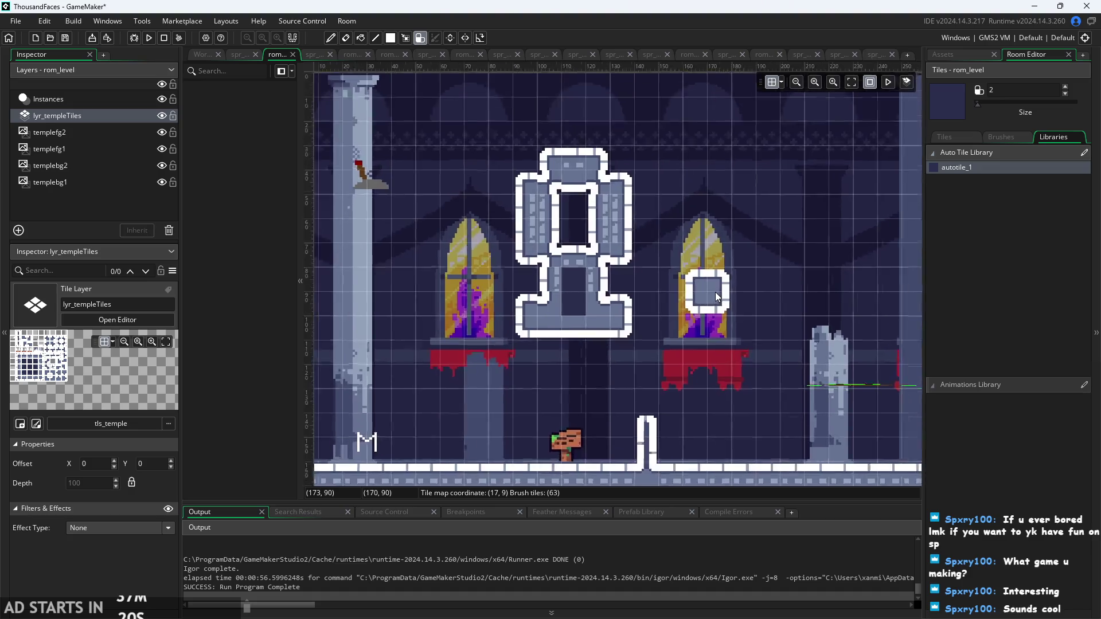
pyautogui.scroll(-2, 694, 290)
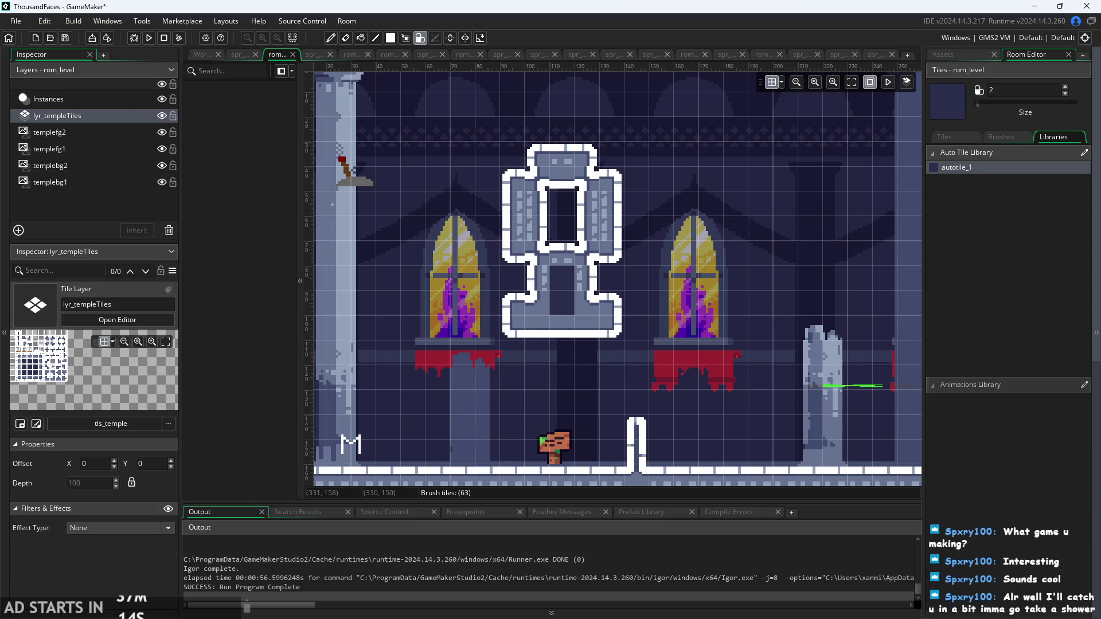
pyautogui.scroll(3, 680, 289)
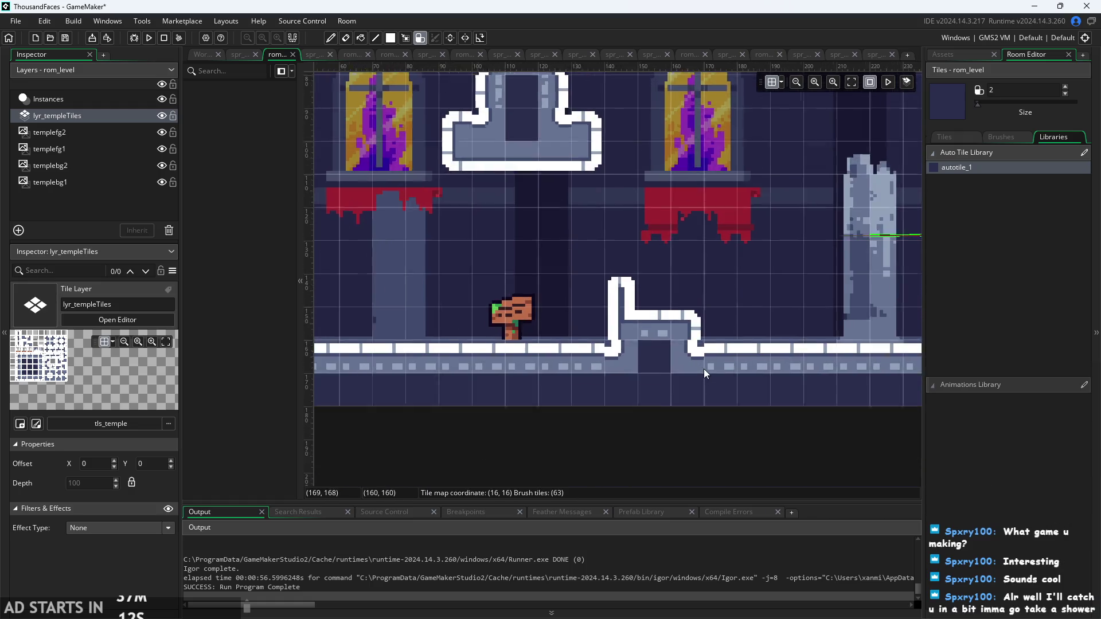
pyautogui.scroll(2, 703, 370)
pyautogui.hotkey('ctrl', 'z')
# - With brush size 1, paint a thin floor pillar with a branch to its right
pyautogui.click(974, 104)
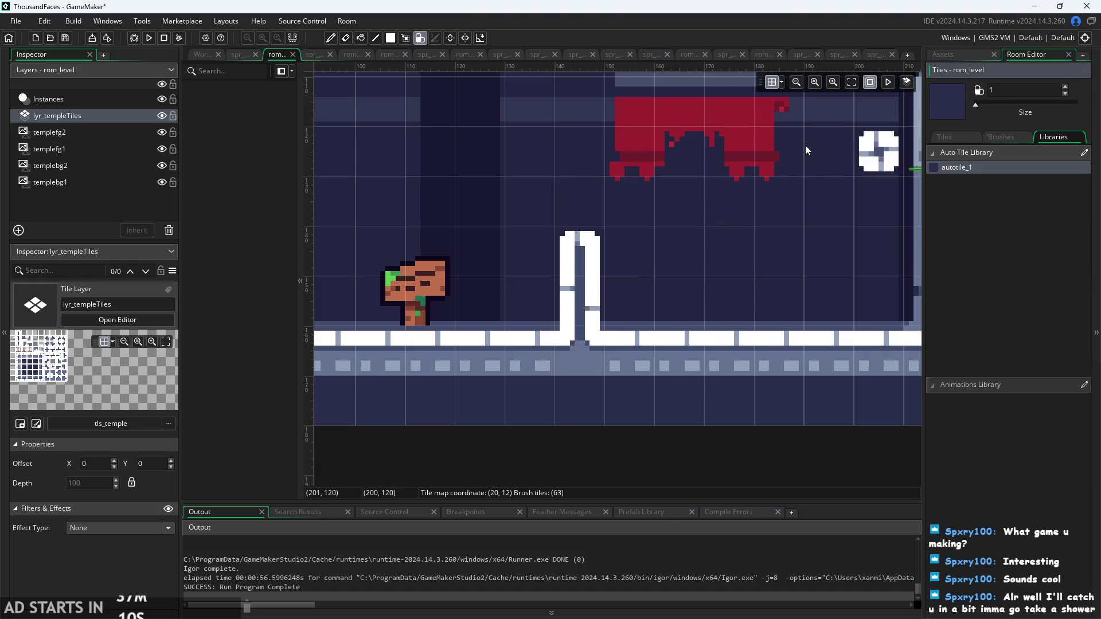
pyautogui.click(580, 202)
pyautogui.click(628, 251)
pyautogui.scroll(1, 642, 260)
pyautogui.scroll(3, 643, 260)
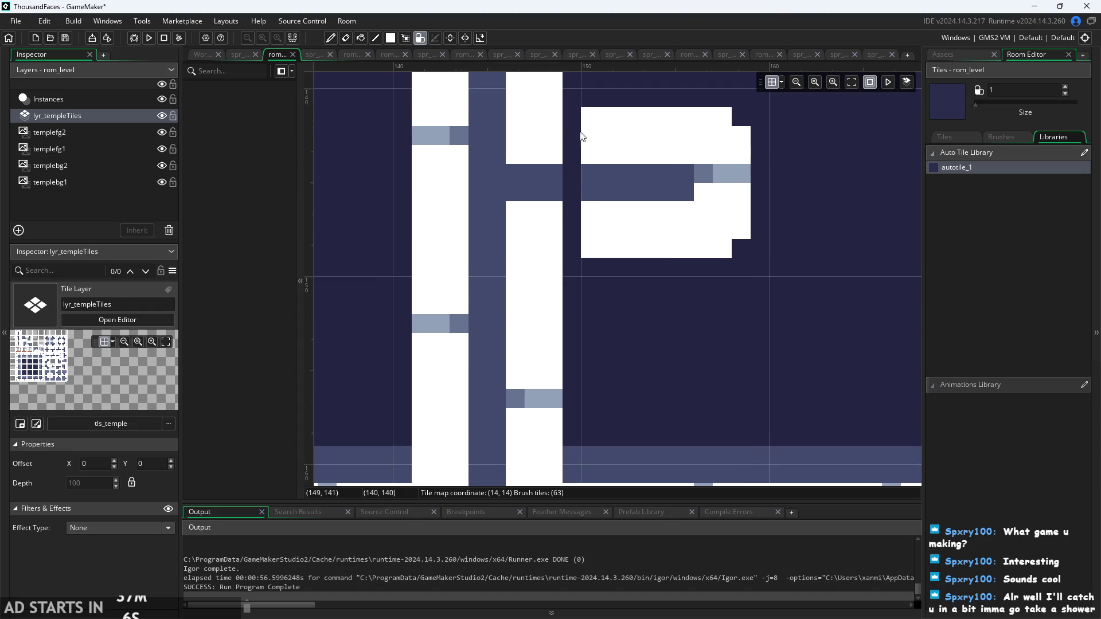
pyautogui.moveTo(581, 136)
pyautogui.mouseDown()
pyautogui.moveTo(563, 384)
pyautogui.moveTo(563, 225)
pyautogui.mouseUp()
pyautogui.scroll(-3, 589, 276)
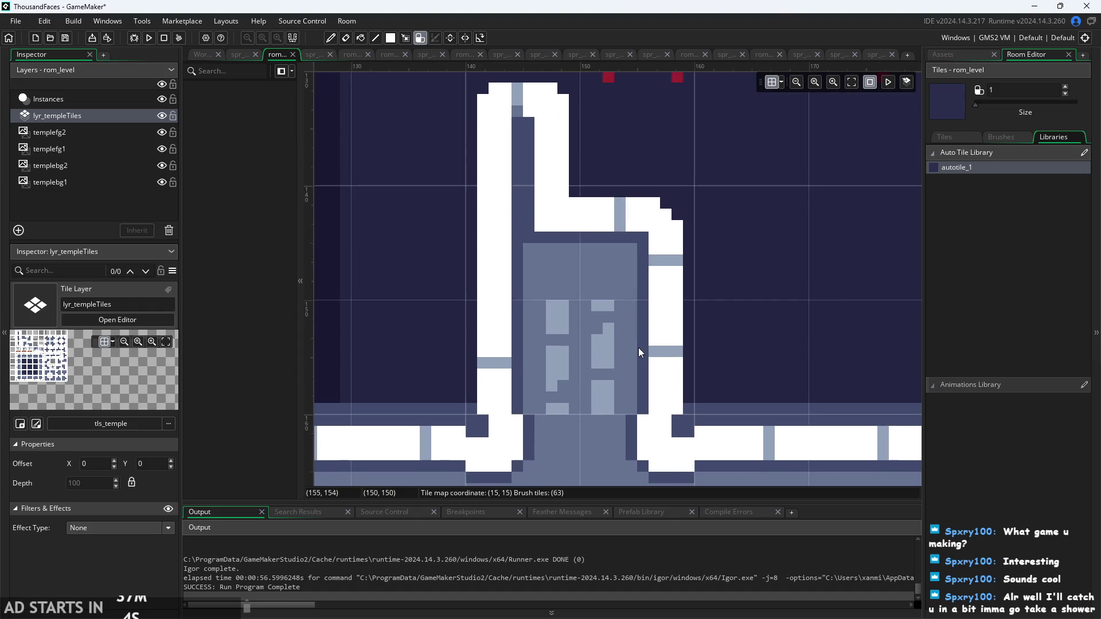
pyautogui.scroll(-2, 638, 348)
pyautogui.moveTo(637, 241); pyautogui.dragTo(637, 347)
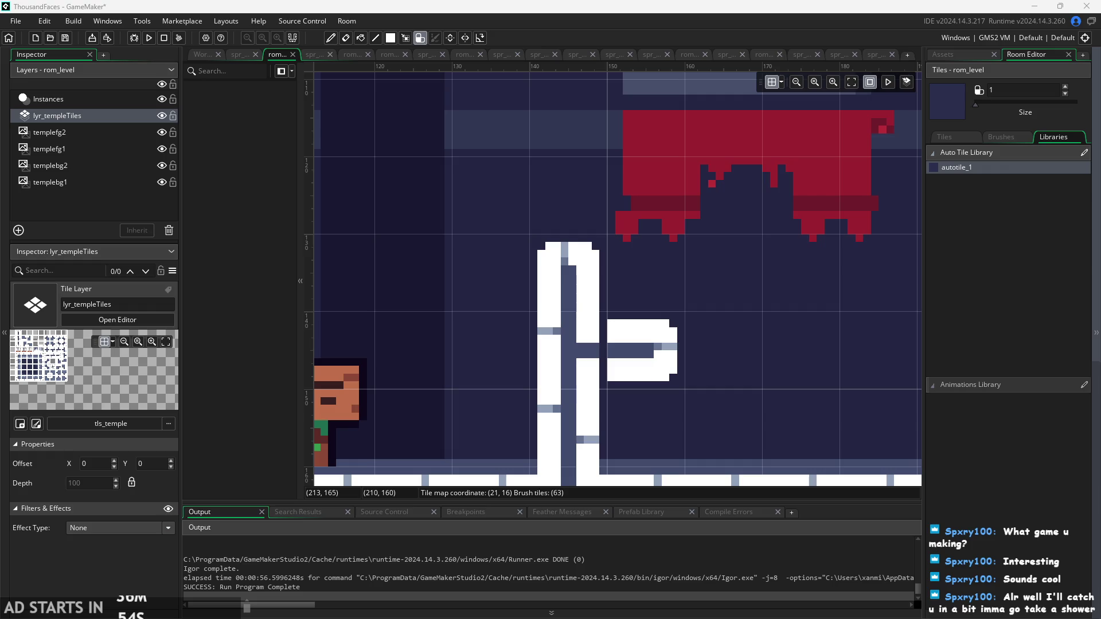
# - Undo the thin pillar and add a ledge tile off the tower's side
pyautogui.hotkey('ctrl', 'z')
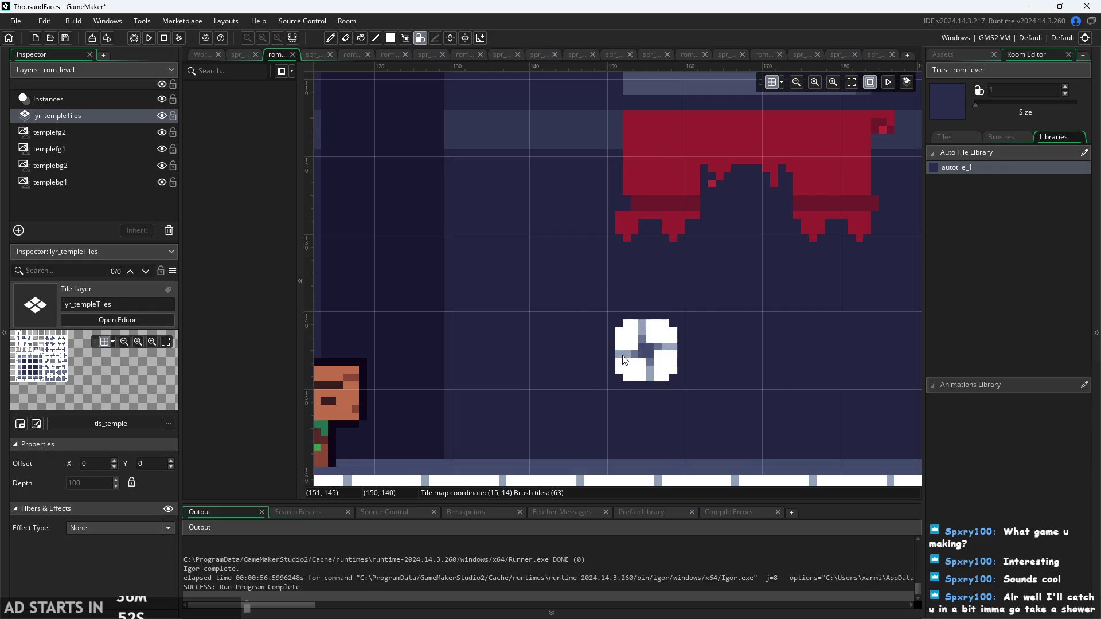
pyautogui.scroll(-5, 624, 359)
pyautogui.scroll(5, 552, 262)
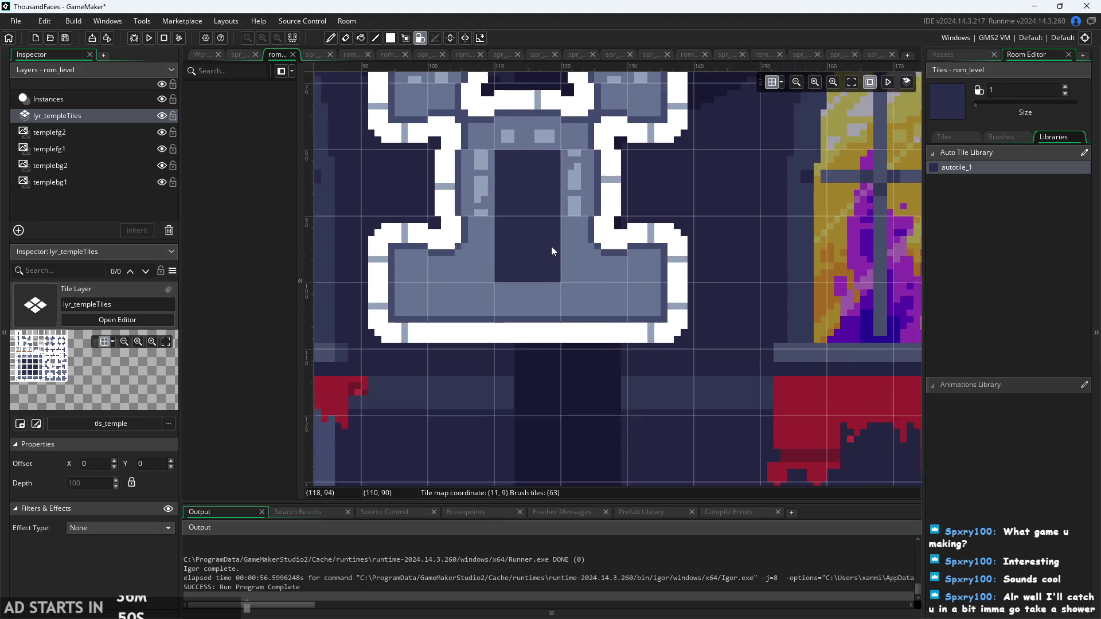
pyautogui.scroll(-4, 552, 251)
pyautogui.click(812, 437)
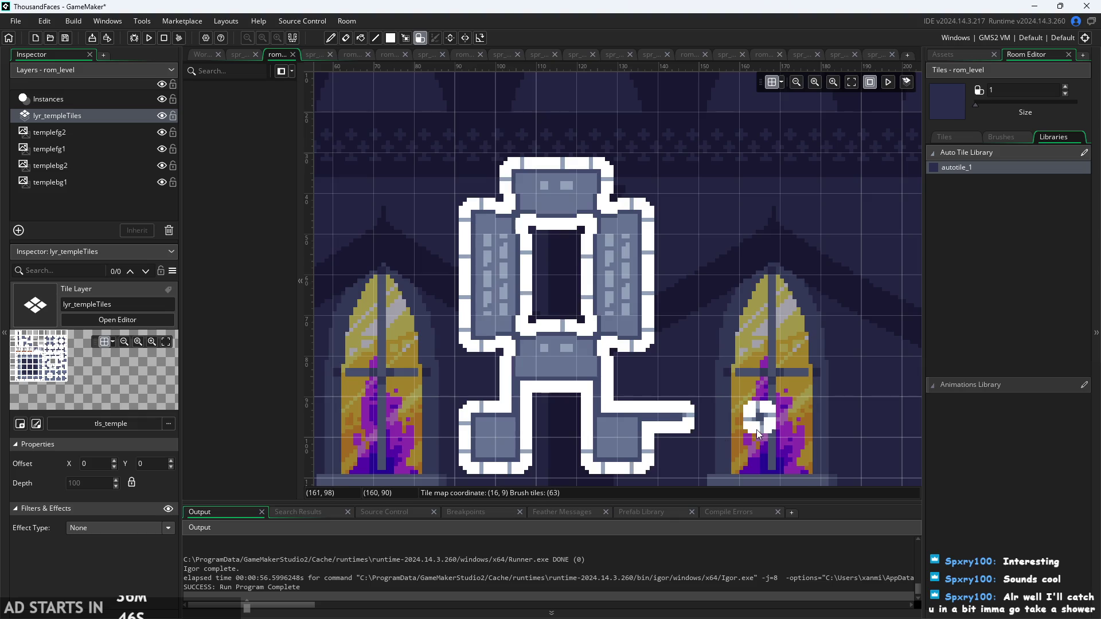
# - Paint a framed auto-tile block above the right window
pyautogui.scroll(3, 732, 386)
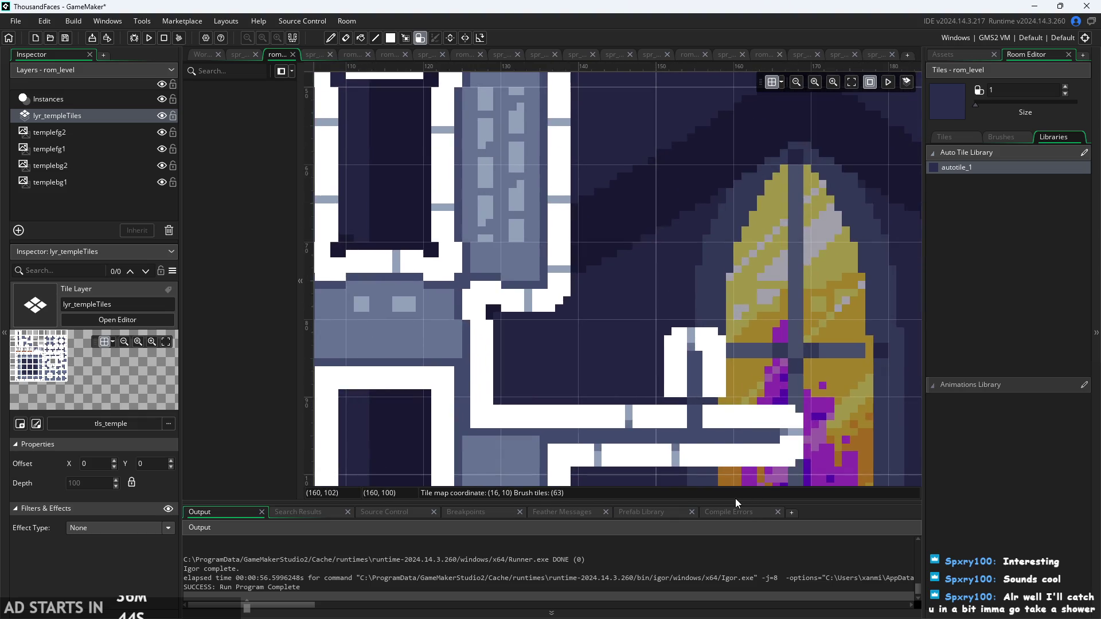
pyautogui.scroll(2, 740, 479)
pyautogui.scroll(-5, 705, 356)
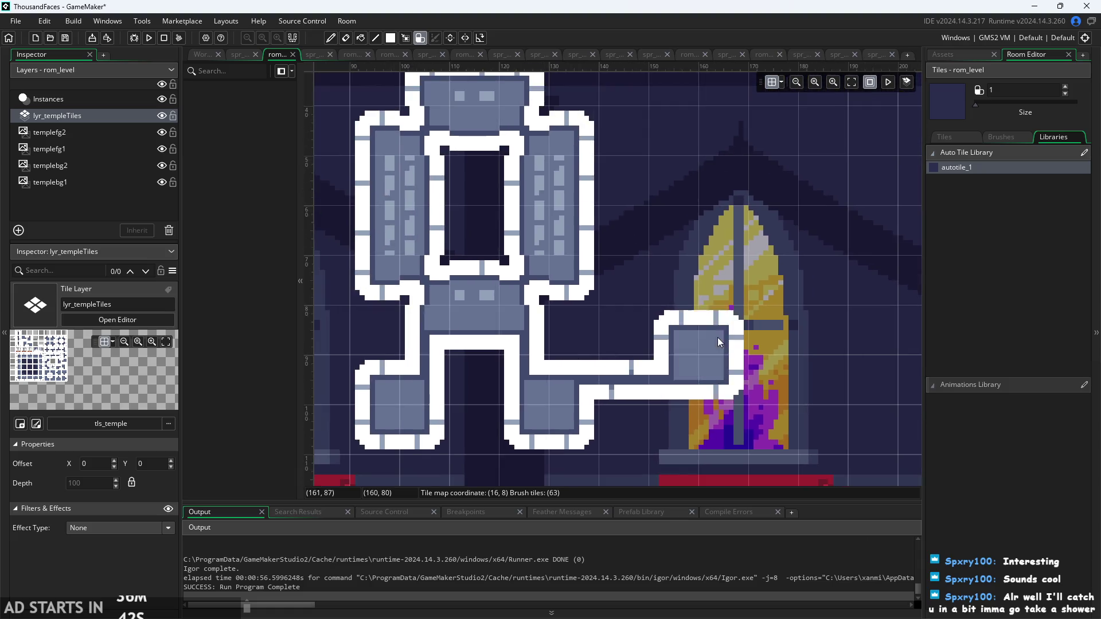
pyautogui.scroll(3, 493, 298)
pyautogui.moveTo(493, 298)
pyautogui.mouseDown()
pyautogui.moveTo(568, 301)
pyautogui.moveTo(525, 333)
pyautogui.mouseUp()
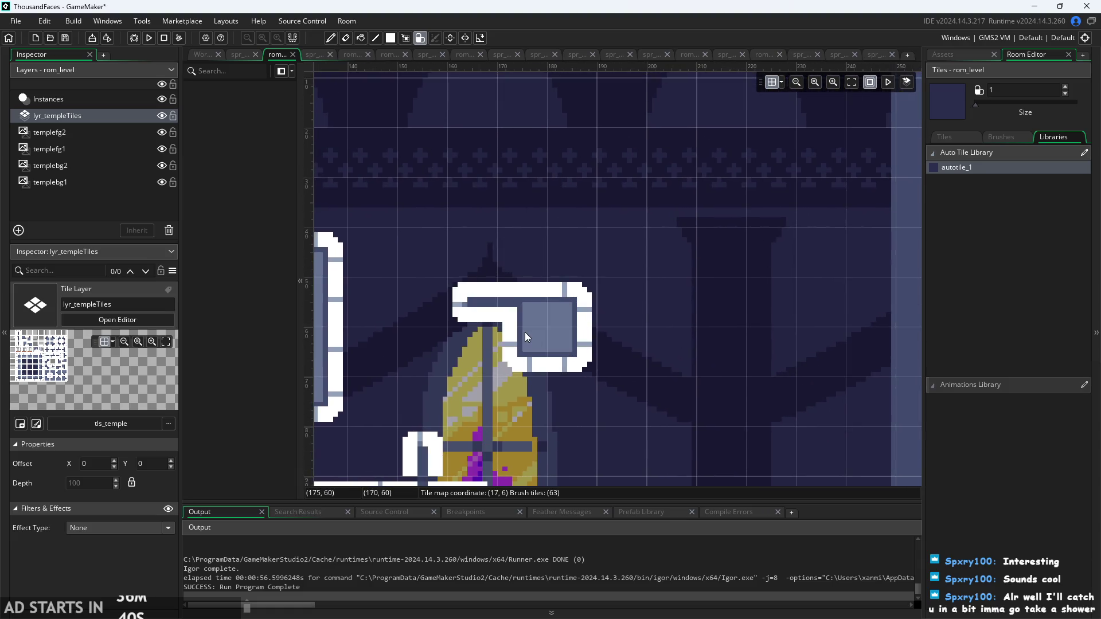
pyautogui.scroll(2, 529, 300)
pyautogui.scroll(-2, 597, 338)
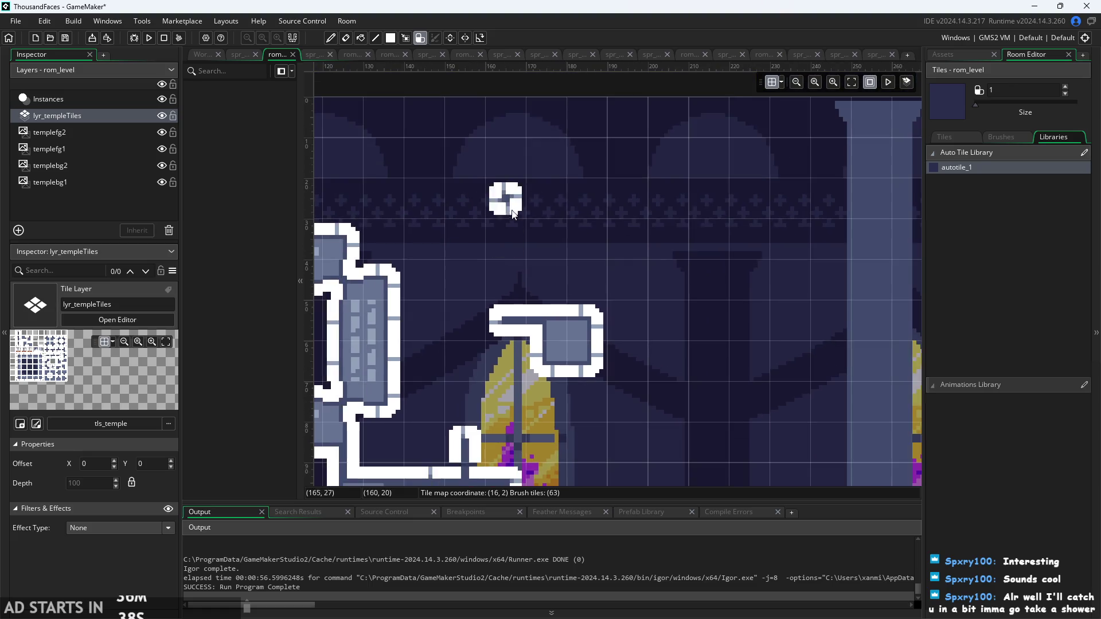
pyautogui.scroll(3, 450, 242)
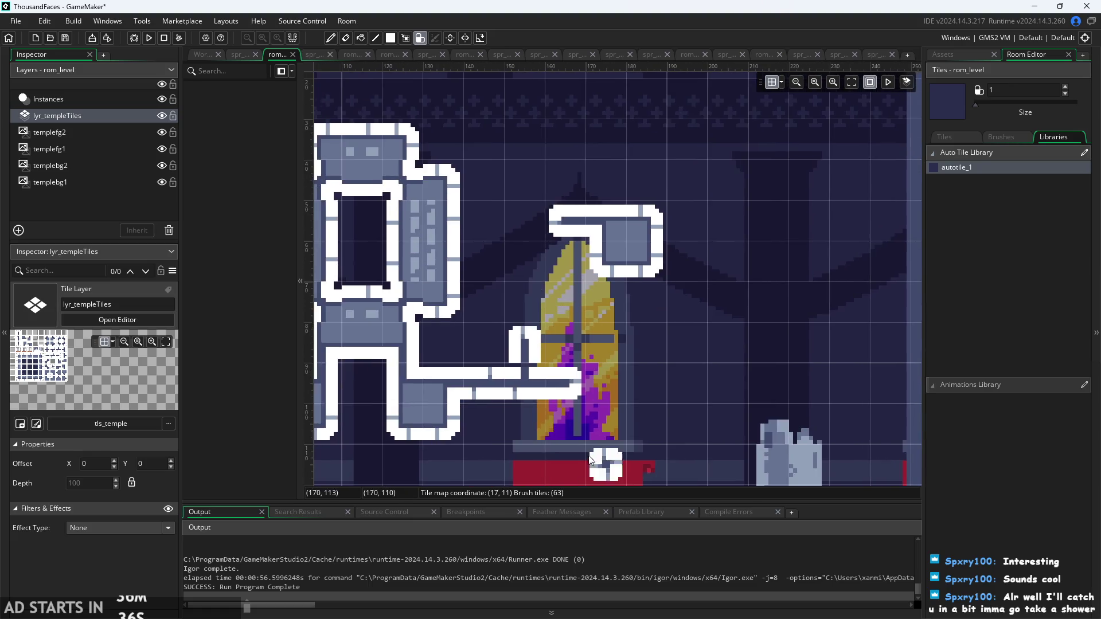
pyautogui.scroll(-2, 434, 274)
pyautogui.scroll(2, 517, 287)
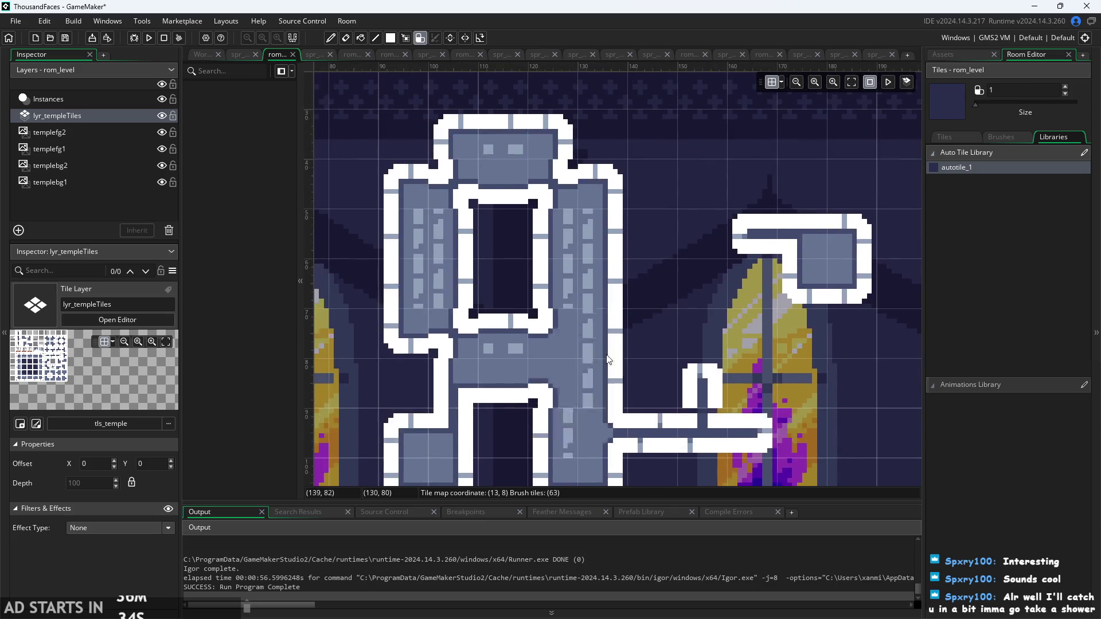
# - Build a diagonal two-square block right of the window, erasing stray tiles
pyautogui.click(555, 375)
pyautogui.scroll(-1, 572, 394)
pyautogui.scroll(1, 573, 393)
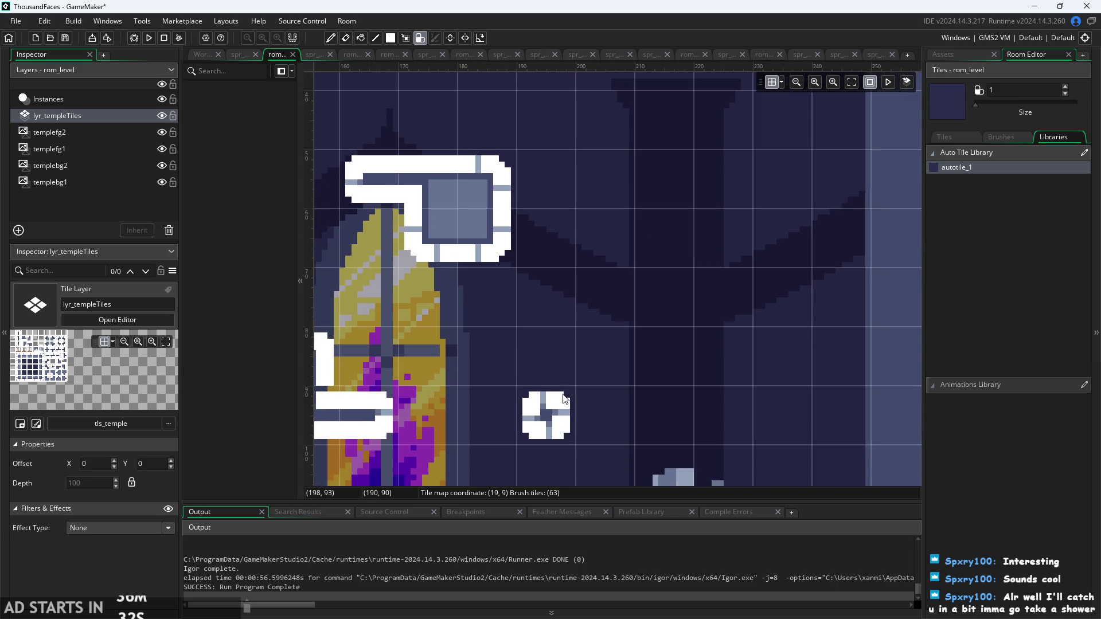
pyautogui.moveTo(572, 393)
pyautogui.mouseDown()
pyautogui.moveTo(662, 324)
pyautogui.moveTo(601, 373)
pyautogui.mouseUp()
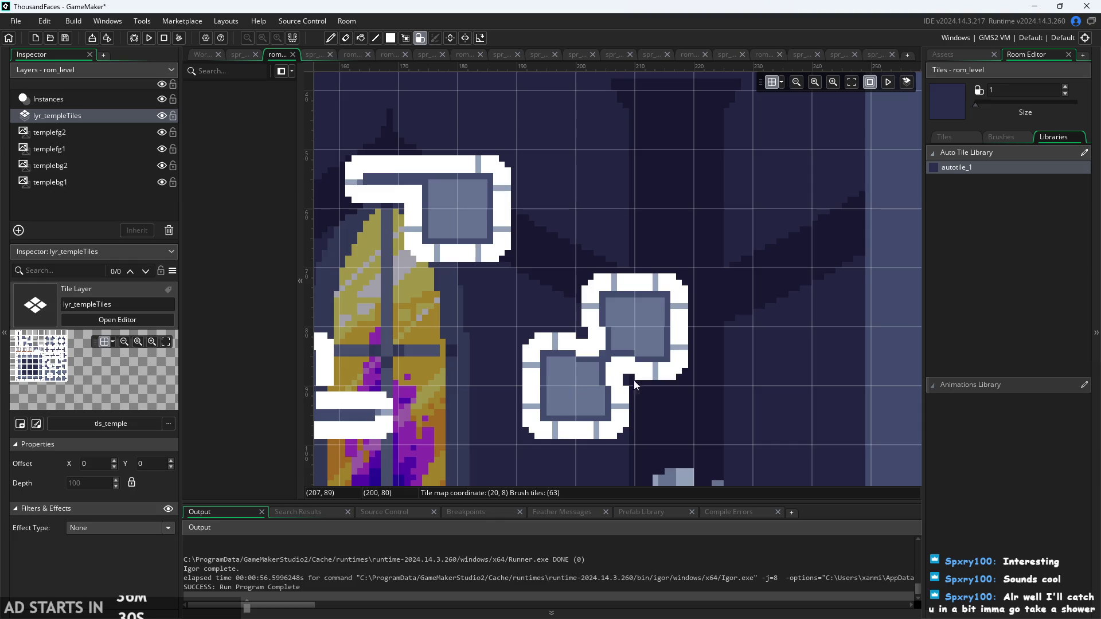
pyautogui.click(707, 424)
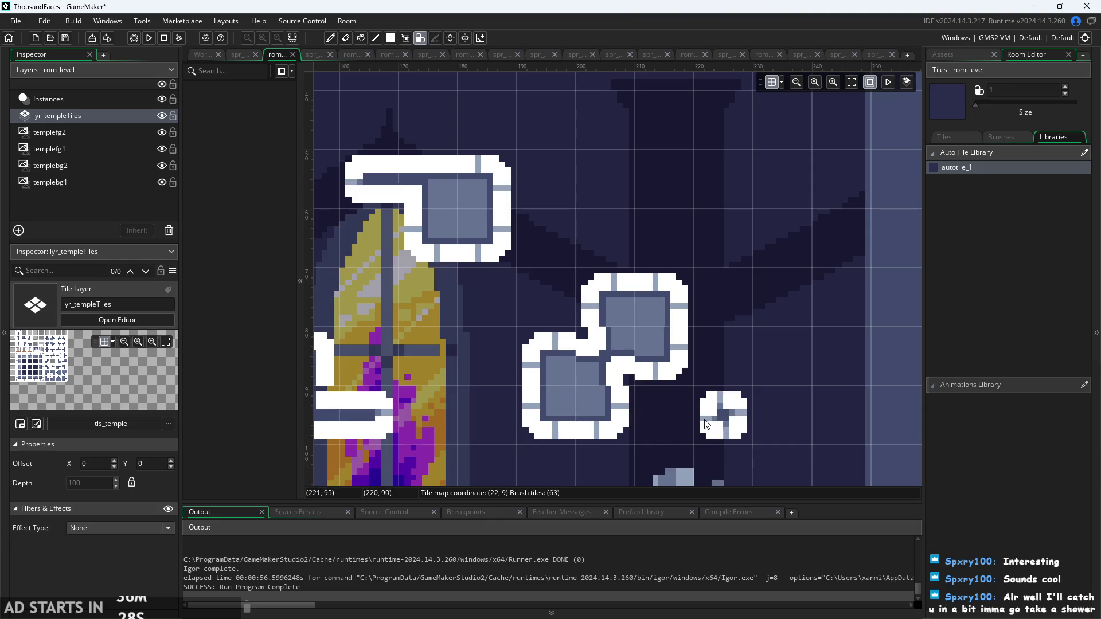
pyautogui.scroll(2, 707, 425)
pyautogui.scroll(-2, 595, 343)
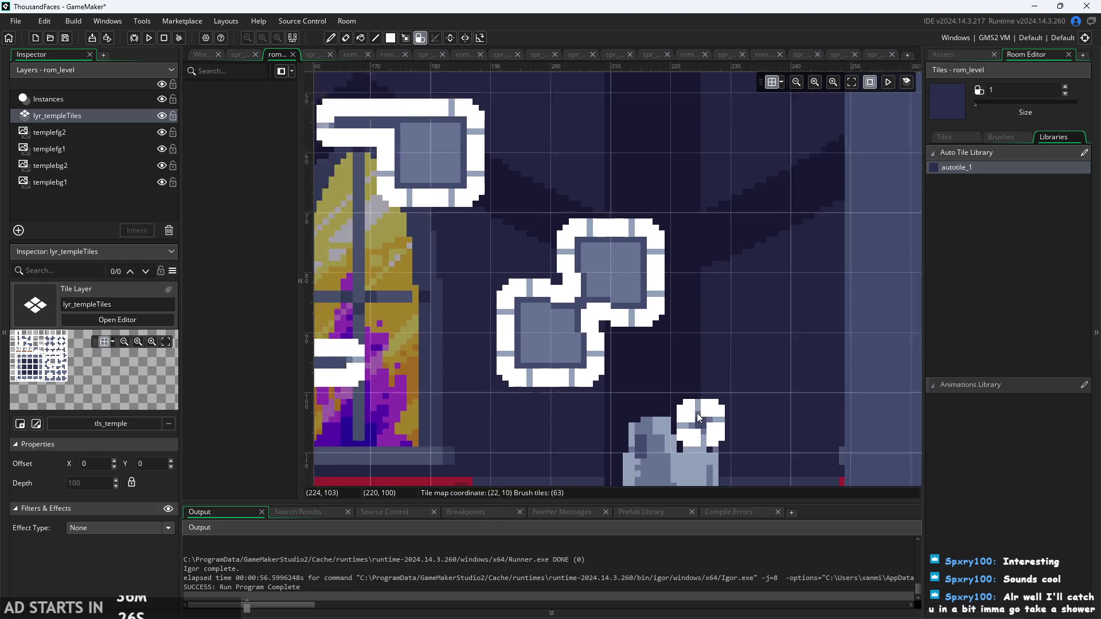
pyautogui.rightClick(697, 413)
pyautogui.scroll(-1, 697, 413)
pyautogui.rightClick(659, 288)
pyautogui.click(666, 445)
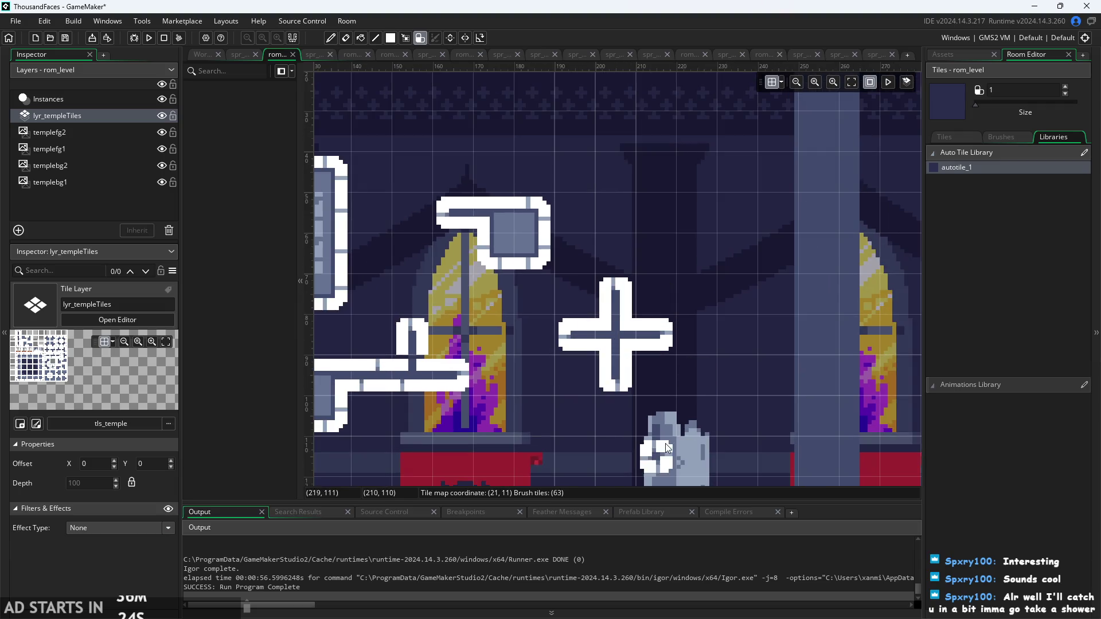
pyautogui.moveTo(647, 307); pyautogui.dragTo(665, 383)
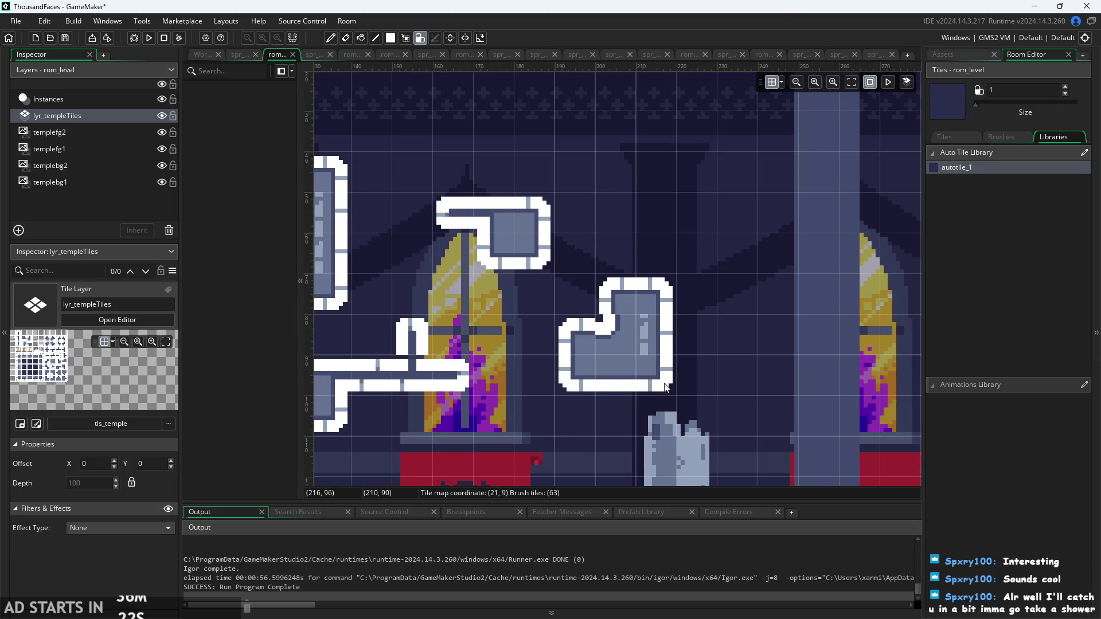
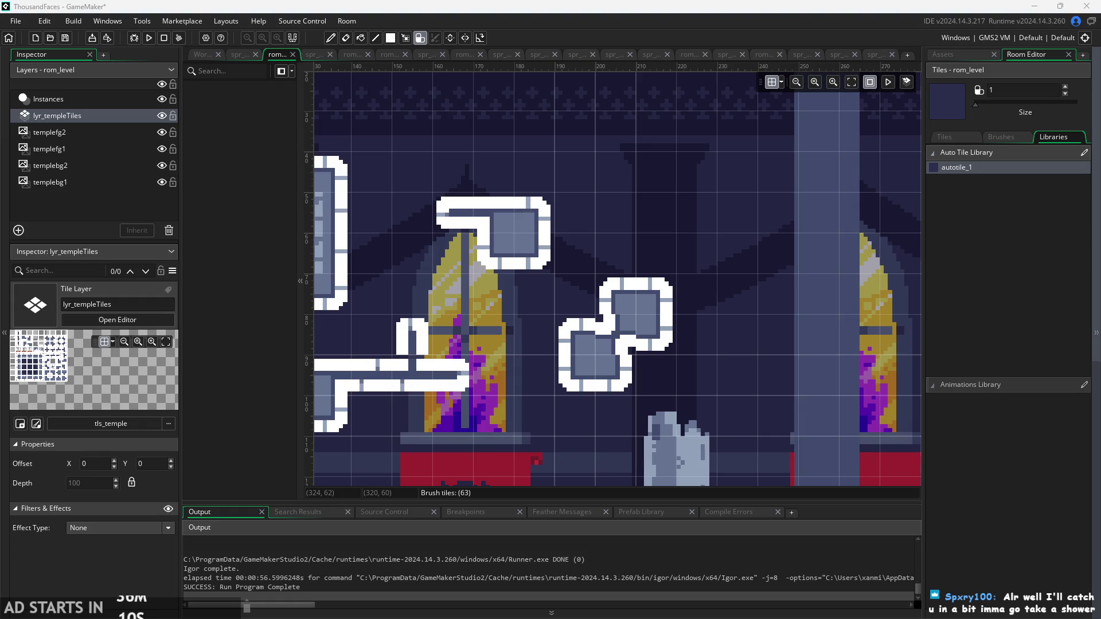
# - Paint autotiles linking the bar to the shape, undoing a stray single tile at 22,9
pyautogui.moveTo(511, 375); pyautogui.dragTo(432, 360)
pyautogui.scroll(3, 605, 327)
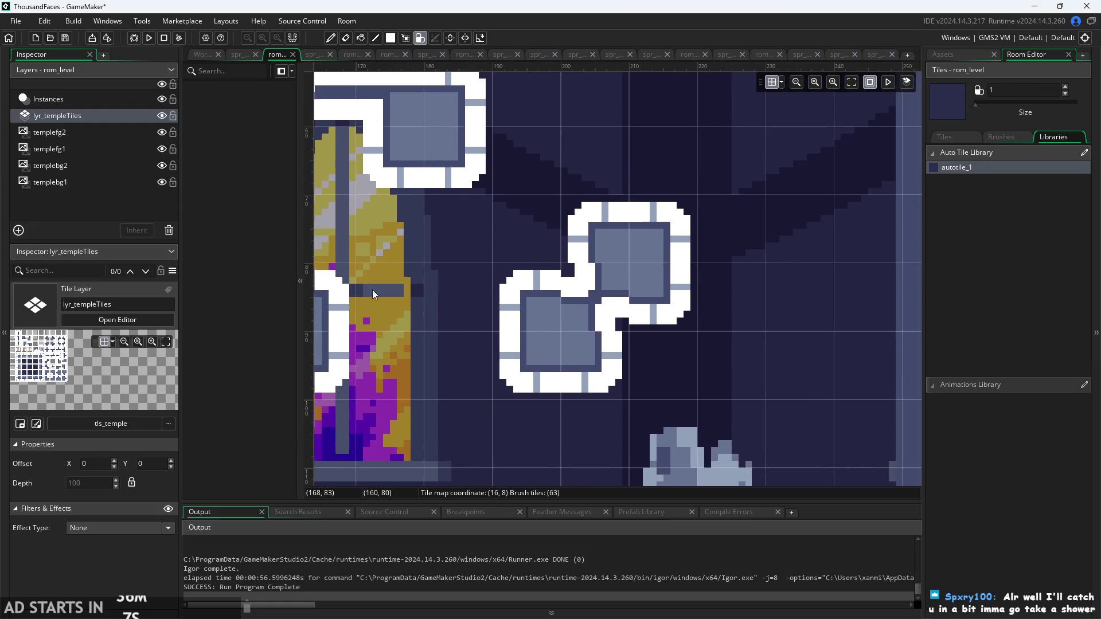
pyautogui.scroll(2, 372, 291)
pyautogui.click(863, 415)
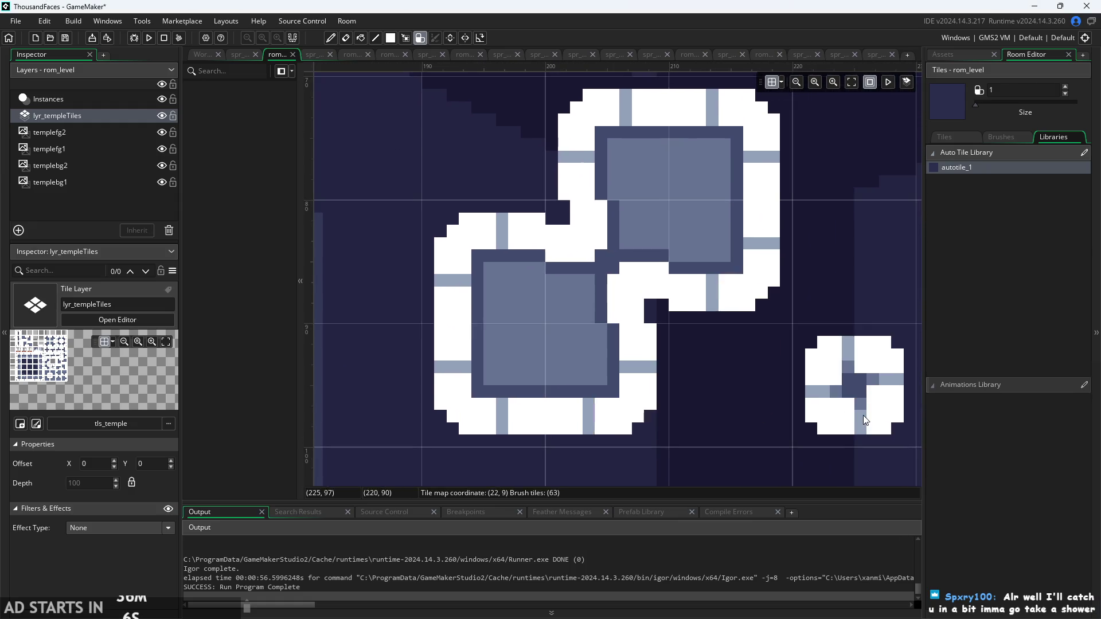
pyautogui.scroll(1, 762, 473)
pyautogui.scroll(1, 713, 467)
pyautogui.hotkey('ctrl', 'z')
pyautogui.hotkey('ctrl', 'z')
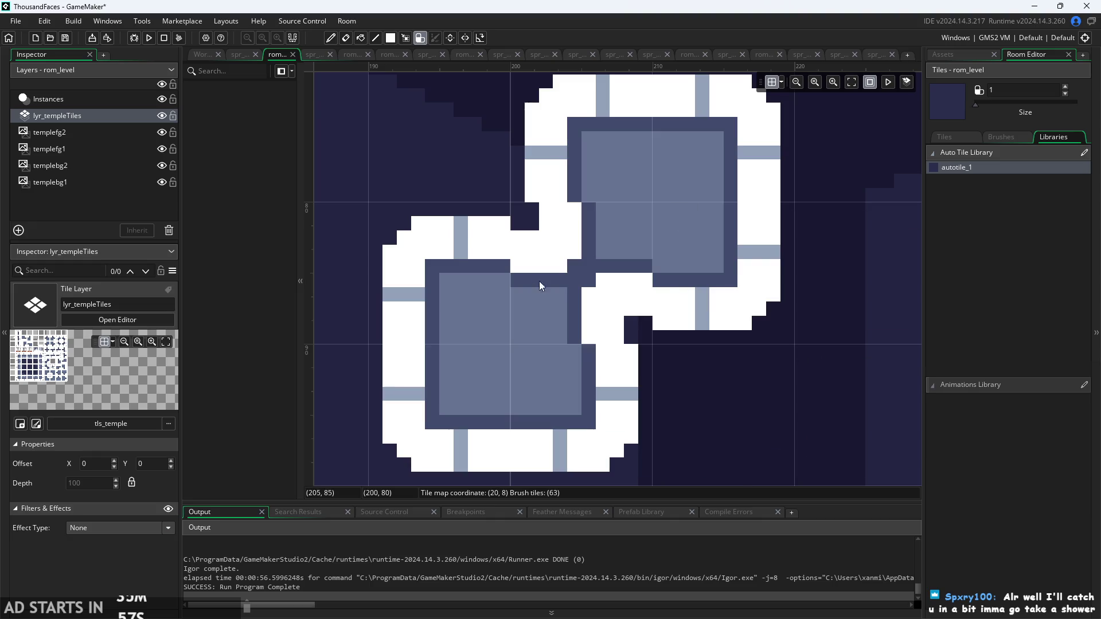
# - Add autotile squares up-right and across the pillar, joining four squares into a connected cross
pyautogui.scroll(-2, 467, 216)
pyautogui.hscroll(8, 468, 258)
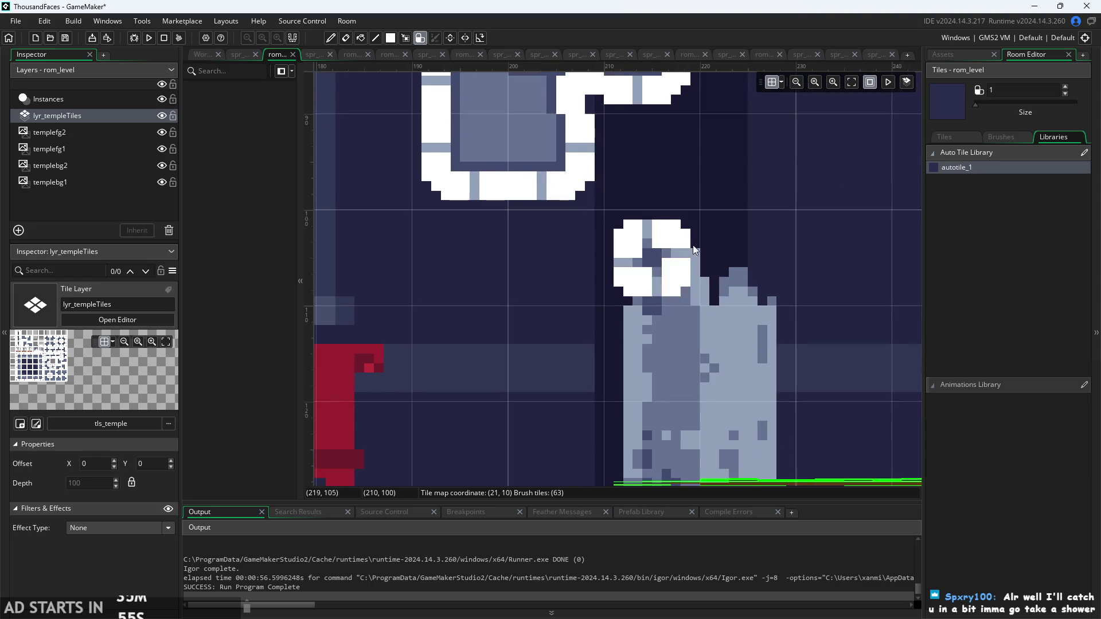
pyautogui.hscroll(-8, 453, 281)
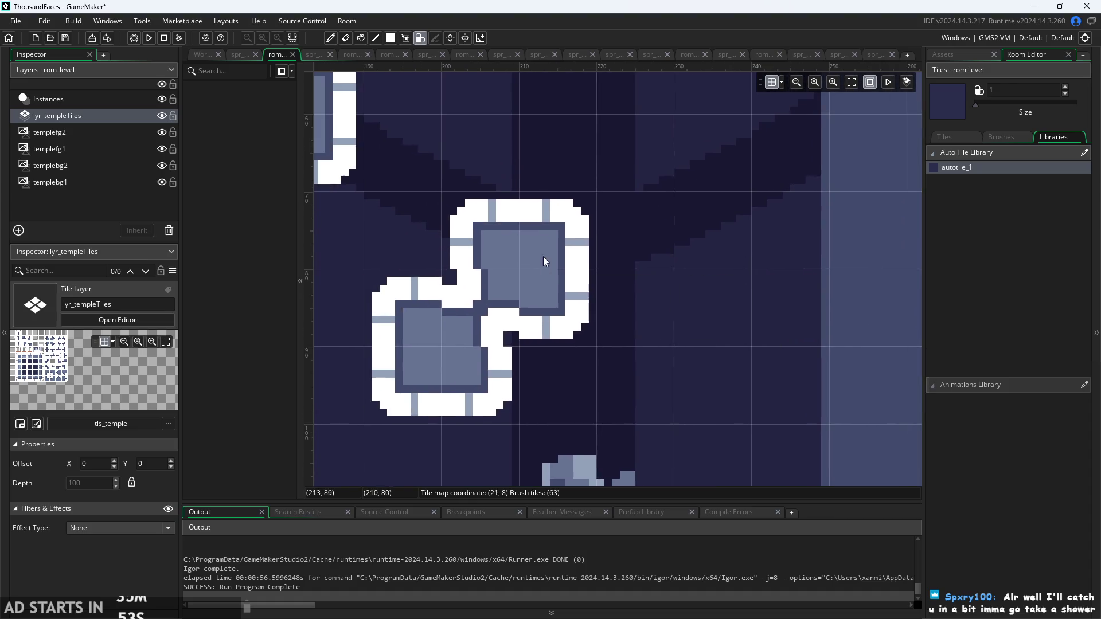
pyautogui.moveTo(543, 257)
pyautogui.mouseDown()
pyautogui.moveTo(580, 189)
pyautogui.moveTo(638, 234)
pyautogui.mouseUp()
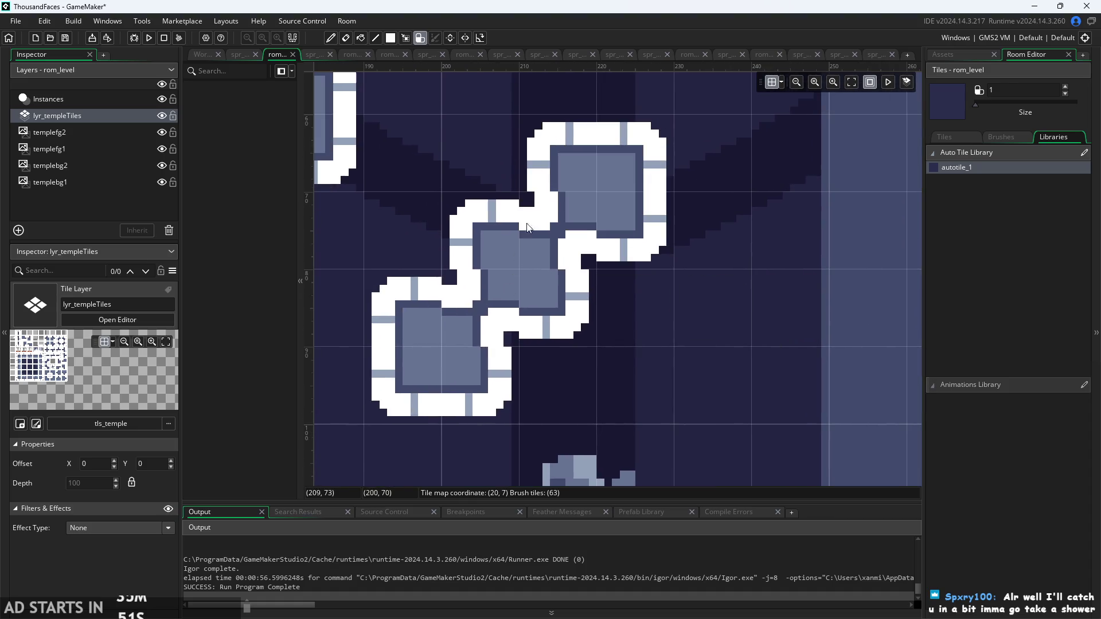
pyautogui.scroll(-3, 541, 252)
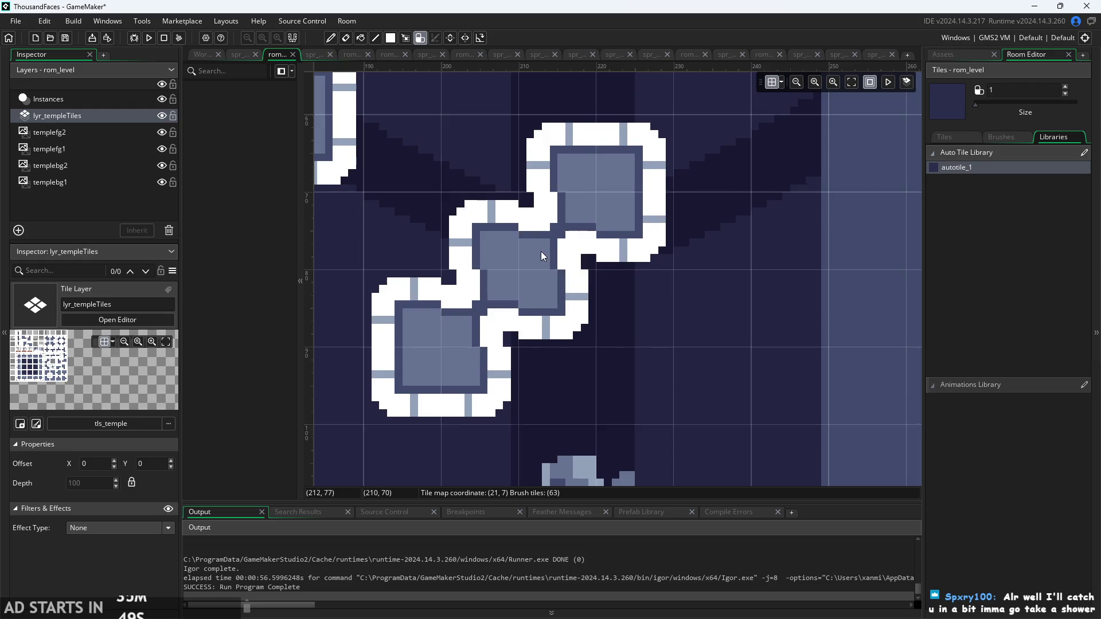
pyautogui.moveTo(792, 312); pyautogui.dragTo(676, 337)
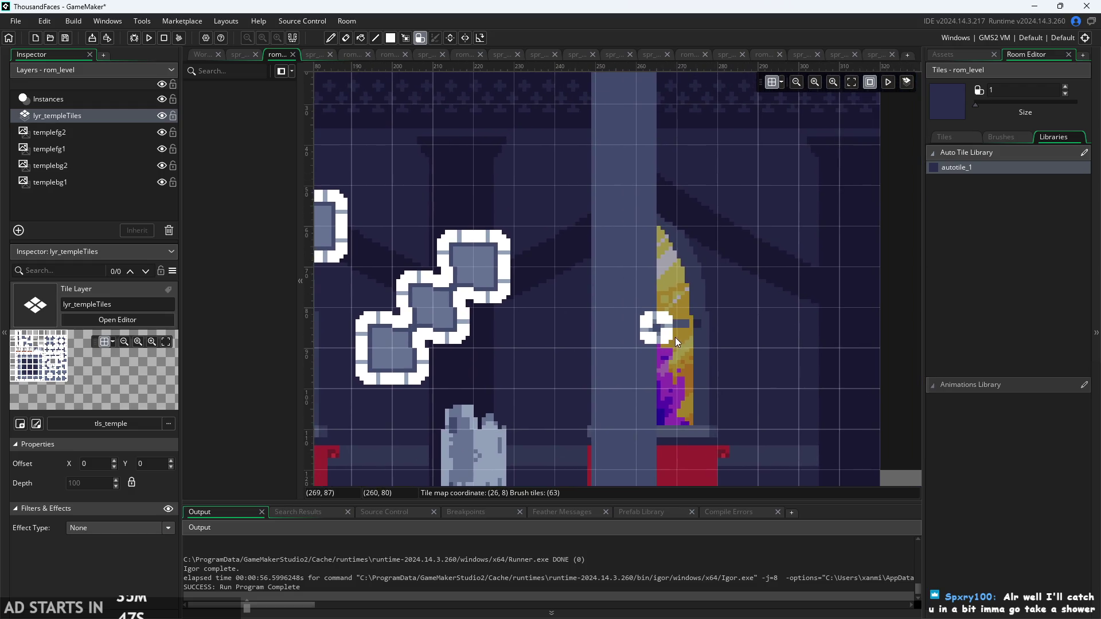
pyautogui.moveTo(615, 247)
pyautogui.mouseDown()
pyautogui.moveTo(573, 200)
pyautogui.moveTo(704, 221)
pyautogui.mouseUp()
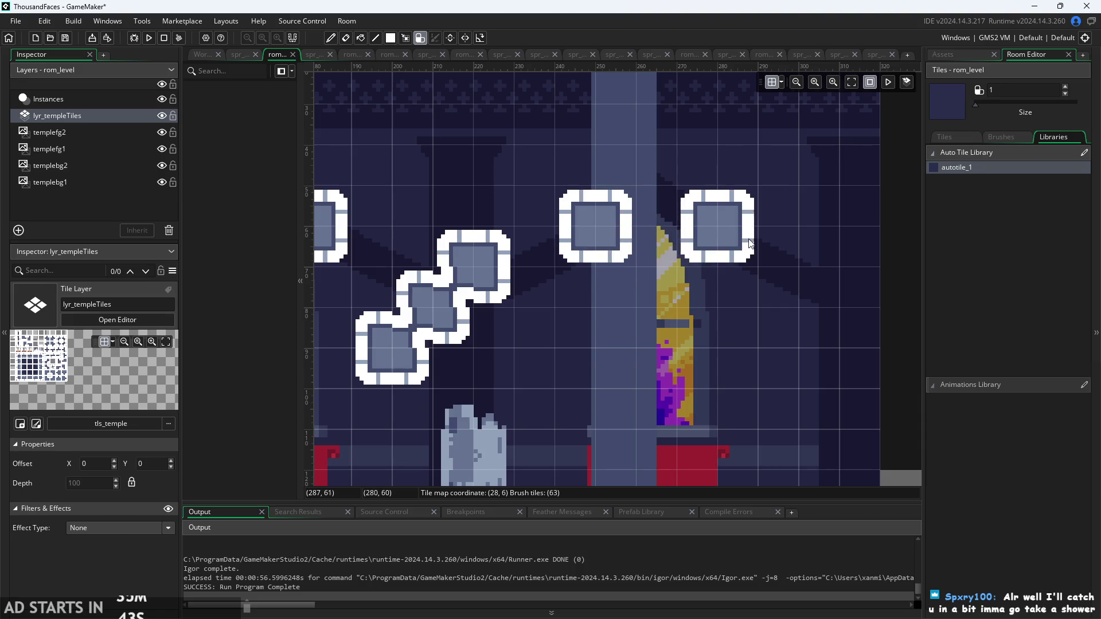
pyautogui.click(589, 318)
pyautogui.moveTo(712, 339)
pyautogui.mouseDown()
pyautogui.moveTo(740, 355)
pyautogui.moveTo(711, 356)
pyautogui.moveTo(617, 284)
pyautogui.moveTo(692, 296)
pyautogui.moveTo(655, 316)
pyautogui.mouseUp()
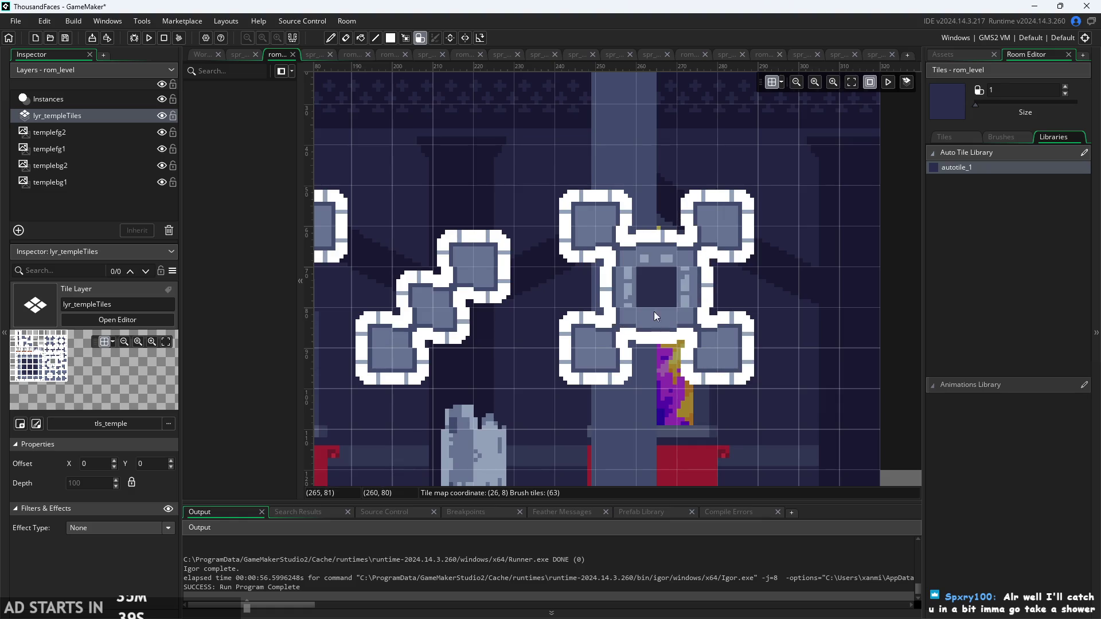
pyautogui.scroll(-2, 649, 287)
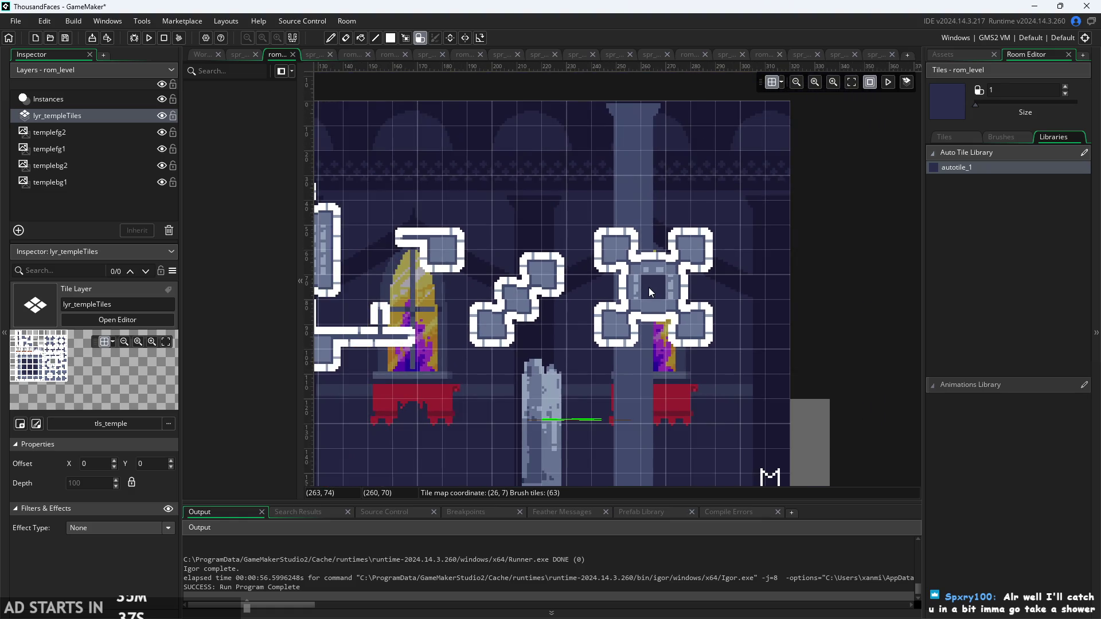
# - Erase the small autotile block and the tiles linking the left structure to the bar
pyautogui.scroll(1, 646, 294)
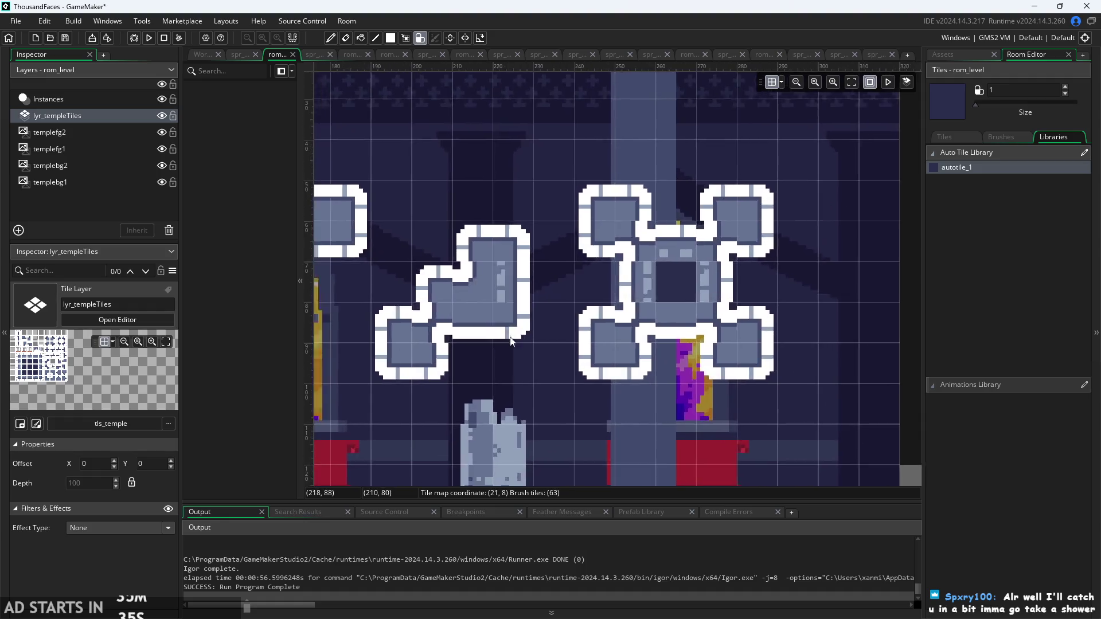
pyautogui.hscroll(-5, 651, 269)
pyautogui.moveTo(656, 243)
pyautogui.mouseDown()
pyautogui.moveTo(689, 252)
pyautogui.moveTo(629, 361)
pyautogui.mouseUp()
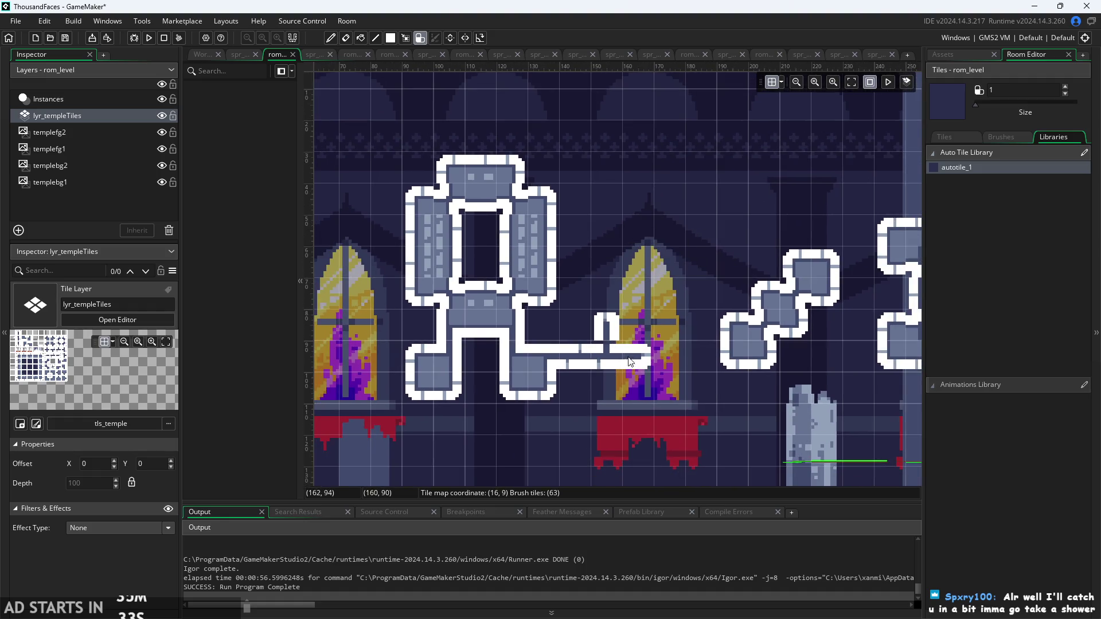
pyautogui.moveTo(554, 352)
pyautogui.mouseDown()
pyautogui.moveTo(520, 383)
pyautogui.moveTo(507, 379)
pyautogui.mouseUp()
pyautogui.scroll(4, 625, 350)
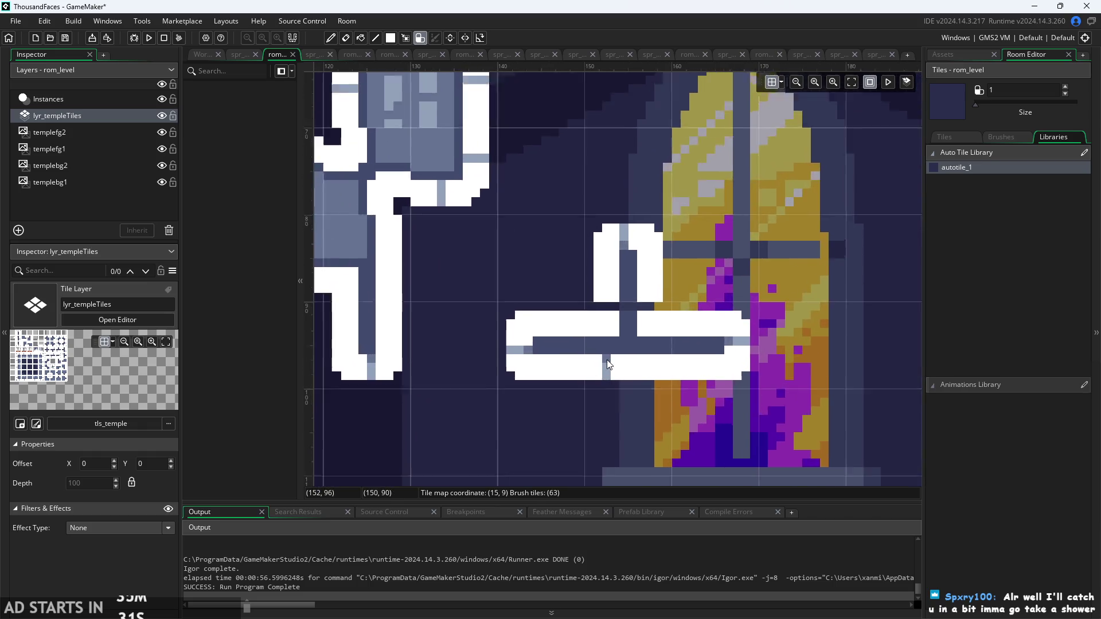
pyautogui.scroll(3, 645, 300)
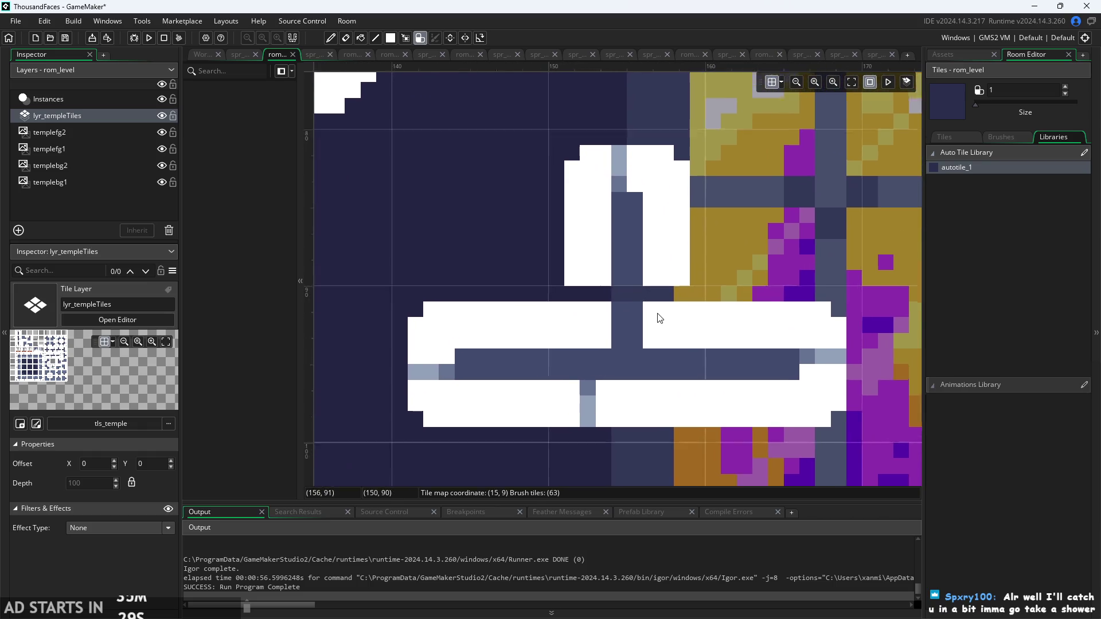
pyautogui.scroll(-1, 585, 284)
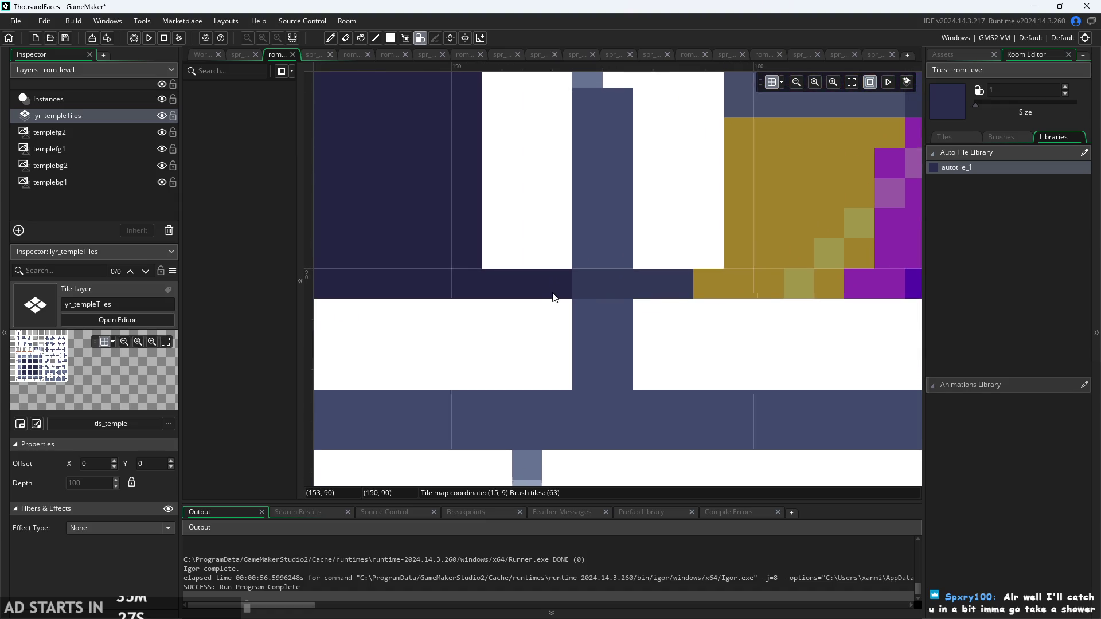
pyautogui.scroll(-1, 583, 287)
pyautogui.scroll(-1, 583, 287)
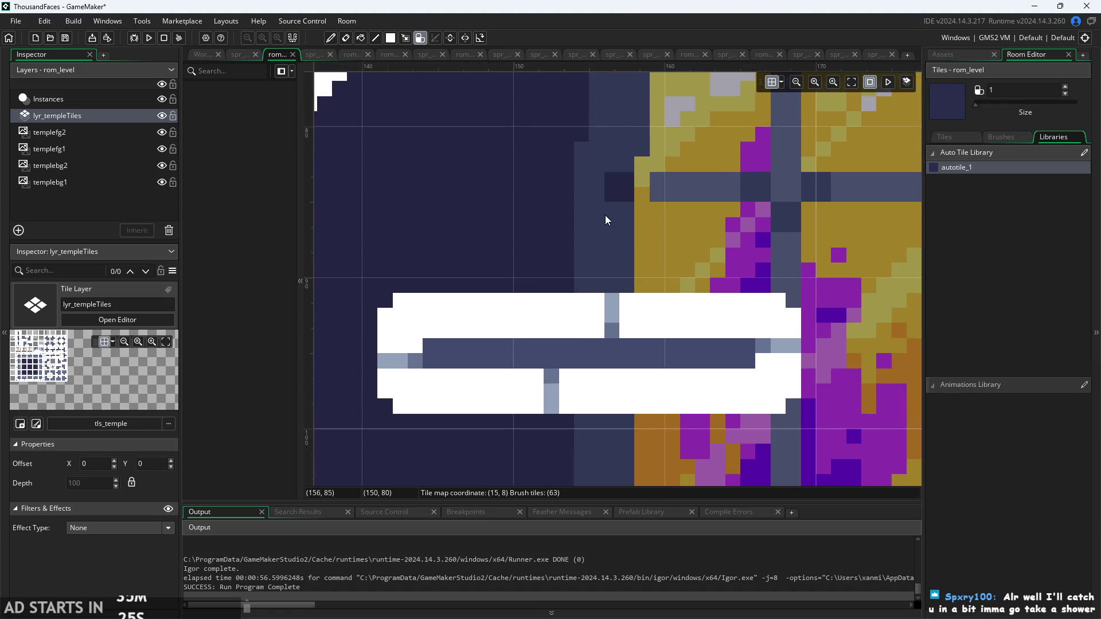
# - Paint a test row and corridor of autotiles, undoing the newest block
pyautogui.moveTo(604, 215); pyautogui.dragTo(701, 340)
pyautogui.hscroll(-3, 601, 339)
pyautogui.moveTo(601, 339)
pyautogui.mouseDown()
pyautogui.moveTo(695, 273)
pyautogui.moveTo(674, 246)
pyautogui.moveTo(866, 288)
pyautogui.moveTo(783, 271)
pyautogui.mouseUp()
pyautogui.hotkey('ctrl', 'z')
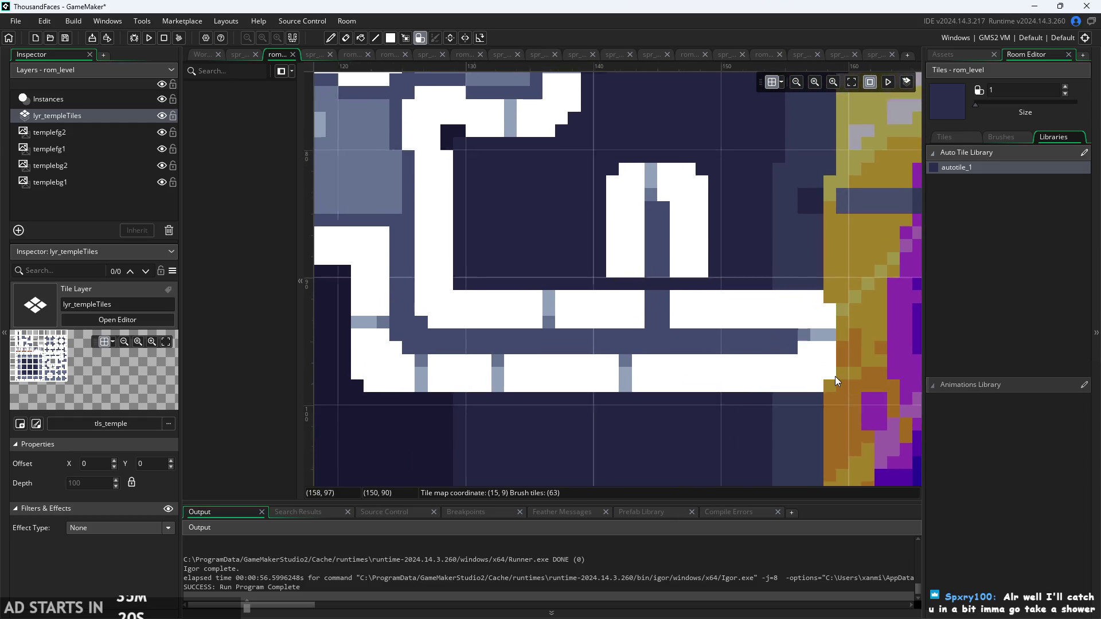
pyautogui.scroll(1, 835, 376)
pyautogui.scroll(3, 618, 216)
pyautogui.scroll(-2, 621, 374)
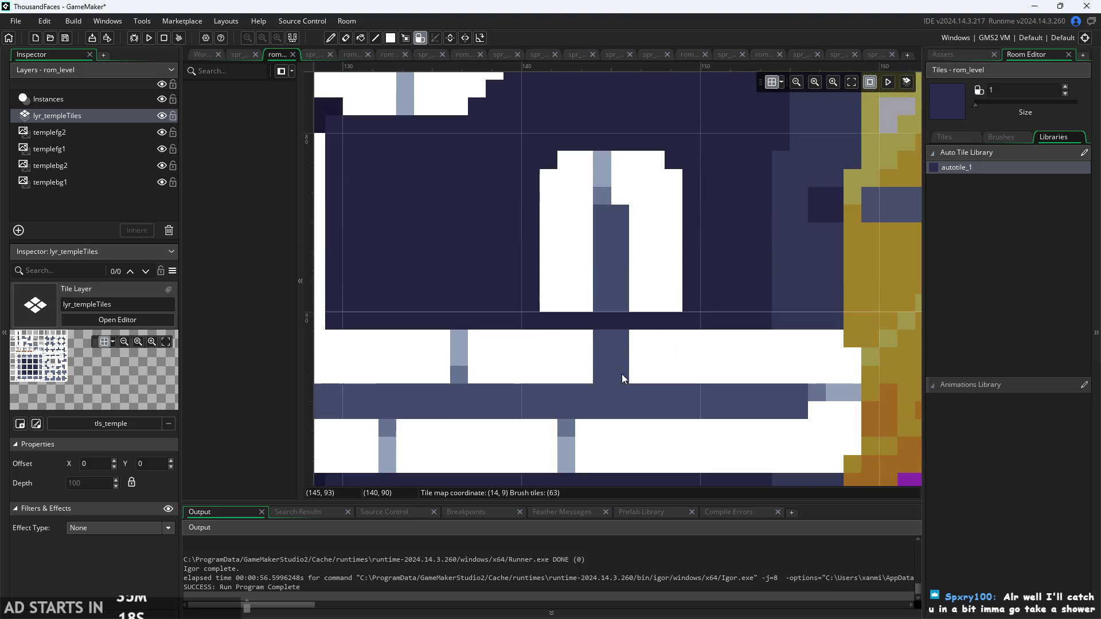
pyautogui.scroll(-3, 621, 339)
pyautogui.scroll(-4, 697, 330)
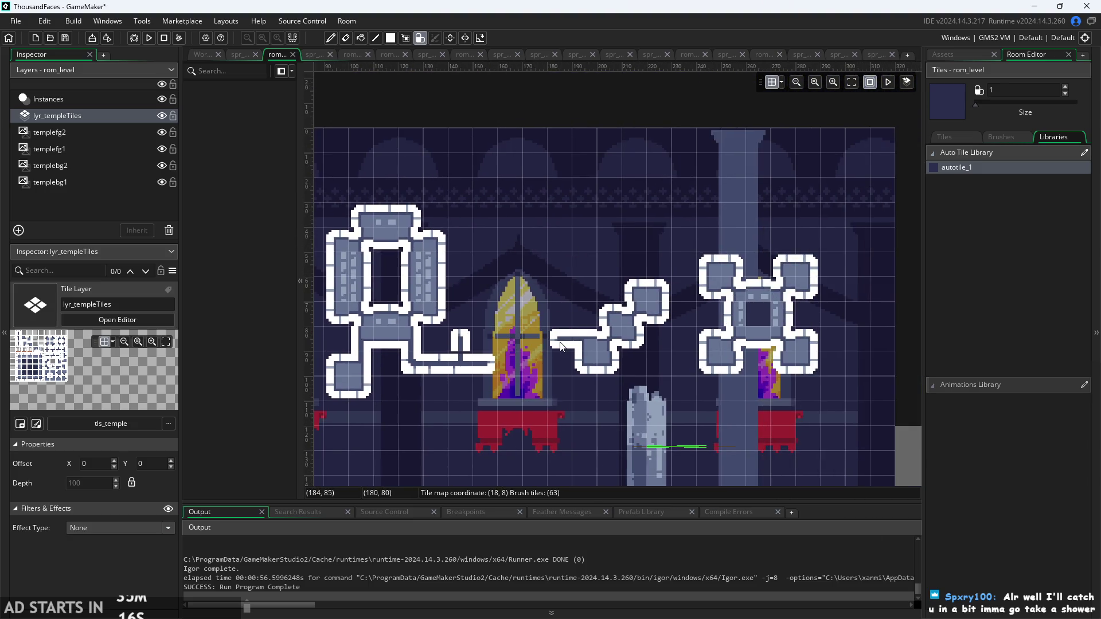
pyautogui.scroll(1, 667, 320)
pyautogui.scroll(3, 669, 321)
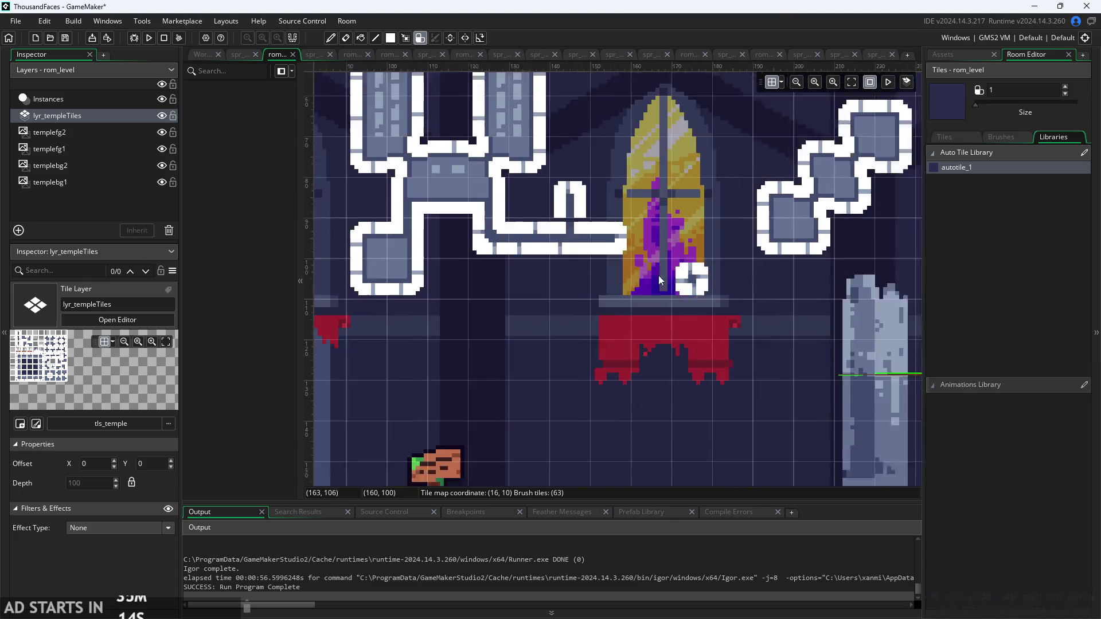
# - Paint vertical and horizontal test bars under the awning, then erase them back to the lone tile
pyautogui.moveTo(608, 295); pyautogui.dragTo(610, 375)
pyautogui.click(641, 343)
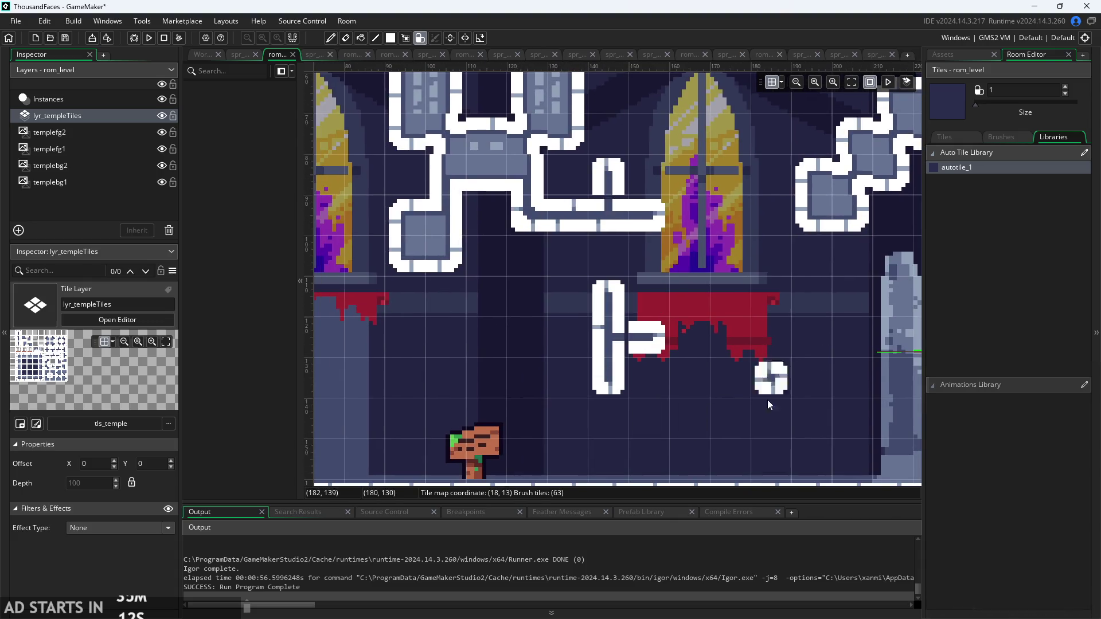
pyautogui.moveTo(769, 296)
pyautogui.mouseDown()
pyautogui.moveTo(769, 378)
pyautogui.moveTo(616, 316)
pyautogui.mouseUp()
pyautogui.click(733, 337)
pyautogui.moveTo(720, 264)
pyautogui.mouseDown()
pyautogui.moveTo(679, 258)
pyautogui.moveTo(744, 290)
pyautogui.moveTo(689, 256)
pyautogui.mouseUp()
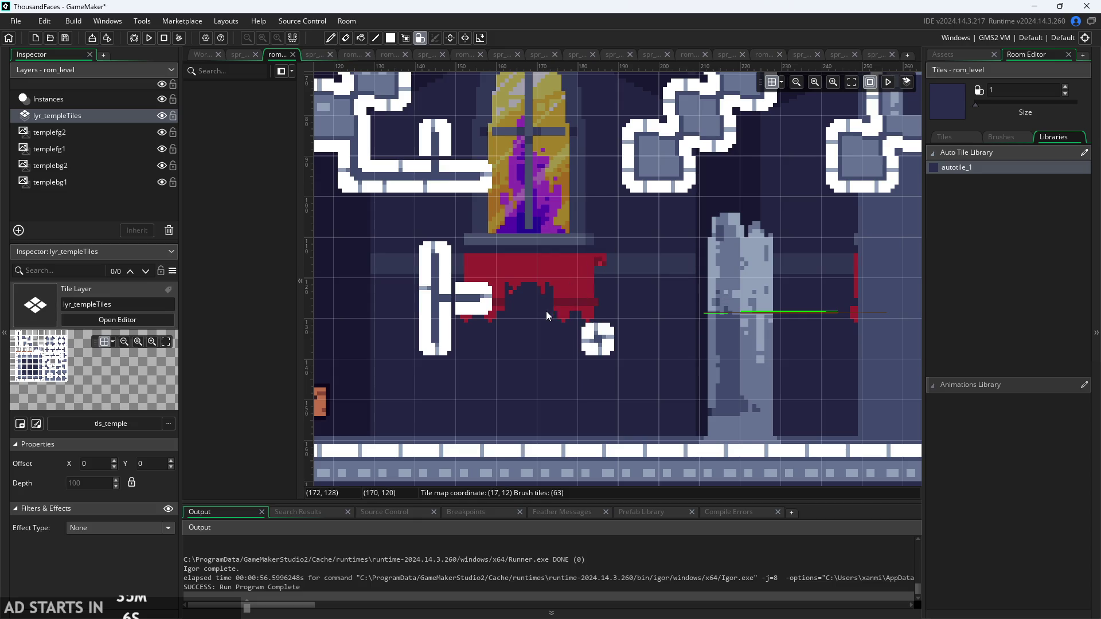
pyautogui.moveTo(546, 315)
pyautogui.mouseDown()
pyautogui.moveTo(435, 301)
pyautogui.moveTo(436, 172)
pyautogui.moveTo(418, 168)
pyautogui.mouseUp()
pyautogui.scroll(-3, 503, 227)
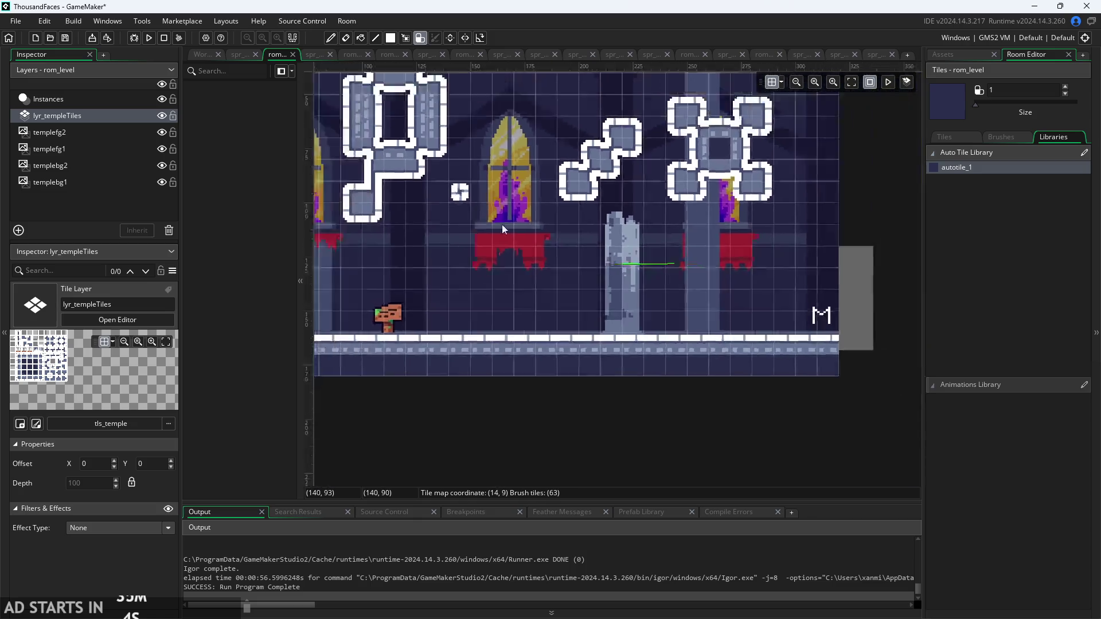
# - Erase the vertical bar's lower end, both arch legs and the T-shape's stem
pyautogui.scroll(5, 721, 242)
pyautogui.scroll(-5, 431, 356)
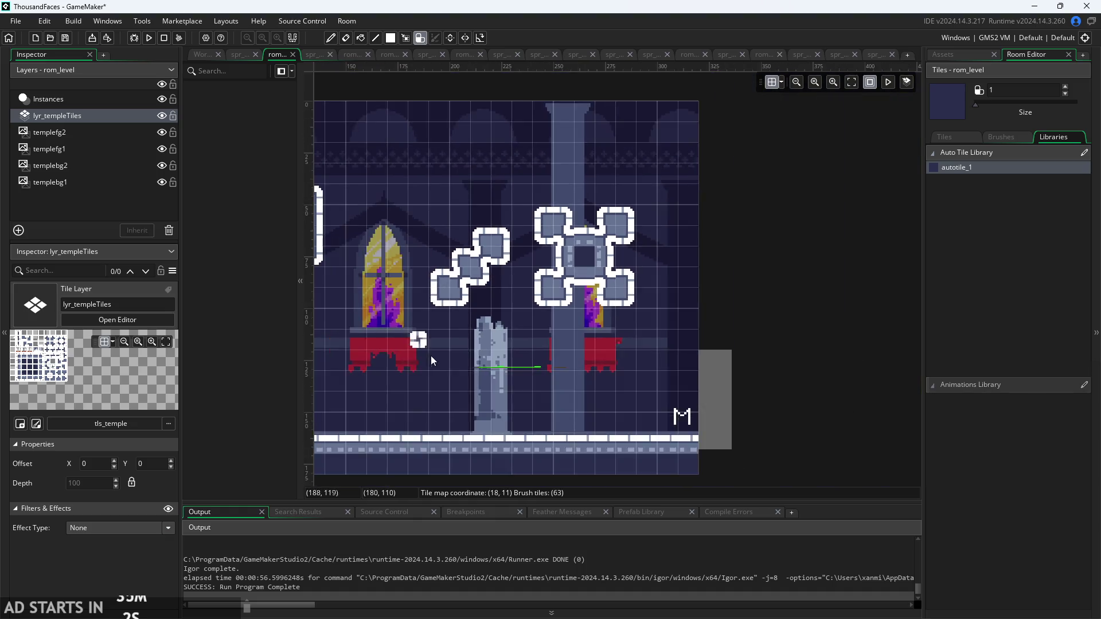
pyautogui.hscroll(-5, 432, 356)
pyautogui.moveTo(441, 293)
pyautogui.mouseDown()
pyautogui.moveTo(535, 315)
pyautogui.moveTo(542, 231)
pyautogui.moveTo(498, 263)
pyautogui.mouseUp()
pyautogui.moveTo(631, 278)
pyautogui.mouseDown()
pyautogui.moveTo(433, 215)
pyautogui.moveTo(580, 234)
pyautogui.mouseUp()
pyautogui.moveTo(505, 224); pyautogui.dragTo(478, 182)
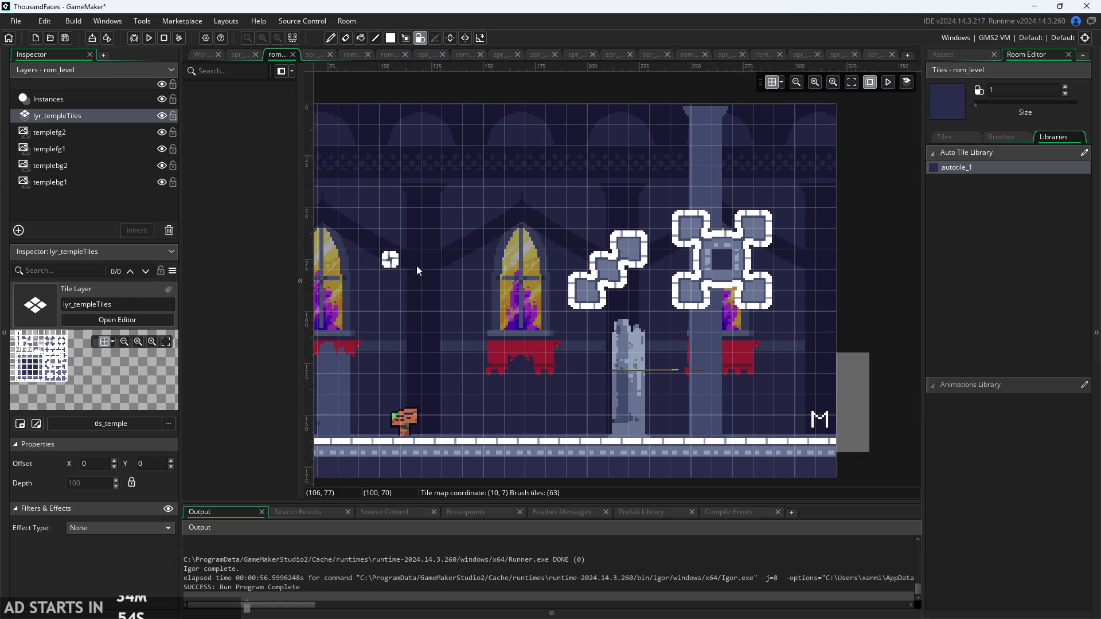
# - Erase the remaining 7-shape and neighbouring block, then show the Assets list
pyautogui.scroll(4, 581, 294)
pyautogui.moveTo(580, 324)
pyautogui.mouseDown()
pyautogui.moveTo(691, 184)
pyautogui.moveTo(711, 173)
pyautogui.moveTo(760, 195)
pyautogui.mouseUp()
pyautogui.hscroll(5, 761, 195)
pyautogui.moveTo(585, 235)
pyautogui.mouseDown()
pyautogui.moveTo(723, 256)
pyautogui.moveTo(888, 320)
pyautogui.moveTo(659, 209)
pyautogui.moveTo(721, 178)
pyautogui.moveTo(661, 179)
pyautogui.moveTo(792, 155)
pyautogui.mouseUp()
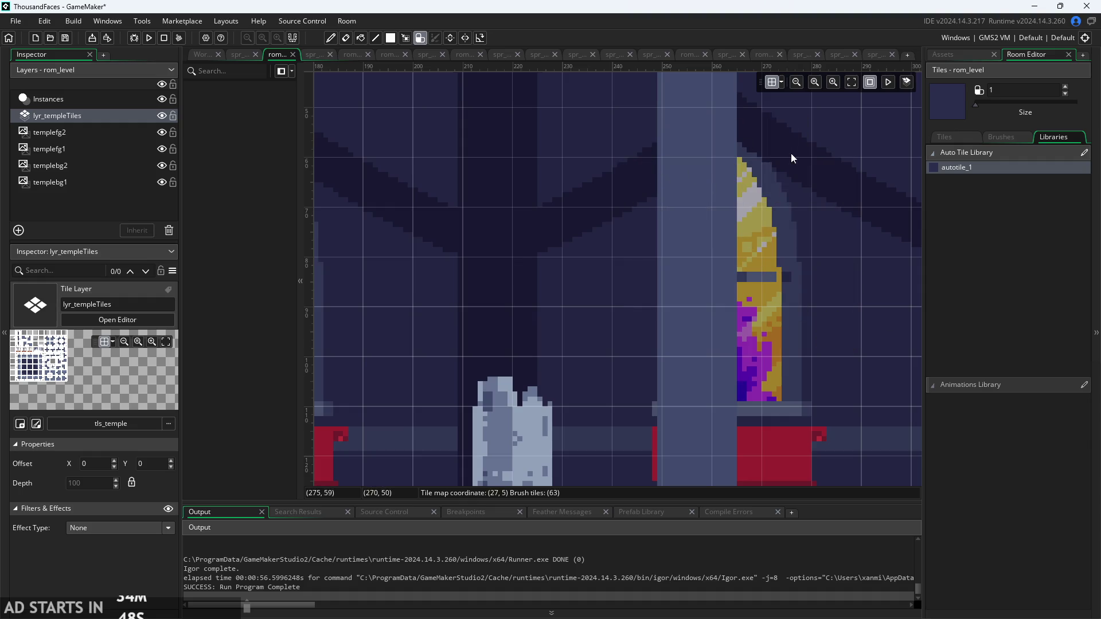
pyautogui.scroll(-4, 832, 155)
pyautogui.click(953, 54)
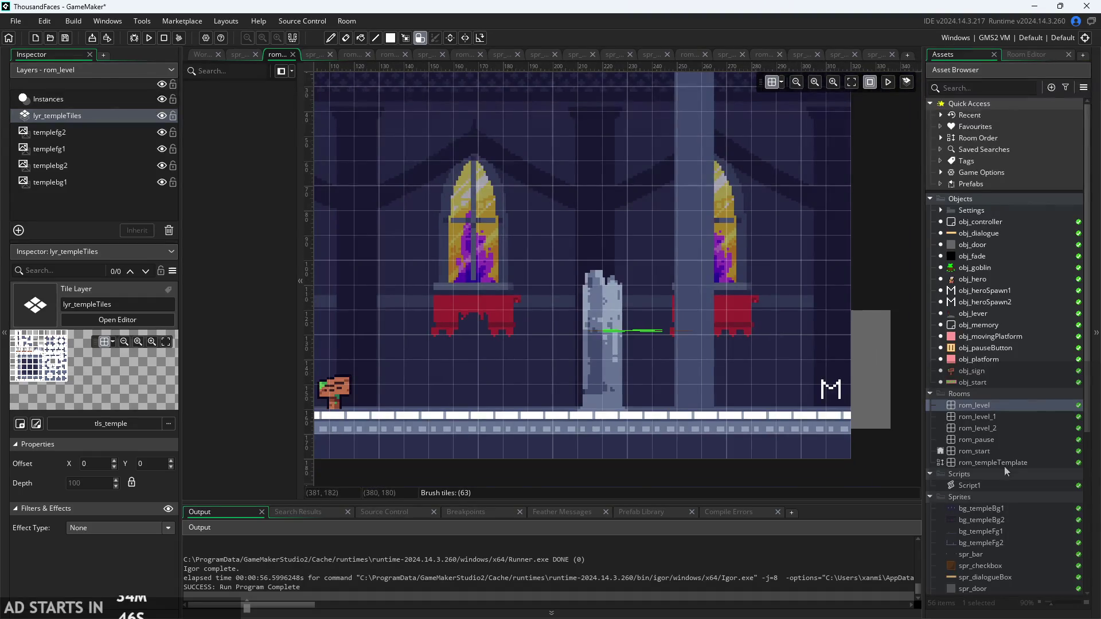
# - After briefly opening Script1, reopen rom_level from Rooms in the Asset Browser
pyautogui.scroll(-4, 1004, 466)
pyautogui.doubleClick(963, 345)
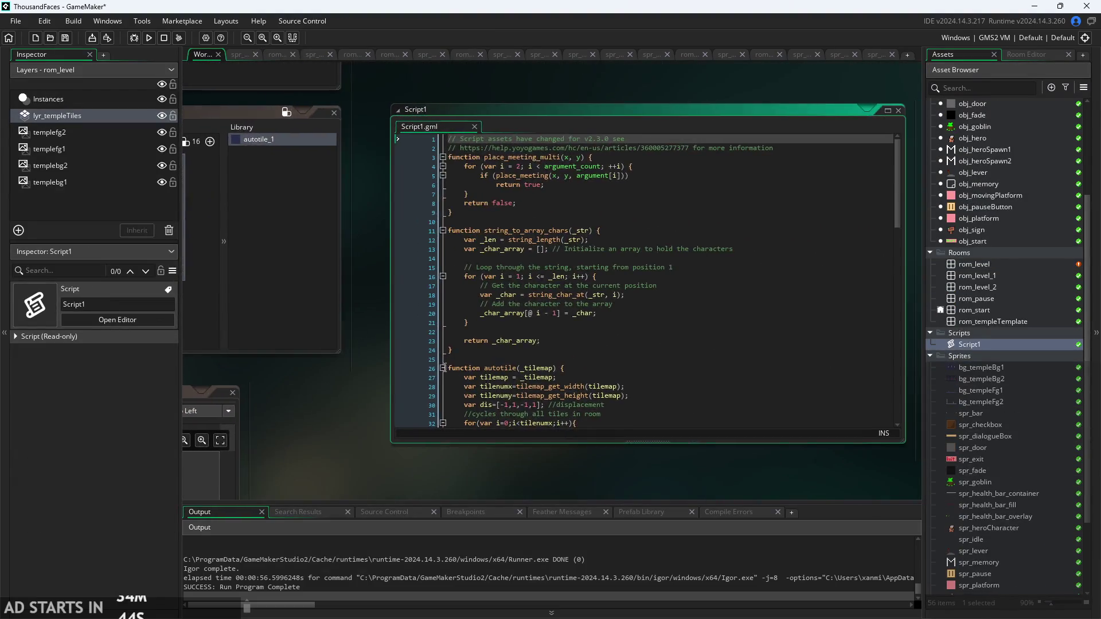
pyautogui.scroll(3, 576, 361)
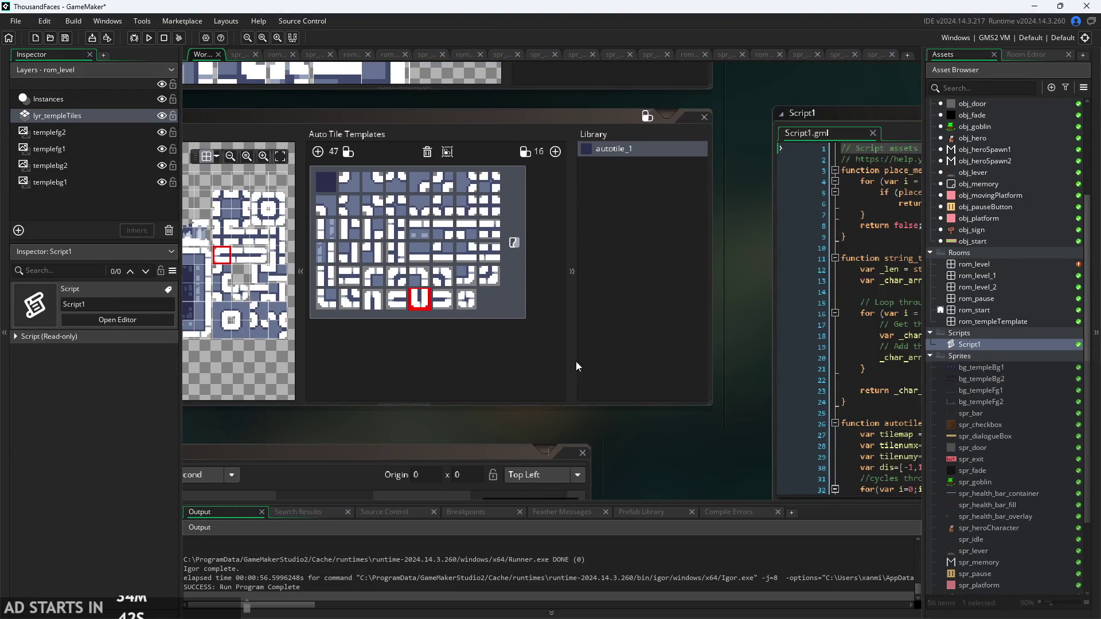
pyautogui.scroll(-3, 449, 381)
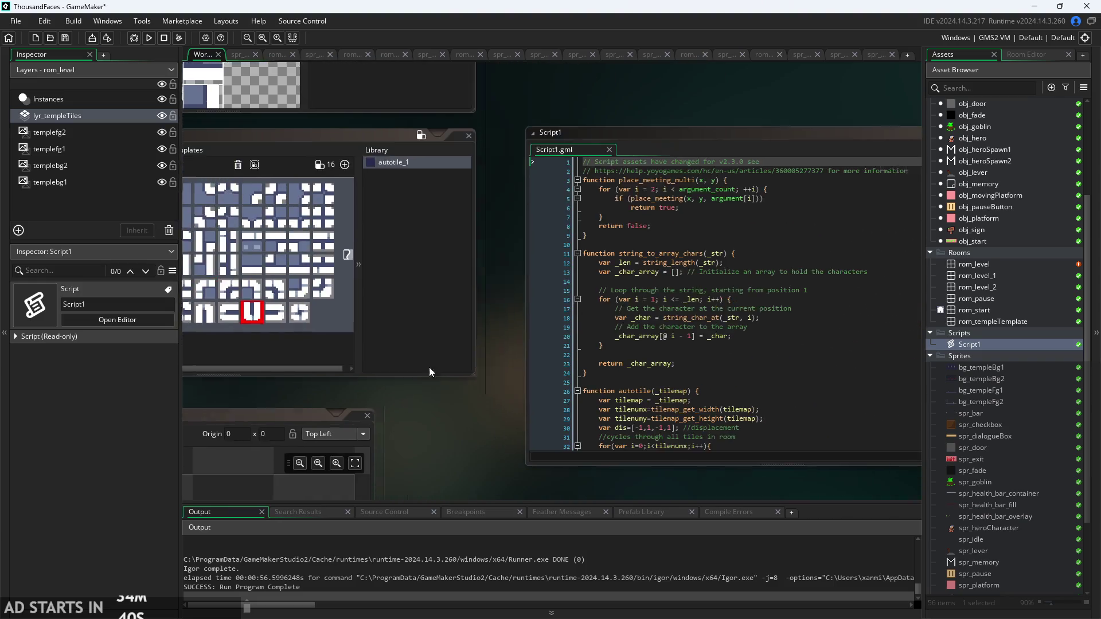
pyautogui.scroll(-2, 432, 372)
pyautogui.scroll(-6, 453, 322)
pyautogui.scroll(3, 559, 380)
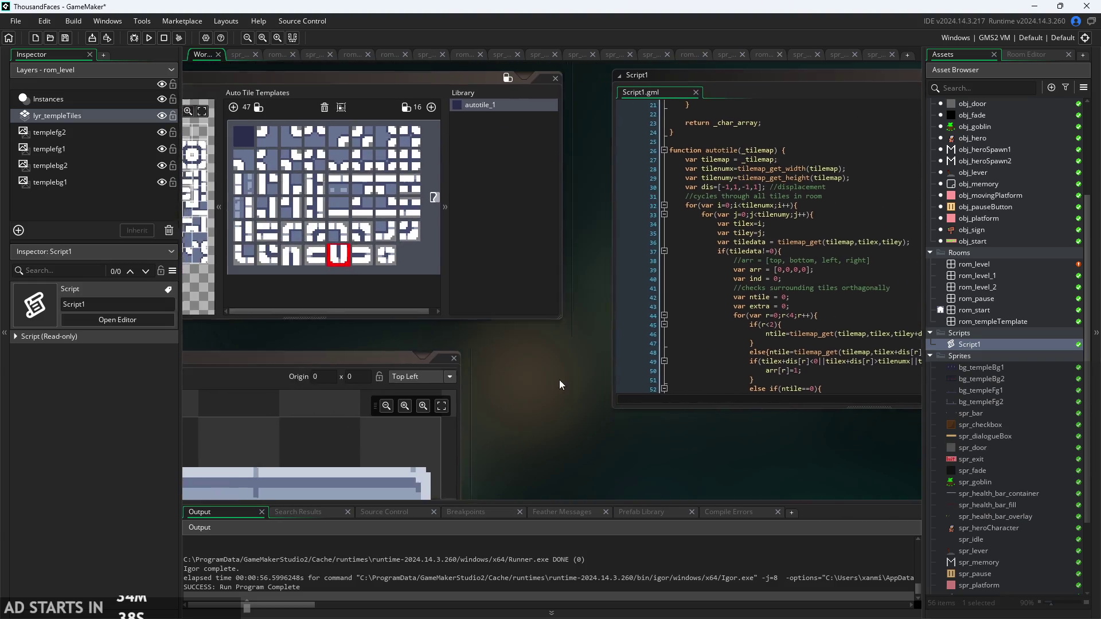
pyautogui.hscroll(-2, 568, 382)
pyautogui.hscroll(-4, 567, 342)
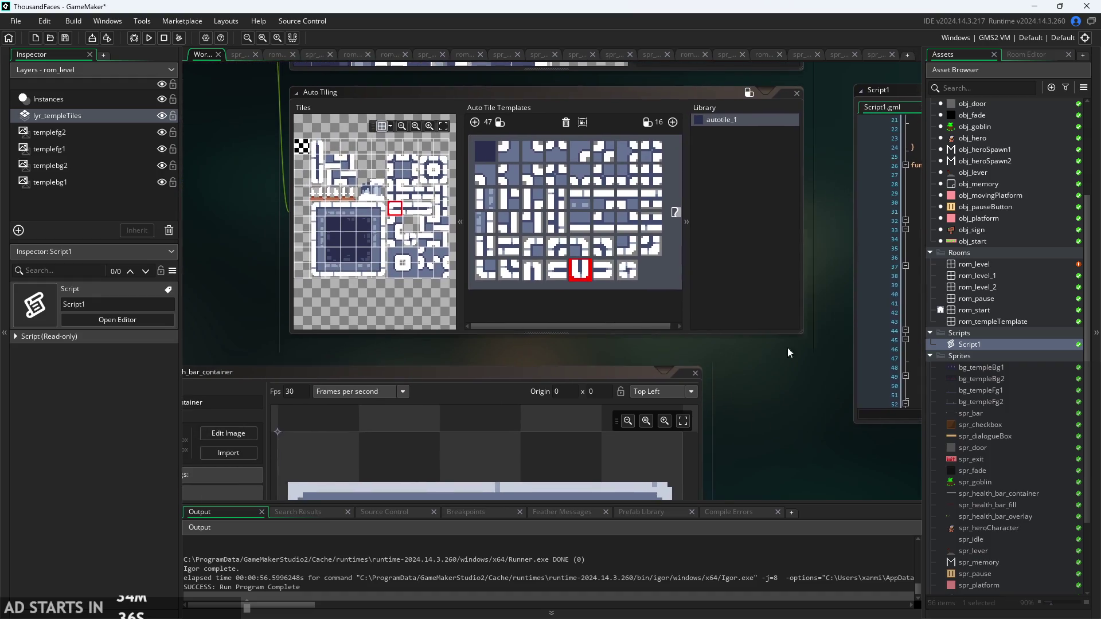
pyautogui.hscroll(1, 607, 340)
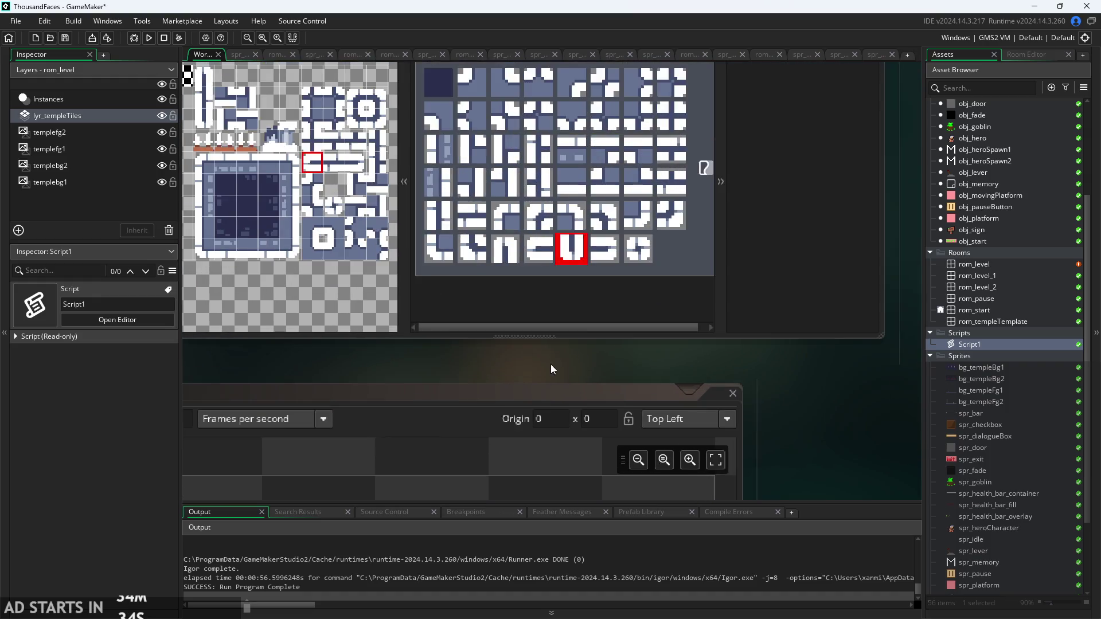
pyautogui.scroll(3, 551, 364)
pyautogui.scroll(-2, 450, 332)
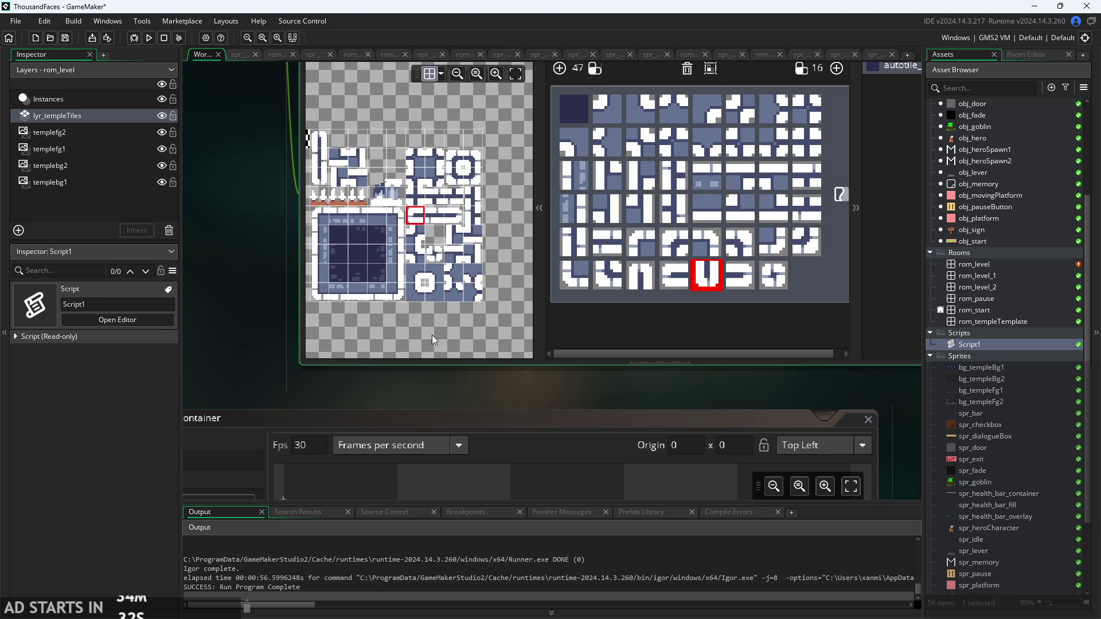
pyautogui.doubleClick(979, 262)
# - Paint and undo an L-shape, build a square frame, then erase it down to one ring tile
pyautogui.scroll(3, 485, 248)
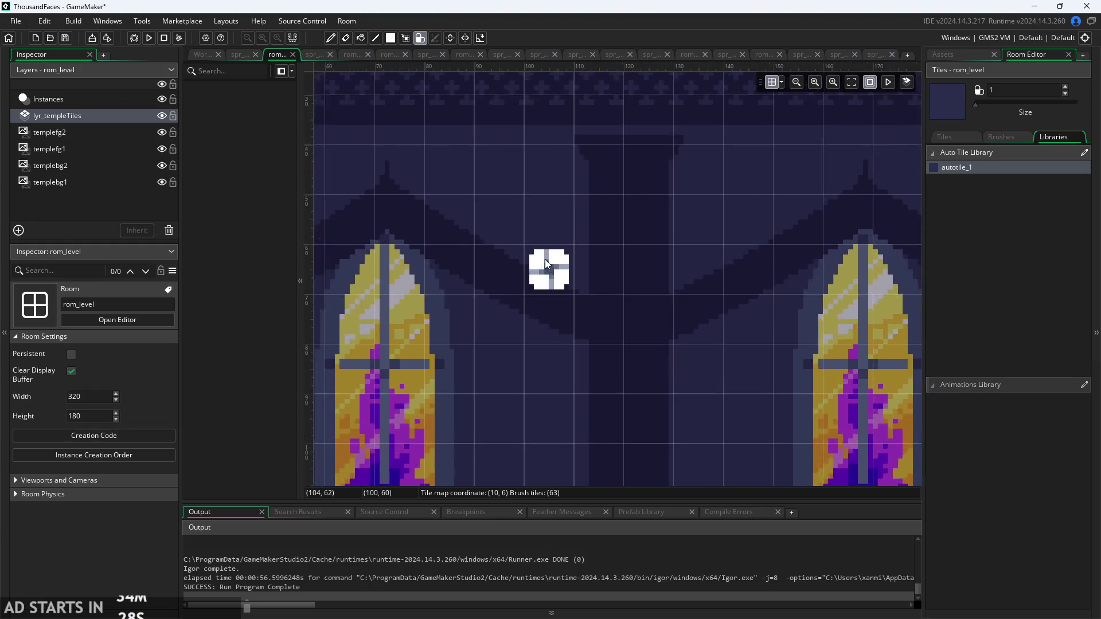
pyautogui.moveTo(427, 192); pyautogui.dragTo(479, 241)
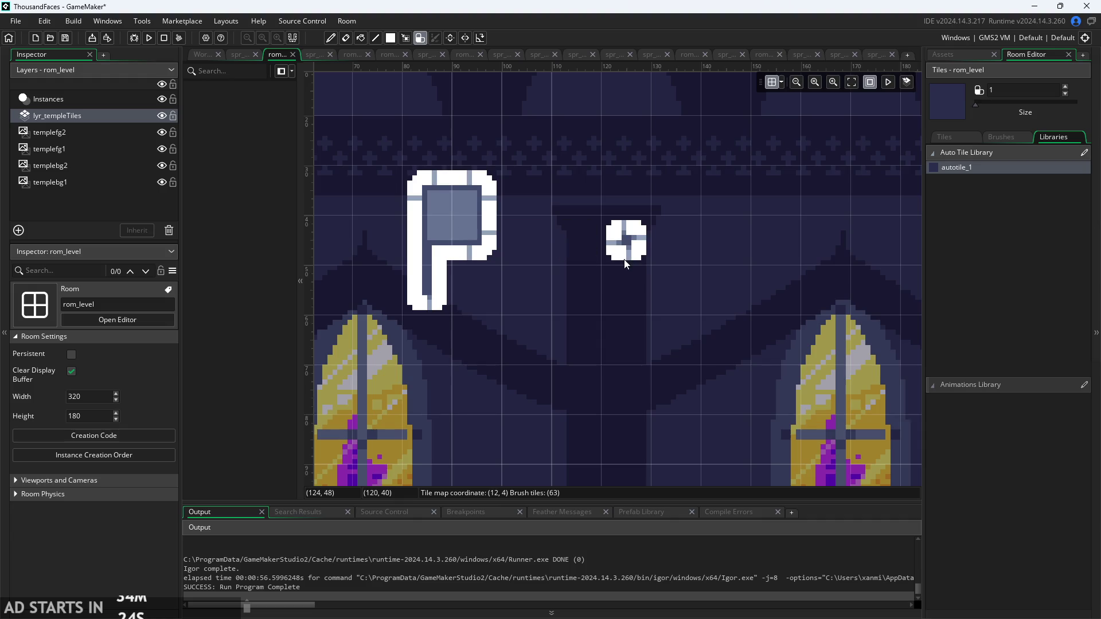
pyautogui.scroll(2, 719, 243)
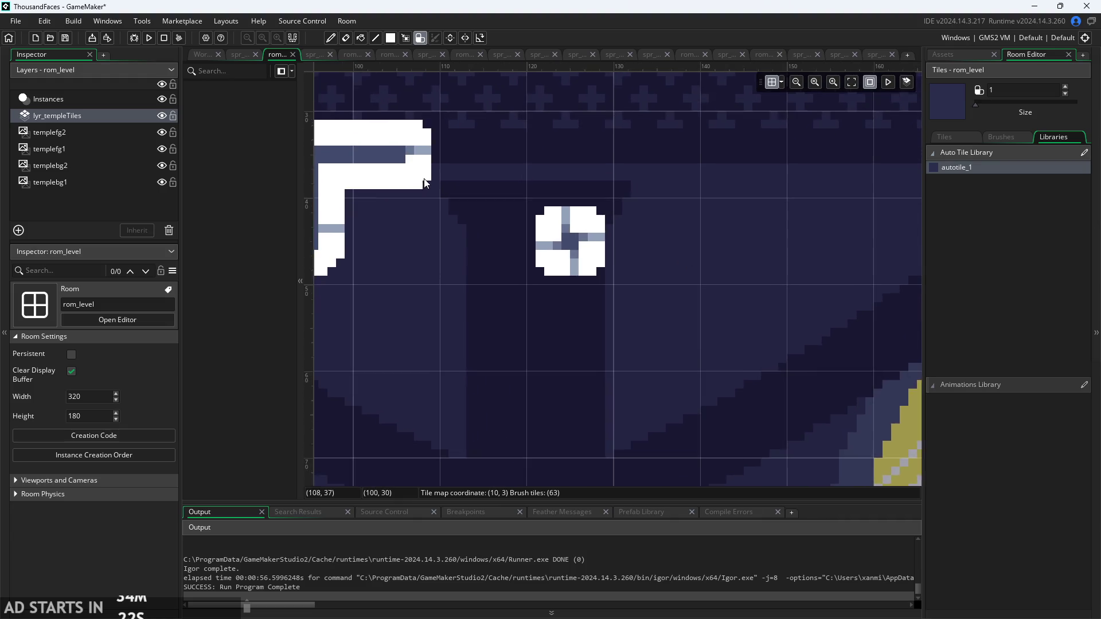
pyautogui.scroll(2, 387, 162)
pyautogui.hotkey('ctrl', 'z')
pyautogui.hotkey('ctrl', 'z')
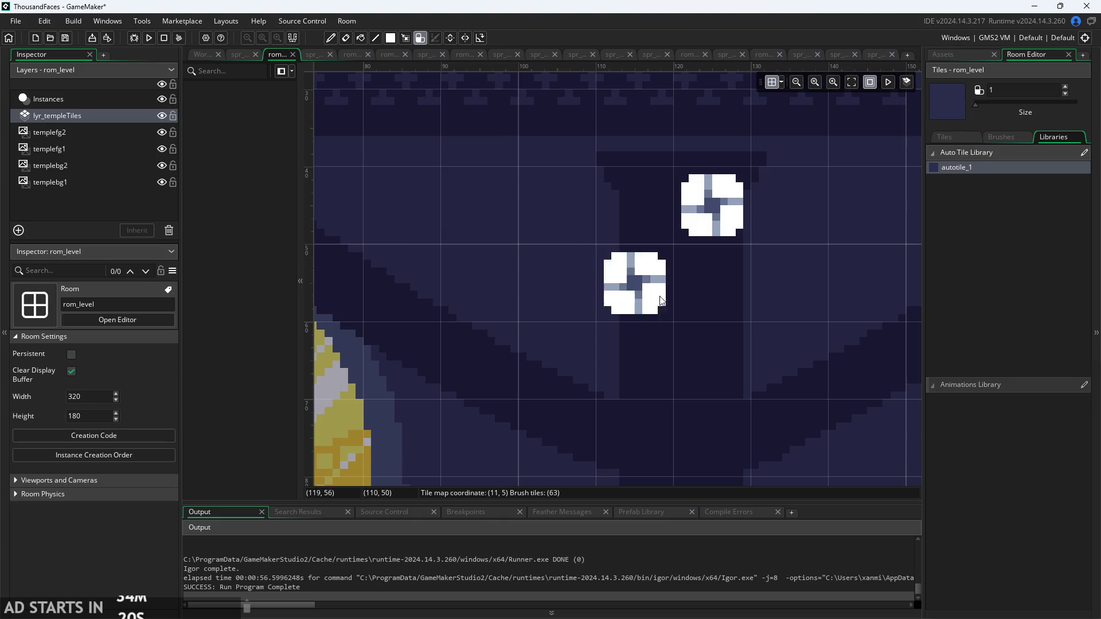
pyautogui.scroll(2, 497, 174)
pyautogui.moveTo(518, 117)
pyautogui.mouseDown()
pyautogui.moveTo(717, 287)
pyautogui.moveTo(705, 388)
pyautogui.moveTo(441, 424)
pyautogui.moveTo(410, 172)
pyautogui.moveTo(450, 131)
pyautogui.moveTo(752, 172)
pyautogui.mouseUp()
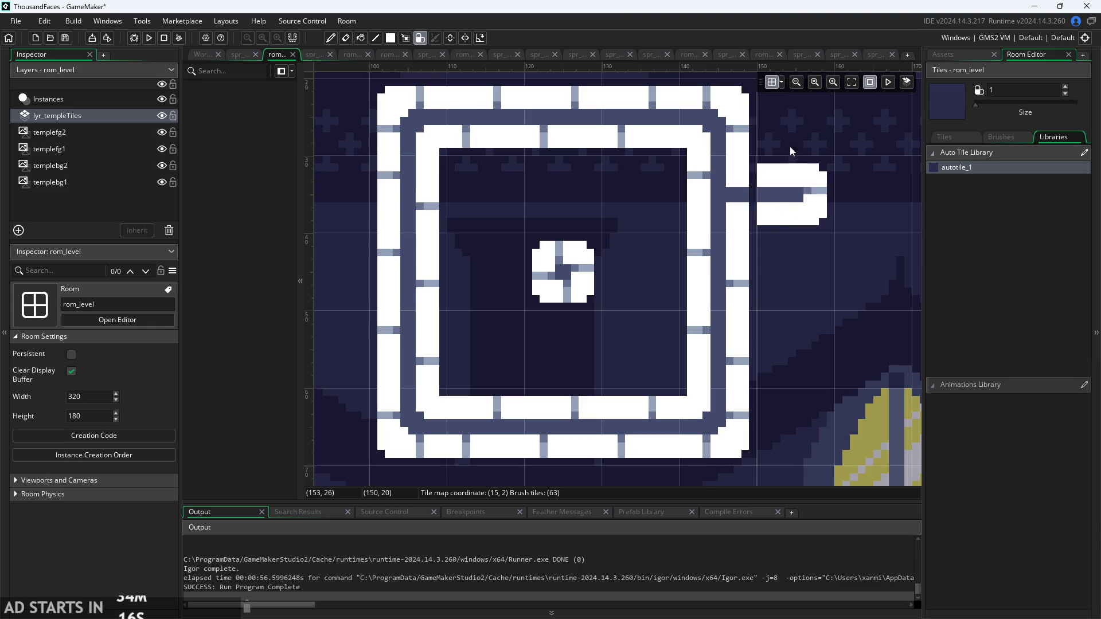
pyautogui.click(562, 320)
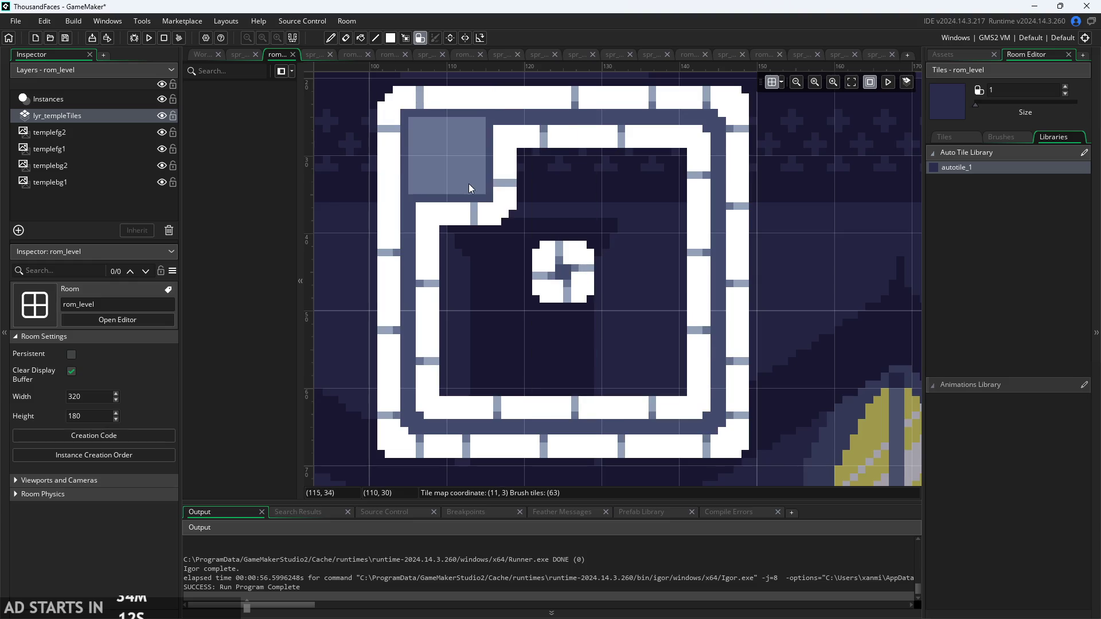
pyautogui.moveTo(476, 172)
pyautogui.mouseDown()
pyautogui.moveTo(603, 109)
pyautogui.moveTo(425, 342)
pyautogui.moveTo(717, 363)
pyautogui.moveTo(595, 138)
pyautogui.moveTo(704, 376)
pyautogui.mouseUp()
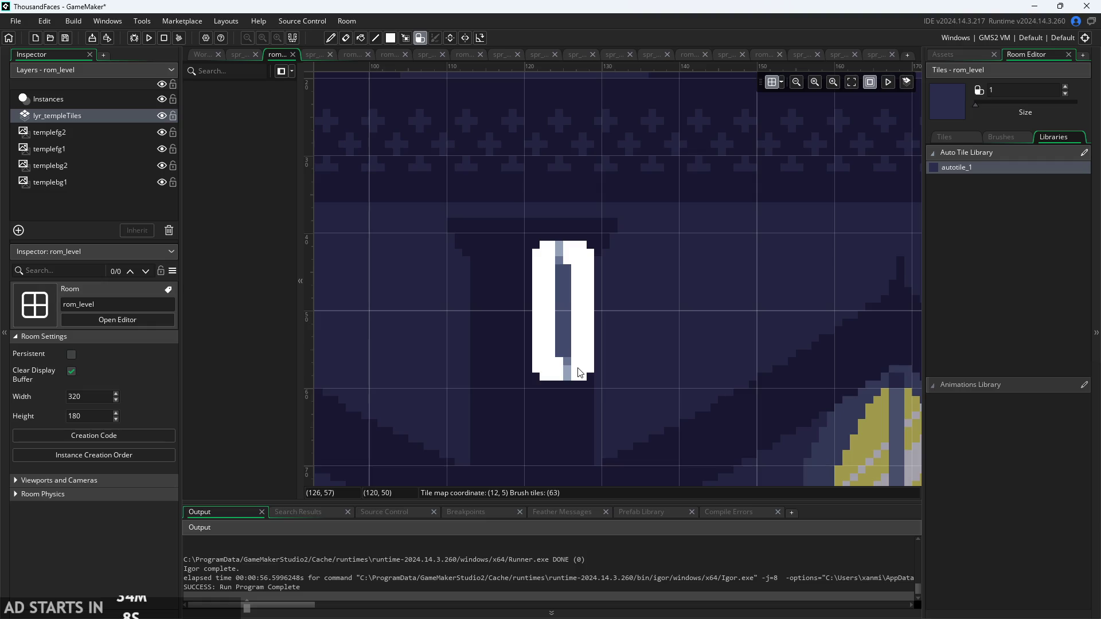
pyautogui.click(581, 216)
pyautogui.click(492, 265)
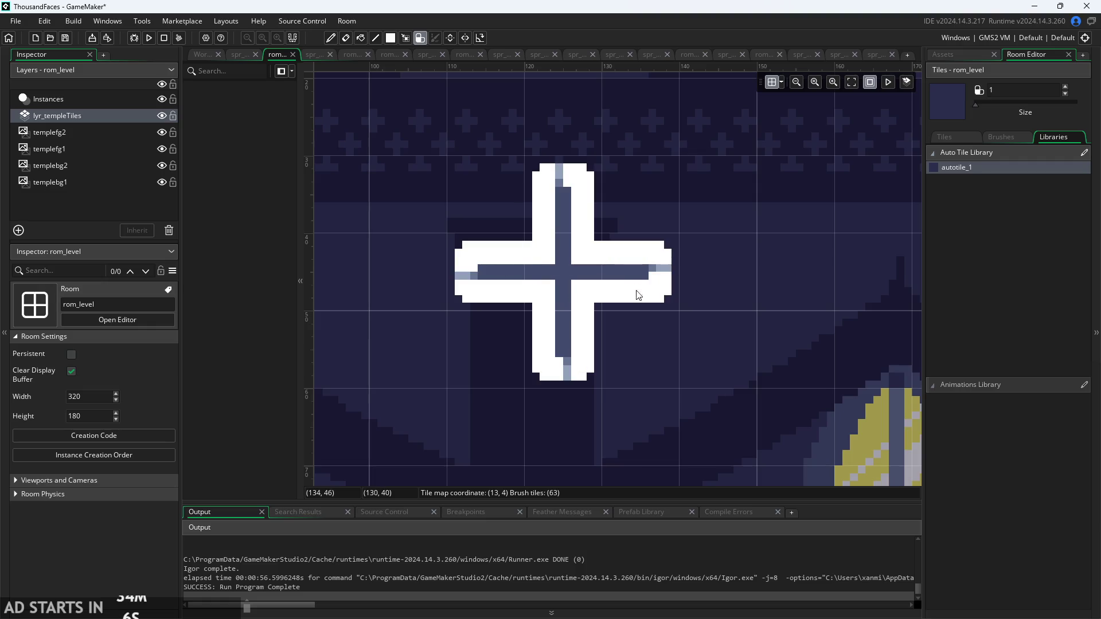
pyautogui.moveTo(576, 356)
pyautogui.mouseDown()
pyautogui.moveTo(497, 260)
pyautogui.moveTo(556, 248)
pyautogui.mouseUp()
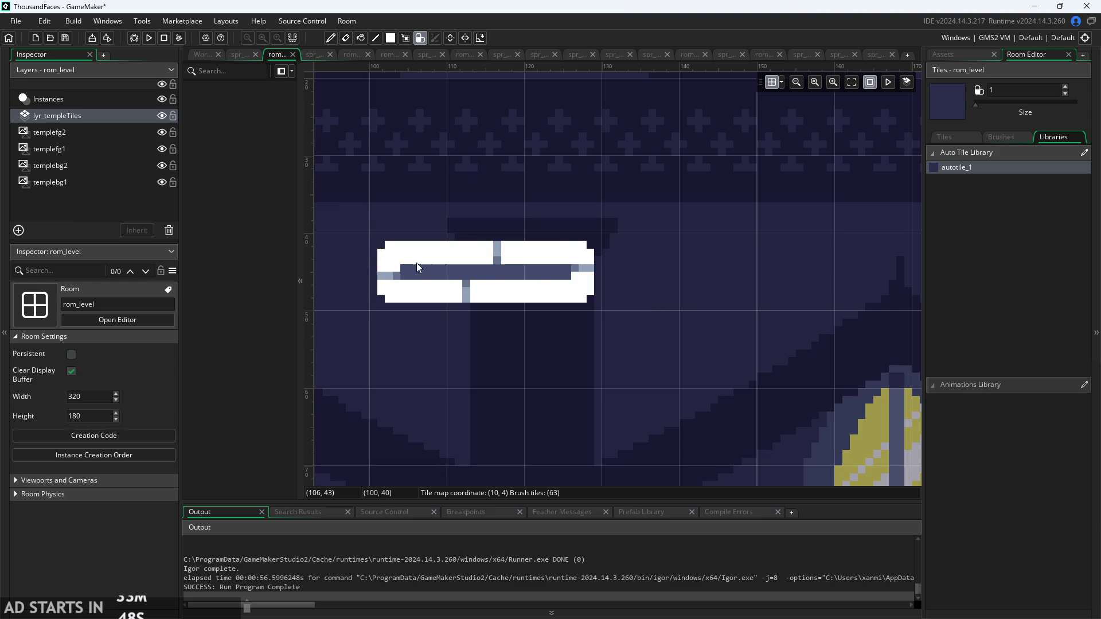
# - Paint an L, square and wider rectangle, erase them and the cross, then undo the five test tiles
pyautogui.moveTo(484, 260); pyautogui.dragTo(569, 175)
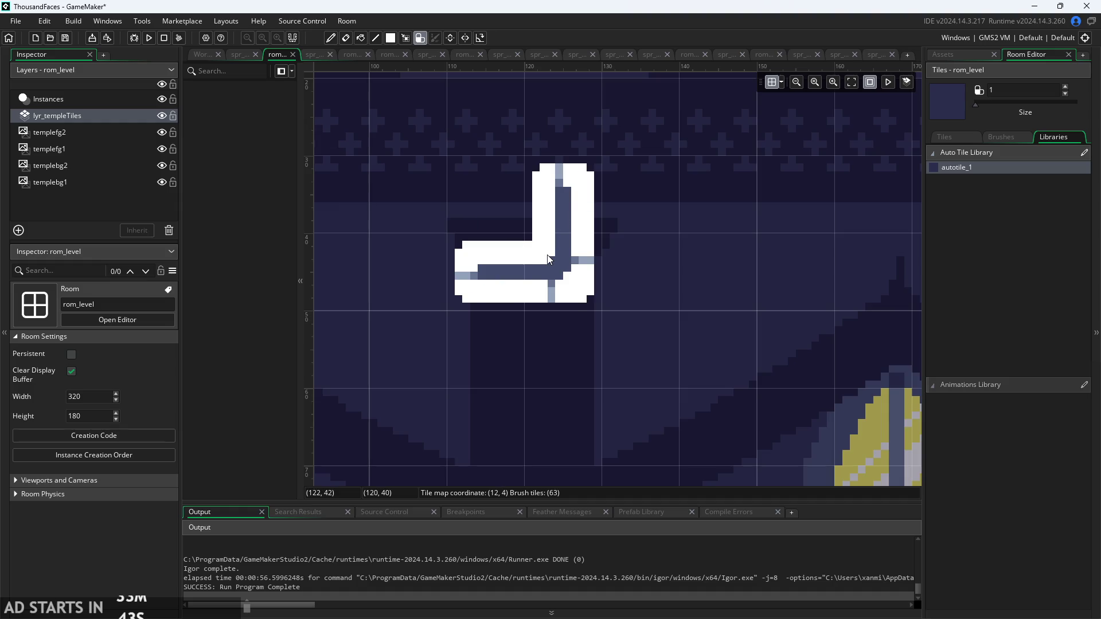
pyautogui.click(499, 198)
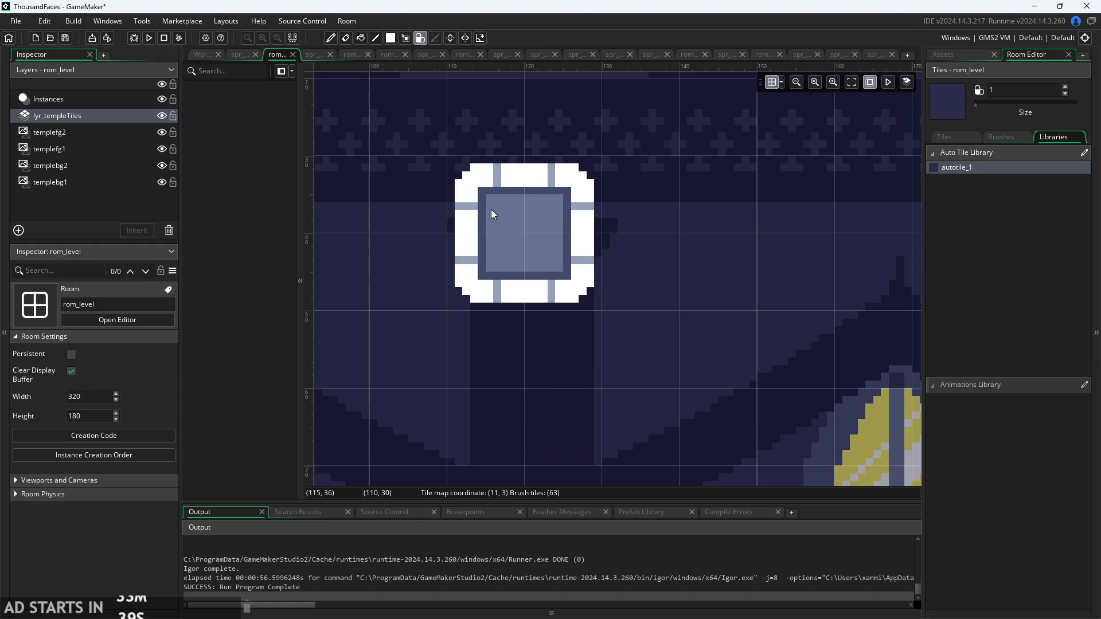
pyautogui.moveTo(511, 215)
pyautogui.mouseDown()
pyautogui.moveTo(638, 282)
pyautogui.moveTo(623, 180)
pyautogui.moveTo(490, 217)
pyautogui.mouseUp()
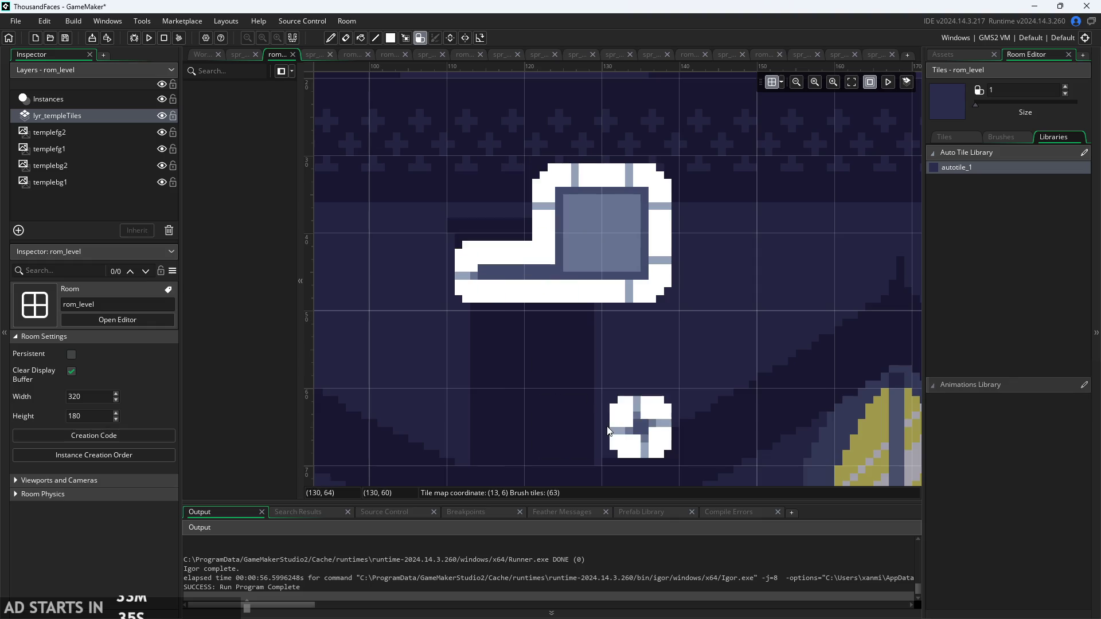
pyautogui.moveTo(472, 195)
pyautogui.mouseDown()
pyautogui.moveTo(642, 198)
pyautogui.moveTo(680, 239)
pyautogui.moveTo(597, 265)
pyautogui.moveTo(572, 344)
pyautogui.mouseUp()
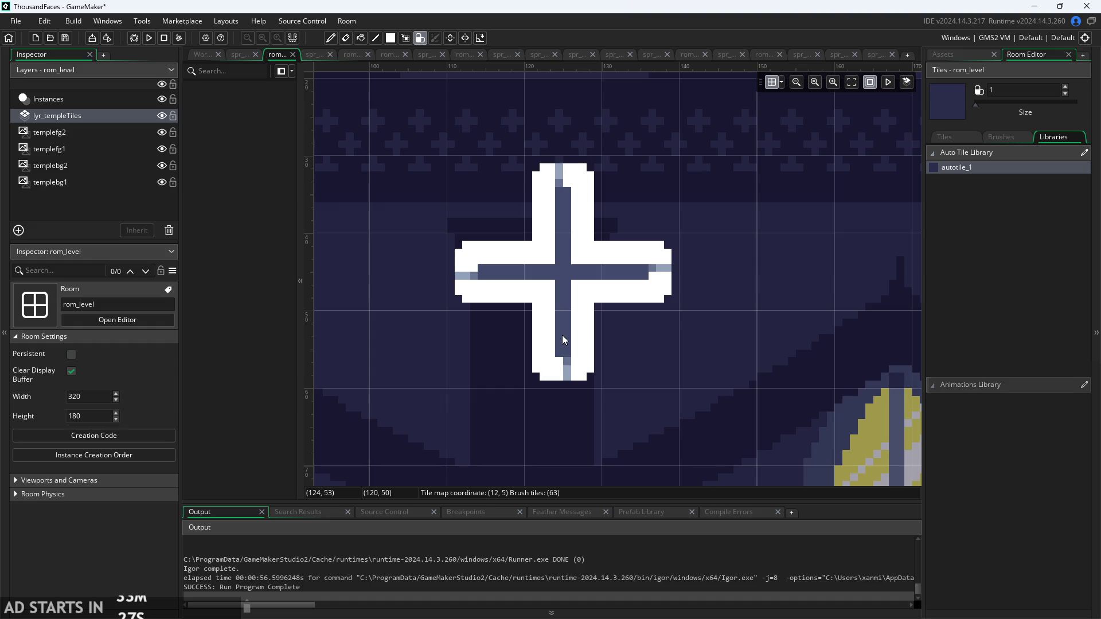
pyautogui.moveTo(564, 338)
pyautogui.mouseDown()
pyautogui.moveTo(492, 222)
pyautogui.moveTo(592, 216)
pyautogui.moveTo(505, 287)
pyautogui.moveTo(565, 274)
pyautogui.moveTo(511, 277)
pyautogui.moveTo(640, 195)
pyautogui.moveTo(642, 296)
pyautogui.moveTo(551, 350)
pyautogui.moveTo(532, 312)
pyautogui.moveTo(565, 321)
pyautogui.moveTo(591, 222)
pyautogui.moveTo(488, 246)
pyautogui.moveTo(550, 364)
pyautogui.moveTo(656, 231)
pyautogui.moveTo(516, 346)
pyautogui.moveTo(487, 294)
pyautogui.moveTo(570, 183)
pyautogui.moveTo(590, 280)
pyautogui.moveTo(571, 356)
pyautogui.moveTo(482, 282)
pyautogui.moveTo(558, 197)
pyautogui.mouseUp()
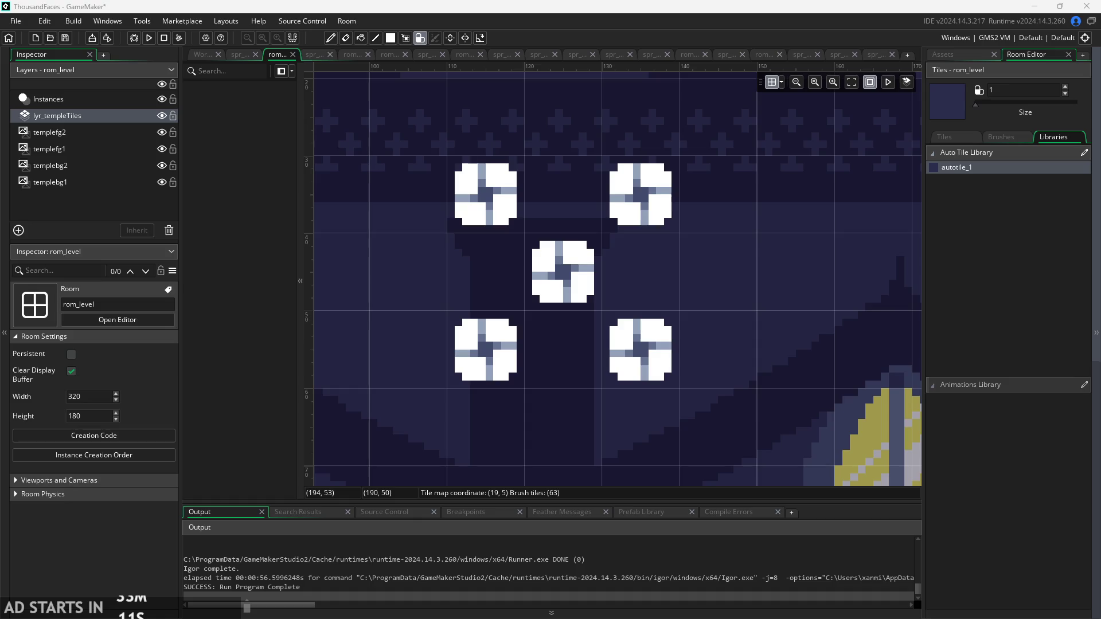
pyautogui.hotkey('ctrl', 'z')
pyautogui.hotkey('ctrl', 'z')
pyautogui.hotkey('ctrl', 'z')
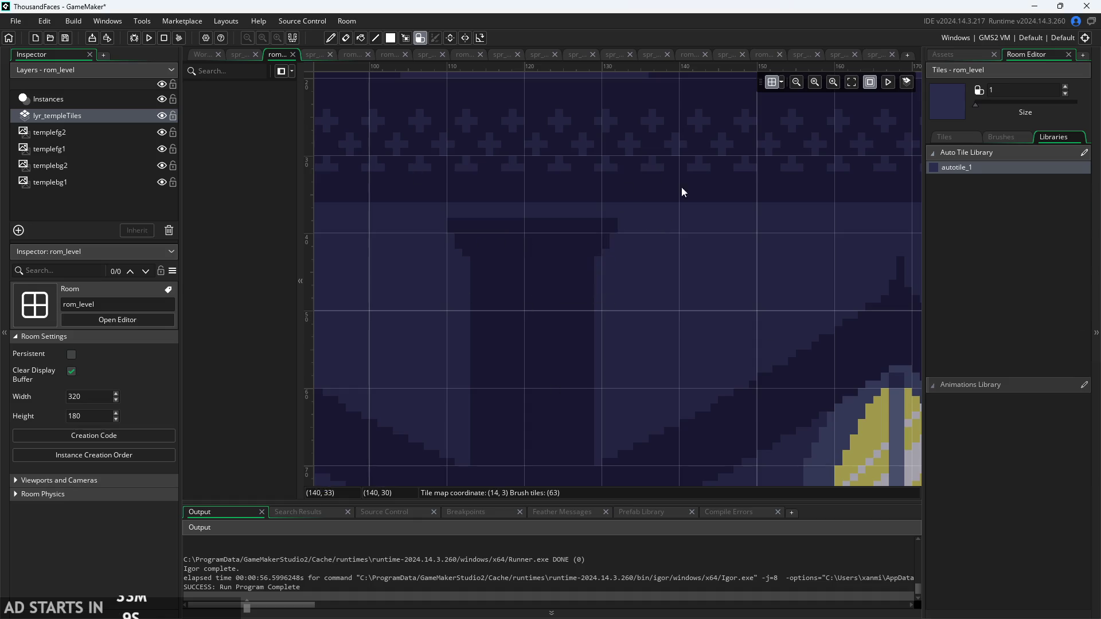
# - Go back to the Workspace, pan over to Script1, and switch to the Paint notes
pyautogui.scroll(-3, 609, 237)
pyautogui.scroll(2, 607, 236)
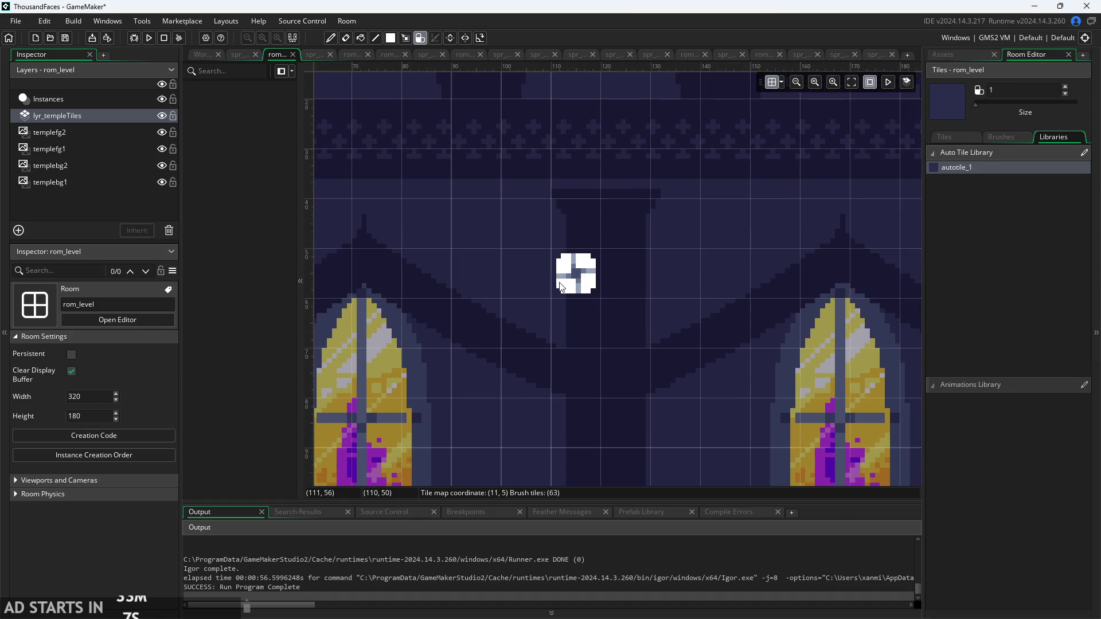
pyautogui.scroll(-4, 573, 246)
pyautogui.scroll(1, 573, 246)
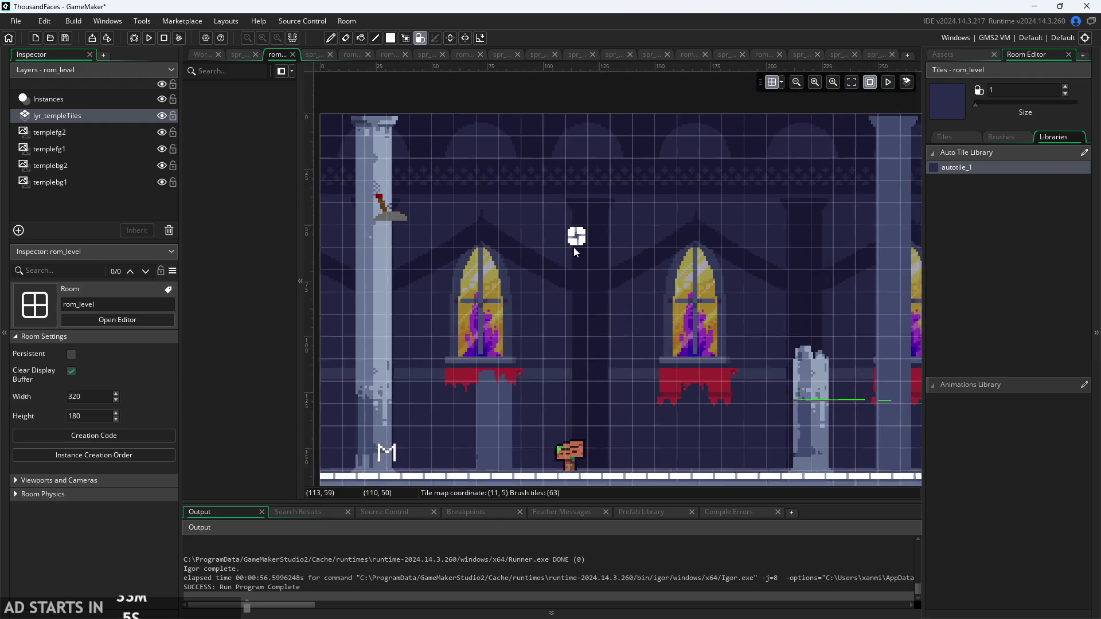
pyautogui.click(202, 54)
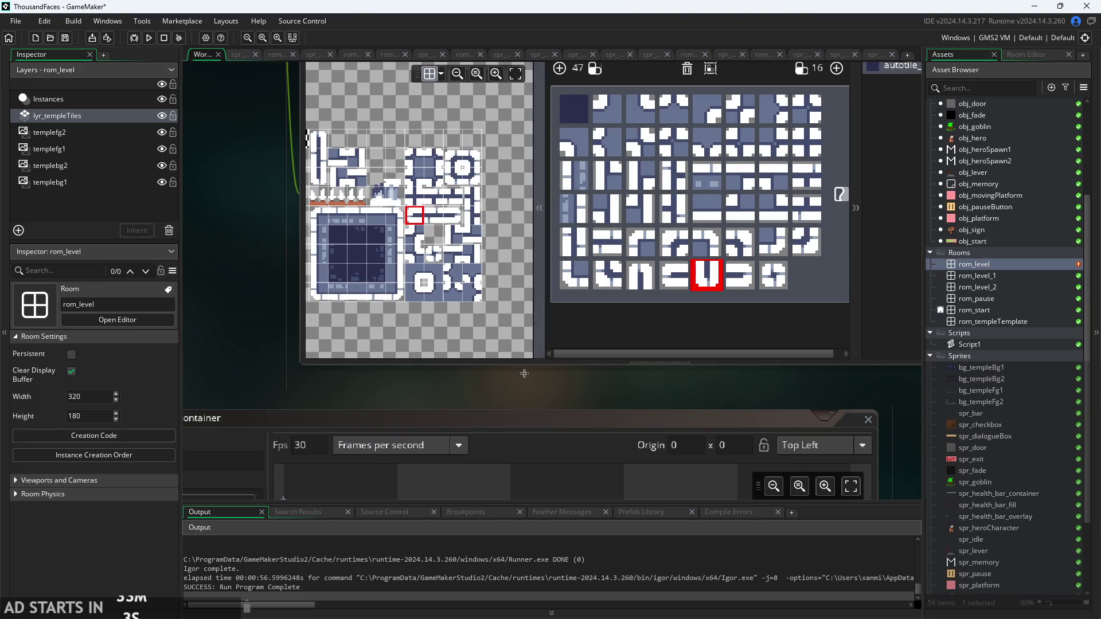
pyautogui.moveTo(473, 405); pyautogui.dragTo(340, 404)
pyautogui.hscroll(6, 421, 386)
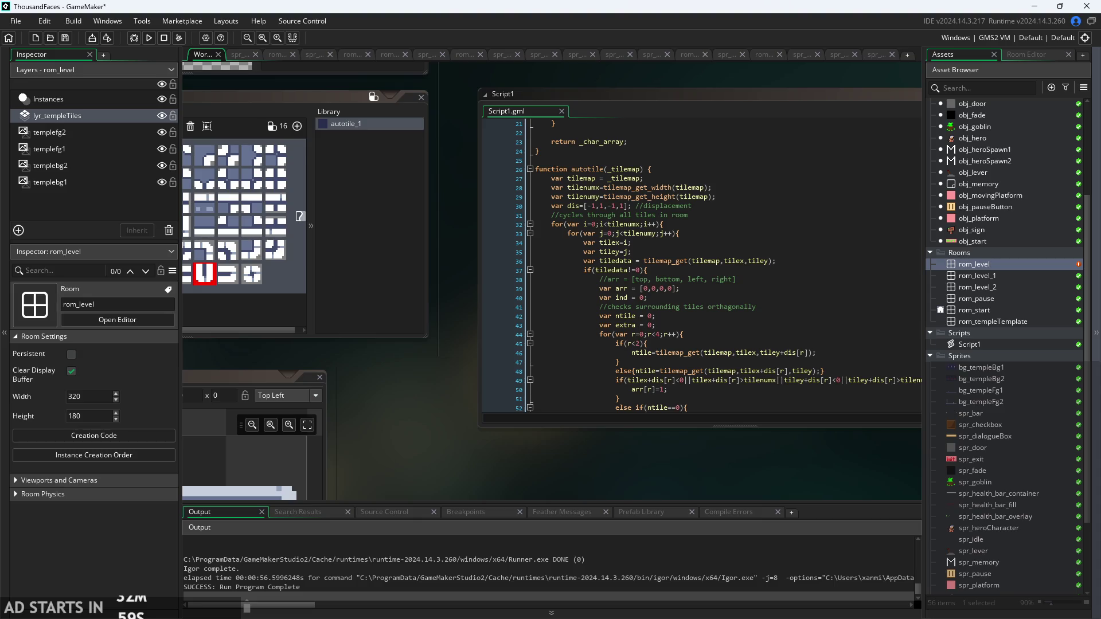
pyautogui.hotkey('alt', 'Tab')
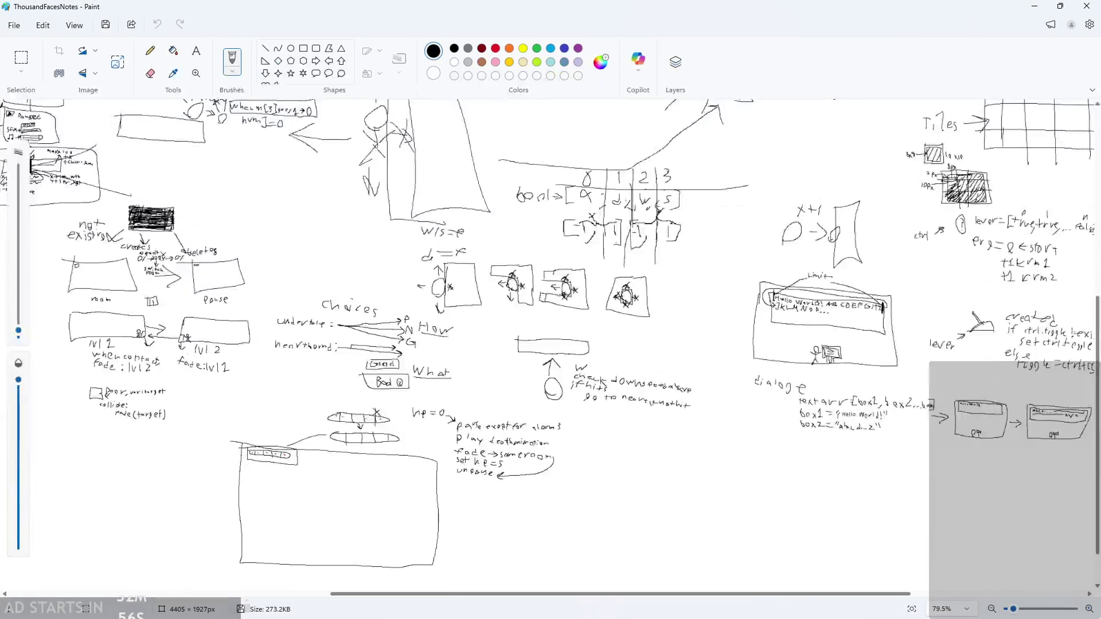
# - Undo a stray freehand line and zoom out to reach the bottom of the notes canvas
pyautogui.scroll(-3, 562, 447)
pyautogui.moveTo(80, 347); pyautogui.dragTo(677, 396)
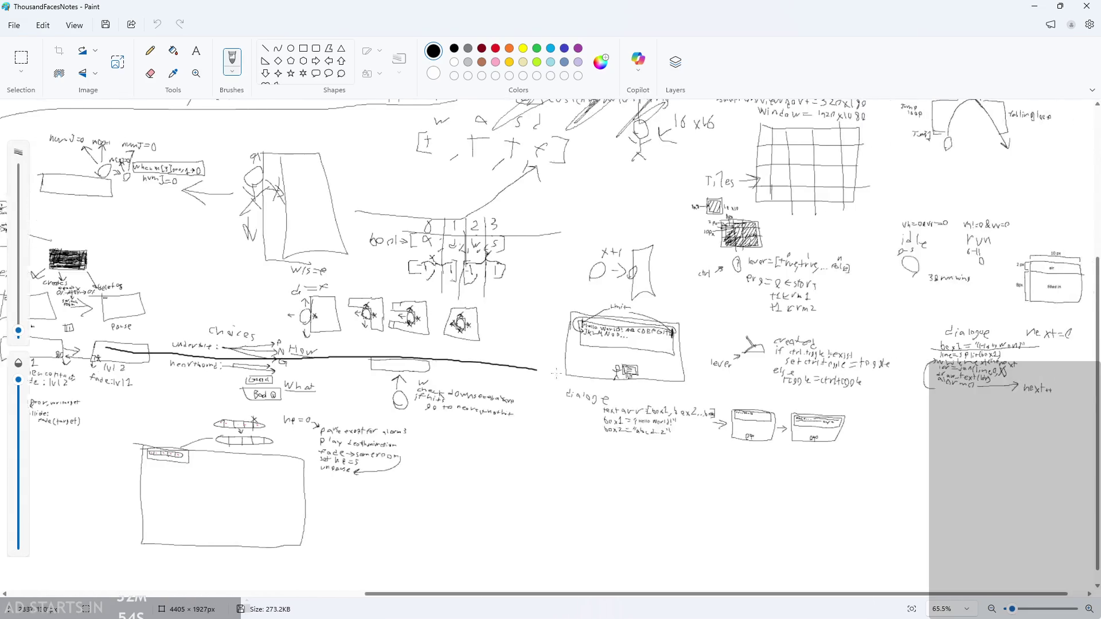
pyautogui.hotkey('ctrl', 'z')
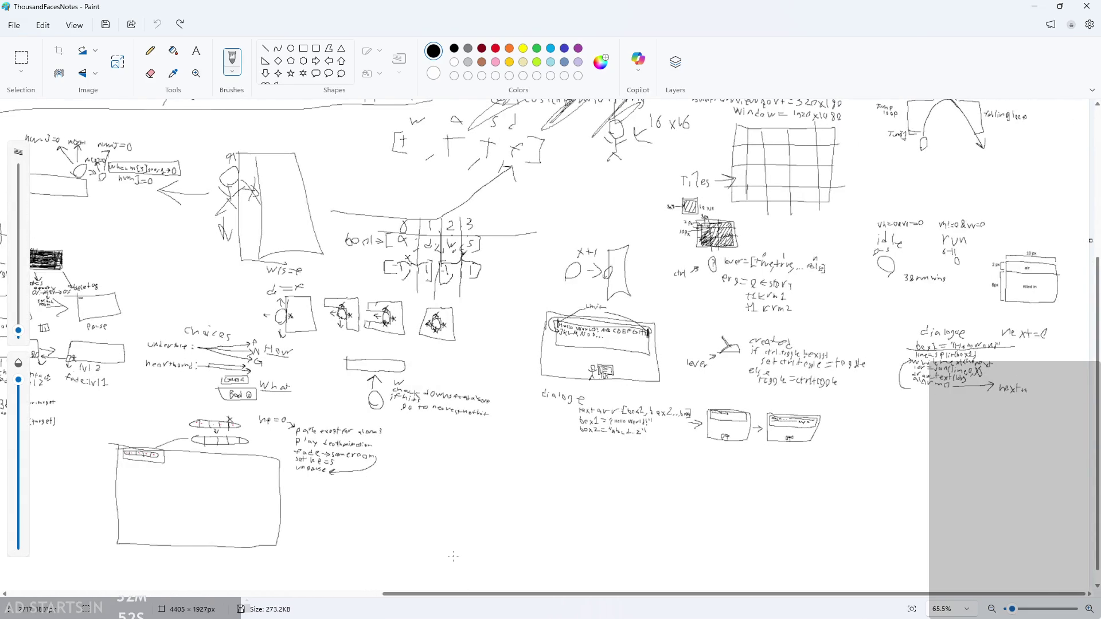
pyautogui.moveTo(475, 600); pyautogui.dragTo(321, 600)
pyautogui.scroll(5, 321, 344)
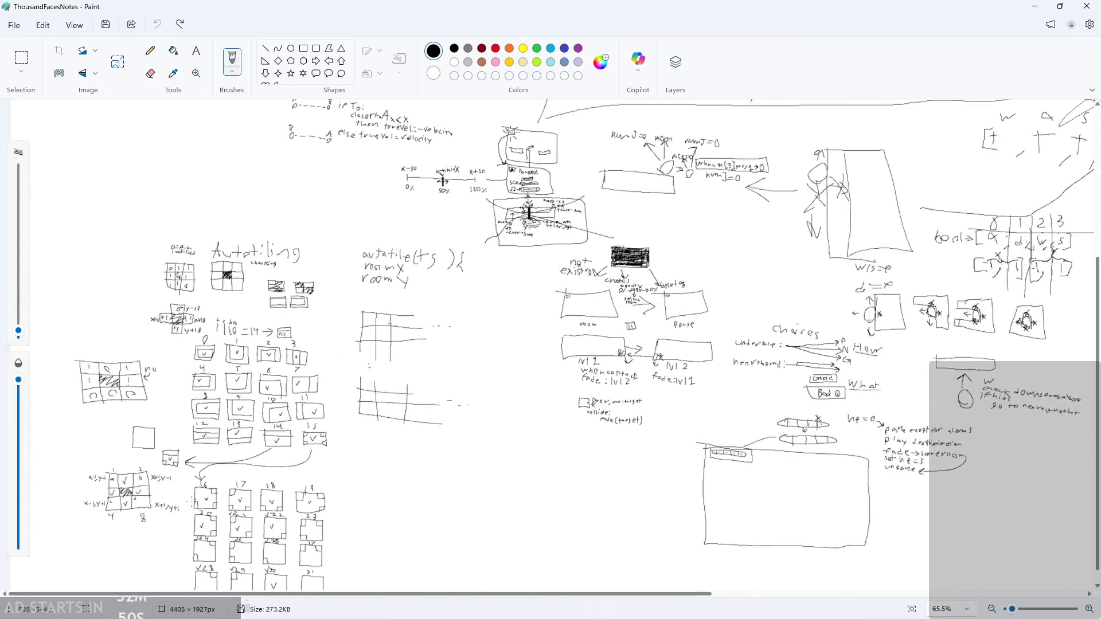
pyautogui.scroll(-5, 321, 344)
pyautogui.scroll(2, 115, 229)
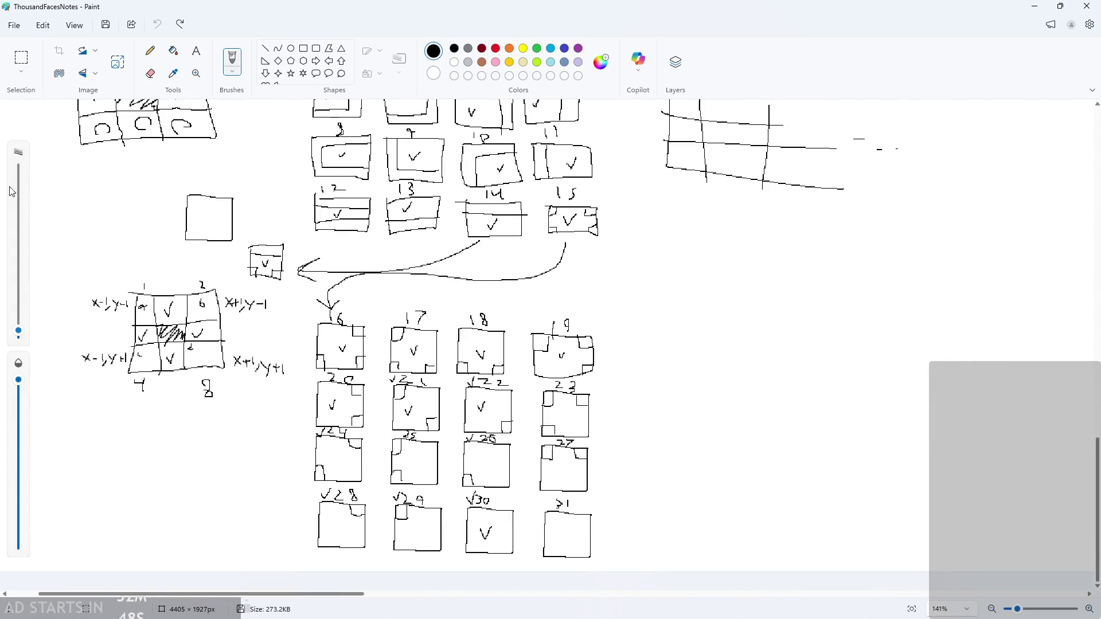
pyautogui.scroll(2, 481, 484)
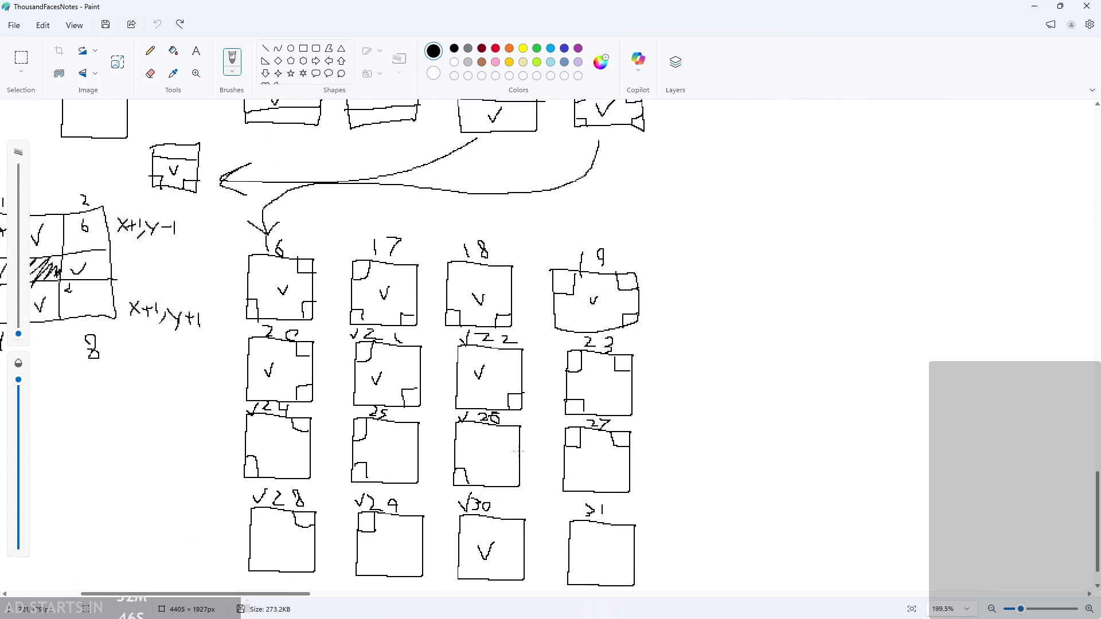
pyautogui.scroll(-1, 514, 433)
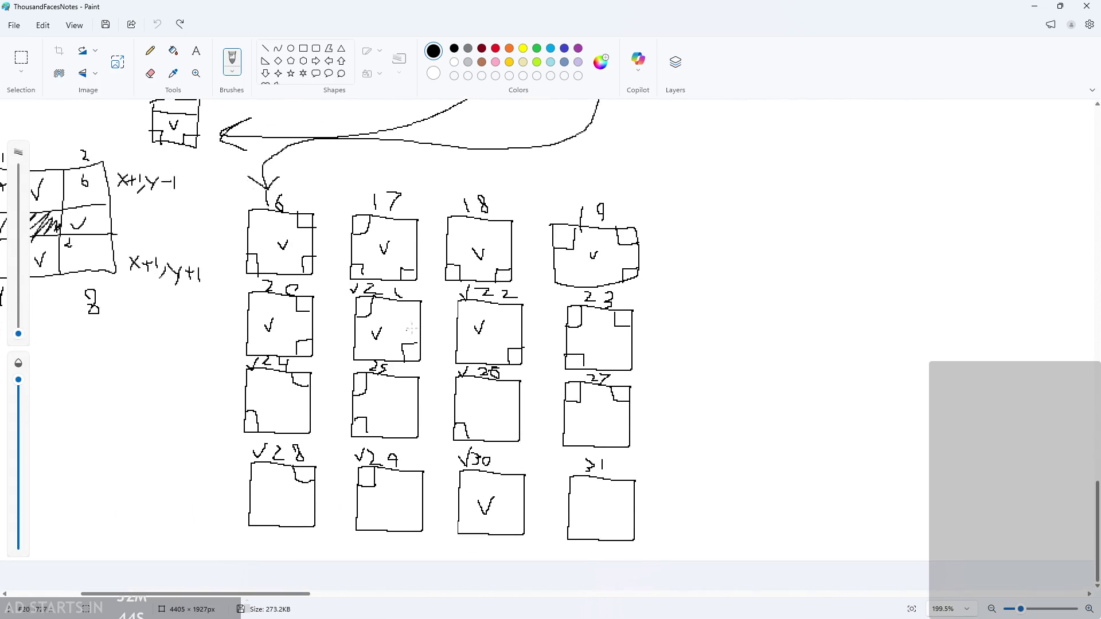
pyautogui.scroll(-10, 411, 329)
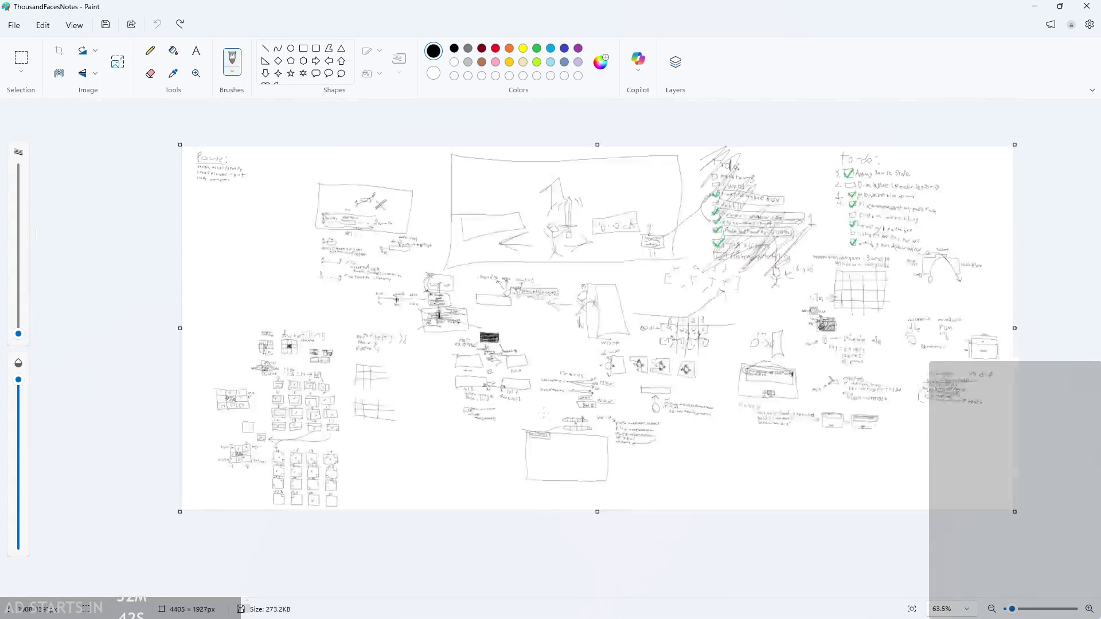
pyautogui.scroll(-5, 544, 413)
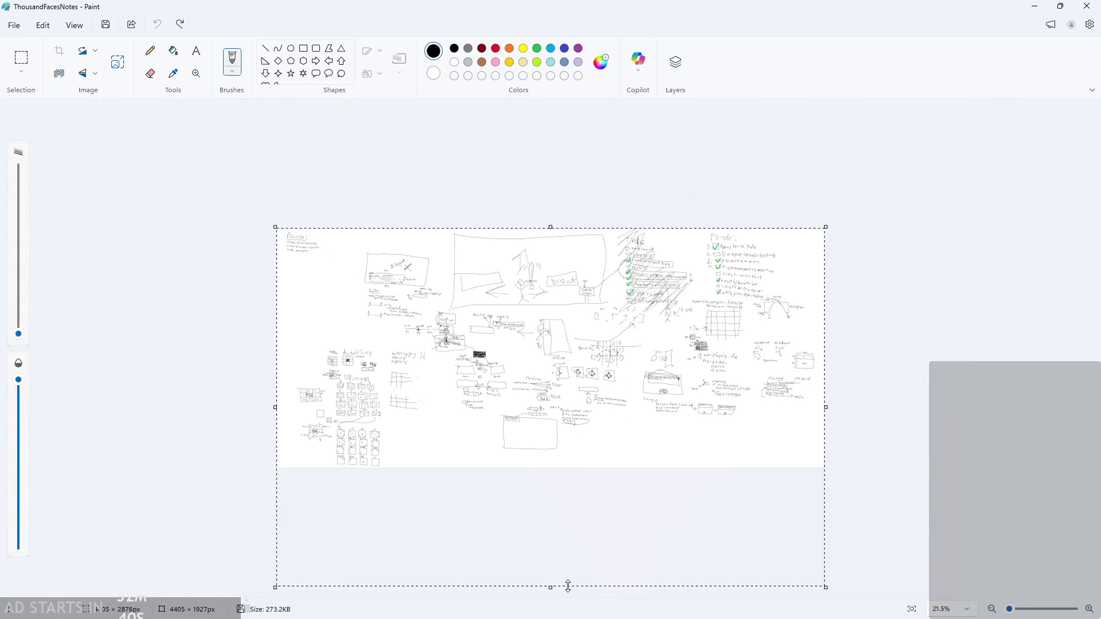
# - Resize the canvas to 4405×2789 px and draw the first grid line in the new blank area
pyautogui.moveTo(568, 586); pyautogui.dragTo(564, 575)
pyautogui.scroll(10, 277, 424)
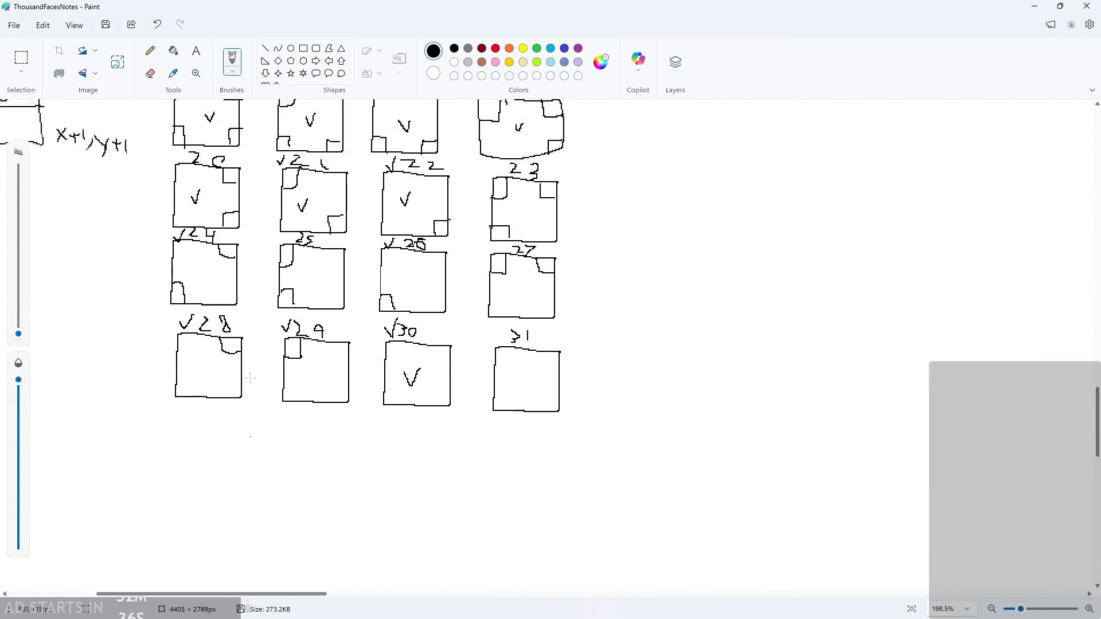
pyautogui.scroll(-5, 287, 365)
pyautogui.scroll(4, 440, 366)
pyautogui.scroll(-2, 440, 366)
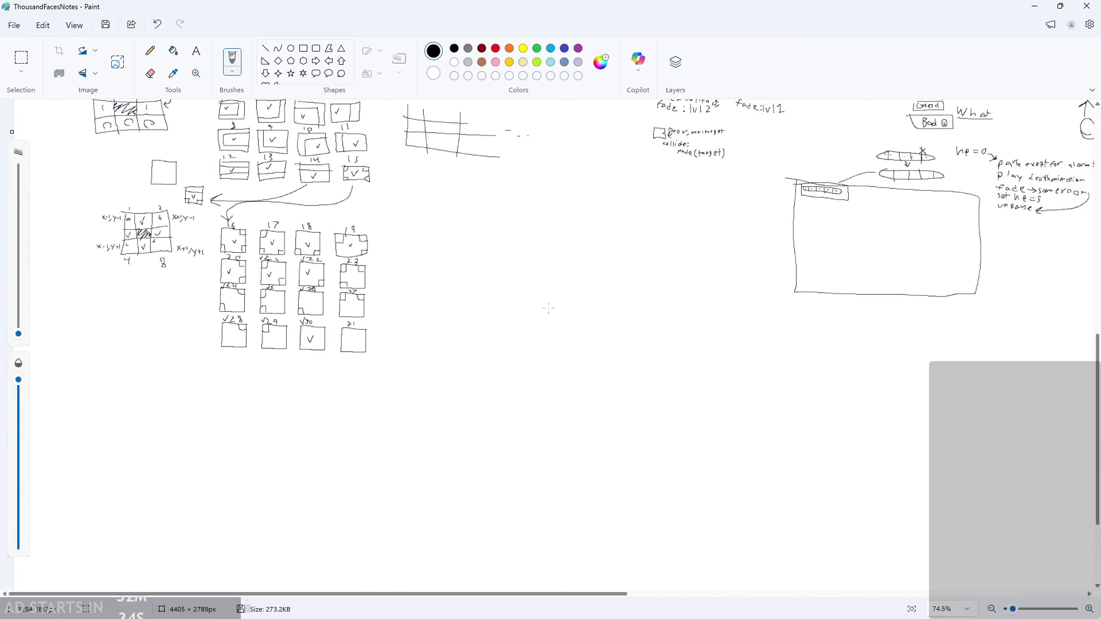
pyautogui.scroll(2, 234, 258)
pyautogui.scroll(-5, 234, 259)
pyautogui.scroll(3, 235, 258)
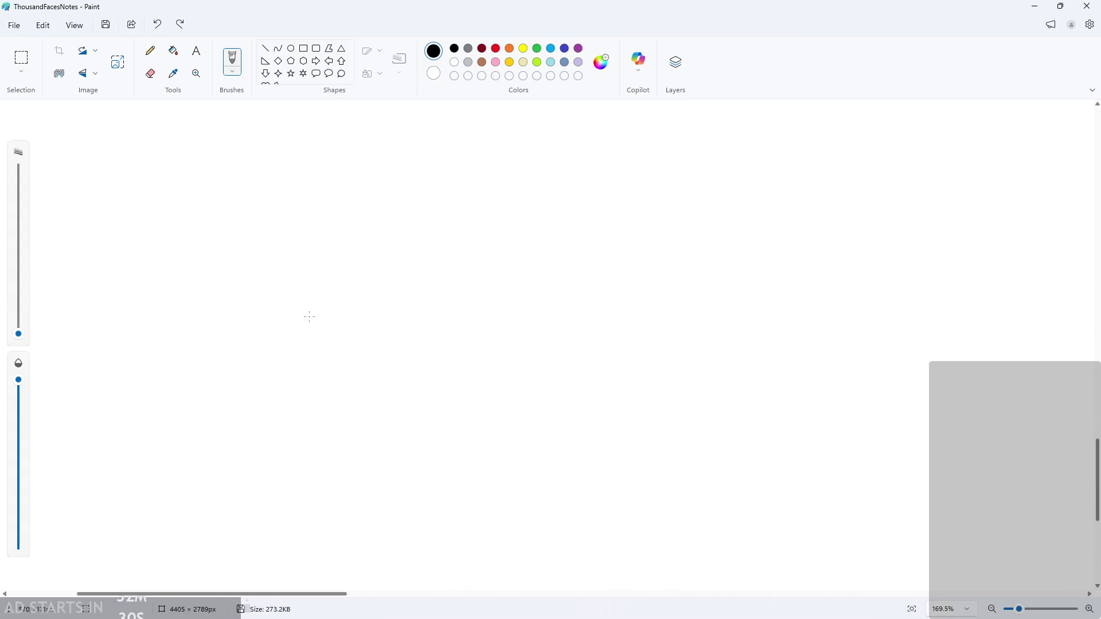
pyautogui.scroll(5, 309, 317)
pyautogui.scroll(-2, 307, 305)
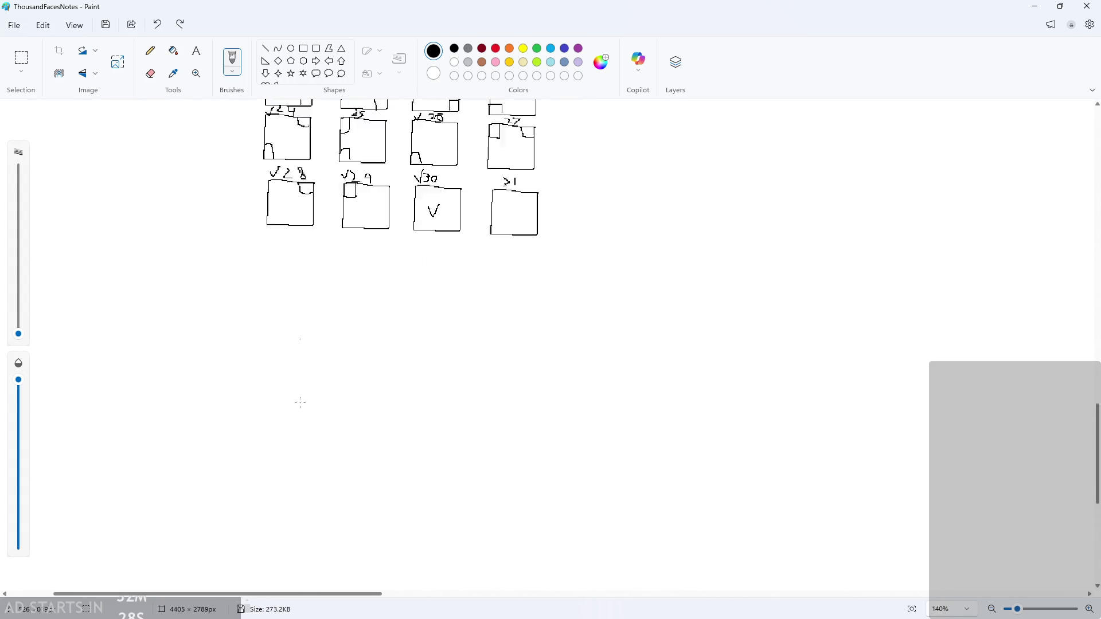
pyautogui.scroll(-3, 300, 403)
pyautogui.scroll(2, 273, 361)
pyautogui.moveTo(222, 247); pyautogui.dragTo(220, 319)
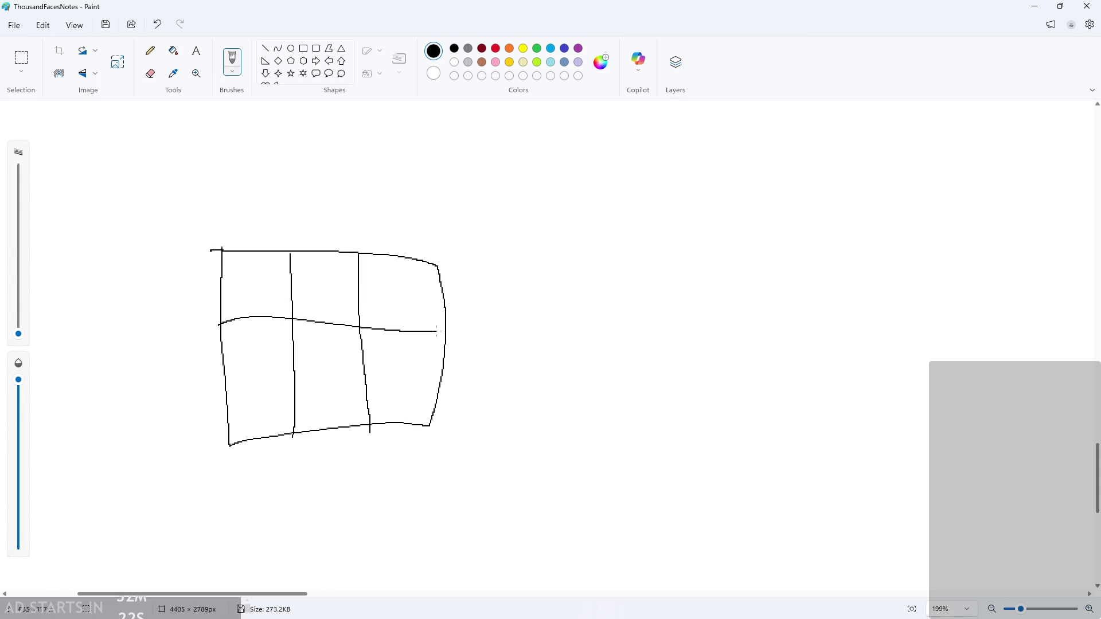
# - Add the grid's second horizontal line and try hatching the centre cell, undoing the stroke
pyautogui.moveTo(426, 329); pyautogui.dragTo(462, 333)
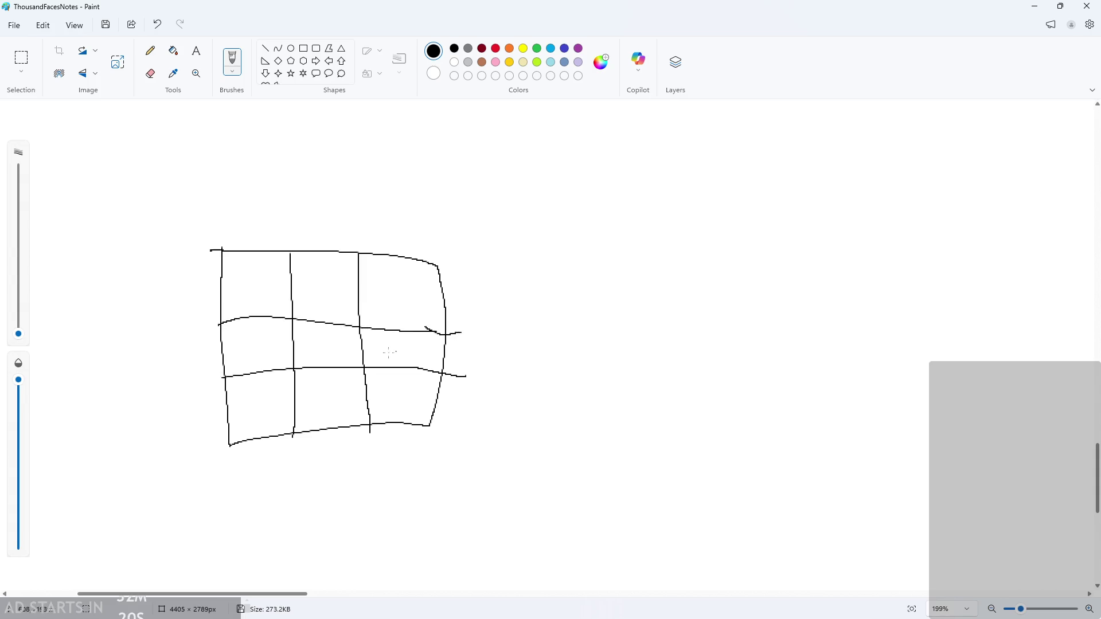
pyautogui.scroll(4, 309, 356)
pyautogui.moveTo(285, 303)
pyautogui.mouseDown()
pyautogui.moveTo(270, 387)
pyautogui.moveTo(336, 368)
pyautogui.moveTo(302, 301)
pyautogui.moveTo(287, 332)
pyautogui.moveTo(309, 344)
pyautogui.moveTo(321, 381)
pyautogui.moveTo(370, 355)
pyautogui.mouseUp()
pyautogui.hotkey('ctrl', 'z')
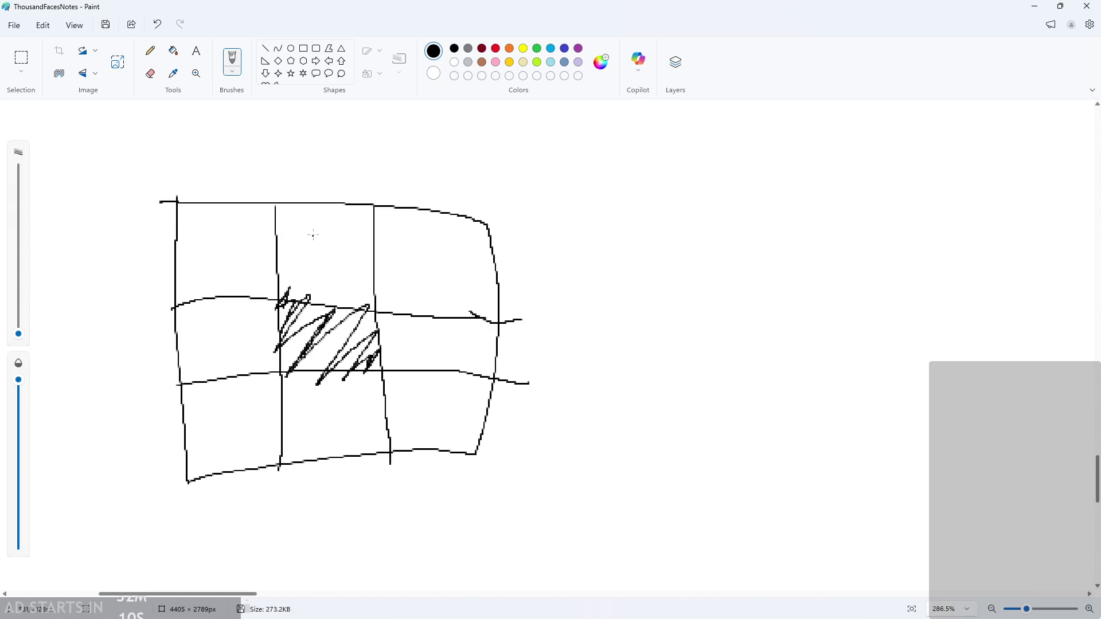
# - Mark the top-centre, left-middle, bottom-centre and right-middle cells, then undo those four marks
pyautogui.moveTo(313, 235)
pyautogui.mouseDown()
pyautogui.moveTo(311, 258)
pyautogui.moveTo(317, 235)
pyautogui.mouseUp()
pyautogui.moveTo(215, 340); pyautogui.dragTo(252, 337)
pyautogui.moveTo(339, 428); pyautogui.dragTo(336, 430)
pyautogui.moveTo(415, 356); pyautogui.dragTo(459, 348)
pyautogui.hotkey('ctrl', 'z')
pyautogui.hotkey('ctrl', 'z')
pyautogui.hotkey('ctrl', 'z')
# - Draw short strokes in the top-centre, bottom-centre and right-middle cells
pyautogui.moveTo(326, 232); pyautogui.dragTo(330, 292)
pyautogui.moveTo(306, 406); pyautogui.dragTo(320, 435)
pyautogui.moveTo(426, 337); pyautogui.dragTo(426, 360)
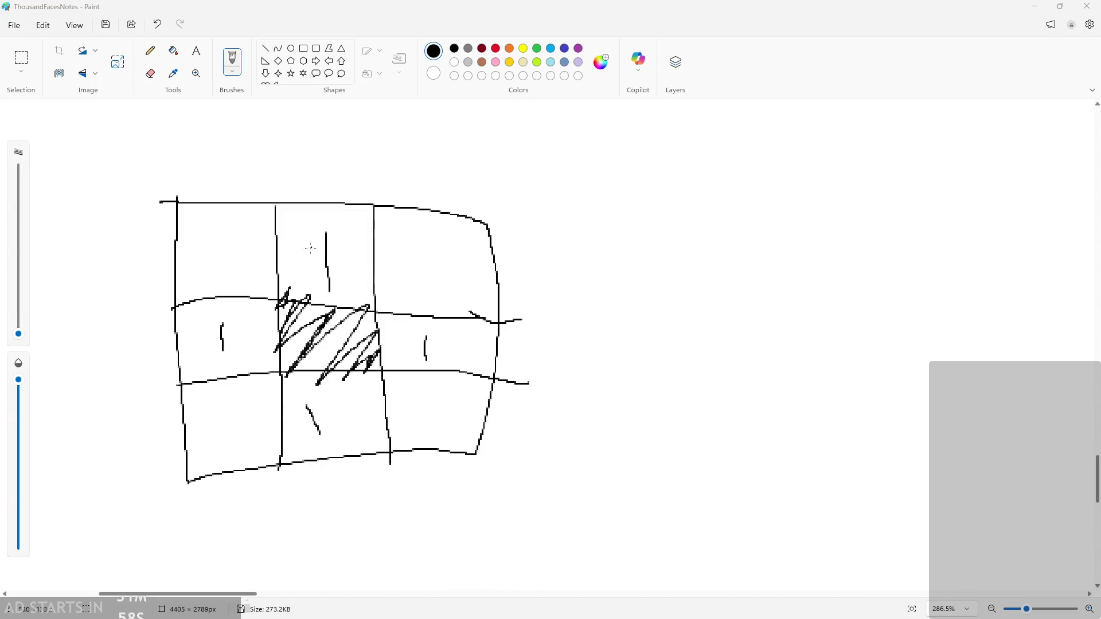
pyautogui.scroll(3, 172, 291)
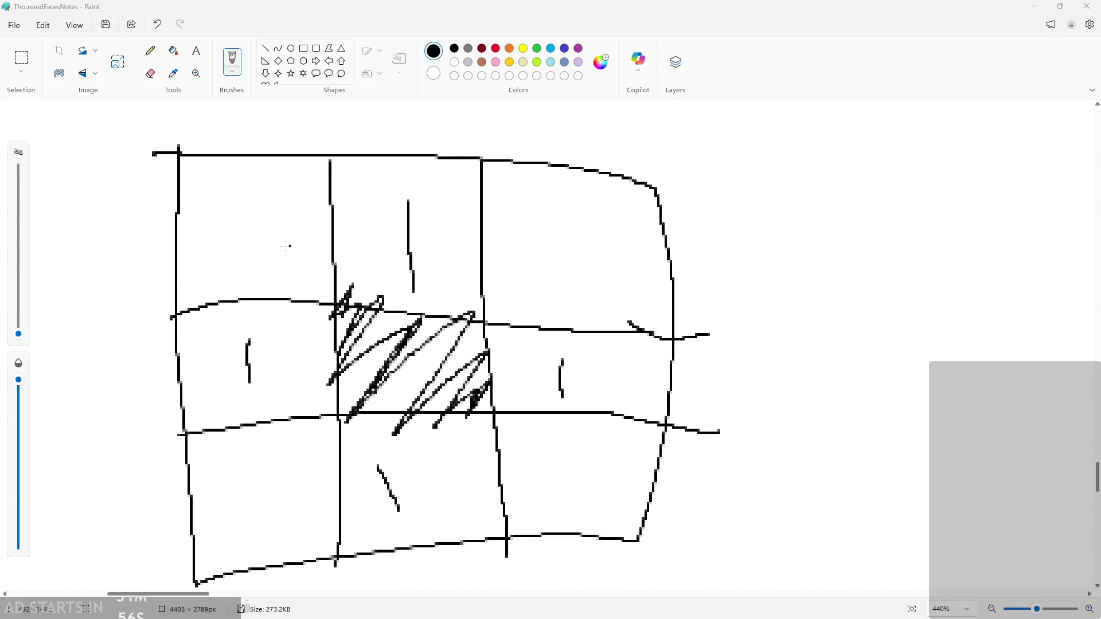
pyautogui.scroll(-1, 275, 238)
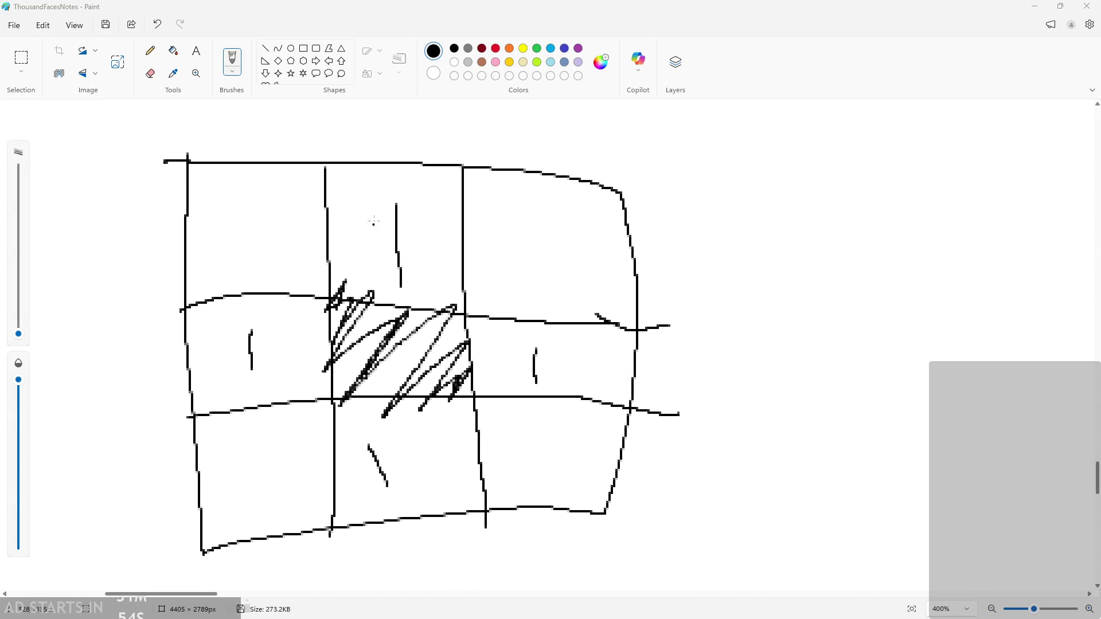
# - Erase the stray marks in the left-middle, bottom-centre and right-middle cells and undo the stray vertical line
pyautogui.click(151, 73)
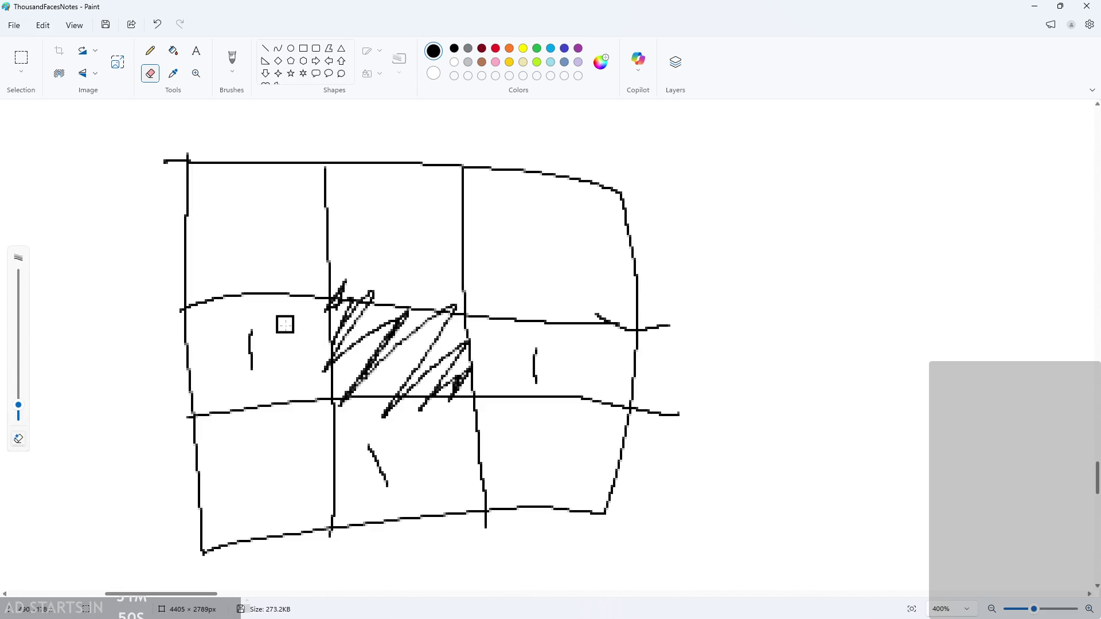
pyautogui.moveTo(248, 327); pyautogui.dragTo(251, 371)
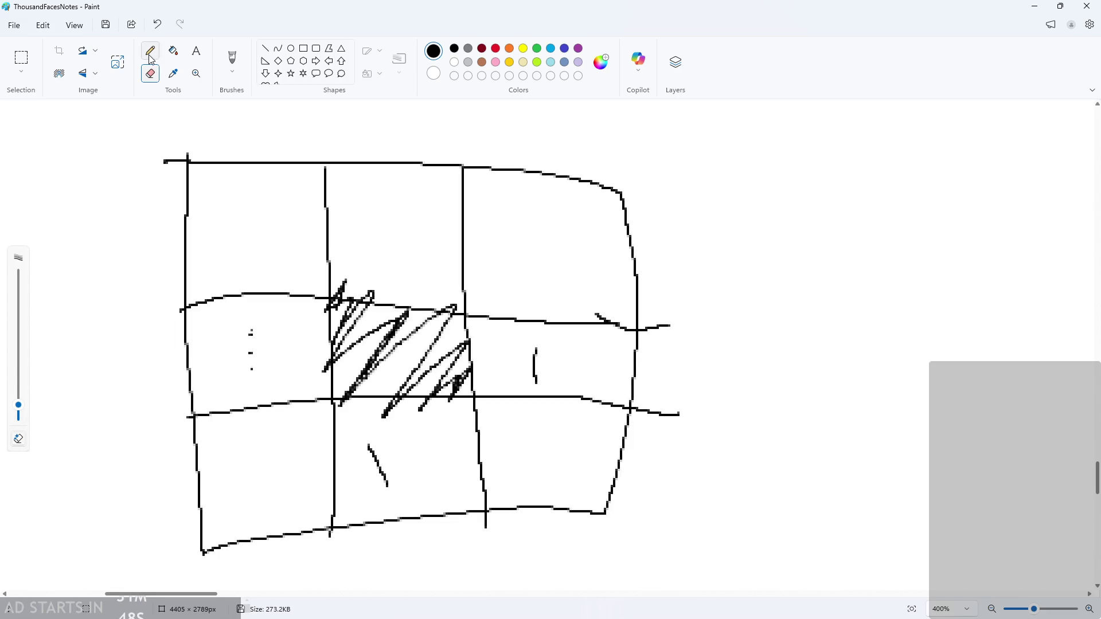
pyautogui.click(150, 57)
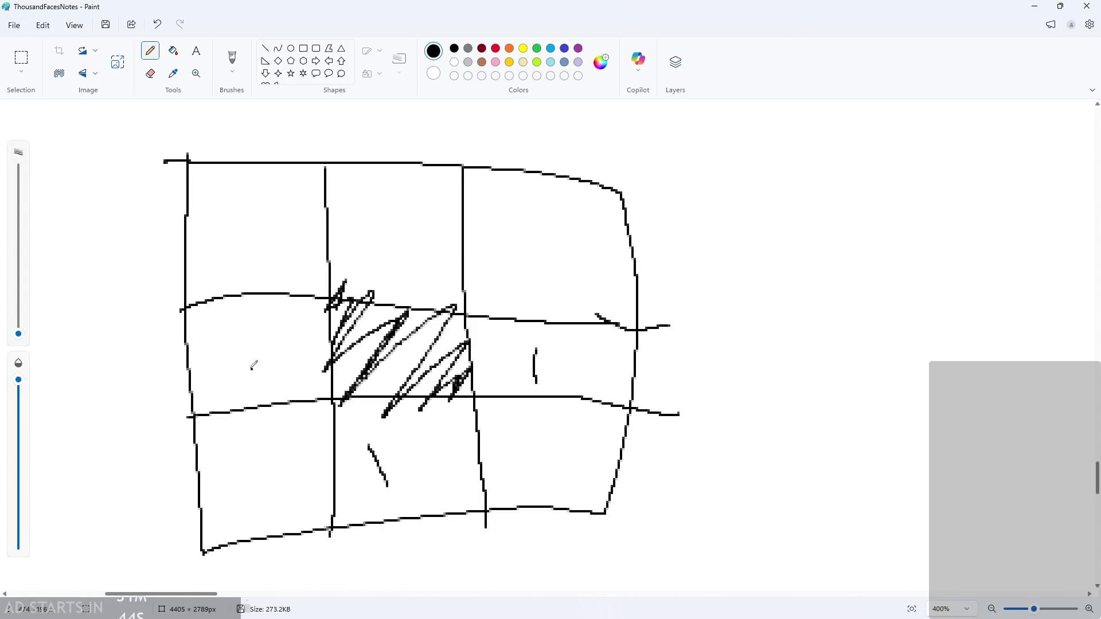
pyautogui.scroll(5, 365, 464)
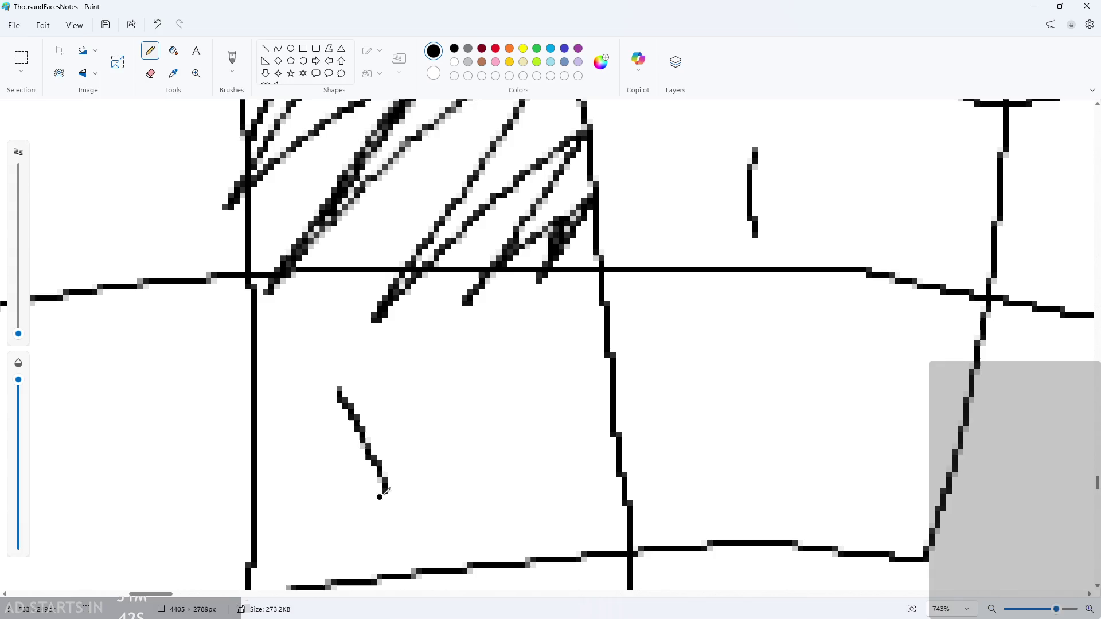
pyautogui.moveTo(380, 475)
pyautogui.mouseDown()
pyautogui.moveTo(349, 429)
pyautogui.moveTo(370, 432)
pyautogui.moveTo(342, 401)
pyautogui.moveTo(345, 381)
pyautogui.mouseUp()
pyautogui.scroll(-1, 757, 263)
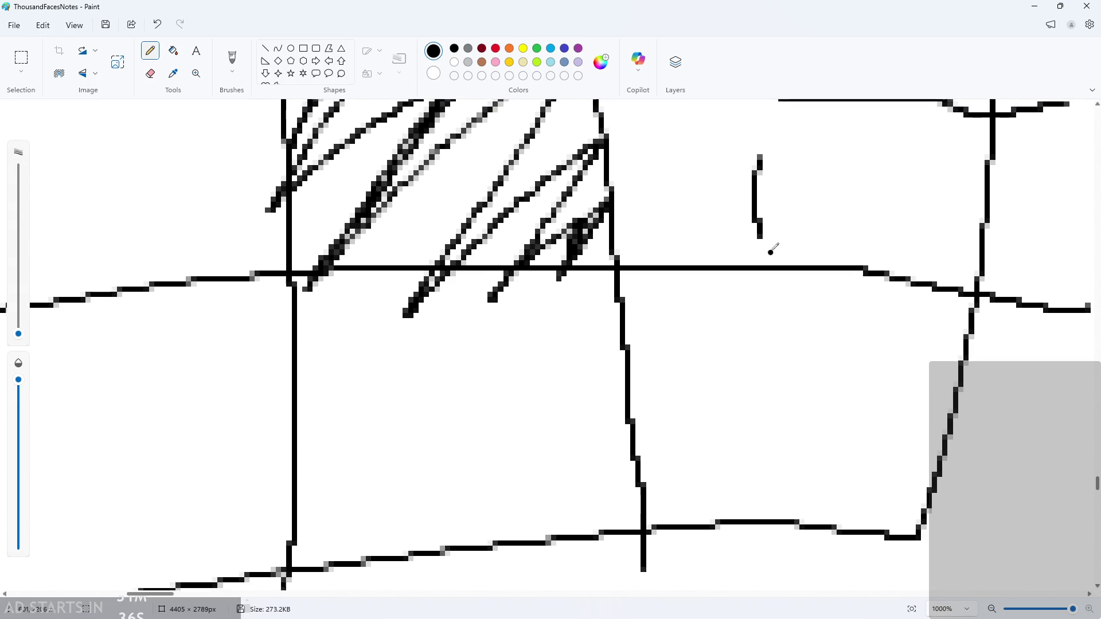
pyautogui.moveTo(760, 216)
pyautogui.mouseDown()
pyautogui.moveTo(757, 155)
pyautogui.moveTo(707, 336)
pyautogui.mouseUp()
pyautogui.scroll(-3, 757, 155)
pyautogui.hotkey('ctrl', 'z')
# - Label the top-row cells a, b, c and the middle-side cells d and e
pyautogui.scroll(-5, 841, 339)
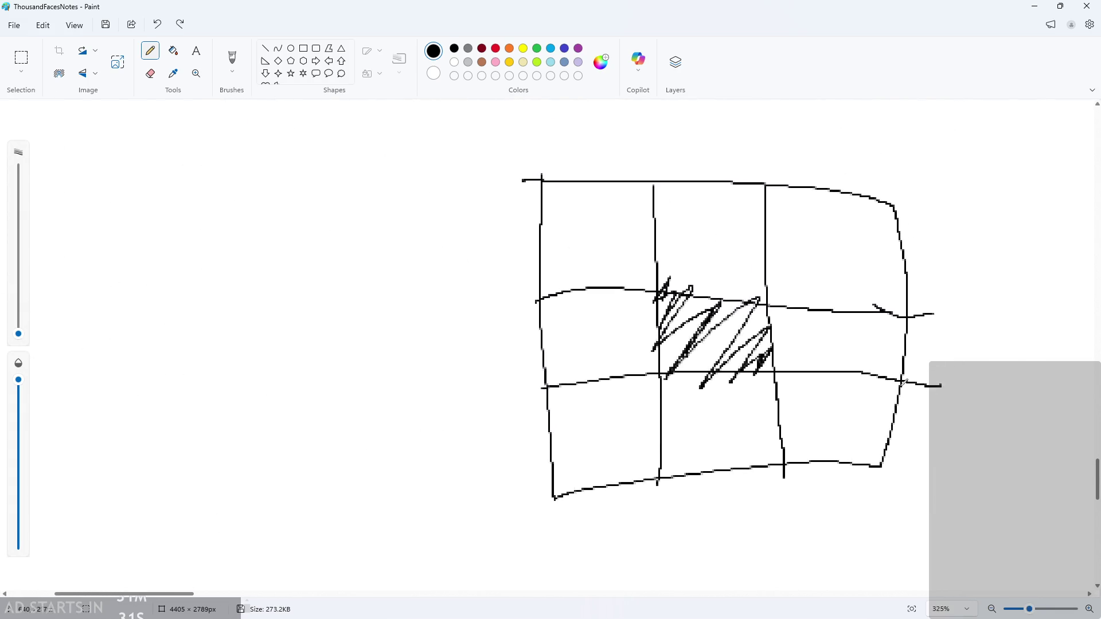
pyautogui.scroll(5, 814, 357)
pyautogui.scroll(-3, 814, 357)
pyautogui.scroll(2, 728, 408)
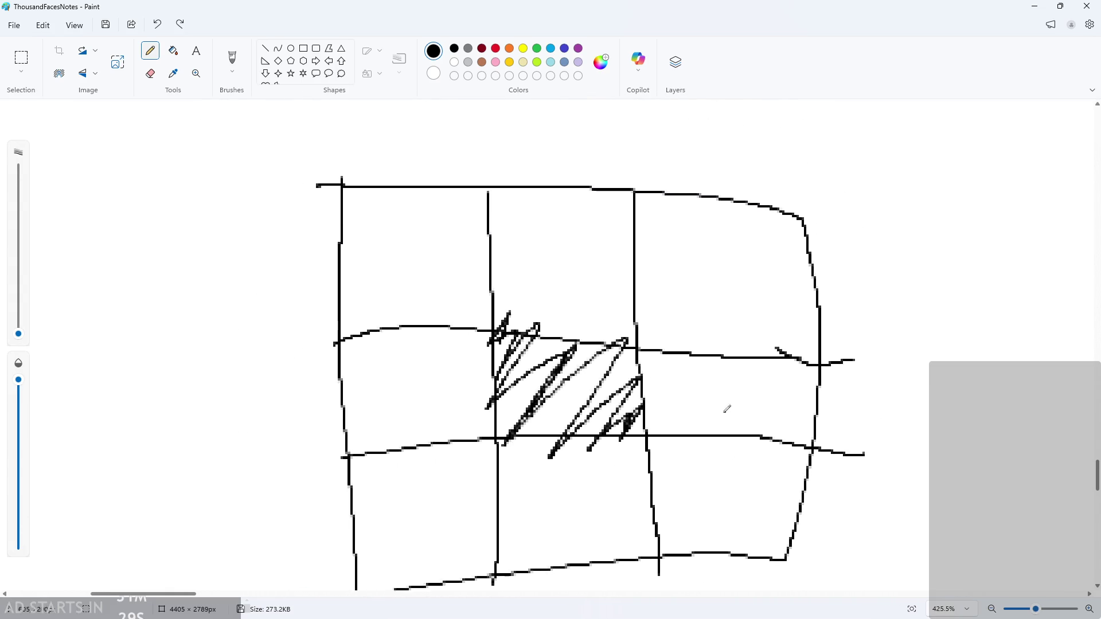
pyautogui.scroll(1, 456, 401)
pyautogui.scroll(-1, 447, 421)
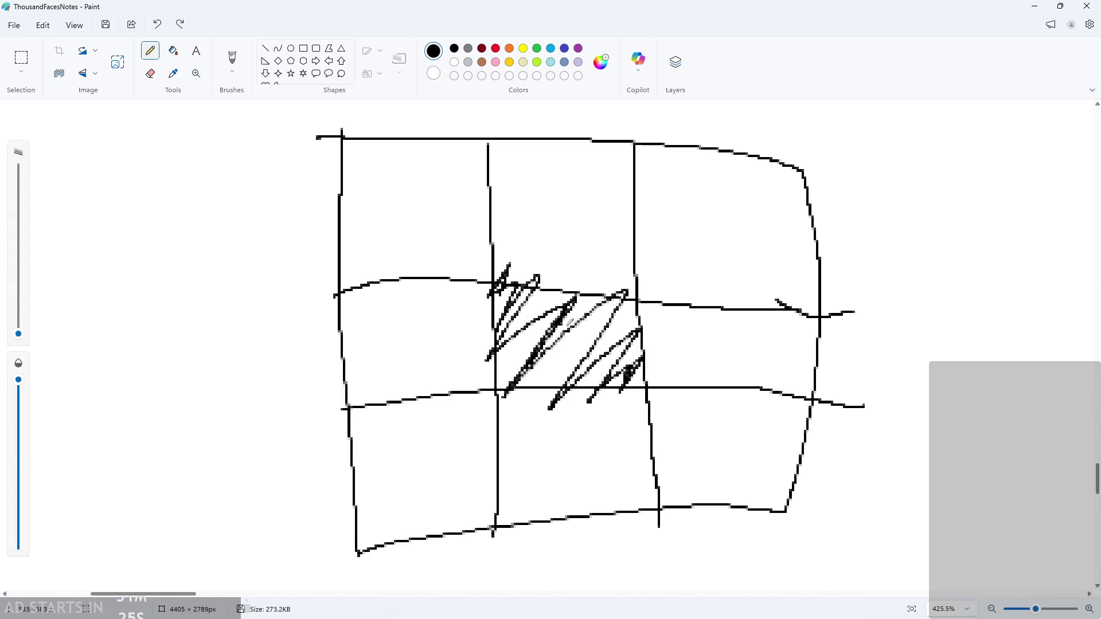
pyautogui.scroll(-1, 571, 323)
pyautogui.scroll(1, 577, 328)
pyautogui.keyDown('ctrl'); pyautogui.scroll(-1, 577, 328); pyautogui.keyUp('ctrl')
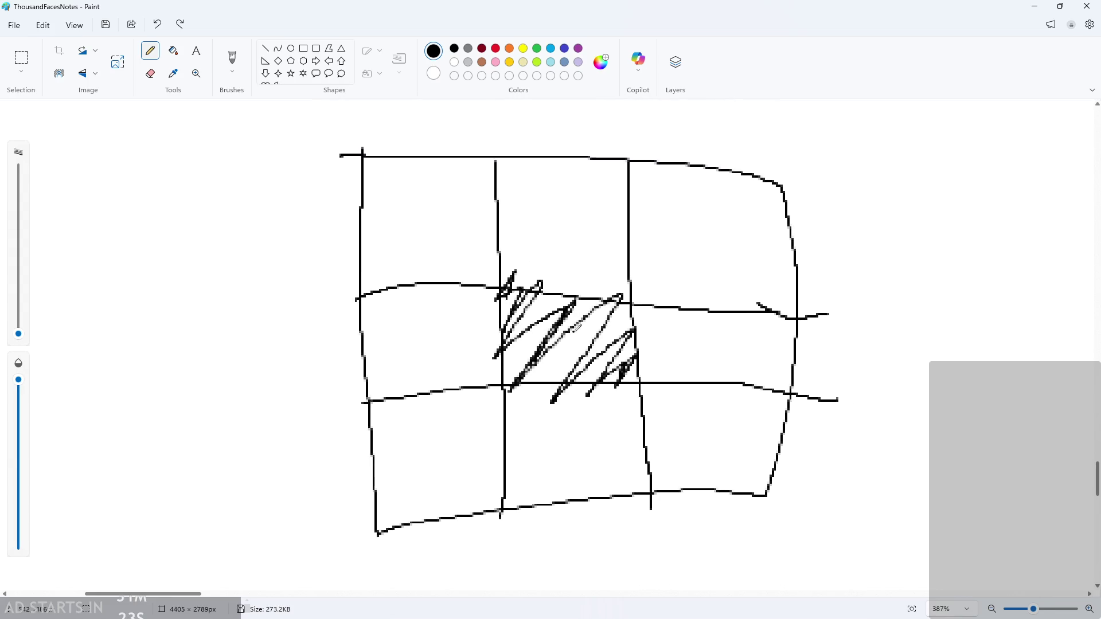
pyautogui.scroll(-1, 568, 323)
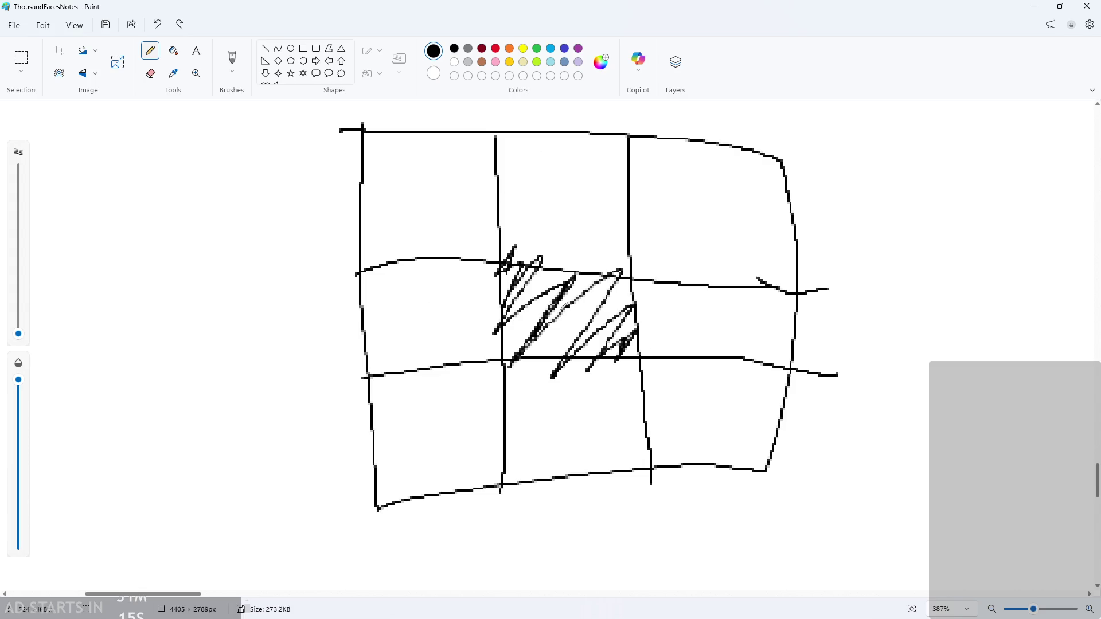
pyautogui.hscroll(1, 738, 381)
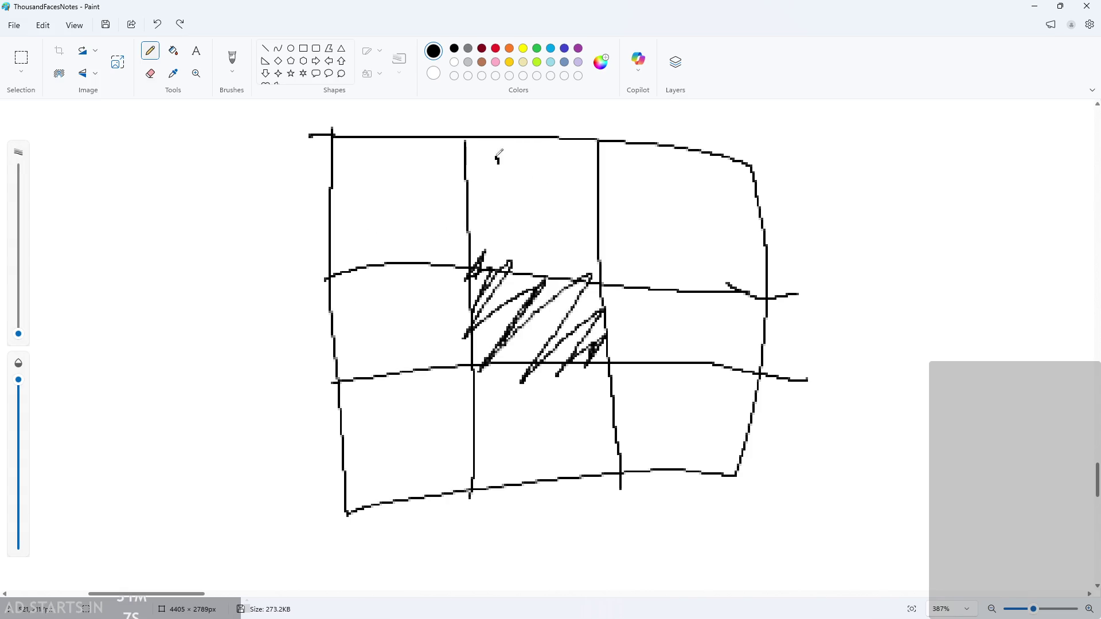
pyautogui.moveTo(351, 153)
pyautogui.mouseDown()
pyautogui.moveTo(365, 152)
pyautogui.moveTo(343, 156)
pyautogui.mouseUp()
pyautogui.moveTo(485, 141)
pyautogui.mouseDown()
pyautogui.moveTo(497, 162)
pyautogui.moveTo(488, 163)
pyautogui.mouseUp()
pyautogui.moveTo(622, 149); pyautogui.dragTo(621, 159)
pyautogui.moveTo(363, 279); pyautogui.dragTo(368, 289)
pyautogui.moveTo(625, 299); pyautogui.dragTo(624, 311)
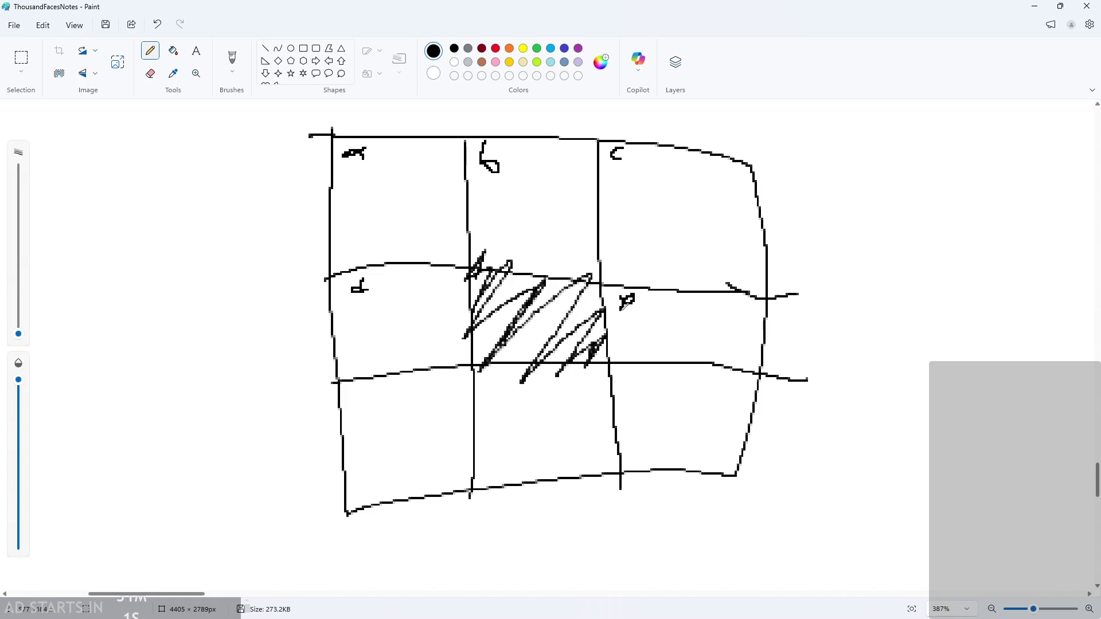
# - Label the bottom-middle cell g and bottom-right cell h, undoing a misdrawn f
pyautogui.moveTo(343, 408); pyautogui.dragTo(372, 397)
pyautogui.click(425, 401)
pyautogui.hotkey('ctrl', 'z')
pyautogui.hotkey('ctrl', 'z')
pyautogui.hotkey('ctrl', 'z')
pyautogui.hotkey('ctrl', 'z')
pyautogui.moveTo(492, 378); pyautogui.dragTo(487, 398)
pyautogui.moveTo(629, 370)
pyautogui.mouseDown()
pyautogui.moveTo(631, 392)
pyautogui.moveTo(643, 394)
pyautogui.mouseUp()
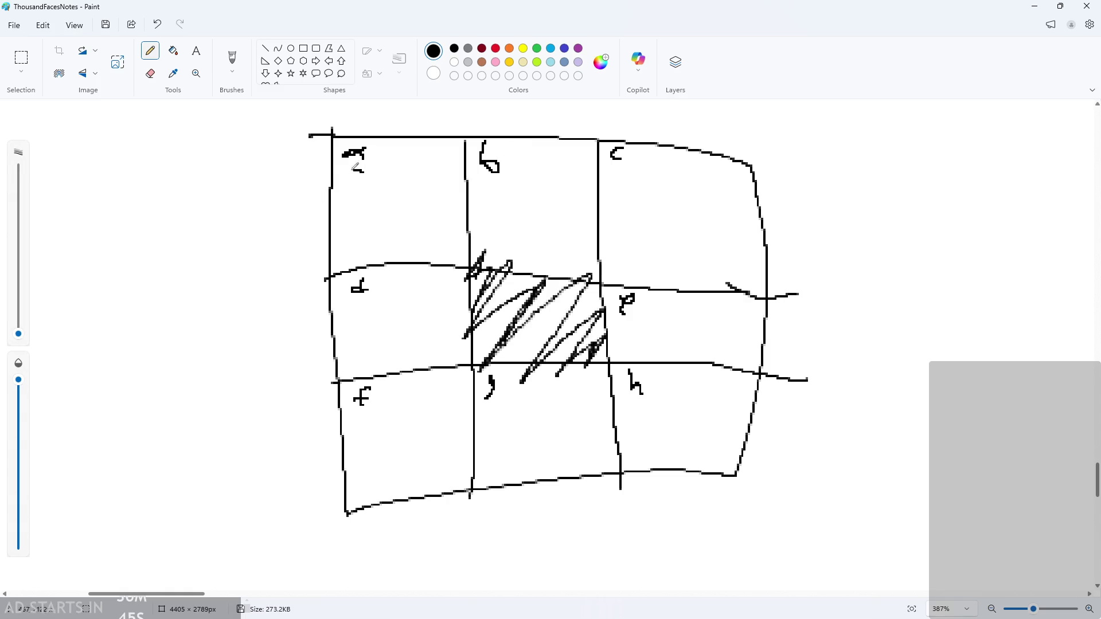
# - Try circling the a, h and f letters, then undo the circles
pyautogui.moveTo(358, 170); pyautogui.dragTo(361, 171)
pyautogui.moveTo(630, 165)
pyautogui.mouseDown()
pyautogui.moveTo(636, 137)
pyautogui.moveTo(627, 172)
pyautogui.mouseUp()
pyautogui.scroll(-1, 737, 367)
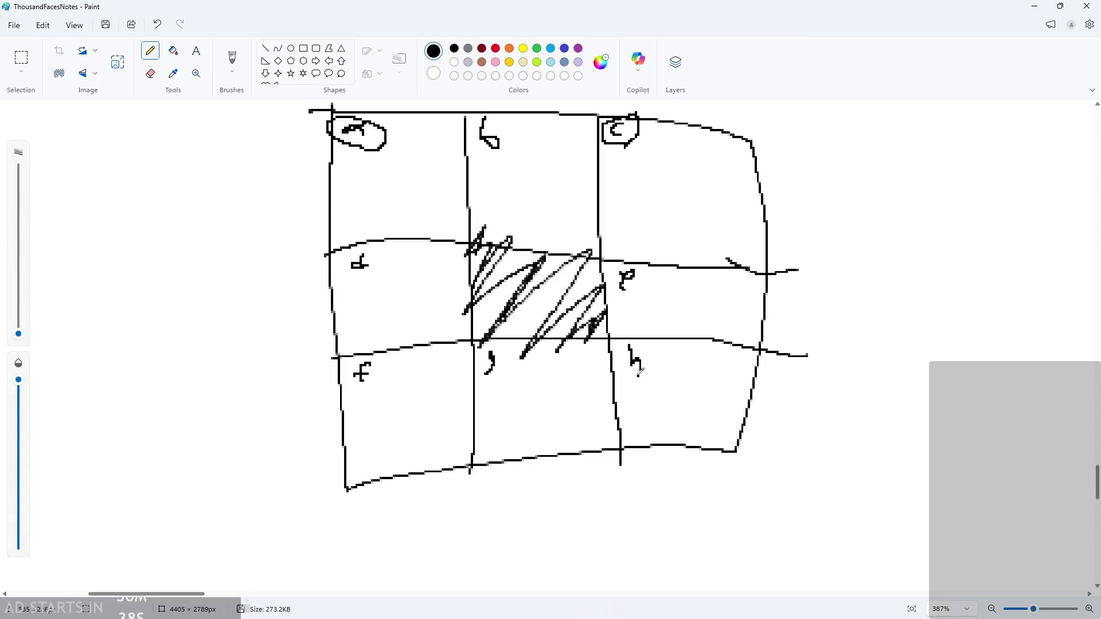
pyautogui.moveTo(636, 344)
pyautogui.mouseDown()
pyautogui.moveTo(665, 374)
pyautogui.moveTo(624, 372)
pyautogui.mouseUp()
pyautogui.moveTo(365, 405)
pyautogui.mouseDown()
pyautogui.moveTo(343, 368)
pyautogui.moveTo(394, 395)
pyautogui.mouseUp()
pyautogui.hotkey('ctrl', 'z')
pyautogui.hotkey('ctrl', 'z')
pyautogui.hotkey('ctrl', 'z')
pyautogui.hotkey('ctrl', 'z')
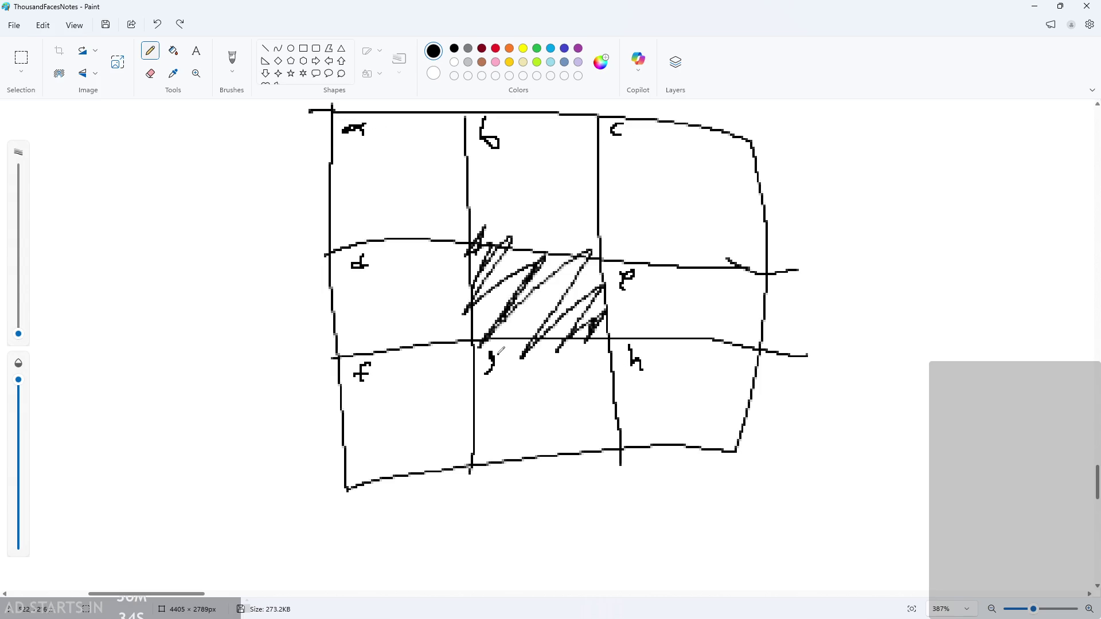
# - Write an X and a dash above the grid, undoing the stray vertical stroke
pyautogui.scroll(-3, 541, 427)
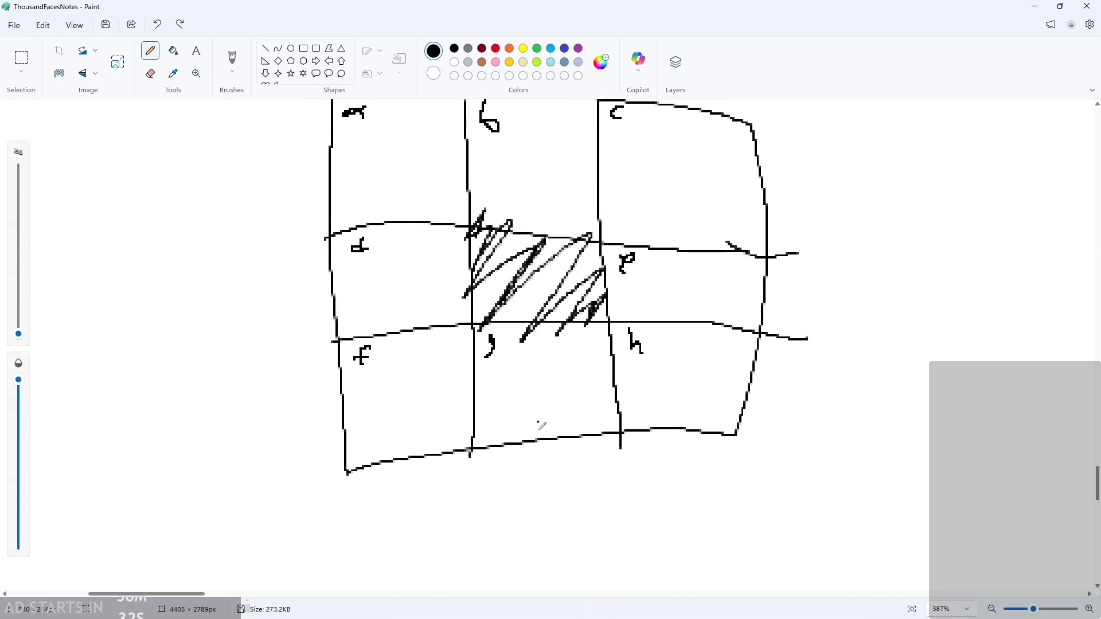
pyautogui.scroll(1, 591, 421)
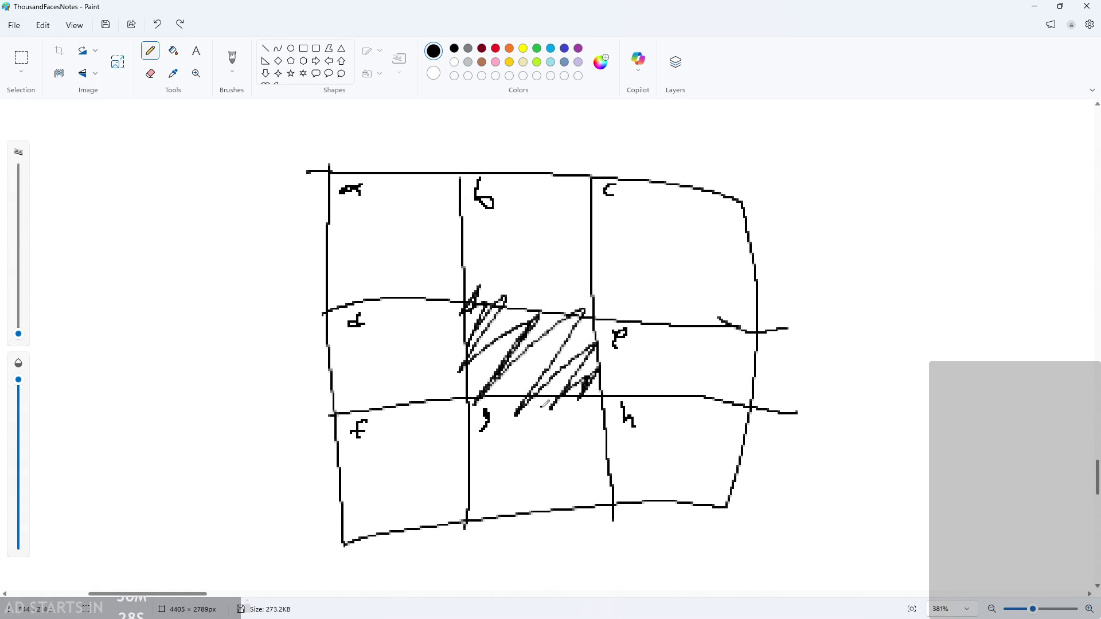
pyautogui.scroll(1, 553, 336)
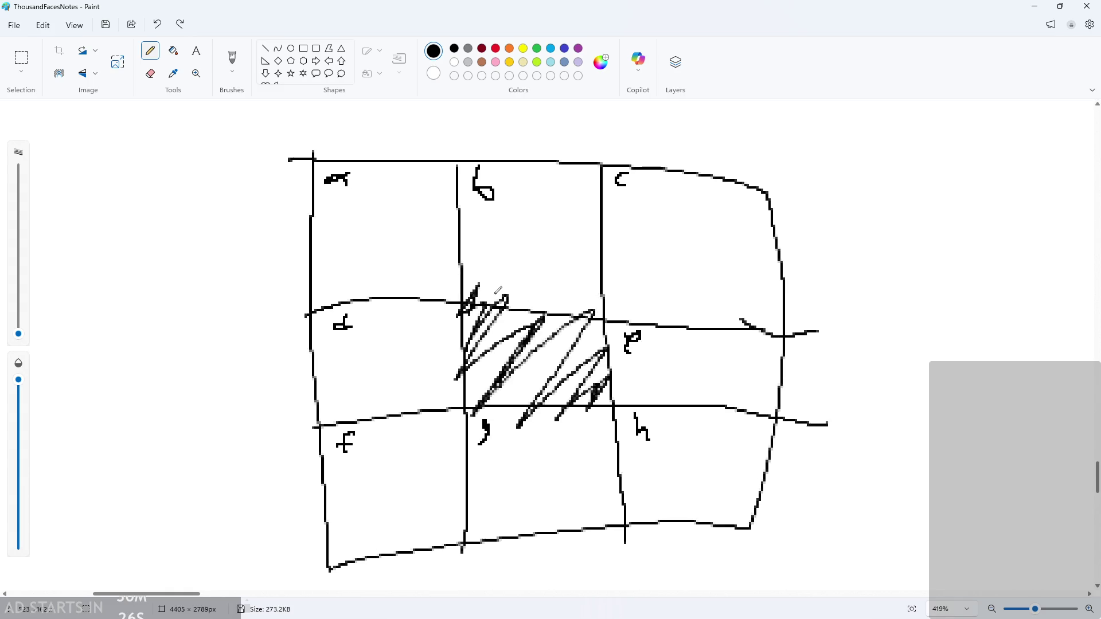
pyautogui.scroll(-1, 553, 336)
pyautogui.scroll(1, 552, 336)
pyautogui.scroll(1, 546, 334)
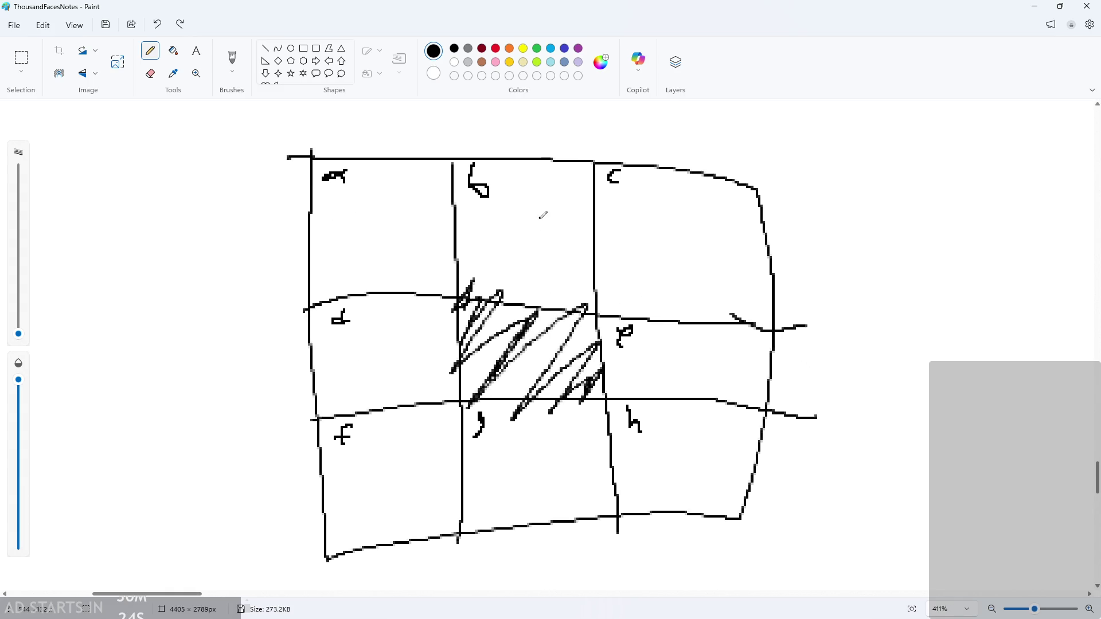
pyautogui.moveTo(467, 114)
pyautogui.mouseDown()
pyautogui.moveTo(481, 136)
pyautogui.moveTo(465, 141)
pyautogui.moveTo(522, 118)
pyautogui.moveTo(504, 127)
pyautogui.mouseUp()
pyautogui.hotkey('ctrl', 'z')
# - Try extra strokes around the grid, then undo them along with the old X-1 and Y-1 labels
pyautogui.moveTo(538, 108); pyautogui.dragTo(537, 140)
pyautogui.moveTo(214, 354); pyautogui.dragTo(232, 375)
pyautogui.moveTo(248, 352)
pyautogui.mouseDown()
pyautogui.moveTo(225, 395)
pyautogui.moveTo(262, 376)
pyautogui.moveTo(270, 395)
pyautogui.mouseUp()
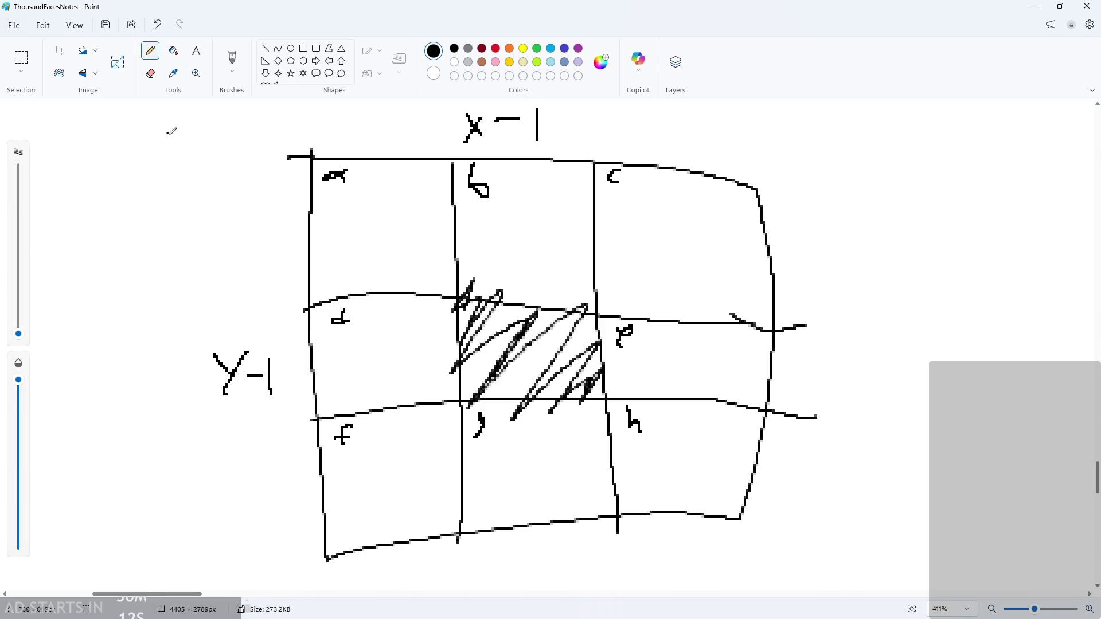
pyautogui.scroll(1, 261, 172)
pyautogui.moveTo(233, 344)
pyautogui.mouseDown()
pyautogui.moveTo(235, 264)
pyautogui.moveTo(196, 270)
pyautogui.mouseUp()
pyautogui.moveTo(235, 273); pyautogui.dragTo(246, 295)
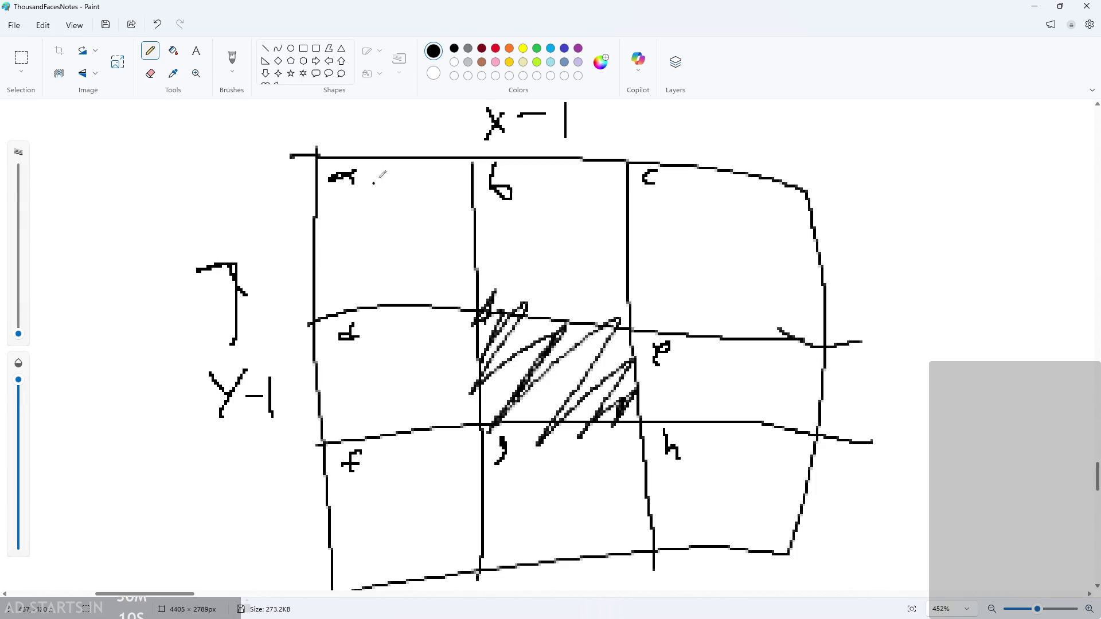
pyautogui.moveTo(460, 121); pyautogui.dragTo(365, 135)
pyautogui.hotkey('ctrl', 'z')
pyautogui.hotkey('ctrl', 'z')
pyautogui.hotkey('ctrl', 'z')
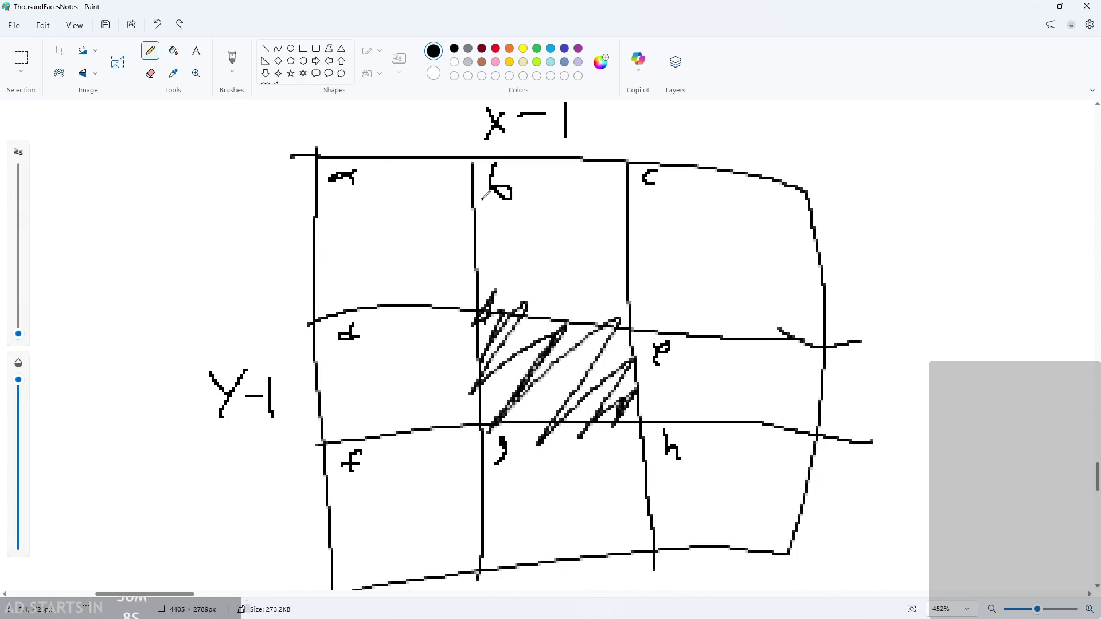
pyautogui.moveTo(854, 386); pyautogui.dragTo(886, 411)
pyautogui.hotkey('ctrl', 'z')
pyautogui.scroll(-2, 518, 254)
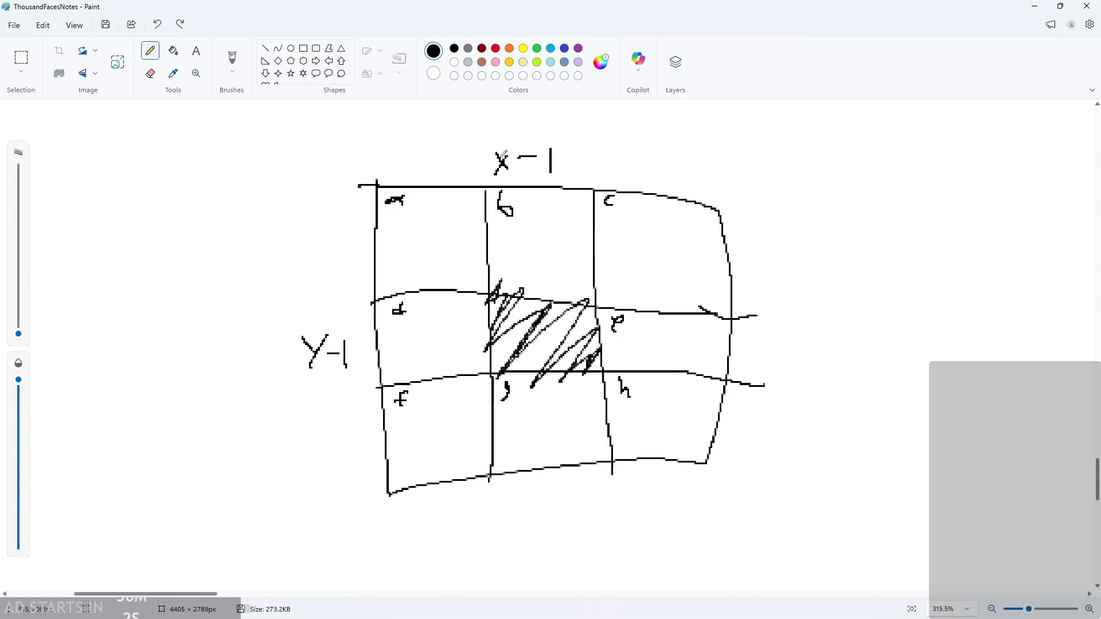
pyautogui.hotkey('ctrl', 'z')
pyautogui.hotkey('ctrl', 'z')
pyautogui.hotkey('ctrl', 'z')
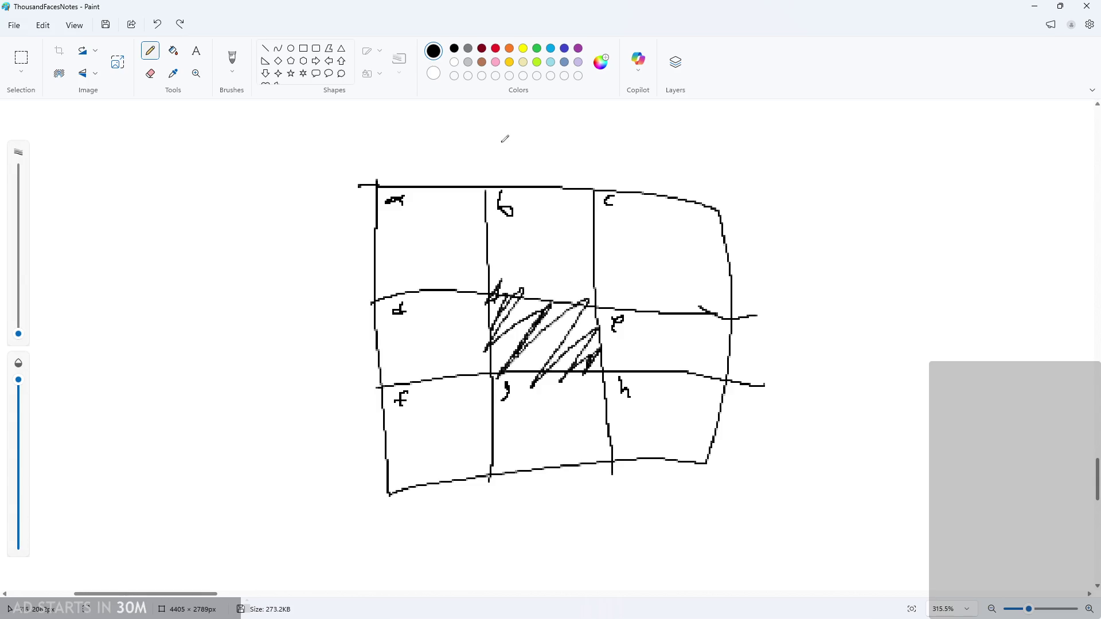
# - Write Y-1 above the grid and X-1 on its left side
pyautogui.moveTo(496, 146); pyautogui.dragTo(510, 165)
pyautogui.moveTo(515, 148); pyautogui.dragTo(505, 184)
pyautogui.moveTo(523, 159)
pyautogui.mouseDown()
pyautogui.moveTo(542, 160)
pyautogui.moveTo(553, 184)
pyautogui.mouseUp()
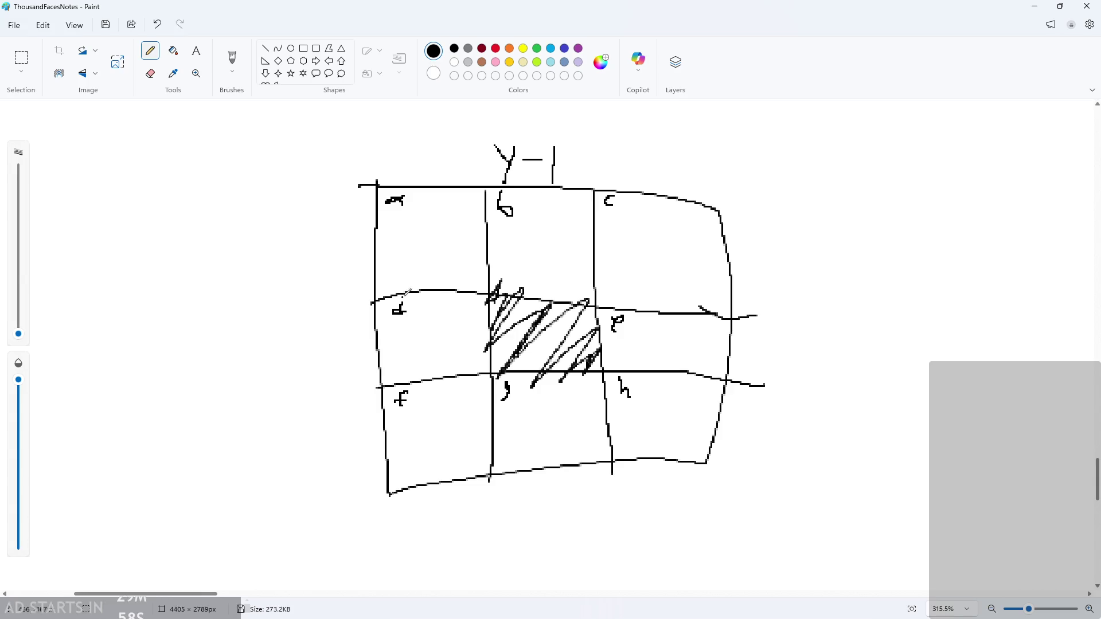
pyautogui.moveTo(315, 341)
pyautogui.mouseDown()
pyautogui.moveTo(336, 350)
pyautogui.moveTo(324, 358)
pyautogui.mouseUp()
pyautogui.moveTo(340, 351); pyautogui.dragTo(367, 372)
# - Write X+1 on the right of the grid and Y+1 below it
pyautogui.moveTo(758, 346)
pyautogui.mouseDown()
pyautogui.moveTo(779, 372)
pyautogui.moveTo(765, 371)
pyautogui.mouseUp()
pyautogui.moveTo(781, 363)
pyautogui.mouseDown()
pyautogui.moveTo(816, 363)
pyautogui.moveTo(800, 379)
pyautogui.mouseUp()
pyautogui.moveTo(836, 352); pyautogui.dragTo(832, 383)
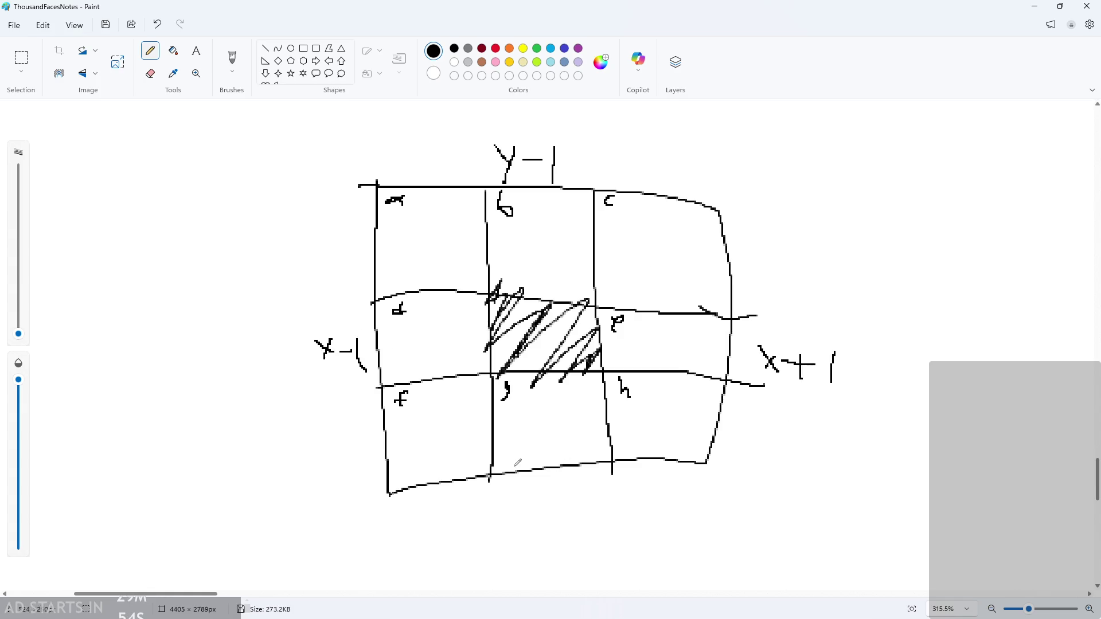
pyautogui.moveTo(503, 488)
pyautogui.mouseDown()
pyautogui.moveTo(528, 506)
pyautogui.moveTo(523, 524)
pyautogui.mouseUp()
pyautogui.moveTo(545, 505); pyautogui.dragTo(575, 503)
pyautogui.moveTo(565, 495)
pyautogui.mouseDown()
pyautogui.moveTo(562, 516)
pyautogui.moveTo(589, 522)
pyautogui.mouseUp()
pyautogui.scroll(1, 602, 557)
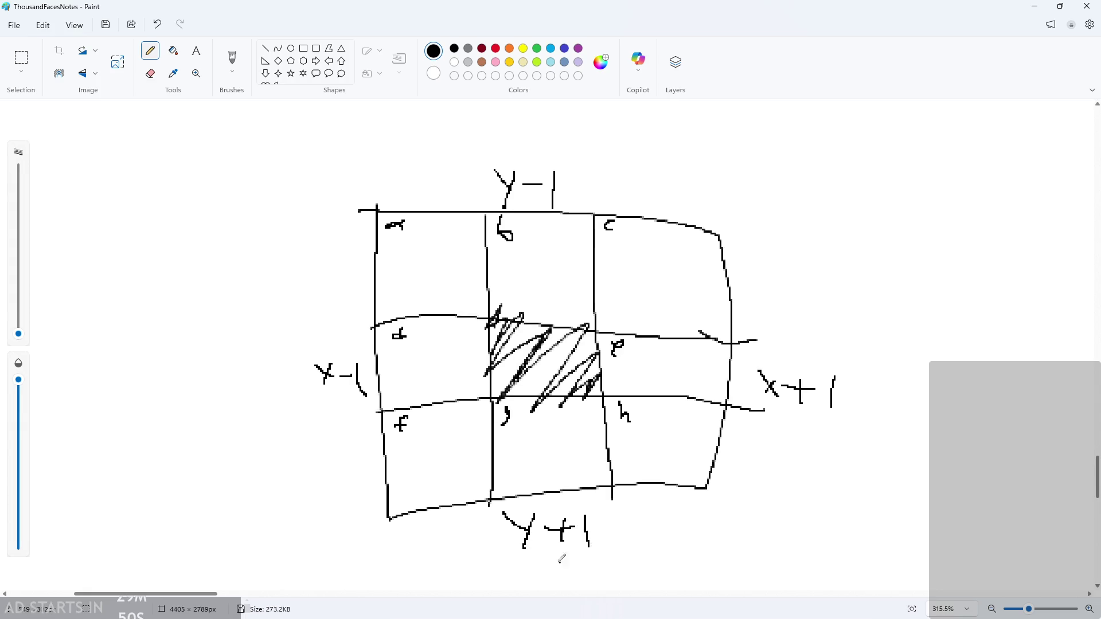
pyautogui.keyDown('ctrl'); pyautogui.scroll(1, 539, 538); pyautogui.keyUp('ctrl')
pyautogui.keyDown('ctrl'); pyautogui.scroll(-2, 539, 538); pyautogui.keyUp('ctrl')
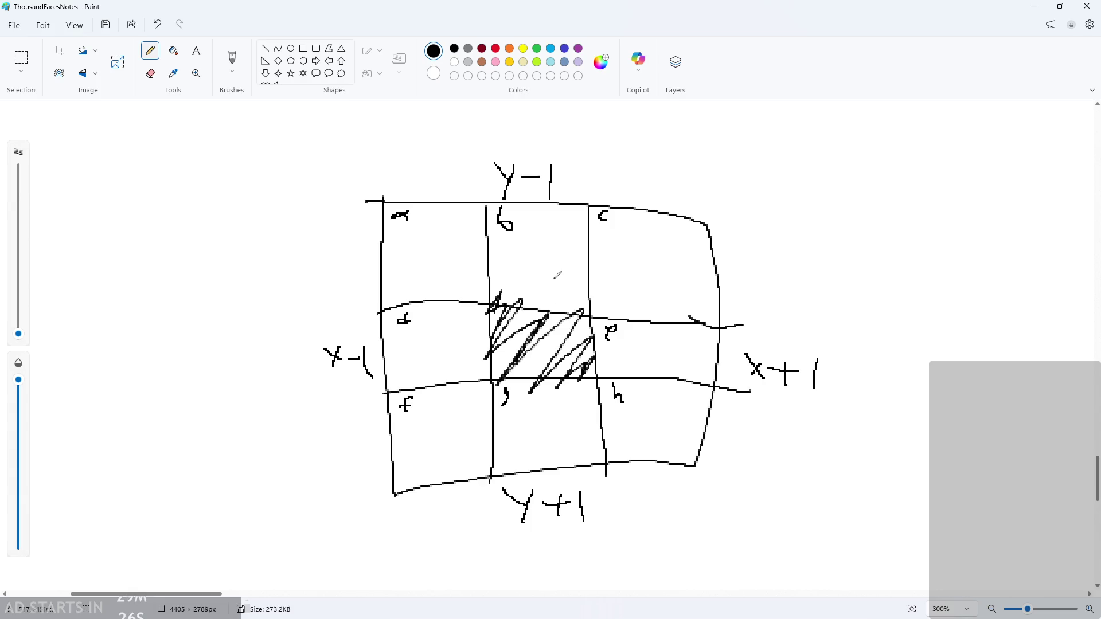
pyautogui.keyDown('ctrl'); pyautogui.scroll(-5, 782, 276); pyautogui.keyUp('ctrl')
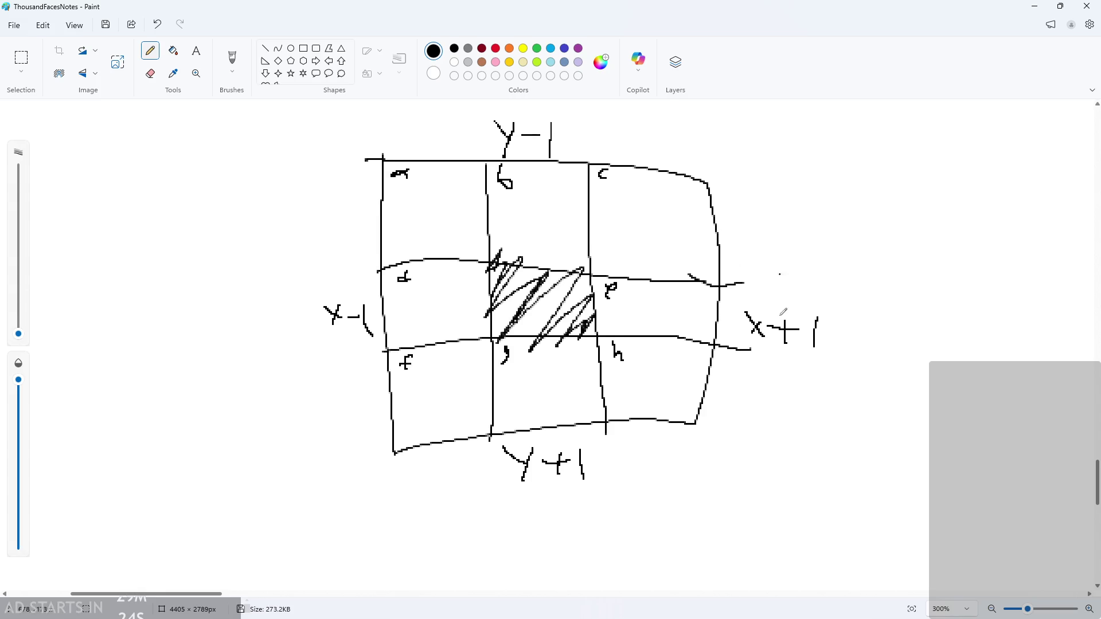
pyautogui.keyDown('ctrl'); pyautogui.scroll(5, 467, 271); pyautogui.keyUp('ctrl')
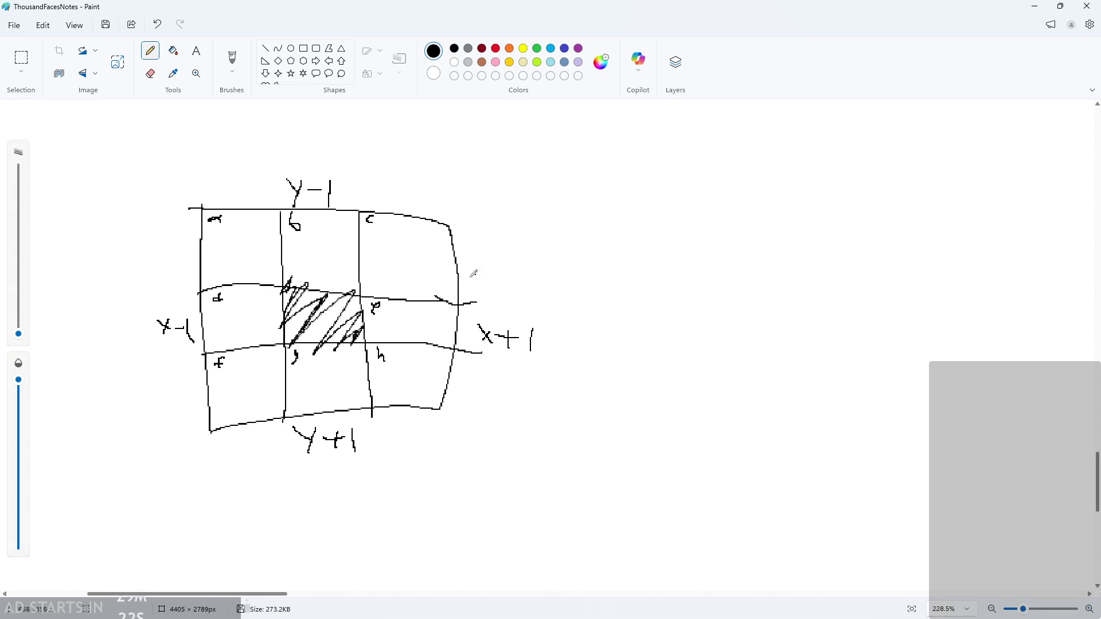
pyautogui.keyDown('ctrl'); pyautogui.scroll(-3, 113, 305); pyautogui.keyUp('ctrl')
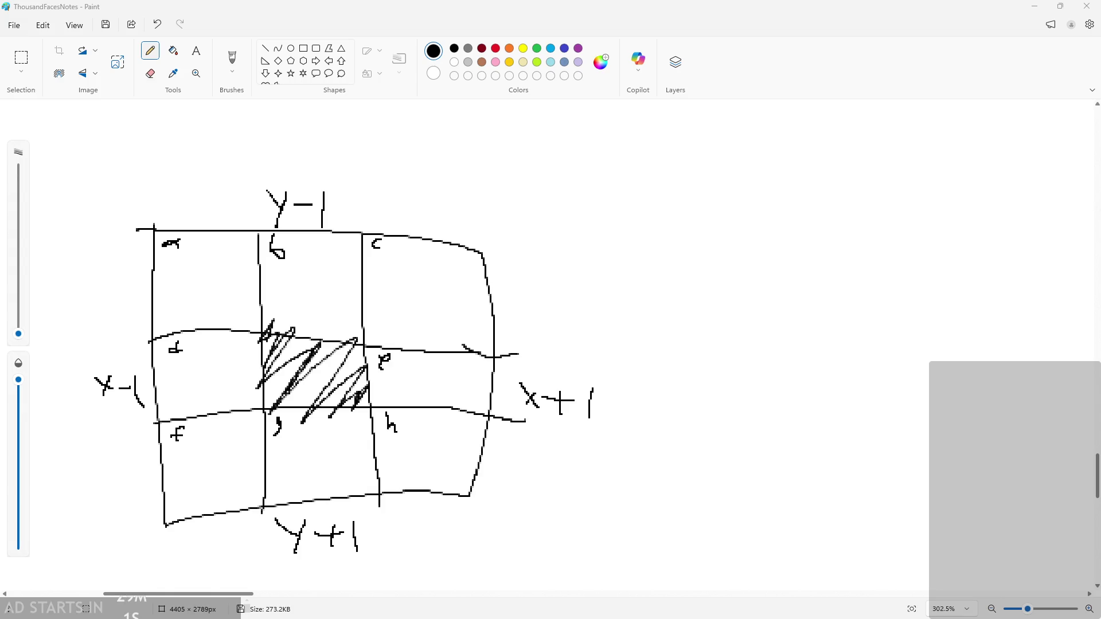
pyautogui.scroll(2, 185, 341)
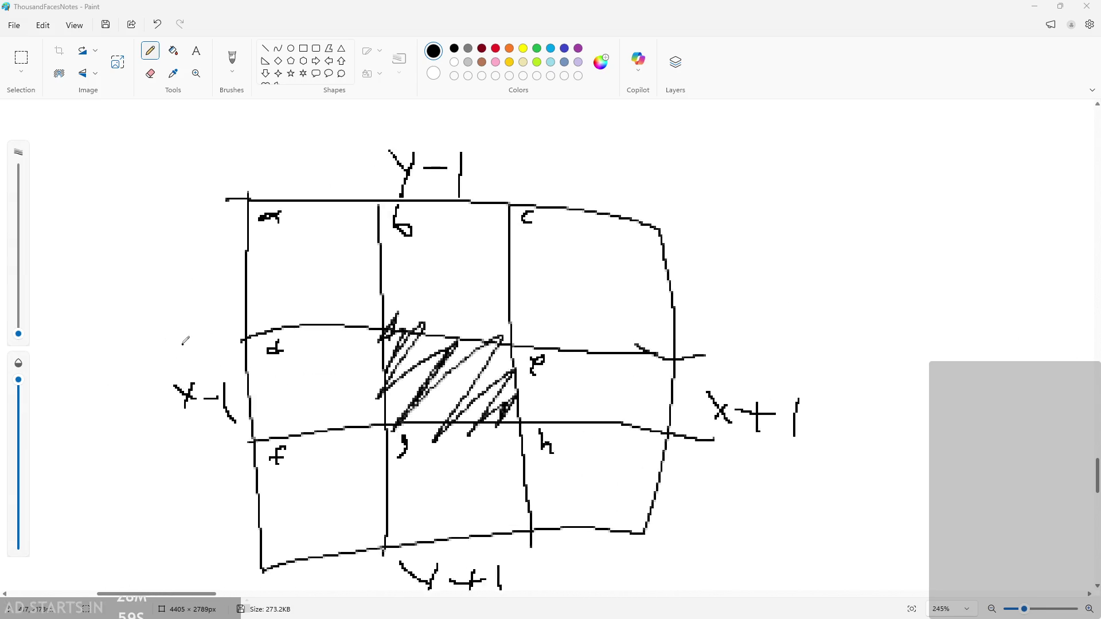
pyautogui.scroll(-3, 185, 340)
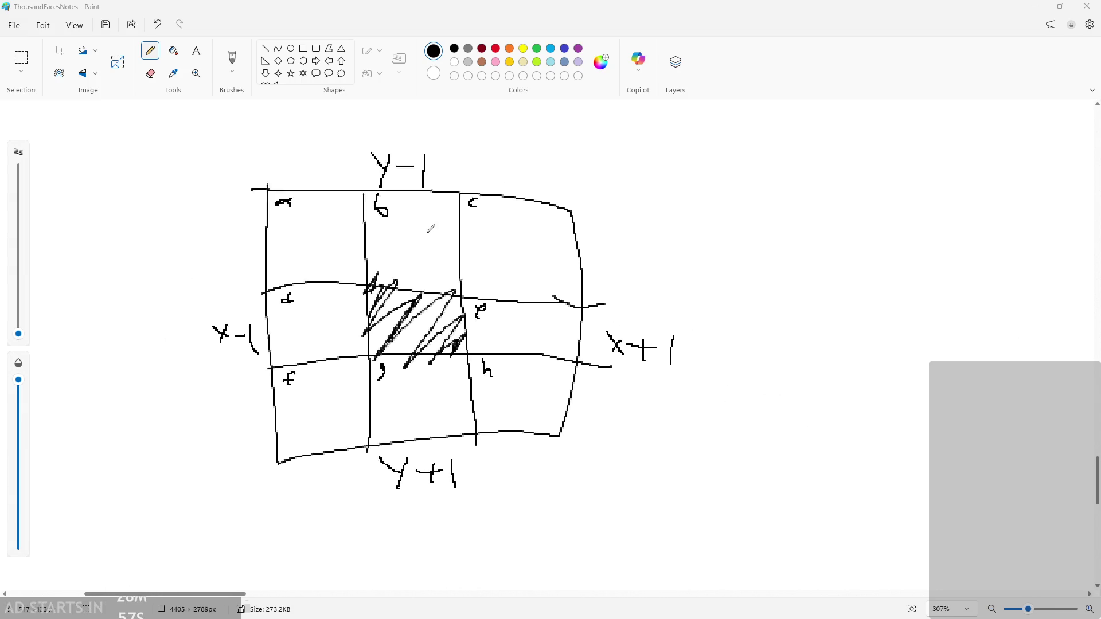
pyautogui.scroll(-1, 420, 210)
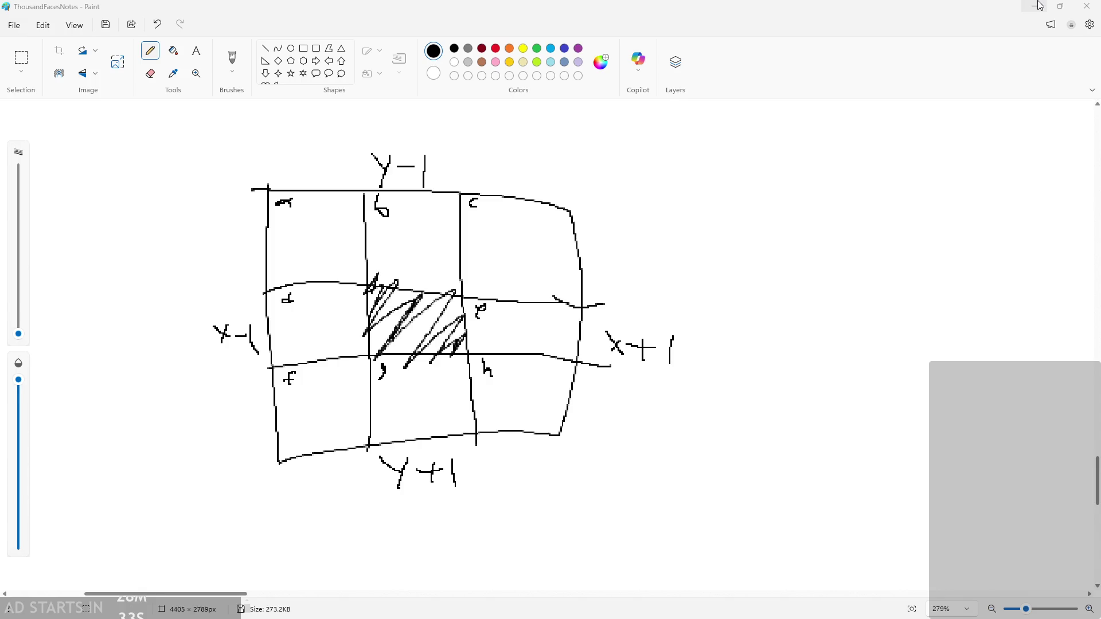
# - Minimize Paint and bring the GameMaker Script1 editor fully into view
pyautogui.click(1040, 5)
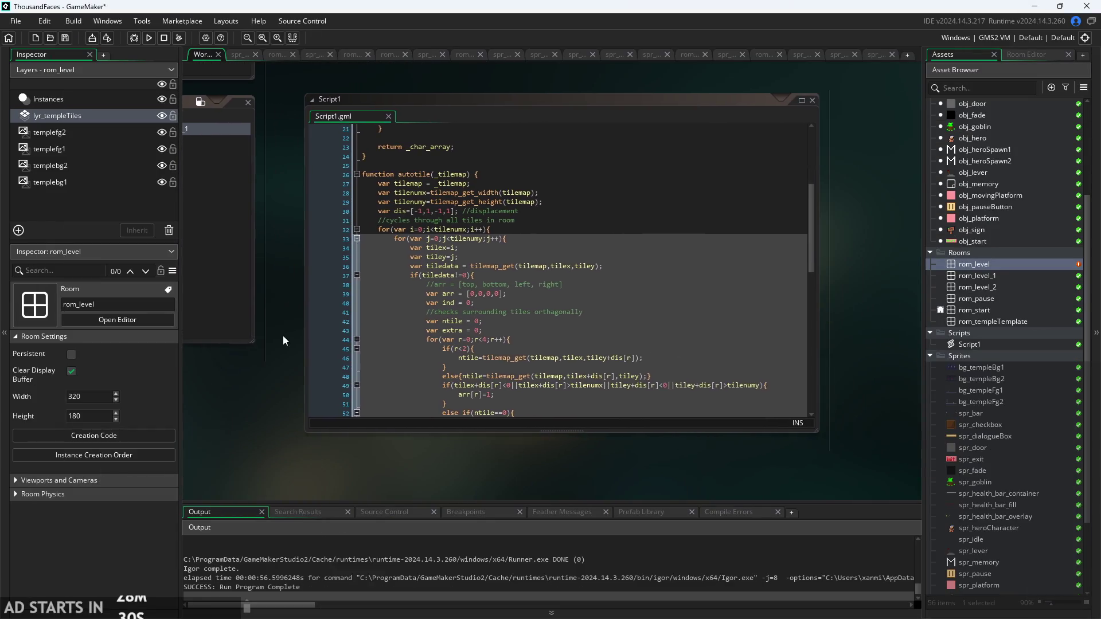
pyautogui.scroll(-2, 507, 263)
pyautogui.keyDown('ctrl'); pyautogui.scroll(2, 508, 262); pyautogui.keyUp('ctrl')
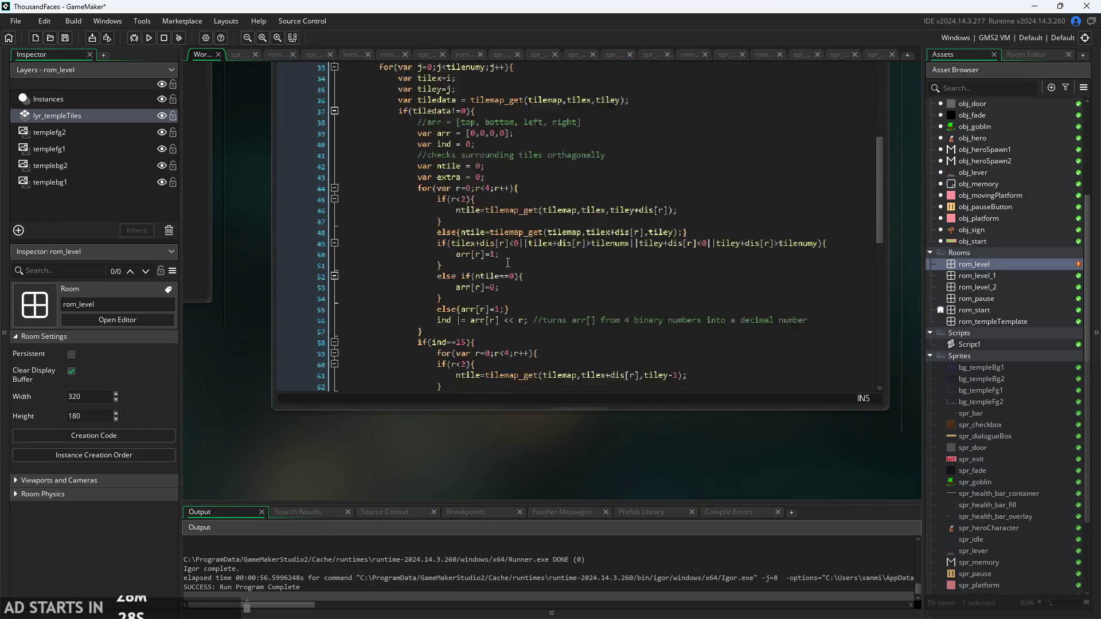
pyautogui.scroll(-5, 508, 262)
pyautogui.moveTo(502, 442); pyautogui.dragTo(454, 514)
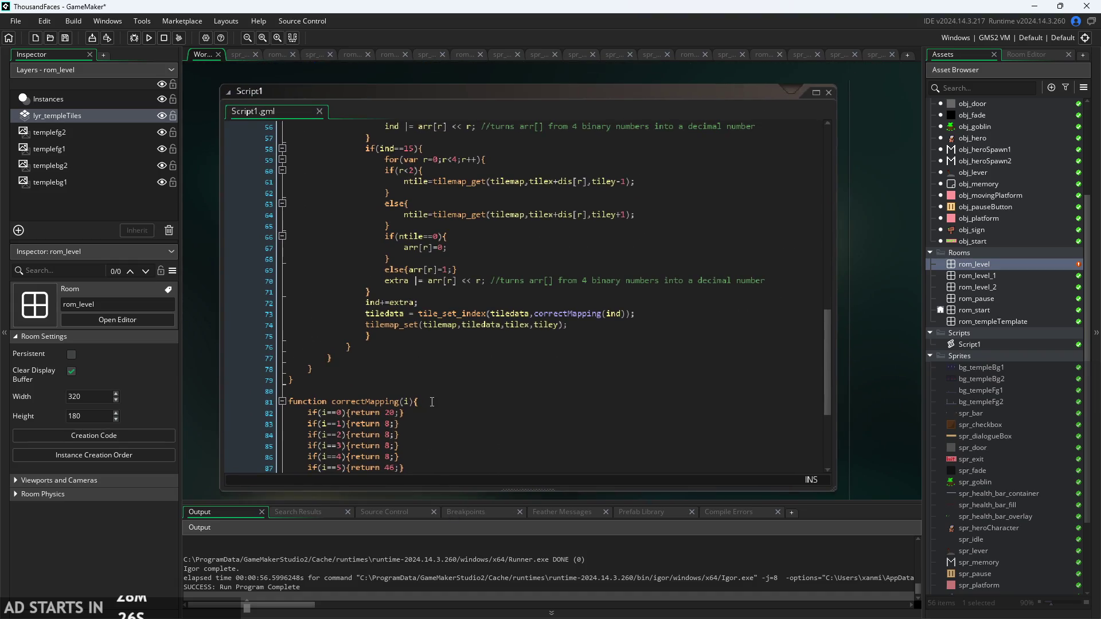
pyautogui.keyDown('ctrl'); pyautogui.scroll(-2, 432, 401); pyautogui.keyUp('ctrl')
pyautogui.keyDown('ctrl'); pyautogui.scroll(2, 420, 401); pyautogui.keyUp('ctrl')
pyautogui.scroll(9, 344, 355)
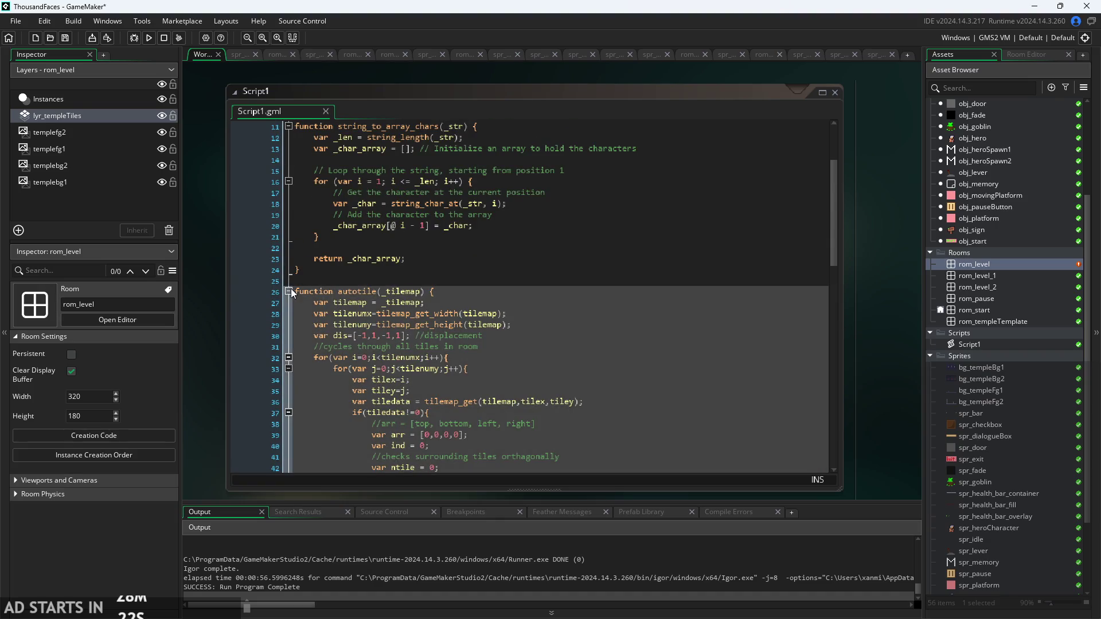
# - Find the autotile function and its line 49 bounds check, then switch back to Paint
pyautogui.moveTo(295, 292); pyautogui.dragTo(392, 389)
pyautogui.scroll(-4, 392, 389)
pyautogui.keyDown('shift'); pyautogui.click(466, 352); pyautogui.keyUp('shift')
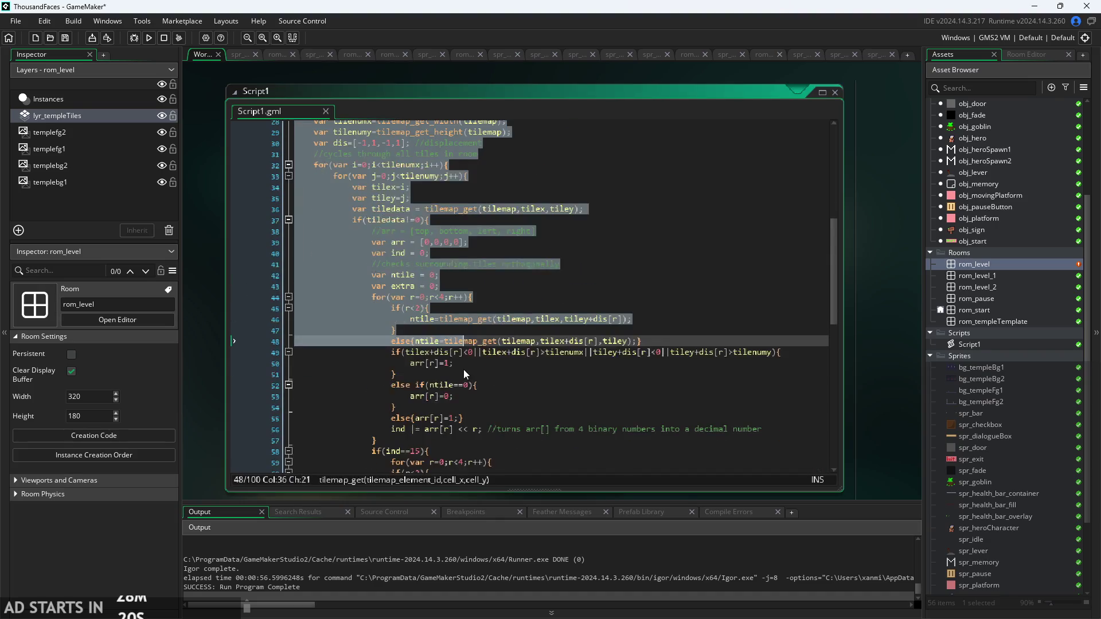
pyautogui.click(466, 352)
pyautogui.scroll(1, 406, 236)
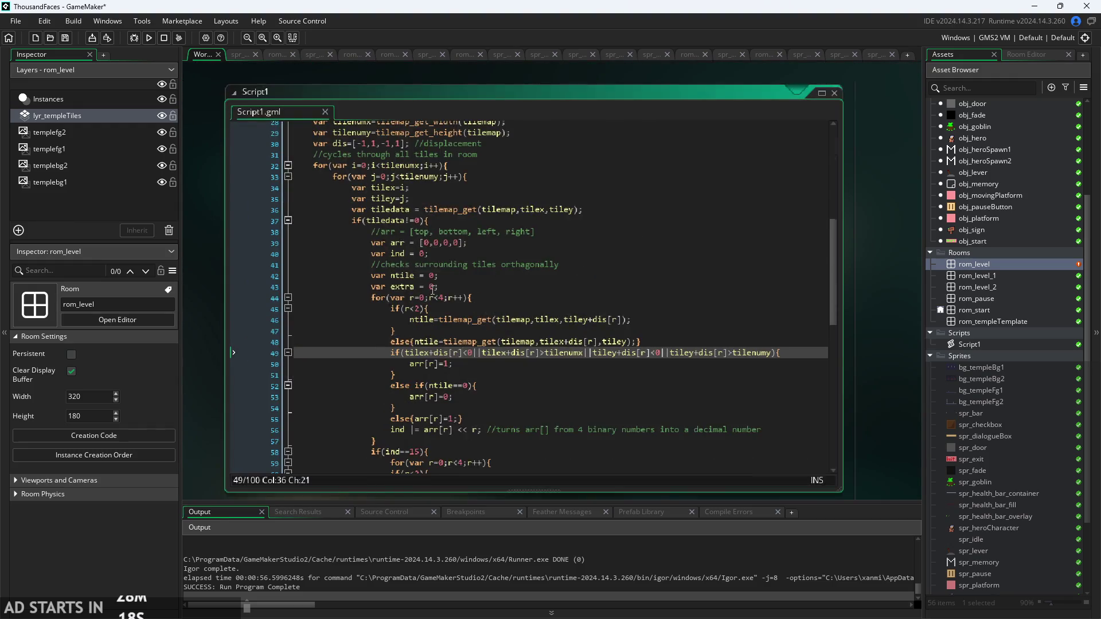
pyautogui.scroll(-1, 208, 309)
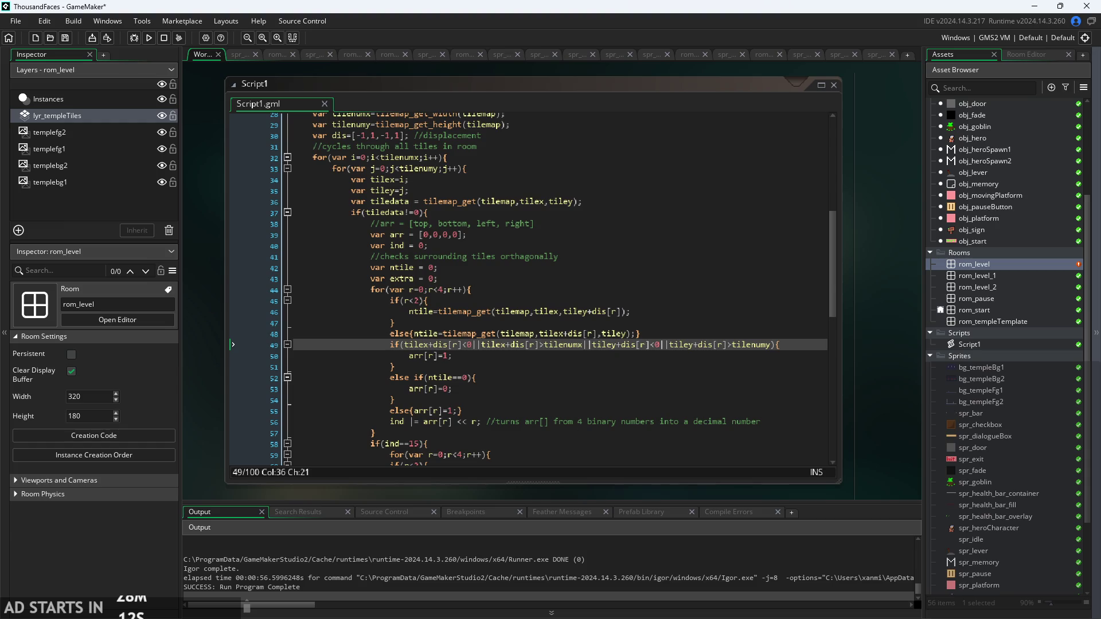
pyautogui.hotkey('alt', 'Tab')
pyautogui.scroll(2, 424, 240)
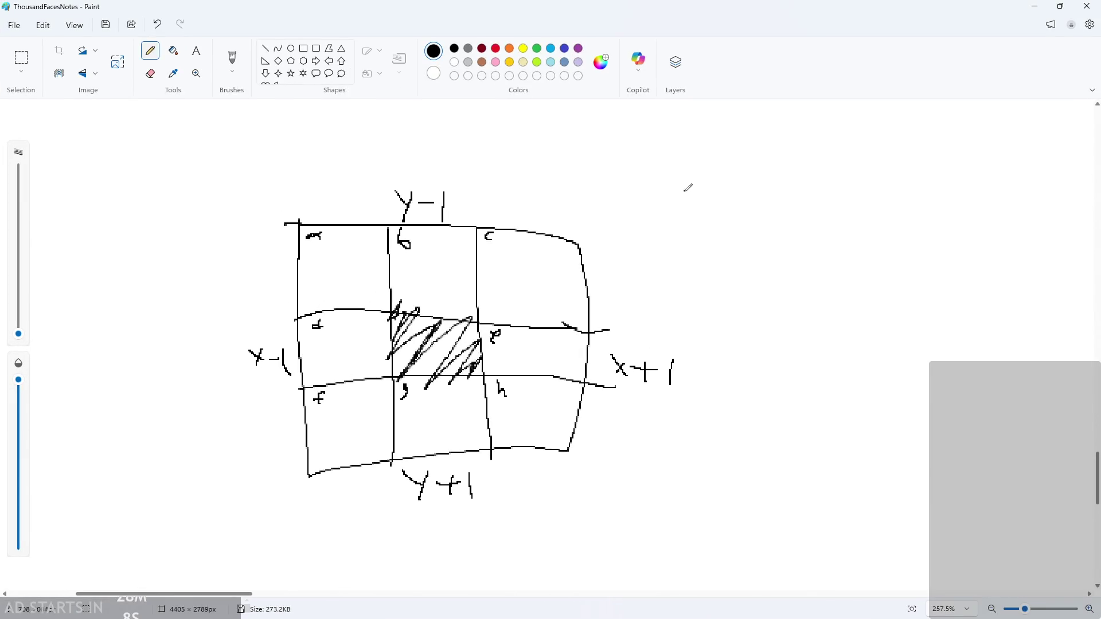
# - Write the side-cell letters bdeg beside the grid, undoing a stray stroke
pyautogui.moveTo(686, 190)
pyautogui.mouseDown()
pyautogui.moveTo(723, 225)
pyautogui.moveTo(738, 213)
pyautogui.mouseUp()
pyautogui.moveTo(749, 210); pyautogui.dragTo(774, 219)
pyautogui.moveTo(797, 208); pyautogui.dragTo(784, 230)
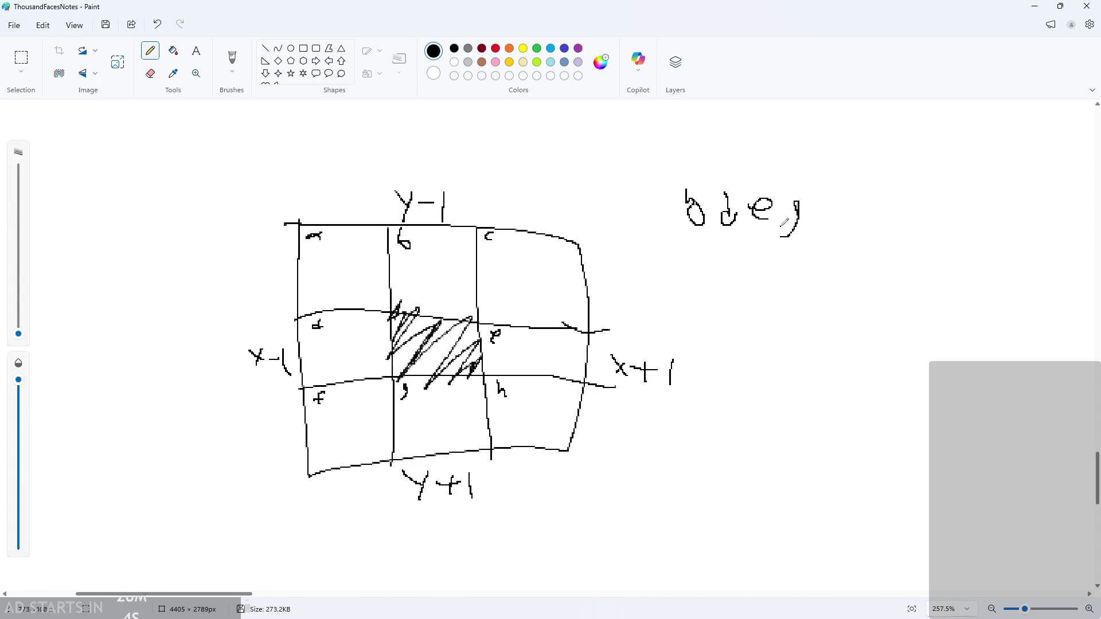
pyautogui.scroll(3, 784, 224)
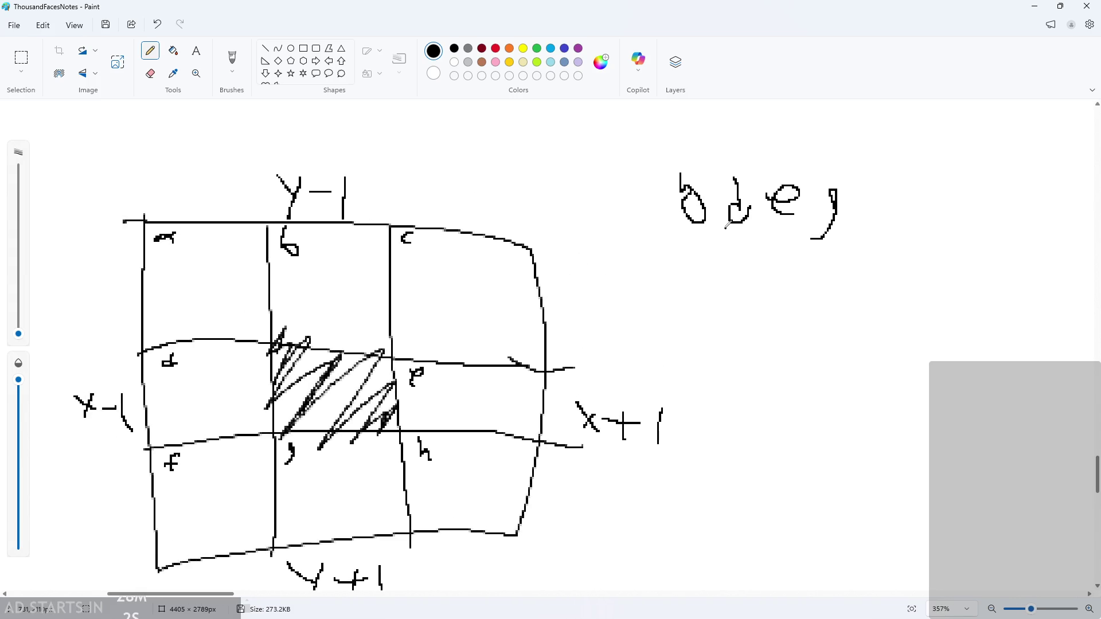
pyautogui.scroll(-3, 726, 225)
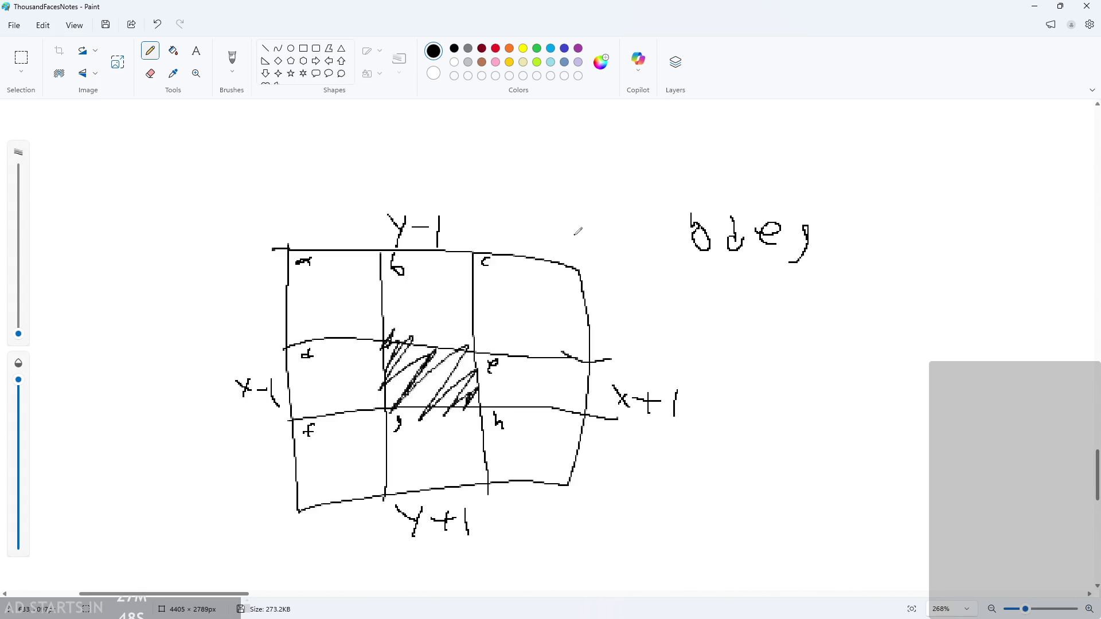
pyautogui.click(880, 257)
pyautogui.moveTo(911, 257); pyautogui.dragTo(849, 281)
pyautogui.hotkey('ctrl', 'z')
# - Write the corner-cell letters acfh to the left of them above the grid
pyautogui.scroll(2, 613, 212)
pyautogui.scroll(2, 545, 218)
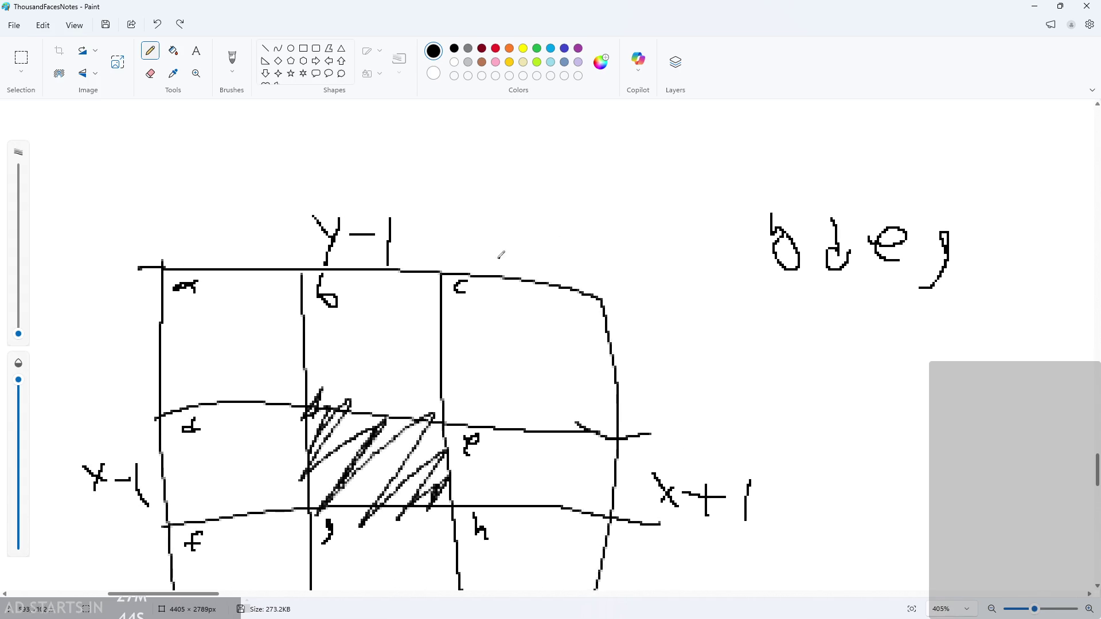
pyautogui.scroll(-1, 551, 235)
pyautogui.moveTo(557, 219); pyautogui.dragTo(560, 235)
pyautogui.moveTo(591, 218)
pyautogui.mouseDown()
pyautogui.moveTo(579, 220)
pyautogui.moveTo(590, 232)
pyautogui.moveTo(628, 210)
pyautogui.moveTo(647, 227)
pyautogui.mouseUp()
pyautogui.moveTo(648, 212)
pyautogui.mouseDown()
pyautogui.moveTo(648, 241)
pyautogui.moveTo(665, 246)
pyautogui.mouseUp()
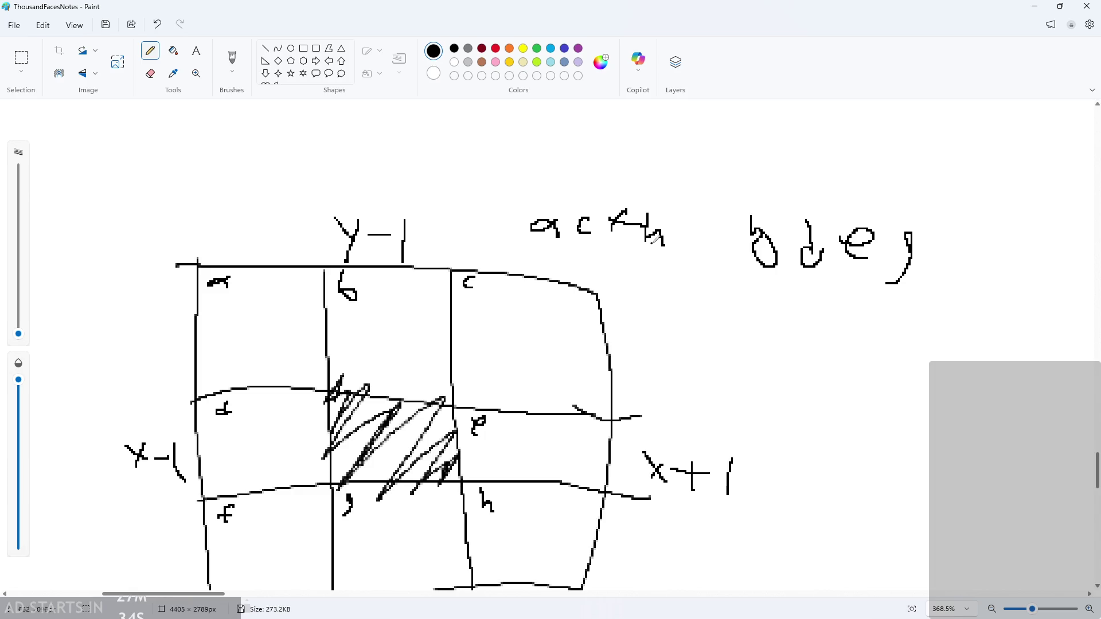
# - Try underlining both letter groups twice, undoing each underline
pyautogui.moveTo(562, 262); pyautogui.dragTo(991, 259)
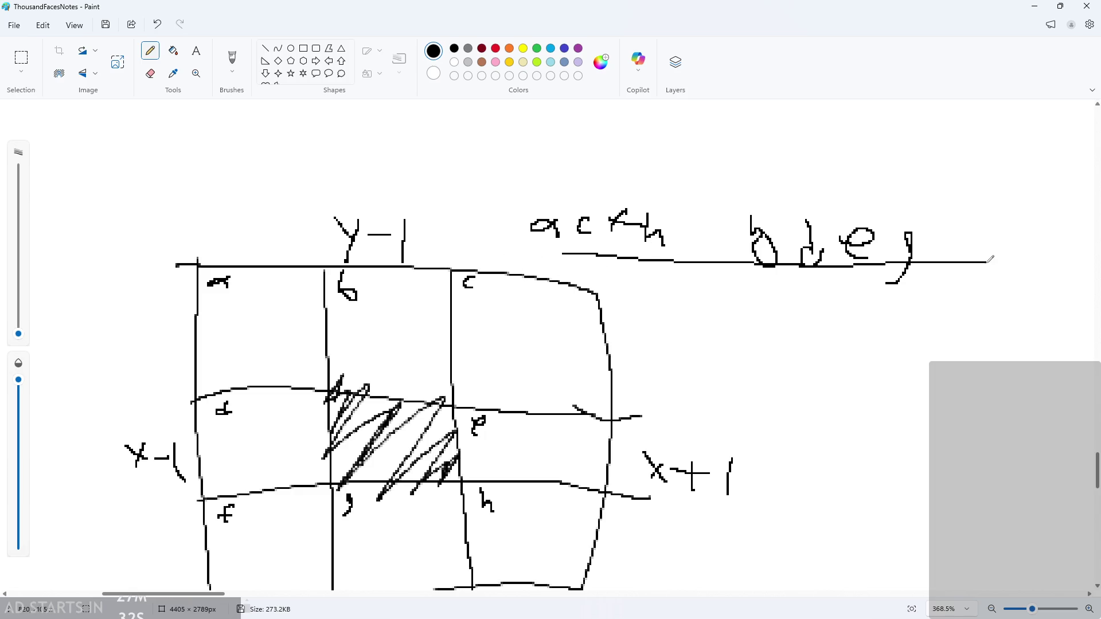
pyautogui.hotkey('ctrl', 'z')
pyautogui.moveTo(519, 243); pyautogui.dragTo(919, 293)
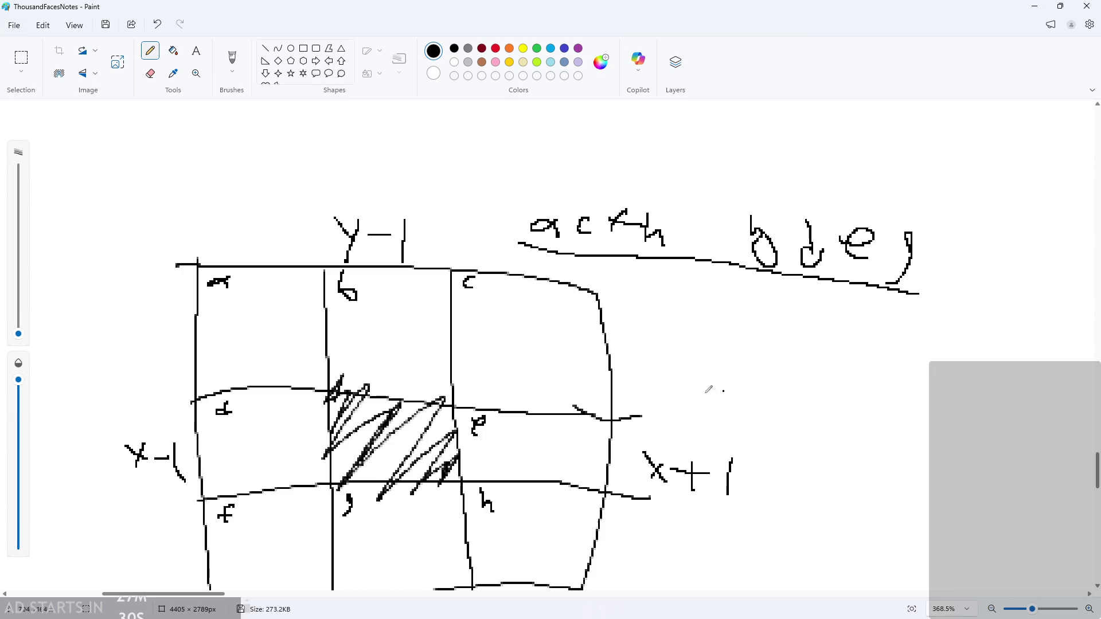
pyautogui.scroll(-5, 816, 296)
pyautogui.scroll(4, 817, 296)
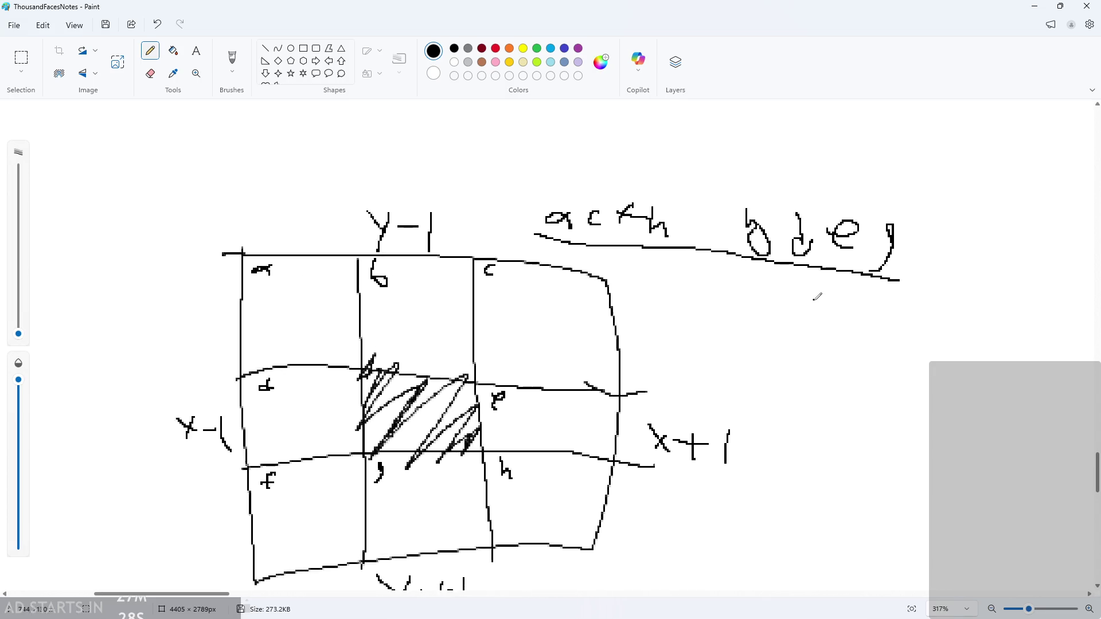
pyautogui.hotkey('ctrl', 'z')
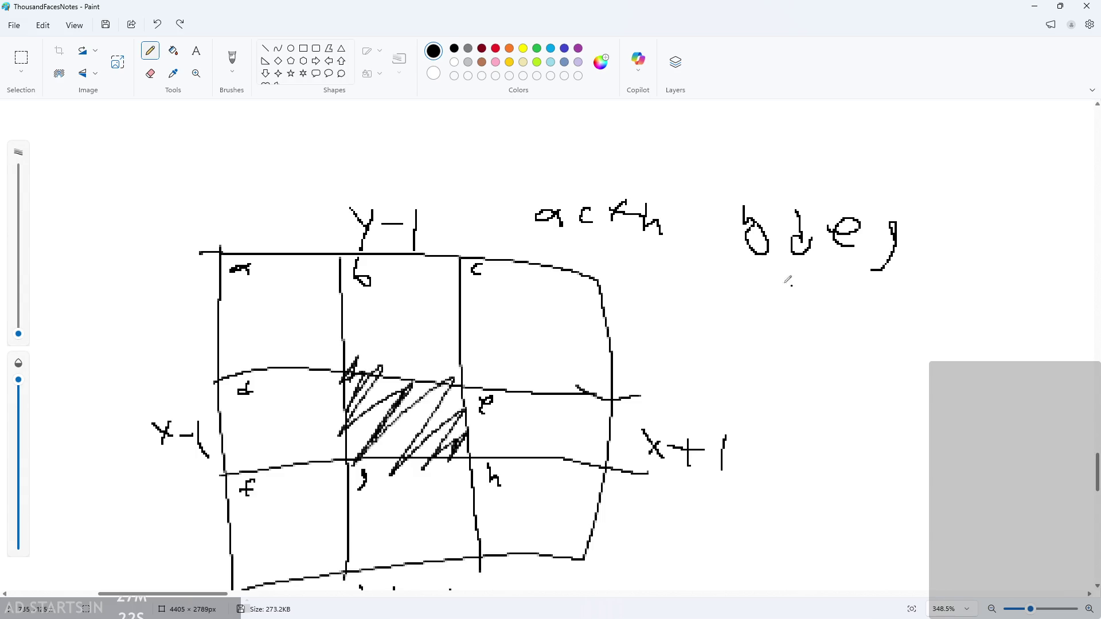
# - Underline the corner-letter list and undo it, then scribble over the hatched centre cell
pyautogui.scroll(-2, 768, 238)
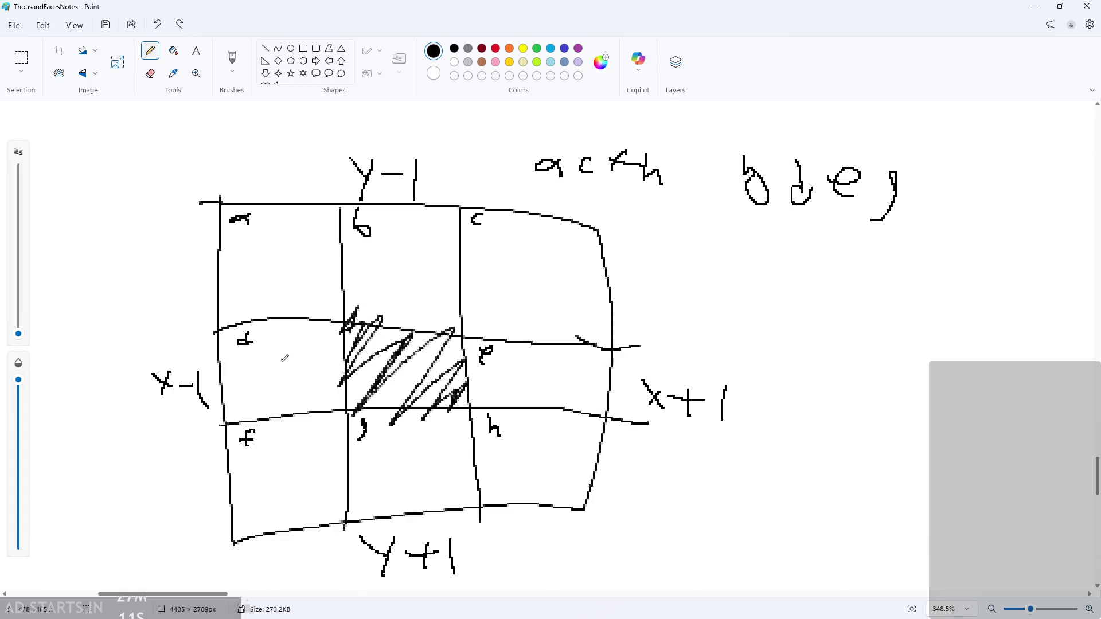
pyautogui.moveTo(528, 187); pyautogui.dragTo(675, 184)
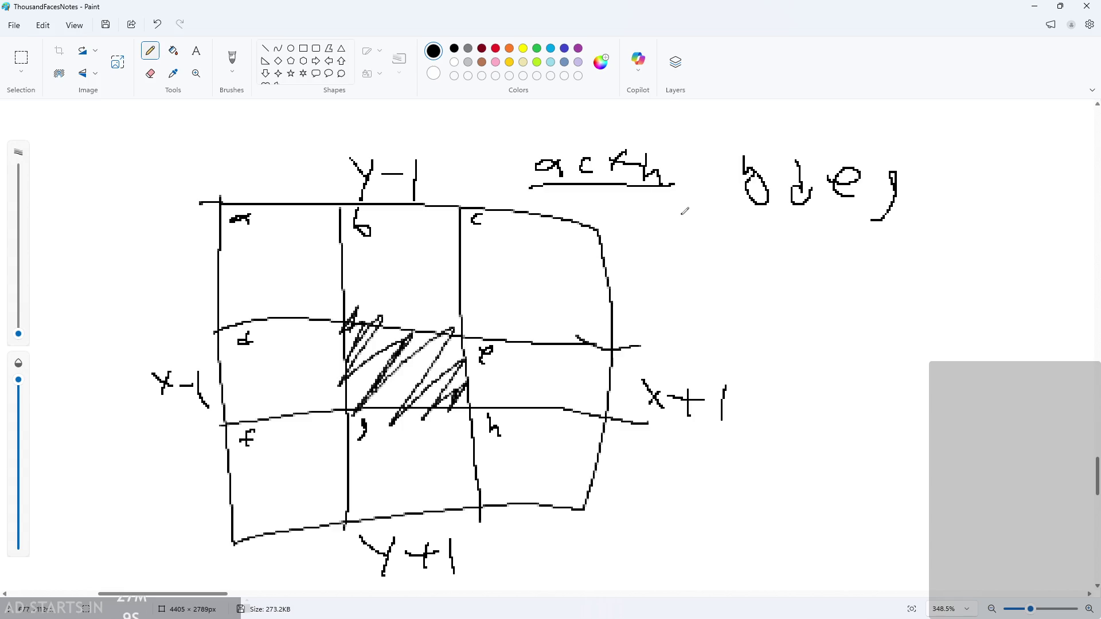
pyautogui.hotkey('ctrl', 'z')
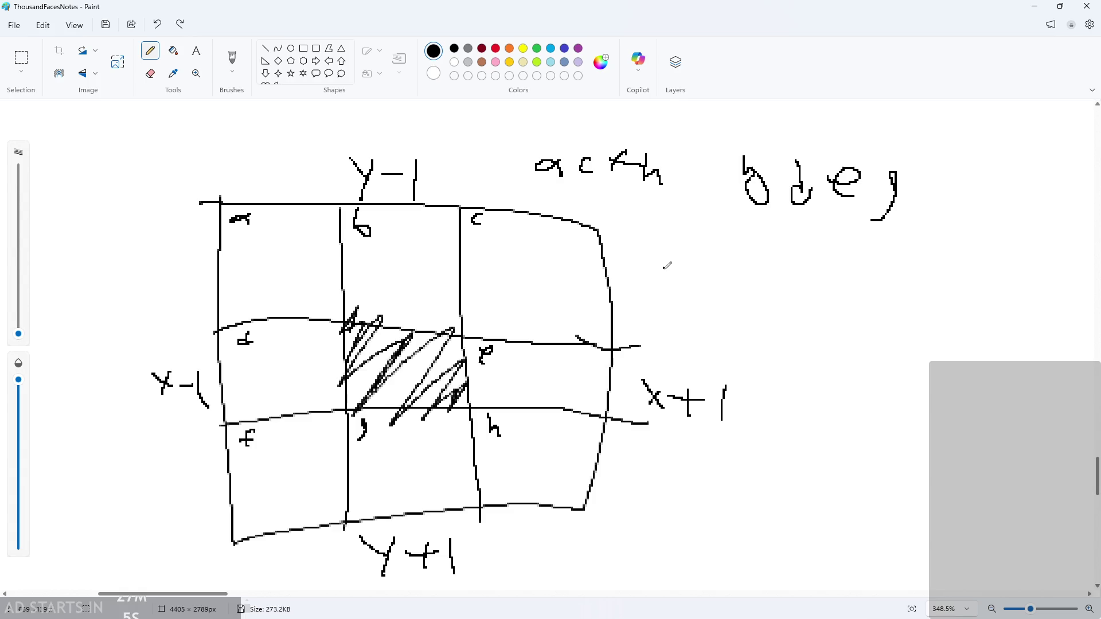
pyautogui.scroll(-2, 663, 265)
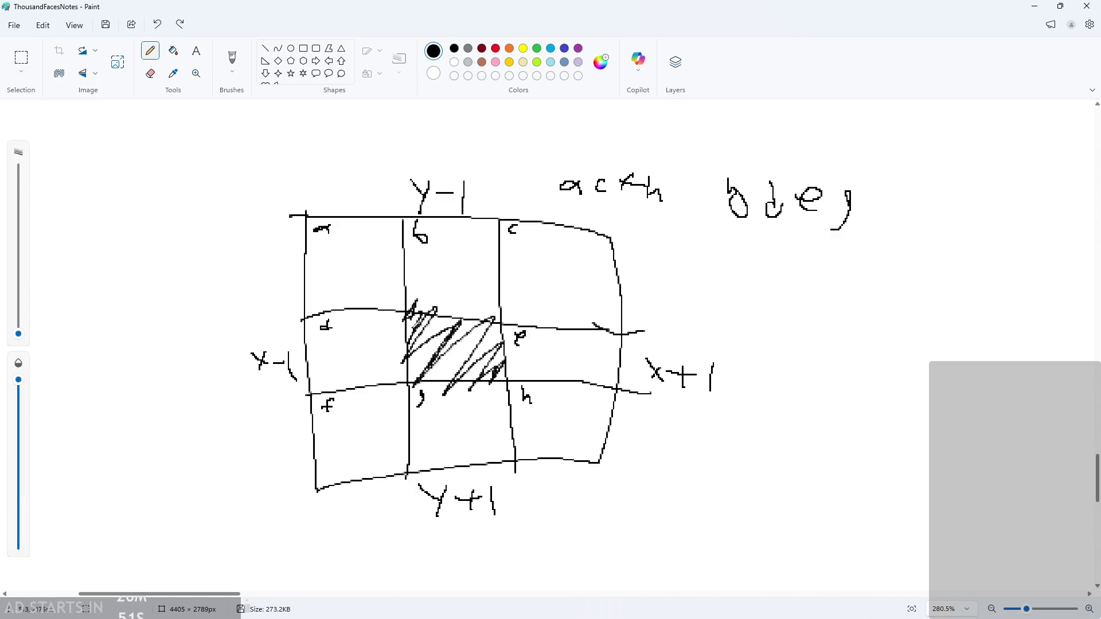
pyautogui.moveTo(417, 365)
pyautogui.mouseDown()
pyautogui.moveTo(408, 350)
pyautogui.moveTo(493, 386)
pyautogui.moveTo(413, 304)
pyautogui.mouseUp()
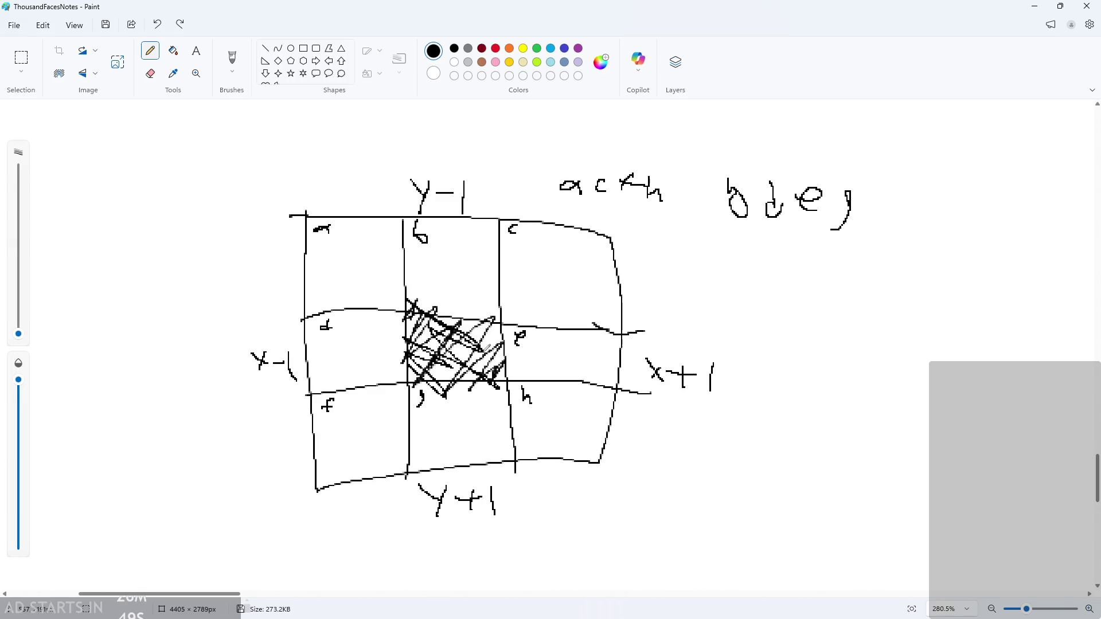
# - Add dense scribbles over the centre cell toward its lower-left, and a short mark beside b
pyautogui.moveTo(499, 349)
pyautogui.mouseDown()
pyautogui.moveTo(488, 361)
pyautogui.moveTo(436, 339)
pyautogui.moveTo(450, 373)
pyautogui.mouseUp()
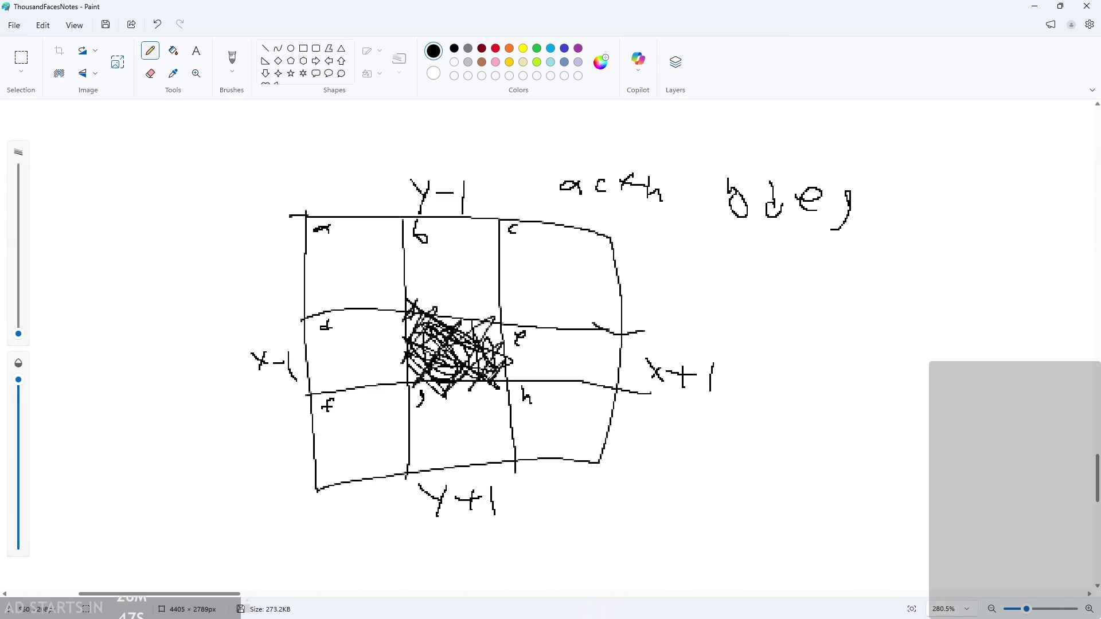
pyautogui.moveTo(503, 331)
pyautogui.mouseDown()
pyautogui.moveTo(482, 338)
pyautogui.moveTo(476, 364)
pyautogui.moveTo(402, 373)
pyautogui.mouseUp()
pyautogui.moveTo(485, 351)
pyautogui.mouseDown()
pyautogui.moveTo(419, 352)
pyautogui.moveTo(489, 348)
pyautogui.mouseUp()
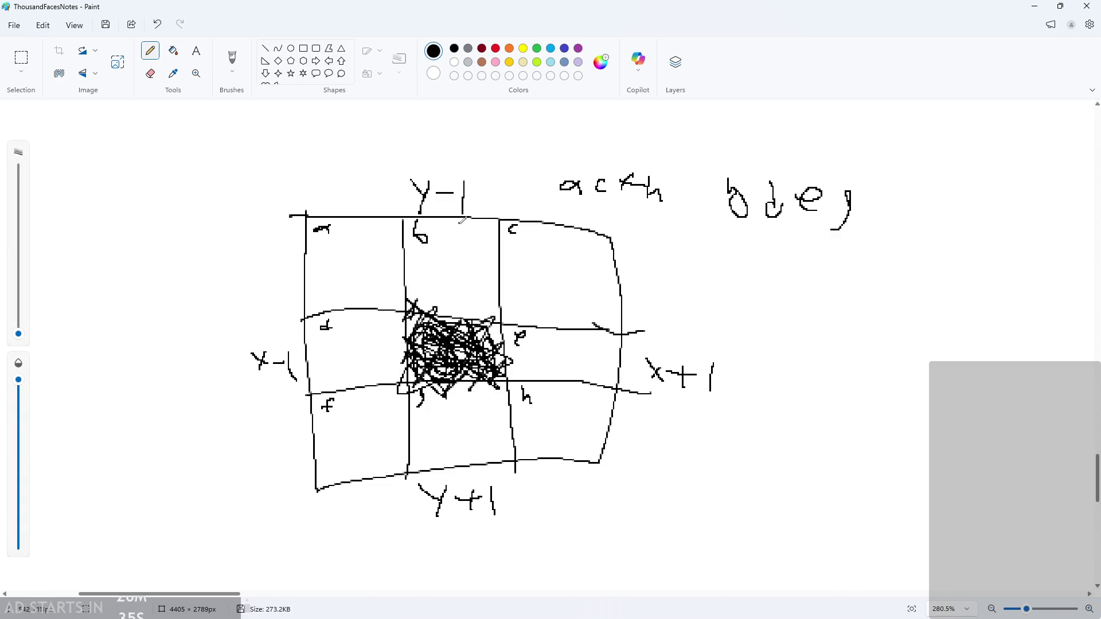
pyautogui.scroll(1, 448, 260)
pyautogui.moveTo(442, 224); pyautogui.dragTo(443, 234)
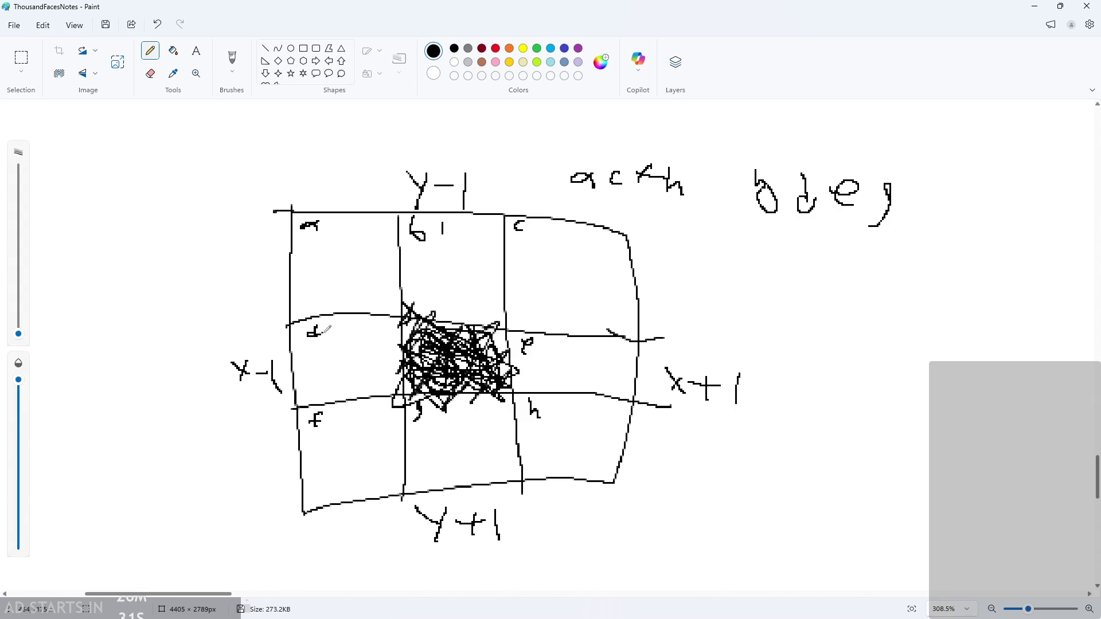
# - Undo a stray stroke and write 1, 2, 3, 4 and 5 beside cells g, e, d, b and h
pyautogui.hotkey('ctrl', 'z')
pyautogui.moveTo(433, 406); pyautogui.dragTo(430, 428)
pyautogui.moveTo(537, 341); pyautogui.dragTo(549, 354)
pyautogui.moveTo(324, 326)
pyautogui.mouseDown()
pyautogui.moveTo(334, 330)
pyautogui.moveTo(328, 343)
pyautogui.mouseUp()
pyautogui.moveTo(440, 226); pyautogui.dragTo(453, 241)
pyautogui.moveTo(559, 396); pyautogui.dragTo(549, 424)
# - Undo the h digit, write 6, 7 and 8 beside f, c and a, then minimize Paint
pyautogui.hotkey('ctrl', 'z')
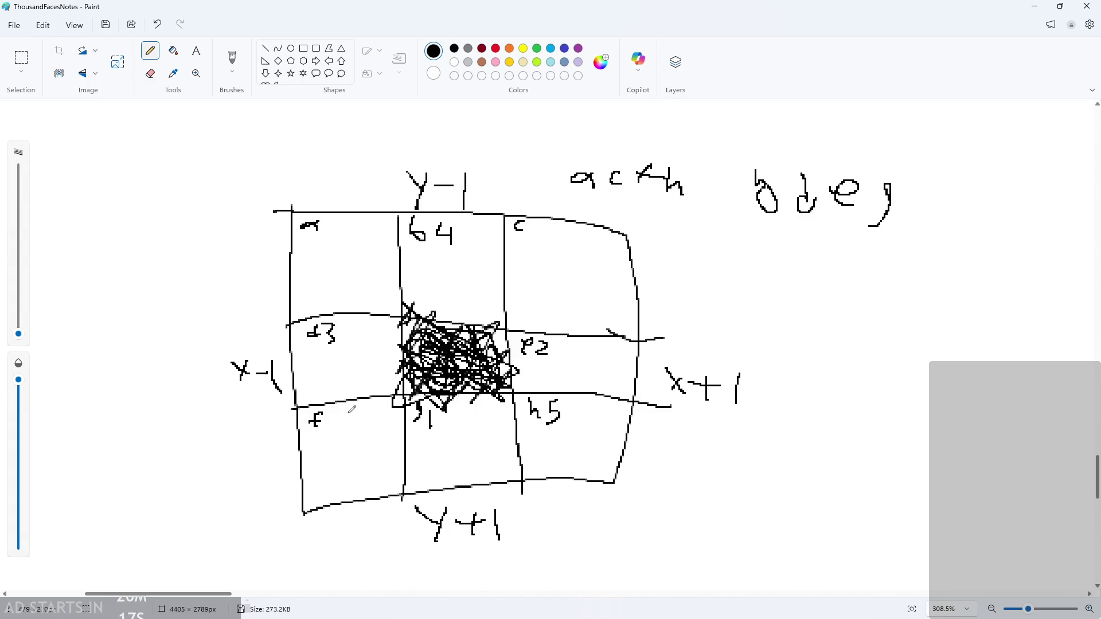
pyautogui.moveTo(347, 414); pyautogui.dragTo(341, 424)
pyautogui.moveTo(532, 226)
pyautogui.mouseDown()
pyautogui.moveTo(550, 223)
pyautogui.moveTo(537, 241)
pyautogui.mouseUp()
pyautogui.moveTo(333, 222); pyautogui.dragTo(332, 248)
pyautogui.scroll(1, 374, 348)
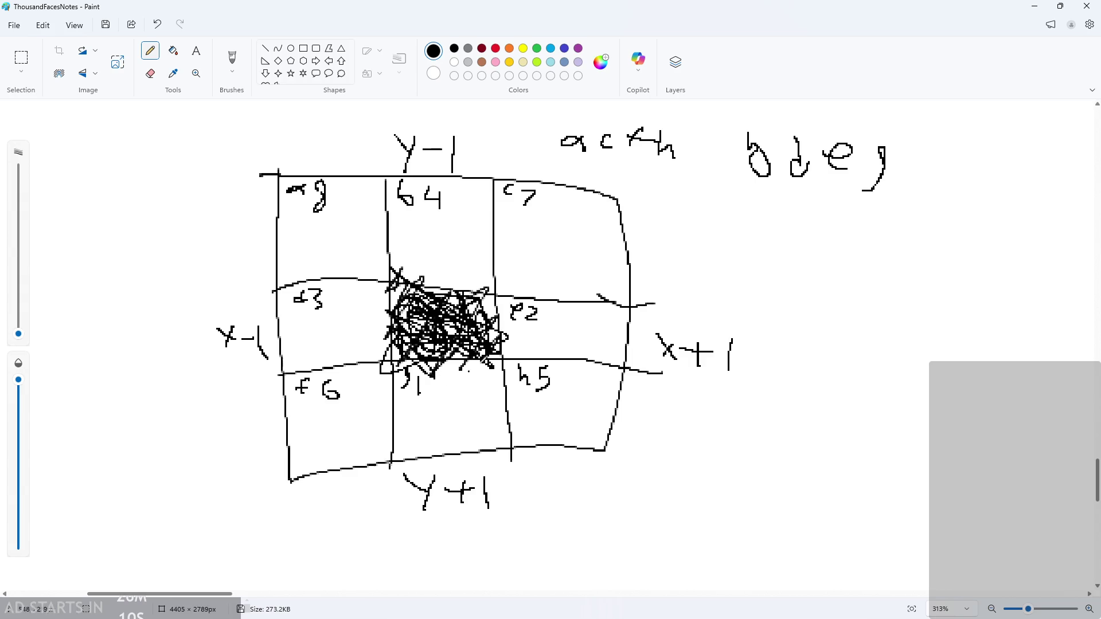
pyautogui.click(1036, 7)
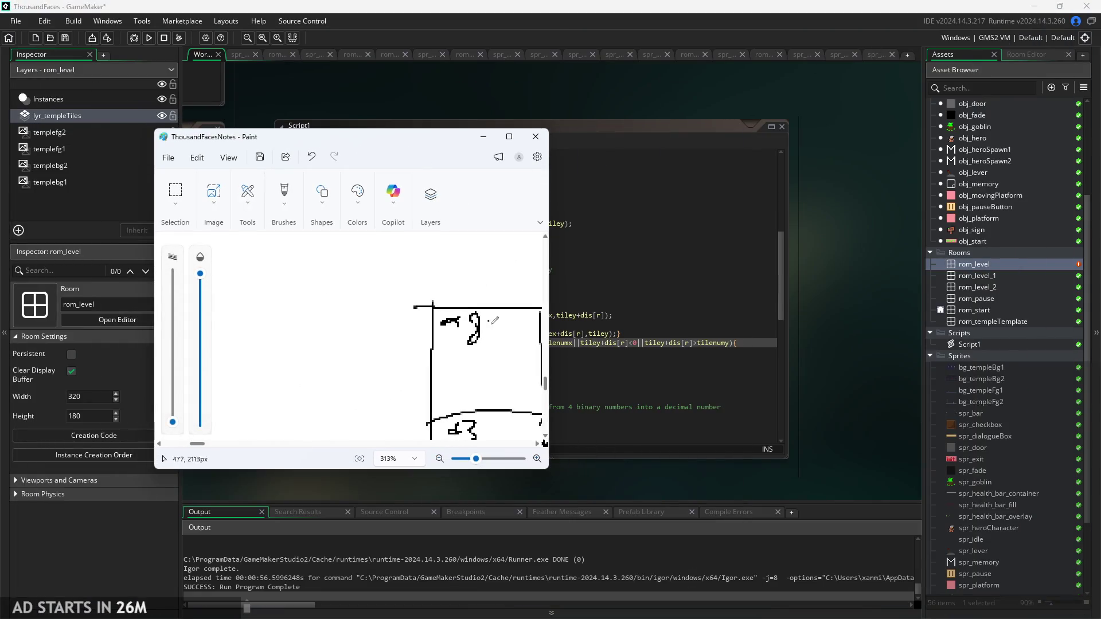
# - Resize and move the Paint window beside Script1, then scroll the canvas to the numbered grid
pyautogui.moveTo(547, 468)
pyautogui.mouseDown()
pyautogui.moveTo(765, 504)
pyautogui.moveTo(918, 594)
pyautogui.mouseUp()
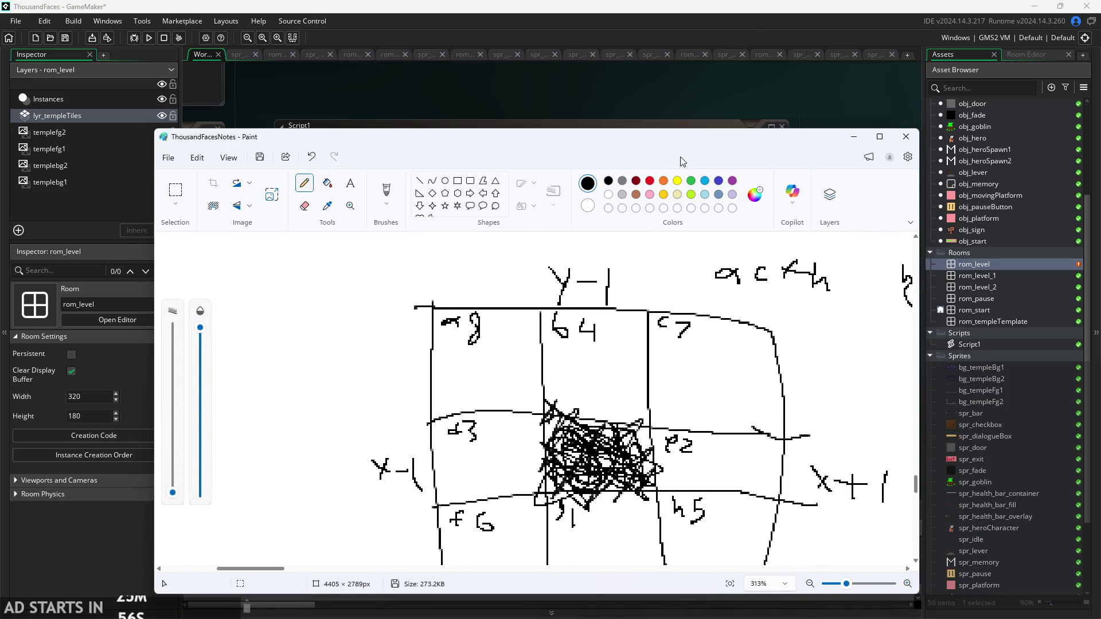
pyautogui.moveTo(706, 143); pyautogui.dragTo(796, 52)
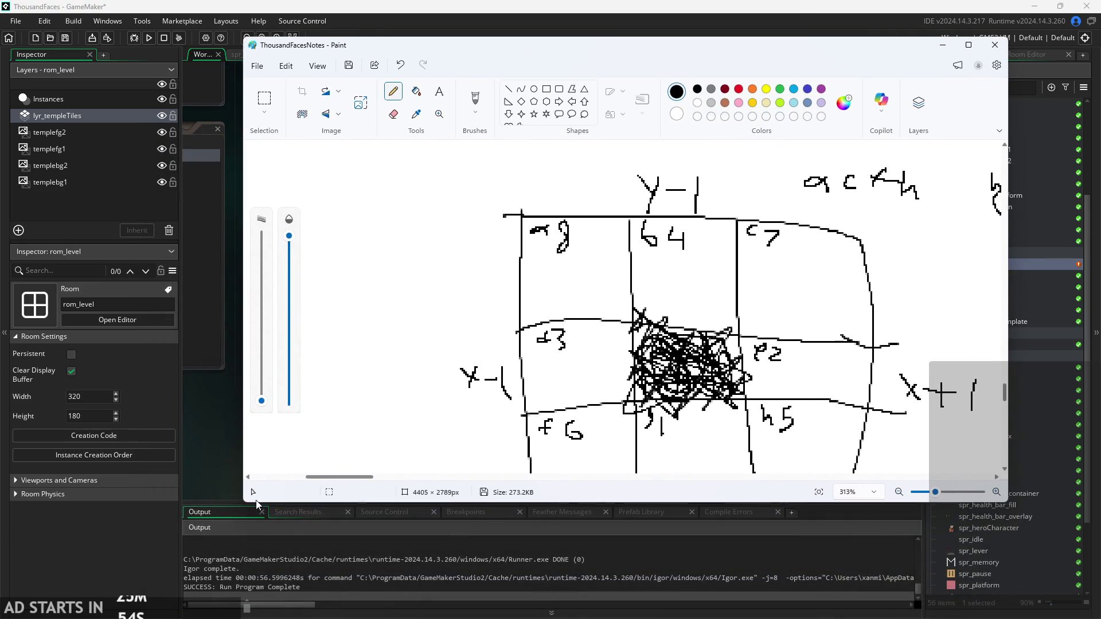
pyautogui.moveTo(245, 503); pyautogui.dragTo(574, 539)
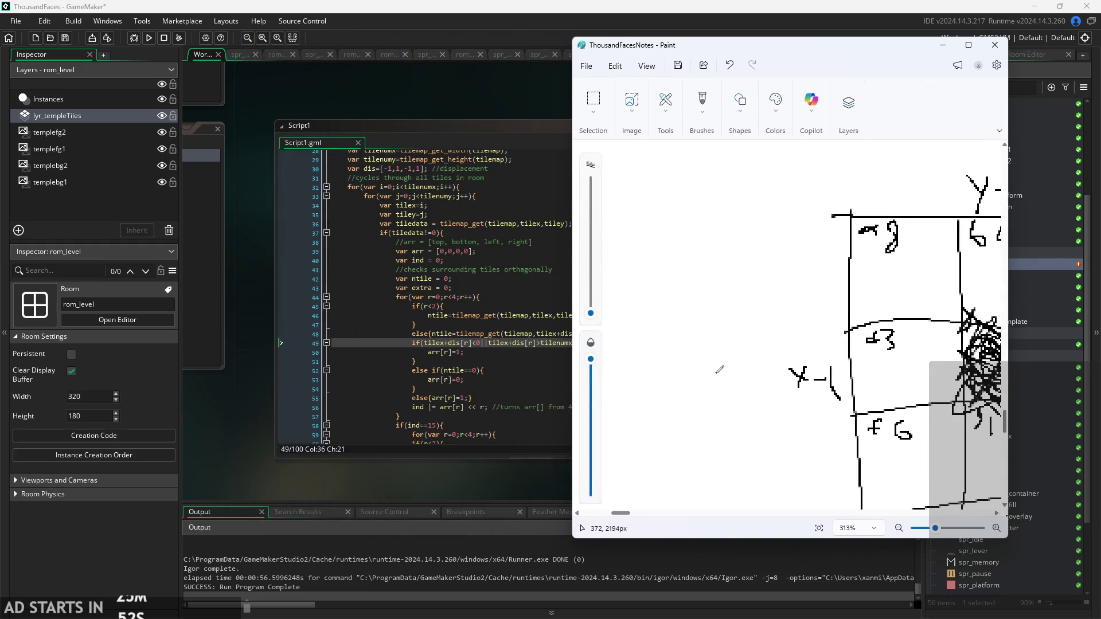
pyautogui.hscroll(5, 727, 365)
pyautogui.keyDown('ctrl'); pyautogui.scroll(-2, 727, 348); pyautogui.keyUp('ctrl')
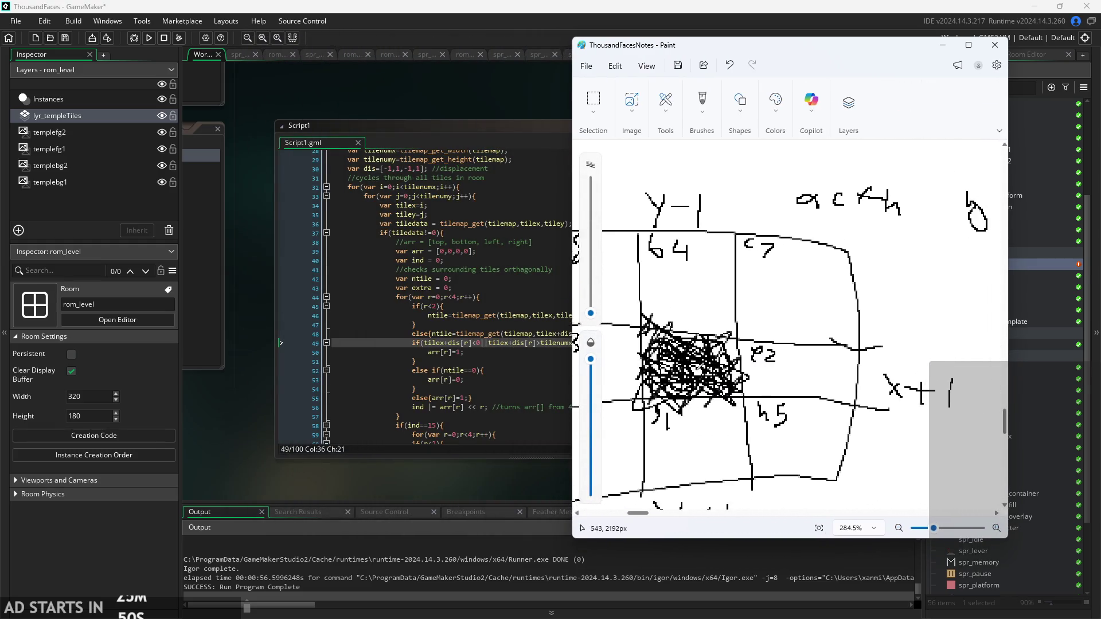
pyautogui.hscroll(-3, 727, 348)
pyautogui.keyDown('ctrl'); pyautogui.scroll(-1, 727, 348); pyautogui.keyUp('ctrl')
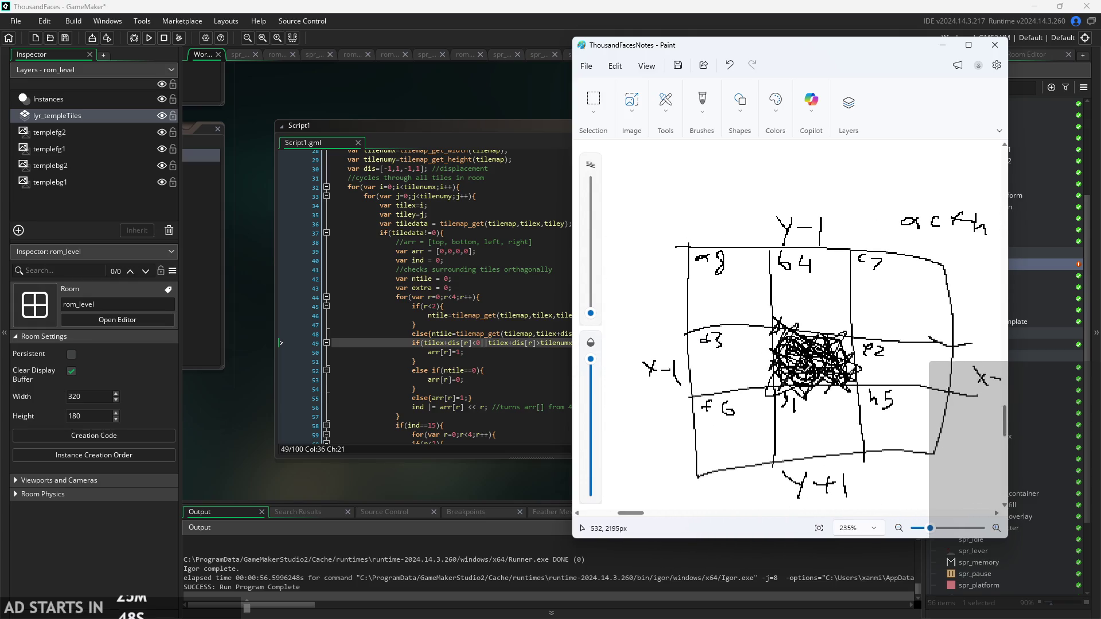
pyautogui.scroll(-1, 774, 362)
pyautogui.hscroll(3, 815, 370)
pyautogui.hscroll(-3, 827, 373)
pyautogui.keyDown('ctrl'); pyautogui.scroll(-2, 826, 373); pyautogui.keyUp('ctrl')
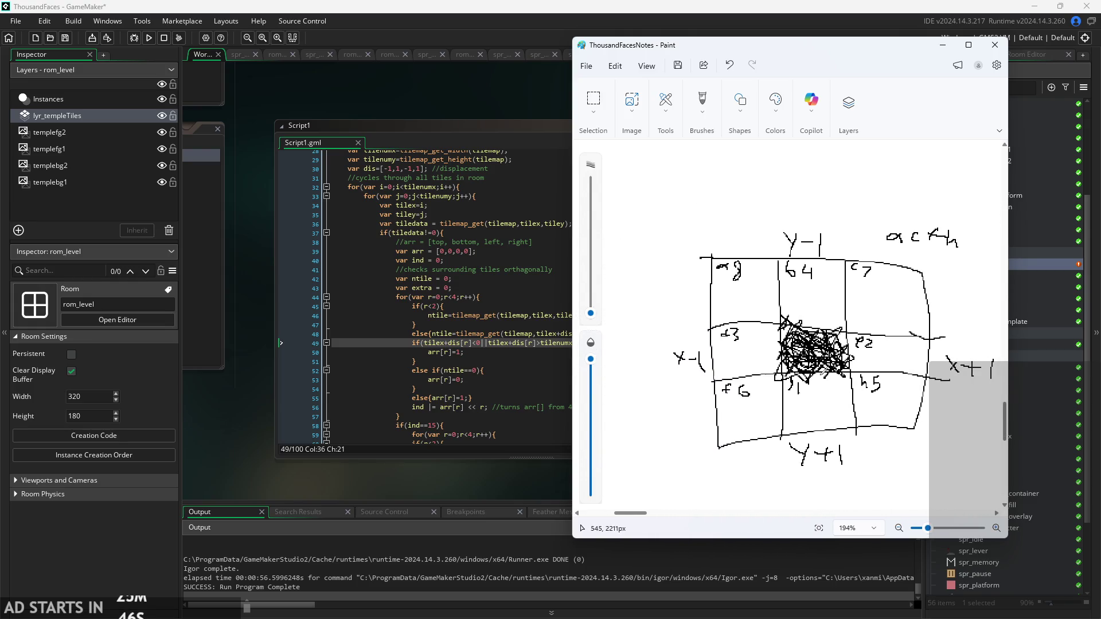
pyautogui.hscroll(4, 791, 372)
pyautogui.scroll(-1, 765, 370)
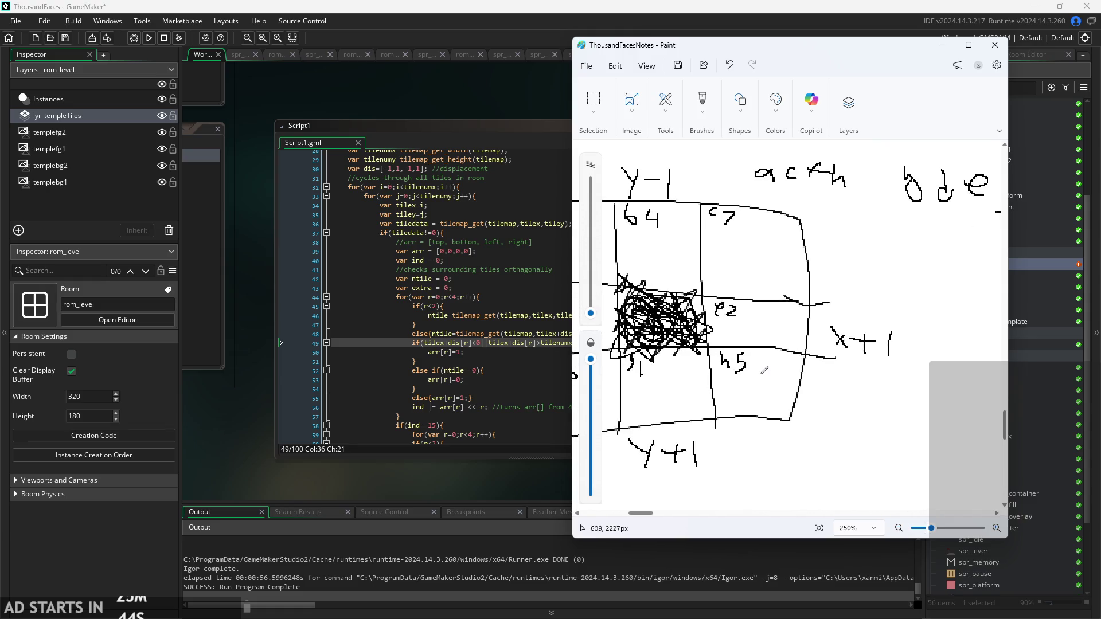
pyautogui.keyDown('ctrl'); pyautogui.scroll(-1, 765, 370); pyautogui.keyUp('ctrl')
pyautogui.hscroll(-4, 765, 370)
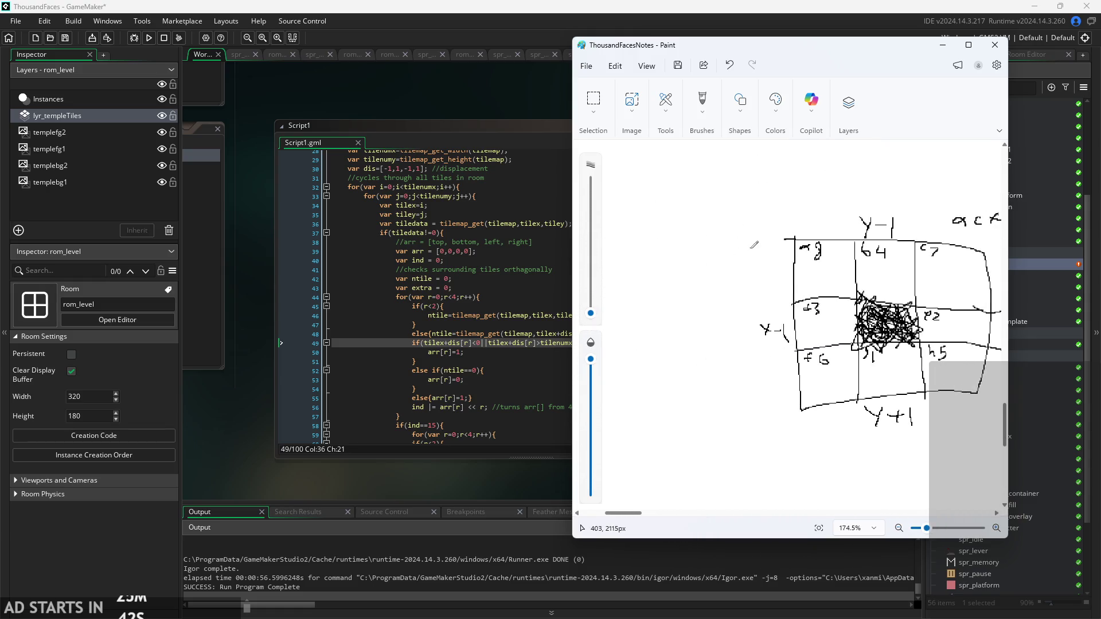
pyautogui.hscroll(4, 633, 154)
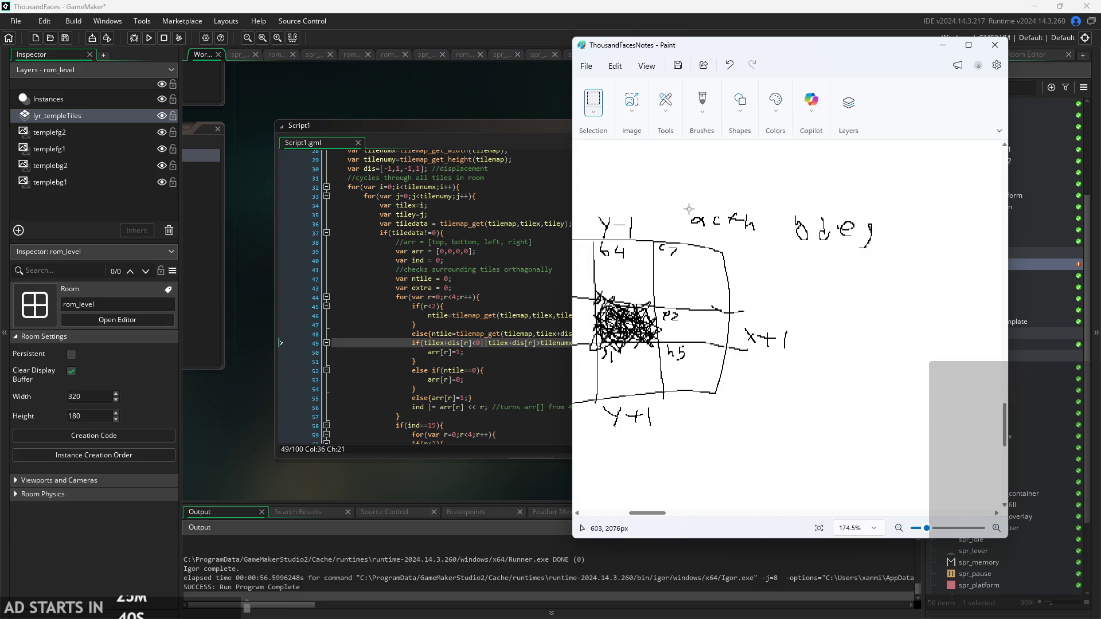
# - Move the acfh letters next to bdeg and place the combined list above the grid
pyautogui.moveTo(682, 206)
pyautogui.mouseDown()
pyautogui.moveTo(773, 240)
pyautogui.moveTo(777, 231)
pyautogui.mouseUp()
pyautogui.click(807, 264)
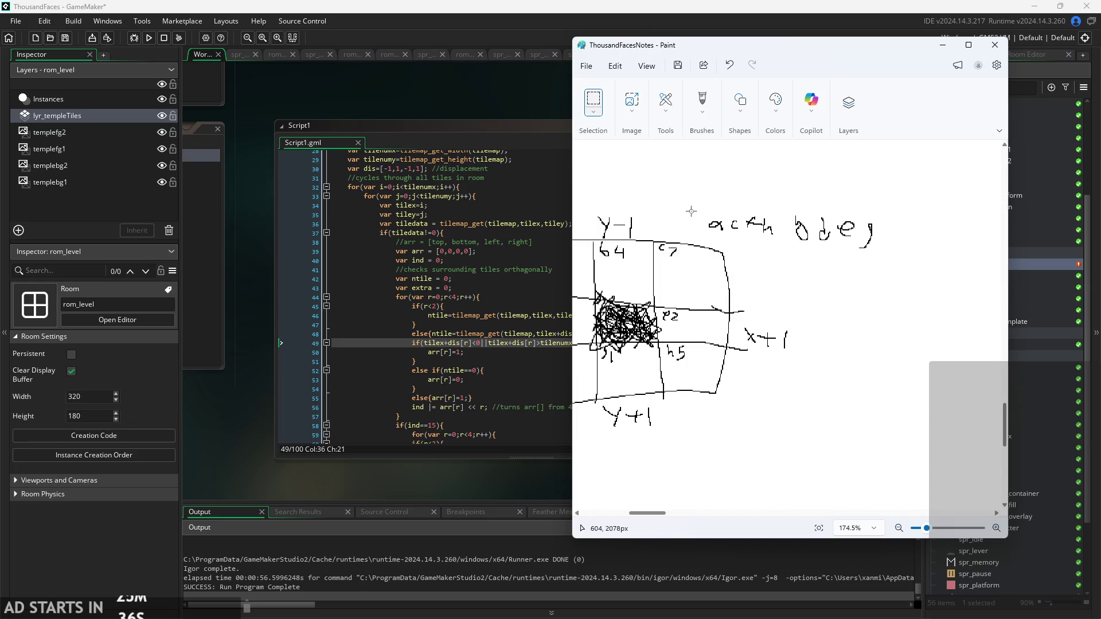
pyautogui.moveTo(691, 210)
pyautogui.mouseDown()
pyautogui.moveTo(776, 244)
pyautogui.moveTo(773, 235)
pyautogui.mouseUp()
pyautogui.click(883, 330)
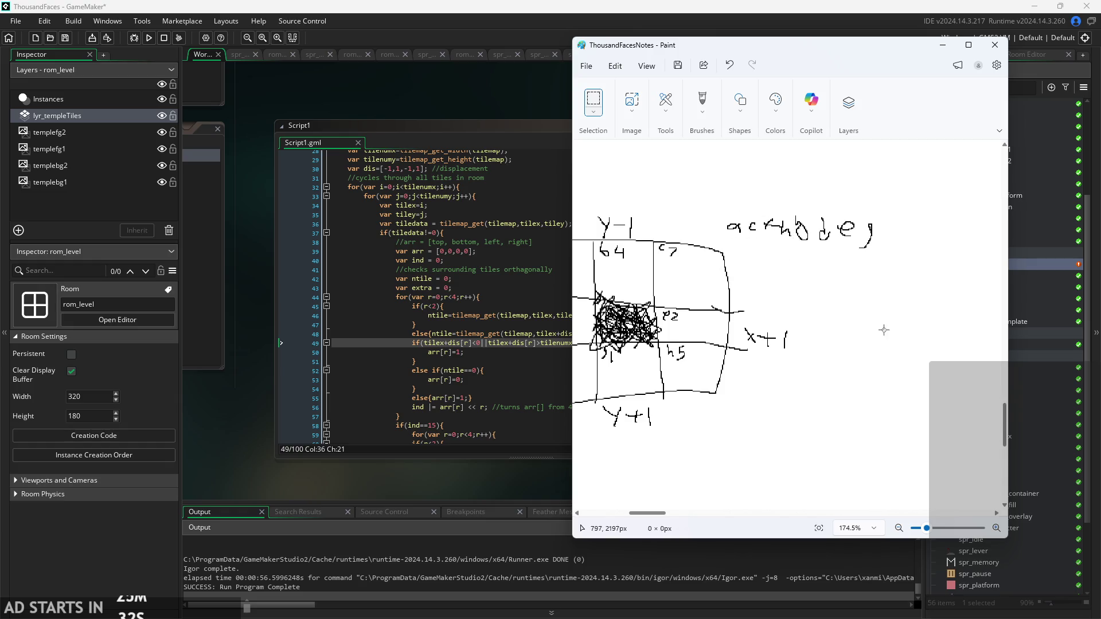
pyautogui.moveTo(696, 201)
pyautogui.mouseDown()
pyautogui.moveTo(875, 252)
pyautogui.moveTo(904, 224)
pyautogui.mouseUp()
pyautogui.click(906, 365)
pyautogui.moveTo(724, 212)
pyautogui.mouseDown()
pyautogui.moveTo(884, 253)
pyautogui.moveTo(711, 453)
pyautogui.moveTo(722, 405)
pyautogui.moveTo(836, 468)
pyautogui.moveTo(814, 201)
pyautogui.mouseUp()
pyautogui.click(897, 252)
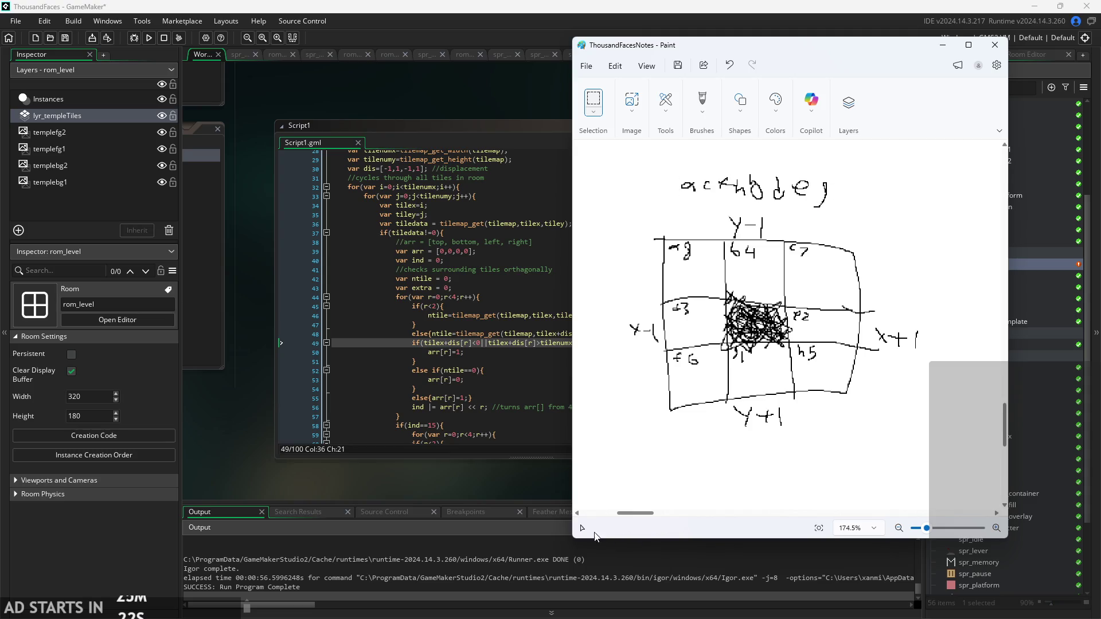
# - Resize the Paint window to show the y+1 row, then minimize it
pyautogui.moveTo(573, 538)
pyautogui.mouseDown()
pyautogui.moveTo(615, 379)
pyautogui.moveTo(615, 316)
pyautogui.mouseUp()
pyautogui.scroll(-2, 757, 229)
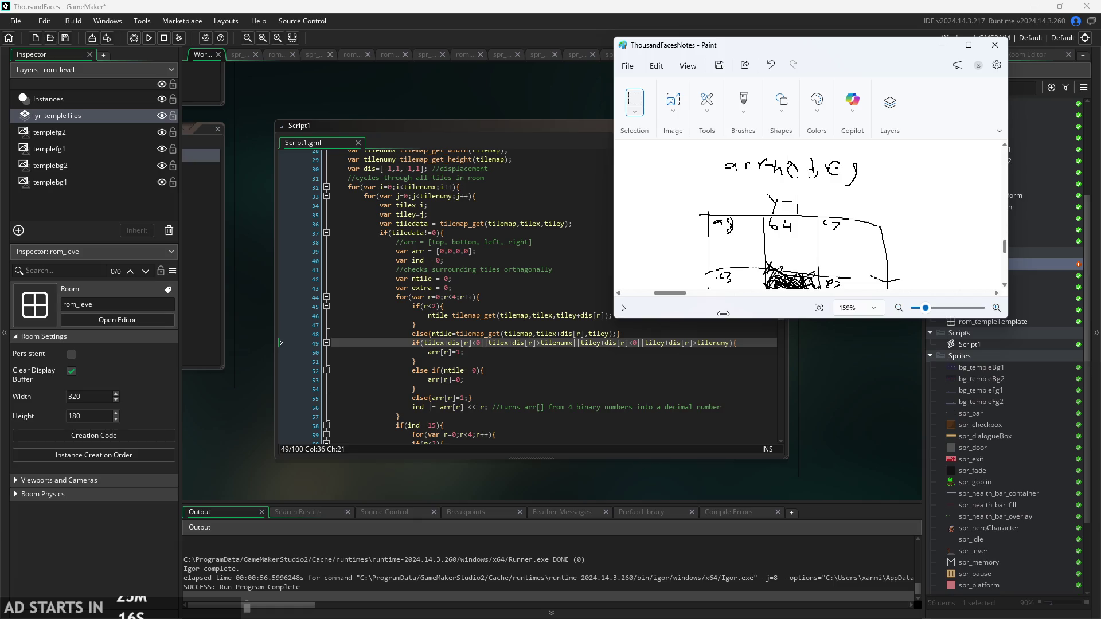
pyautogui.keyDown('ctrl'); pyautogui.scroll(-2, 772, 220); pyautogui.keyUp('ctrl')
pyautogui.scroll(-1, 772, 219)
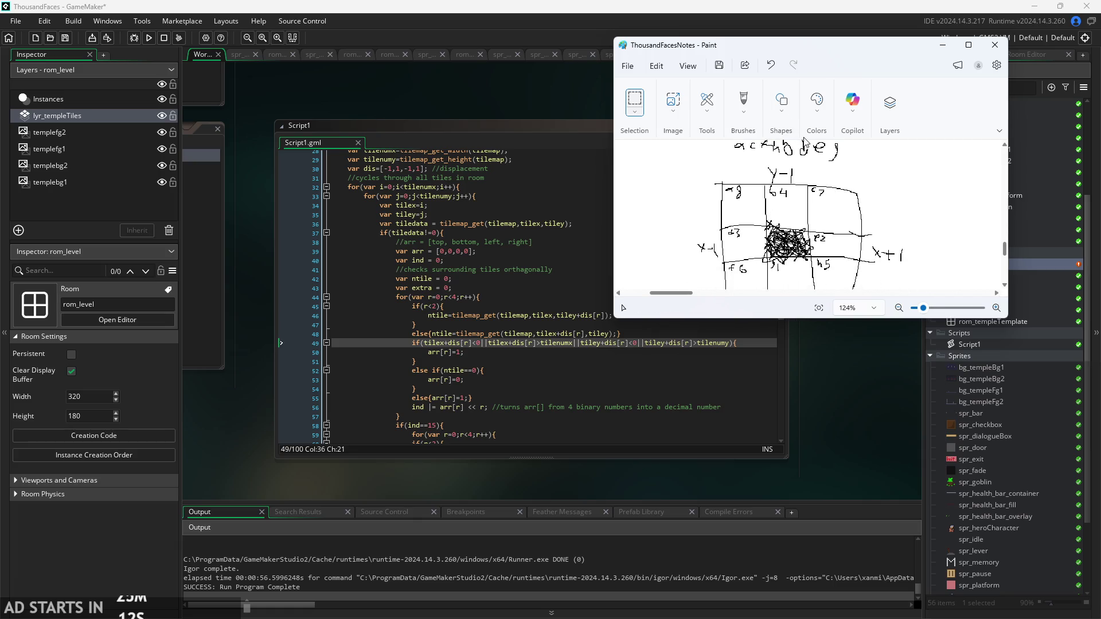
pyautogui.moveTo(796, 322); pyautogui.dragTo(797, 356)
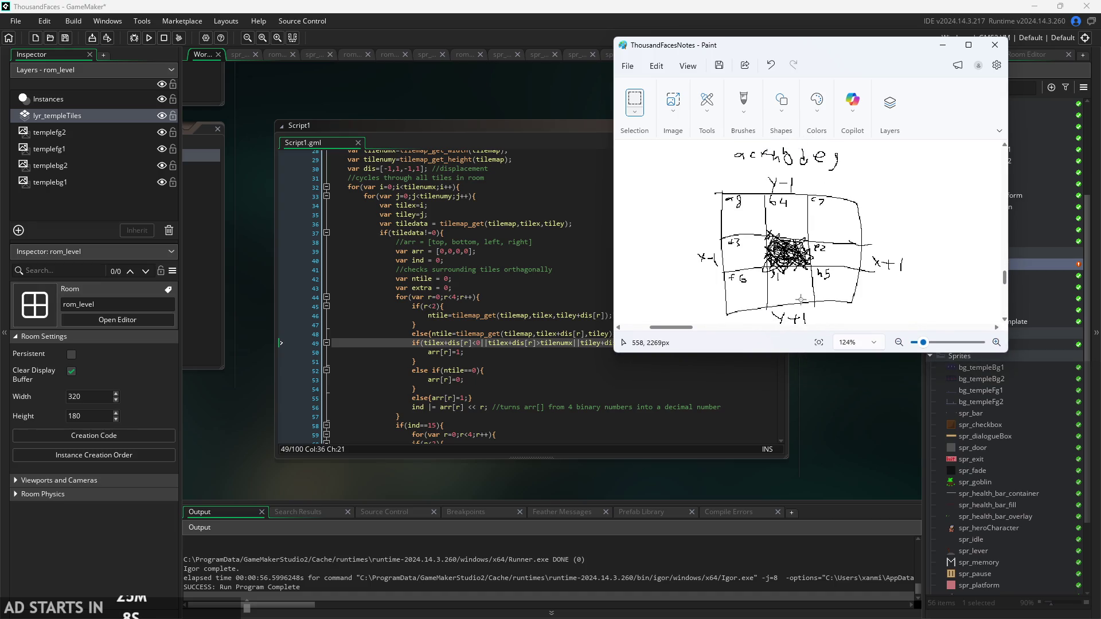
pyautogui.click(942, 44)
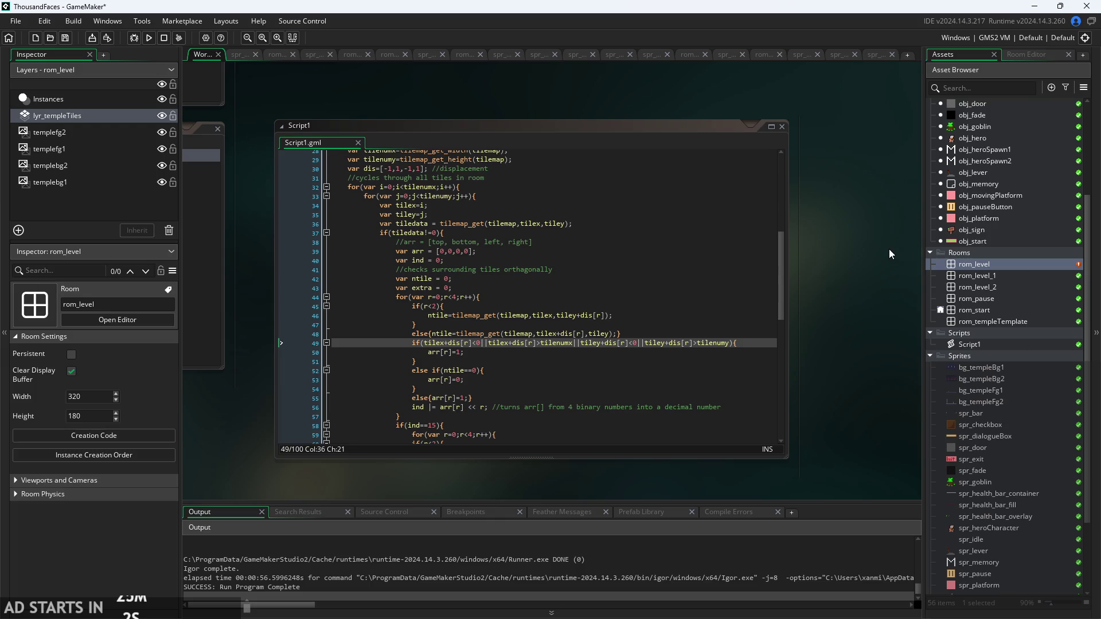
pyautogui.scroll(1, 889, 249)
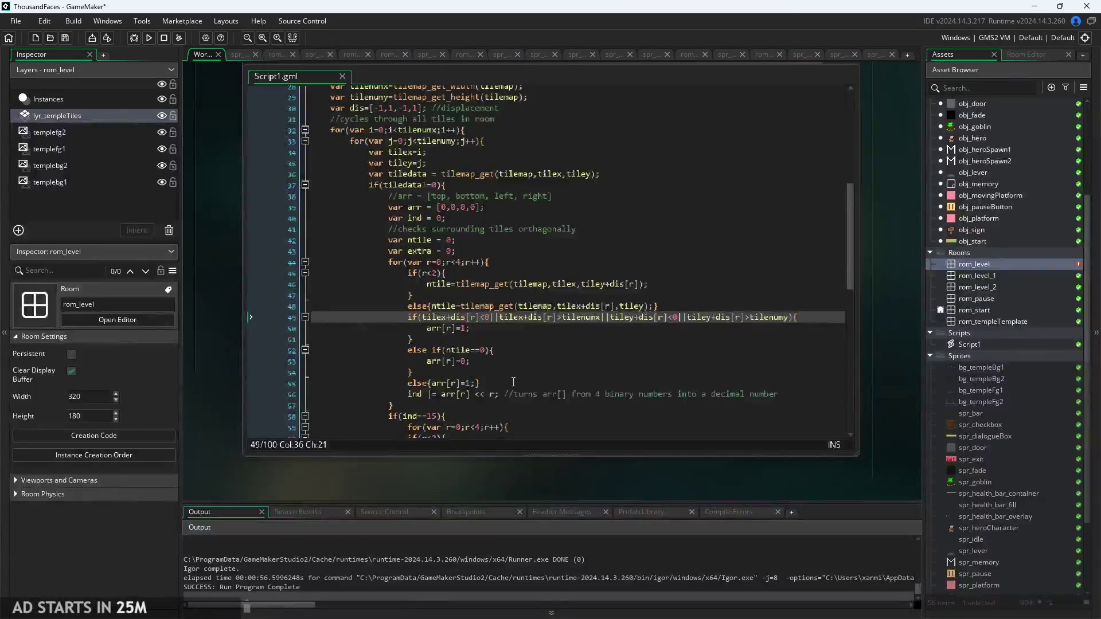
pyautogui.scroll(-1, 534, 296)
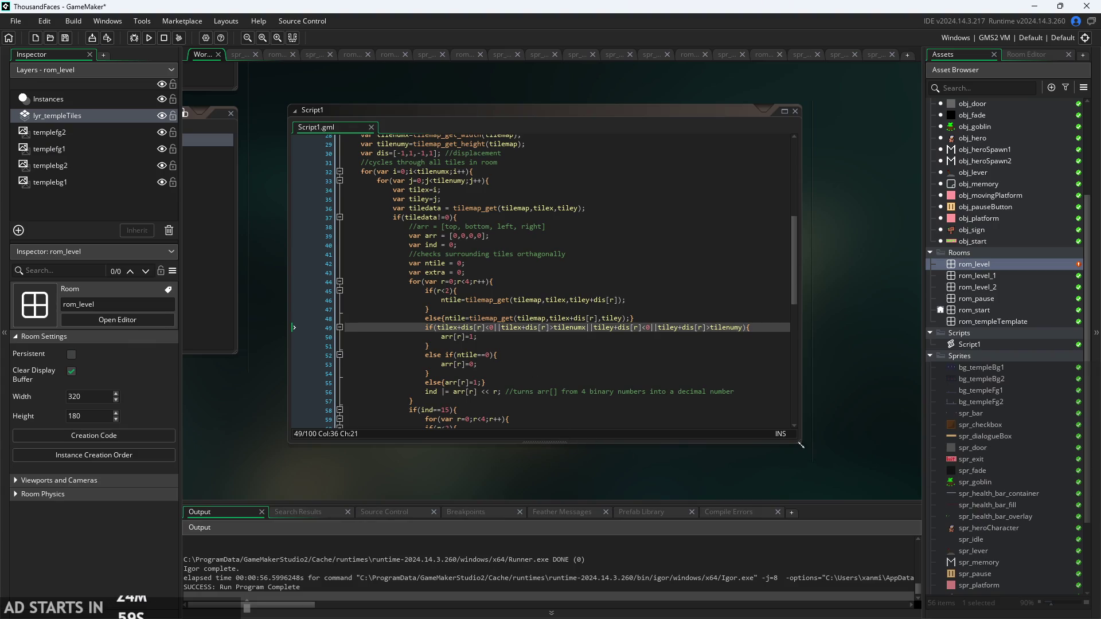
pyautogui.moveTo(801, 446); pyautogui.dragTo(920, 499)
pyautogui.click(905, 111)
pyautogui.click(698, 356)
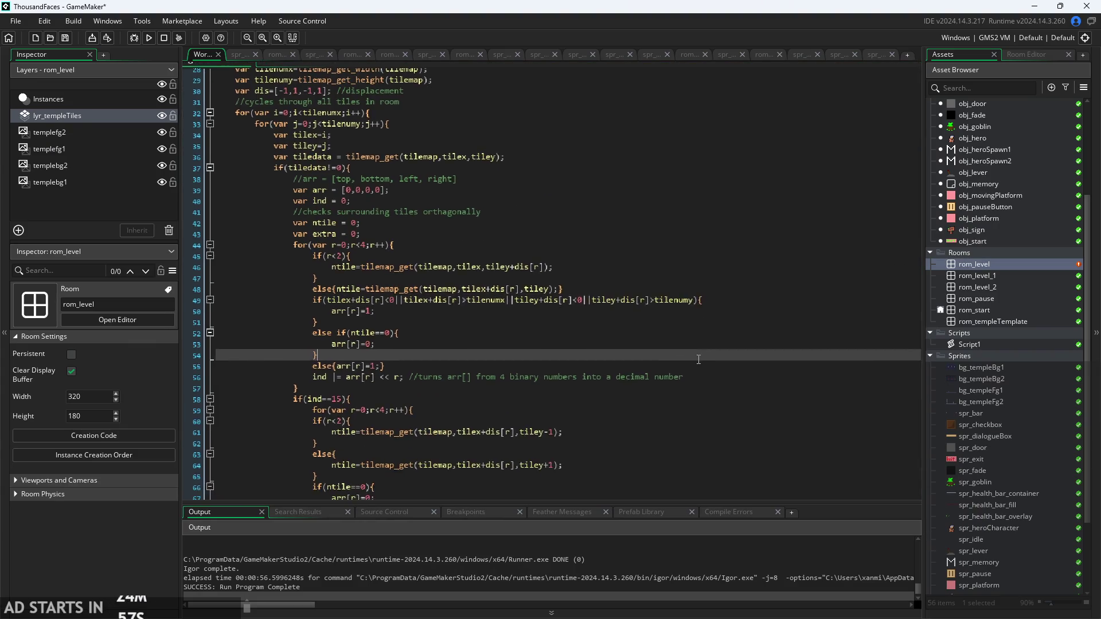
pyautogui.click(688, 320)
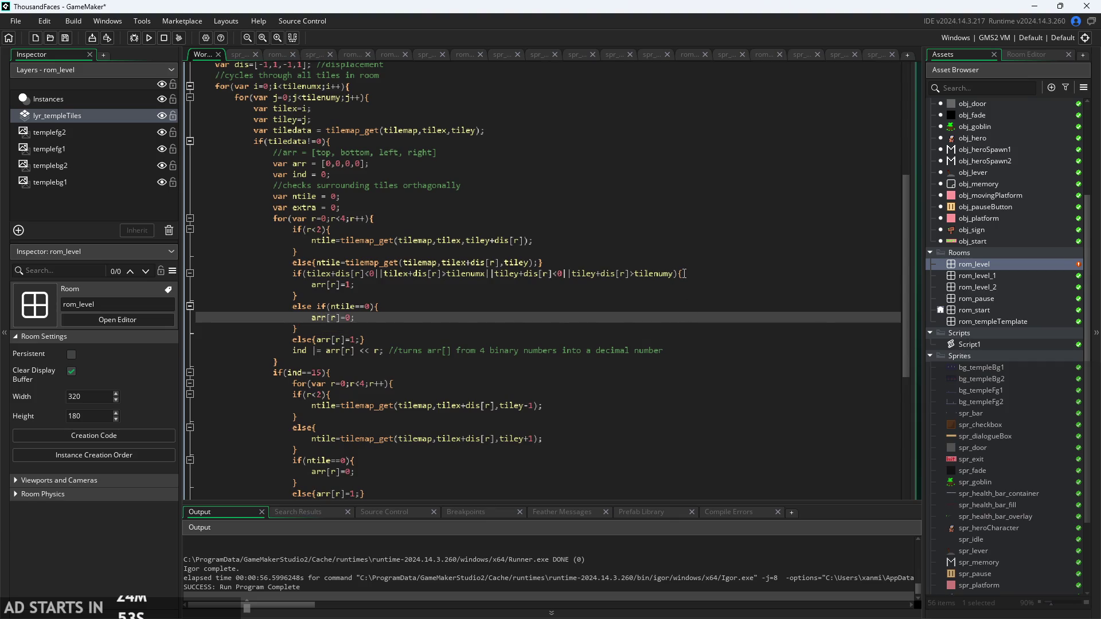
pyautogui.scroll(-1, 684, 274)
pyautogui.hotkey('ctrl', 'm')
pyautogui.scroll(-2, 547, 299)
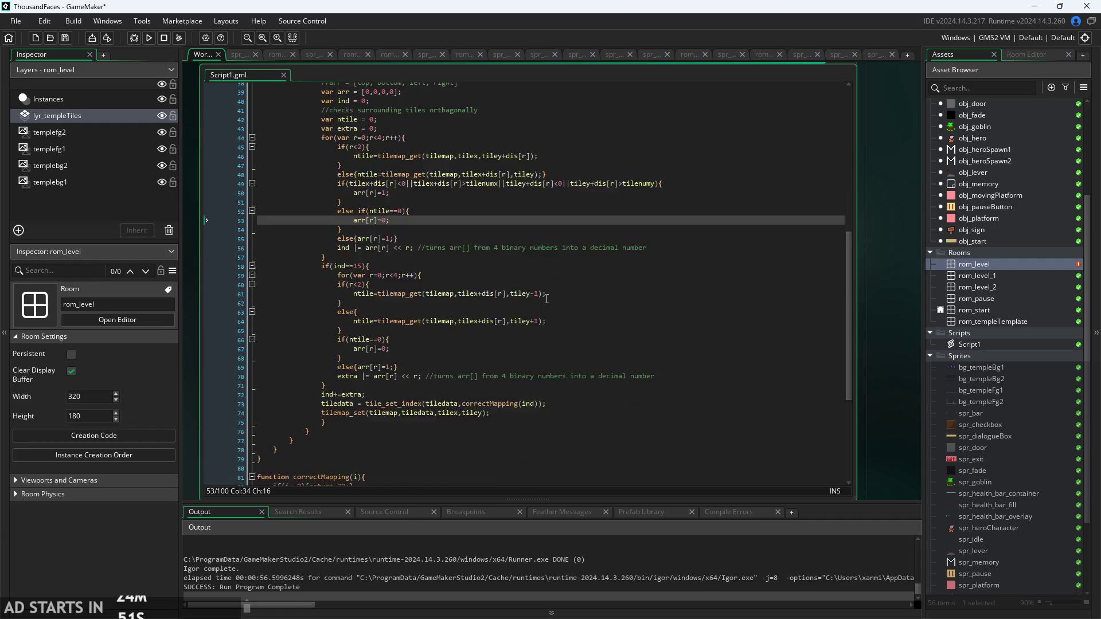
pyautogui.scroll(4, 522, 356)
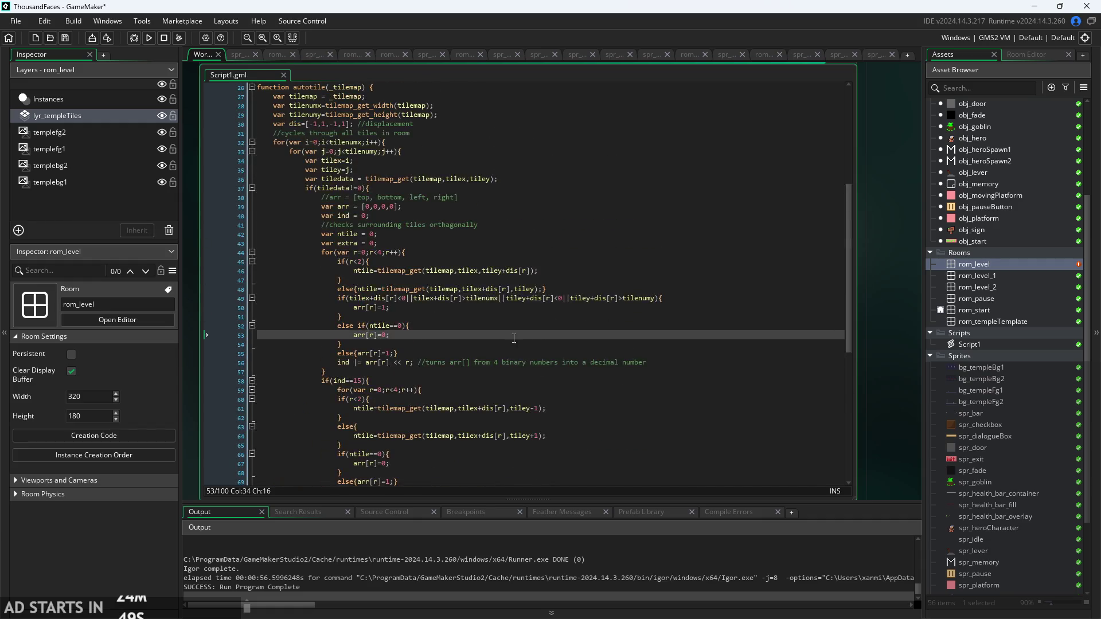
pyautogui.scroll(3, 514, 338)
pyautogui.click(302, 274)
pyautogui.press('Up')
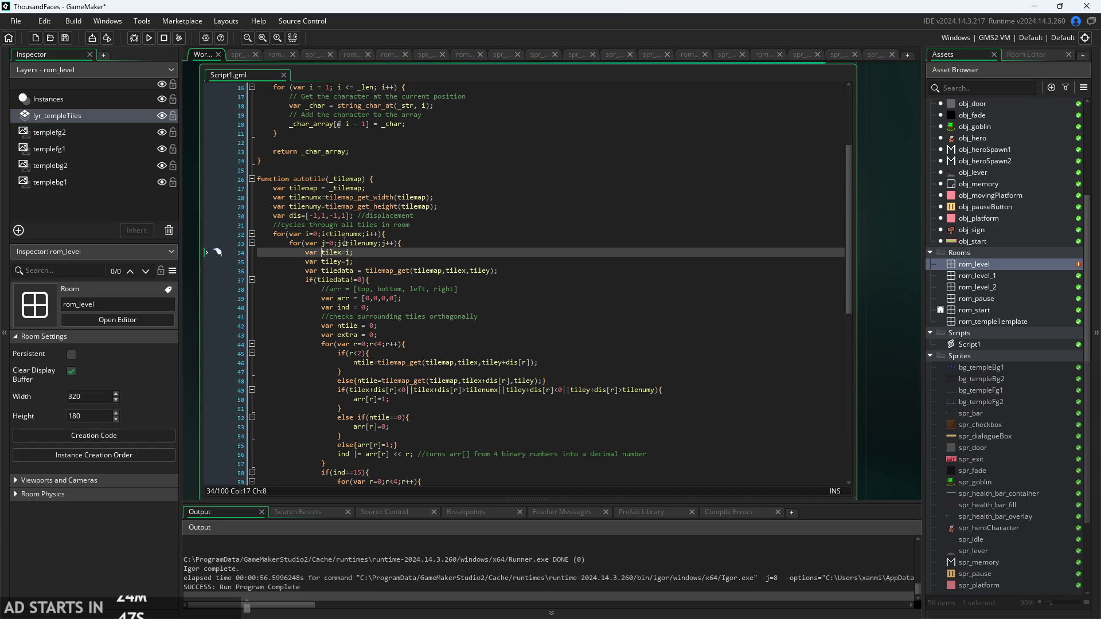
pyautogui.hotkey('ctrl', 'm')
pyautogui.click(321, 226)
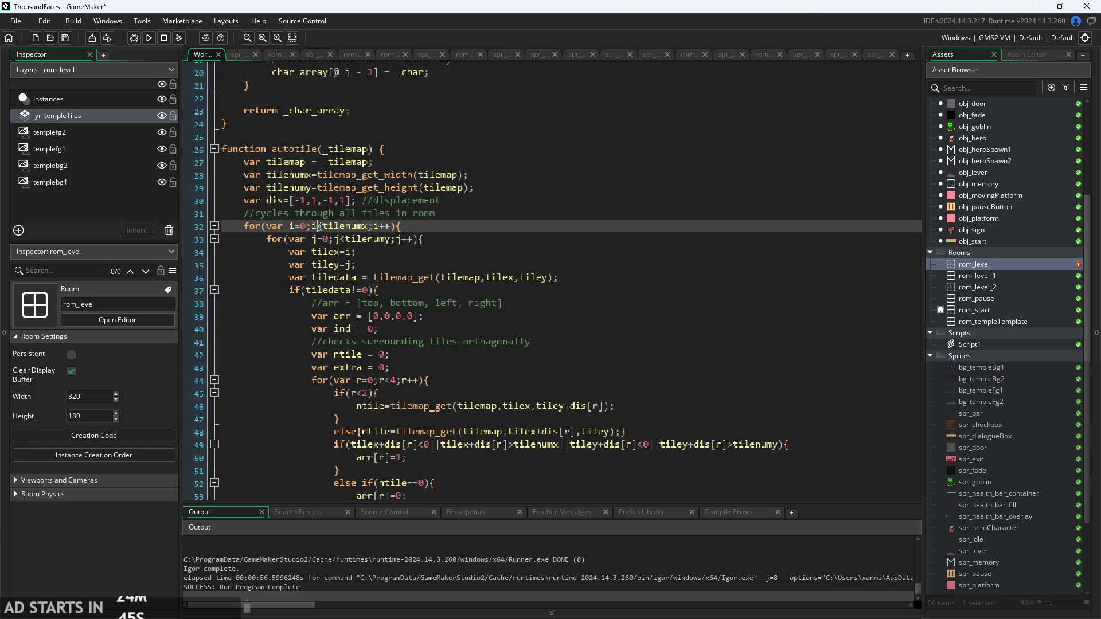
pyautogui.click(332, 239)
pyautogui.click(341, 215)
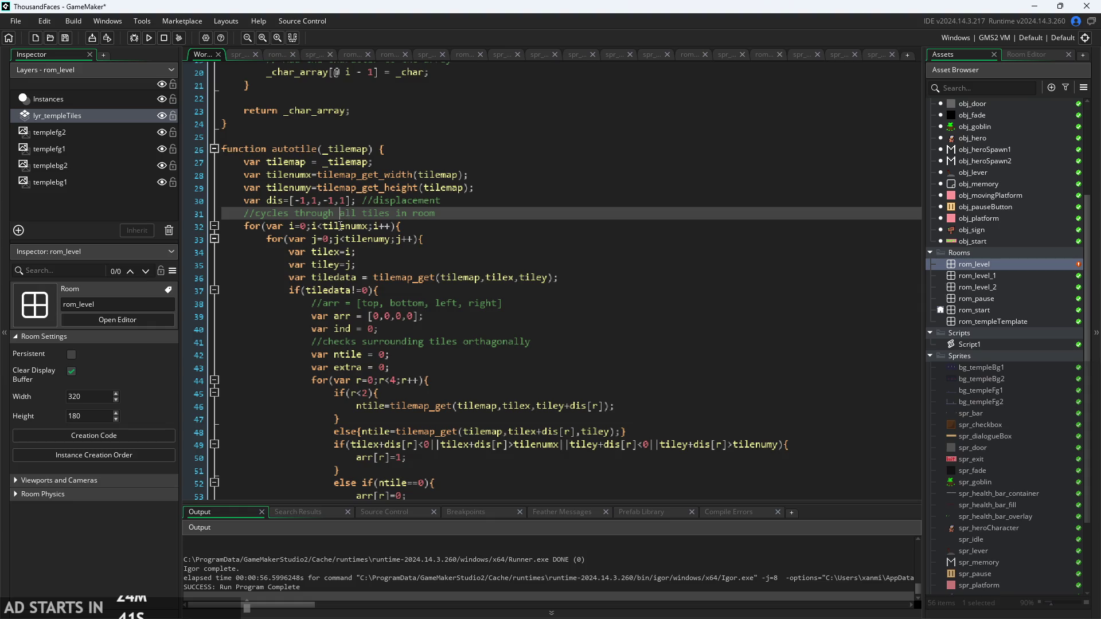
pyautogui.click(314, 226)
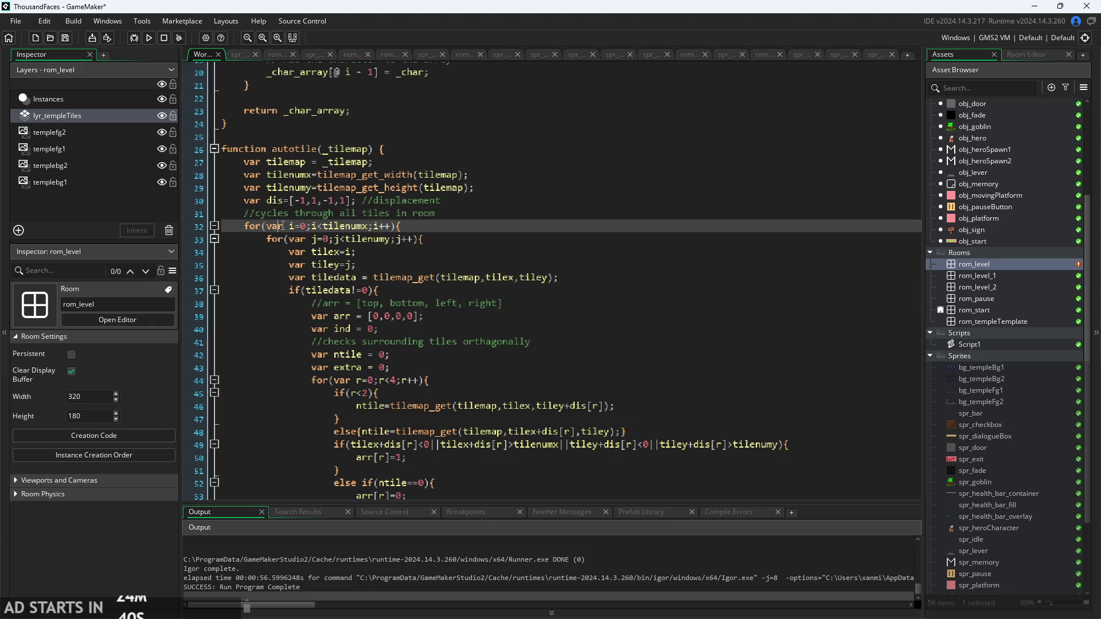
pyautogui.click(352, 226)
pyautogui.click(356, 238)
pyautogui.click(362, 252)
pyautogui.click(370, 264)
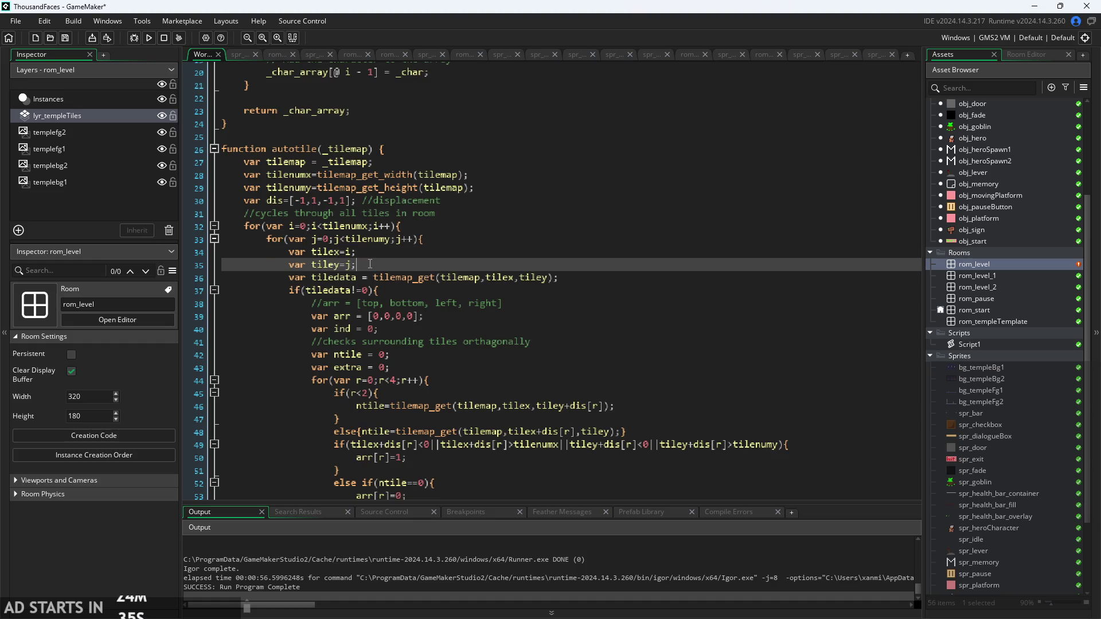
pyautogui.click(379, 251)
pyautogui.click(374, 259)
pyautogui.click(368, 277)
pyautogui.scroll(-3, 379, 277)
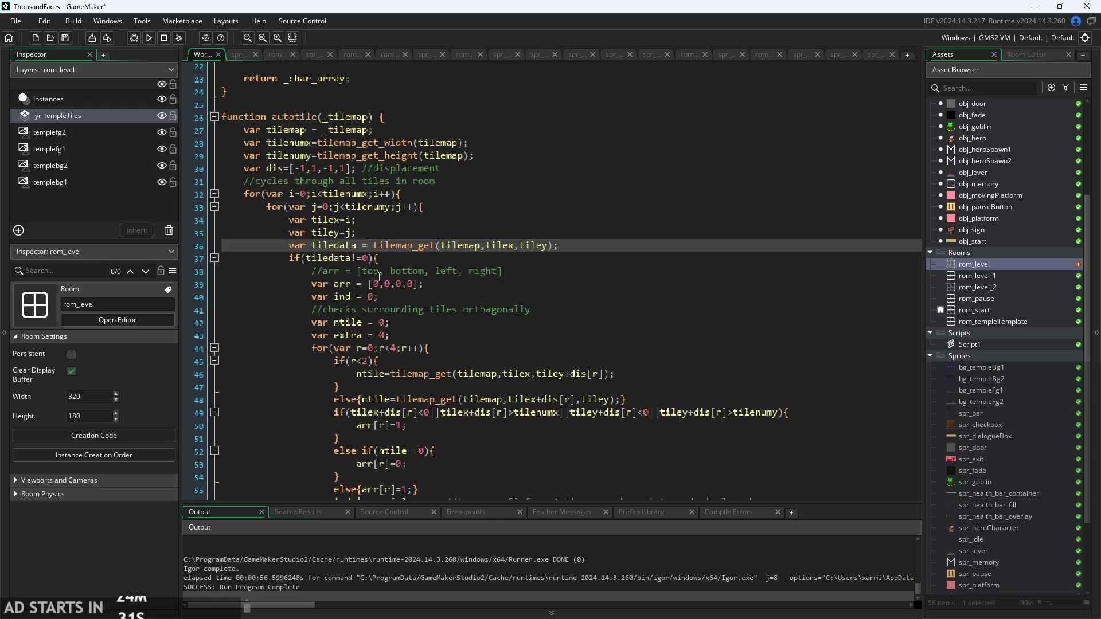
pyautogui.scroll(-3, 379, 277)
pyautogui.click(401, 208)
pyautogui.click(402, 195)
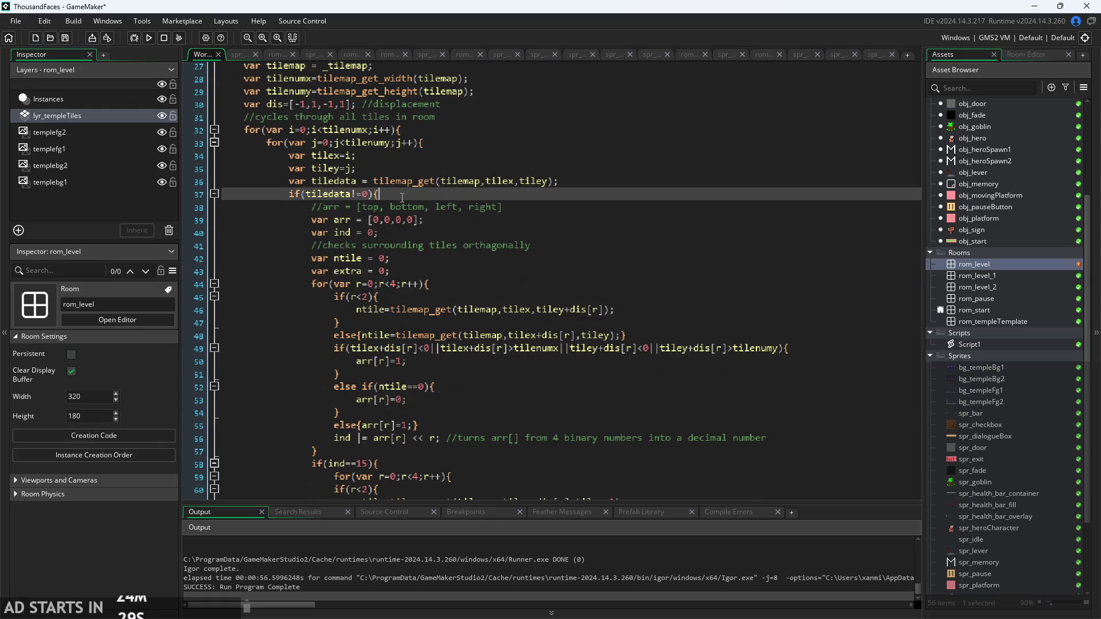
pyautogui.click(403, 206)
pyautogui.scroll(-2, 403, 206)
pyautogui.click(480, 212)
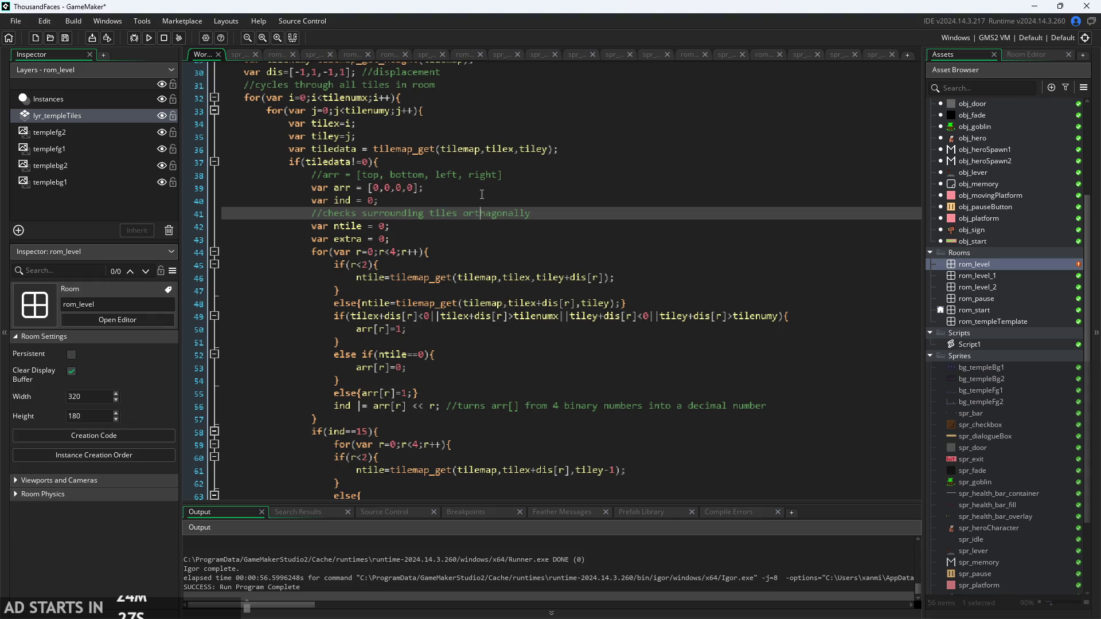
pyautogui.click(481, 193)
pyautogui.press('Down')
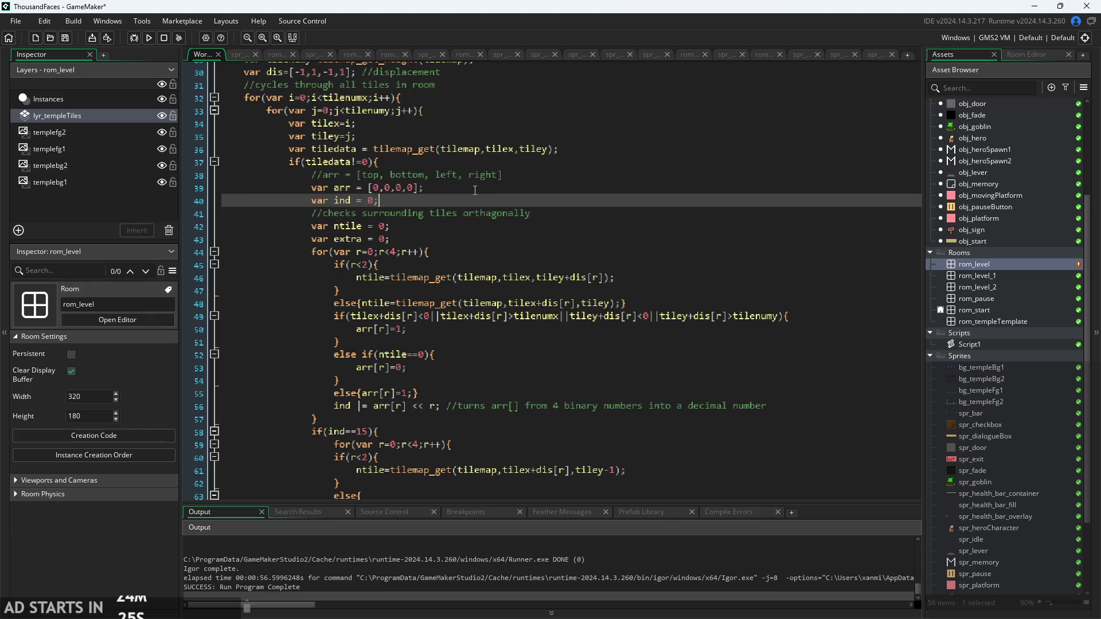
pyautogui.scroll(-1, 474, 189)
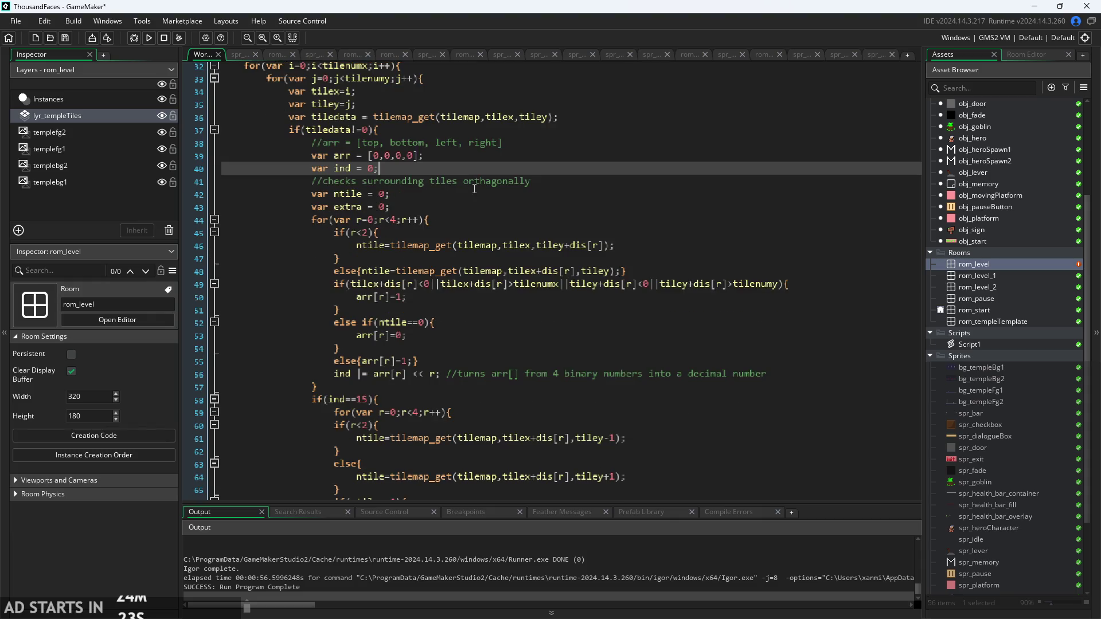
pyautogui.click(347, 143)
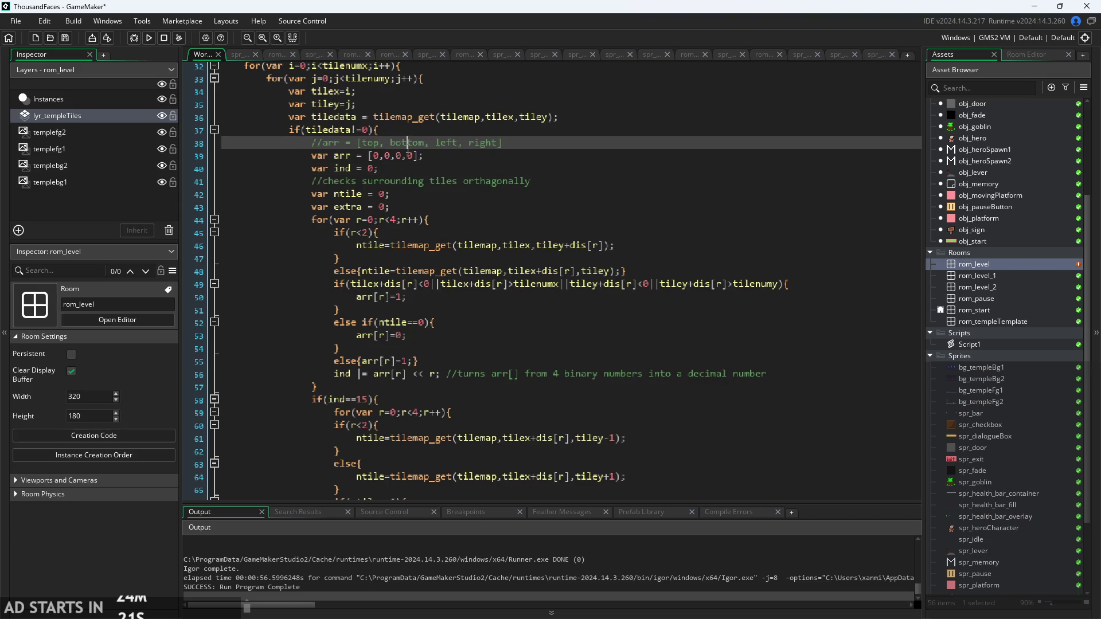
pyautogui.click(458, 152)
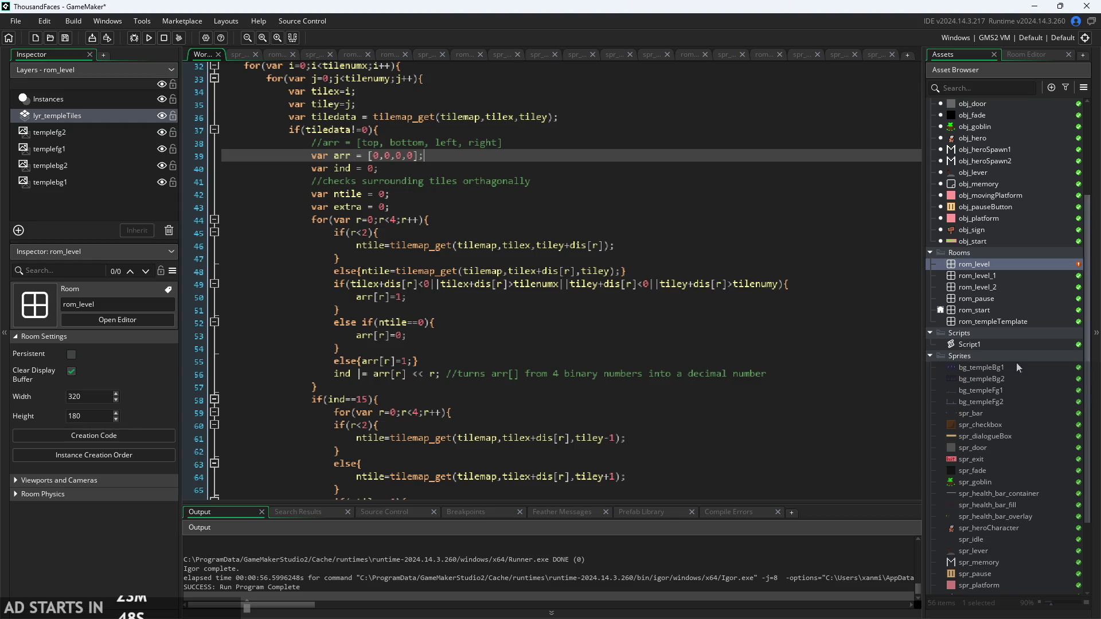
pyautogui.keyDown('ctrl'); pyautogui.scroll(2, 413, 133); pyautogui.keyUp('ctrl')
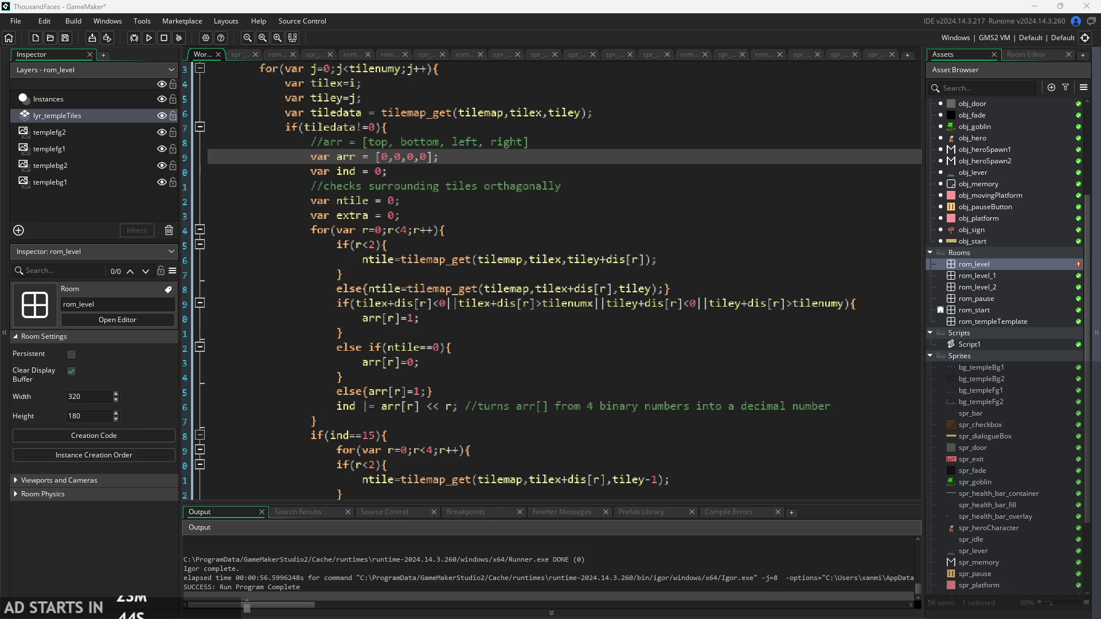
pyautogui.hotkey('alt', 'Tab')
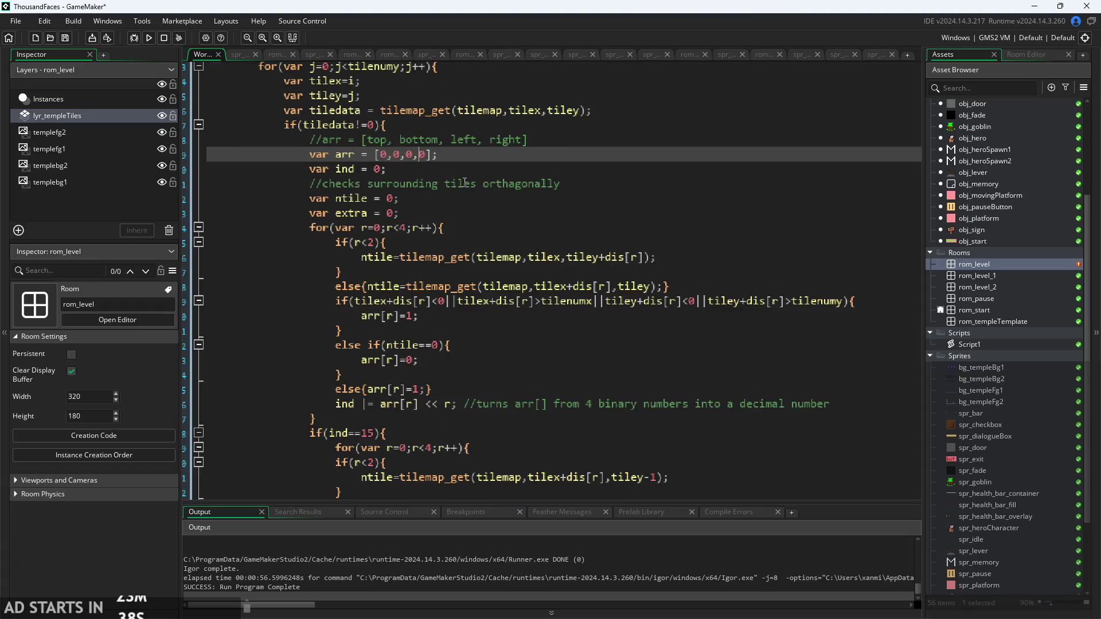
pyautogui.click(448, 242)
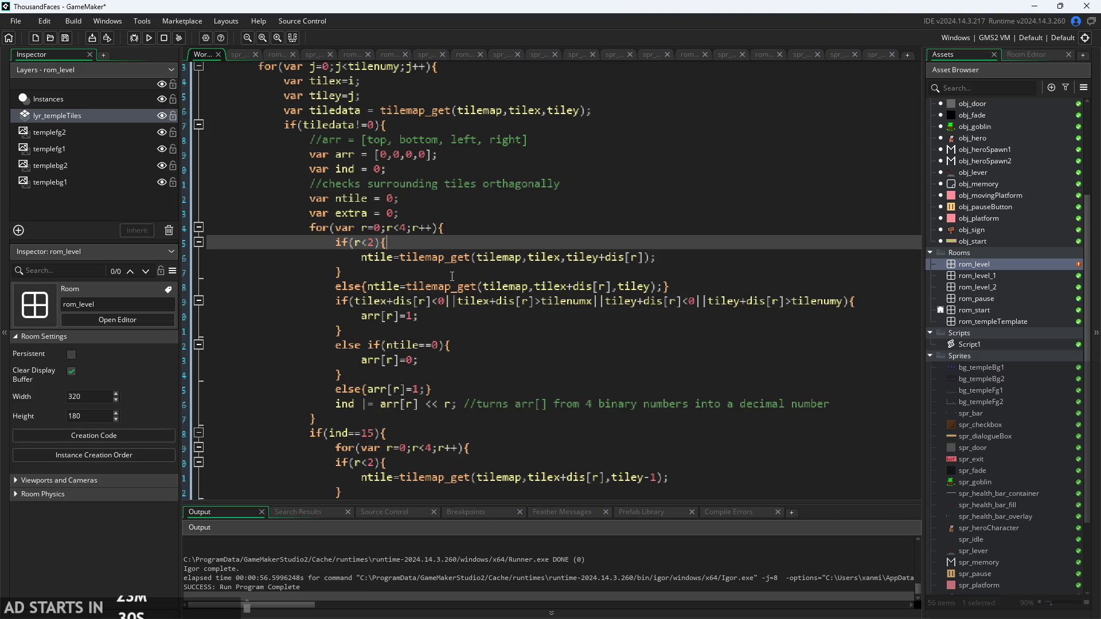
pyautogui.click(444, 169)
pyautogui.click(454, 257)
pyautogui.click(462, 286)
pyautogui.click(413, 316)
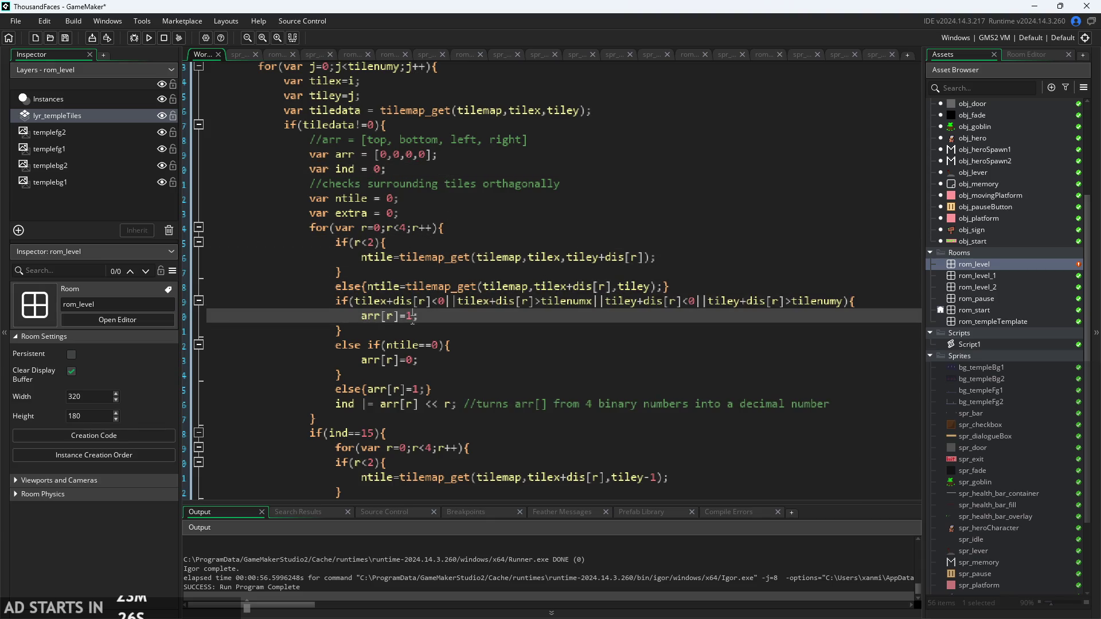
pyautogui.click(414, 301)
pyautogui.click(388, 155)
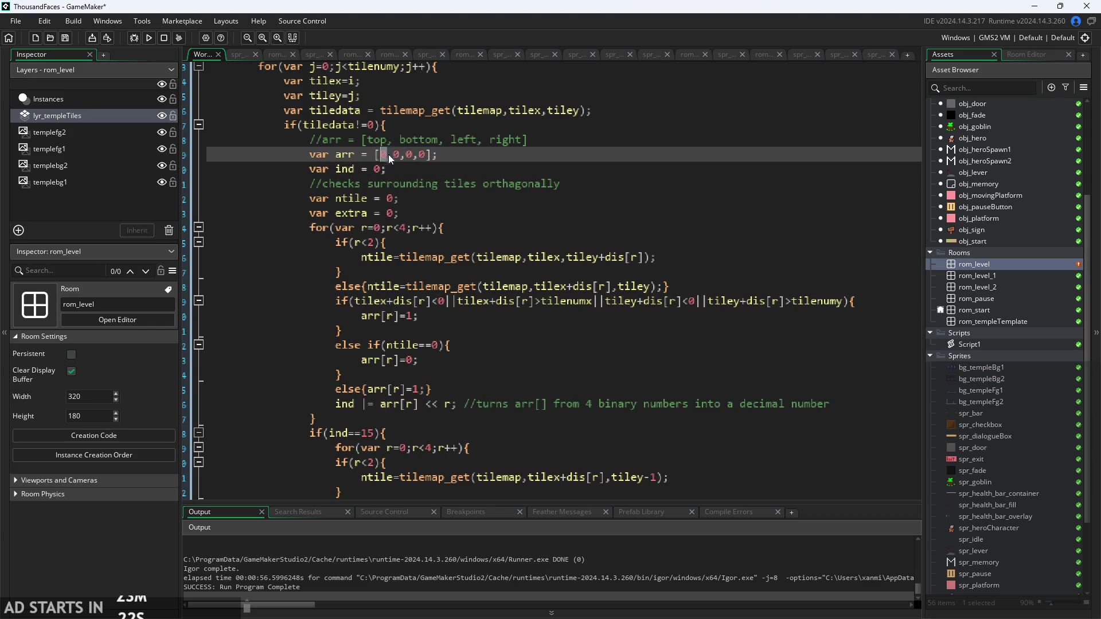
pyautogui.press('Right')
pyautogui.doubleClick(410, 154)
pyautogui.click(459, 242)
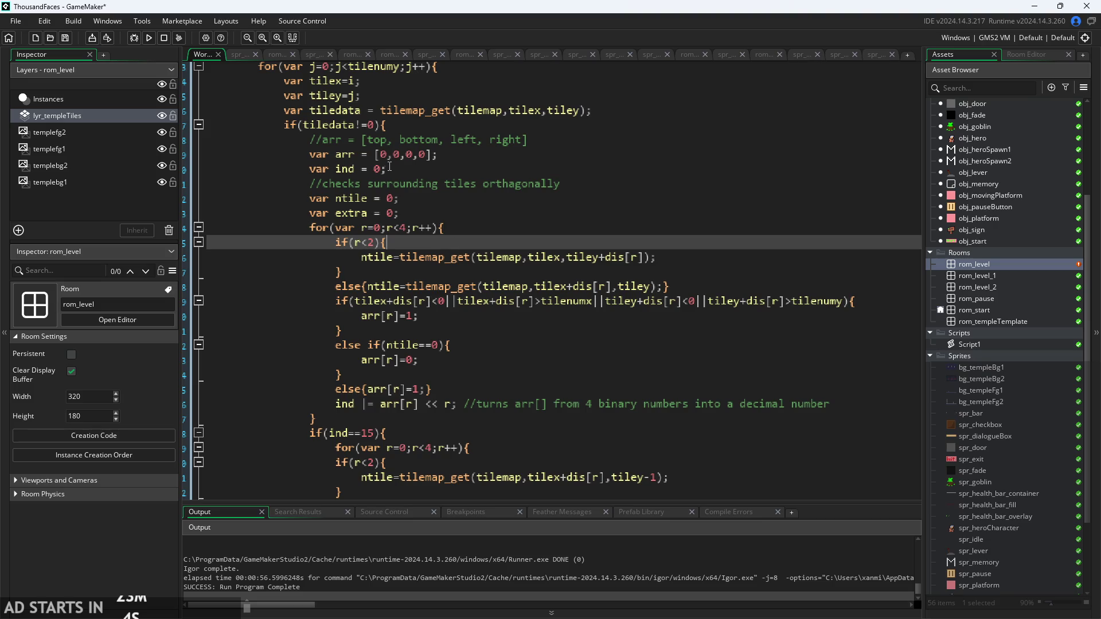
pyautogui.click(375, 242)
pyautogui.scroll(-2, 390, 237)
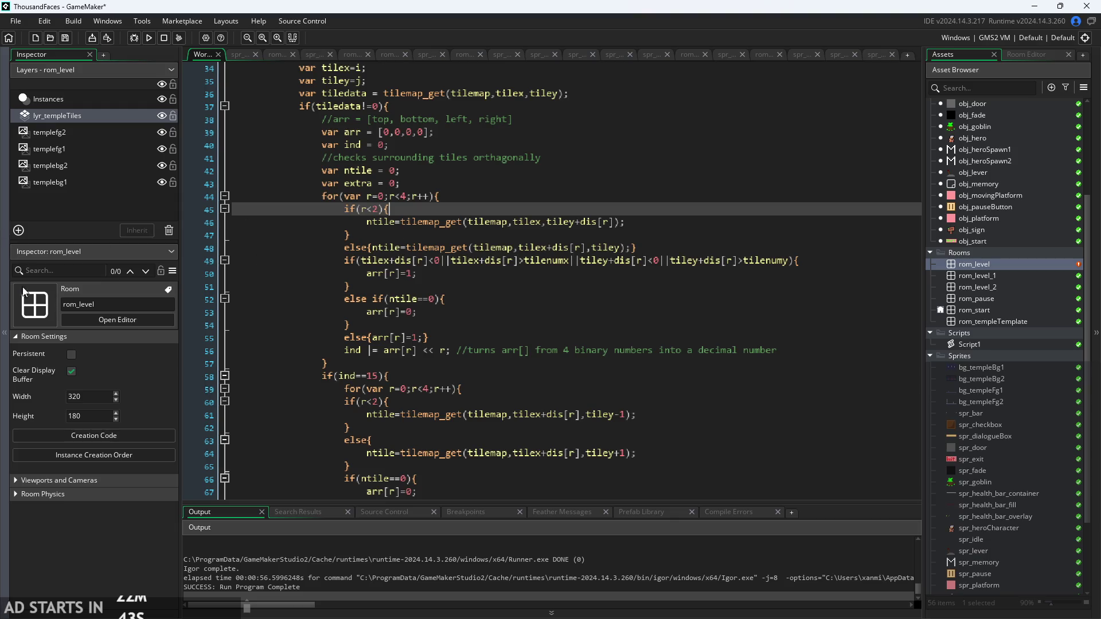
pyautogui.click(470, 274)
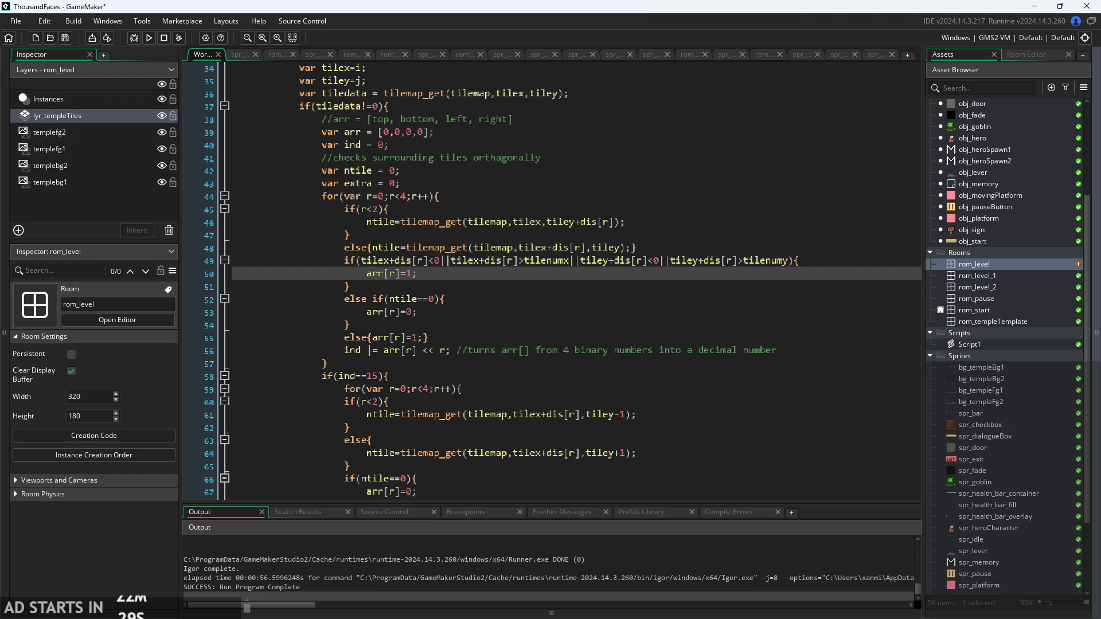
pyautogui.click(521, 299)
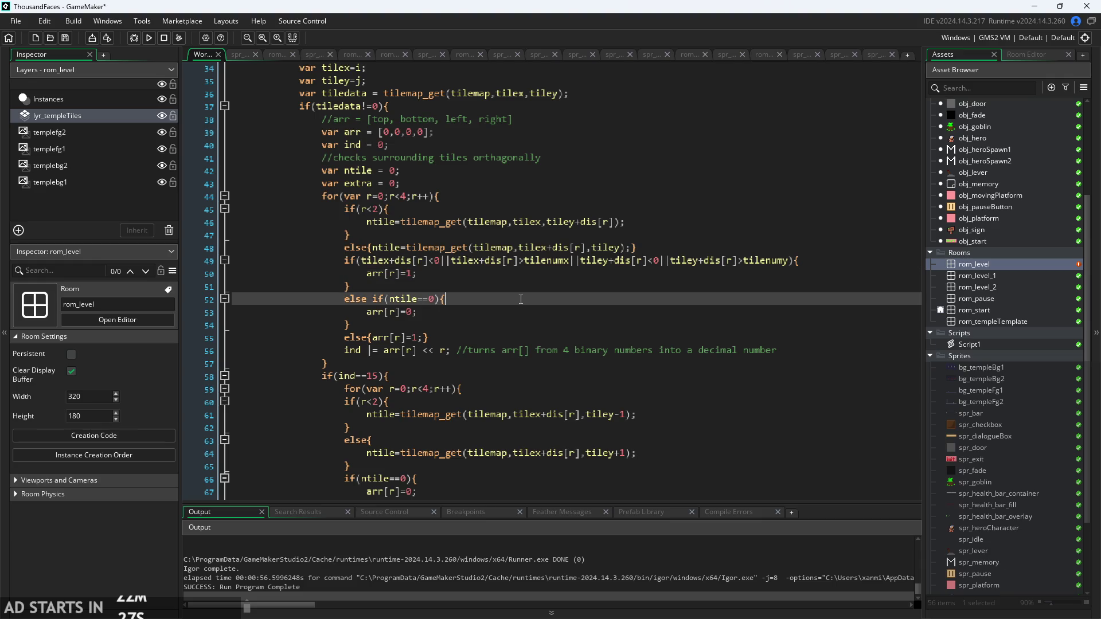
pyautogui.press('Up')
pyautogui.press('Up')
pyautogui.scroll(-1, 509, 286)
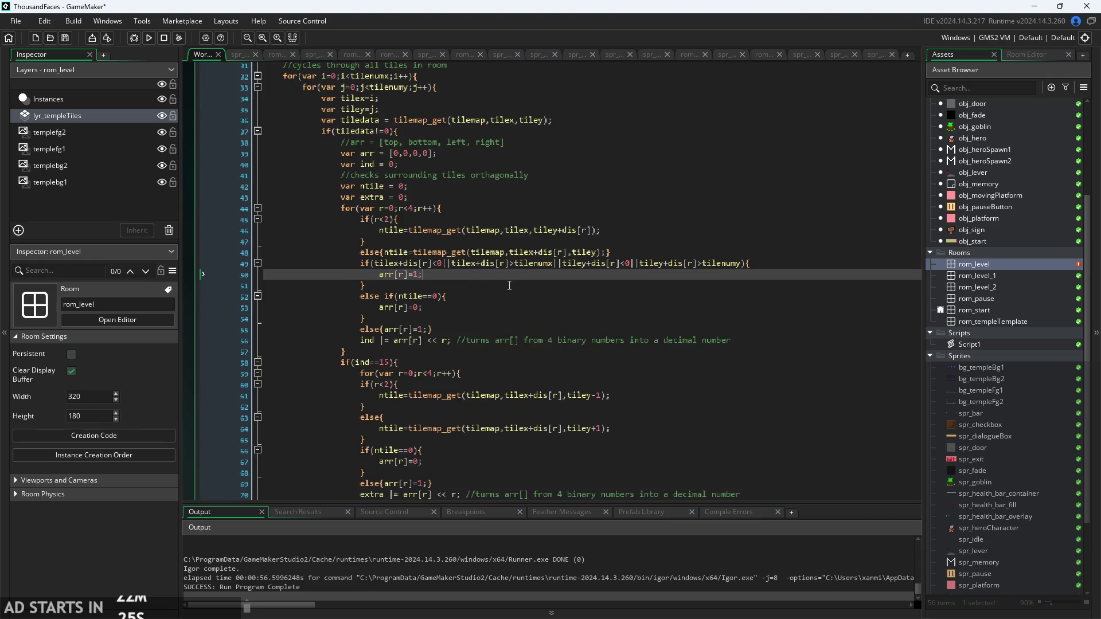
# - Review the four-neighbour loop, its tilemap_get lookups and the line packing arr into ind
pyautogui.scroll(4, 509, 286)
pyautogui.click(323, 206)
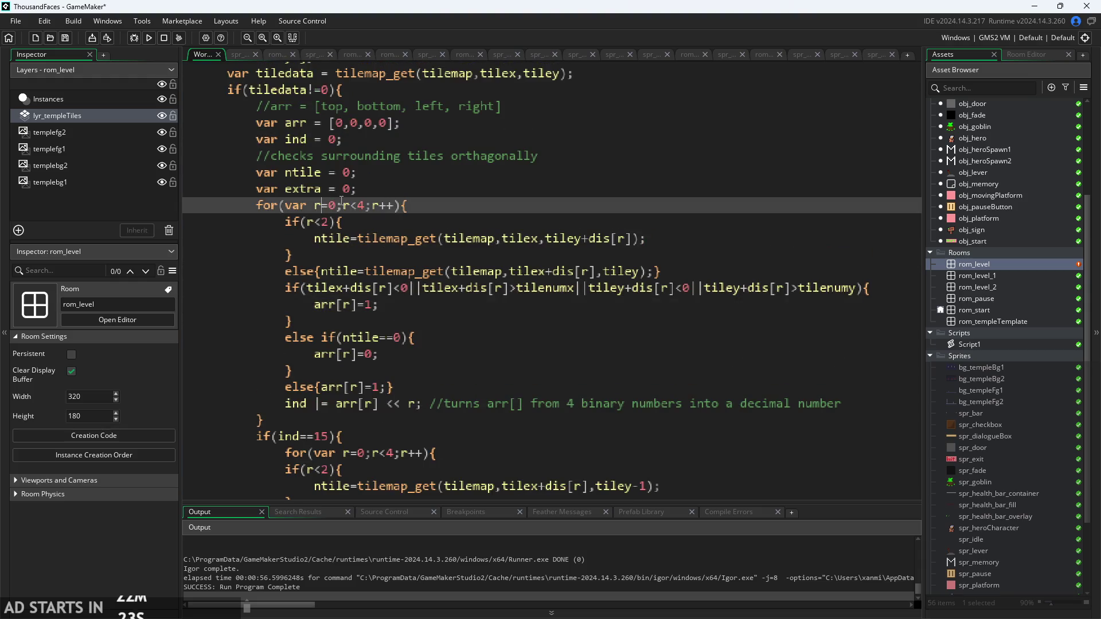
pyautogui.press('Right')
pyautogui.press('Right')
pyautogui.press('Right')
pyautogui.press('Down')
pyautogui.scroll(-1, 411, 190)
pyautogui.click(373, 197)
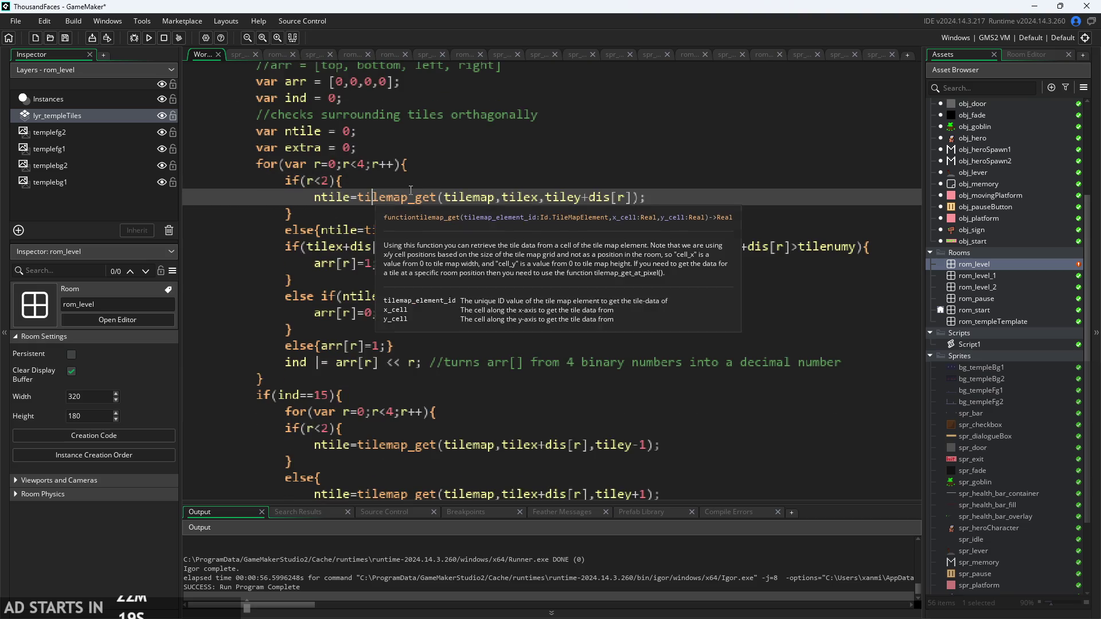
pyautogui.click(466, 197)
pyautogui.click(651, 198)
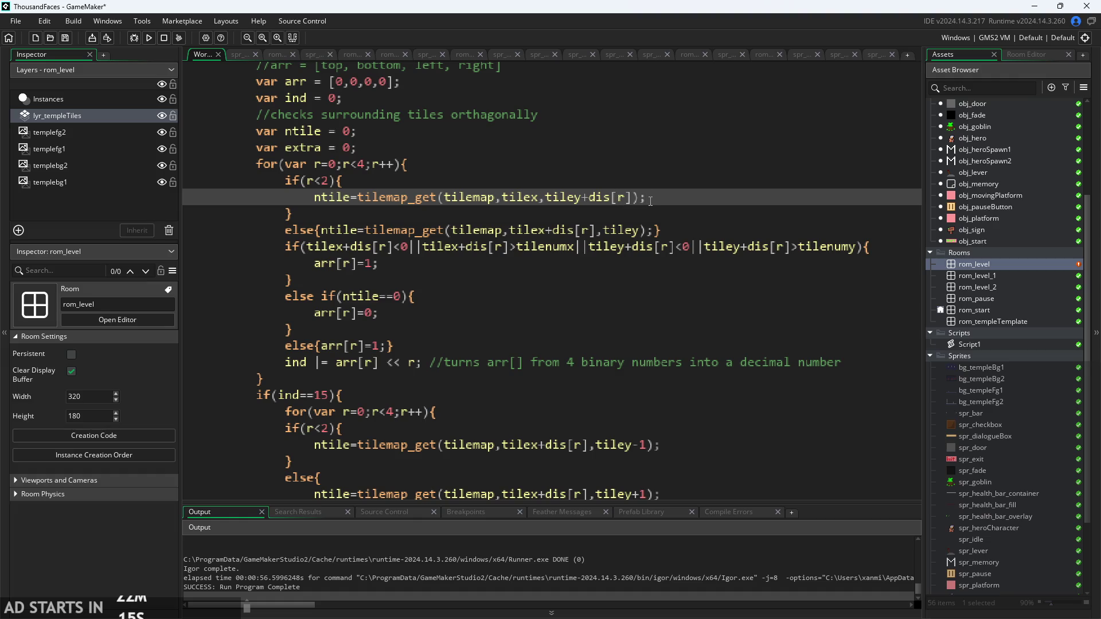
pyautogui.click(587, 231)
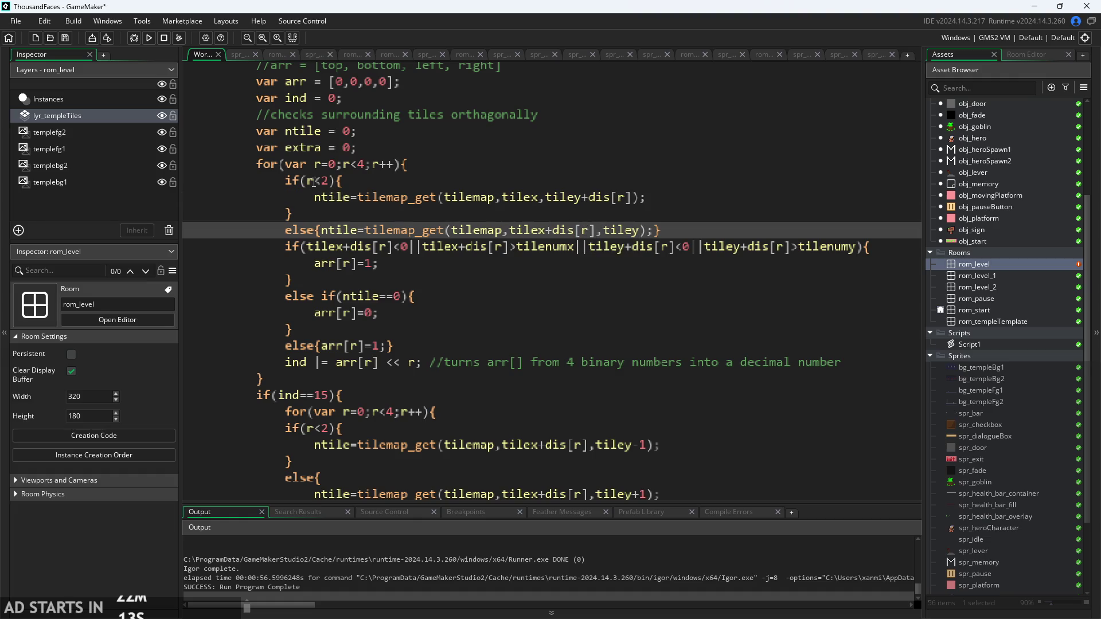
pyautogui.click(360, 362)
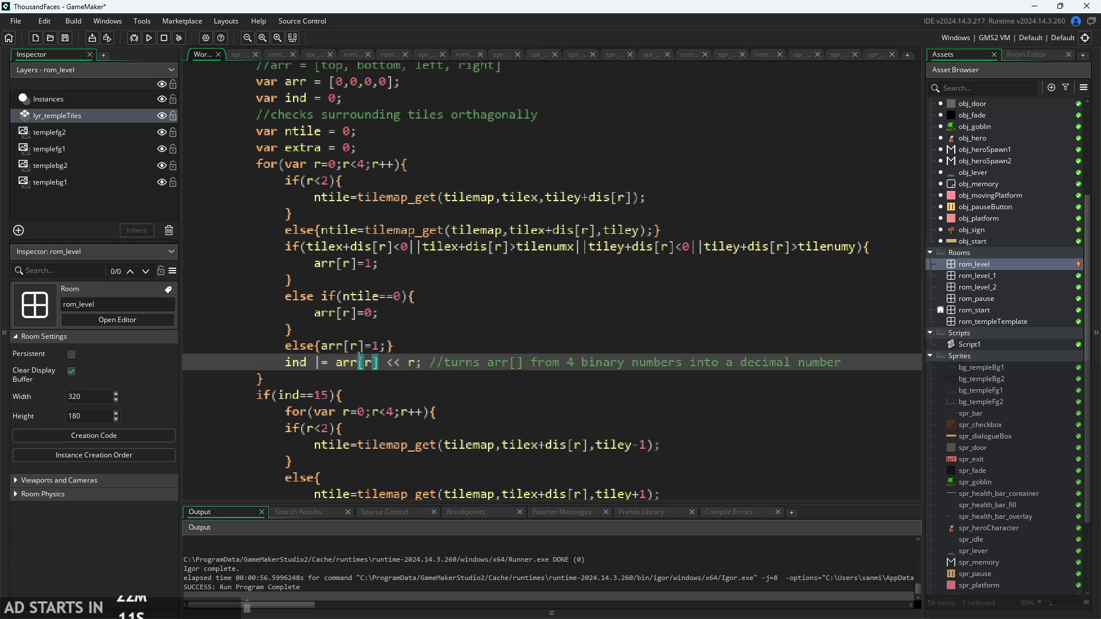
# - Inspect the corner checks and select the whole if(ind==15) block
pyautogui.click(406, 346)
pyautogui.scroll(-3, 405, 353)
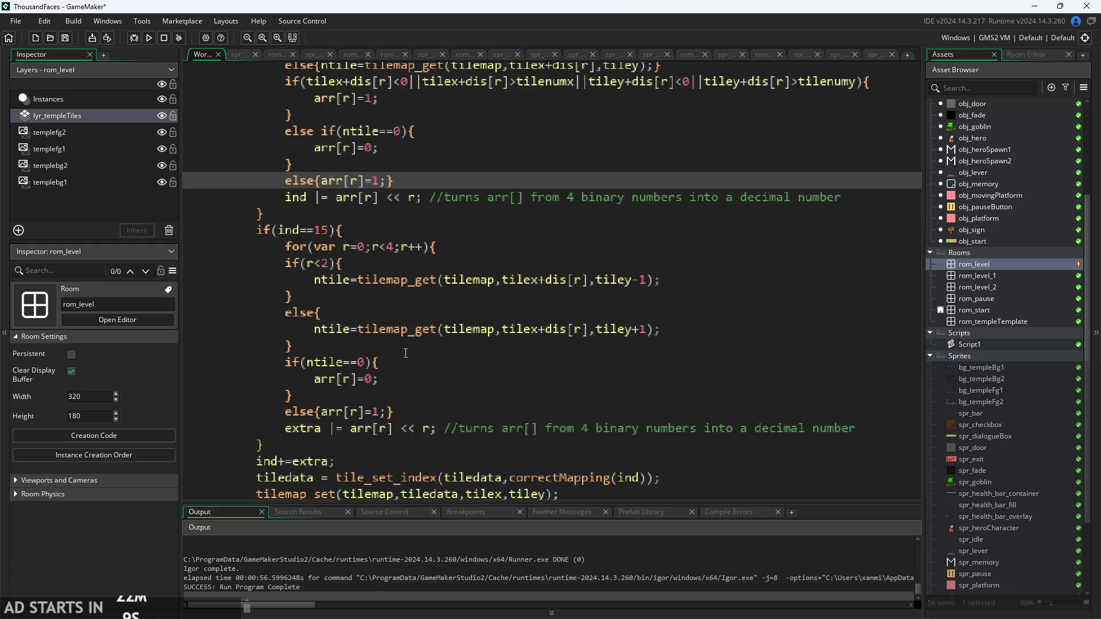
pyautogui.click(406, 353)
pyautogui.click(415, 339)
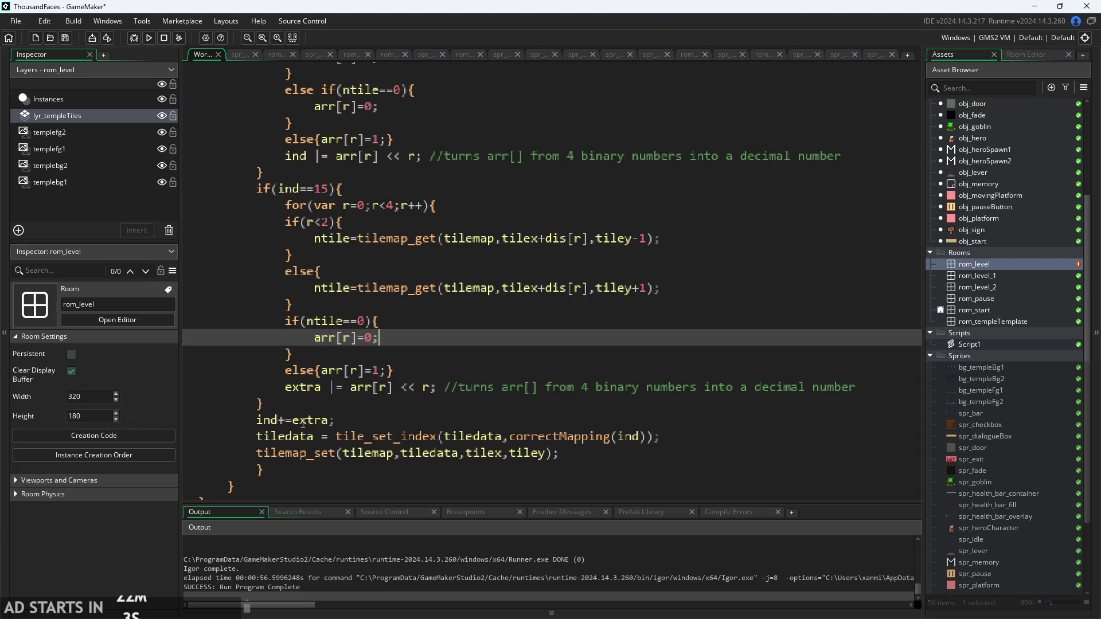
pyautogui.scroll(-1, 292, 402)
pyautogui.moveTo(292, 404)
pyautogui.mouseDown()
pyautogui.moveTo(289, 230)
pyautogui.moveTo(262, 212)
pyautogui.mouseUp()
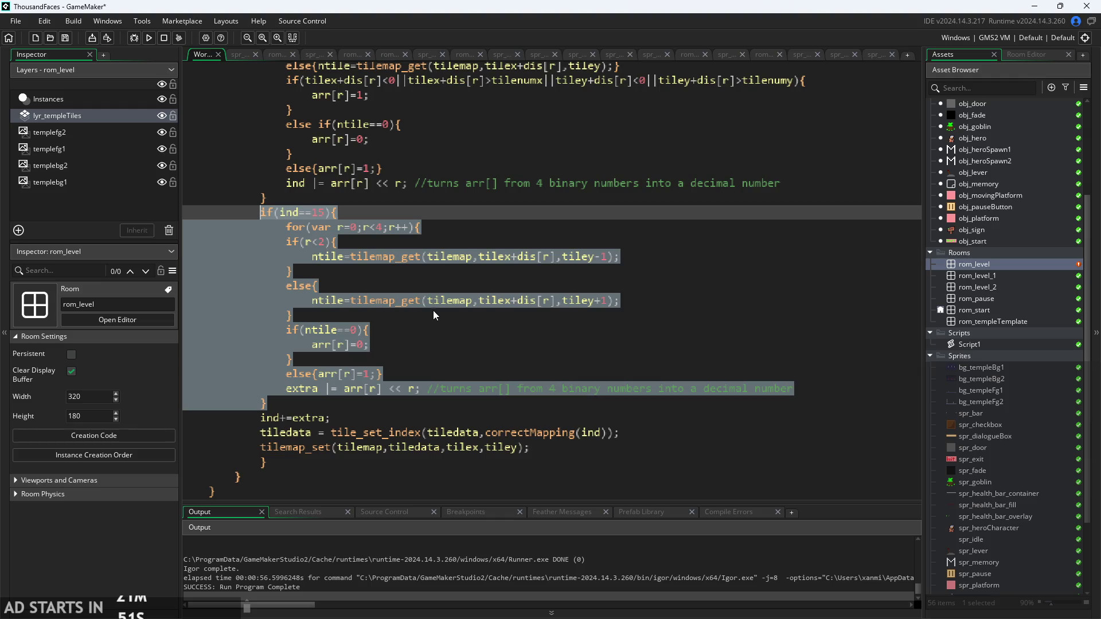
# - Delete the if(ind==15) block, the ind+=extra; line and the surplus closing brace
pyautogui.press('BackSpace')
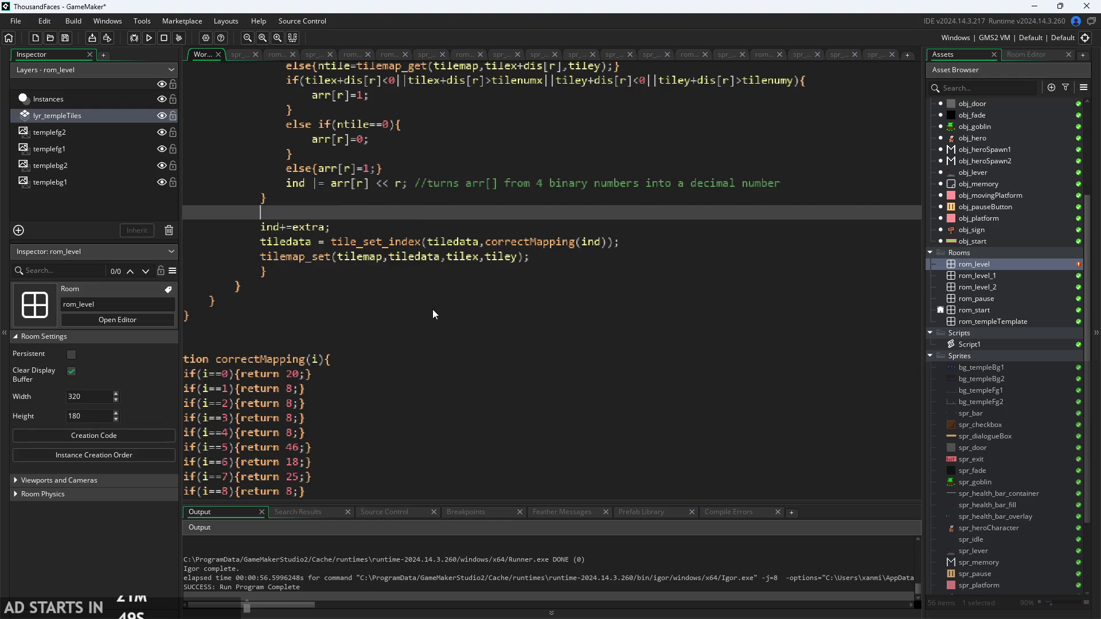
pyautogui.scroll(1, 430, 312)
pyautogui.click(324, 338)
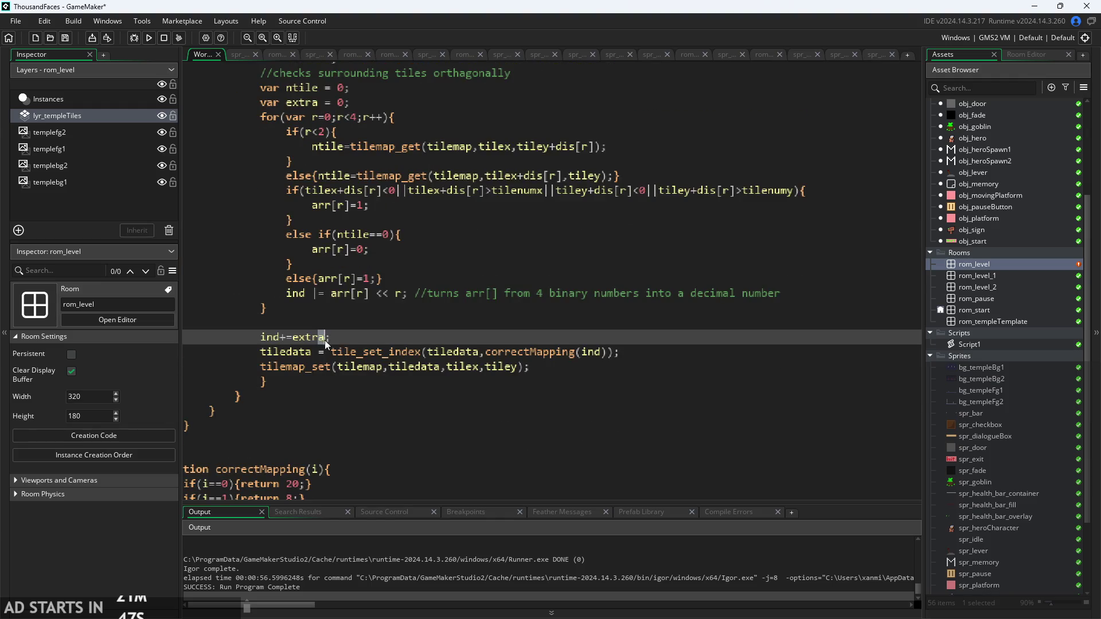
pyautogui.moveTo(325, 339); pyautogui.dragTo(43, 341)
pyautogui.press('BackSpace')
pyautogui.press('BackSpace')
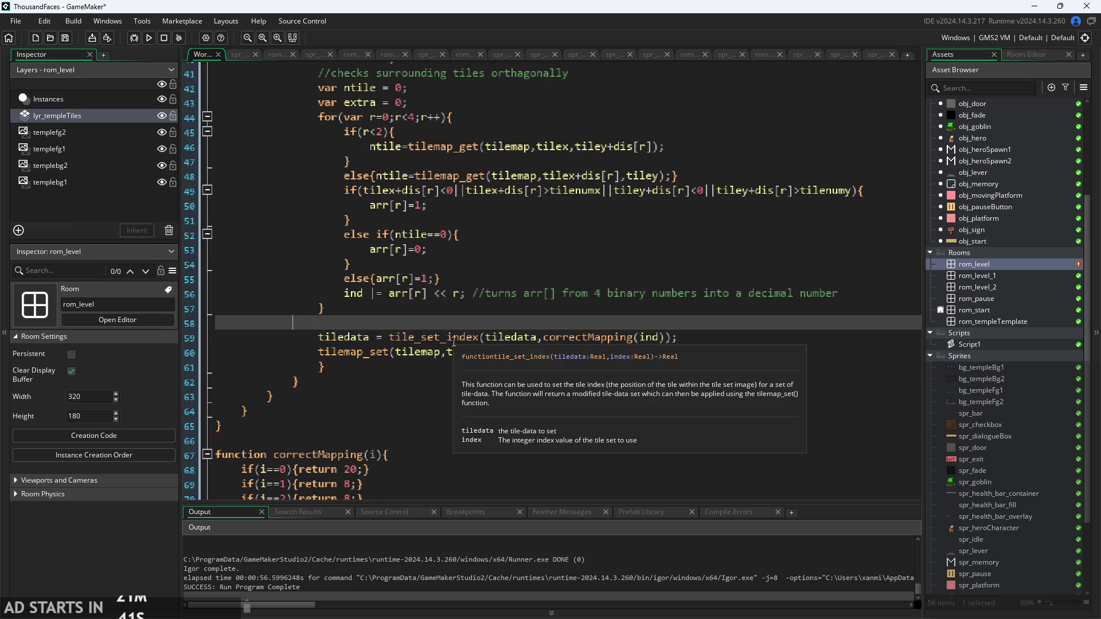
pyautogui.press('BackSpace')
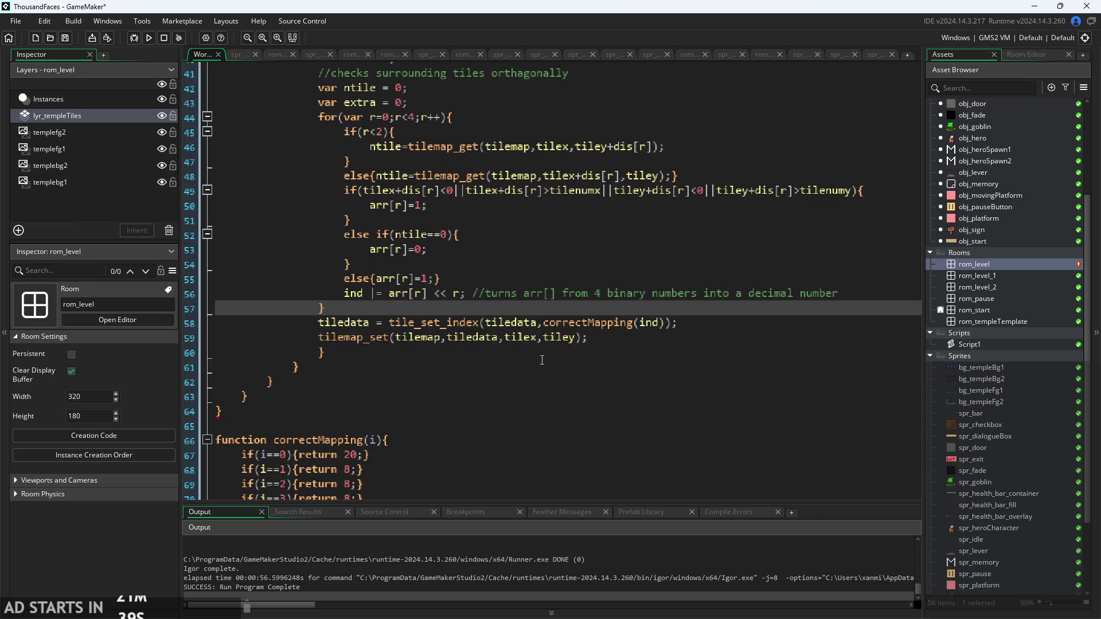
pyautogui.click(223, 413)
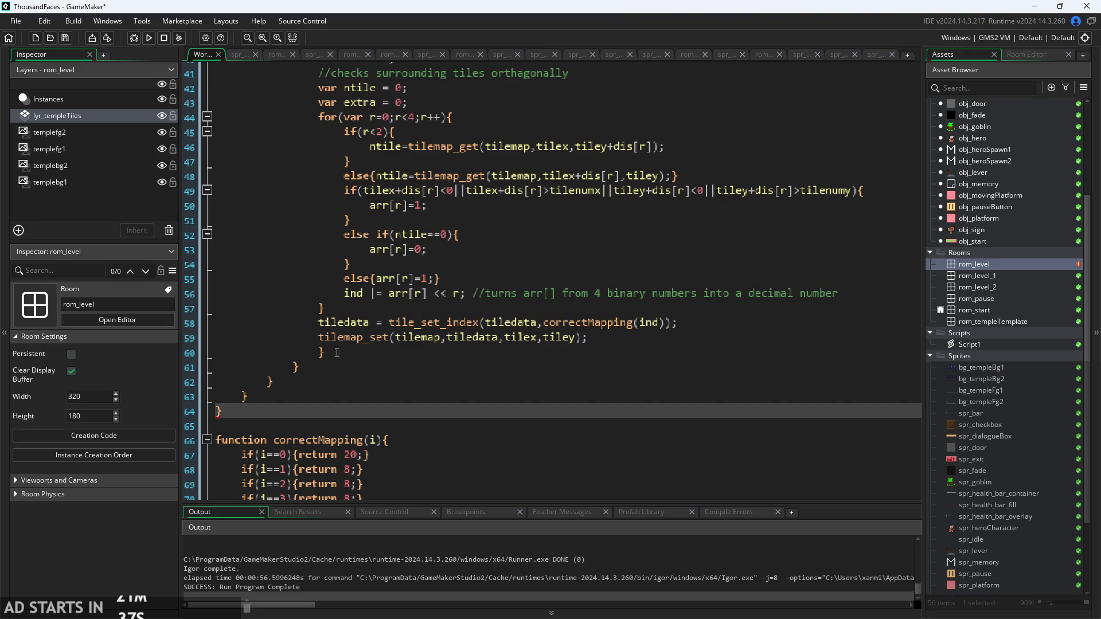
pyautogui.click(355, 353)
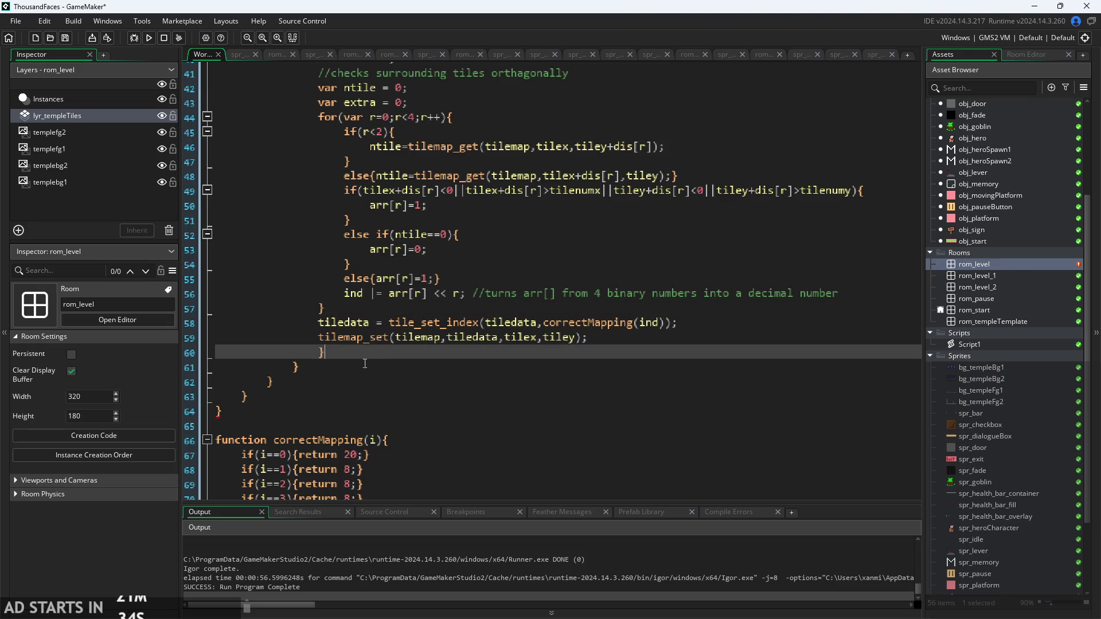
pyautogui.press('BackSpace')
pyautogui.press('BackSpace')
pyautogui.press('BackSpace')
# - Open an empty line after the neighbour loop's closing brace for new checks
pyautogui.scroll(2, 509, 245)
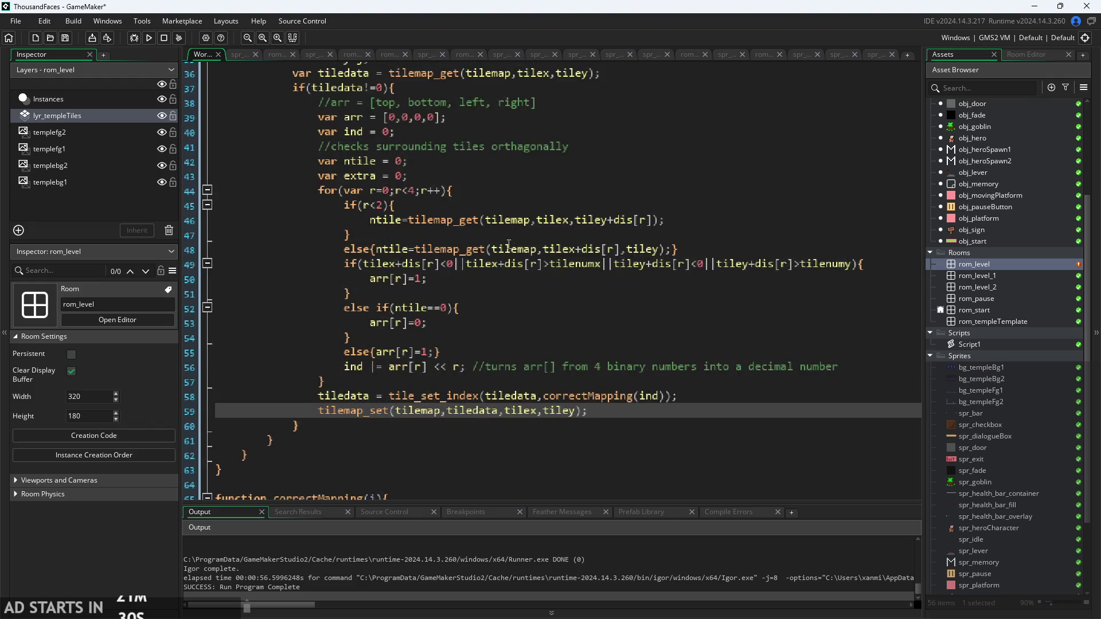
pyautogui.click(427, 382)
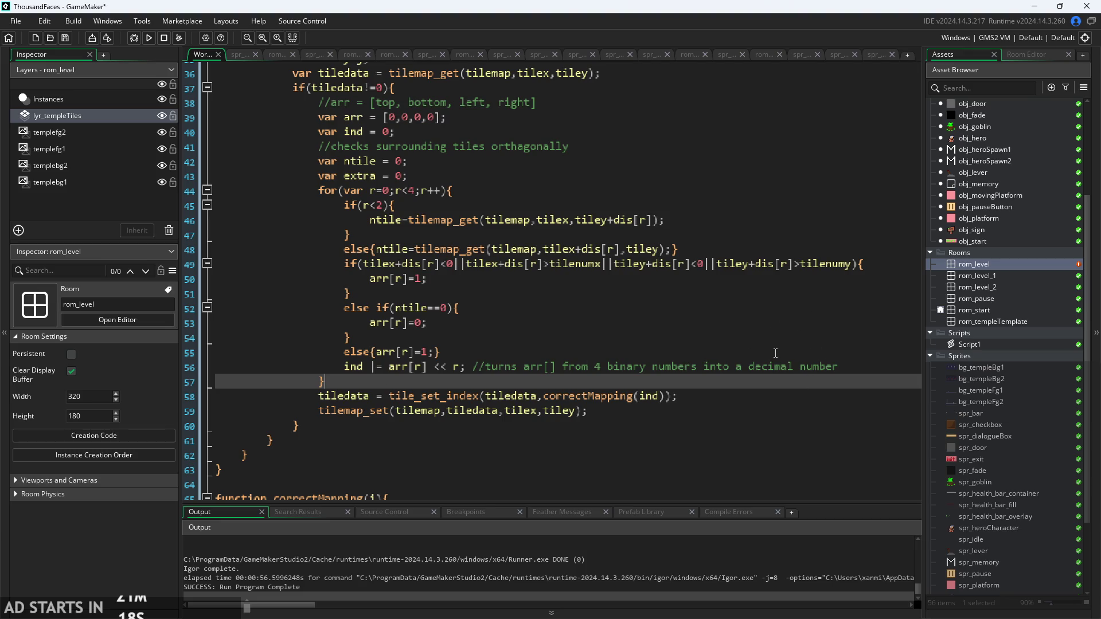
pyautogui.scroll(-2, 774, 348)
pyautogui.scroll(2, 191, 390)
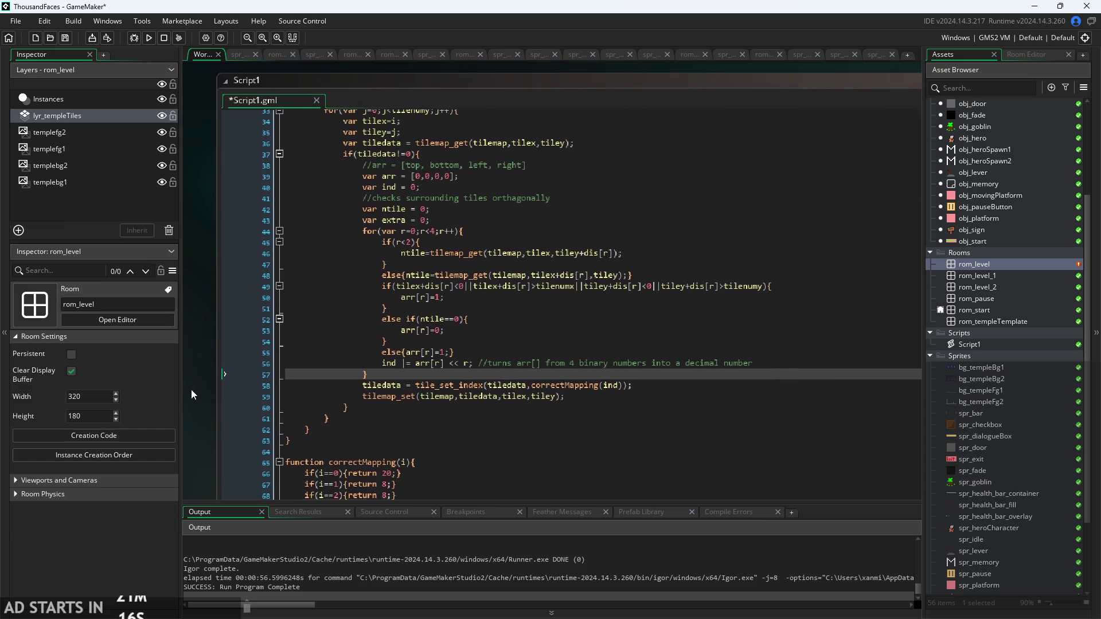
pyautogui.scroll(-1, 315, 330)
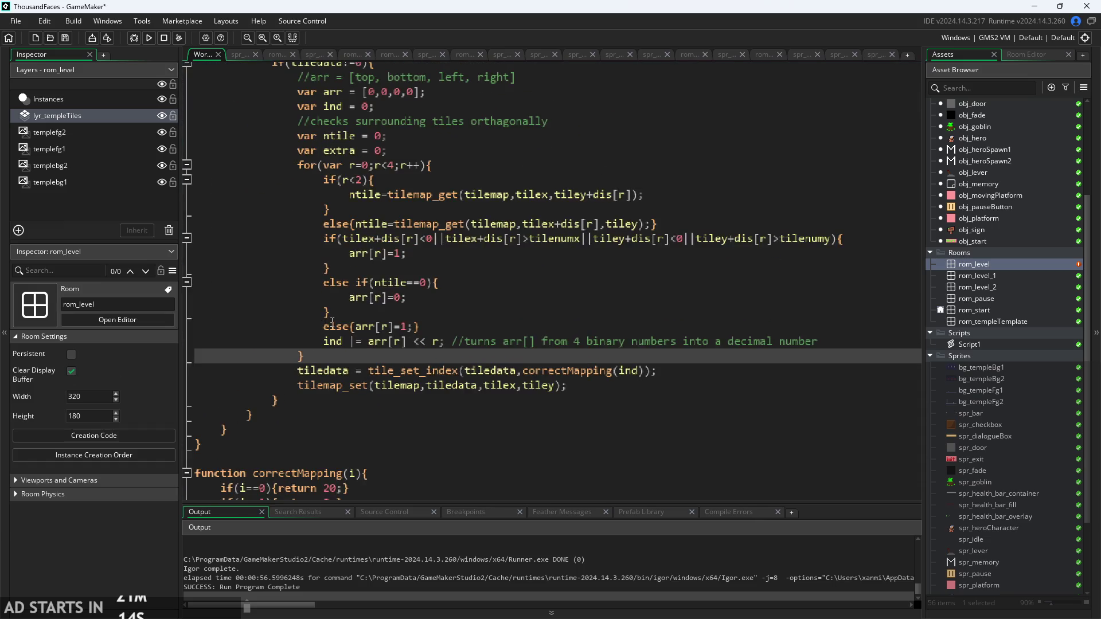
pyautogui.scroll(1, 315, 330)
pyautogui.click(395, 326)
pyautogui.click(420, 327)
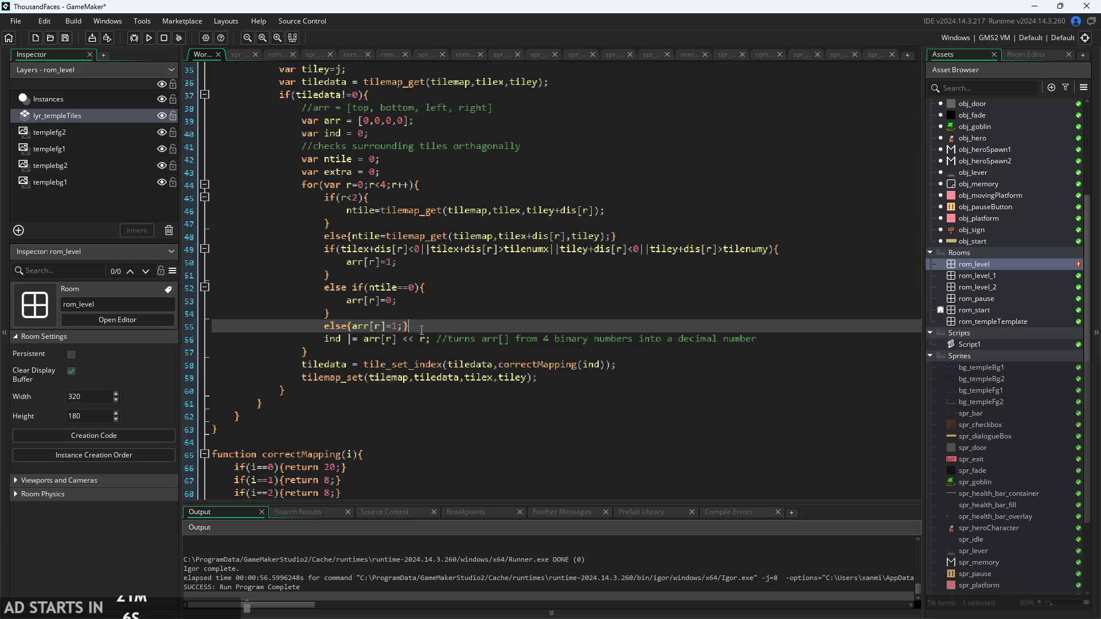
pyautogui.click(418, 297)
pyautogui.click(424, 350)
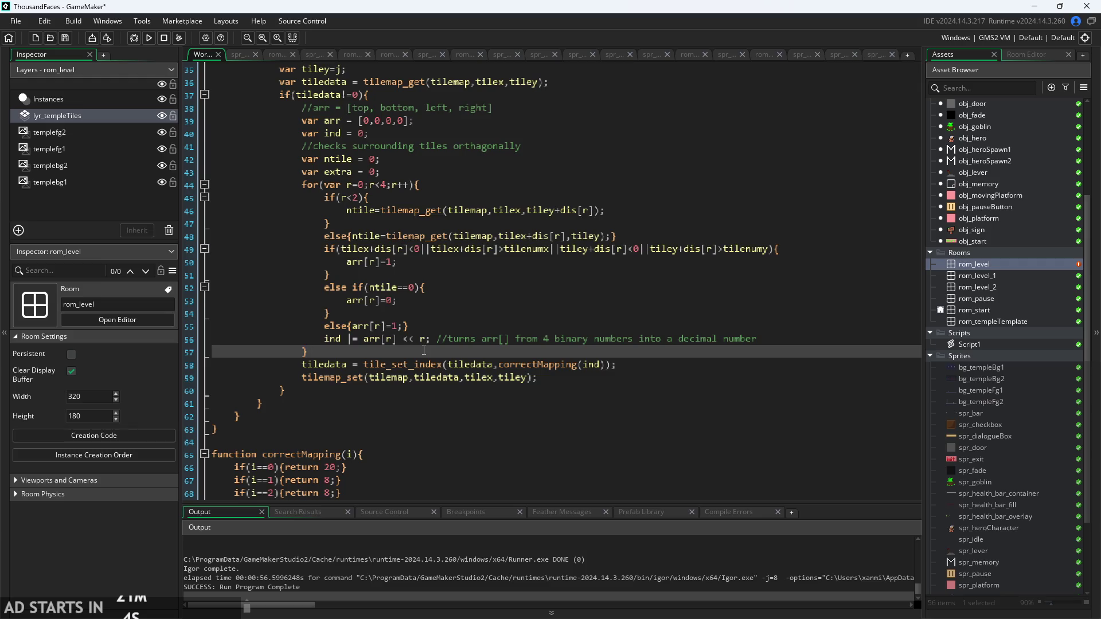
pyautogui.press('Return')
pyautogui.press('Return')
pyautogui.press('Up')
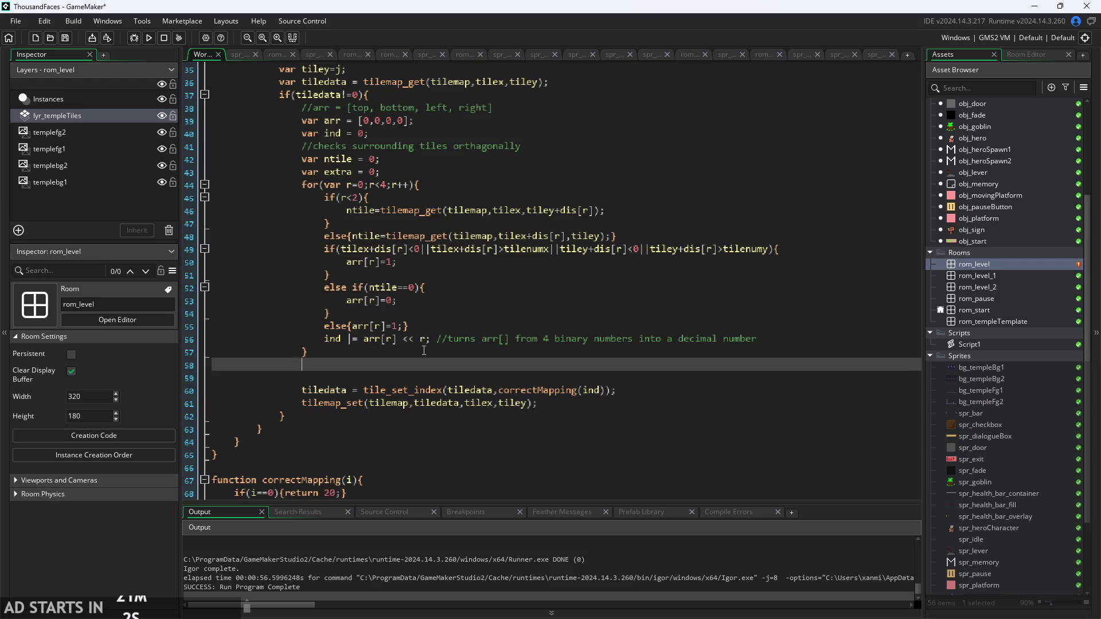
# - Write the check if(arr[0]==1&&arr[0]==1){} after the neighbour loop
pyautogui.write('{"')
pyautogui.press('BackSpace')
pyautogui.write('if(arr')
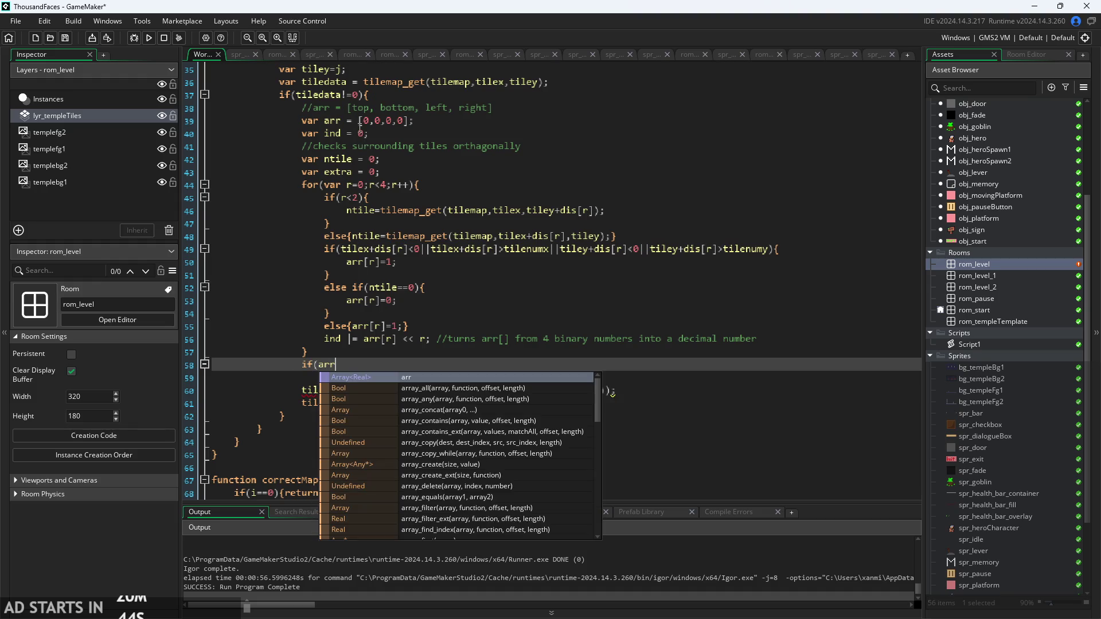
pyautogui.write('[0')
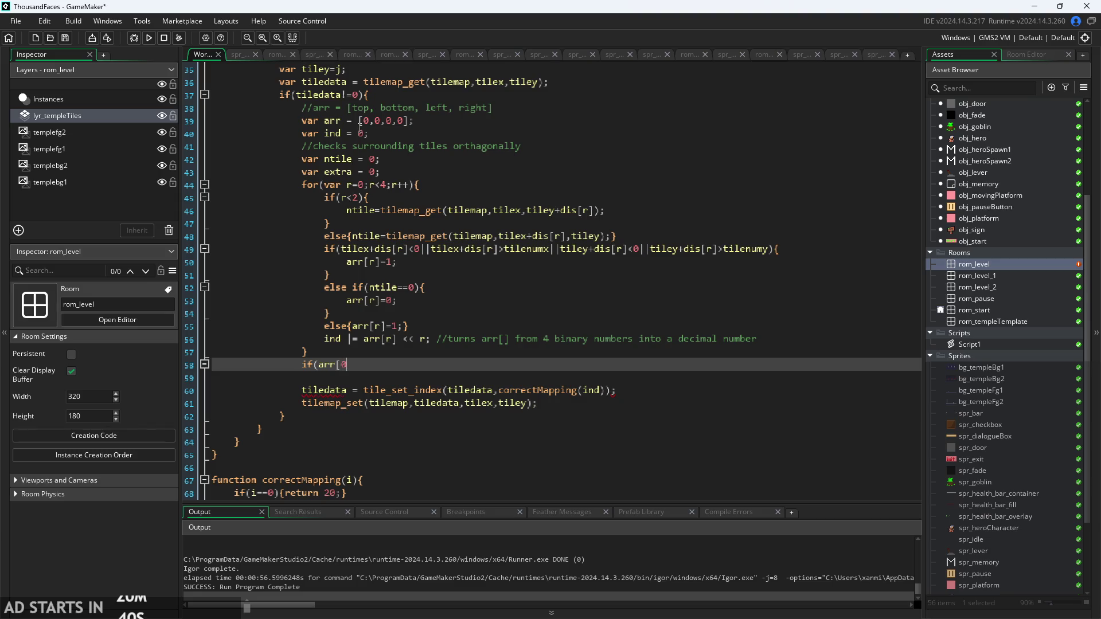
pyautogui.write(']')
pyautogui.write('==')
pyautogui.write('1')
pyautogui.write('&&')
pyautogui.moveTo(370, 365); pyautogui.dragTo(319, 367)
pyautogui.hotkey('ctrl', 'c')
pyautogui.click(437, 366)
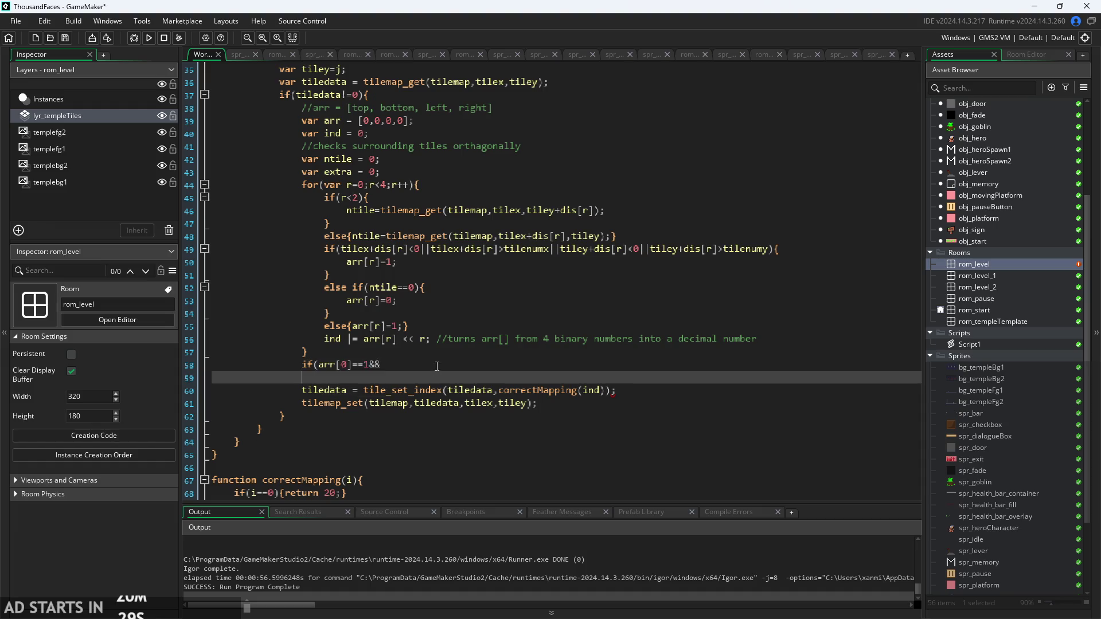
pyautogui.hotkey('ctrl', 'v')
pyautogui.write(')')
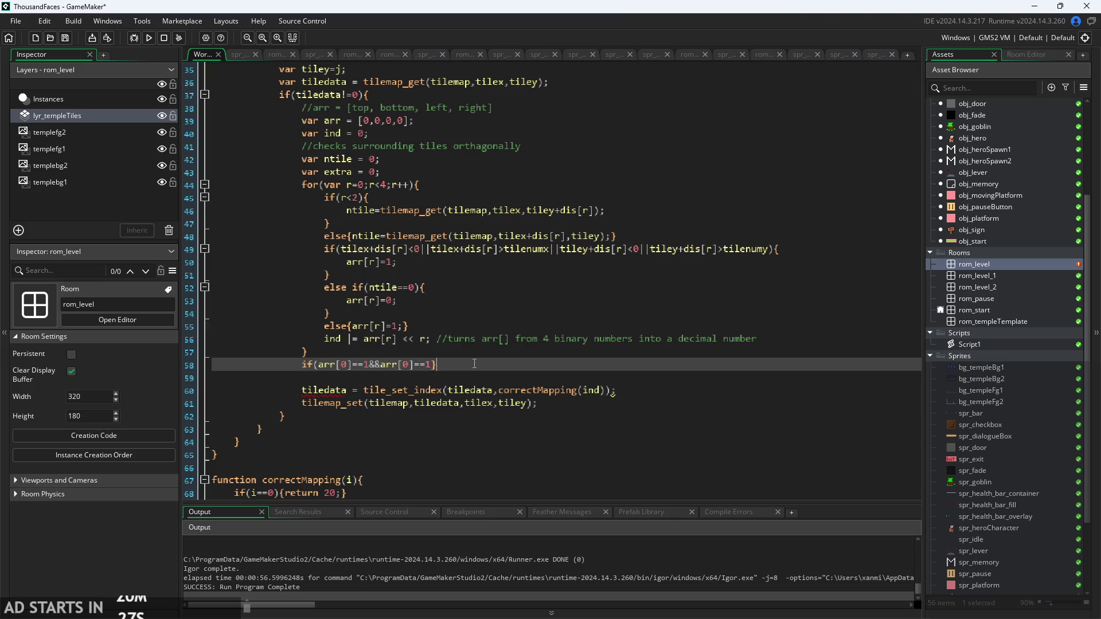
pyautogui.scroll(2, 475, 364)
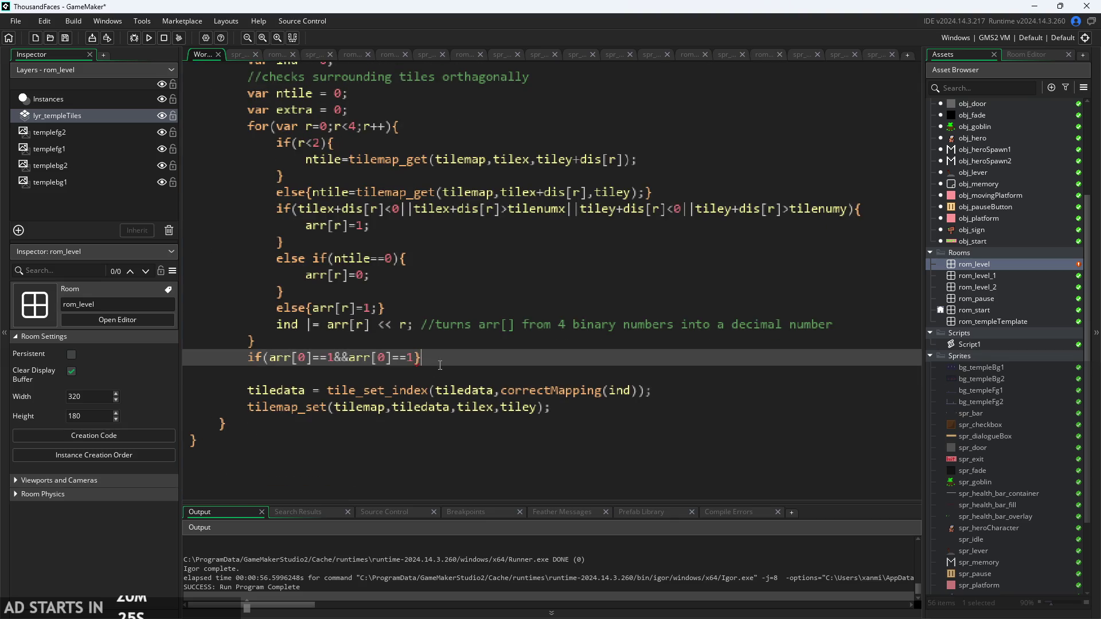
pyautogui.write('{')
pyautogui.write('}')
pyautogui.press('Return')
pyautogui.press('Return')
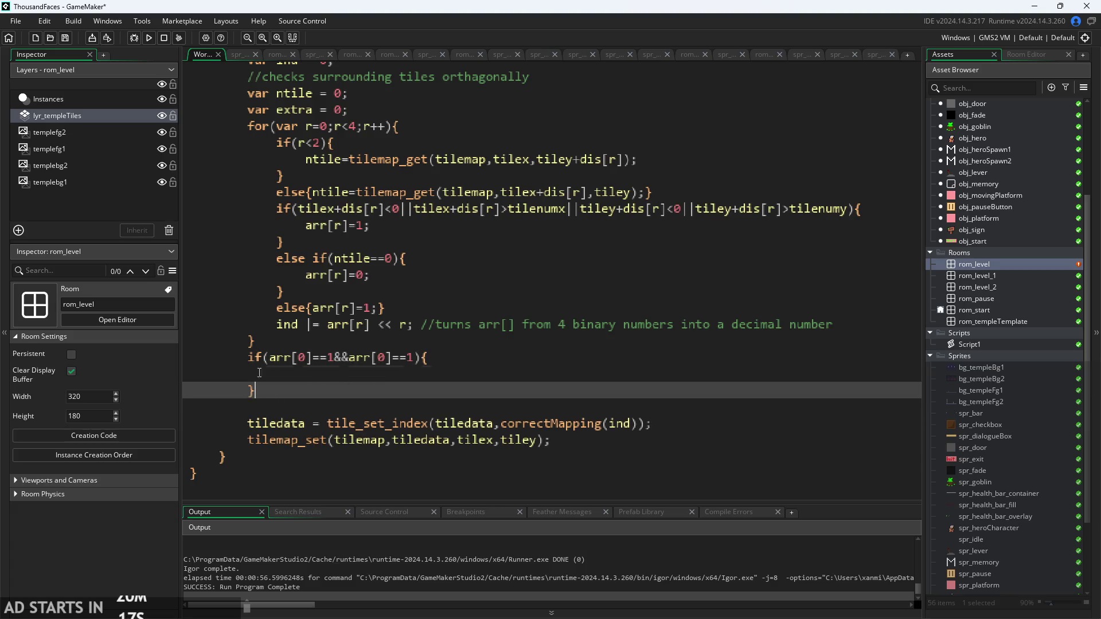
# - Paste three more copies of the if block below the first
pyautogui.click(329, 374)
pyautogui.moveTo(256, 390); pyautogui.dragTo(245, 357)
pyautogui.hotkey('ctrl', 'c')
pyautogui.click(317, 394)
pyautogui.press('Return')
pyautogui.hotkey('ctrl', 'v')
pyautogui.press('Return')
pyautogui.hotkey('ctrl', 'v')
pyautogui.press('Return')
pyautogui.hotkey('ctrl', 'v')
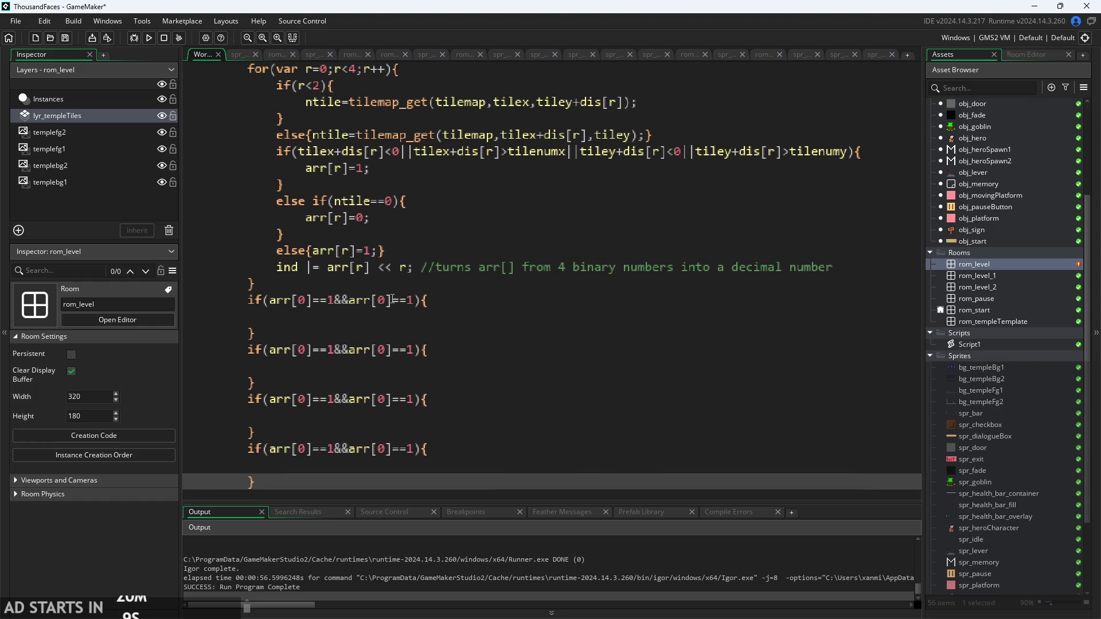
# - Change the first check's second index so it tests arr[0] and arr[2]
pyautogui.click(388, 299)
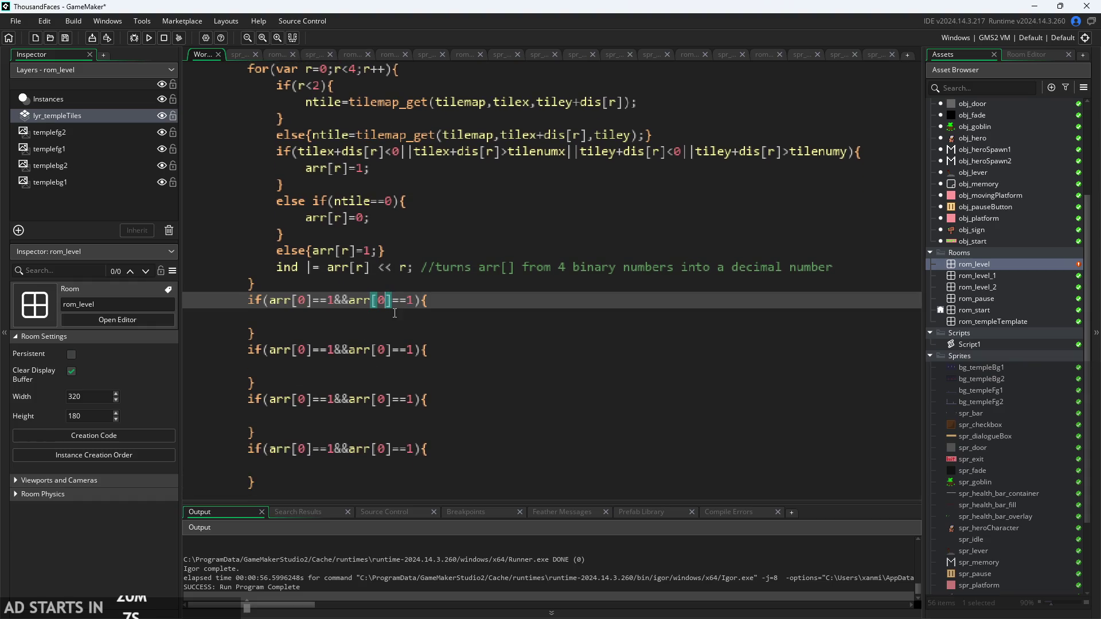
pyautogui.press('BackSpace')
pyautogui.write('2')
pyautogui.click(320, 351)
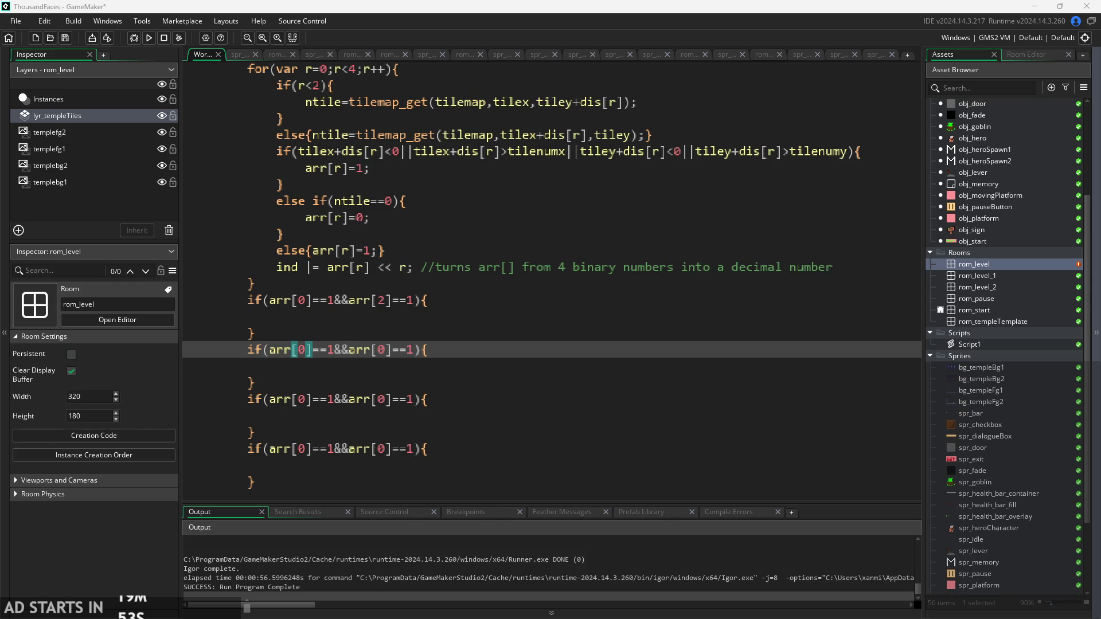
pyautogui.hotkey('alt', 'Tab')
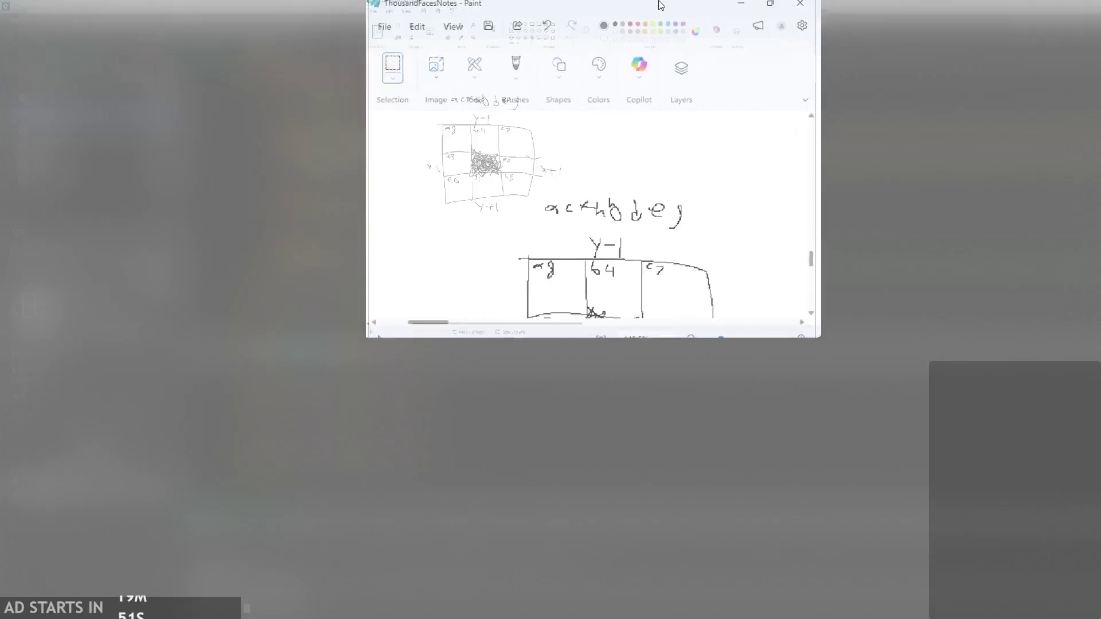
# - Zoom in on the hatched 3×3 neighbour grid labelled 1, 2, 4 and 8
pyautogui.scroll(3, 276, 327)
pyautogui.scroll(5, 172, 335)
pyautogui.keyDown('ctrl'); pyautogui.scroll(8, 88, 238); pyautogui.keyUp('ctrl')
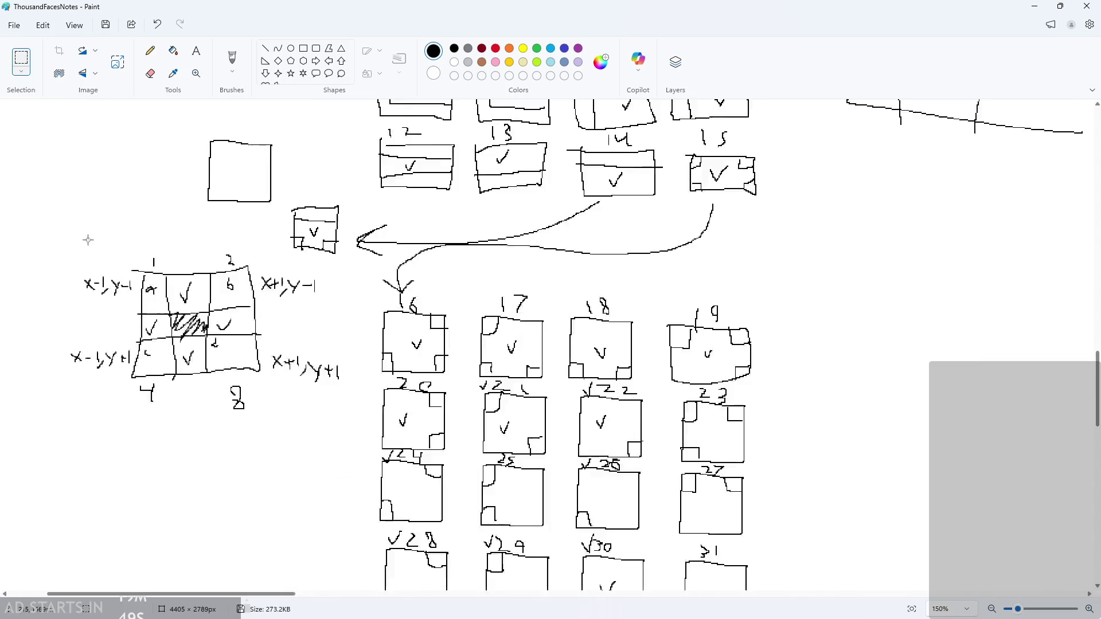
pyautogui.scroll(-2, 159, 380)
pyautogui.keyDown('ctrl'); pyautogui.scroll(1, 126, 345); pyautogui.keyUp('ctrl')
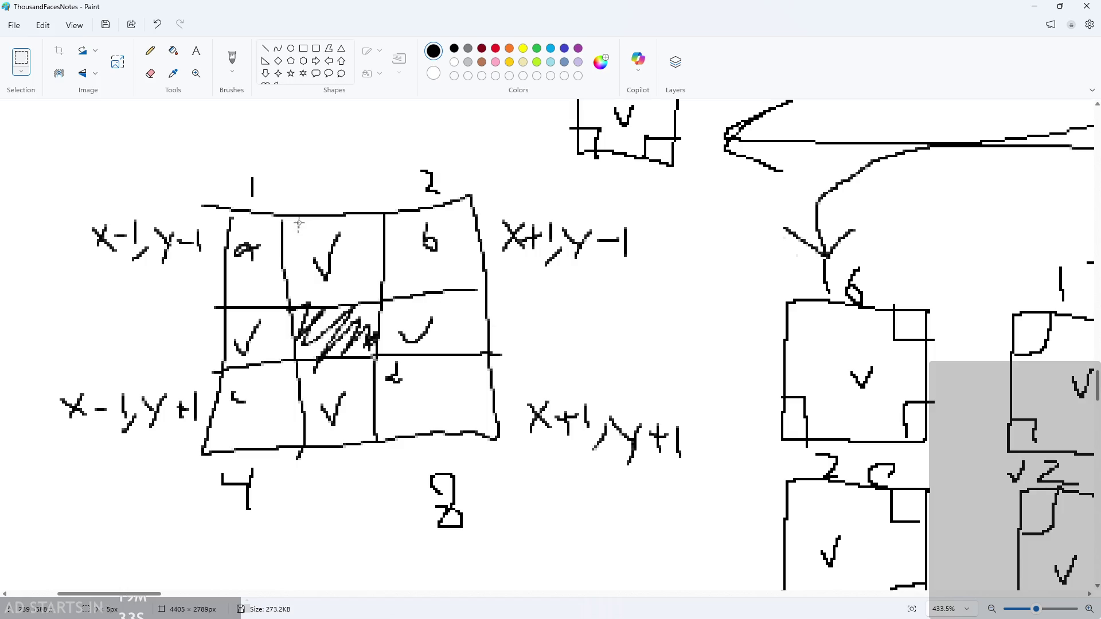
# - Pencil in indices 0 above, 1 below, 2 left and 3 right of the hatched tile
pyautogui.click(149, 51)
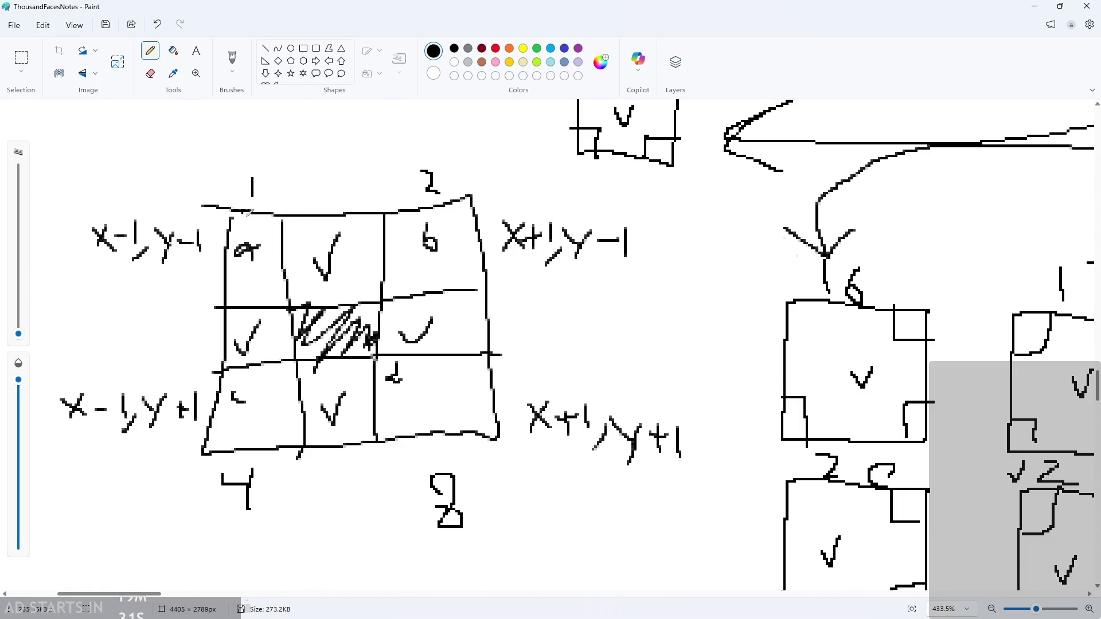
pyautogui.moveTo(300, 221); pyautogui.dragTo(304, 236)
pyautogui.moveTo(311, 370); pyautogui.dragTo(309, 380)
pyautogui.moveTo(233, 310); pyautogui.dragTo(244, 320)
pyautogui.moveTo(386, 310); pyautogui.dragTo(385, 328)
# - Back in GameMaker, set the second corner check's second index to 3 and the third's first to 2
pyautogui.click(1034, 6)
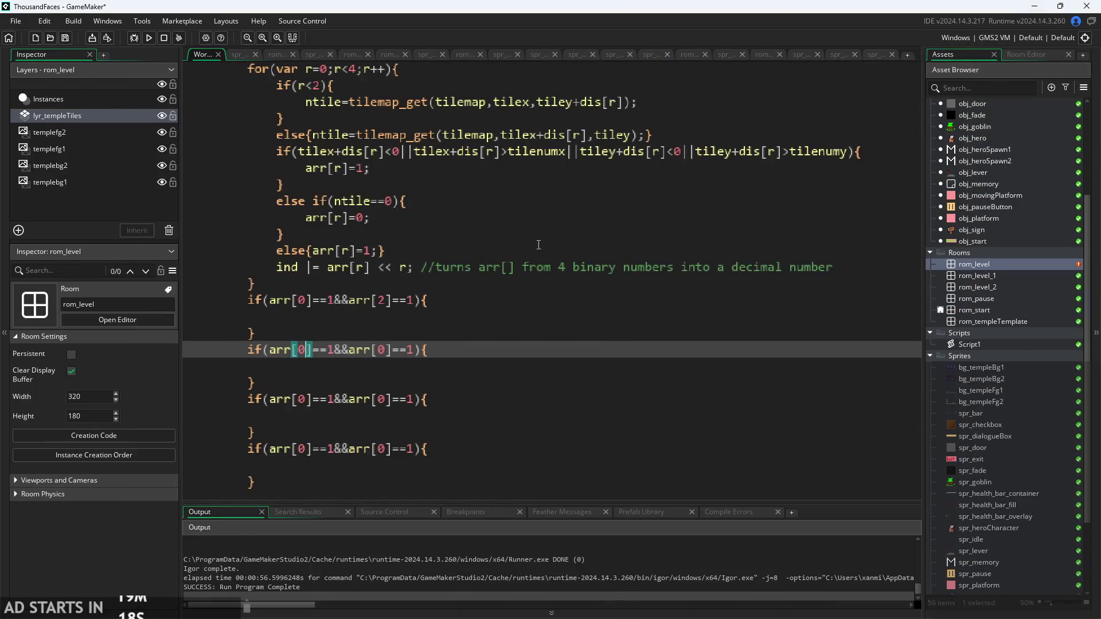
pyautogui.click(388, 350)
pyautogui.write('3')
pyautogui.click(309, 406)
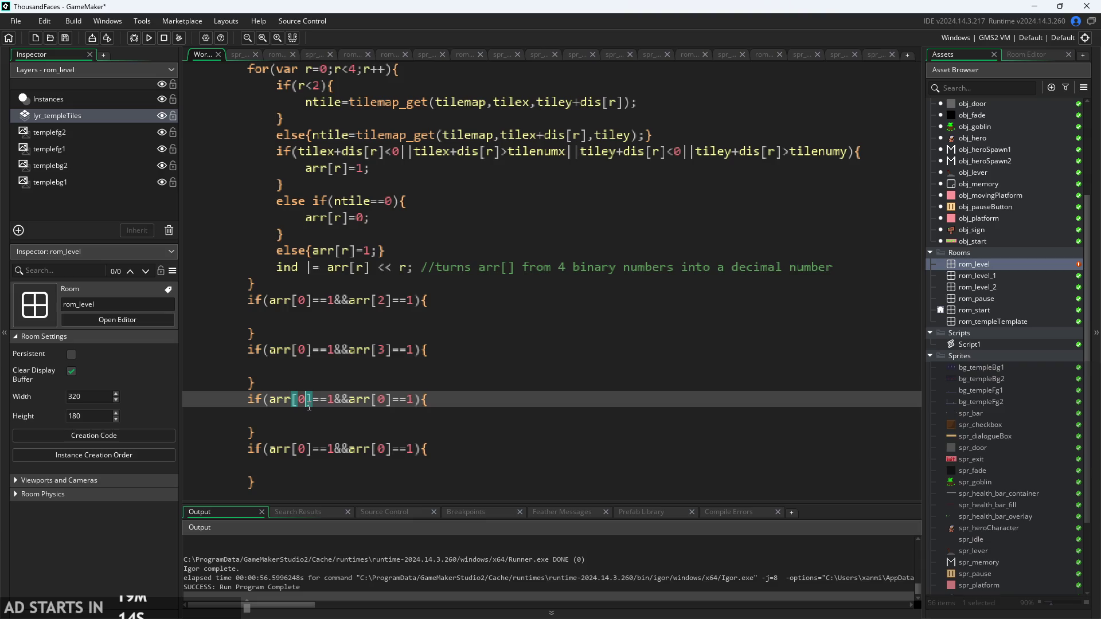
pyautogui.press('BackSpace')
pyautogui.write('2')
pyautogui.click(385, 405)
# - Change the last corner check to compare arr[3] and arr[1]
pyautogui.click(307, 450)
pyautogui.press('BackSpace')
pyautogui.write('3')
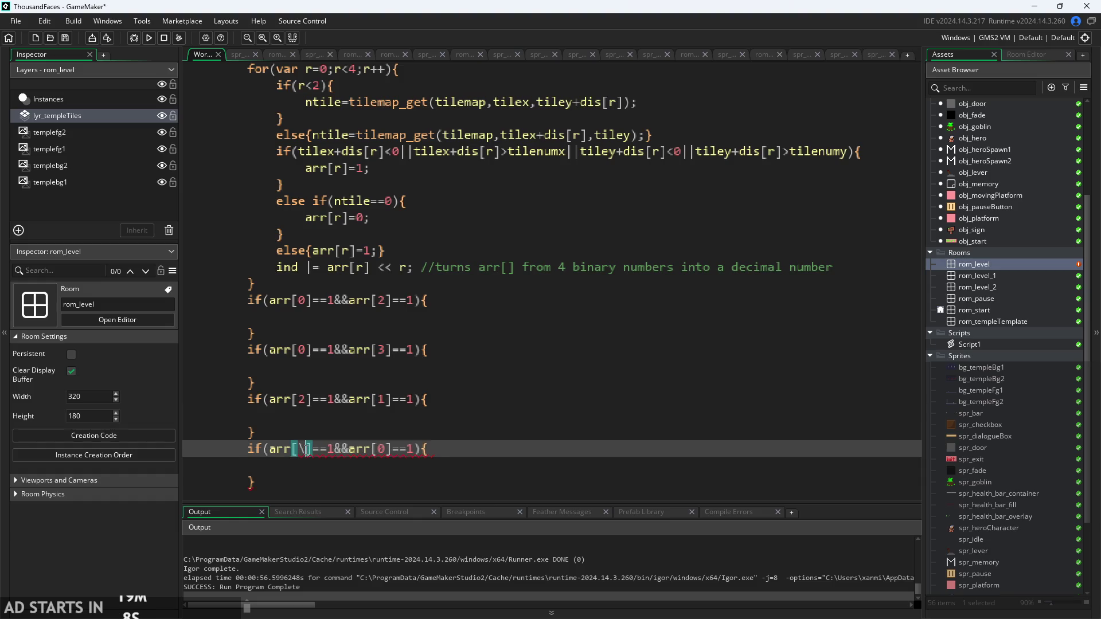
pyautogui.click(384, 450)
pyautogui.press('BackSpace')
pyautogui.write('1')
pyautogui.click(448, 450)
pyautogui.click(451, 460)
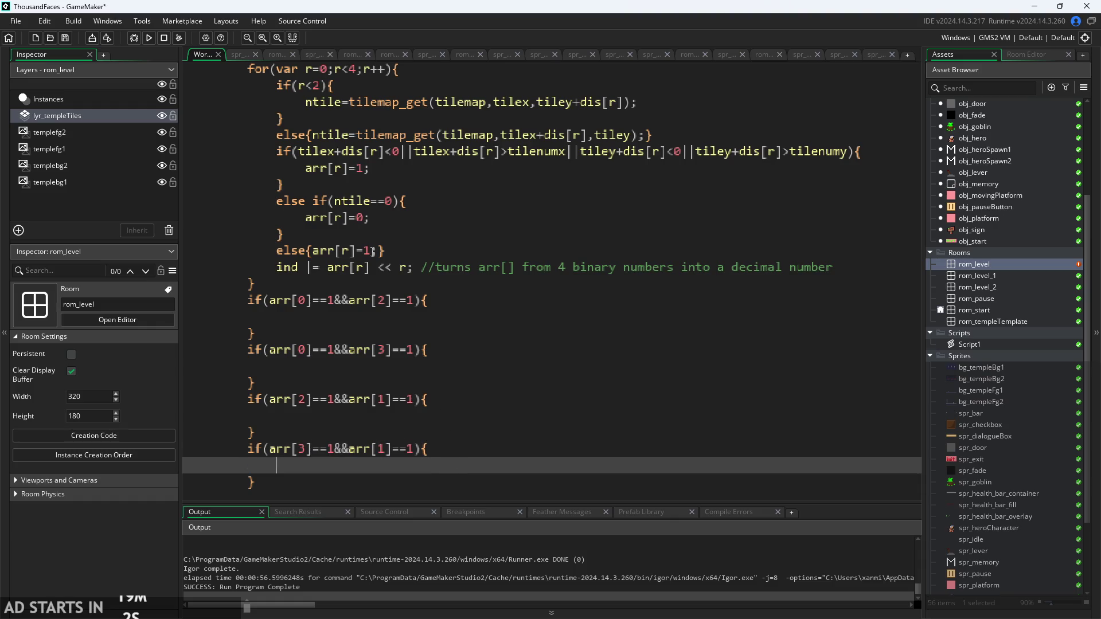
pyautogui.click(422, 320)
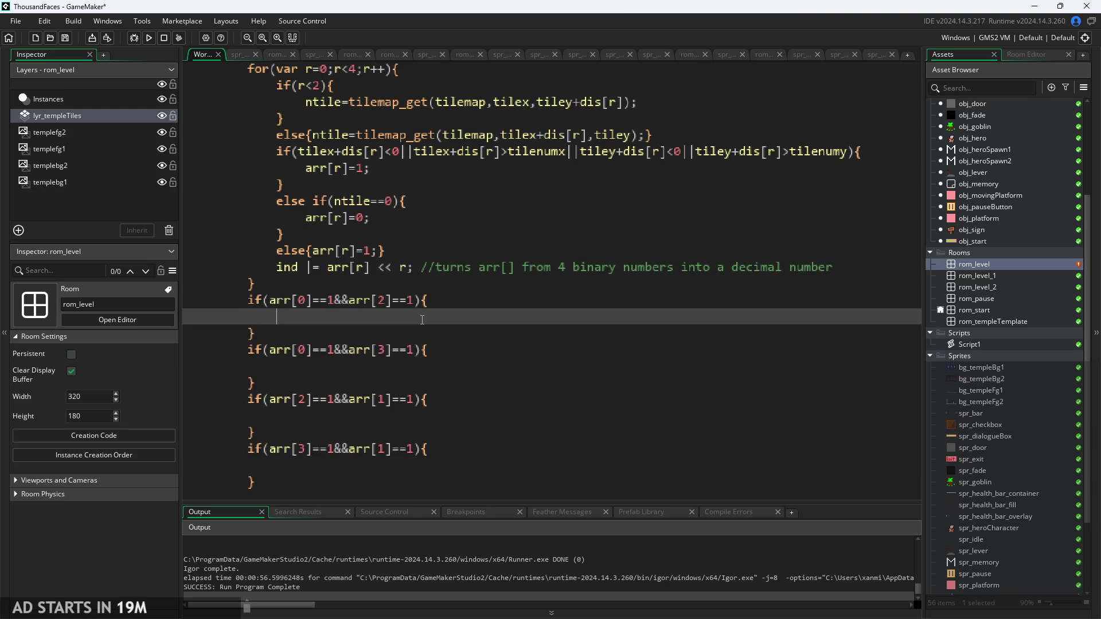
pyautogui.scroll(2, 422, 320)
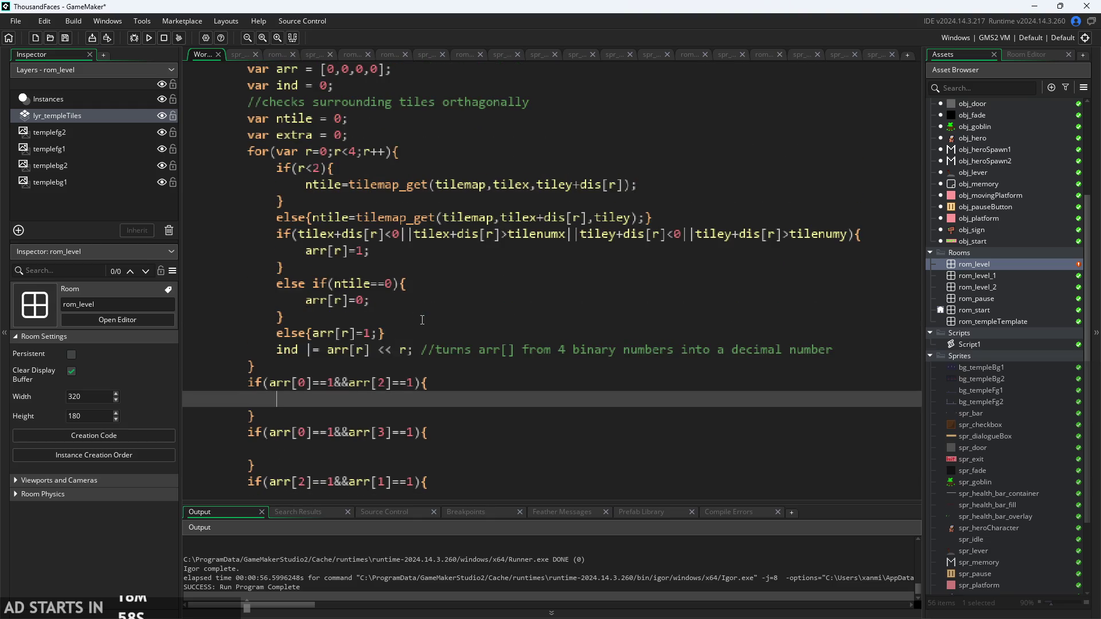
pyautogui.scroll(-1, 422, 319)
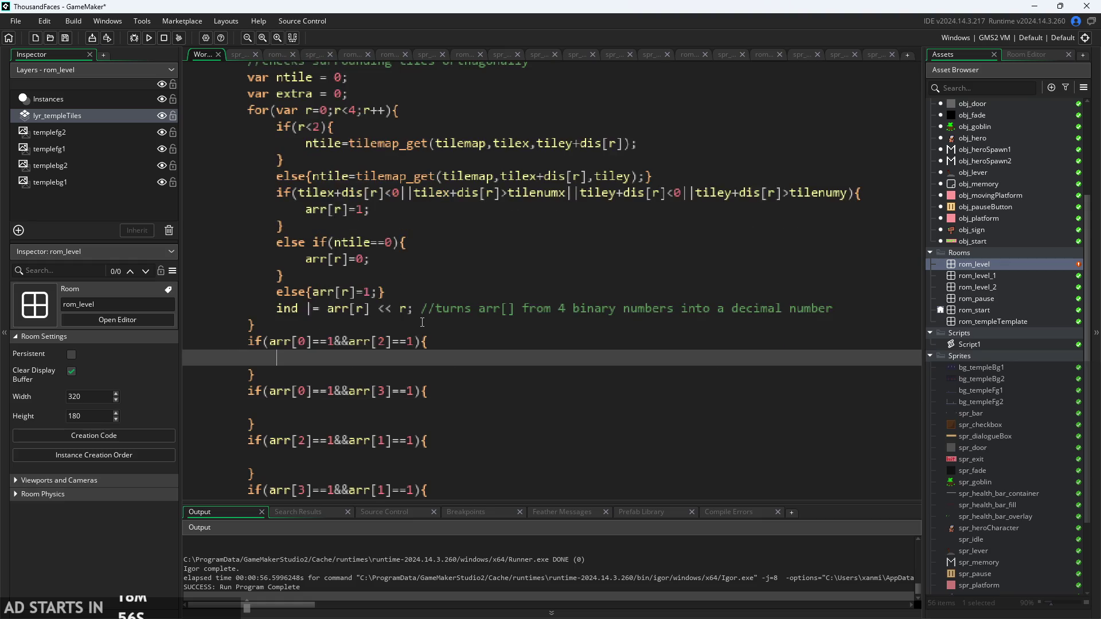
pyautogui.scroll(1, 420, 318)
pyautogui.scroll(-1, 416, 331)
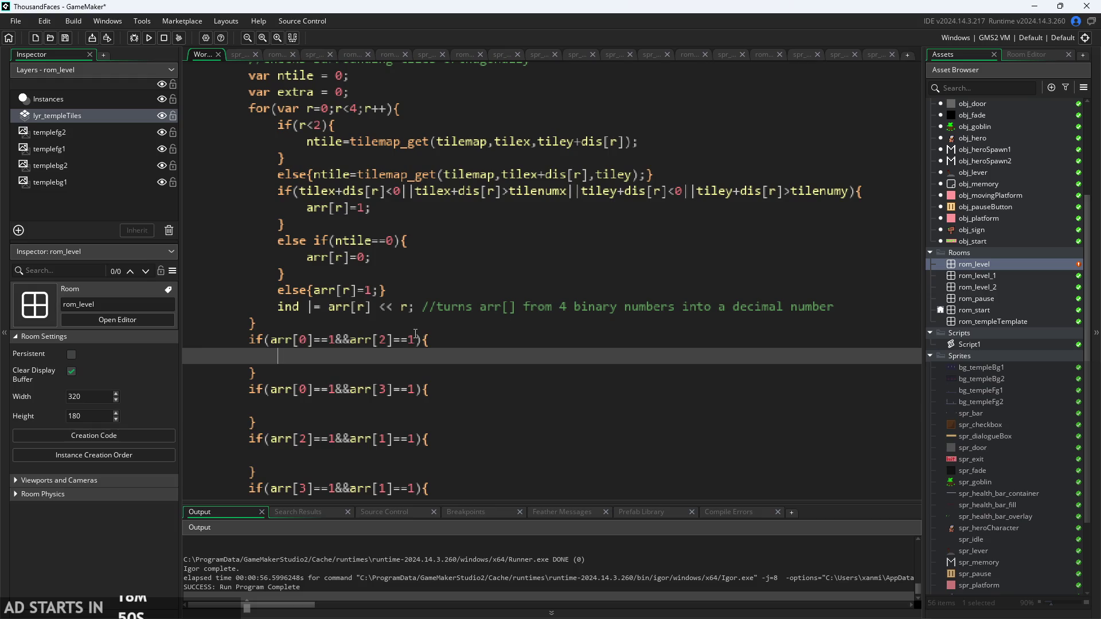
pyautogui.click(268, 191)
pyautogui.moveTo(654, 174); pyautogui.dragTo(366, 175)
pyautogui.click(366, 178)
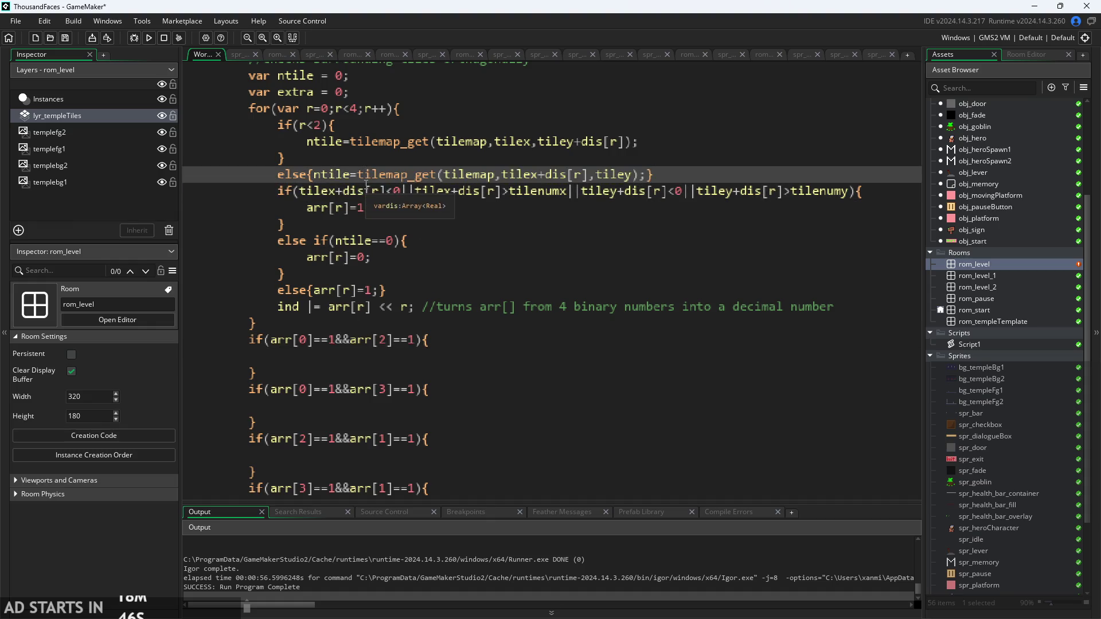
pyautogui.click(337, 191)
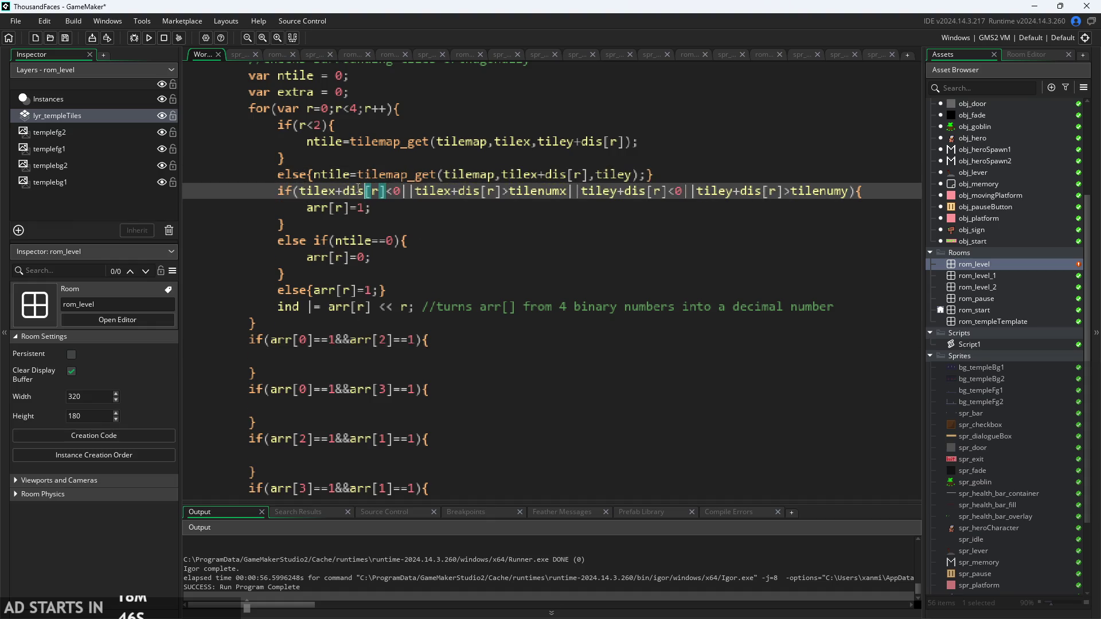
pyautogui.click(380, 191)
pyautogui.click(390, 192)
pyautogui.doubleClick(397, 191)
pyautogui.press('Down')
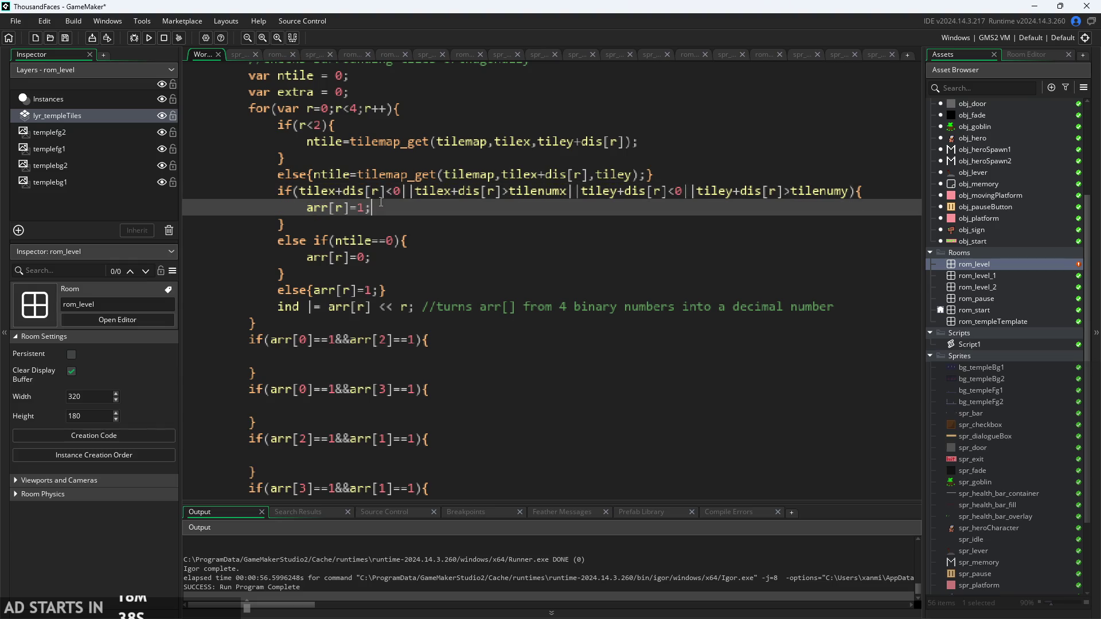
pyautogui.press('Up')
pyautogui.press('Right')
pyautogui.press('Right')
pyautogui.click(359, 191)
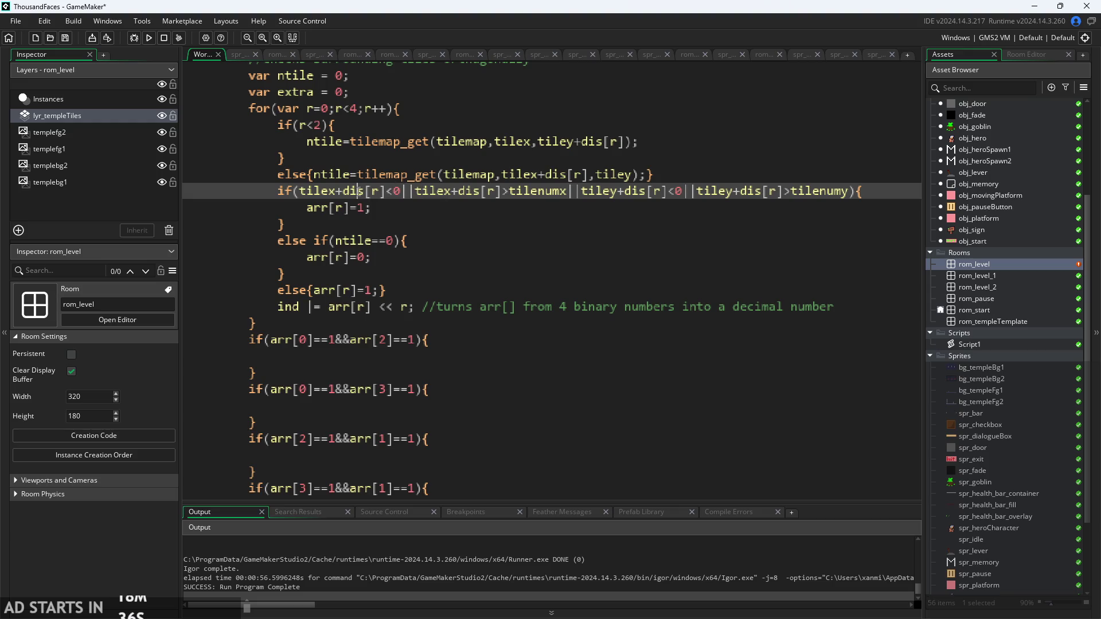
pyautogui.press('Down')
pyautogui.press('Up')
pyautogui.click(416, 191)
pyautogui.press('Left')
pyautogui.click(365, 191)
pyautogui.click(394, 191)
pyautogui.click(548, 193)
pyautogui.click(659, 191)
pyautogui.click(851, 191)
pyautogui.moveTo(850, 191); pyautogui.dragTo(692, 191)
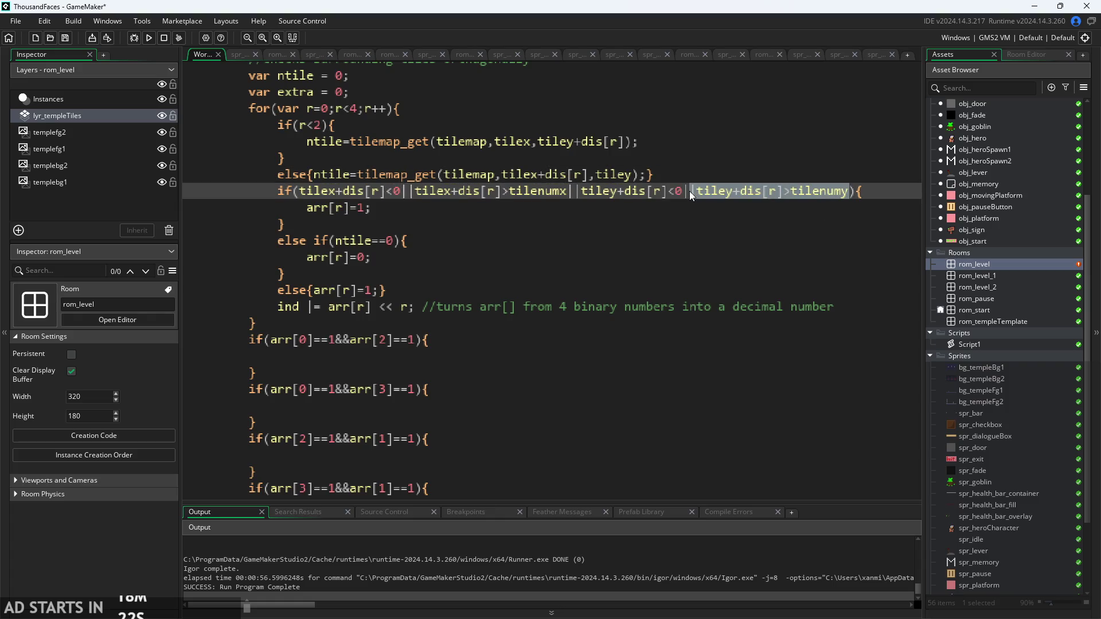
pyautogui.click(677, 192)
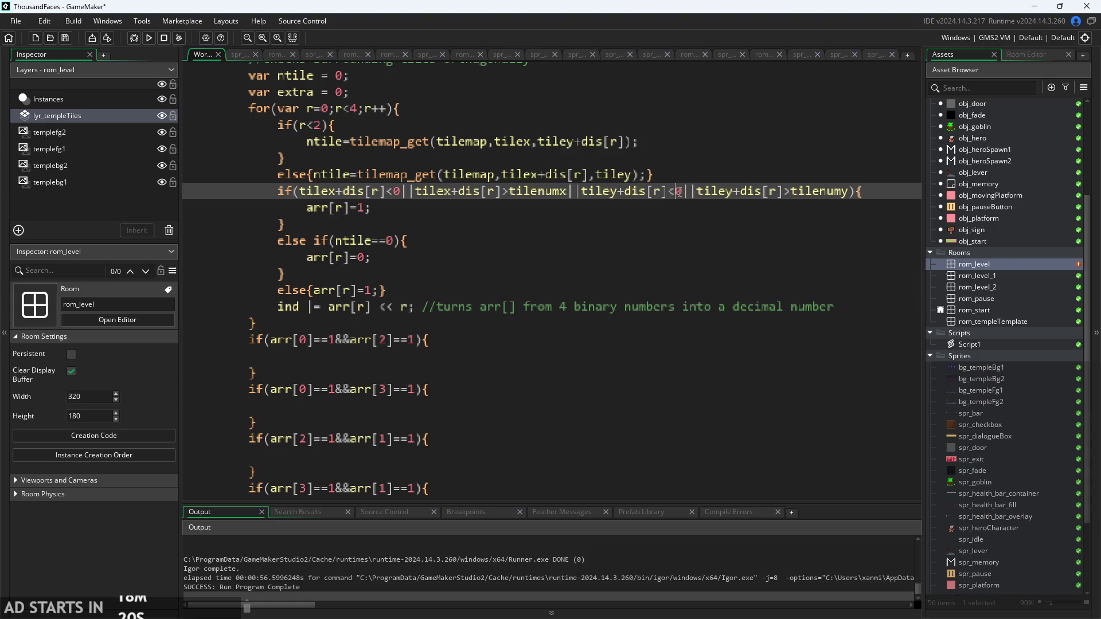
pyautogui.click(675, 205)
pyautogui.scroll(1, 653, 216)
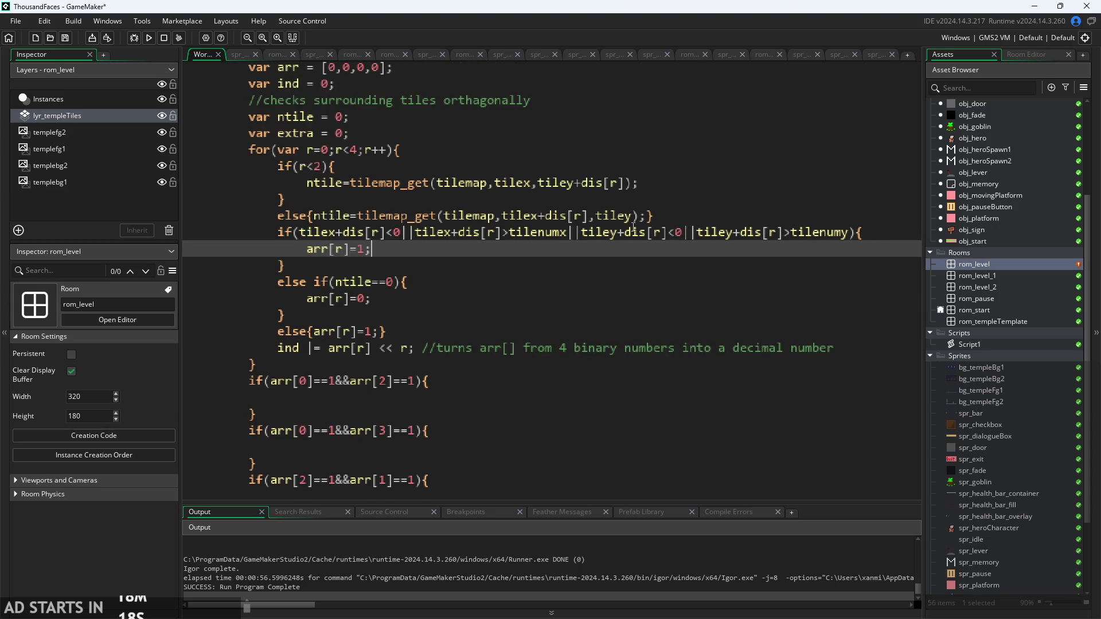
pyautogui.click(465, 315)
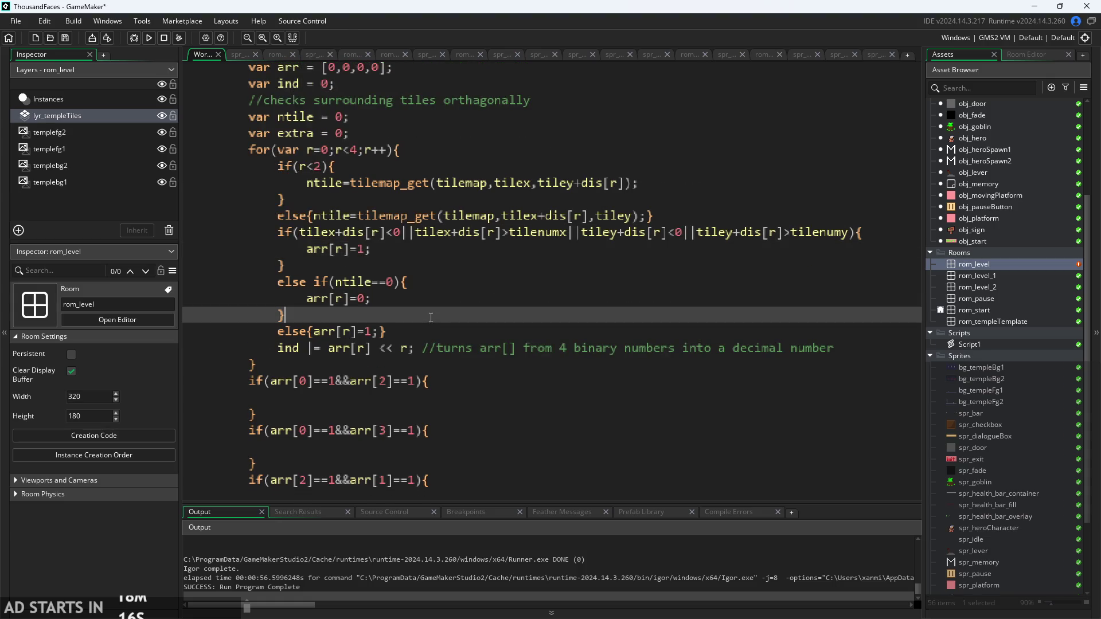
pyautogui.click(441, 282)
pyautogui.moveTo(278, 233); pyautogui.dragTo(288, 269)
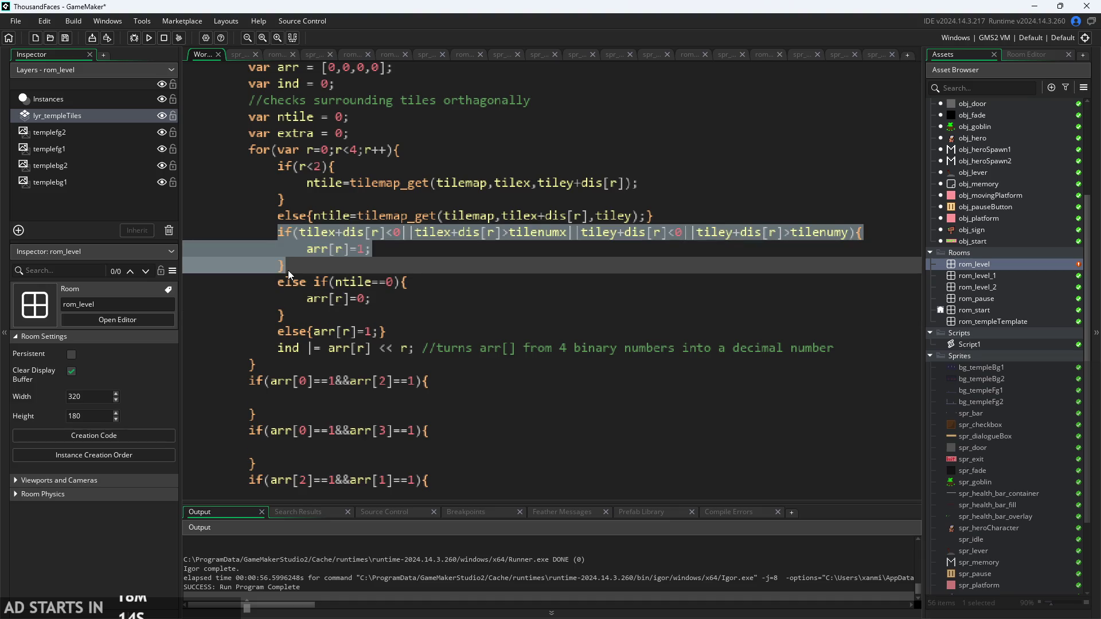
pyautogui.click(288, 270)
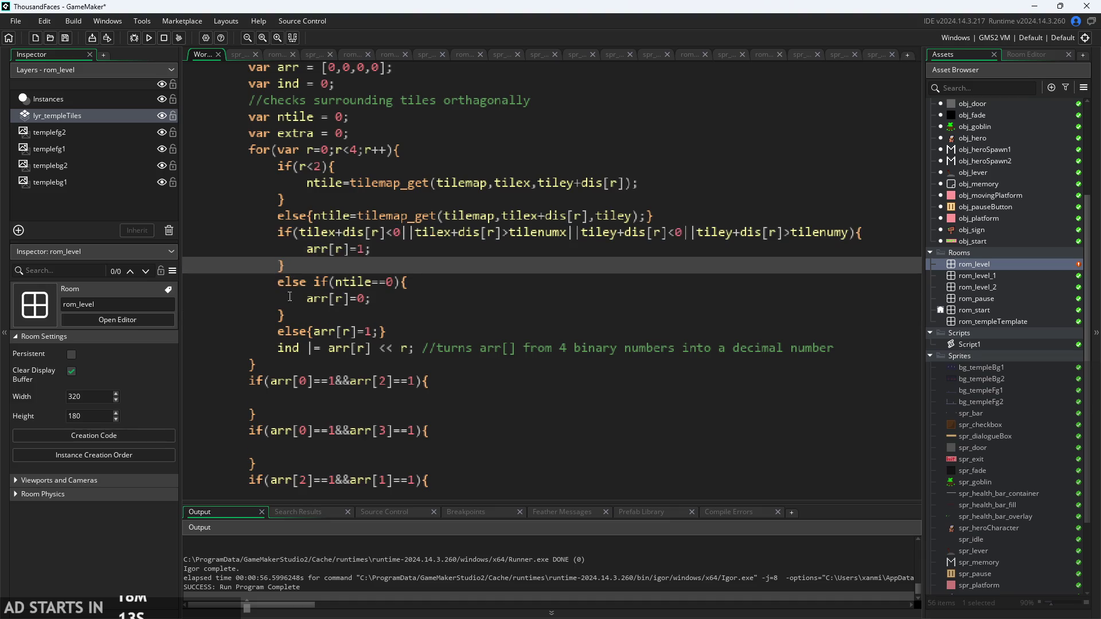
pyautogui.moveTo(277, 281)
pyautogui.mouseDown()
pyautogui.moveTo(336, 282)
pyautogui.moveTo(398, 302)
pyautogui.mouseUp()
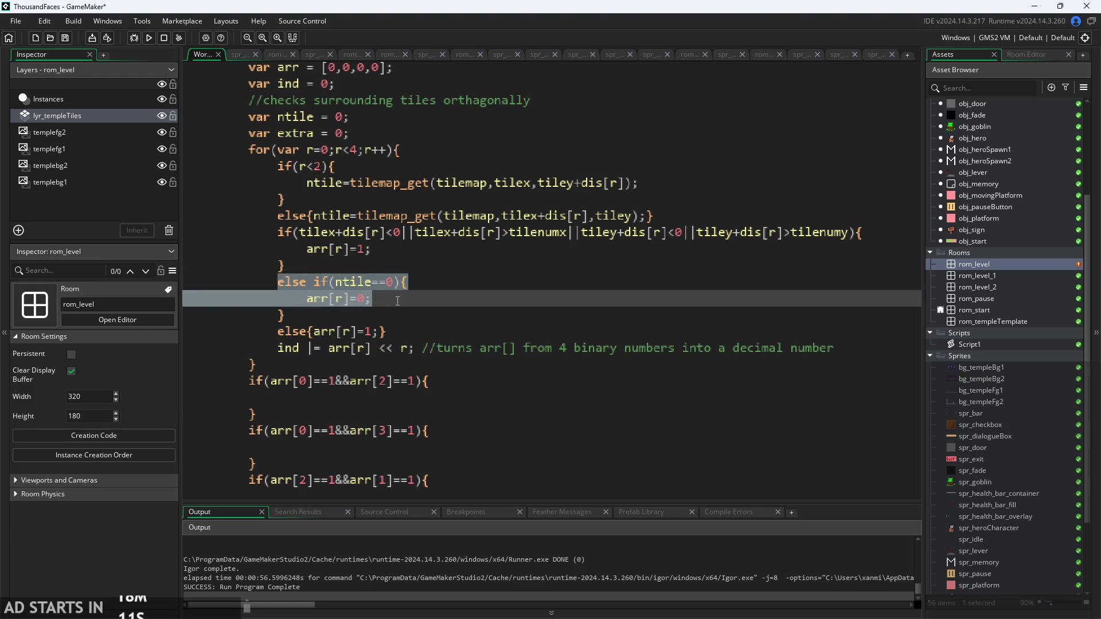
pyautogui.doubleClick(339, 283)
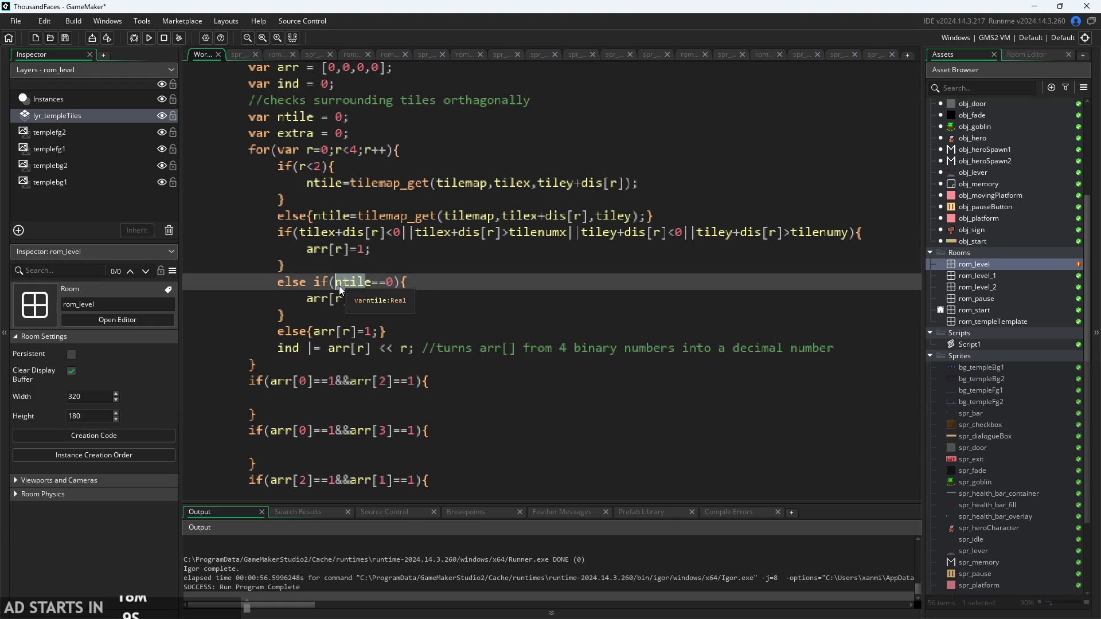
pyautogui.click(356, 287)
pyautogui.moveTo(382, 326); pyautogui.dragTo(315, 336)
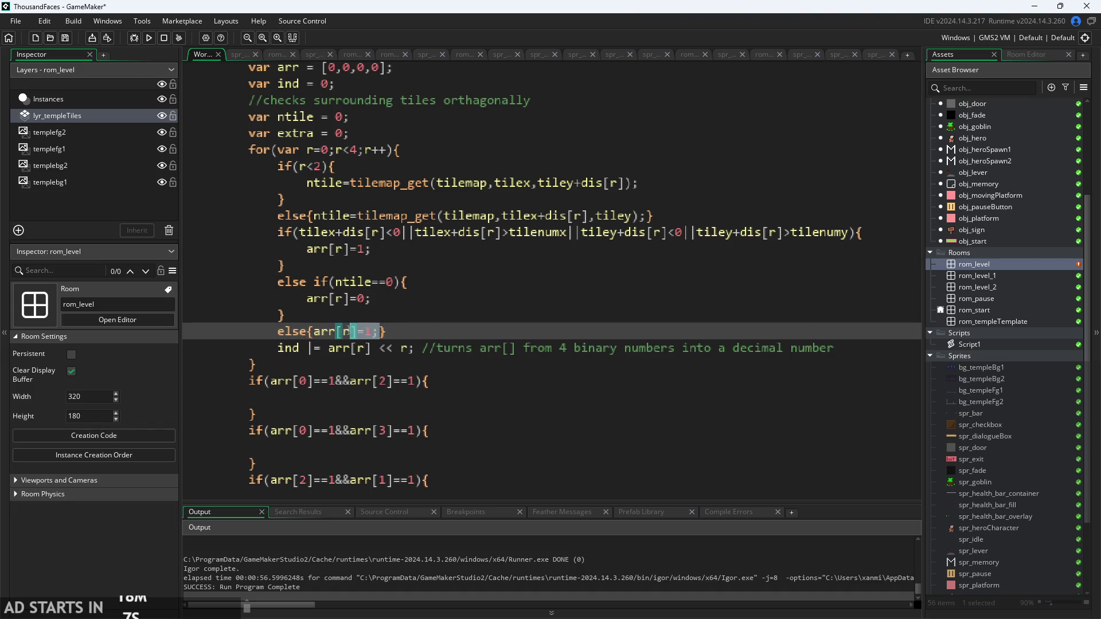
pyautogui.click(343, 331)
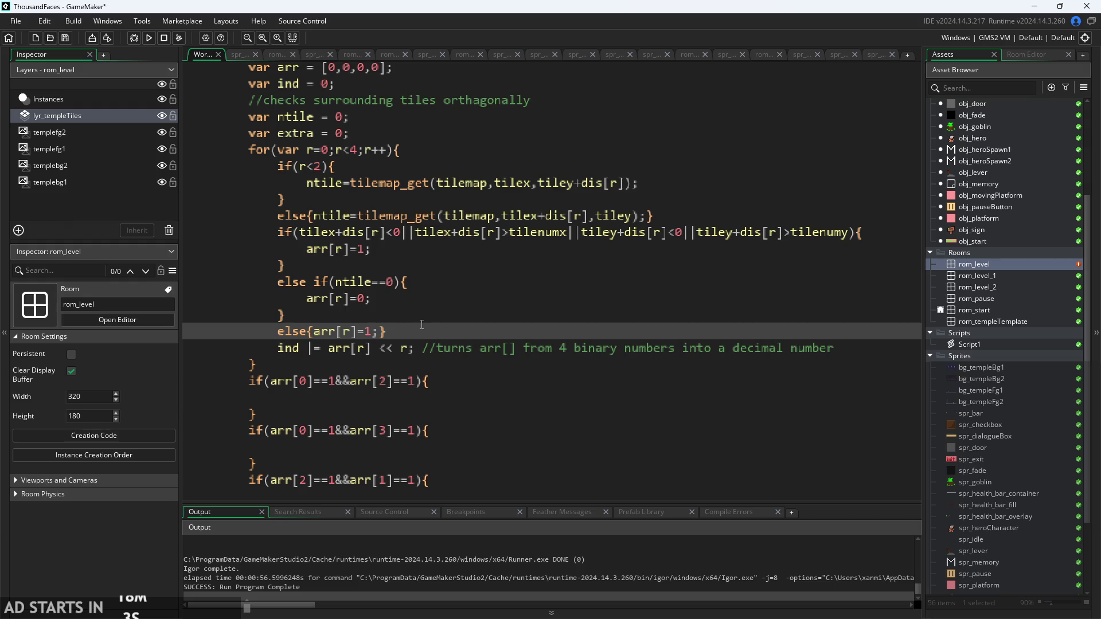
pyautogui.click(310, 332)
pyautogui.click(322, 282)
pyautogui.click(408, 232)
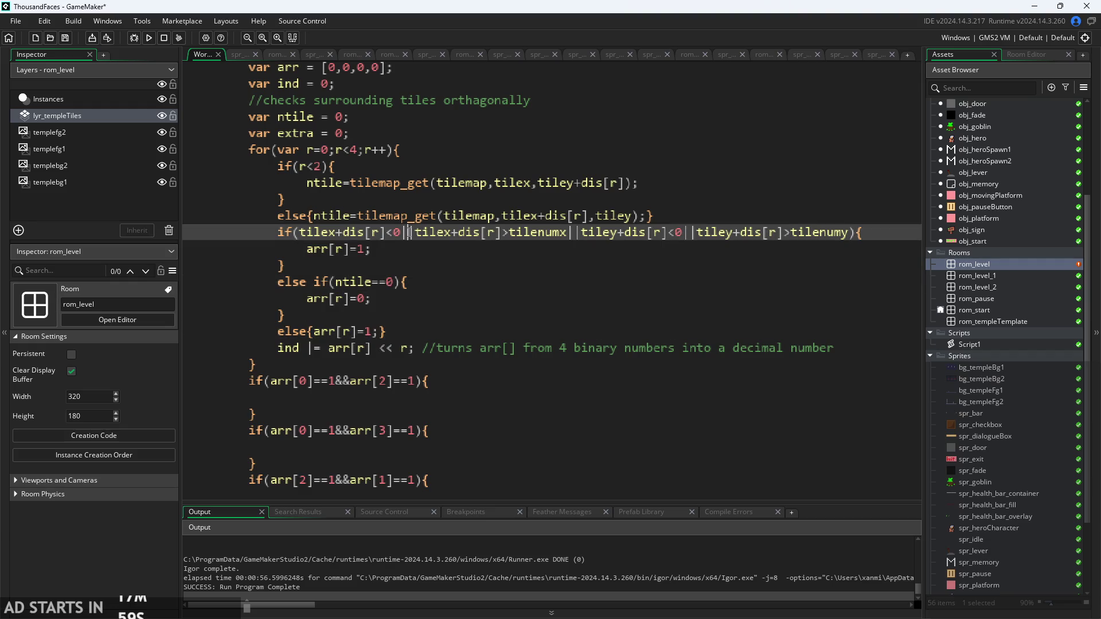
pyautogui.click(402, 281)
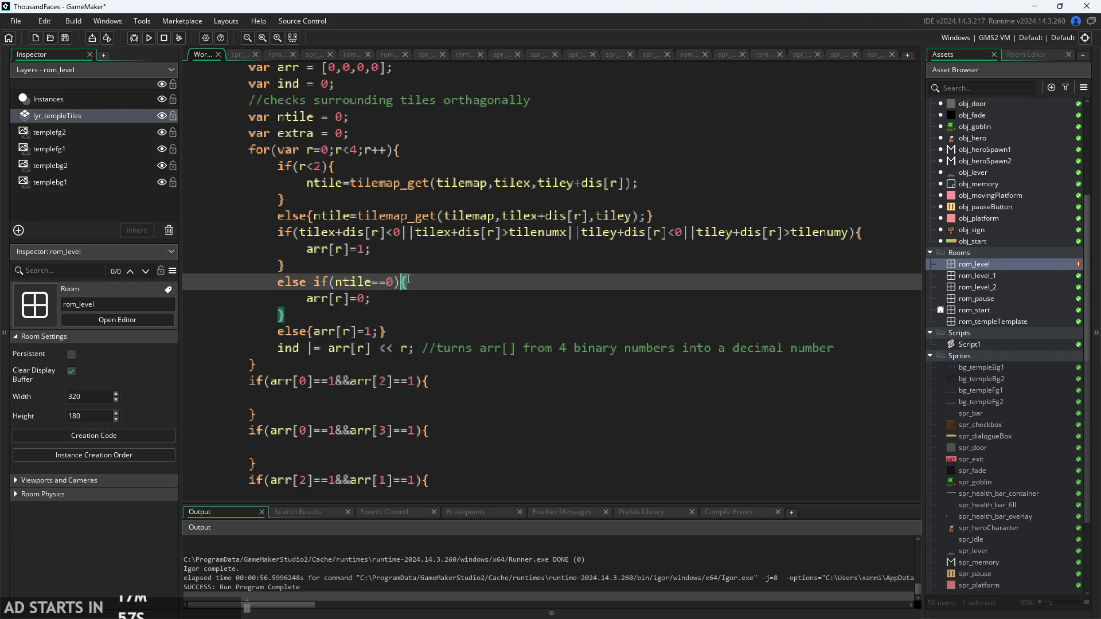
pyautogui.click(338, 332)
pyautogui.keyDown('ctrl'); pyautogui.scroll(-1, 406, 336); pyautogui.keyUp('ctrl')
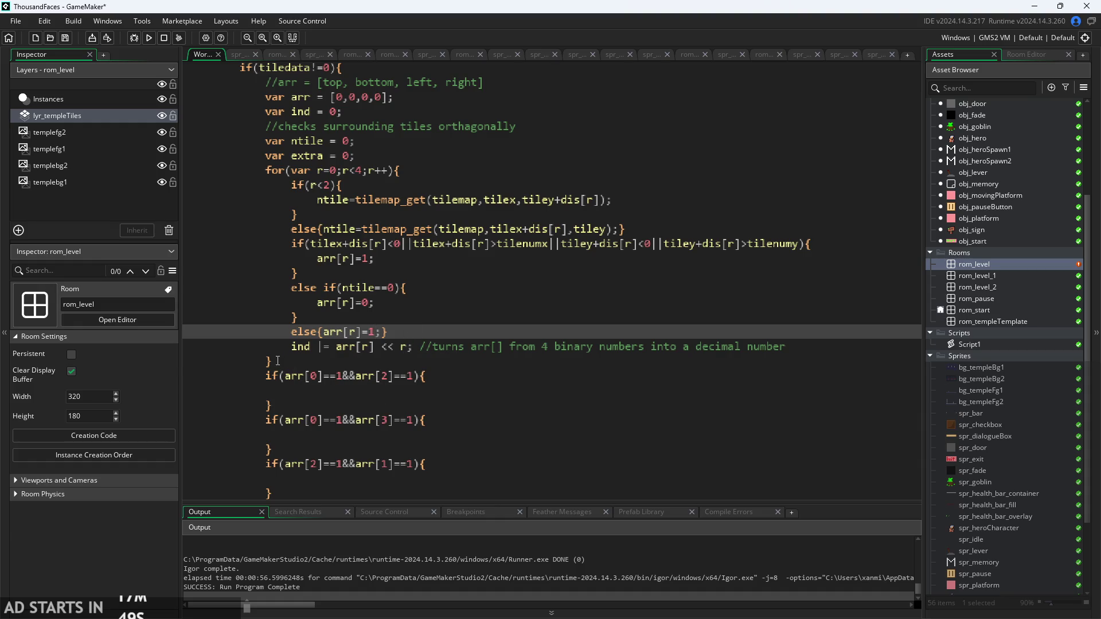
# - Delete the unused var extra line near the neighbour-checking for loop
pyautogui.moveTo(278, 361)
pyautogui.mouseDown()
pyautogui.moveTo(252, 163)
pyautogui.moveTo(263, 168)
pyautogui.mouseUp()
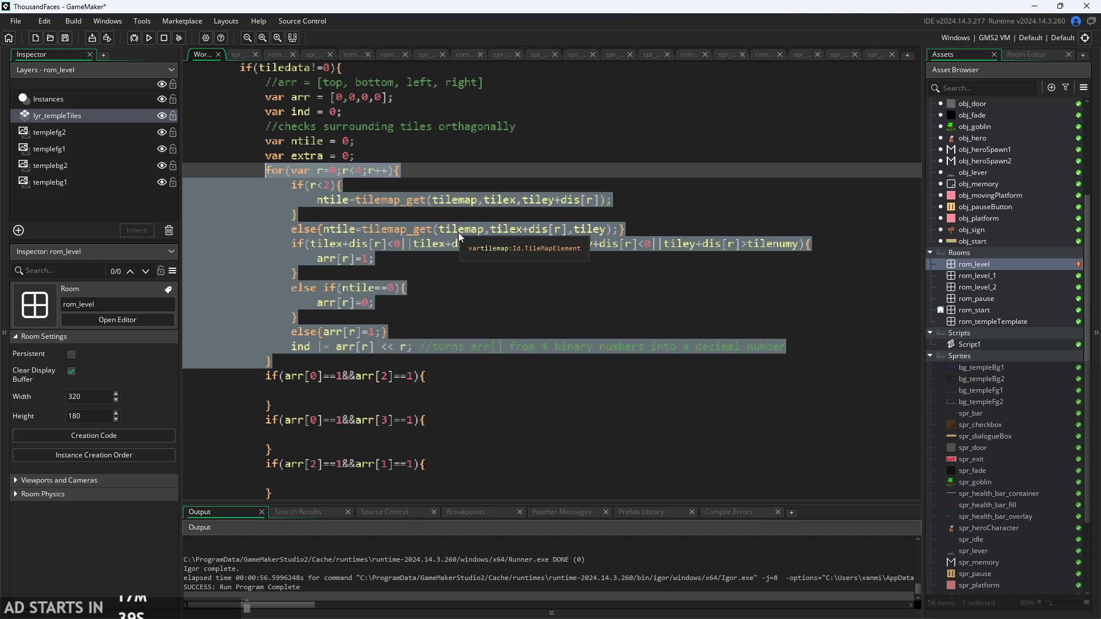
pyautogui.moveTo(427, 234)
pyautogui.moveTo(357, 156); pyautogui.dragTo(118, 156)
pyautogui.press('BackSpace')
pyautogui.press('BackSpace')
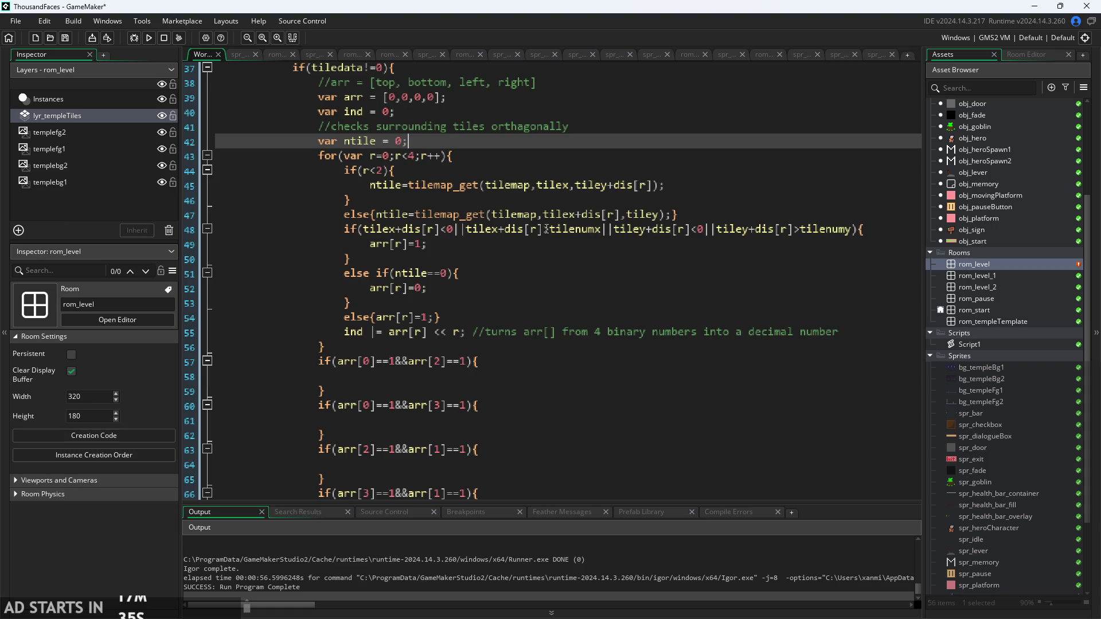
# - Insert a blank line after the for loop's closing brace, before the first corner check
pyautogui.click(446, 320)
pyautogui.click(553, 346)
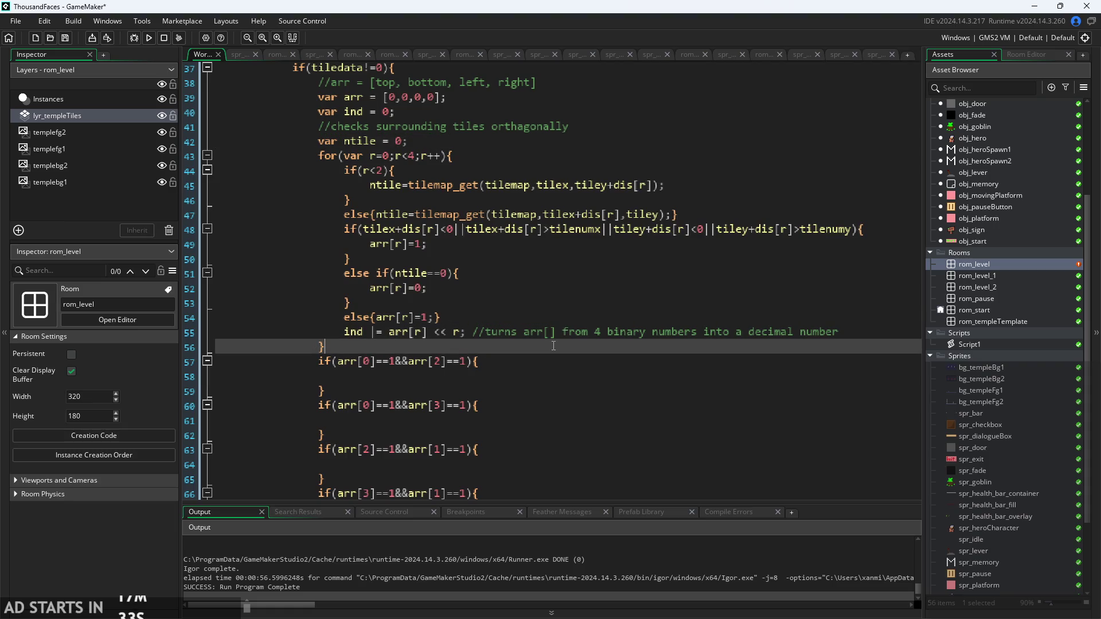
pyautogui.press('Return')
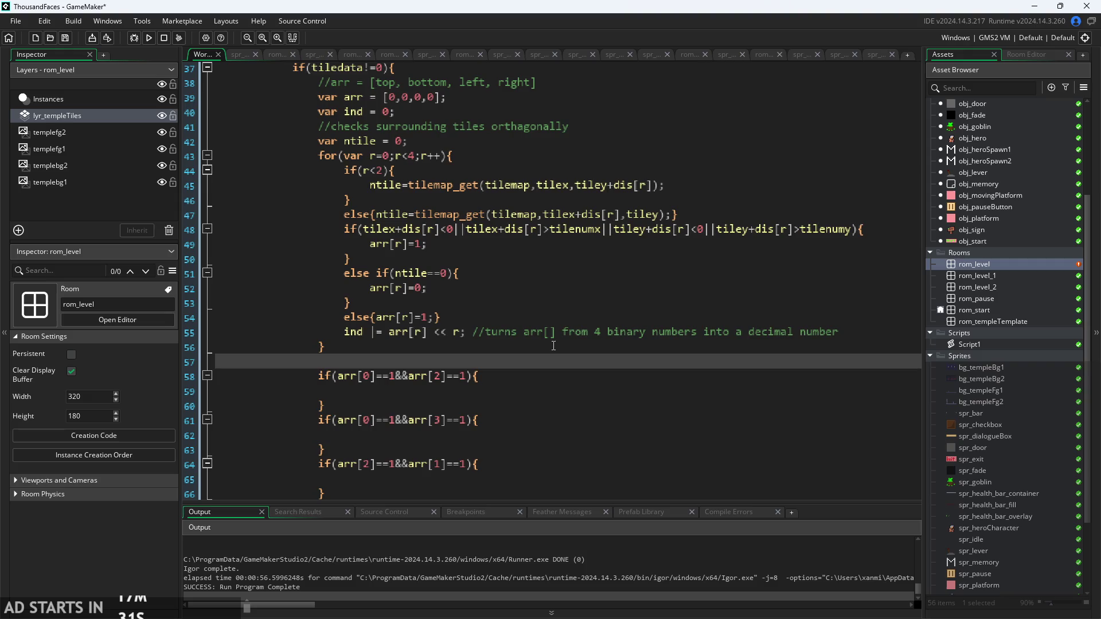
pyautogui.scroll(-4, 643, 431)
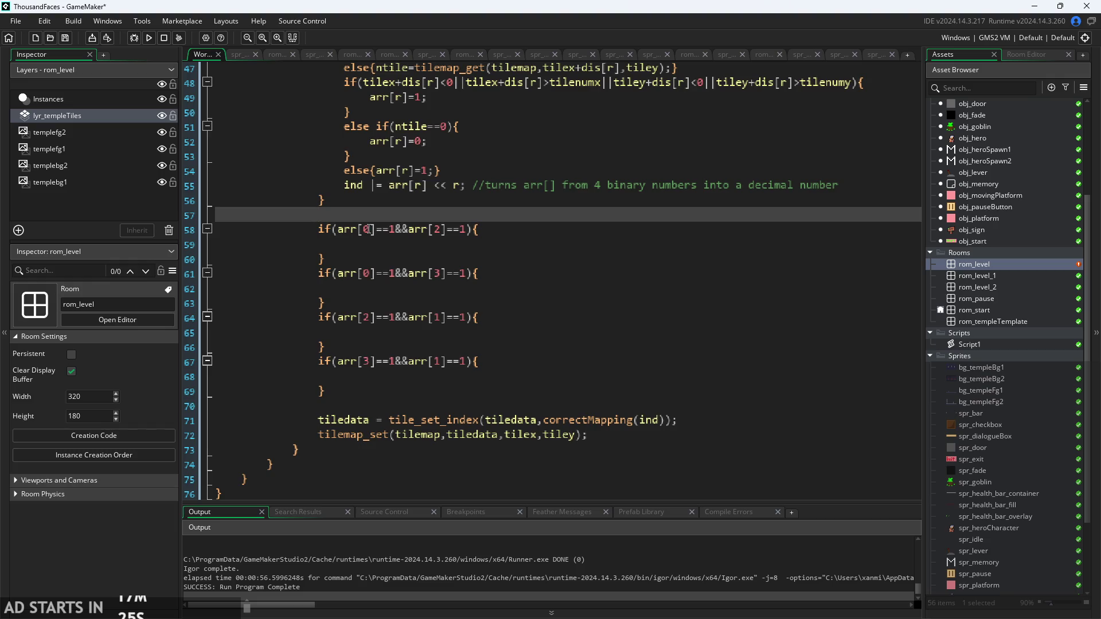
pyautogui.click(508, 237)
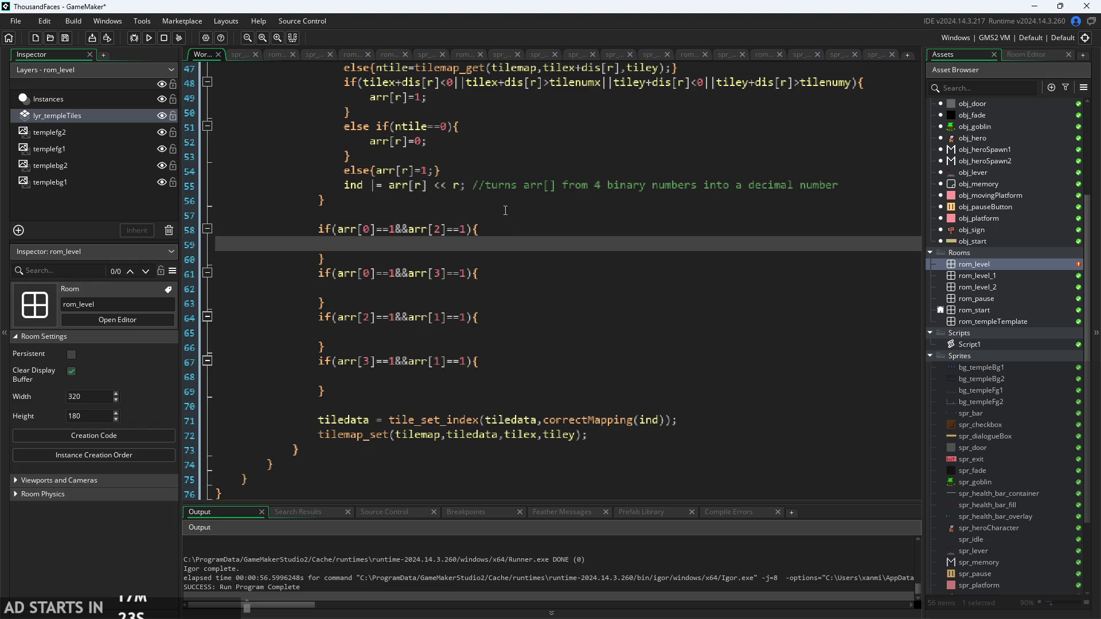
pyautogui.keyDown('ctrl'); pyautogui.scroll(-2, 508, 213); pyautogui.keyUp('ctrl')
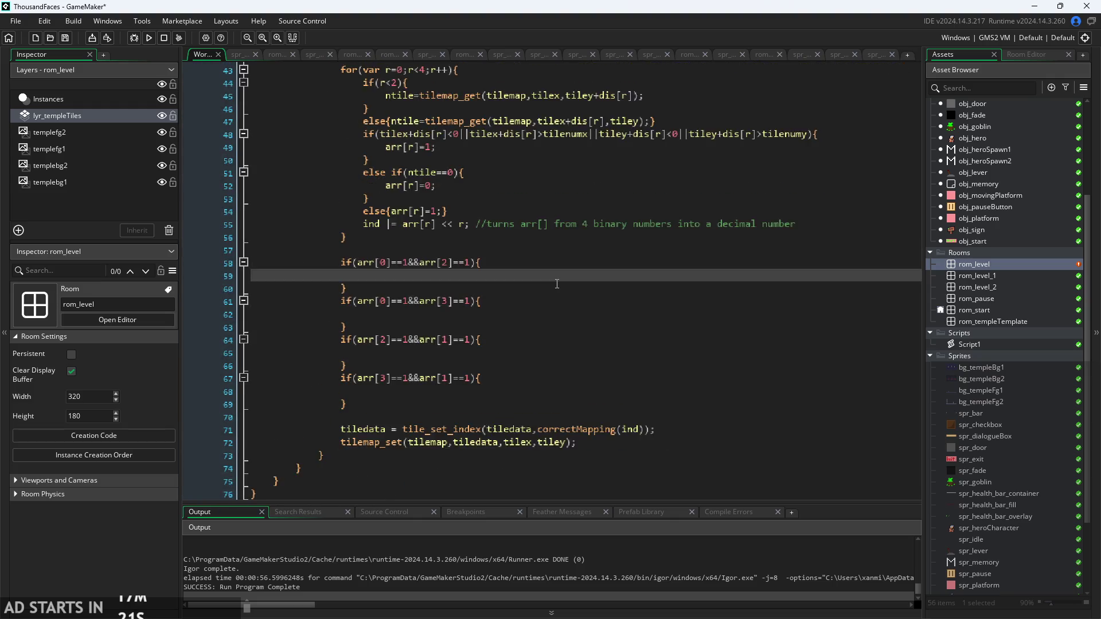
# - Copy the ntile = tilemap_get statement into the first corner check's body
pyautogui.scroll(1, 557, 284)
pyautogui.click(530, 117)
pyautogui.moveTo(385, 130); pyautogui.dragTo(640, 131)
pyautogui.hotkey('ctrl', 'c')
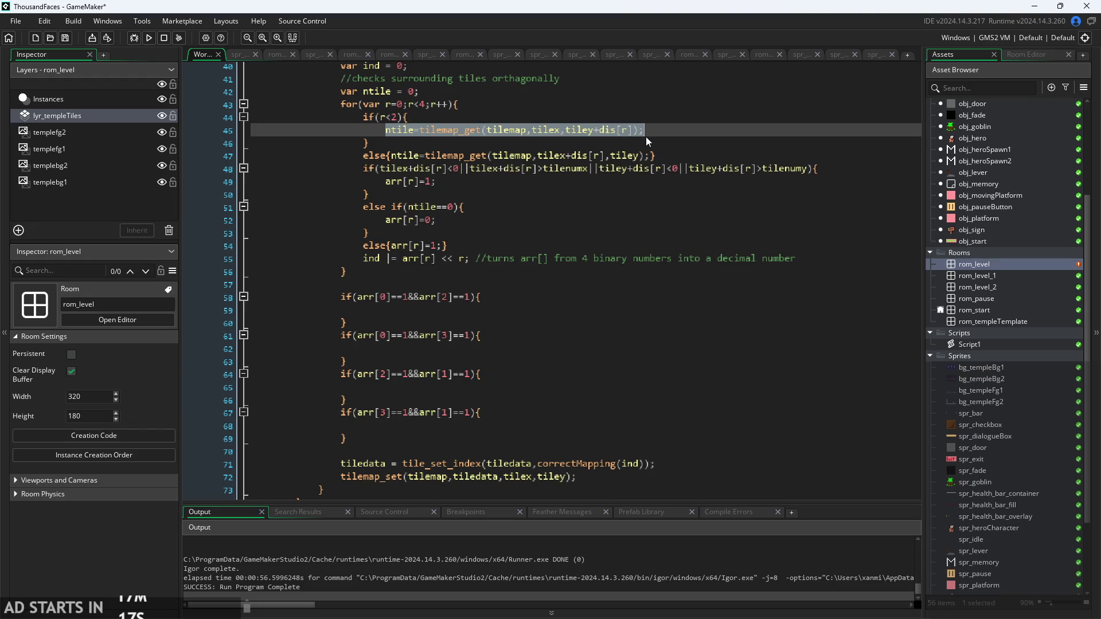
pyautogui.click(490, 306)
pyautogui.hotkey('ctrl', 'v')
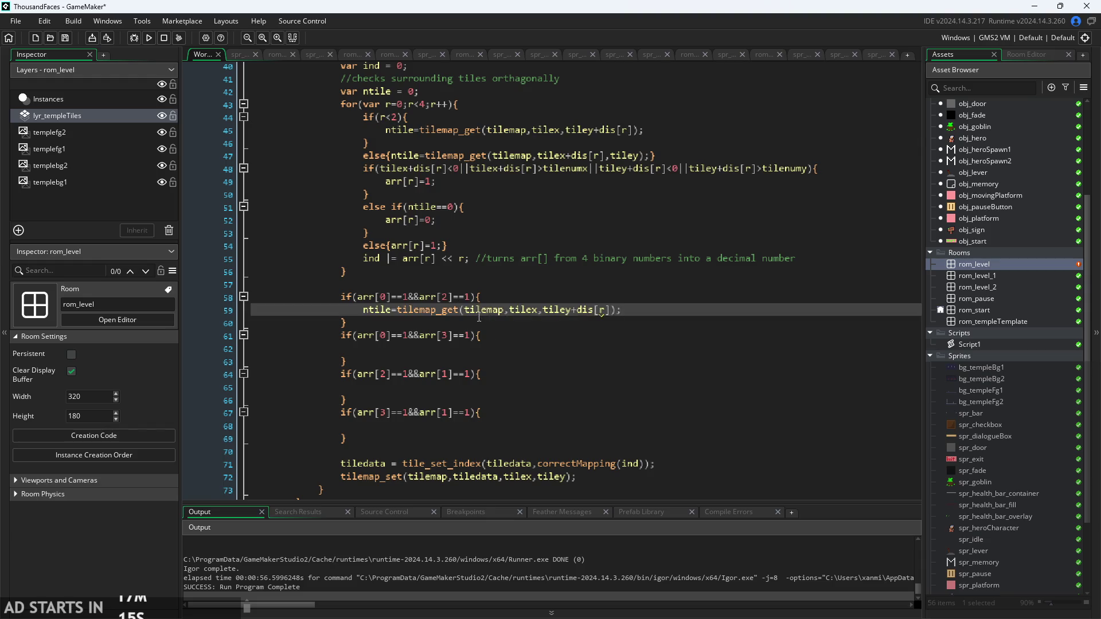
# - Change the pasted lookup's offsets to tilex+dis[0] and tiley+dis[0]
pyautogui.keyDown('ctrl'); pyautogui.scroll(1, 558, 325); pyautogui.keyUp('ctrl')
pyautogui.click(620, 310)
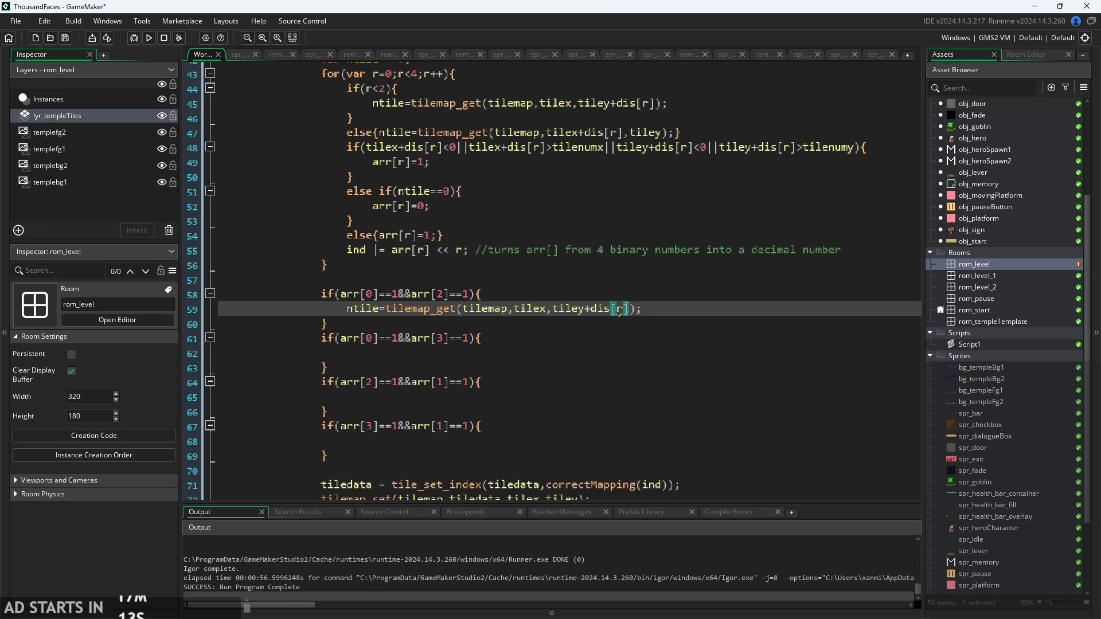
pyautogui.press('BackSpace')
pyautogui.write('0')
pyautogui.click(548, 310)
pyautogui.write('+dis(')
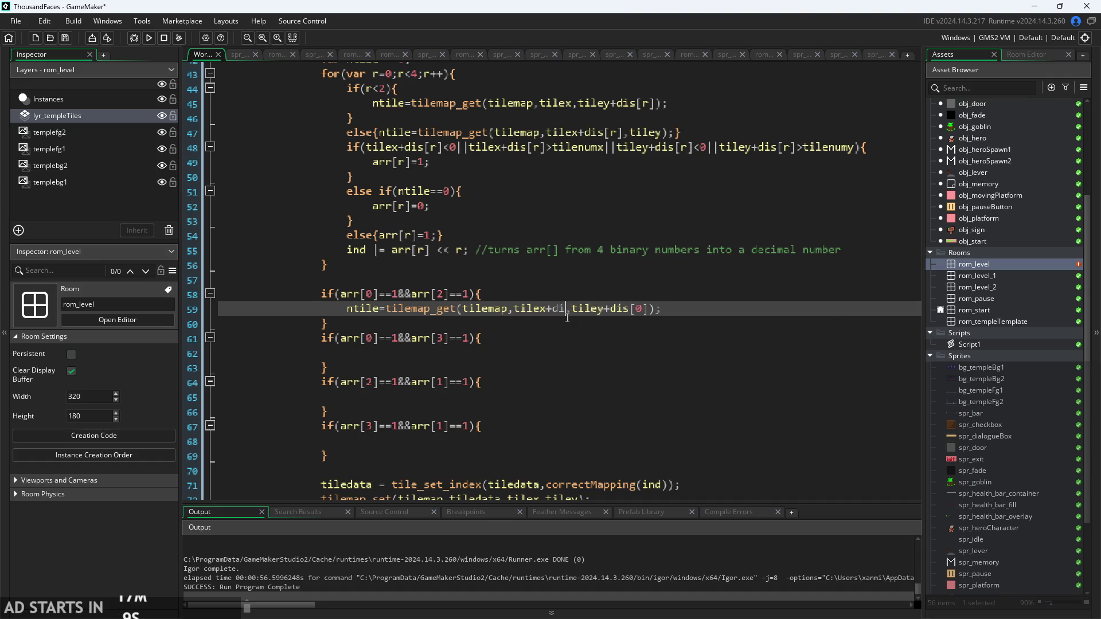
pyautogui.press('BackSpace')
pyautogui.write('[')
pyautogui.write('0]')
pyautogui.press('Left')
pyautogui.press('Left')
pyautogui.click(400, 294)
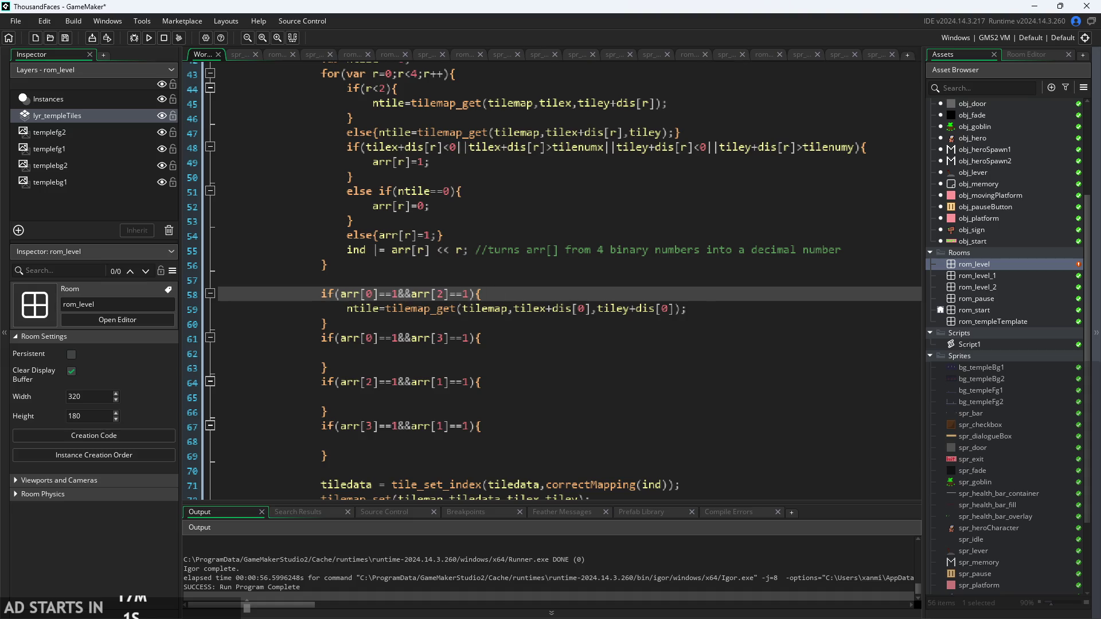
# - Switch to Paint and bring the lettered 3×3 neighbour grid into view
pyautogui.hotkey('alt', 'Tab')
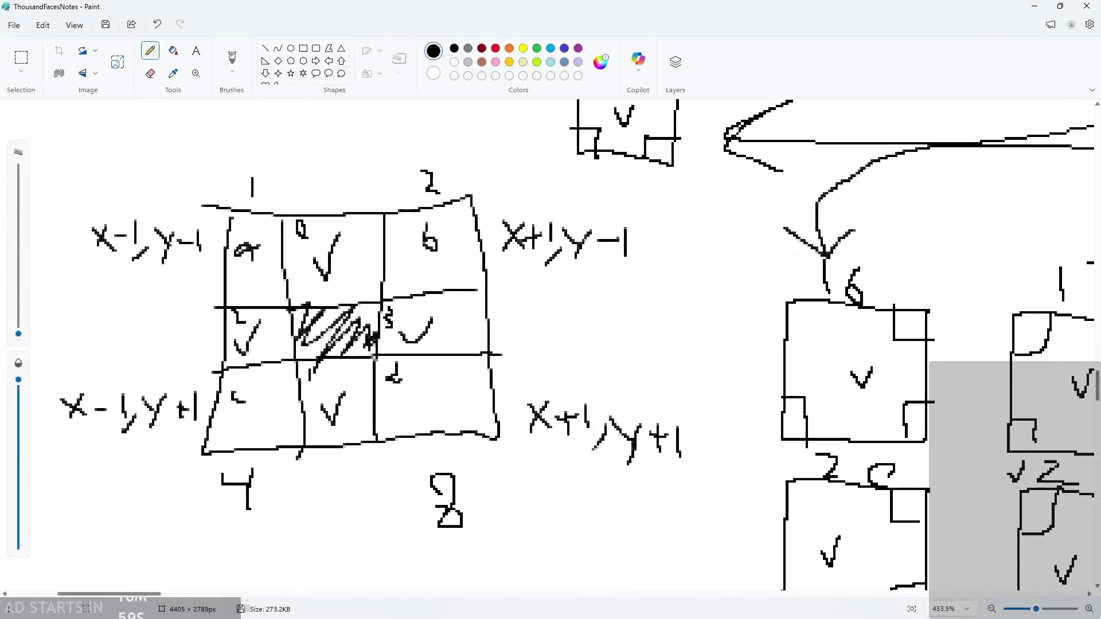
pyautogui.scroll(-3, 373, 374)
pyautogui.scroll(-10, 470, 369)
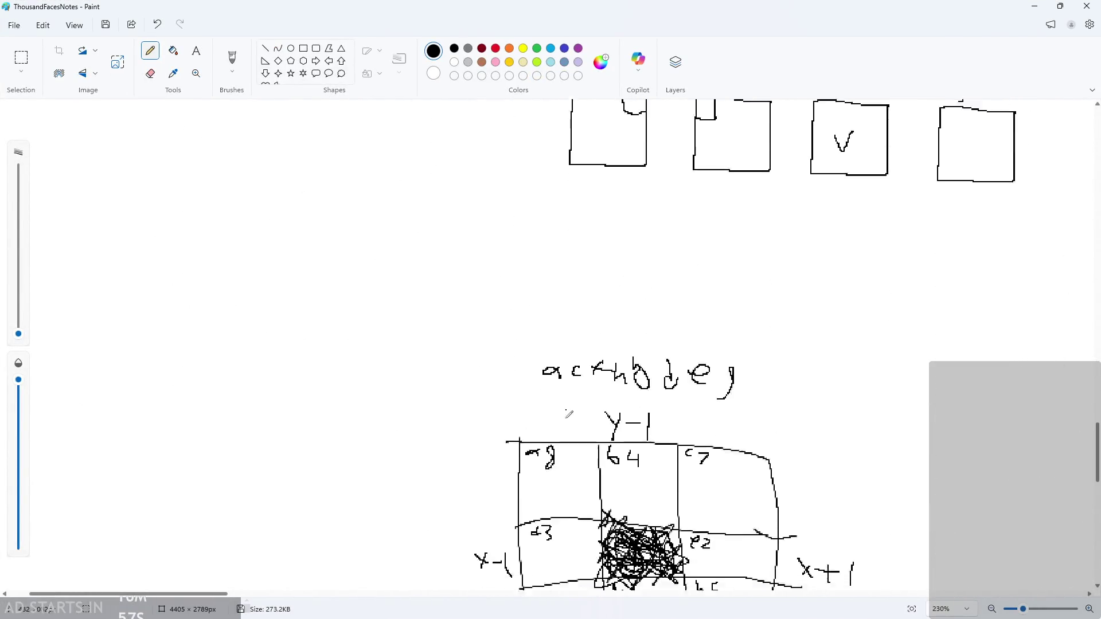
pyautogui.scroll(3, 565, 413)
pyautogui.scroll(-1, 660, 367)
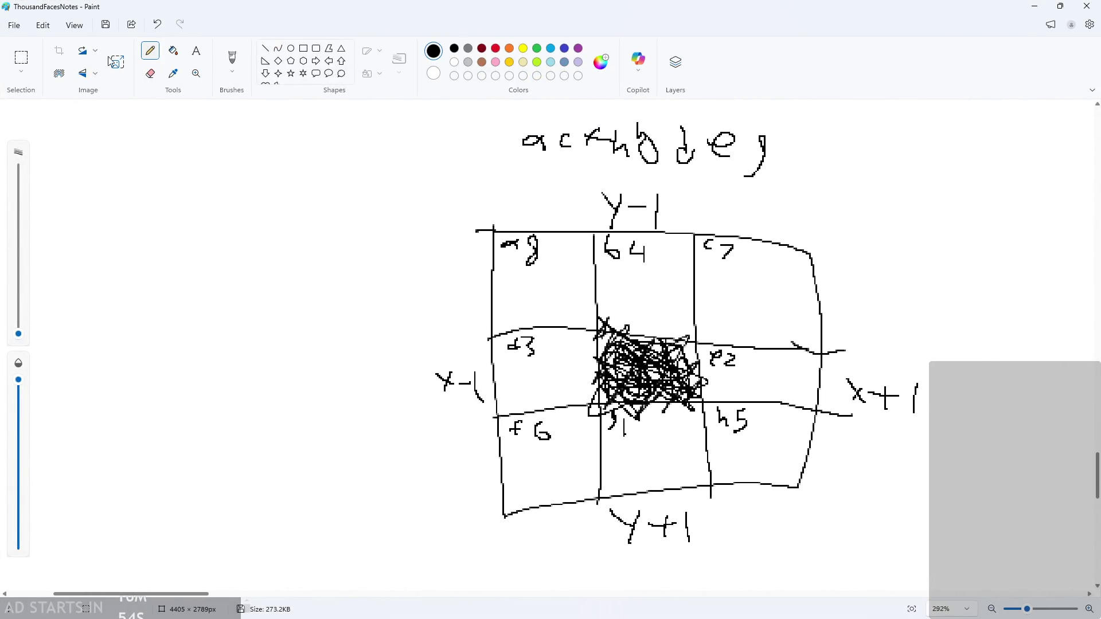
# - Erase the a9, 64, c7, d3 and e2 labels from the grid's top and middle cells
pyautogui.click(22, 58)
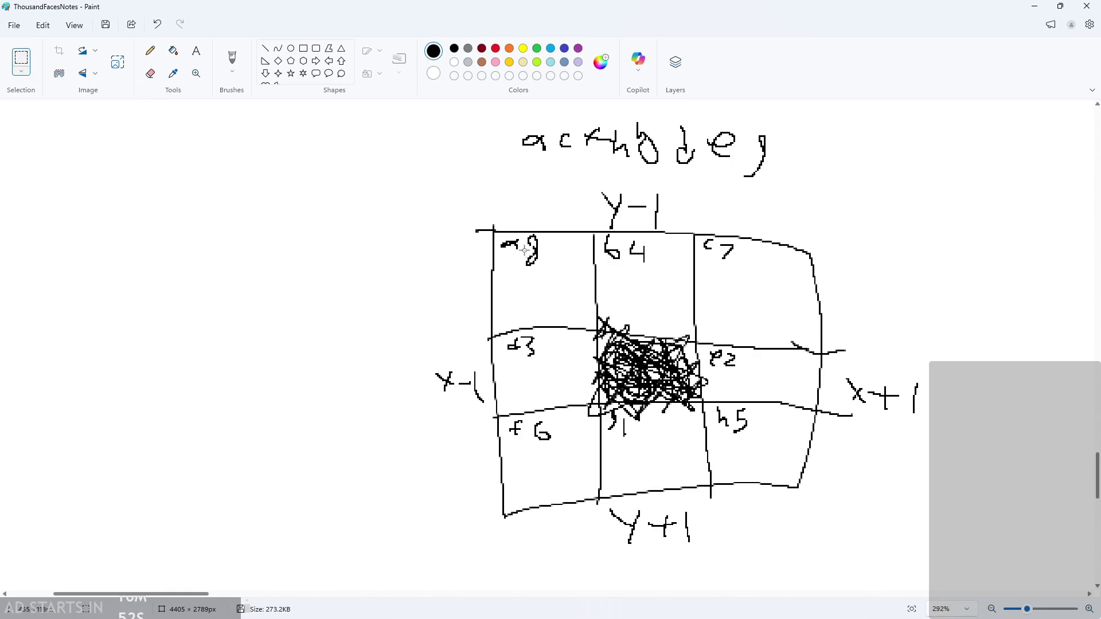
pyautogui.moveTo(499, 235); pyautogui.dragTo(539, 263)
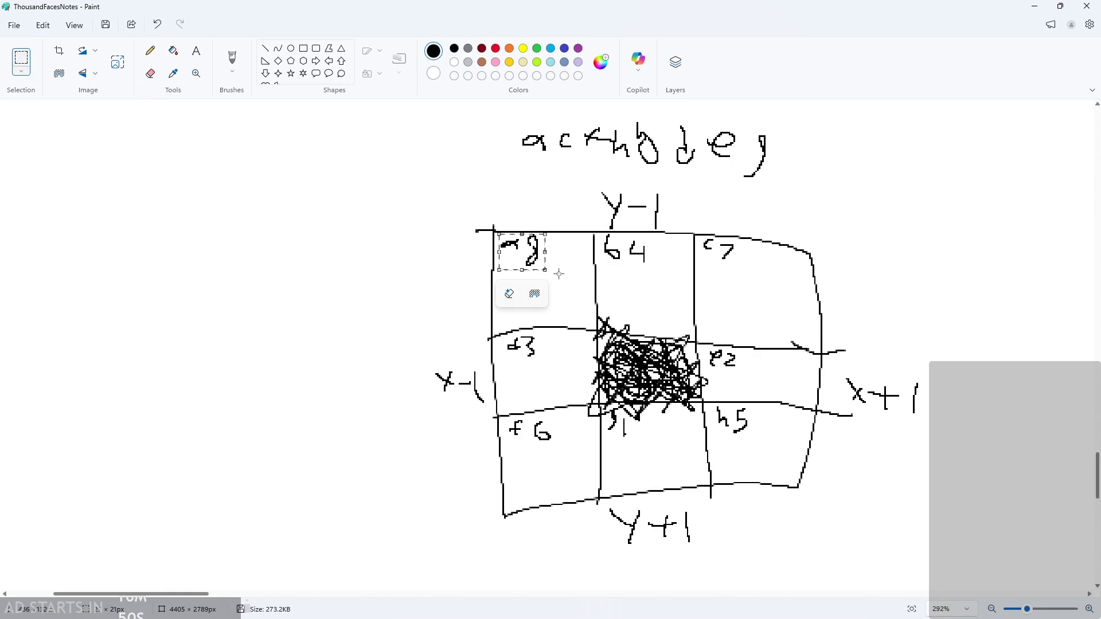
pyautogui.press('Delete')
pyautogui.moveTo(606, 242); pyautogui.dragTo(659, 276)
pyautogui.press('Delete')
pyautogui.moveTo(701, 241); pyautogui.dragTo(744, 268)
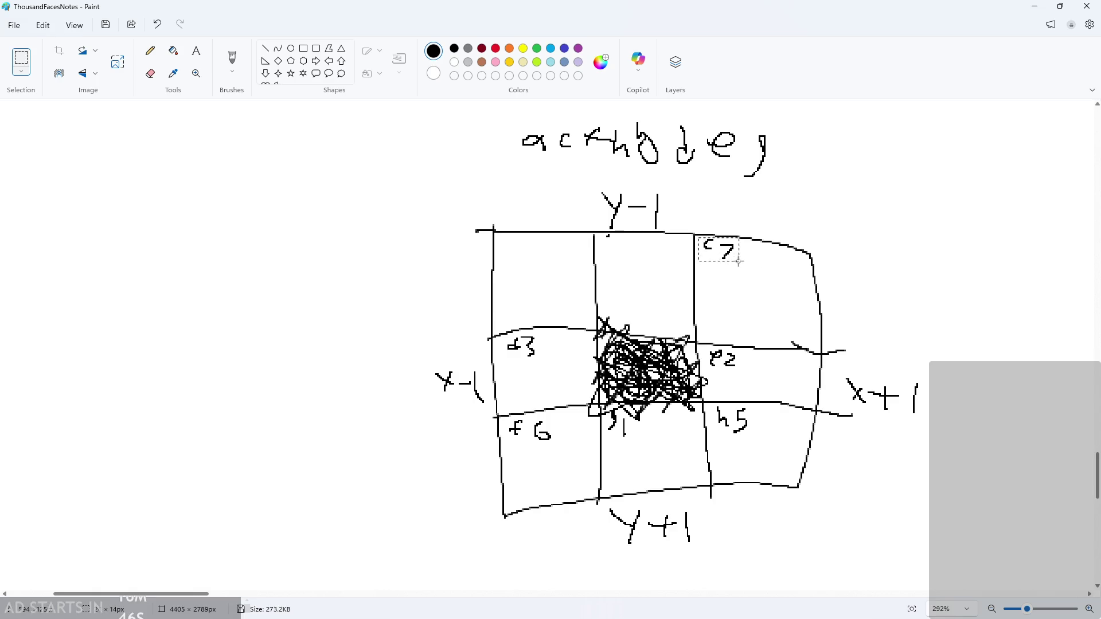
pyautogui.press('Delete')
pyautogui.moveTo(504, 342); pyautogui.dragTo(553, 364)
pyautogui.press('Delete')
pyautogui.moveTo(710, 344); pyautogui.dragTo(755, 378)
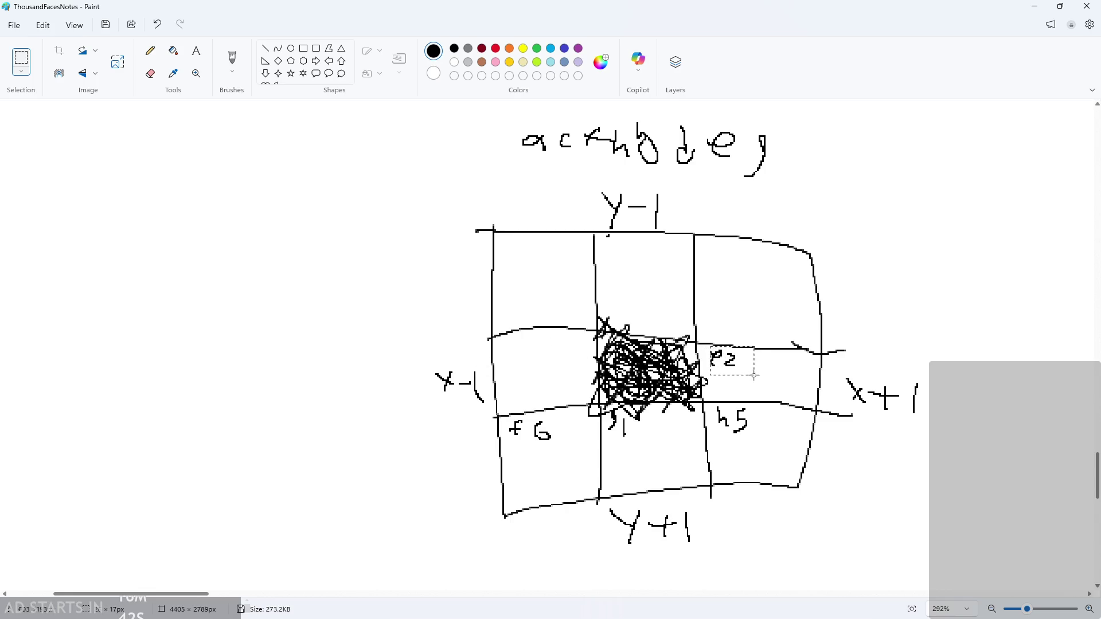
pyautogui.press('Delete')
# - Erase the f6 and h5 labels, the label under the scribble, and stray strokes around it
pyautogui.moveTo(505, 417); pyautogui.dragTo(568, 453)
pyautogui.press('Delete')
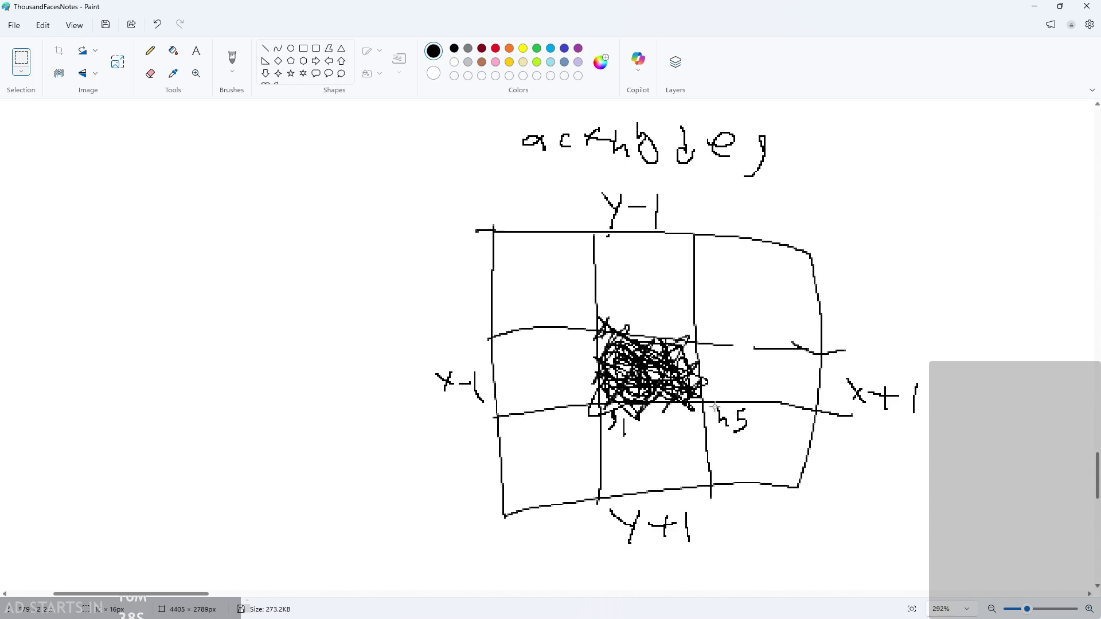
pyautogui.moveTo(714, 406); pyautogui.dragTo(769, 440)
pyautogui.press('Delete')
pyautogui.moveTo(609, 410); pyautogui.dragTo(636, 443)
pyautogui.press('Delete')
pyautogui.moveTo(593, 411); pyautogui.dragTo(590, 405)
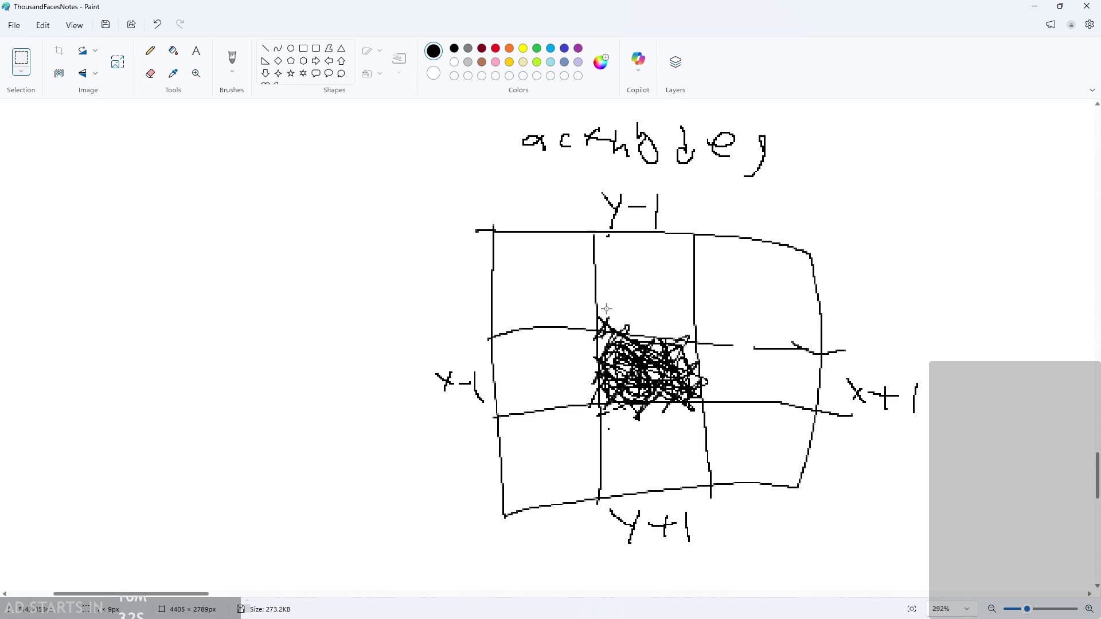
pyautogui.moveTo(599, 308); pyautogui.dragTo(664, 339)
pyautogui.press('Delete')
pyautogui.moveTo(594, 336)
pyautogui.mouseDown()
pyautogui.moveTo(595, 412)
pyautogui.moveTo(696, 406)
pyautogui.mouseUp()
pyautogui.press('Delete')
pyautogui.press('Delete')
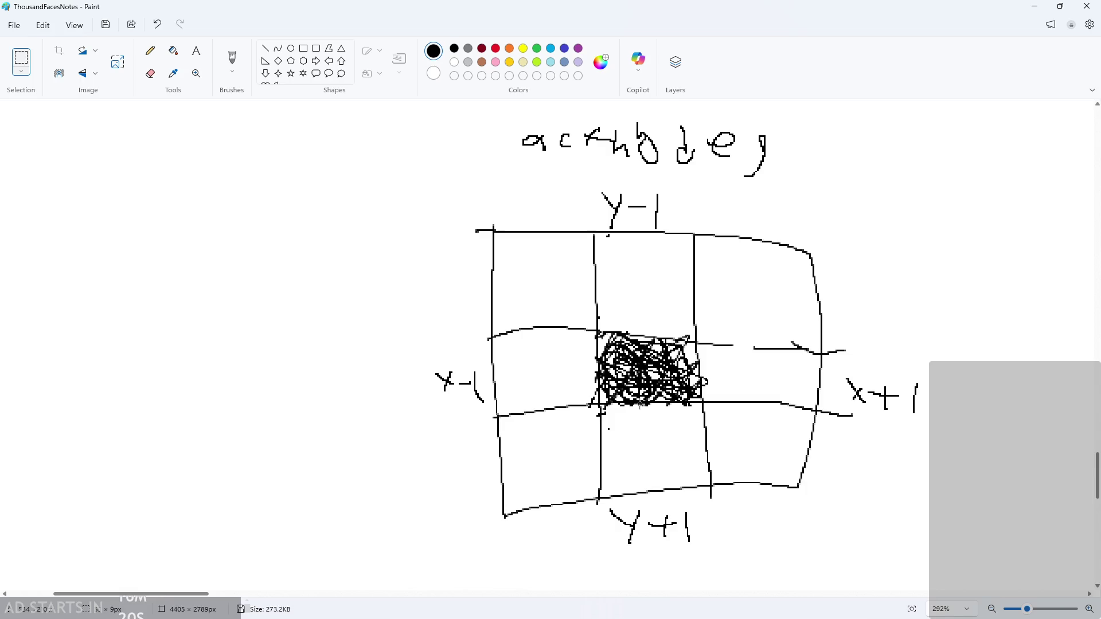
# - Pencil 0 above, 1 below, 2 left and 3 right of the centre tile, undoing an oversized 2
pyautogui.click(150, 50)
pyautogui.scroll(-1, 525, 288)
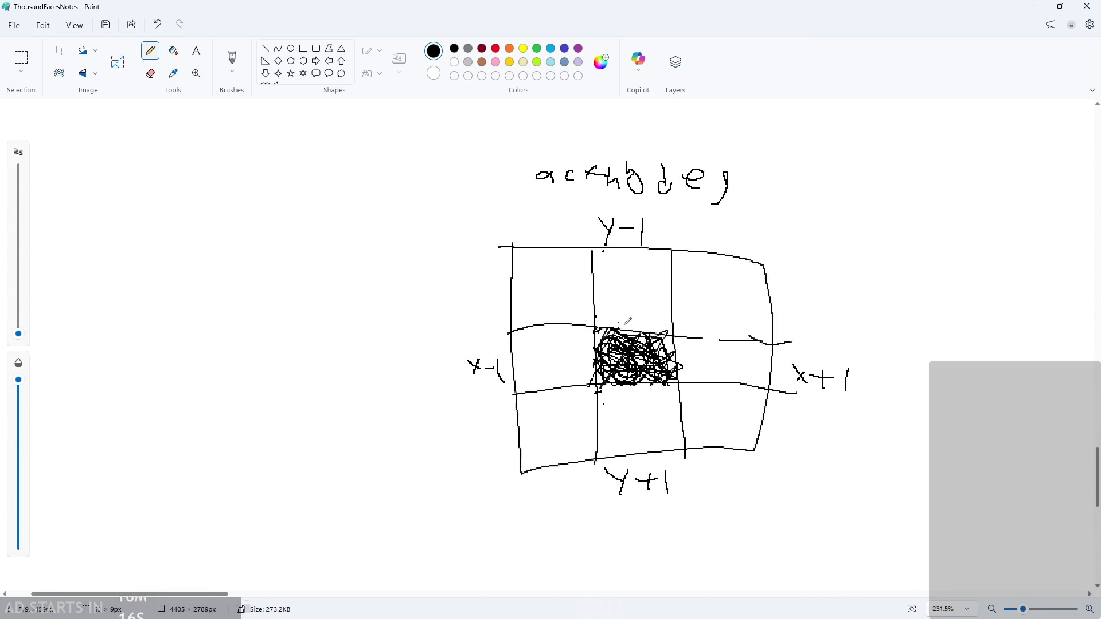
pyautogui.scroll(3, 691, 346)
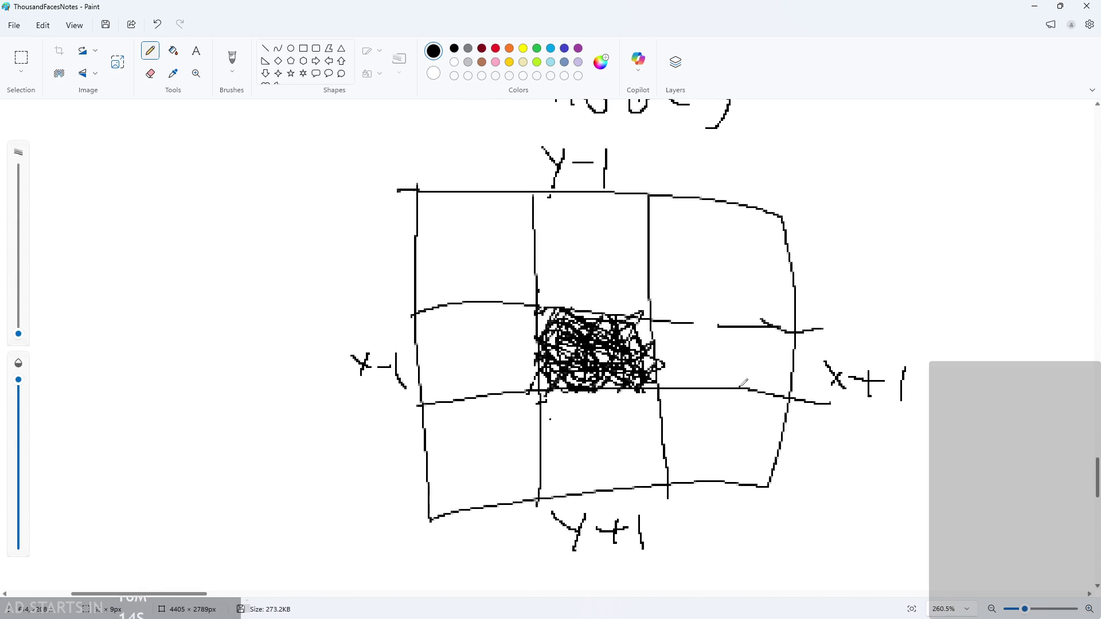
pyautogui.scroll(-1, 743, 384)
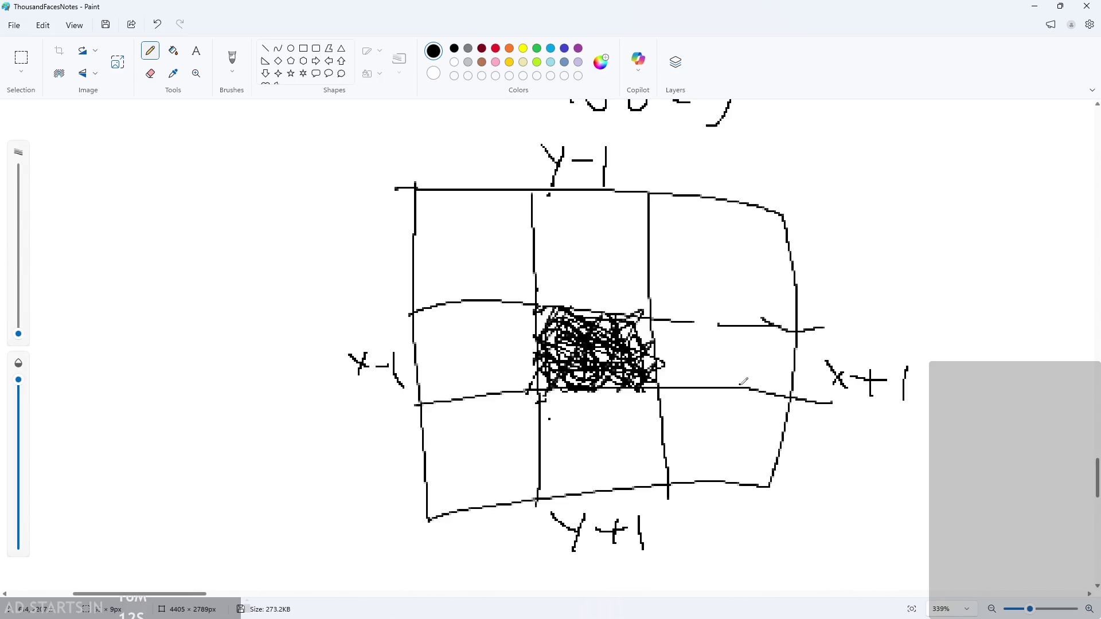
pyautogui.scroll(-2, 747, 381)
pyautogui.scroll(-2, 635, 252)
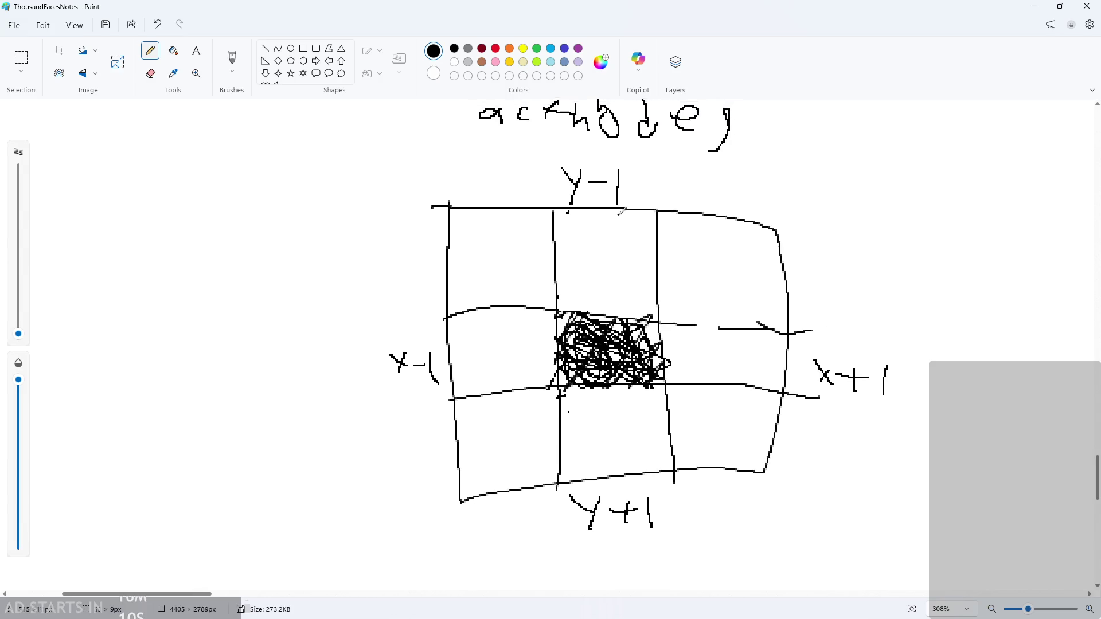
pyautogui.moveTo(581, 224)
pyautogui.mouseDown()
pyautogui.moveTo(591, 232)
pyautogui.moveTo(583, 238)
pyautogui.mouseUp()
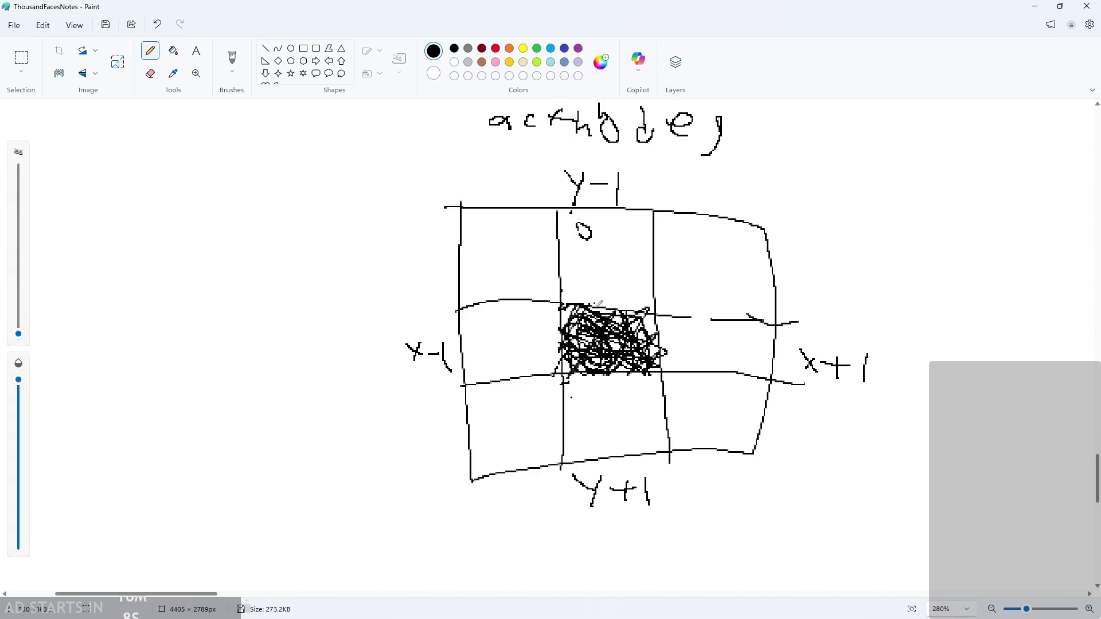
pyautogui.moveTo(576, 383); pyautogui.dragTo(573, 405)
pyautogui.moveTo(468, 314)
pyautogui.mouseDown()
pyautogui.moveTo(517, 332)
pyautogui.moveTo(474, 321)
pyautogui.mouseUp()
pyautogui.hotkey('ctrl', 'z')
pyautogui.moveTo(664, 315); pyautogui.dragTo(663, 336)
# - Minimize Paint and check the dis displacement array values in the script
pyautogui.click(1035, 5)
pyautogui.scroll(6, 503, 259)
pyautogui.scroll(-1, 484, 246)
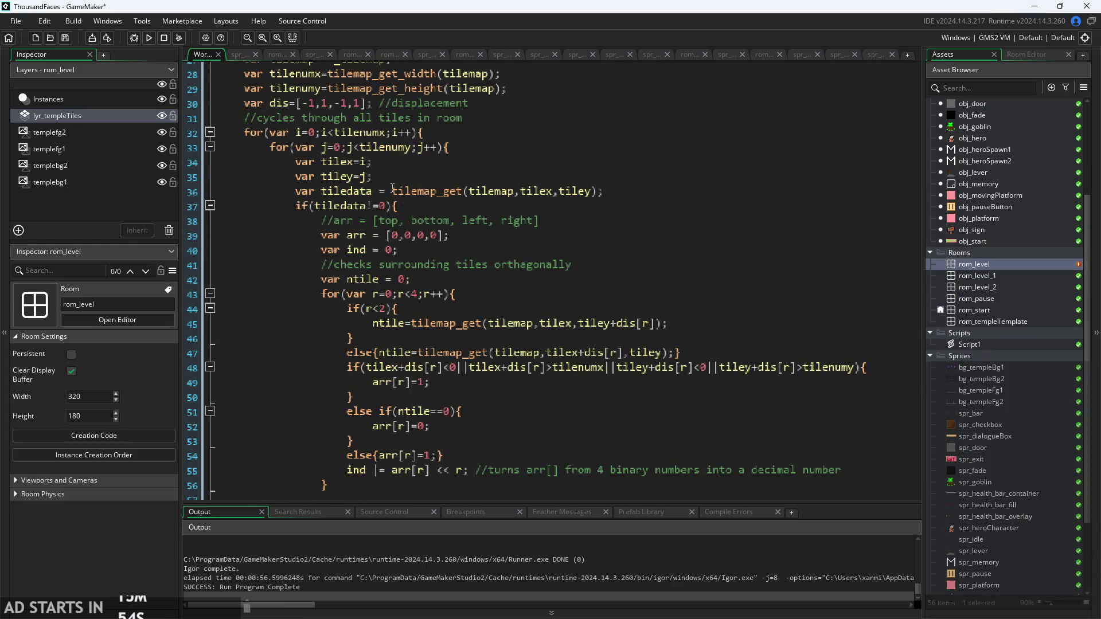
pyautogui.click(363, 105)
pyautogui.click(322, 104)
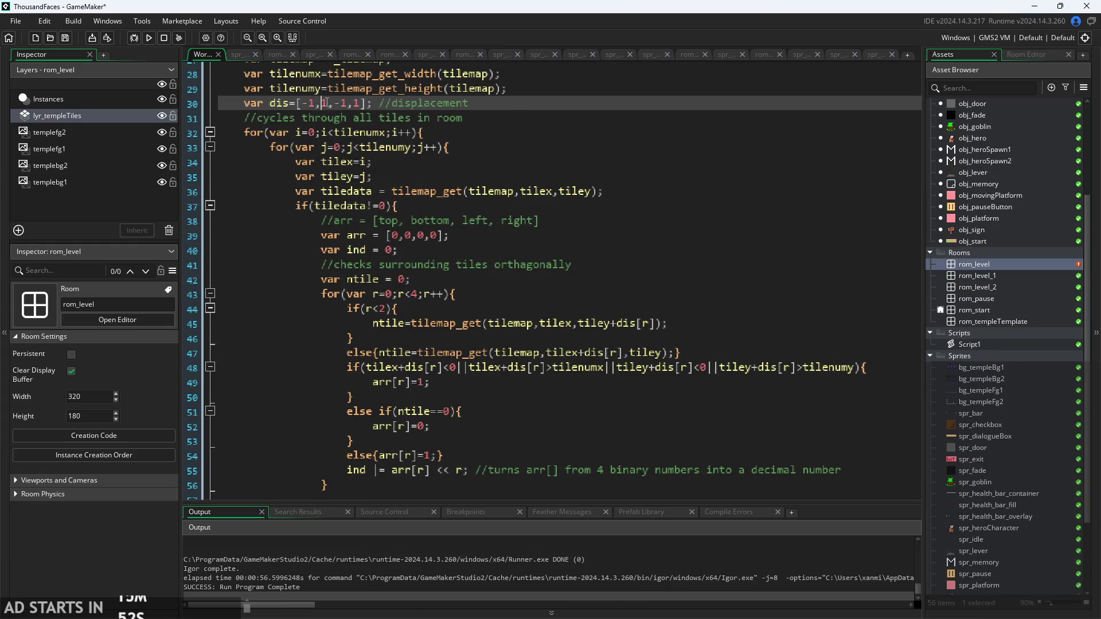
# - Review the dis[0] offsets on the first corner check's tilemap lookup line
pyautogui.scroll(-5, 536, 165)
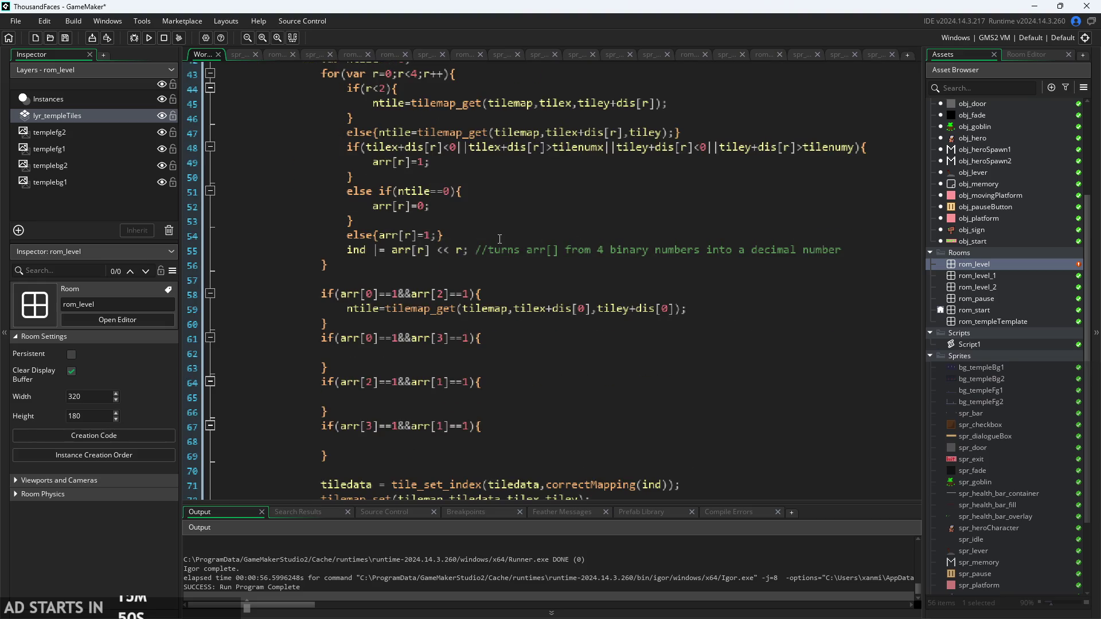
pyautogui.scroll(-2, 499, 238)
pyautogui.click(371, 242)
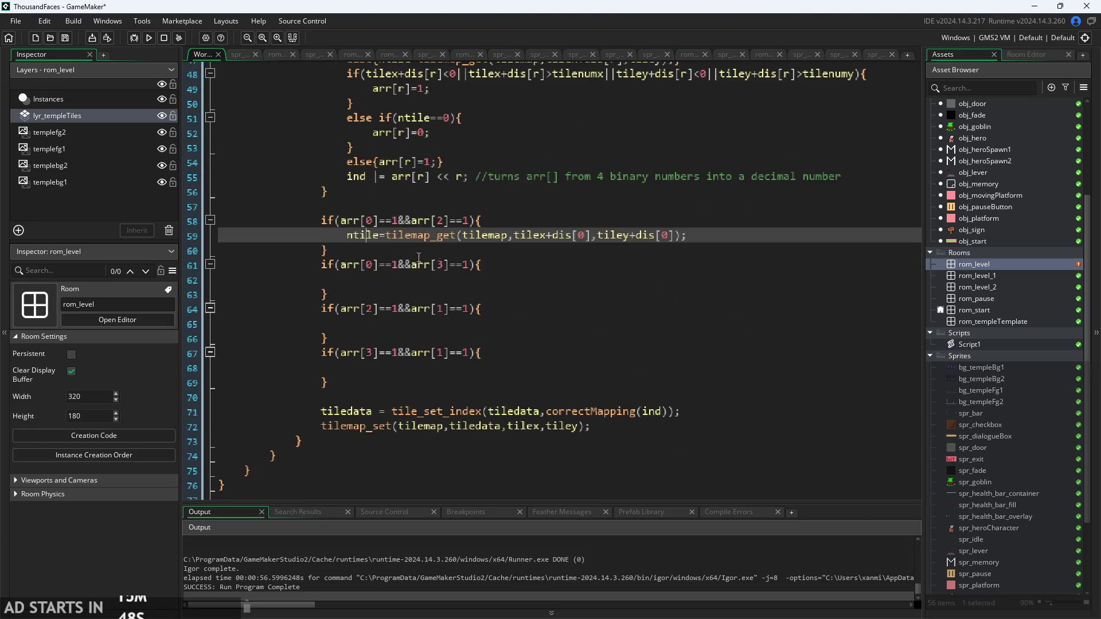
pyautogui.click(587, 238)
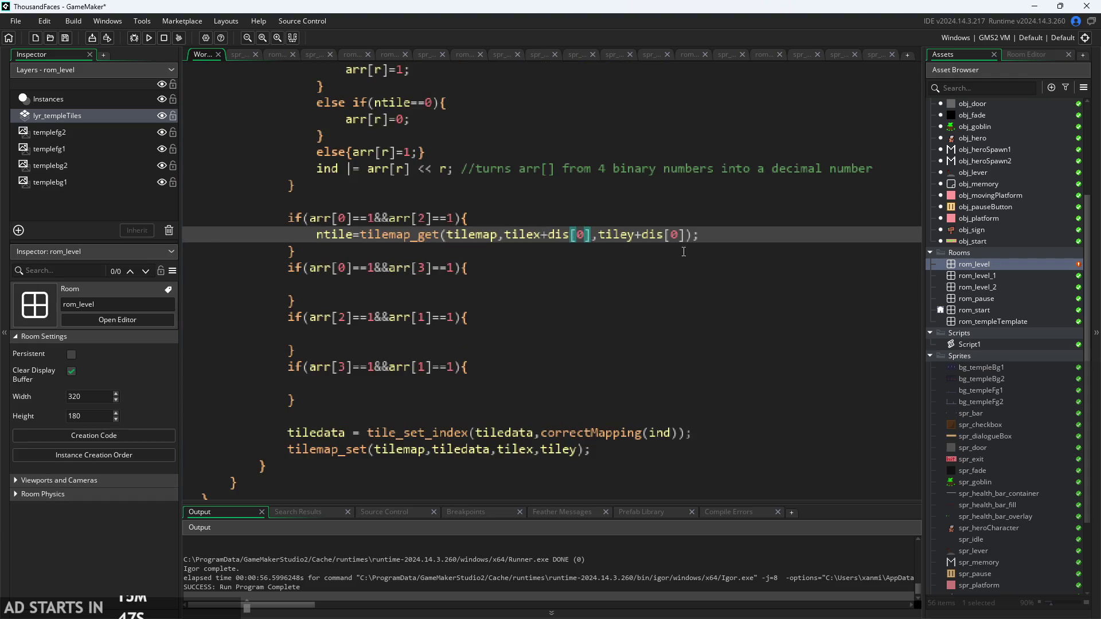
pyautogui.scroll(1, 600, 273)
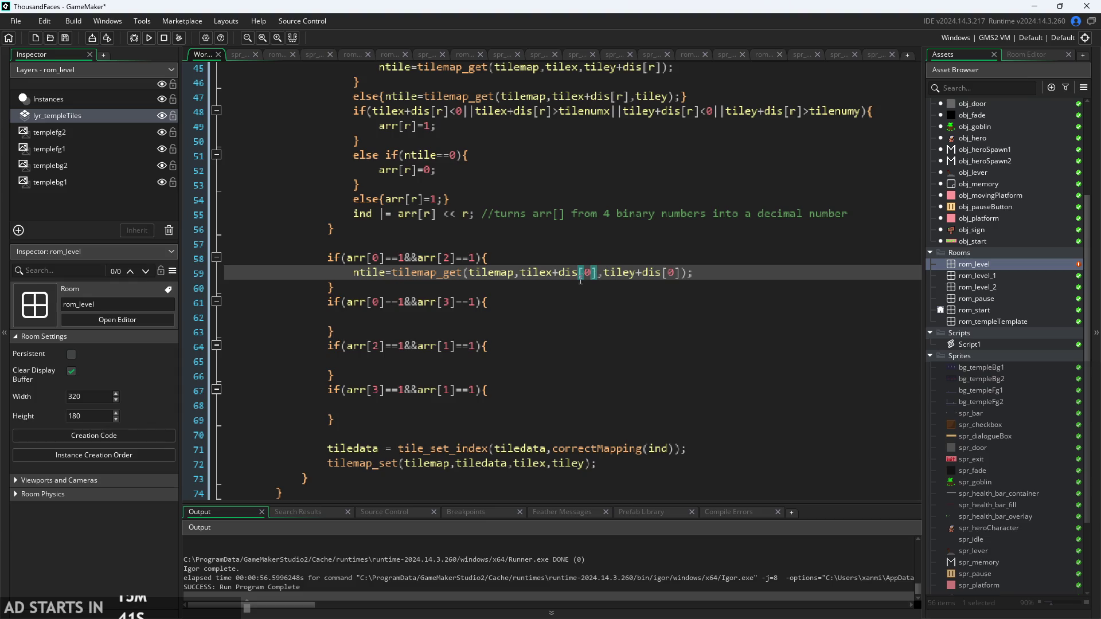
pyautogui.click(677, 278)
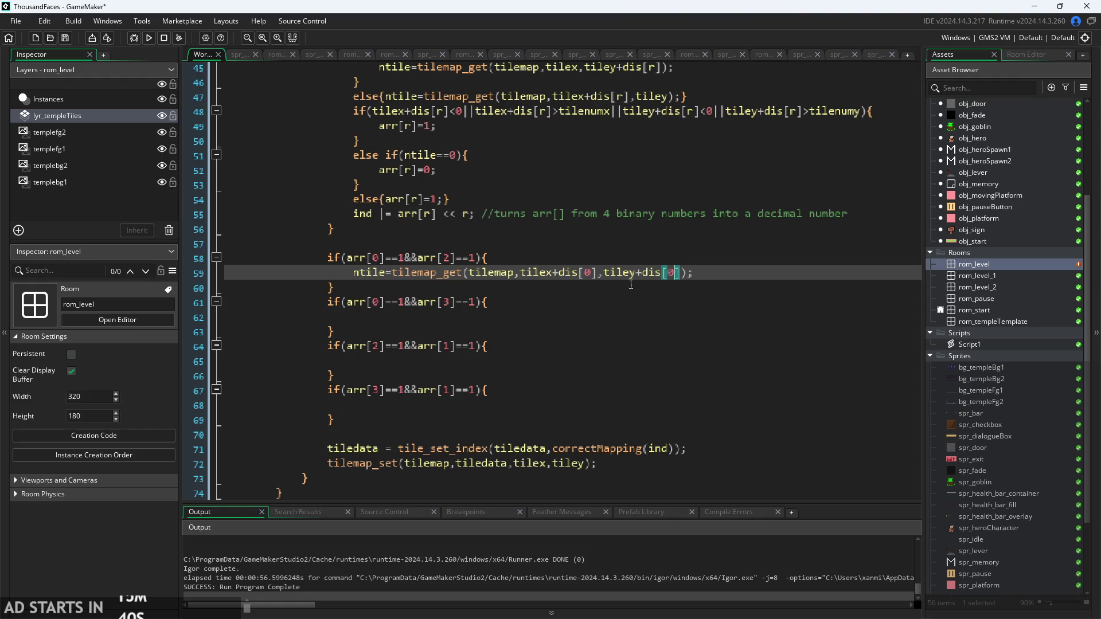
pyautogui.click(588, 274)
pyautogui.scroll(1, 587, 273)
# - Set the first corner's tilemap_get lookup to use dis[2] for x and dis[0] for y
pyautogui.click(680, 274)
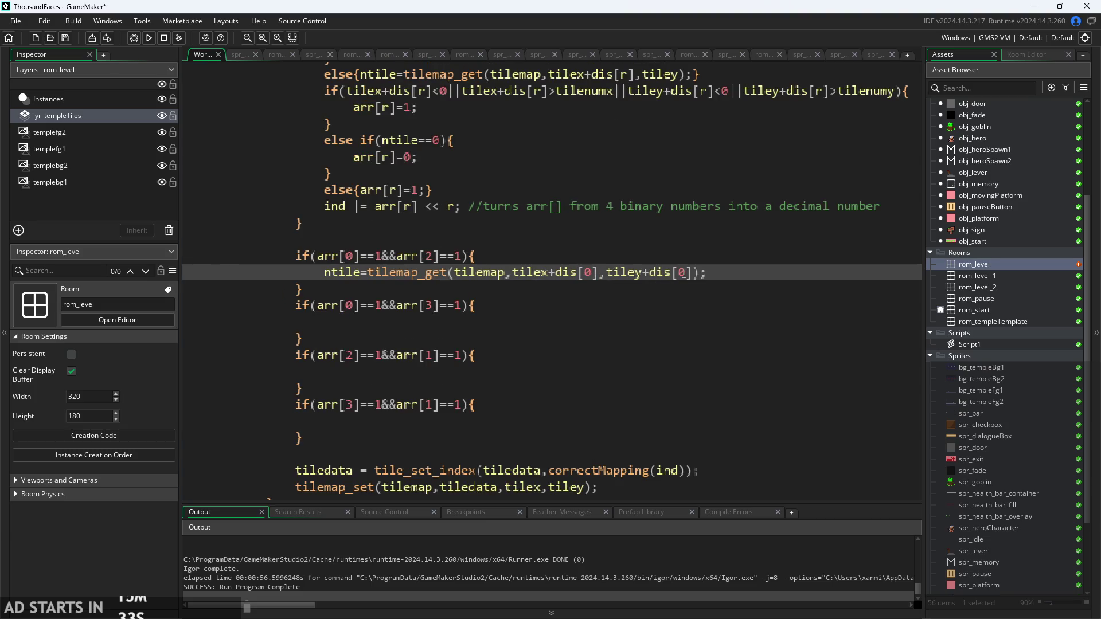
pyautogui.press('Delete')
pyautogui.write('2')
pyautogui.click(704, 332)
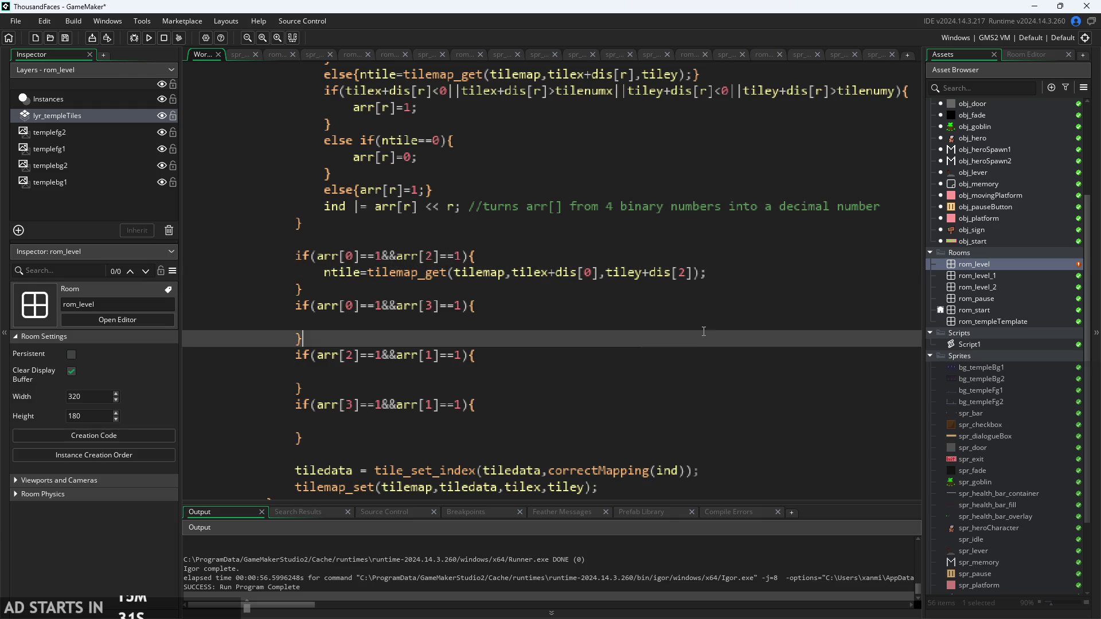
pyautogui.click(686, 272)
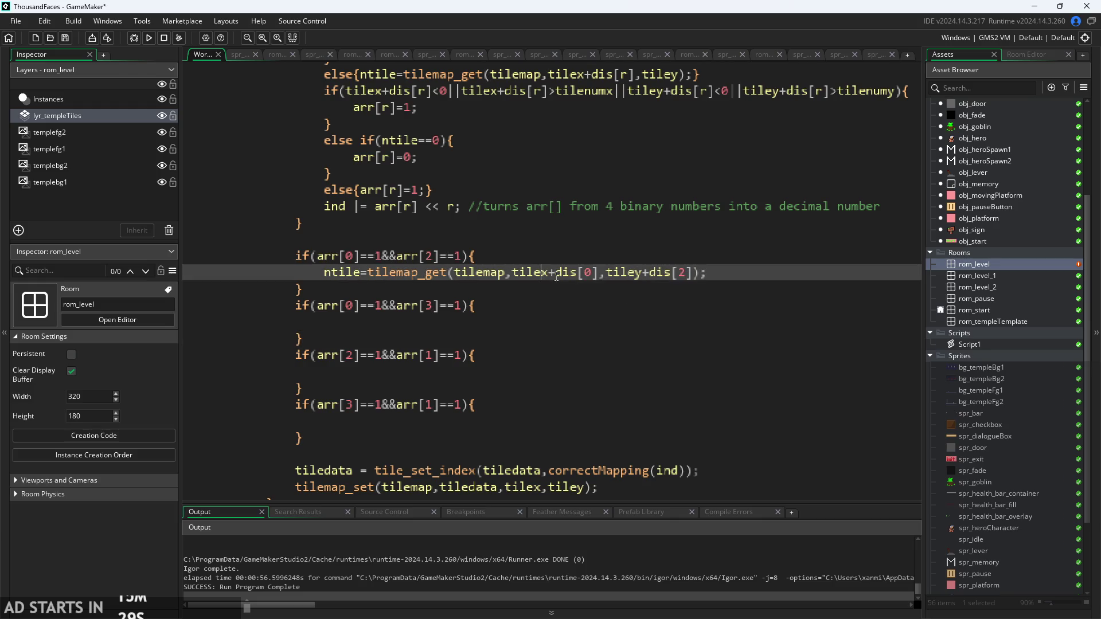
pyautogui.press('Right')
pyautogui.press('Right')
pyautogui.press('Right')
pyautogui.press('Left')
pyautogui.press('Left')
pyautogui.press('Delete')
pyautogui.write('2')
pyautogui.press('Right')
pyautogui.press('Right')
pyautogui.press('Right')
pyautogui.press('Right')
pyautogui.press('Right')
pyautogui.press('Right')
pyautogui.press('Delete')
pyautogui.write('0')
# - Copy the ntile=tilemap_get lookup line into the second, third and last diagonal if blocks
pyautogui.click(501, 317)
pyautogui.press('Up')
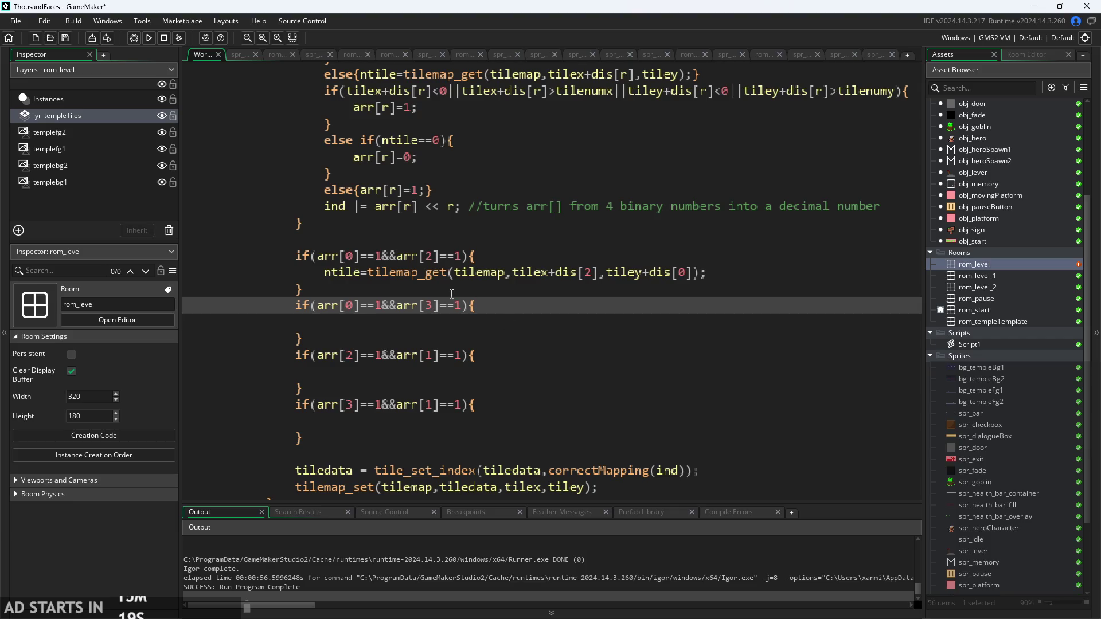
pyautogui.moveTo(323, 272)
pyautogui.mouseDown()
pyautogui.moveTo(738, 285)
pyautogui.moveTo(718, 276)
pyautogui.mouseUp()
pyautogui.hotkey('ctrl', 'c')
pyautogui.click(525, 322)
pyautogui.hotkey('ctrl', 'v')
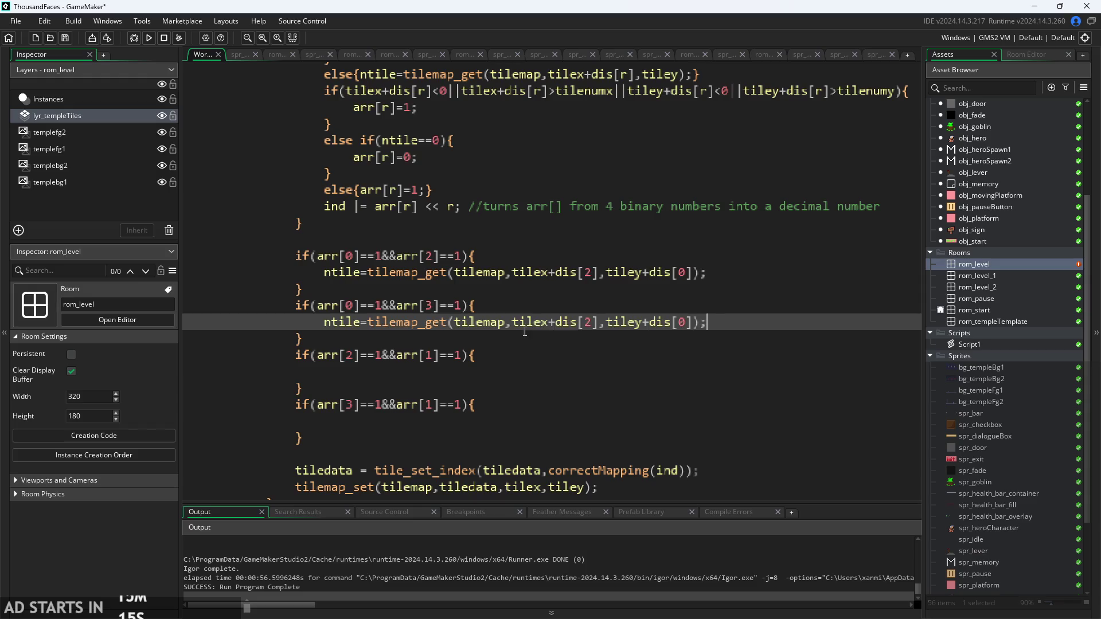
pyautogui.click(496, 371)
pyautogui.hotkey('ctrl', 'v')
pyautogui.click(492, 421)
pyautogui.hotkey('ctrl', 'v')
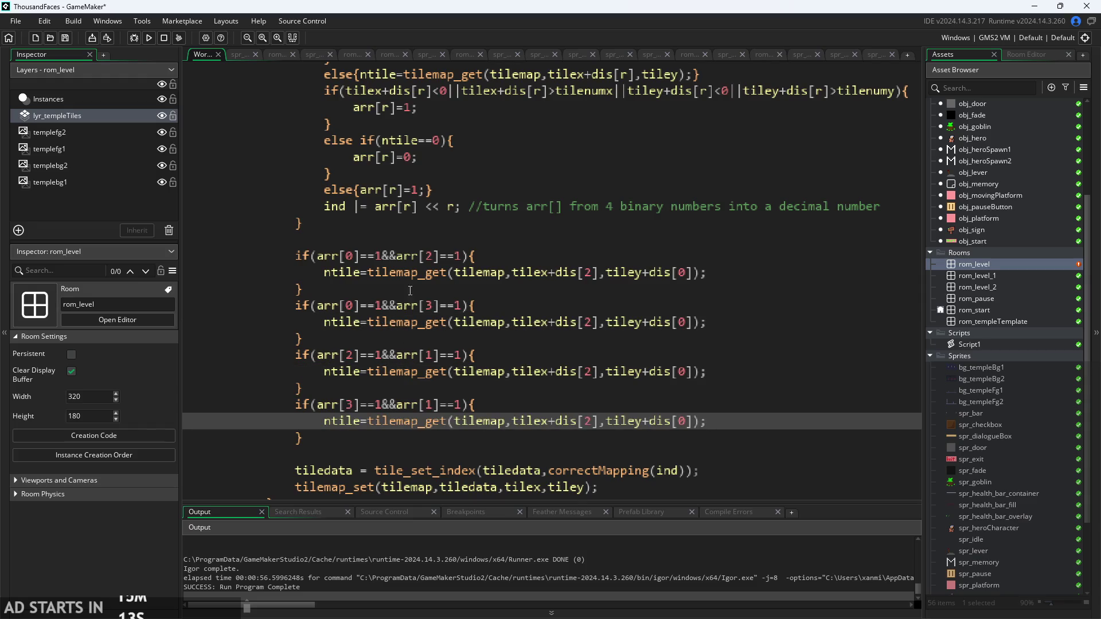
# - Change the x offsets in the second and last lookups to dis[3]
pyautogui.click(413, 274)
pyautogui.click(380, 306)
pyautogui.click(380, 322)
pyautogui.click(461, 290)
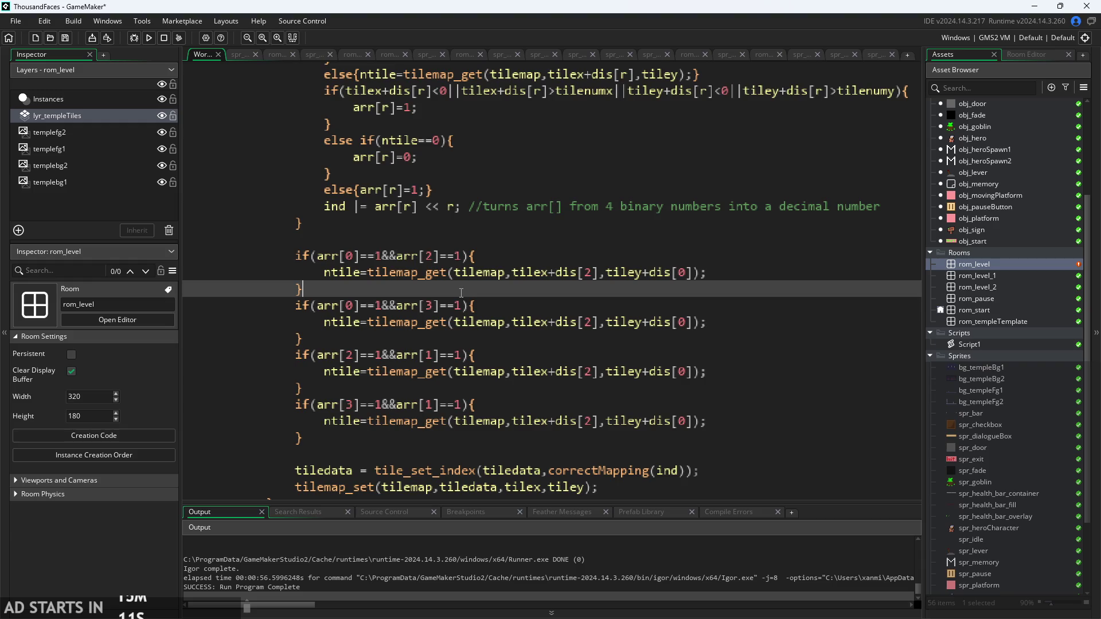
pyautogui.click(528, 274)
pyautogui.click(536, 307)
pyautogui.click(545, 276)
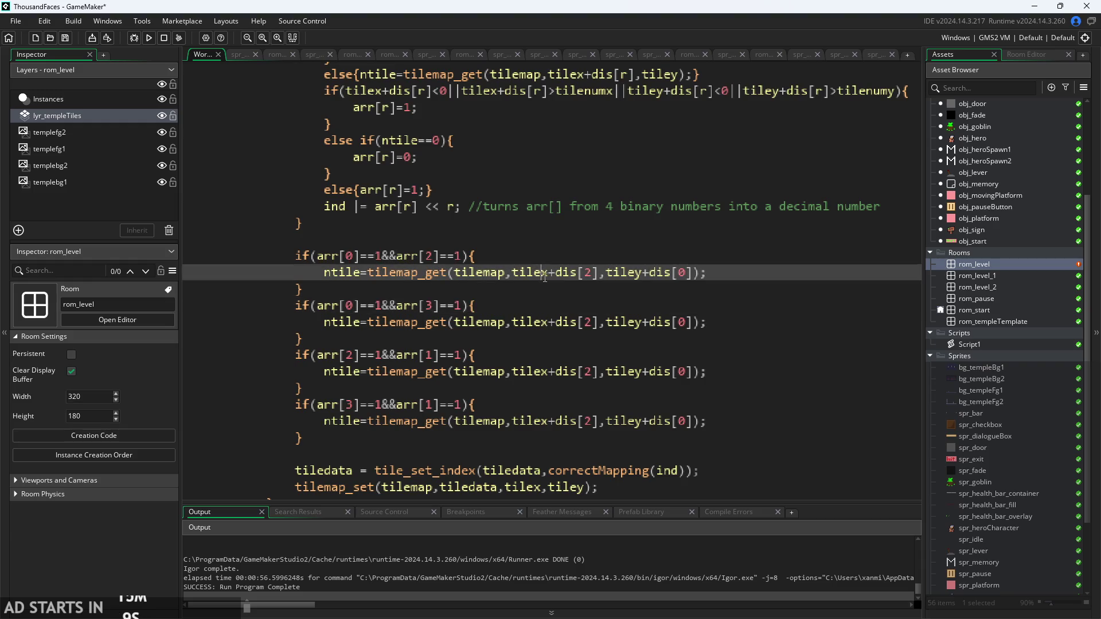
pyautogui.click(595, 323)
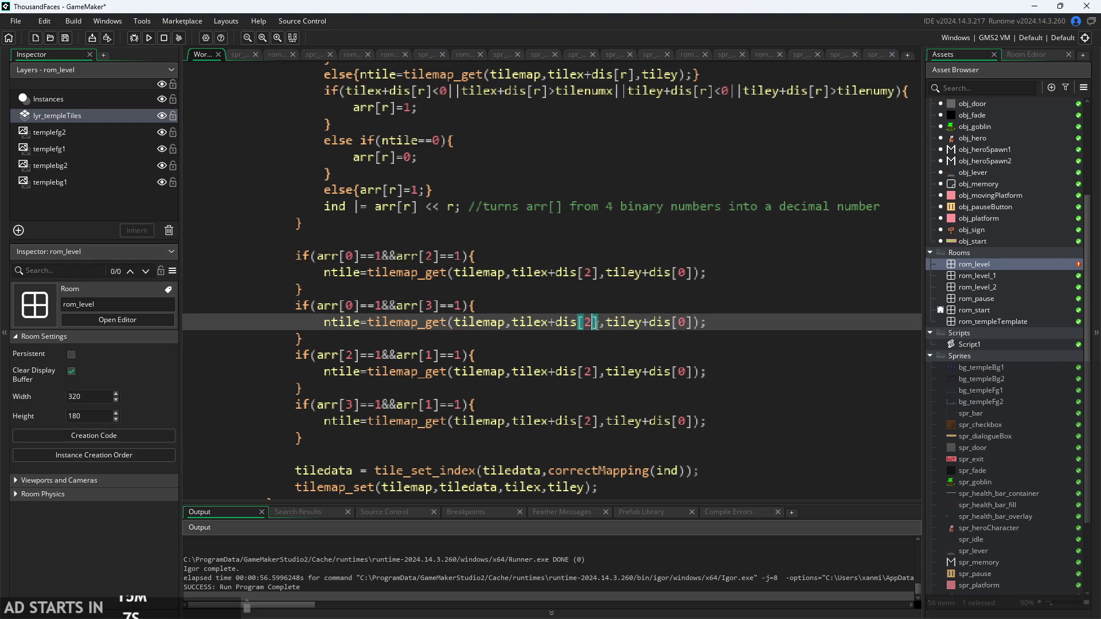
pyautogui.press('BackSpace')
pyautogui.write('0')
pyautogui.click(595, 422)
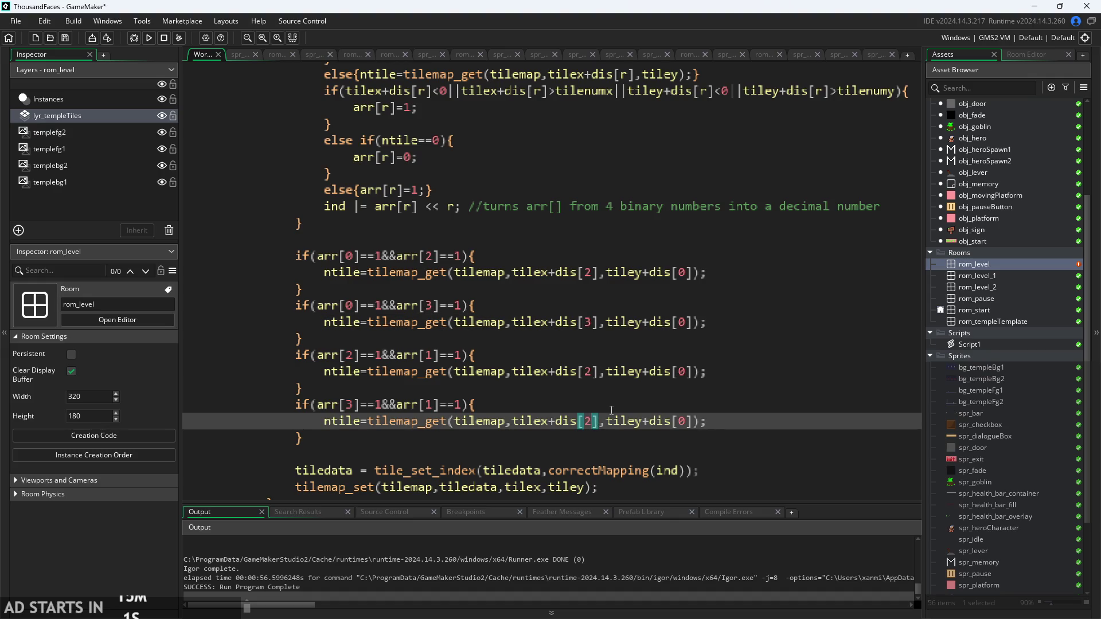
pyautogui.press('BackSpace')
pyautogui.write('3')
# - Keep dis[0] as the second lookup's y offset, and use dis[1] in the third and last lookups
pyautogui.click(680, 322)
pyautogui.press('BackSpace')
pyautogui.write('1')
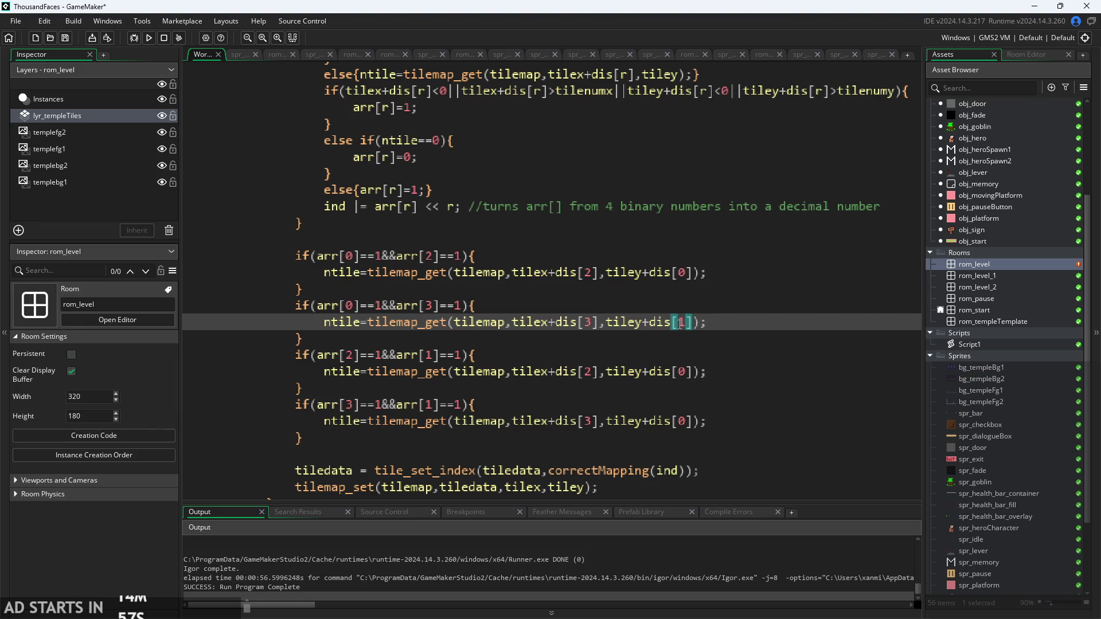
pyautogui.press('BackSpace')
pyautogui.write('0')
pyautogui.click(681, 371)
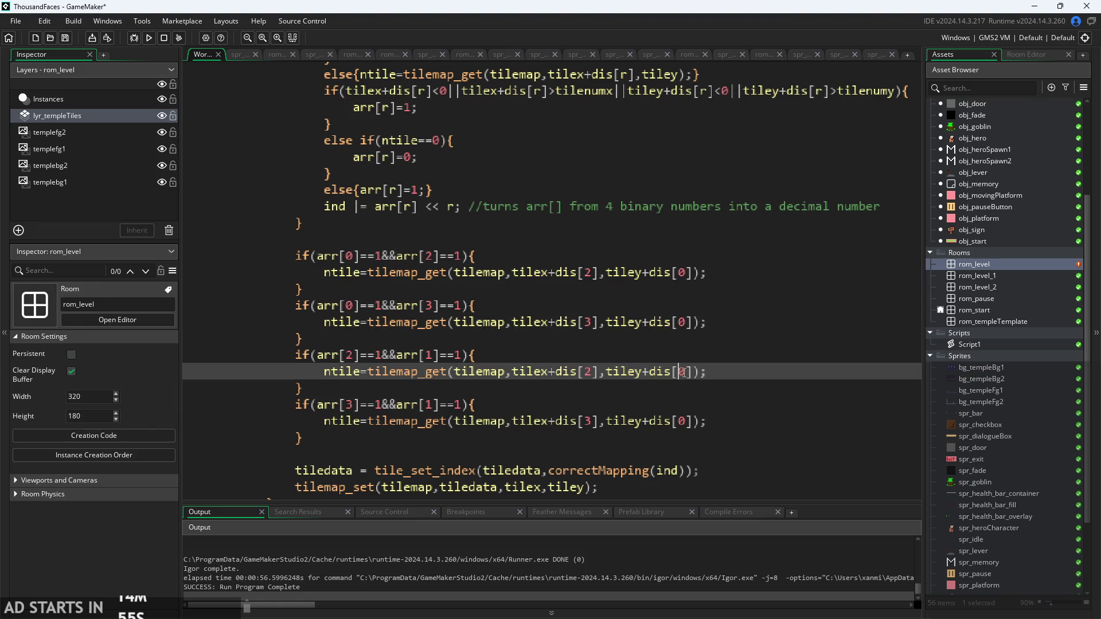
pyautogui.press('BackSpace')
pyautogui.write('1')
pyautogui.click(688, 424)
pyautogui.press('BackSpace')
pyautogui.write('1')
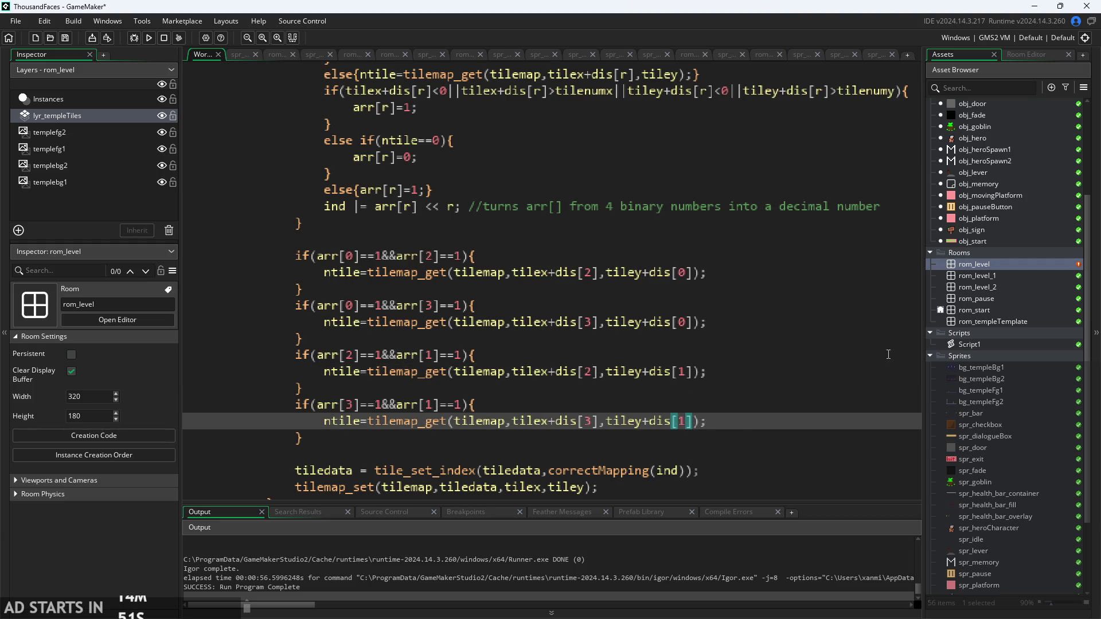
pyautogui.click(742, 424)
pyautogui.scroll(-3, 693, 340)
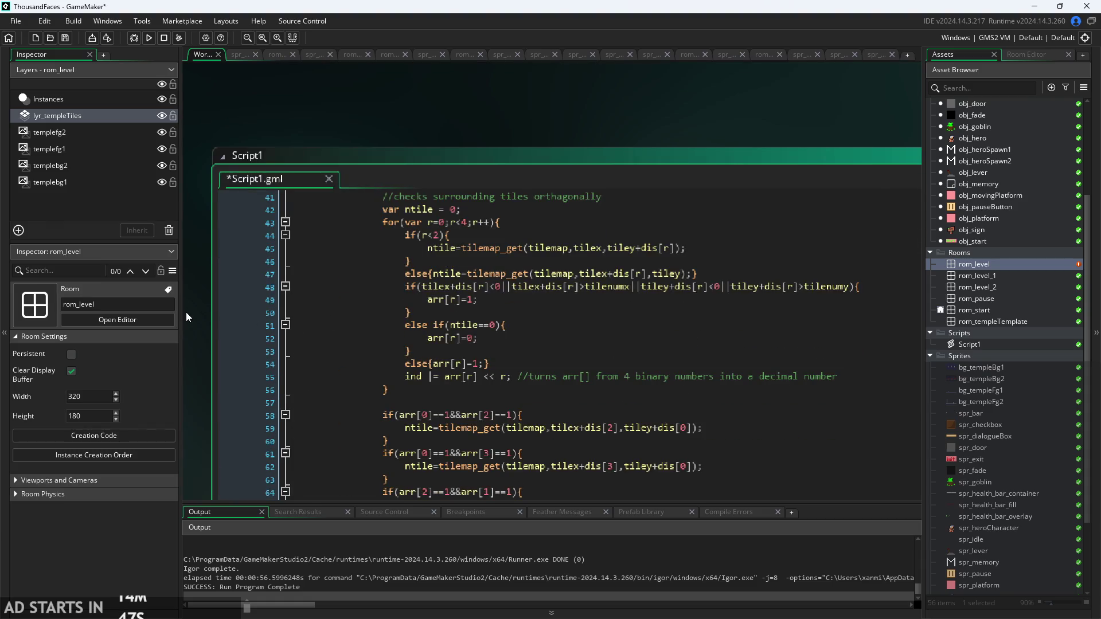
pyautogui.scroll(-3, 186, 312)
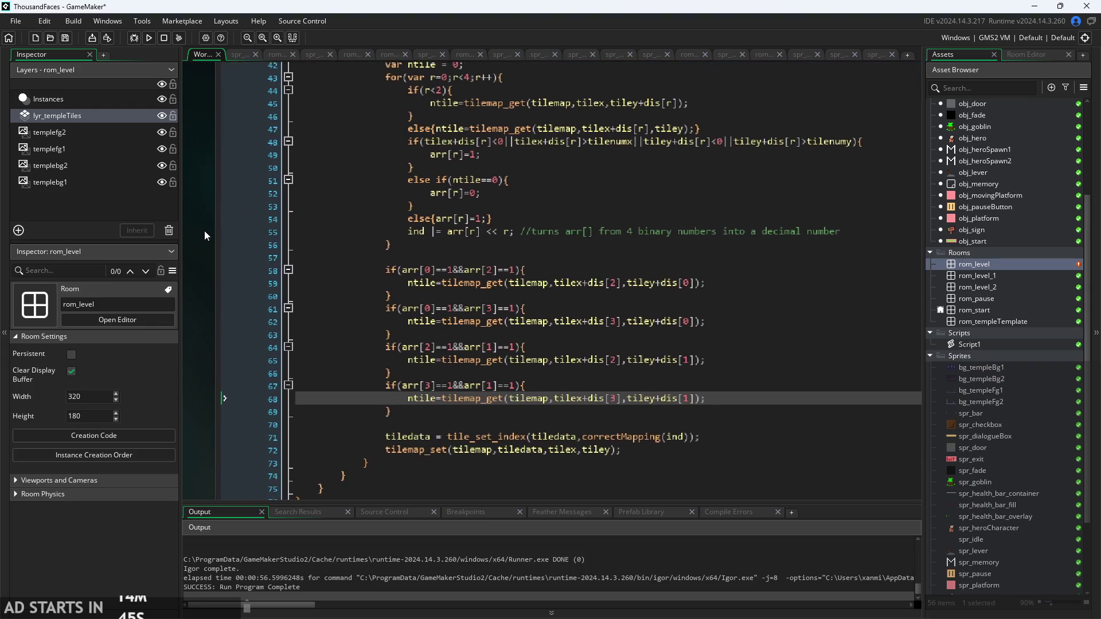
pyautogui.scroll(2, 577, 285)
pyautogui.click(624, 270)
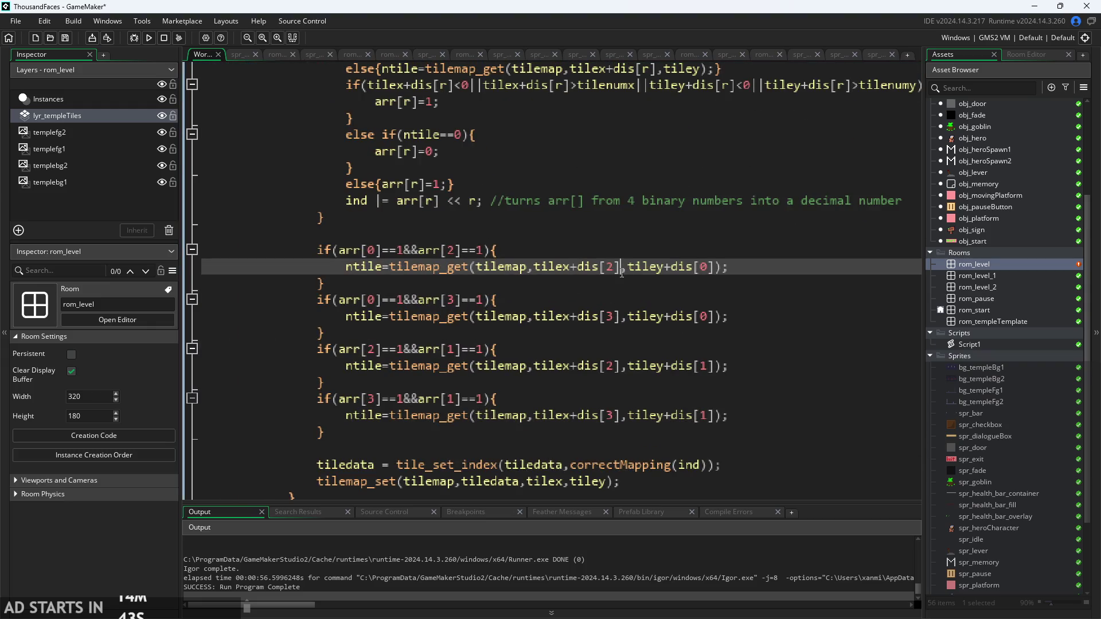
pyautogui.click(838, 414)
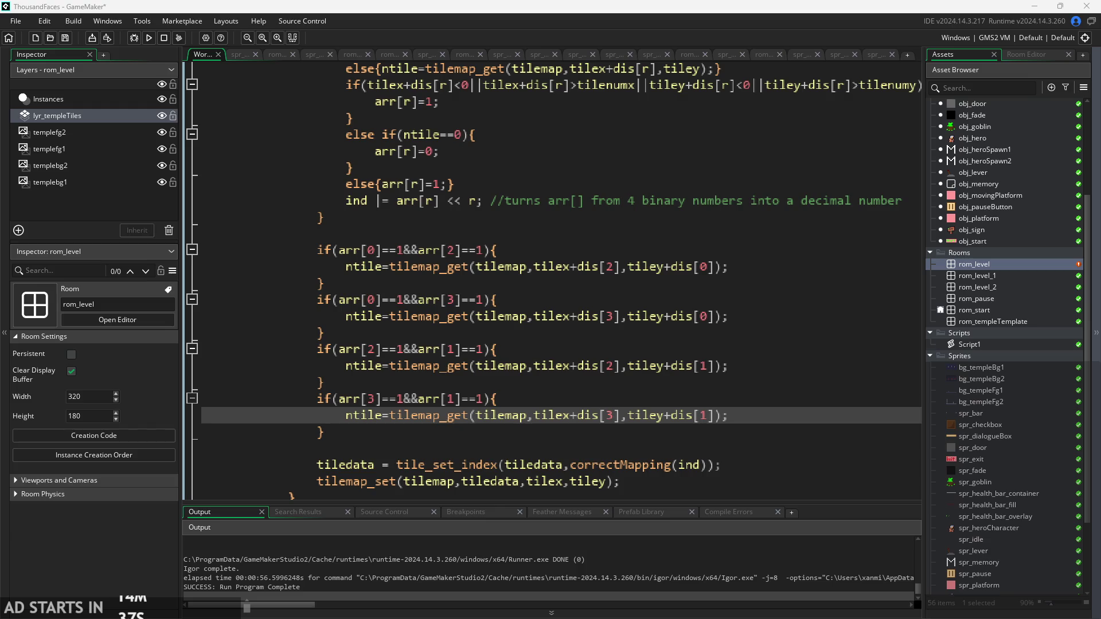
pyautogui.click(631, 449)
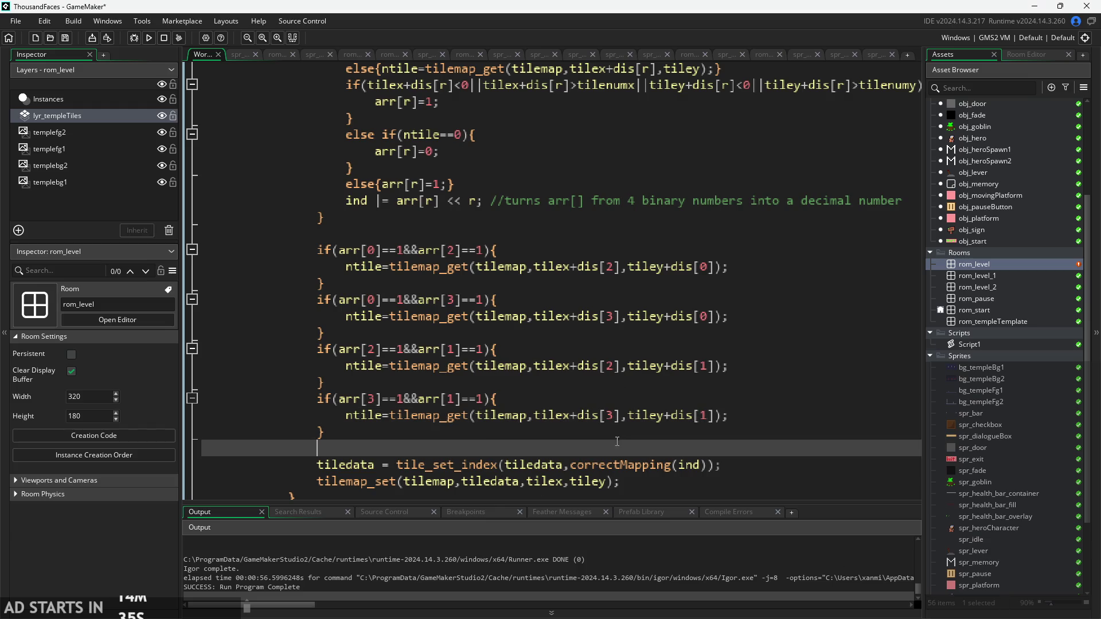
pyautogui.click(646, 429)
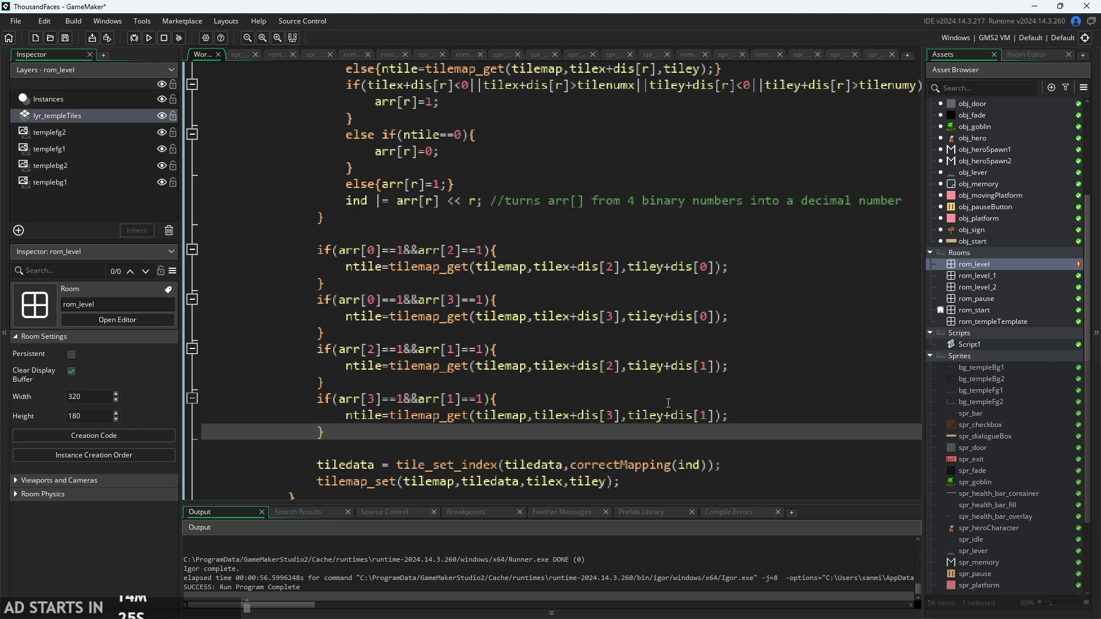
pyautogui.click(668, 403)
pyautogui.keyDown('ctrl'); pyautogui.scroll(-1, 610, 370); pyautogui.keyUp('ctrl')
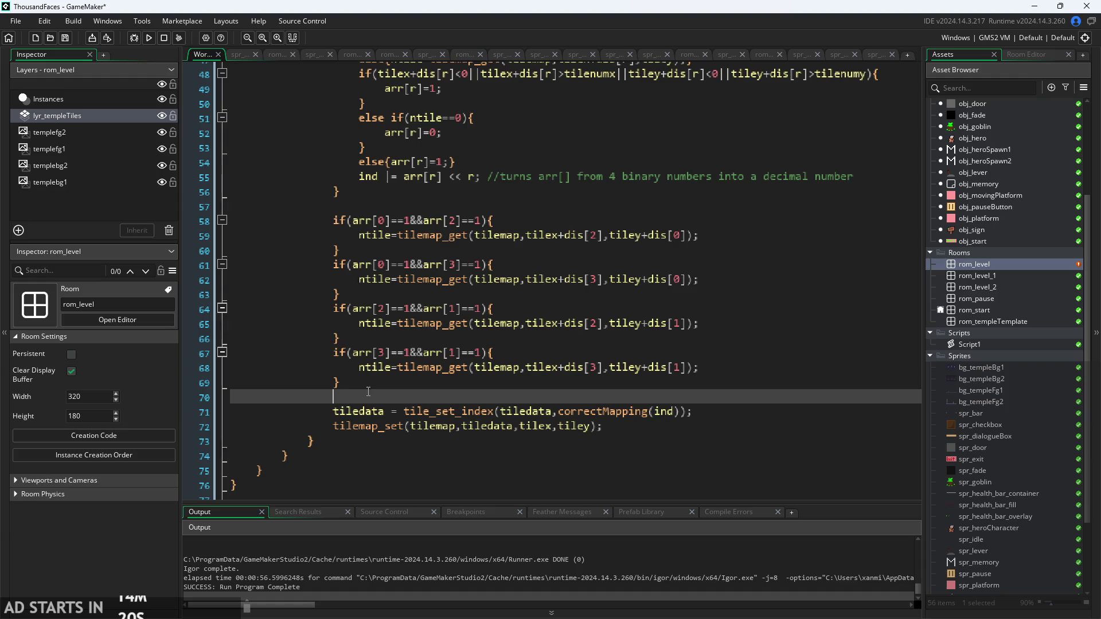
pyautogui.click(355, 397)
pyautogui.press('BackSpace')
pyautogui.press('BackSpace')
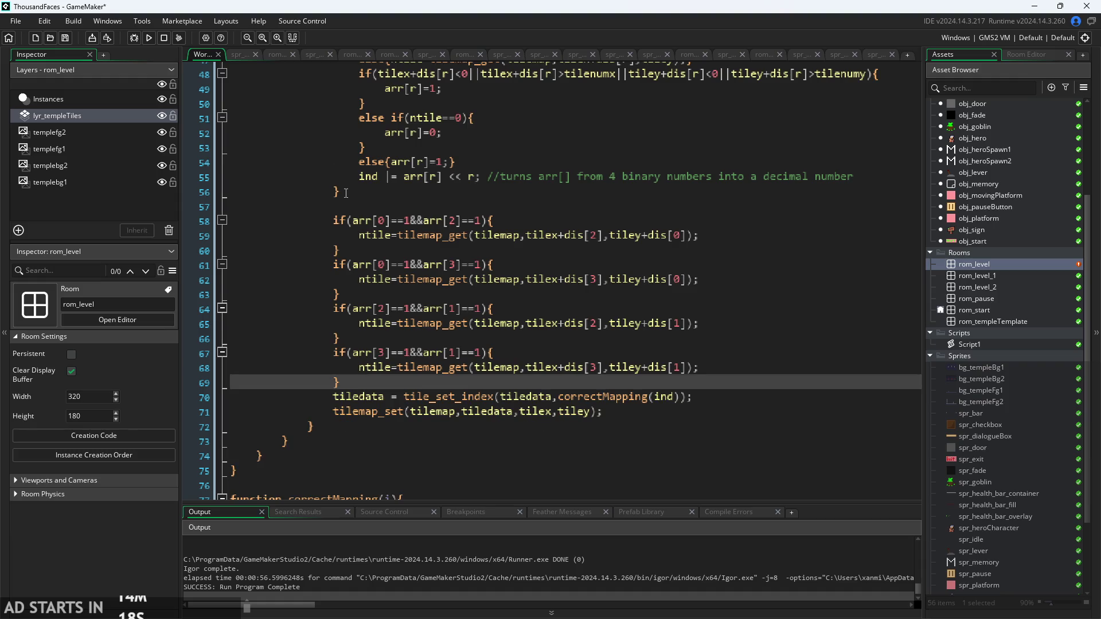
pyautogui.click(346, 202)
pyautogui.press('BackSpace')
pyautogui.press('BackSpace')
pyautogui.press('BackSpace')
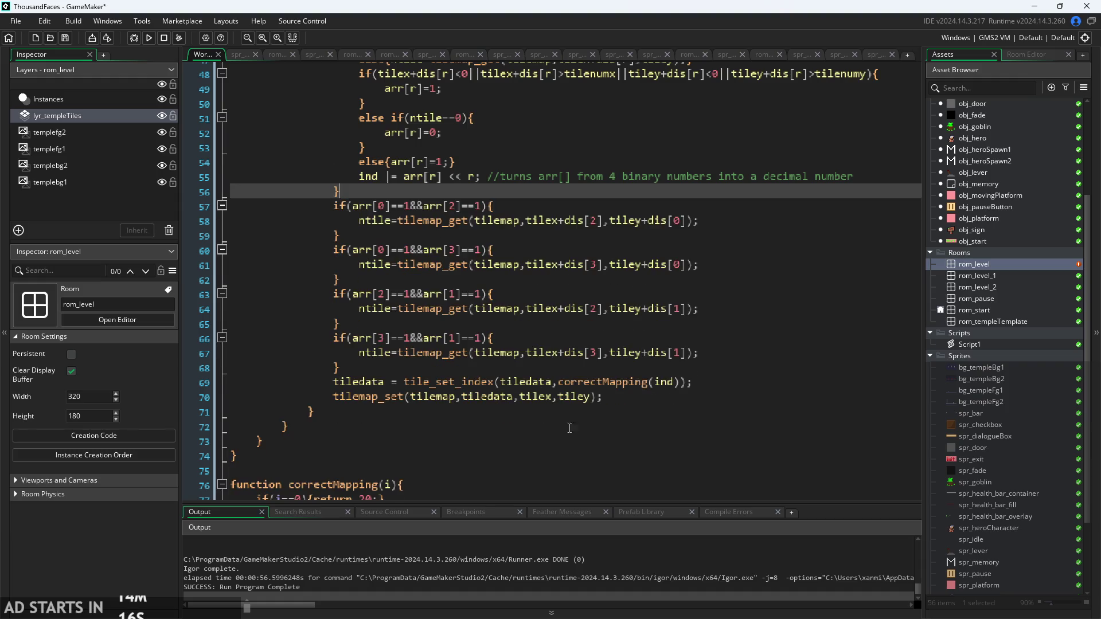
pyautogui.click(603, 397)
pyautogui.click(604, 382)
pyautogui.scroll(-1, 687, 406)
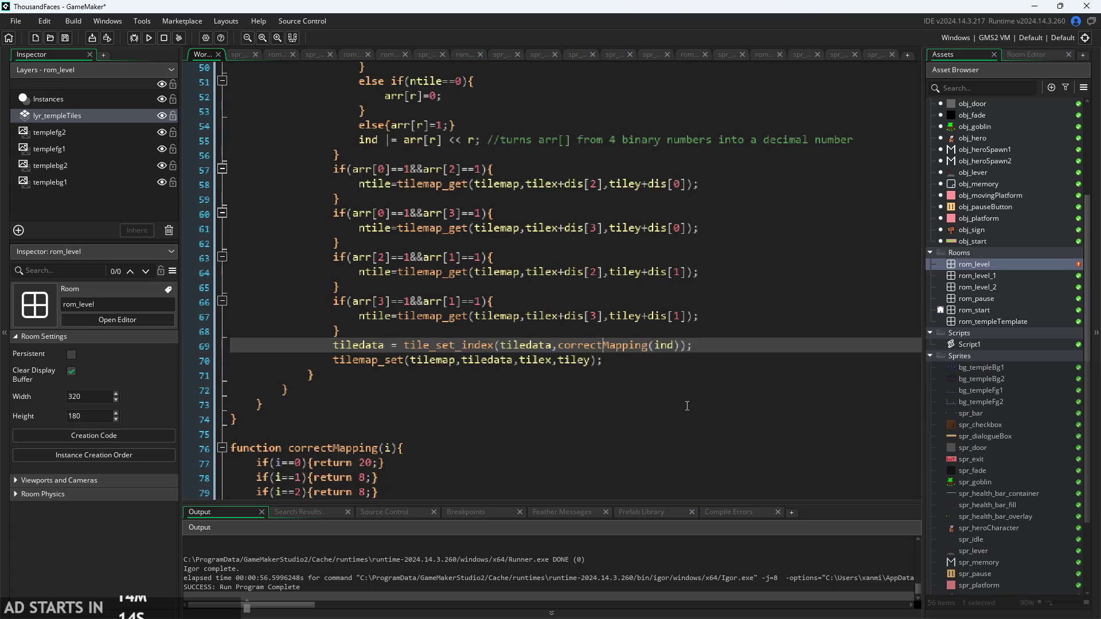
pyautogui.scroll(2, 688, 407)
pyautogui.keyDown('ctrl'); pyautogui.scroll(-1, 642, 395); pyautogui.keyUp('ctrl')
pyautogui.scroll(3, 497, 297)
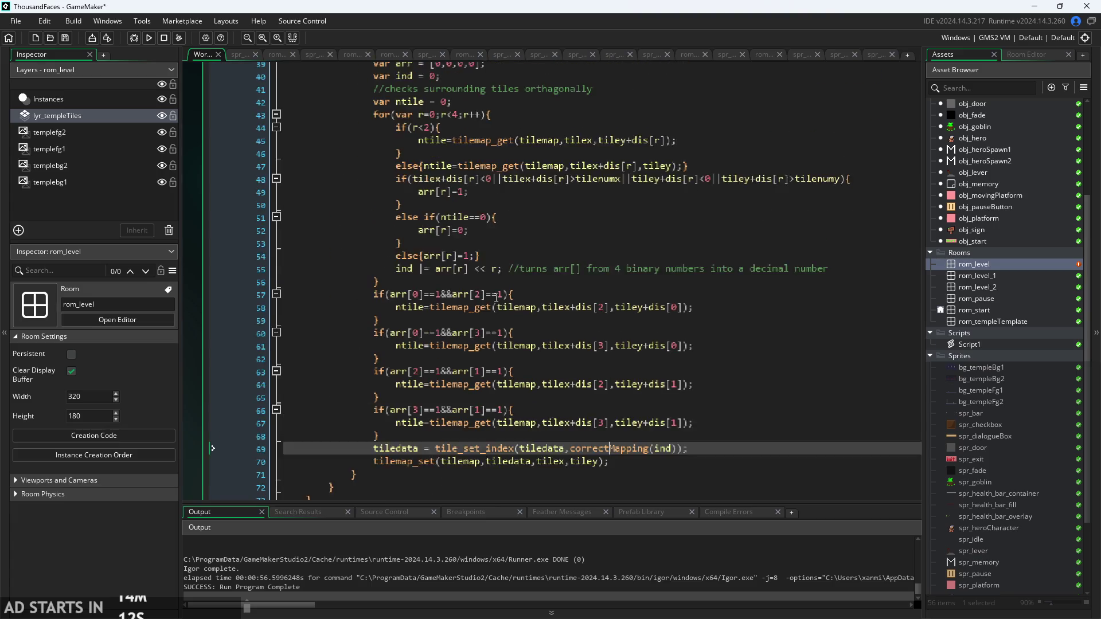
pyautogui.click(442, 192)
pyautogui.press('Up')
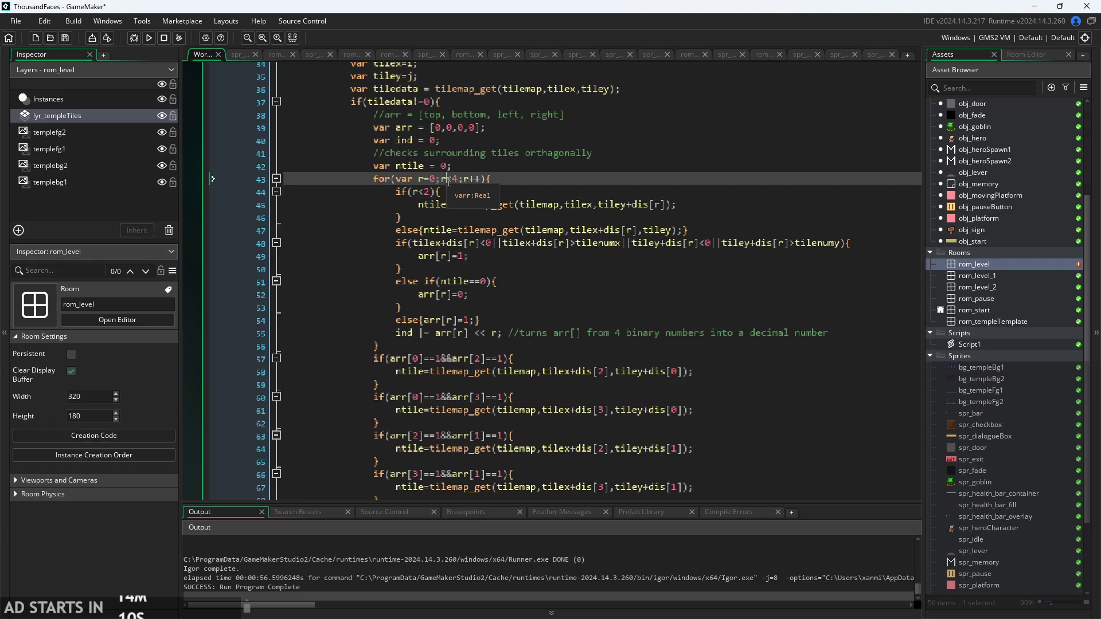
pyautogui.press('Down')
pyautogui.click(469, 333)
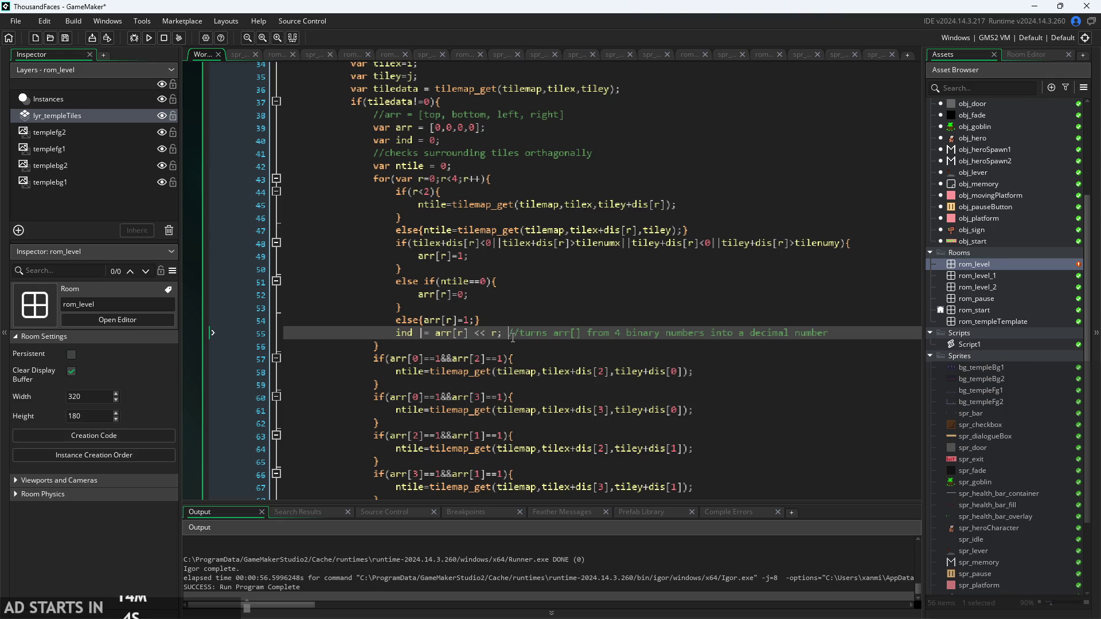
pyautogui.scroll(-3, 536, 315)
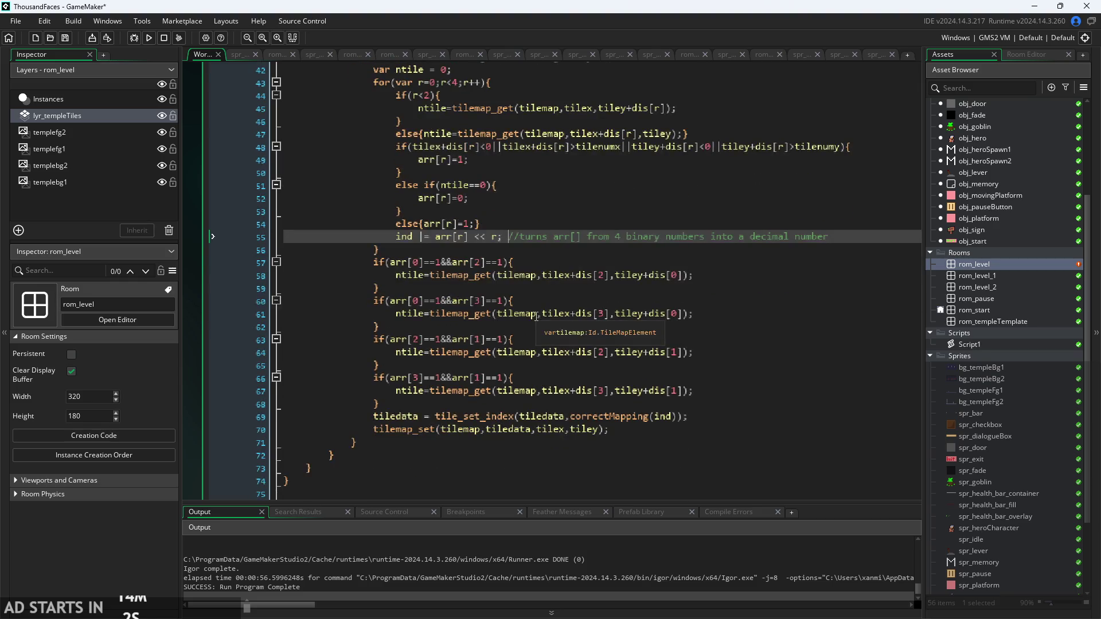
pyautogui.scroll(2, 450, 211)
pyautogui.click(431, 317)
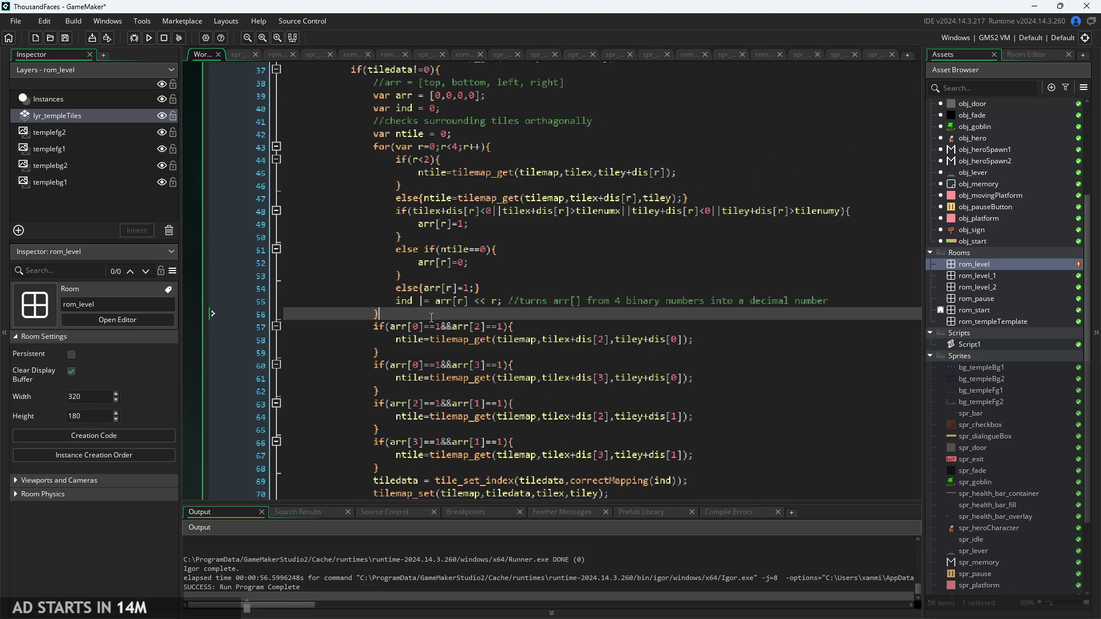
pyautogui.click(441, 303)
pyautogui.click(405, 126)
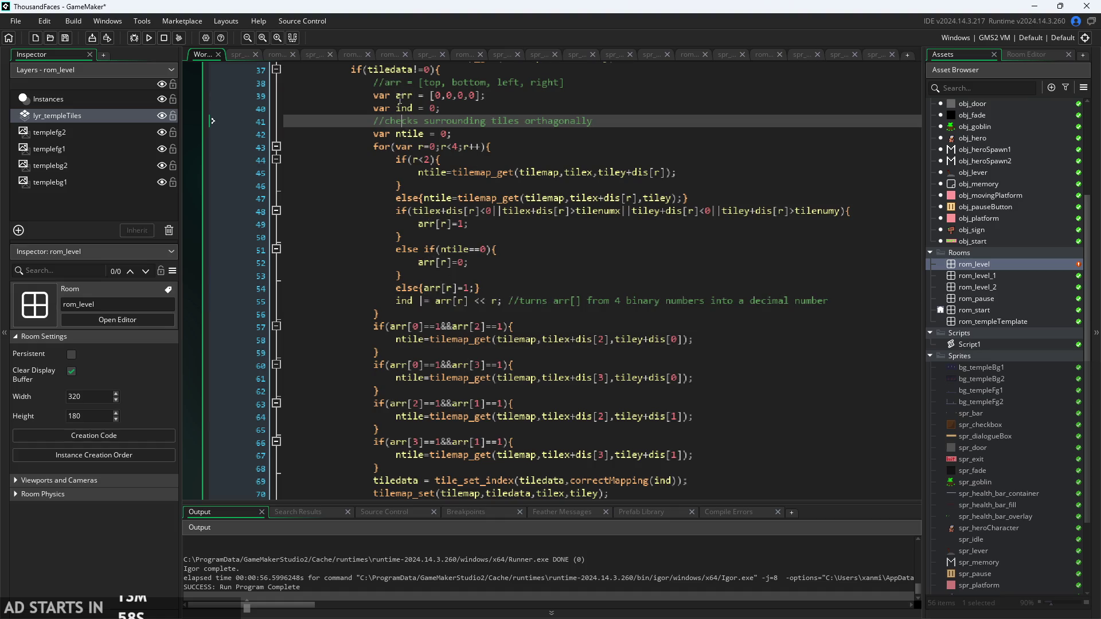
pyautogui.scroll(-3, 499, 261)
pyautogui.click(433, 160)
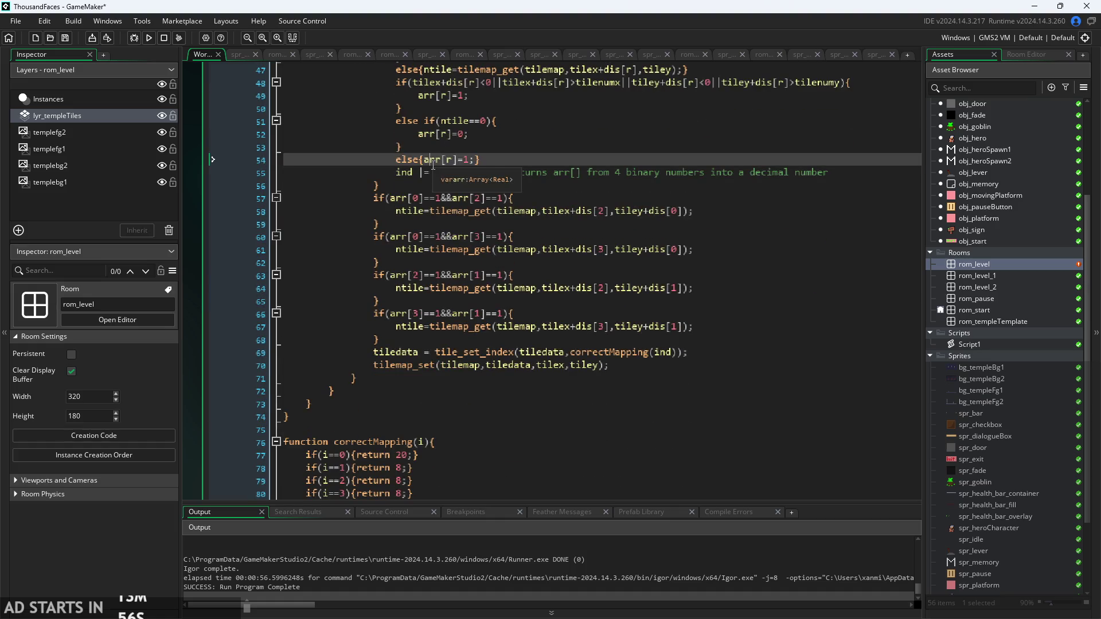
pyautogui.click(440, 172)
pyautogui.scroll(3, 447, 175)
pyautogui.scroll(-2, 448, 175)
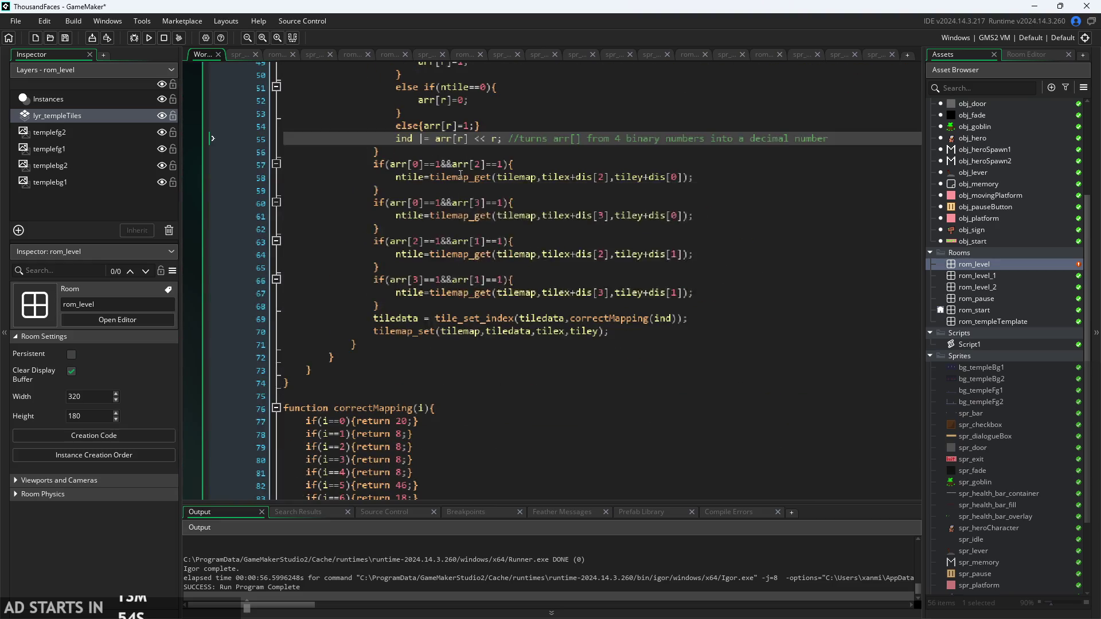
pyautogui.scroll(1, 359, 154)
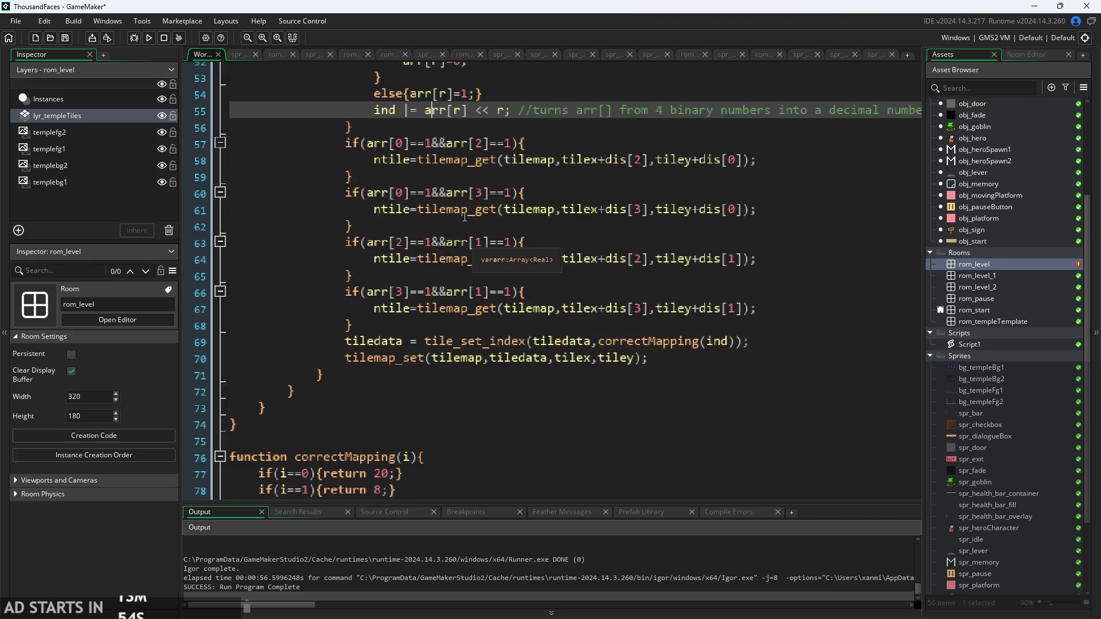
pyautogui.click(393, 321)
pyautogui.press('Up')
pyautogui.press('Up')
pyautogui.press('Down')
pyautogui.press('Down')
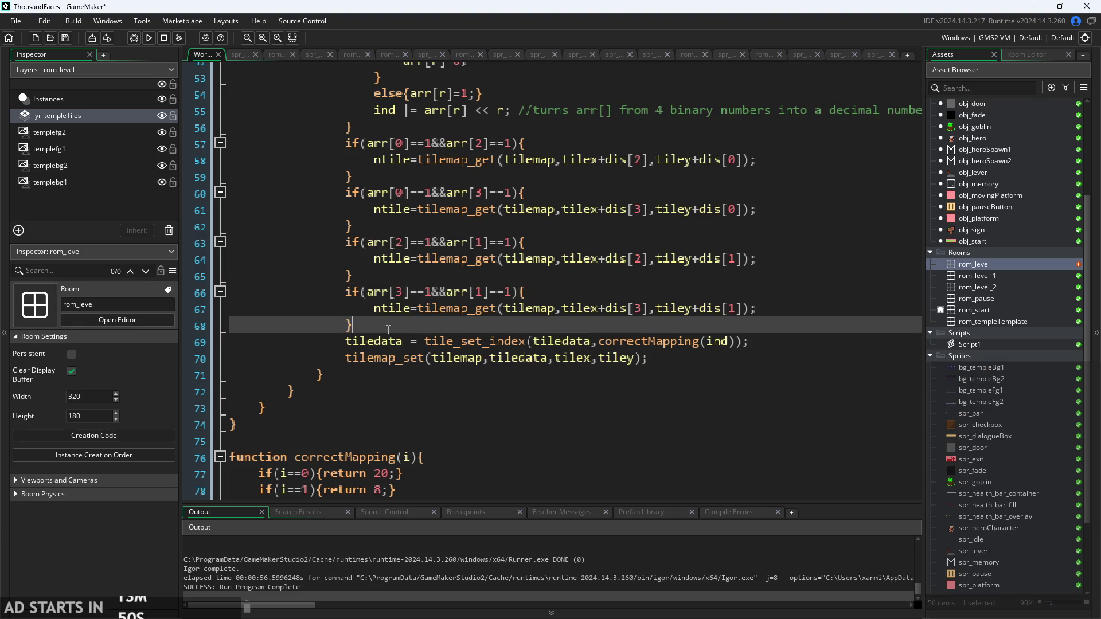
pyautogui.scroll(6, 386, 296)
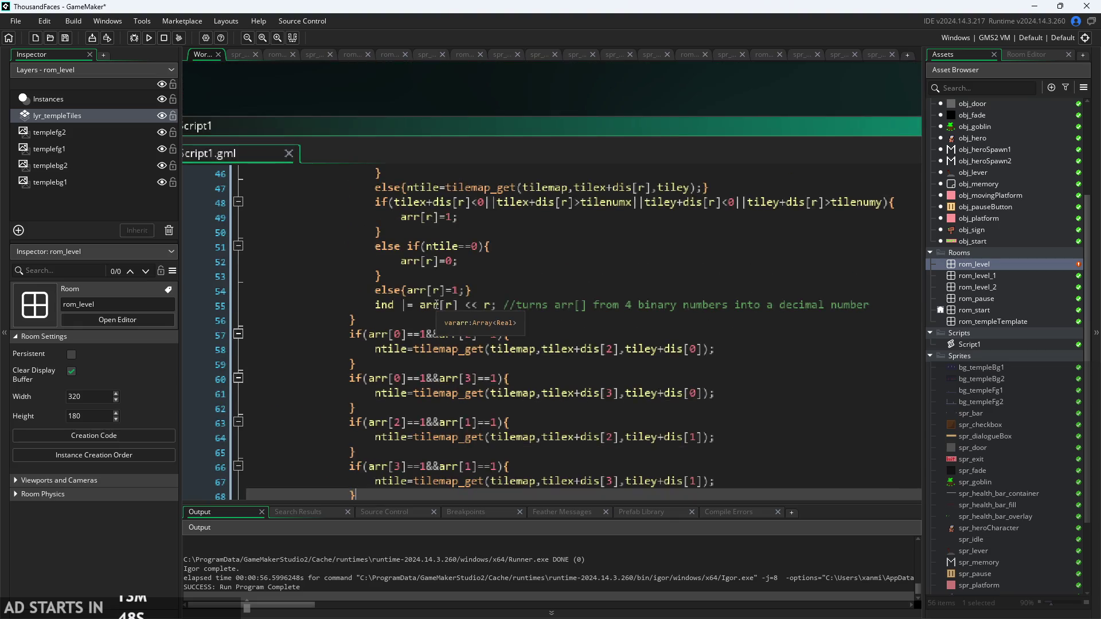
pyautogui.scroll(-2, 448, 81)
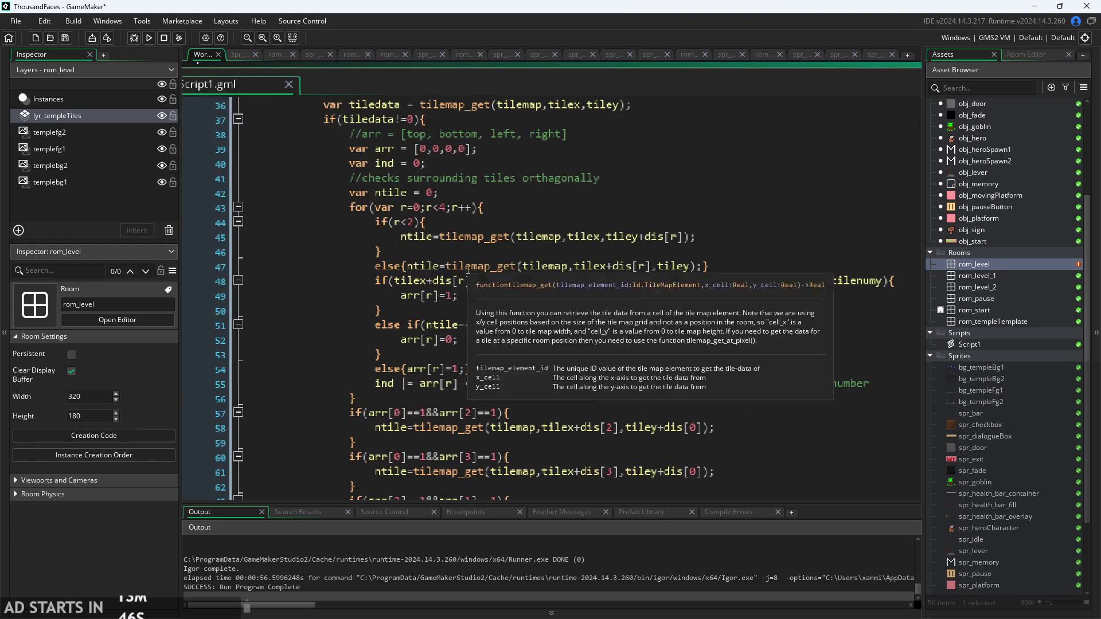
pyautogui.scroll(-1, 379, 336)
pyautogui.scroll(-3, 380, 336)
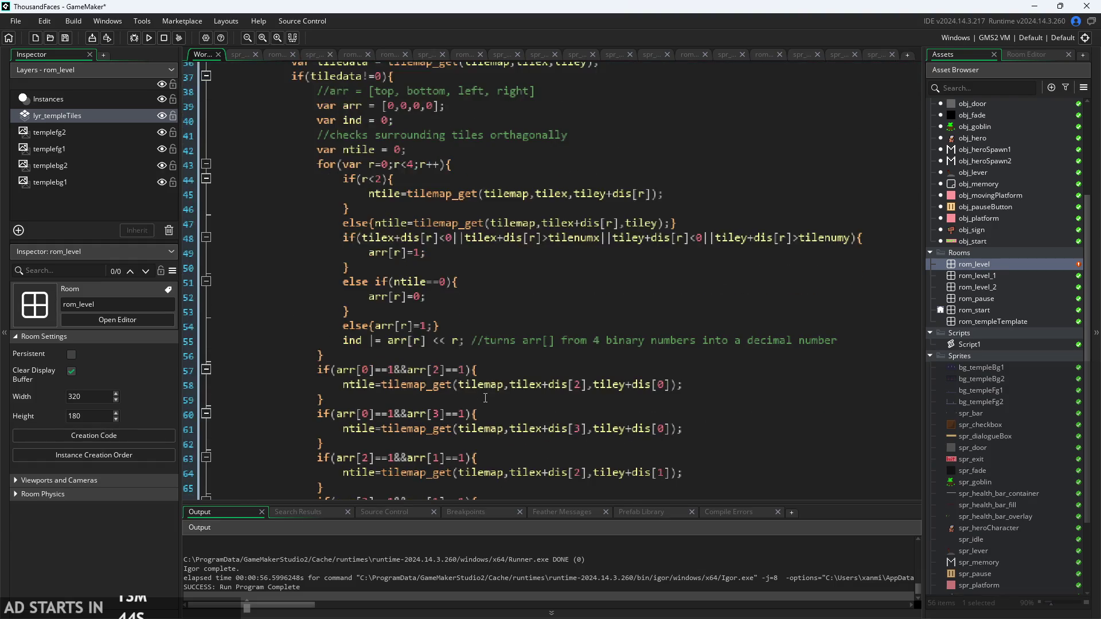
pyautogui.scroll(-1, 502, 429)
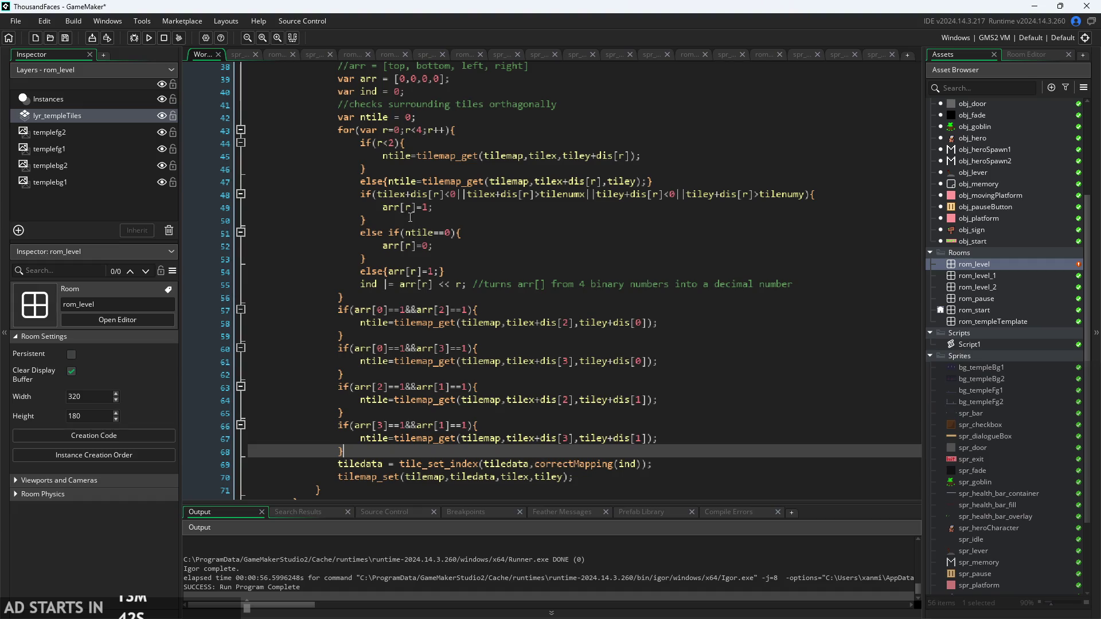
pyautogui.moveTo(361, 142)
pyautogui.mouseDown()
pyautogui.moveTo(401, 145)
pyautogui.moveTo(452, 280)
pyautogui.mouseUp()
pyautogui.hotkey('ctrl', 'c')
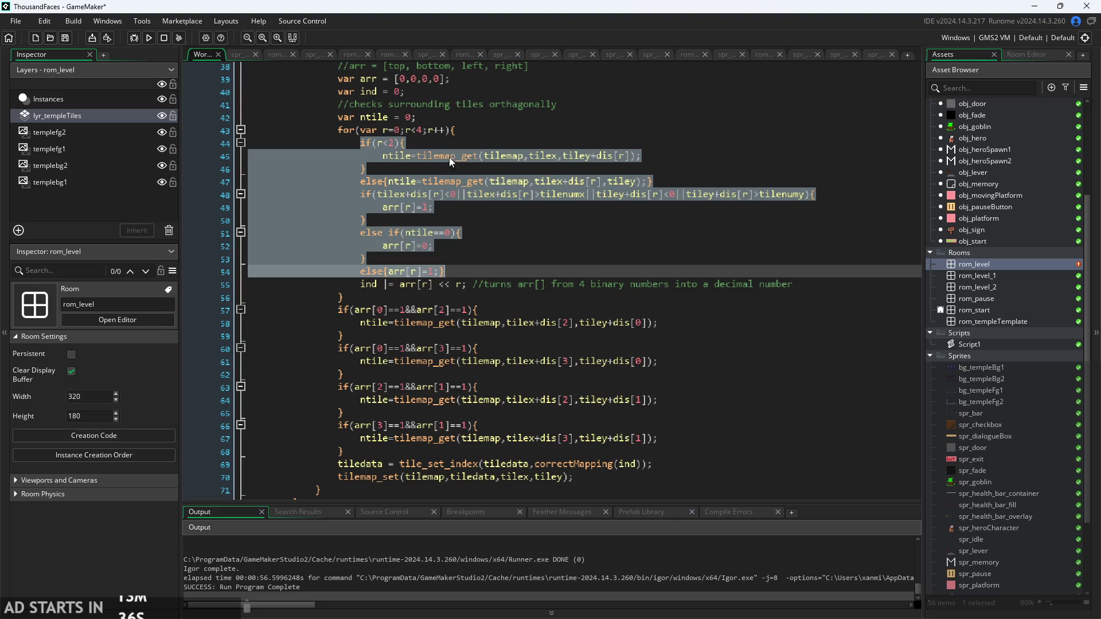
# - Add 'var ext = [0,0,0,0];' on a new line right after the arr declaration
pyautogui.click(474, 78)
pyautogui.press('Return')
pyautogui.write('var ext = ')
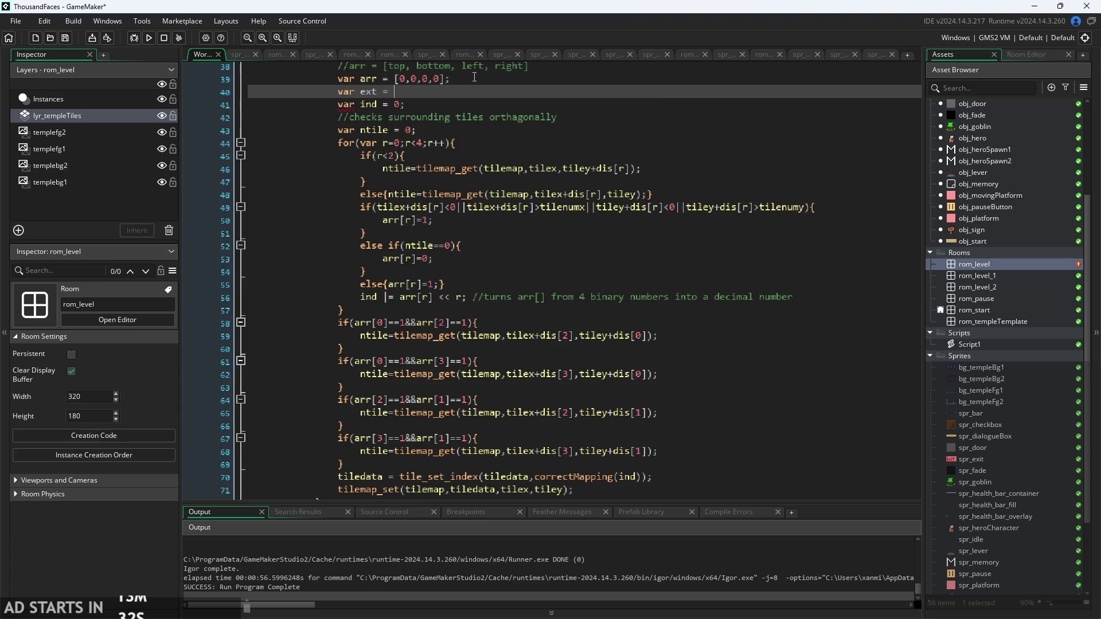
pyautogui.write('[0')
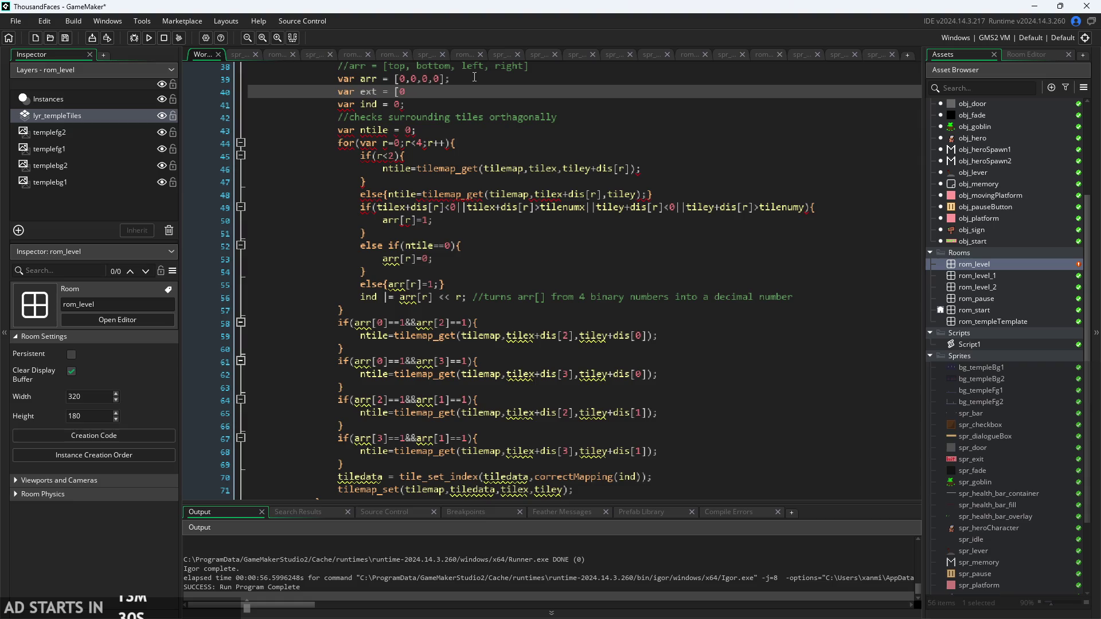
pyautogui.write(',0,0,0')
pyautogui.write('];')
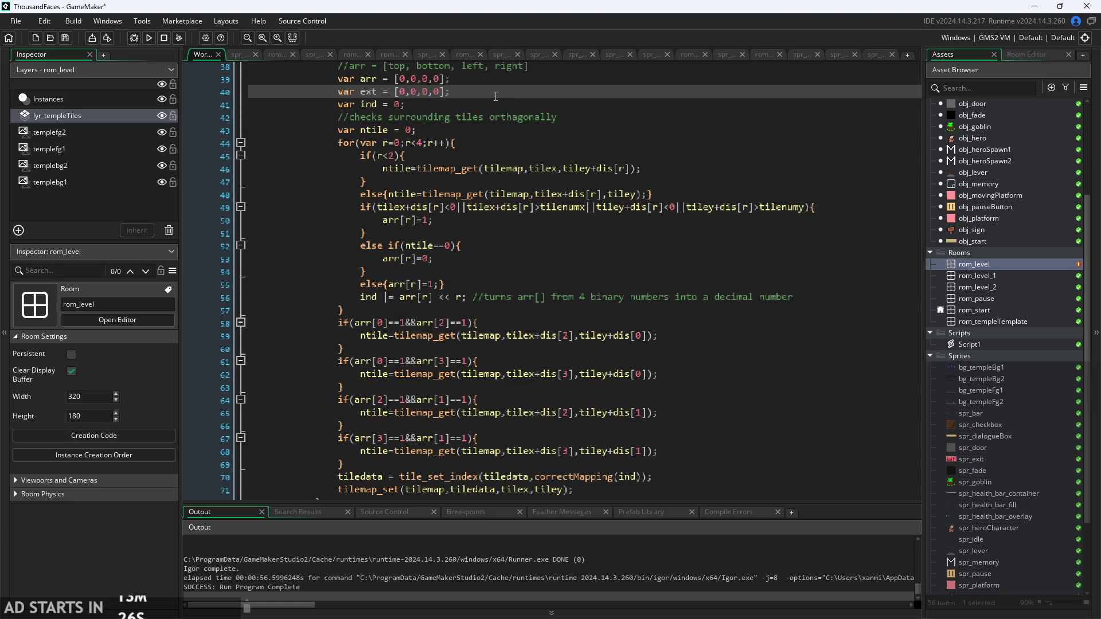
pyautogui.click(459, 113)
pyautogui.click(508, 284)
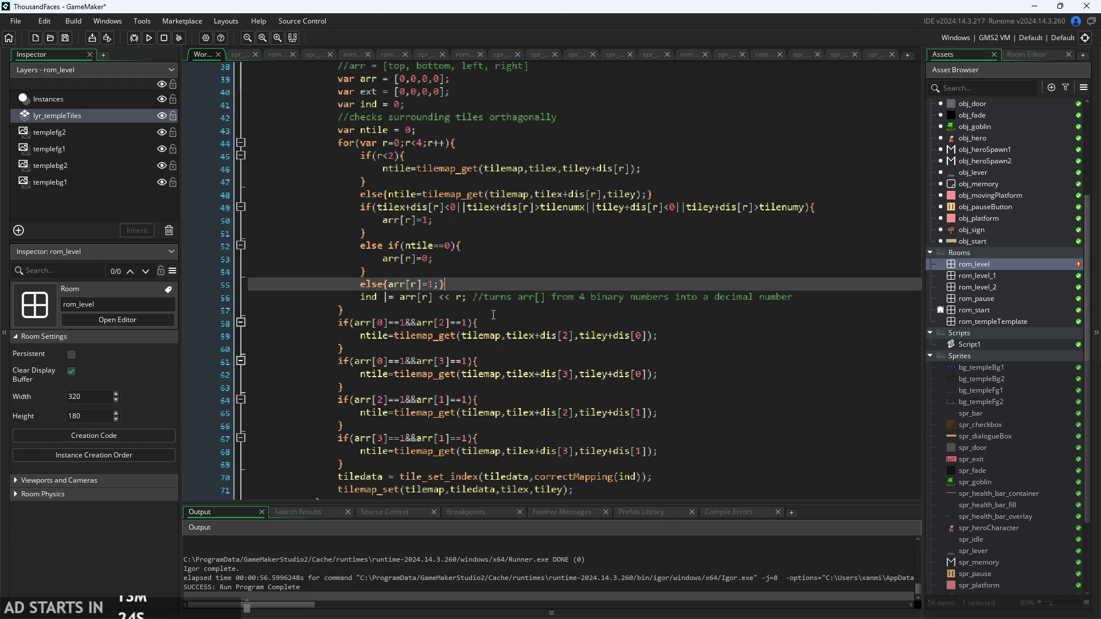
pyautogui.click(482, 311)
pyautogui.click(508, 284)
pyautogui.click(482, 312)
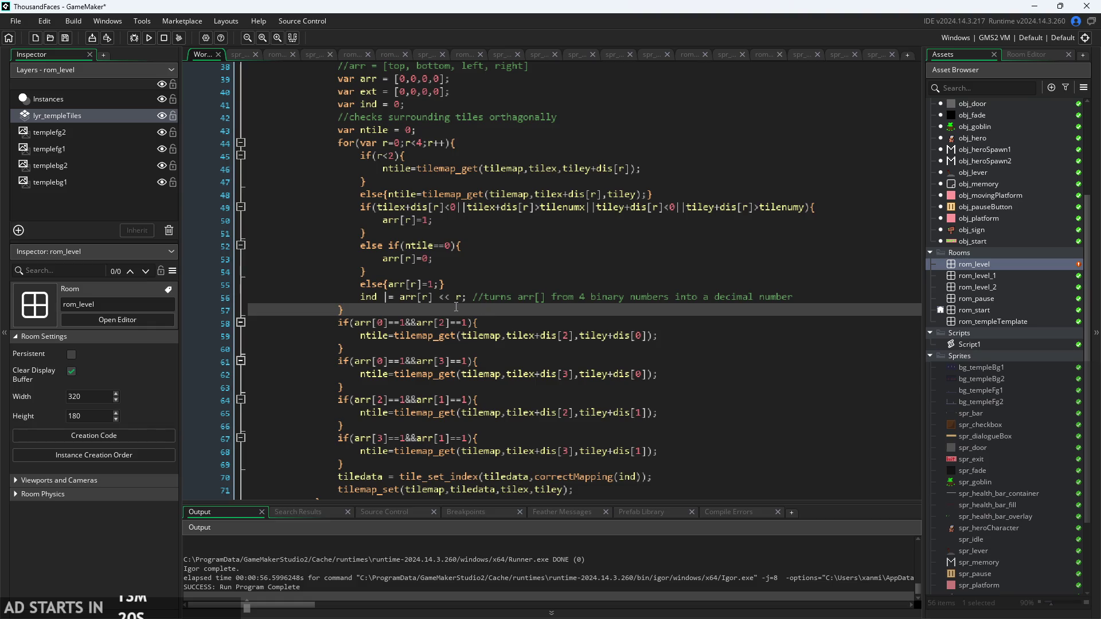
# - Paste the copied neighbour-check block after the loop and delete its if(r<2) condition
pyautogui.press('Return')
pyautogui.hotkey('ctrl', 'v')
pyautogui.hotkey('ctrl', '+')
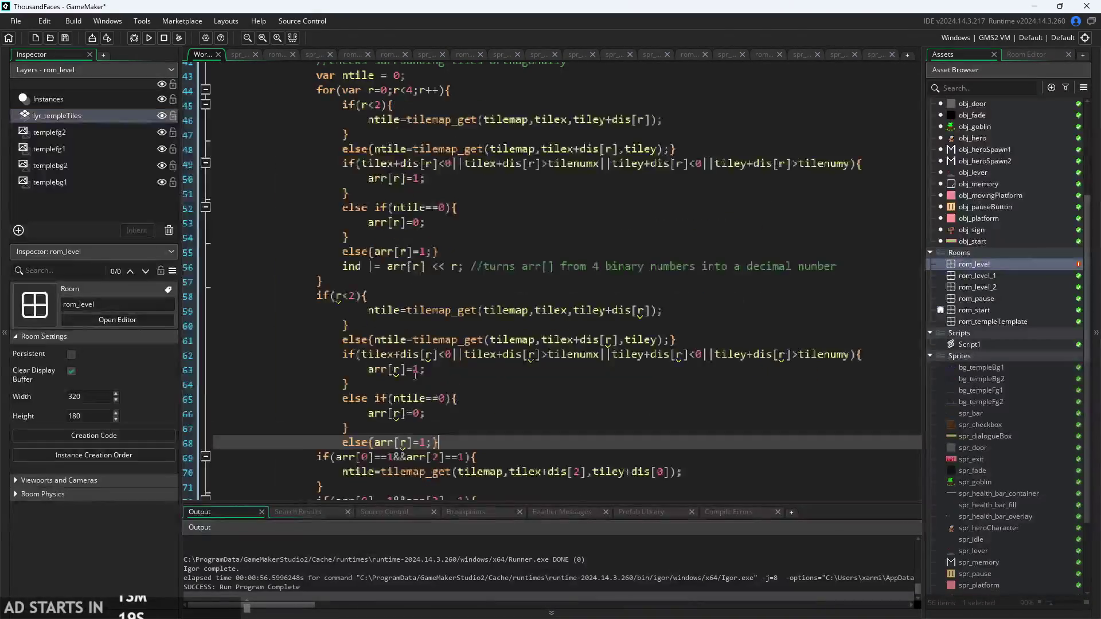
pyautogui.press('Up')
pyautogui.press('Up')
pyautogui.press('Up')
pyautogui.press('Delete')
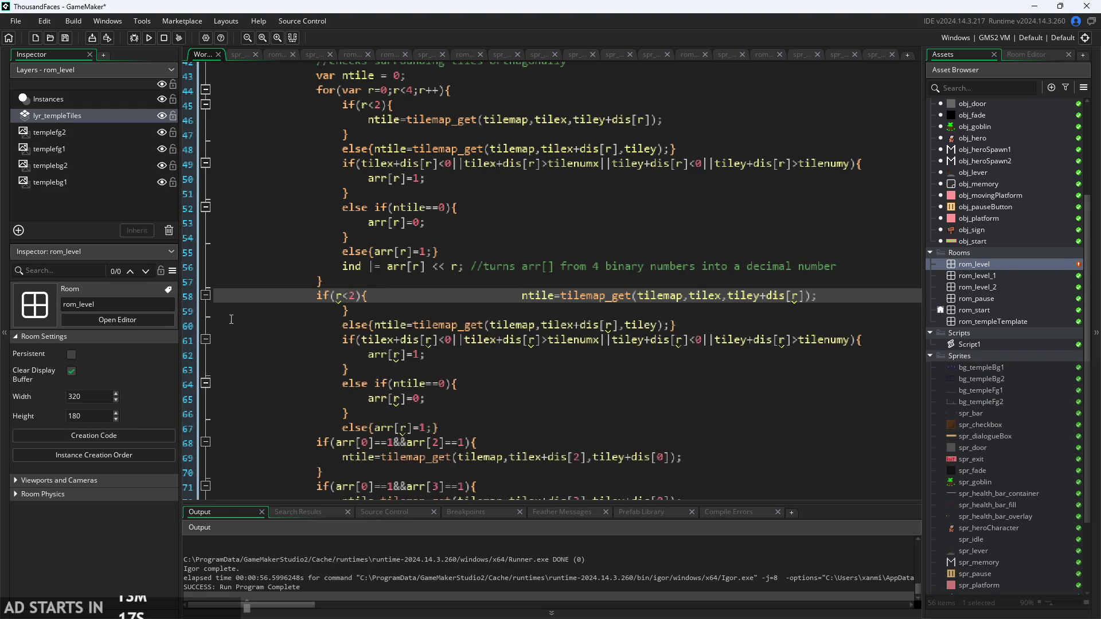
pyautogui.press('Return')
pyautogui.moveTo(387, 298); pyautogui.dragTo(143, 294)
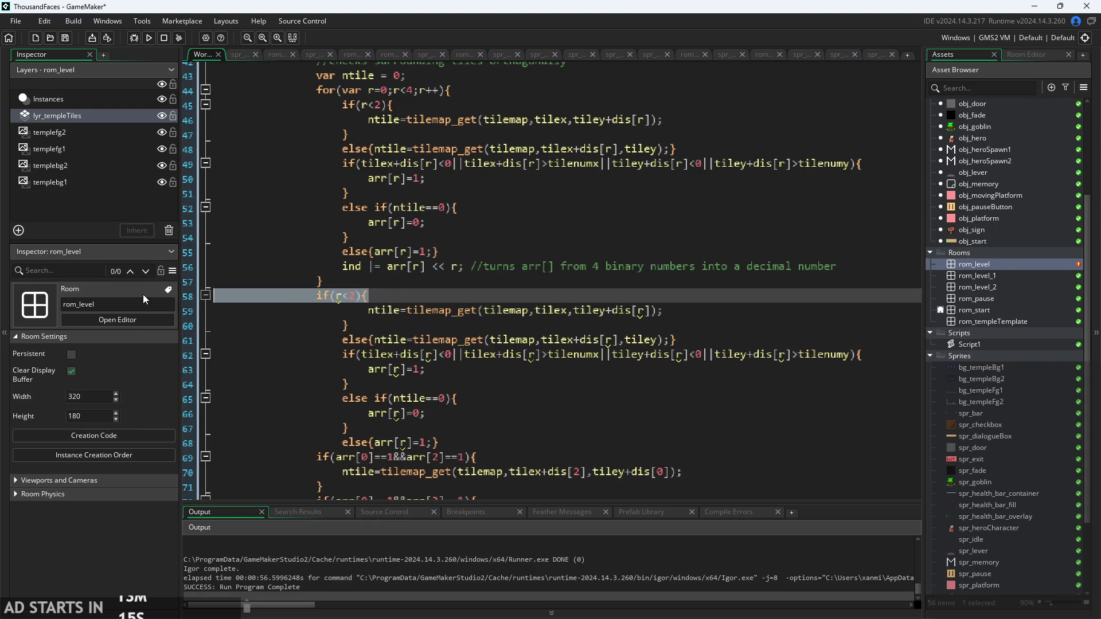
pyautogui.press('BackSpace')
pyautogui.press('Delete')
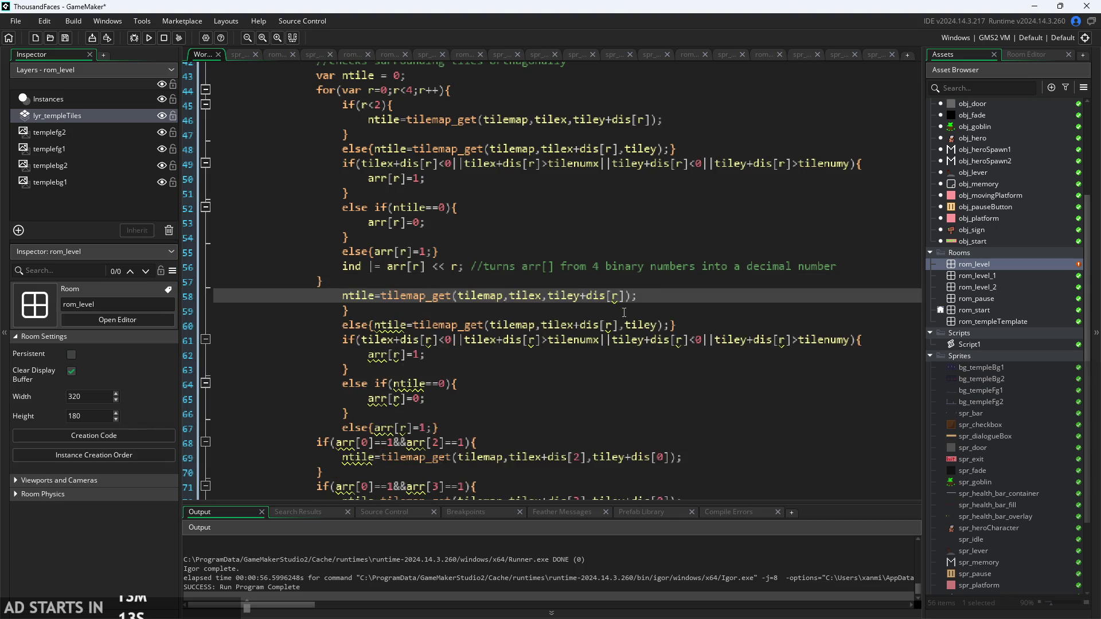
# - Delete the pasted ntile lookup, closing brace and else-lookup lines, keeping the bounds check
pyautogui.moveTo(659, 296); pyautogui.dragTo(150, 298)
pyautogui.press('BackSpace')
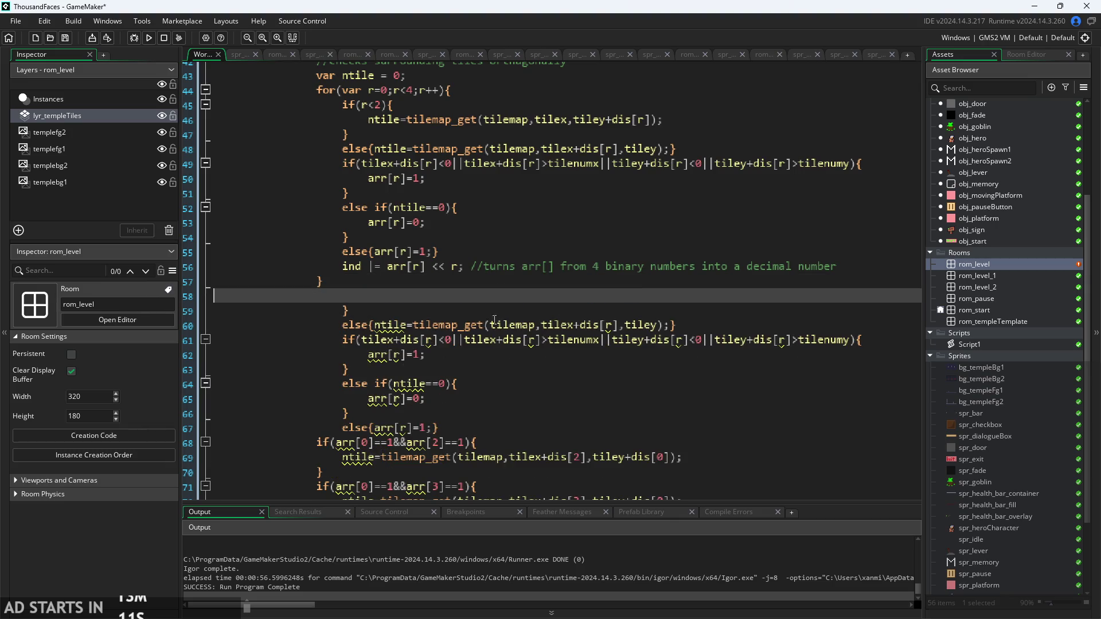
pyautogui.moveTo(697, 329); pyautogui.dragTo(33, 313)
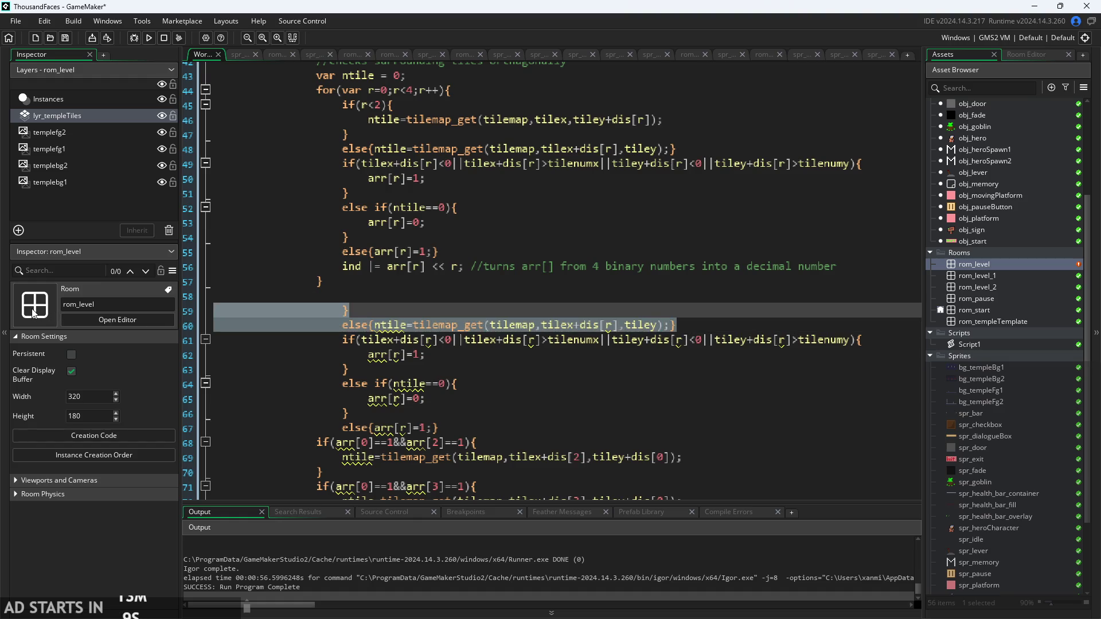
pyautogui.press('BackSpace')
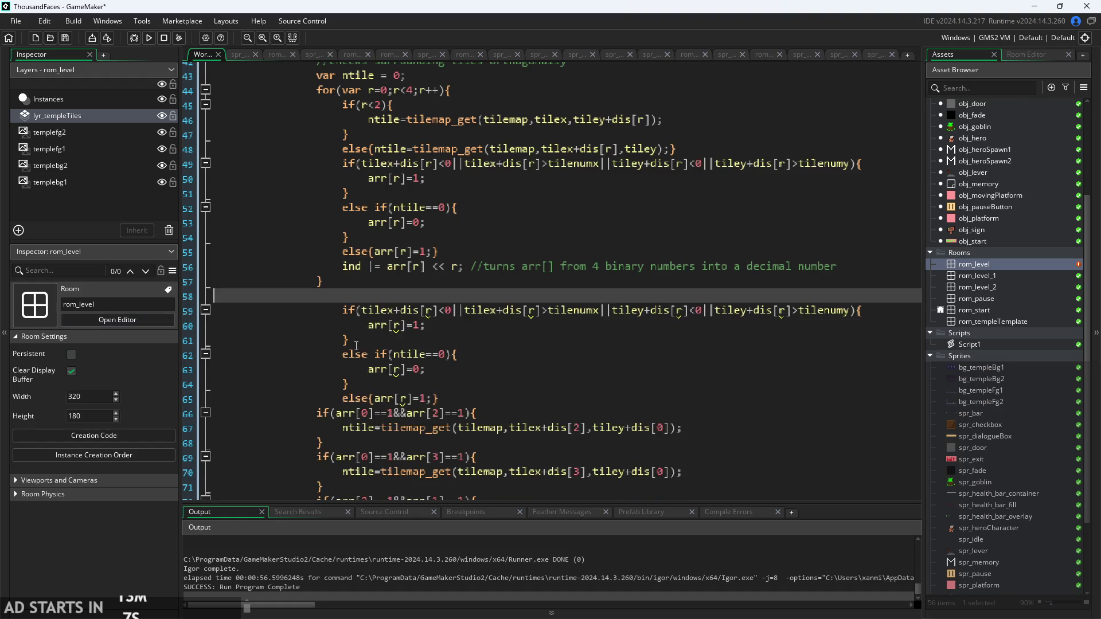
pyautogui.press('BackSpace')
pyautogui.keyDown('ctrl'); pyautogui.scroll(-2, 350, 322); pyautogui.keyUp('ctrl')
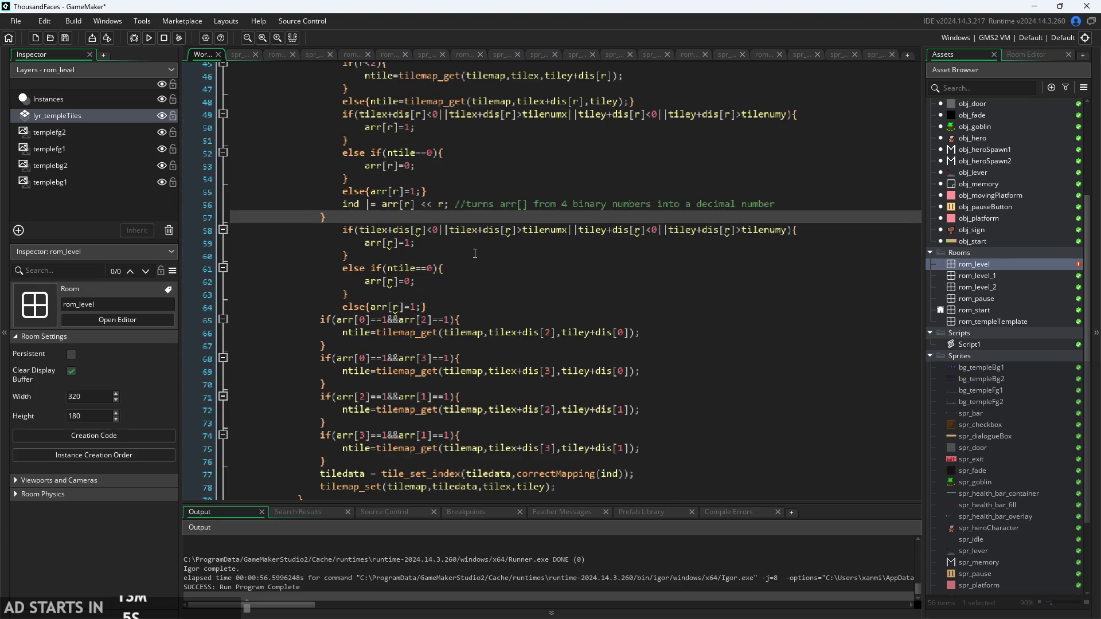
pyautogui.click(475, 254)
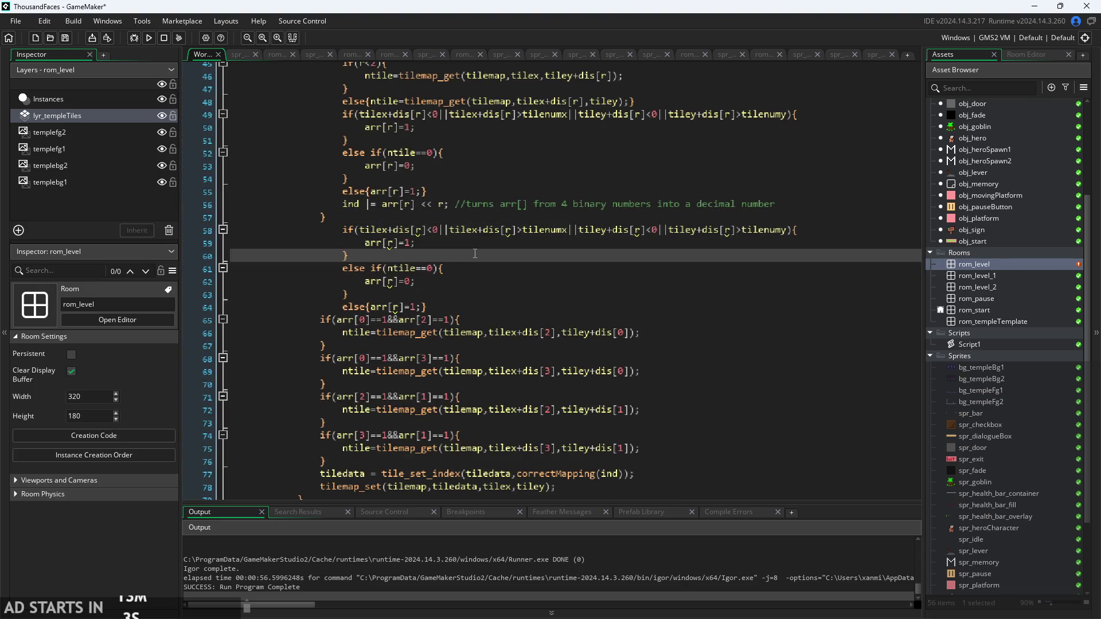
pyautogui.click(444, 244)
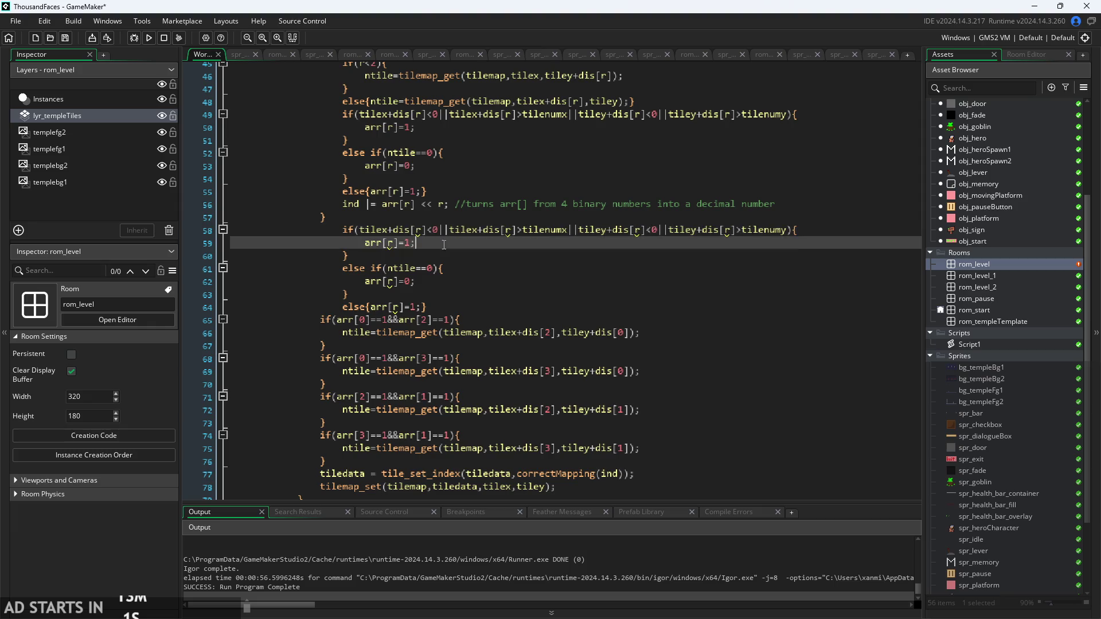
pyautogui.click(413, 260)
pyautogui.moveTo(413, 258)
pyautogui.mouseDown()
pyautogui.moveTo(146, 239)
pyautogui.moveTo(27, 216)
pyautogui.moveTo(19, 230)
pyautogui.mouseUp()
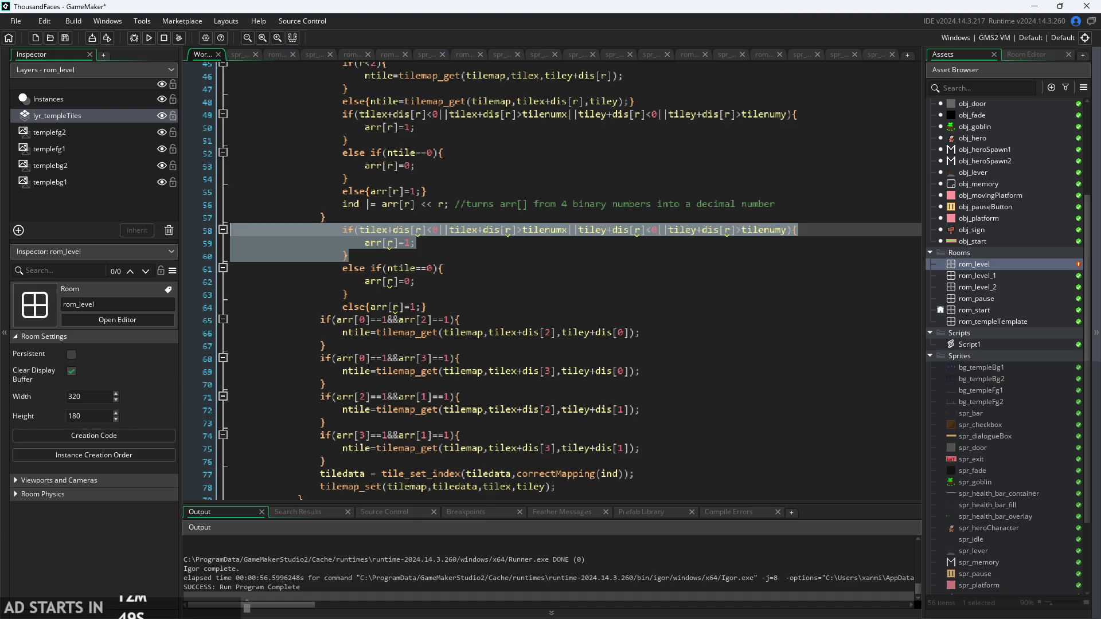
pyautogui.hotkey('alt', 'Tab')
# - Draw 1s in the top-left, top and left neighbour cells of the Paint grid sketch
pyautogui.scroll(-2, 611, 283)
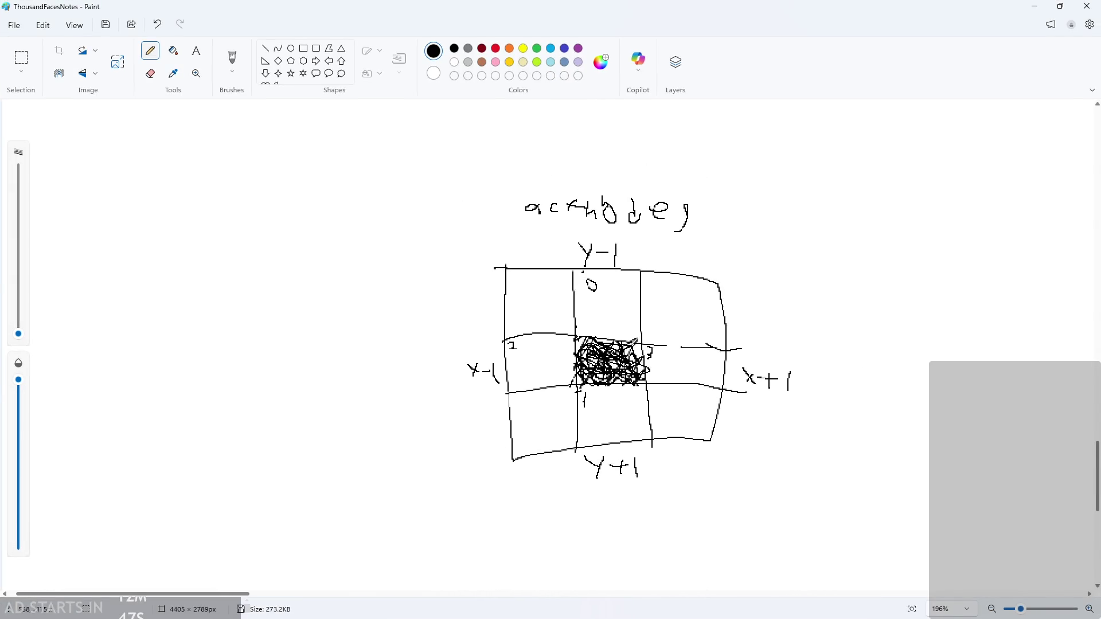
pyautogui.scroll(3, 610, 283)
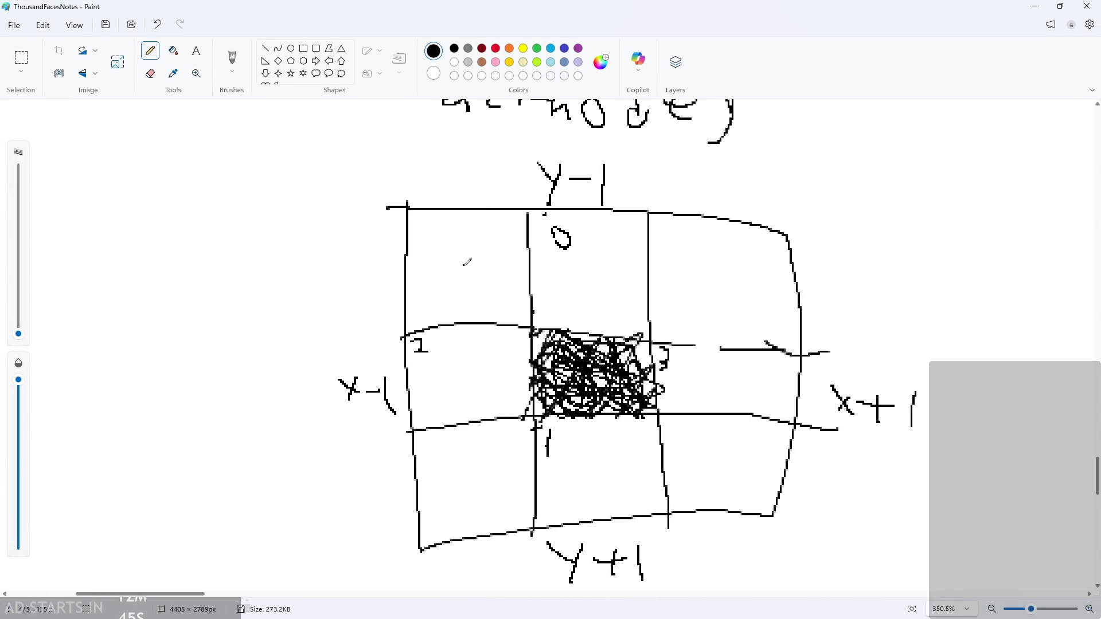
pyautogui.moveTo(444, 242); pyautogui.dragTo(448, 278)
pyautogui.moveTo(596, 254); pyautogui.dragTo(597, 293)
pyautogui.moveTo(466, 351); pyautogui.dragTo(465, 404)
pyautogui.hotkey('ctrl', 'z')
pyautogui.moveTo(476, 354); pyautogui.dragTo(475, 394)
pyautogui.hotkey('ctrl', 'z')
pyautogui.hotkey('ctrl', 'z')
pyautogui.hotkey('ctrl', 'z')
# - Delete the pasted bounds-check if block and the 'else ' before if(ntile==0)
pyautogui.click(1034, 6)
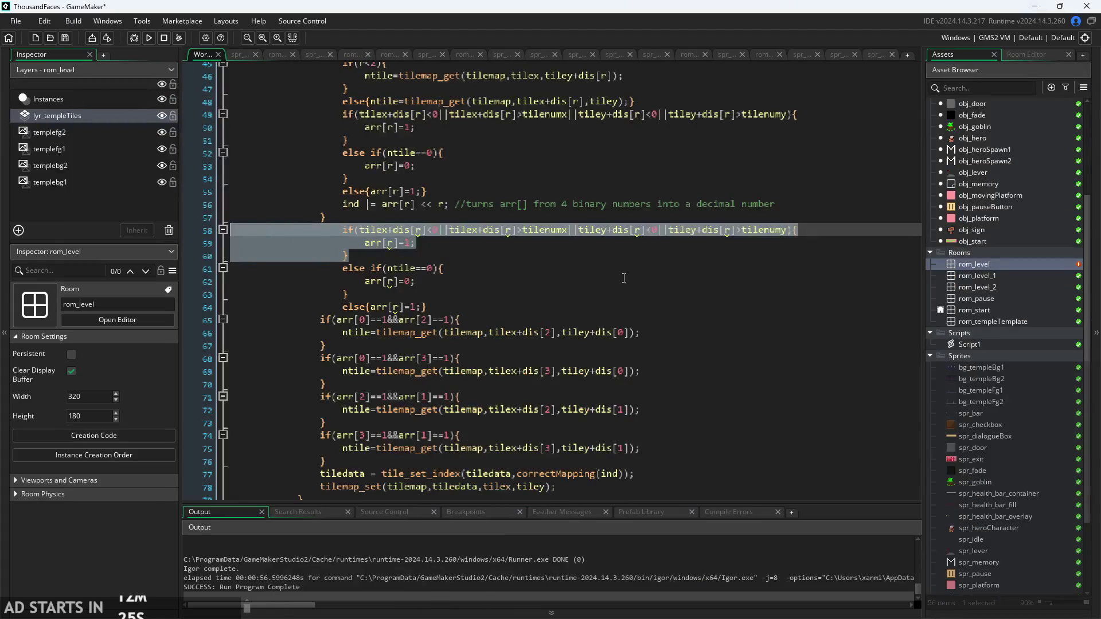
pyautogui.click(548, 279)
pyautogui.click(517, 212)
pyautogui.click(492, 241)
pyautogui.scroll(1, 492, 242)
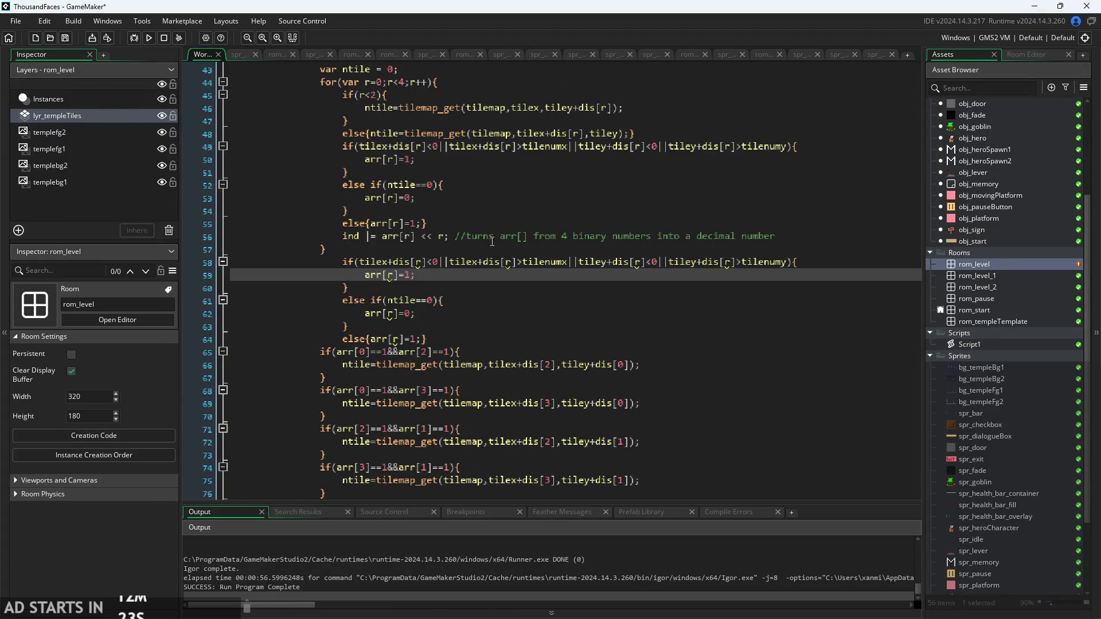
pyautogui.click(378, 207)
pyautogui.scroll(1, 378, 206)
pyautogui.click(402, 217)
pyautogui.scroll(-1, 402, 217)
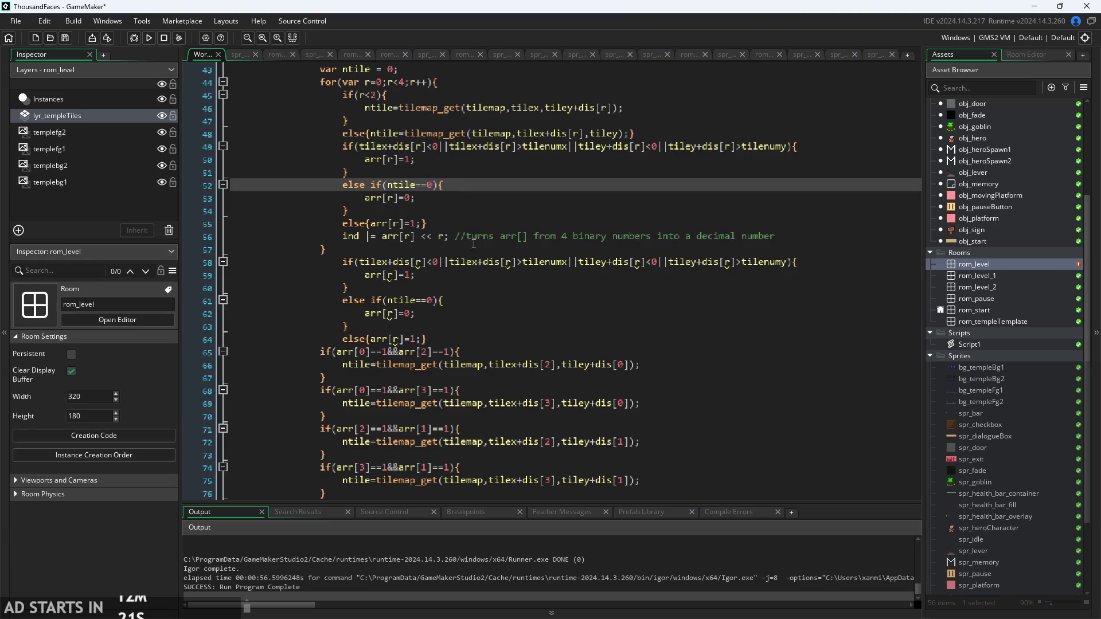
pyautogui.click(469, 249)
pyautogui.click(473, 277)
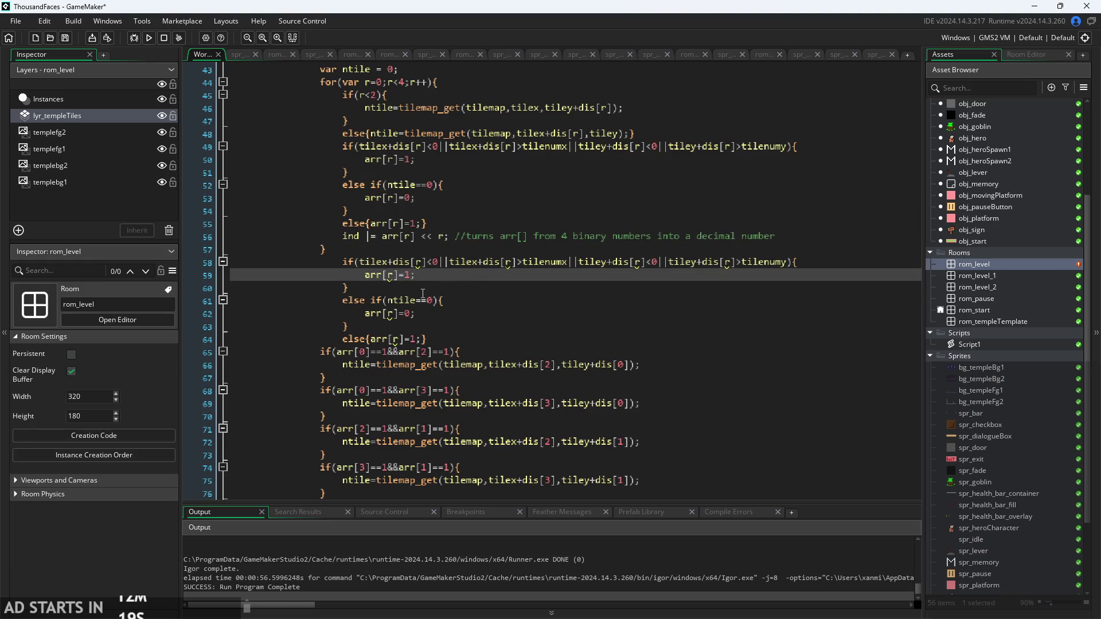
pyautogui.moveTo(423, 293)
pyautogui.mouseDown()
pyautogui.moveTo(145, 276)
pyautogui.moveTo(98, 260)
pyautogui.mouseUp()
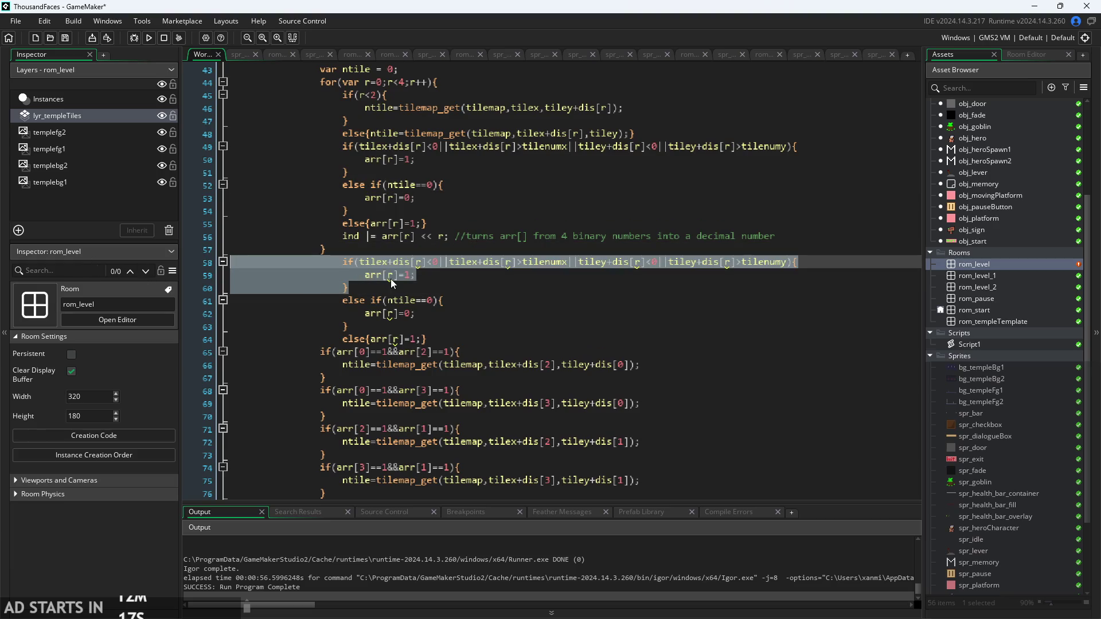
pyautogui.press('Delete')
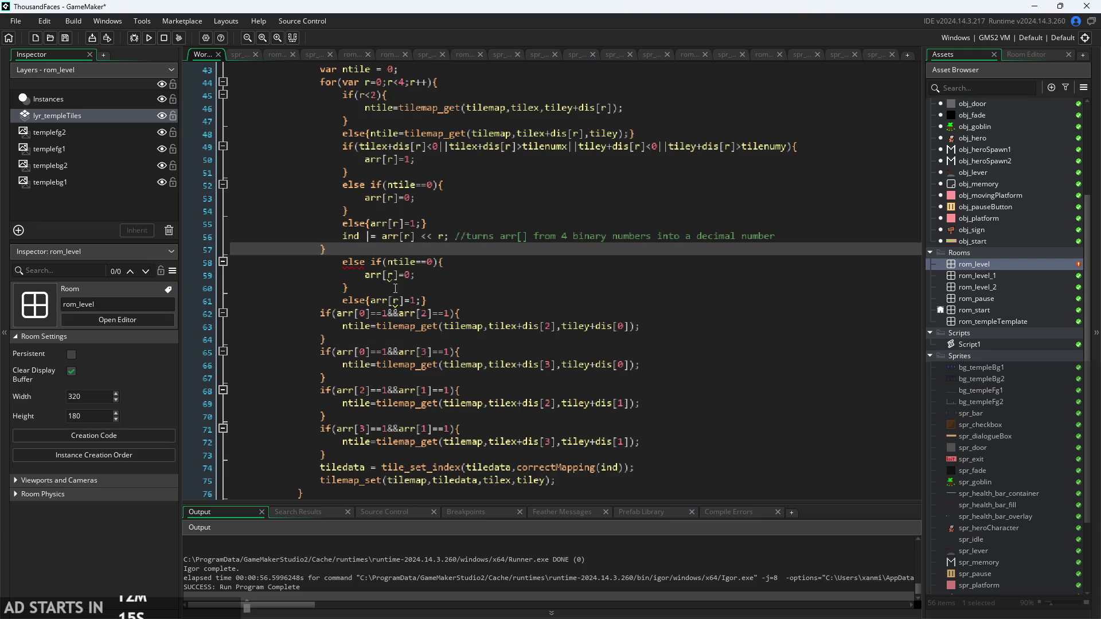
pyautogui.moveTo(370, 262); pyautogui.dragTo(344, 264)
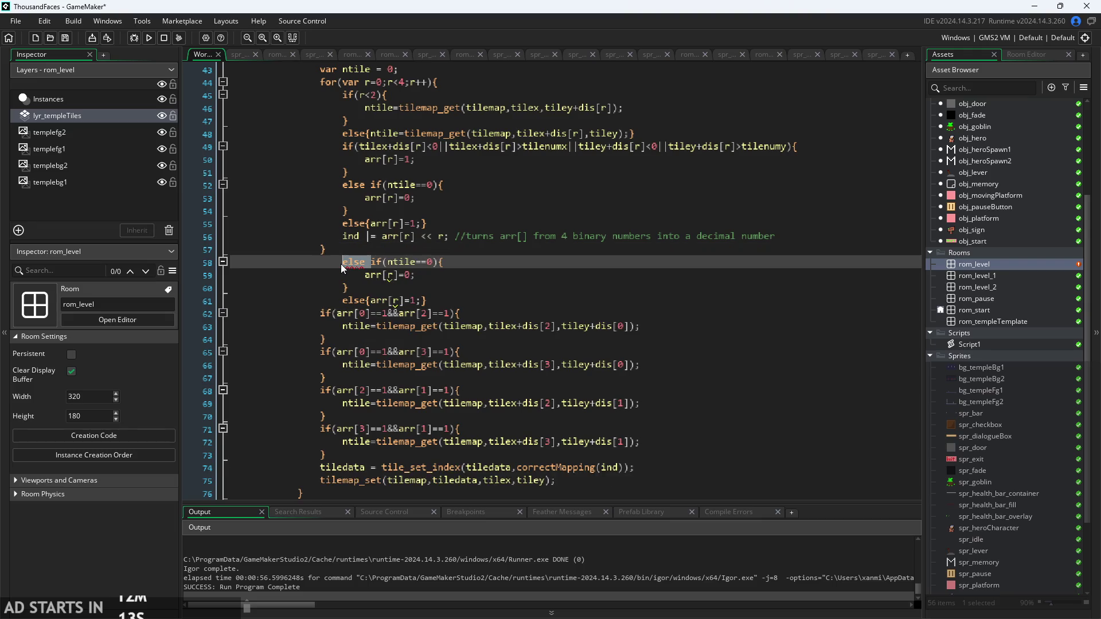
pyautogui.press('BackSpace')
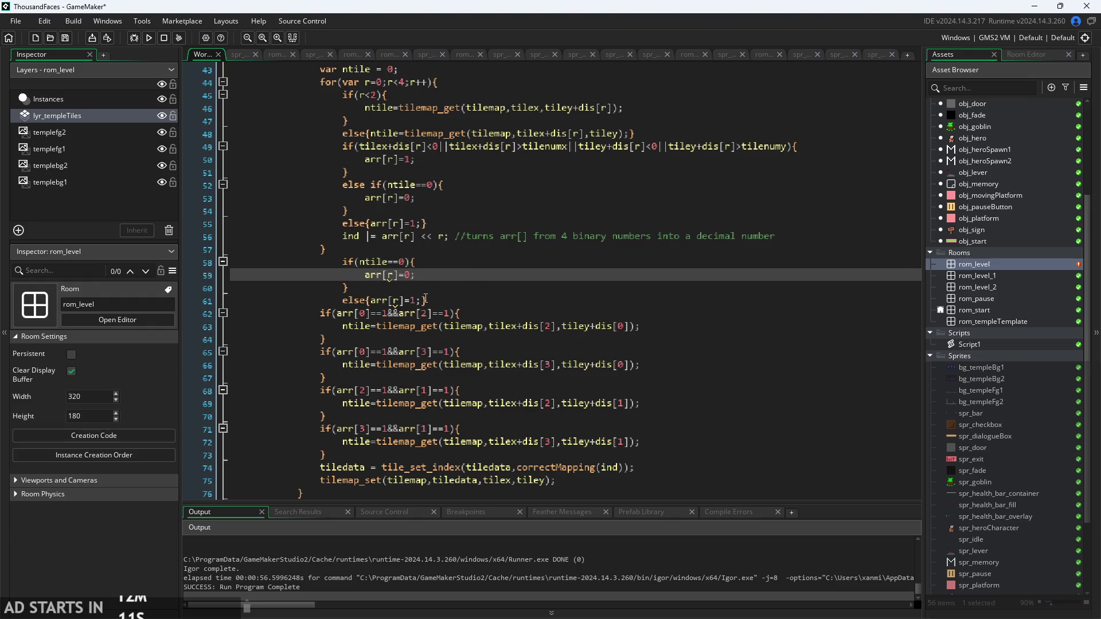
# - Try moving the ntile check into the first corner block, then return it below the loop
pyautogui.moveTo(428, 300); pyautogui.dragTo(345, 264)
pyautogui.hotkey('ctrl', 'c')
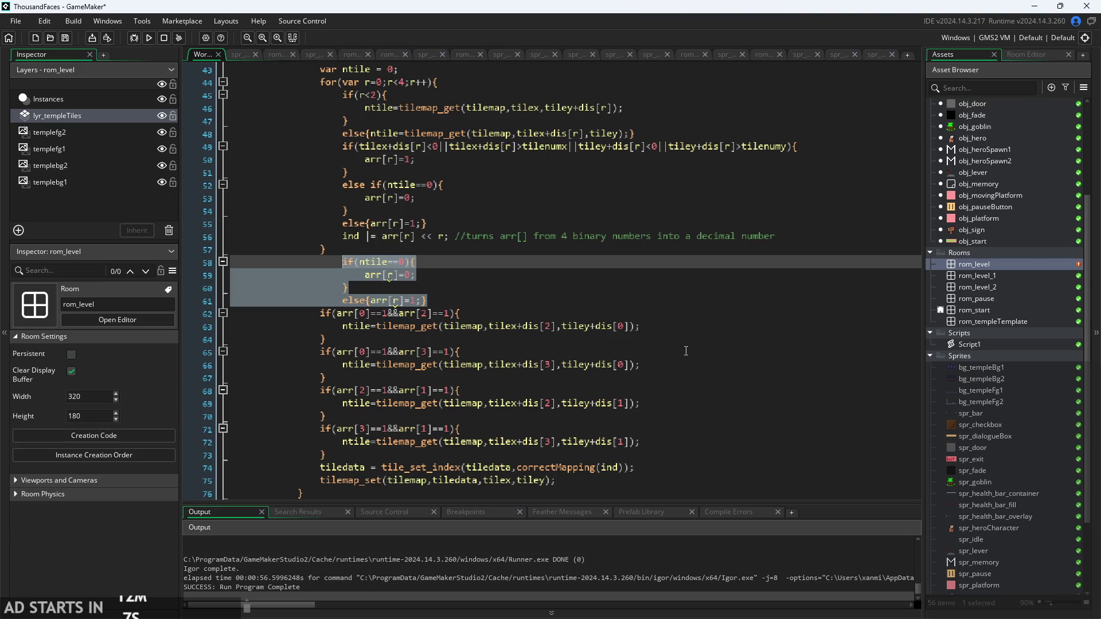
pyautogui.press('Delete')
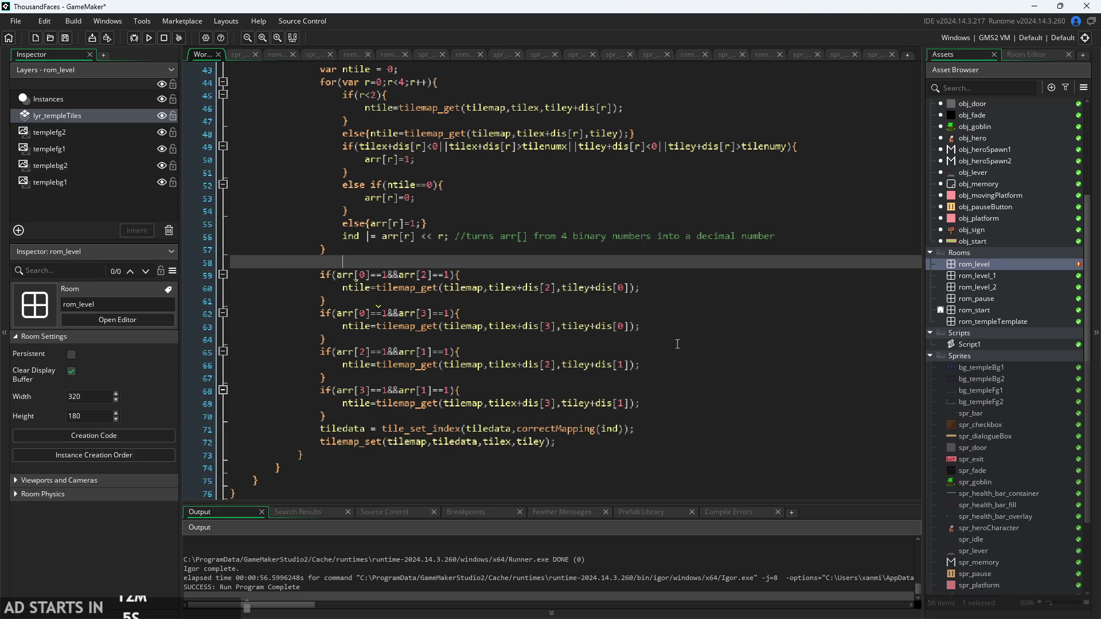
pyautogui.press('BackSpace')
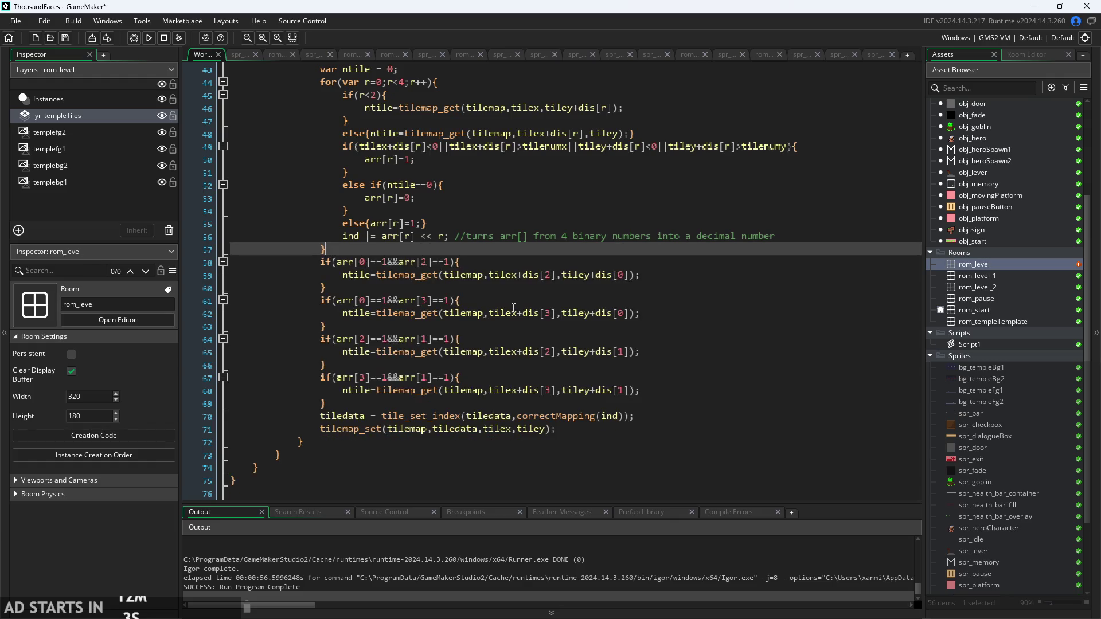
pyautogui.click(668, 273)
pyautogui.press('Return')
pyautogui.hotkey('ctrl', 'v')
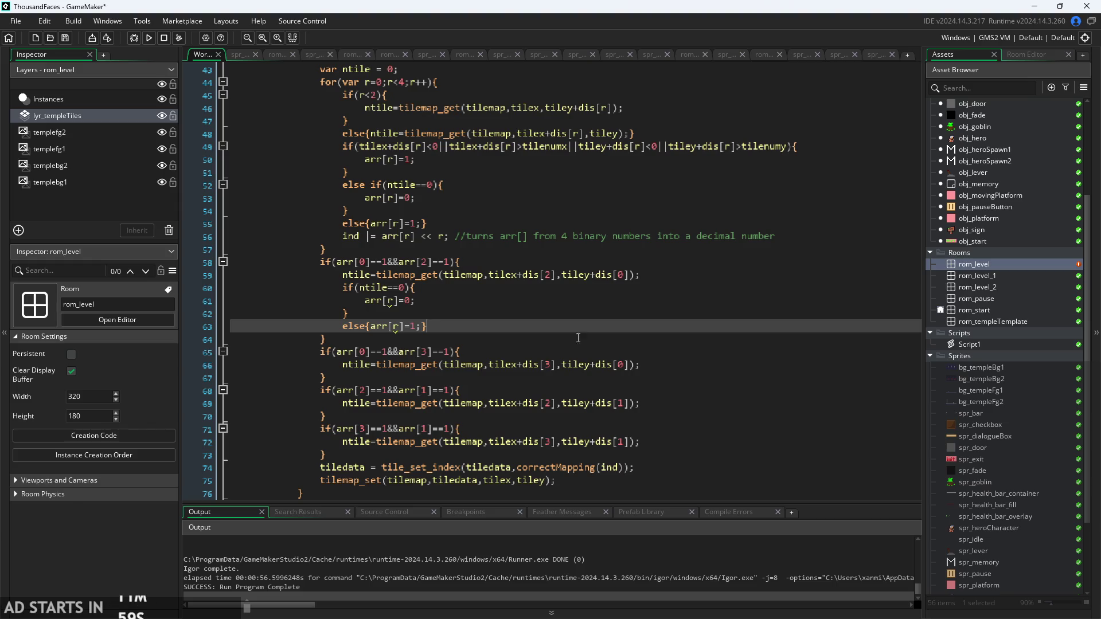
pyautogui.hotkey('shift', 'Up')
pyautogui.hotkey('shift', 'Up')
pyautogui.hotkey('shift', 'Up')
pyautogui.hotkey('shift', 'Home')
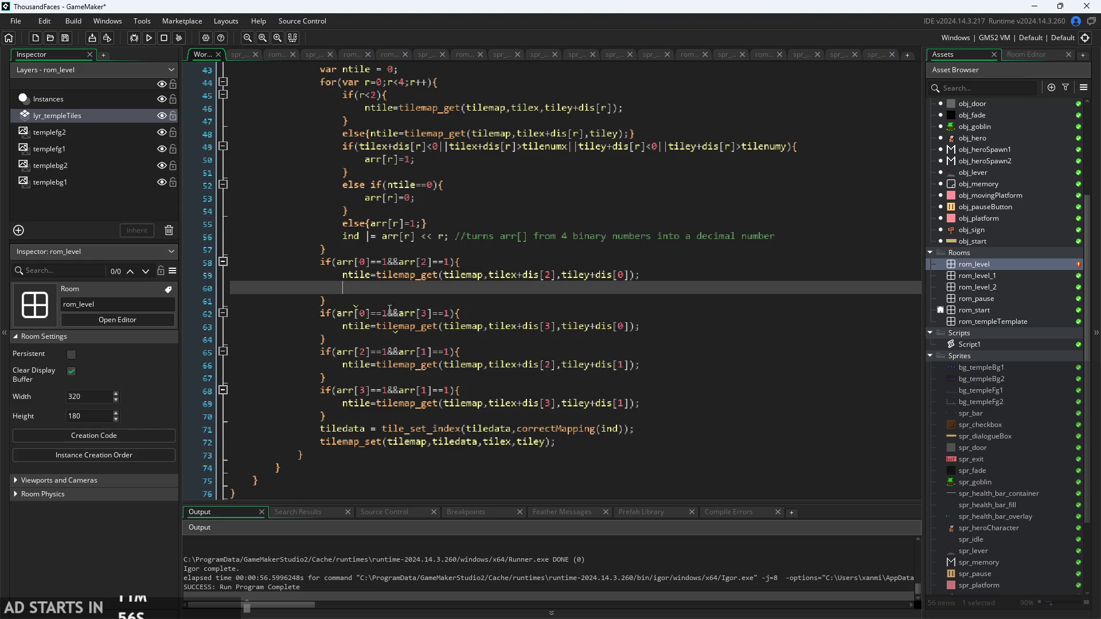
pyautogui.hotkey('alt', 'Up')
pyautogui.hotkey('alt', 'Up')
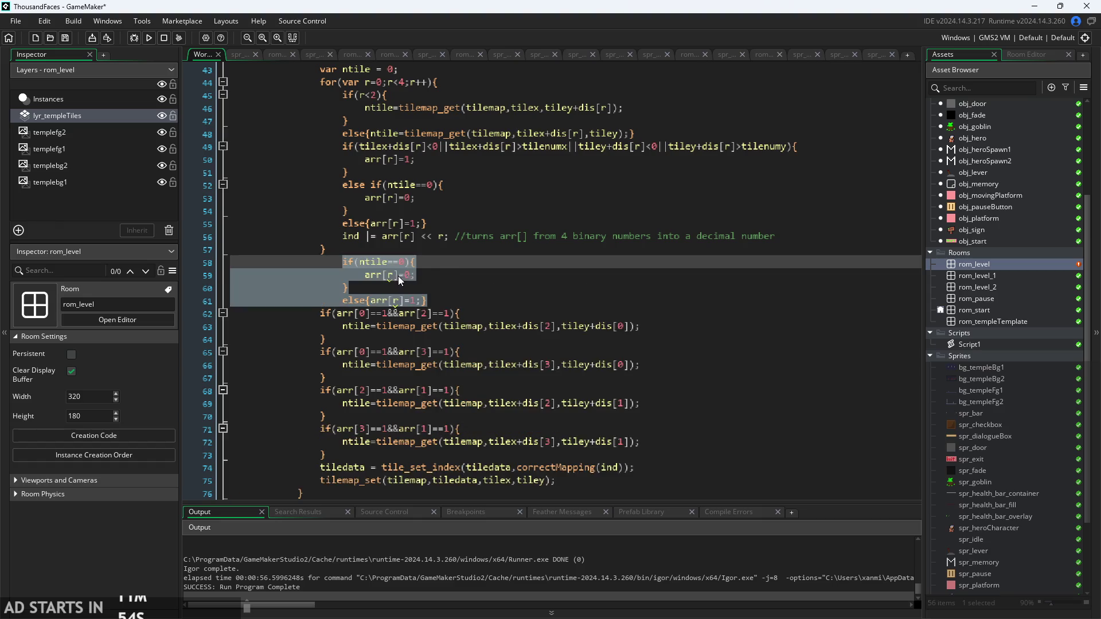
# - Rename arr[r] to ext[r] in both the if(ntile==0) and else branches
pyautogui.click(384, 275)
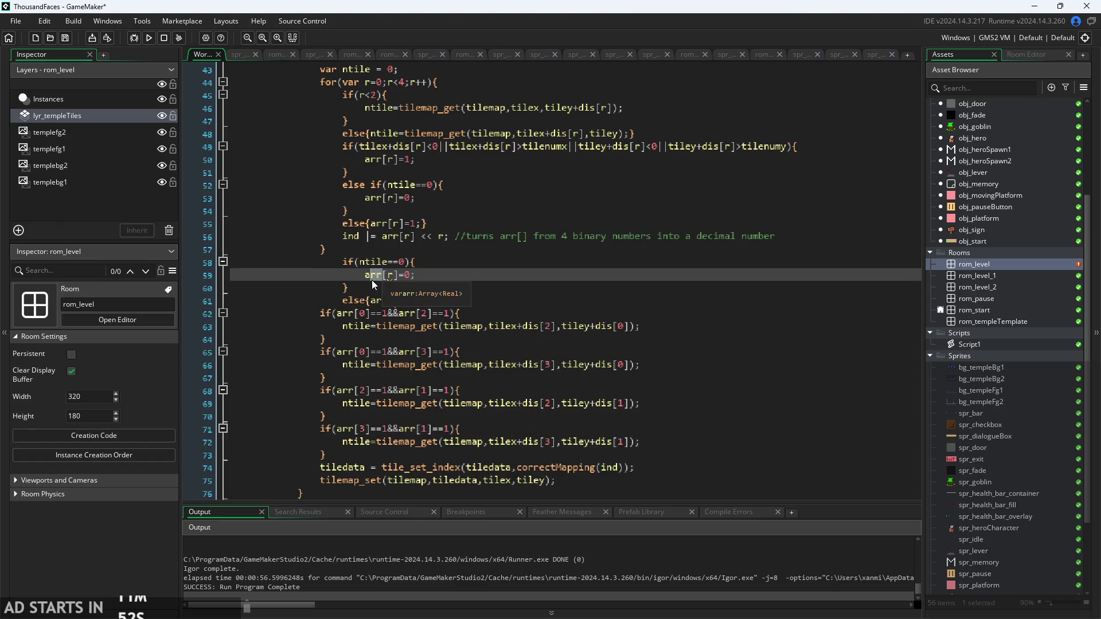
pyautogui.doubleClick(370, 280)
pyautogui.write('ext')
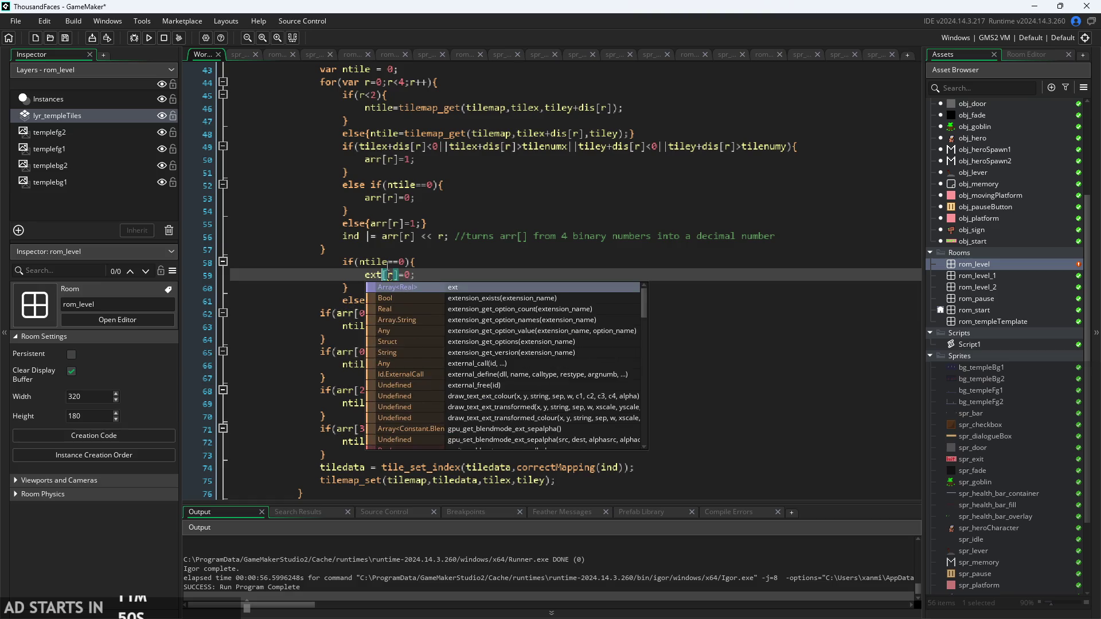
pyautogui.press('Return')
pyautogui.doubleClick(370, 303)
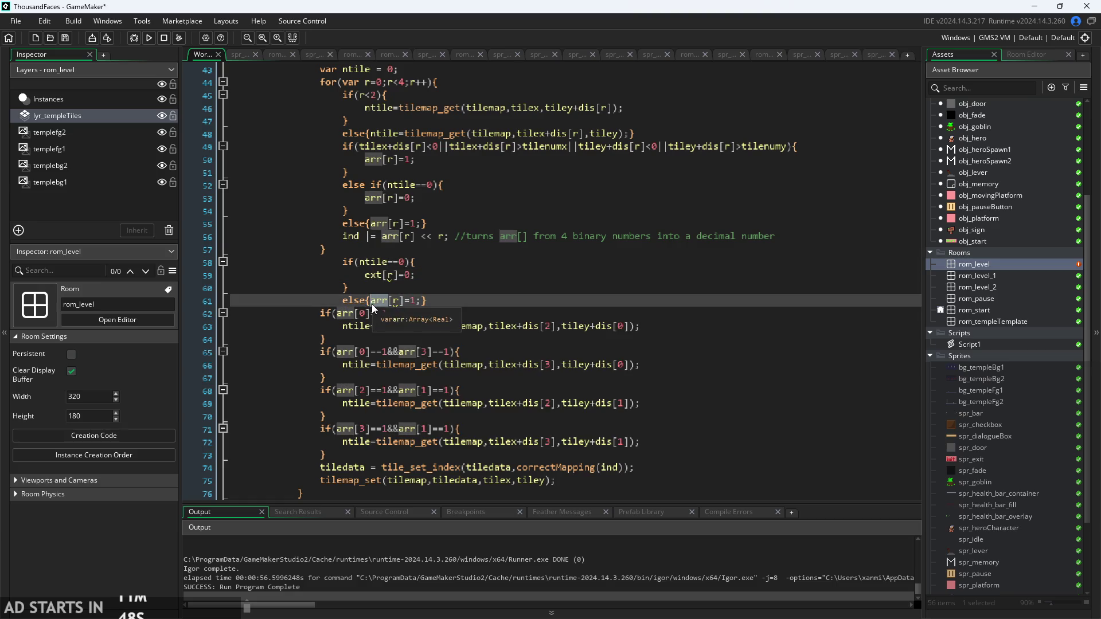
pyautogui.write('ext')
pyautogui.click(508, 294)
# - Unindent the if(ntile==0)/else ext block to align with the code after the loop
pyautogui.moveTo(427, 301); pyautogui.dragTo(181, 261)
pyautogui.hotkey('ctrl', 'c')
pyautogui.press('BackSpace')
pyautogui.press('BackSpace')
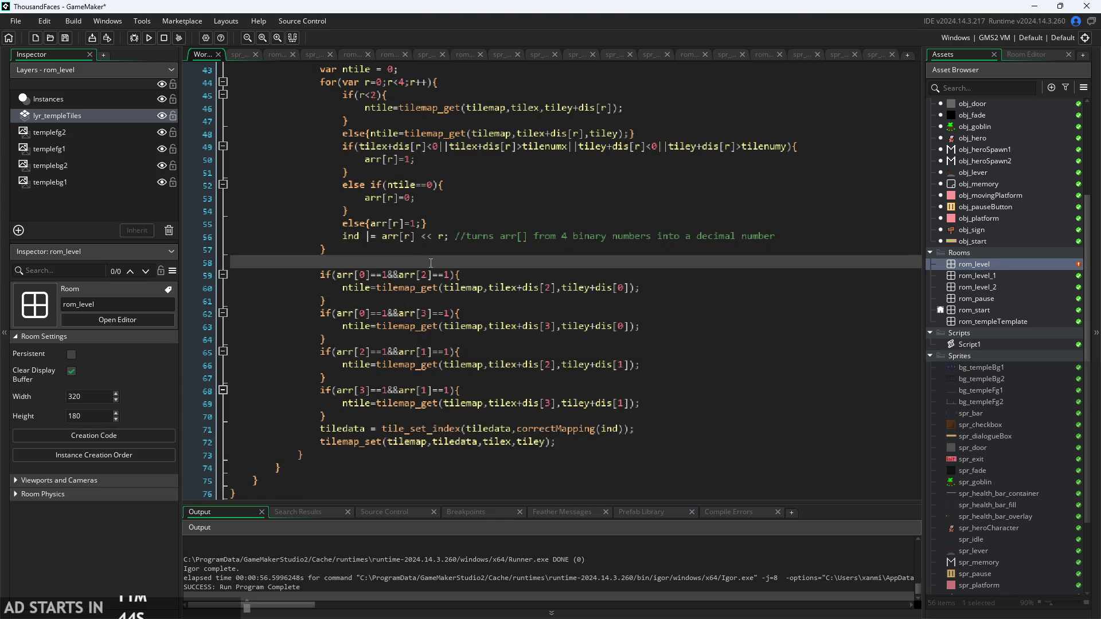
pyautogui.click(637, 274)
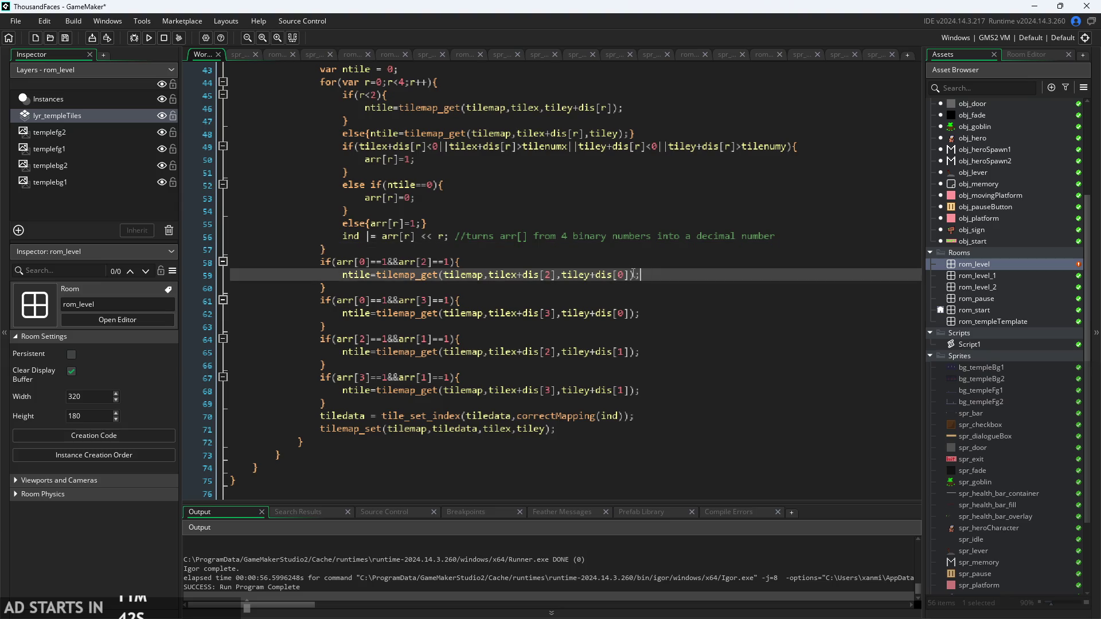
pyautogui.hotkey('ctrl', 'v')
pyautogui.hotkey('ctrl', 'z')
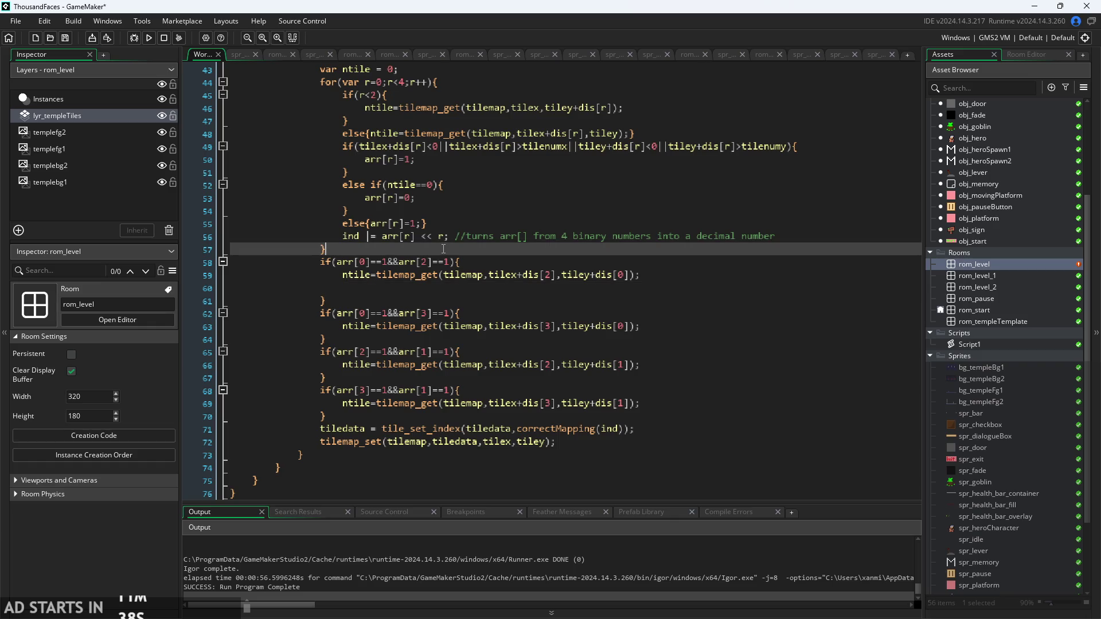
pyautogui.hotkey('ctrl', 'z')
pyautogui.hotkey('ctrl', 'z')
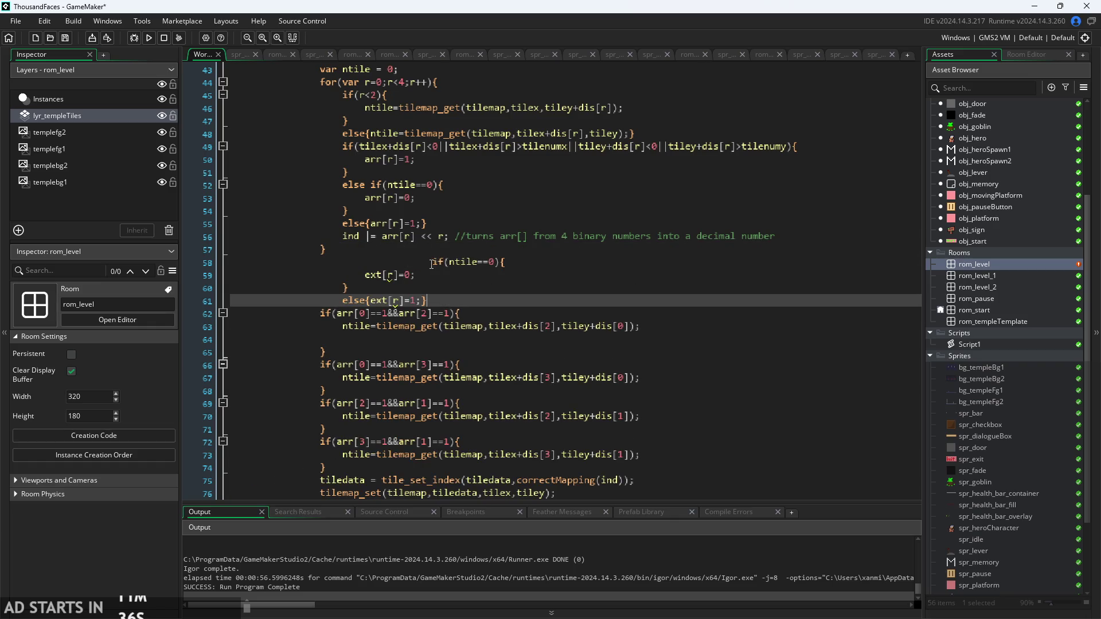
pyautogui.click(431, 262)
pyautogui.press('BackSpace')
pyautogui.press('BackSpace')
pyautogui.press('BackSpace')
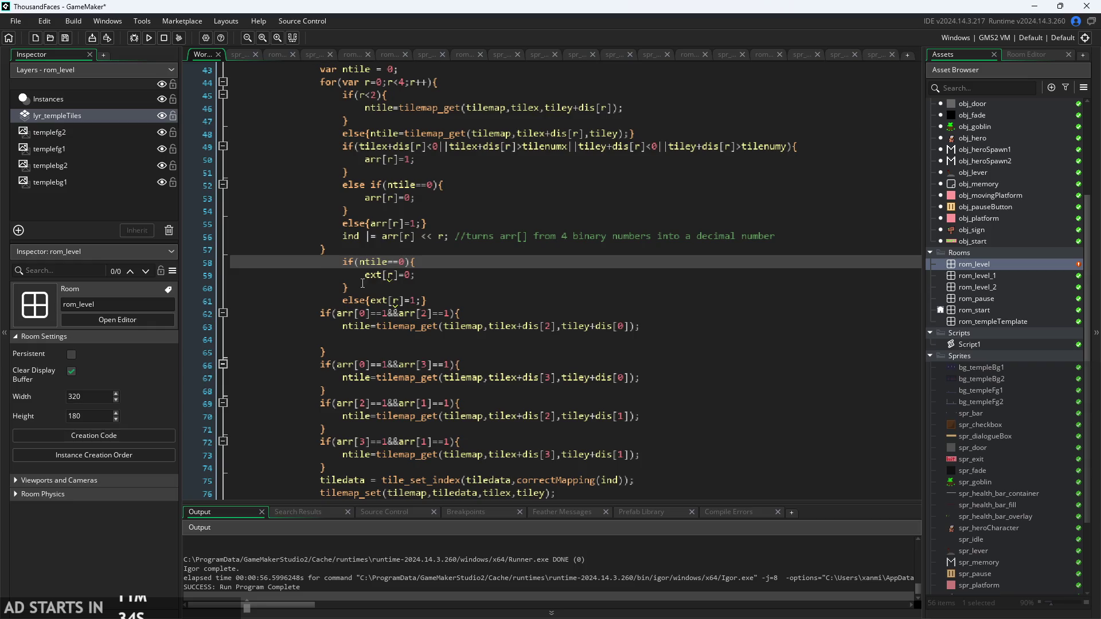
pyautogui.press('BackSpace')
pyautogui.press('BackSpace')
pyautogui.press('BackSpace')
pyautogui.click(365, 275)
pyautogui.press('BackSpace')
pyautogui.press('BackSpace')
pyautogui.press('BackSpace')
pyautogui.click(342, 287)
pyautogui.press('BackSpace')
pyautogui.press('BackSpace')
pyautogui.press('BackSpace')
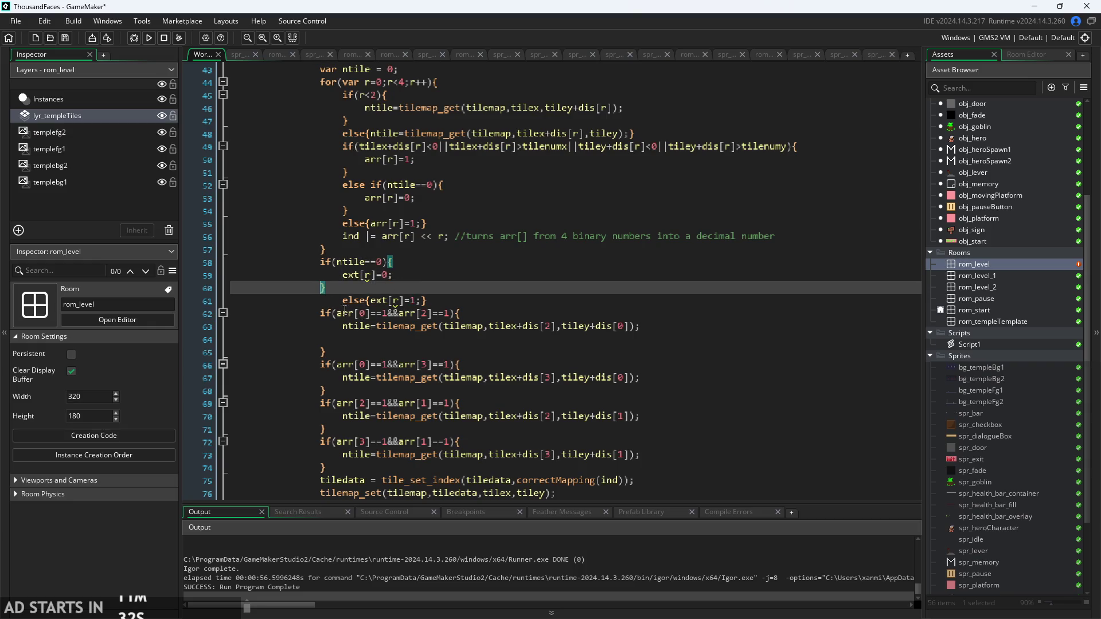
# - Unindent the else line, copy the ntile==0 ext[r] check, and paste it after the first corner lookup
pyautogui.click(343, 301)
pyautogui.press('BackSpace')
pyautogui.press('BackSpace')
pyautogui.press('BackSpace')
pyautogui.moveTo(421, 304)
pyautogui.mouseDown()
pyautogui.moveTo(375, 301)
pyautogui.moveTo(321, 262)
pyautogui.mouseUp()
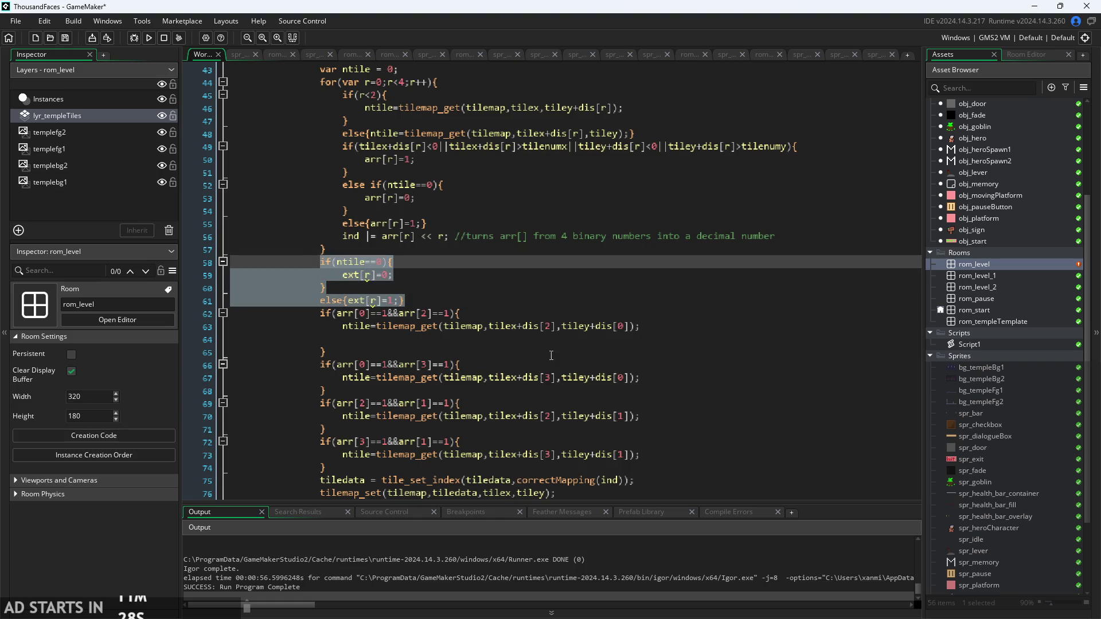
pyautogui.hotkey('ctrl', 'c')
pyautogui.click(642, 326)
pyautogui.press('Return')
pyautogui.hotkey('ctrl', 'v')
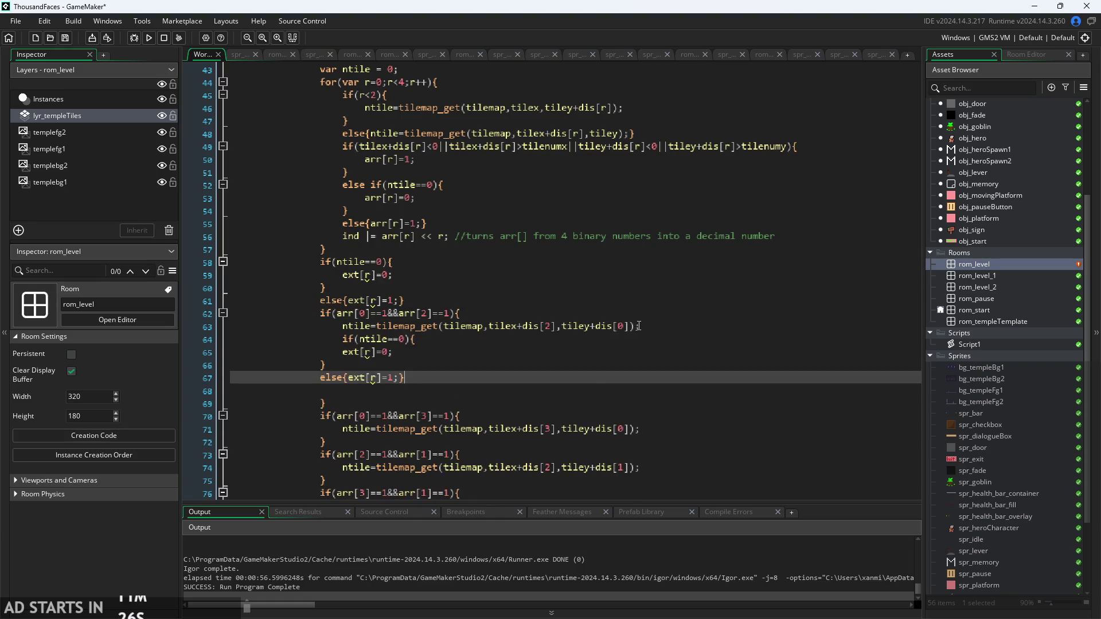
# - Indent the pasted closing brace and else line into the first corner block and remove the extra empty line
pyautogui.scroll(-1, 538, 414)
pyautogui.scroll(-1, 538, 414)
pyautogui.scroll(-1, 359, 315)
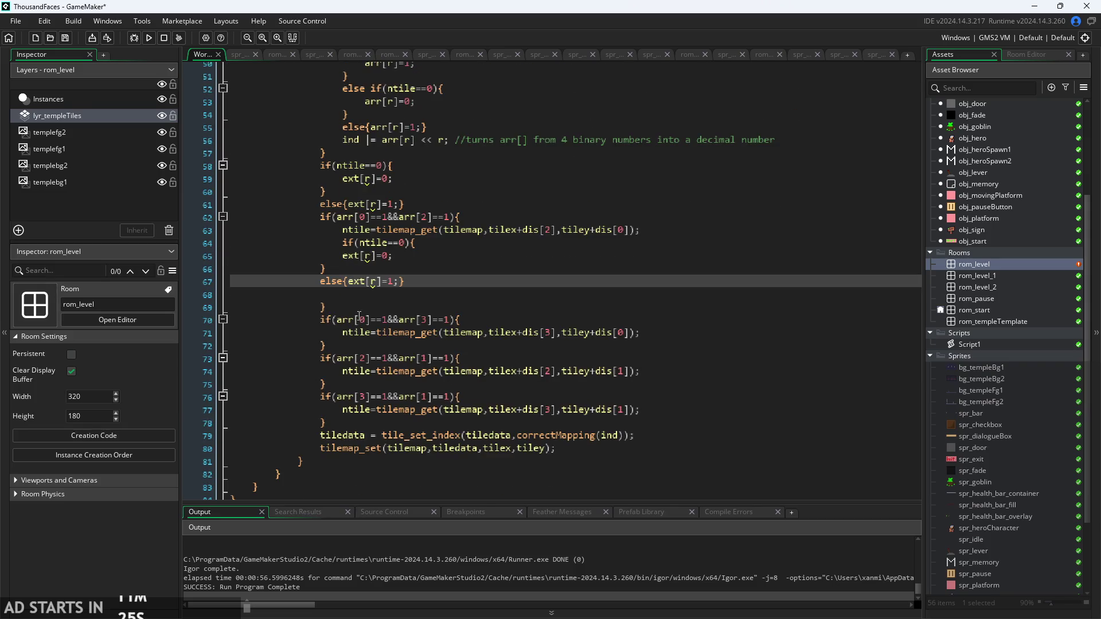
pyautogui.click(321, 268)
pyautogui.press('Tab')
pyautogui.click(322, 281)
pyautogui.press('Tab')
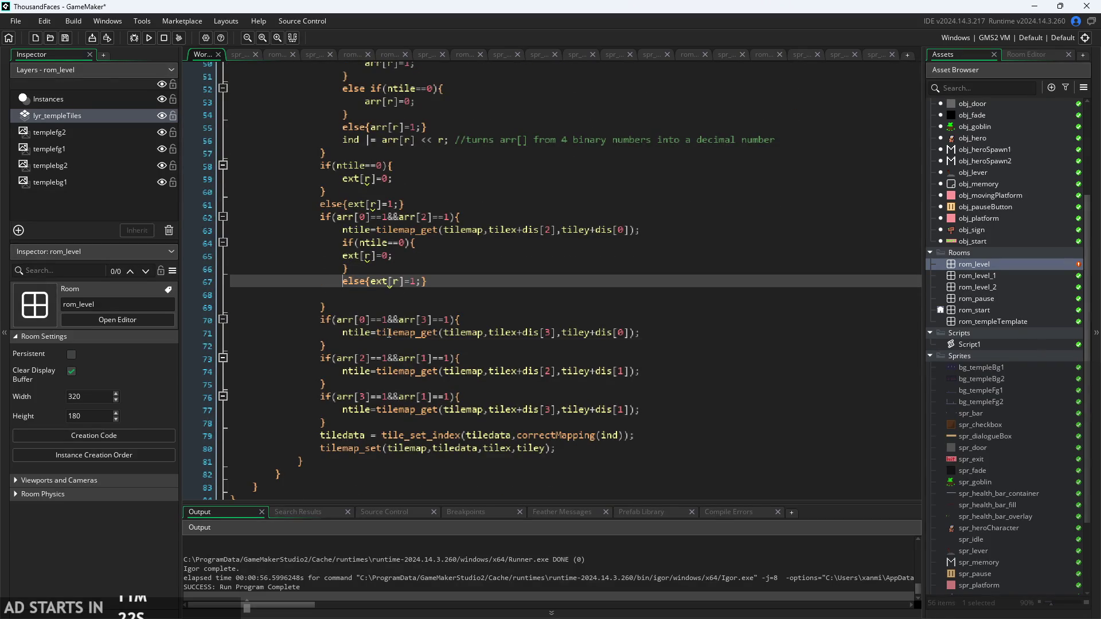
pyautogui.click(342, 303)
pyautogui.press('Up')
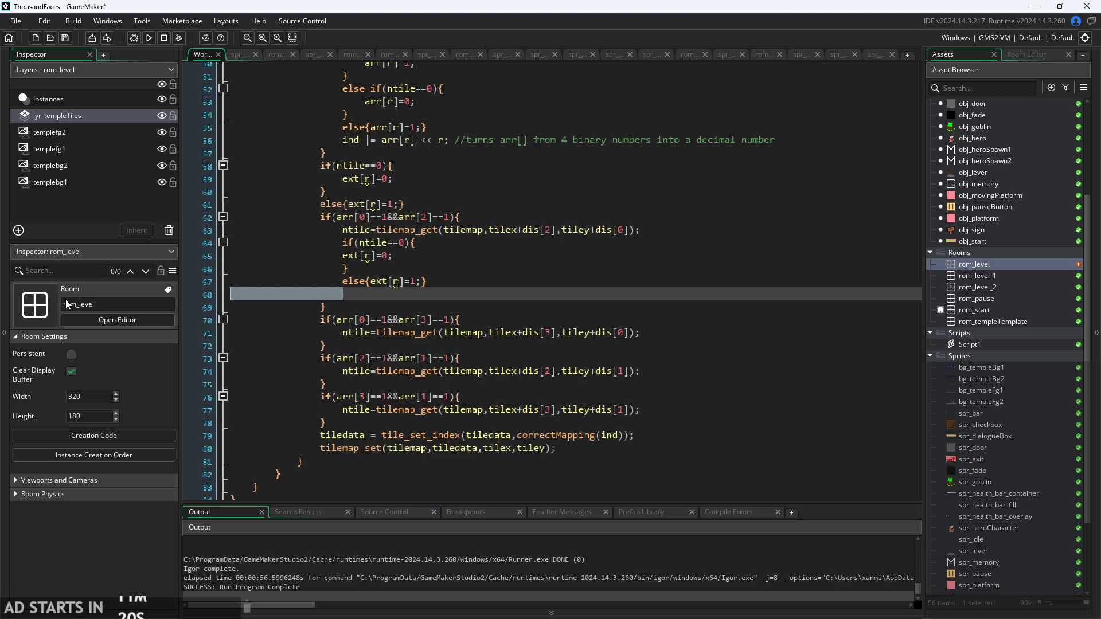
pyautogui.press('BackSpace')
# - Paste the ntile==0 ext[r] check after the second and third corner tilemap_get lookups
pyautogui.moveTo(428, 280); pyautogui.dragTo(336, 243)
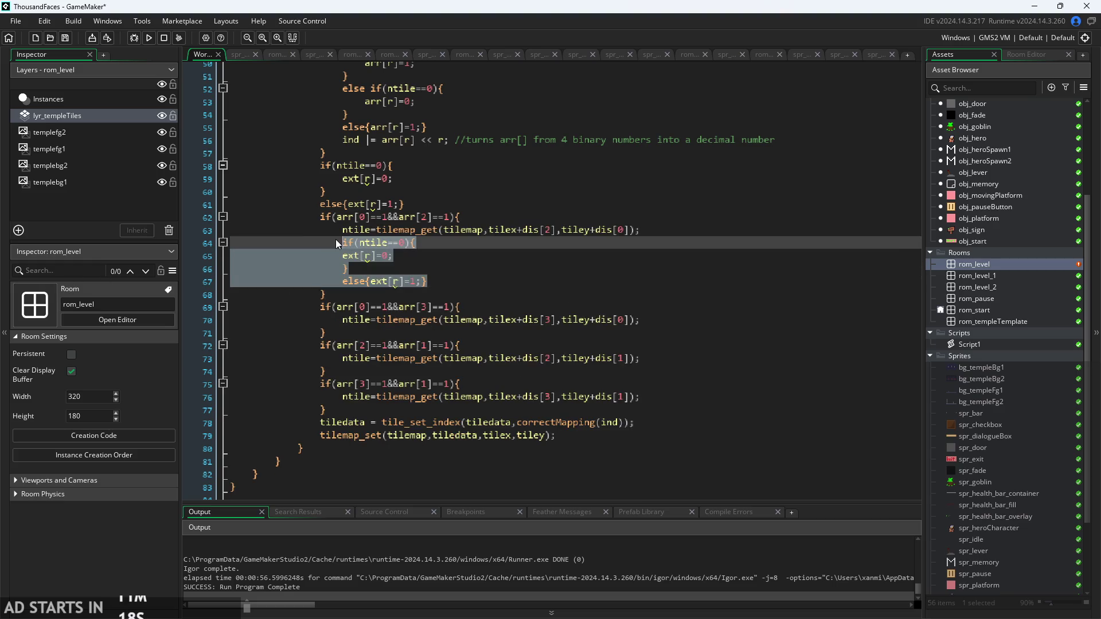
pyautogui.click(652, 322)
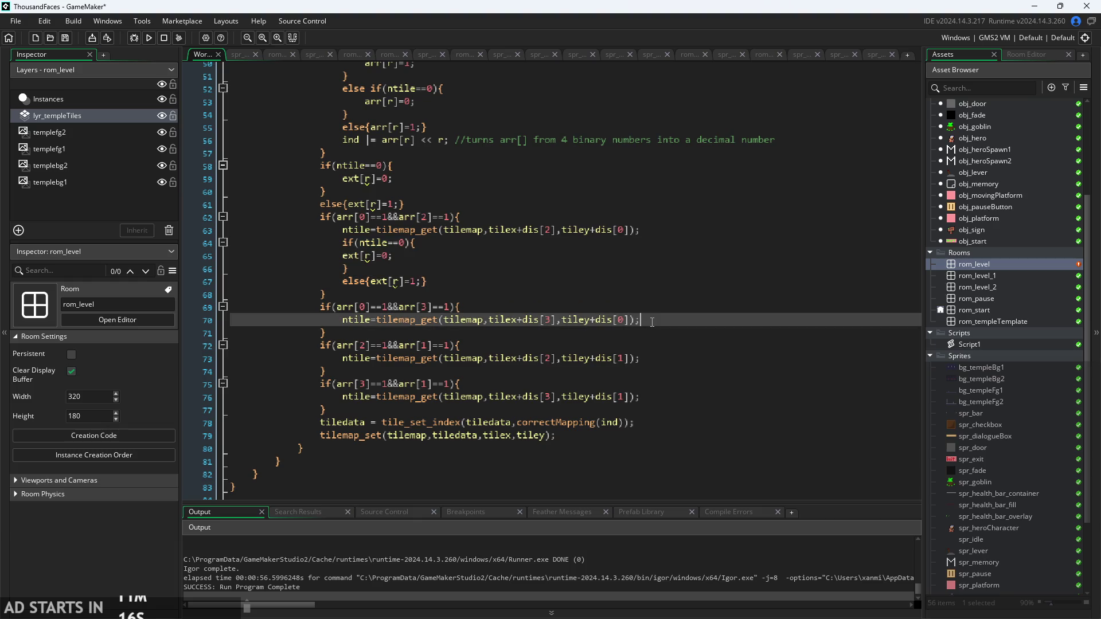
pyautogui.press('Return')
pyautogui.hotkey('ctrl', 'v')
pyautogui.click(650, 397)
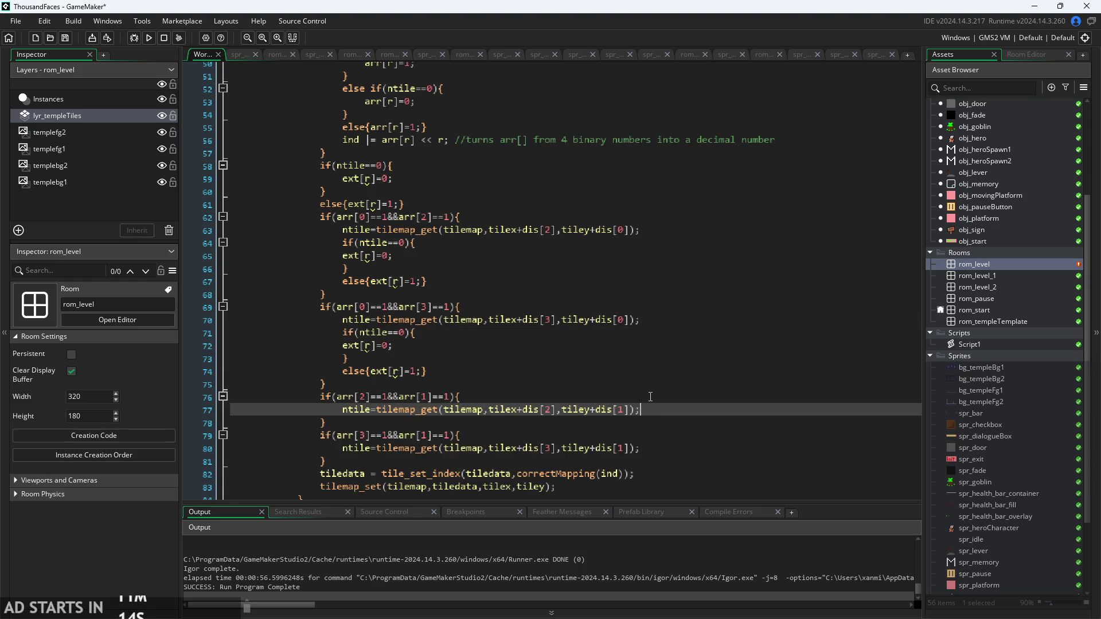
pyautogui.press('Return')
pyautogui.hotkey('ctrl', 'v')
# - Paste the ntile==0 ext[r] check after the fourth corner tilemap_get lookup
pyautogui.scroll(-4, 768, 393)
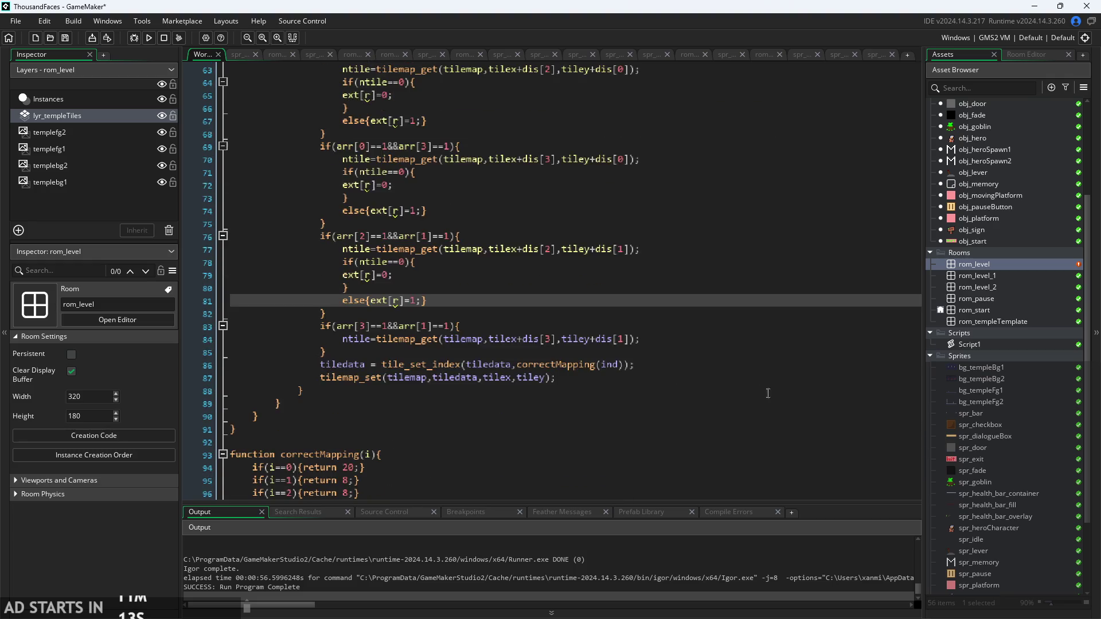
pyautogui.click(635, 339)
pyautogui.press('Return')
pyautogui.hotkey('ctrl', 'v')
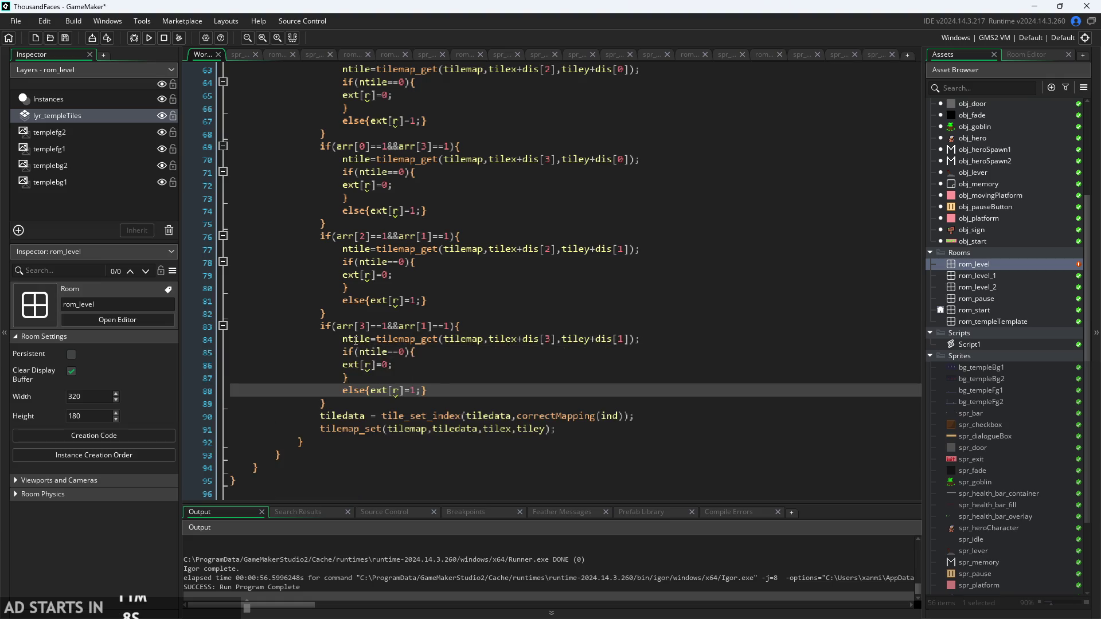
pyautogui.click(373, 365)
pyautogui.click(390, 386)
pyautogui.scroll(4, 378, 322)
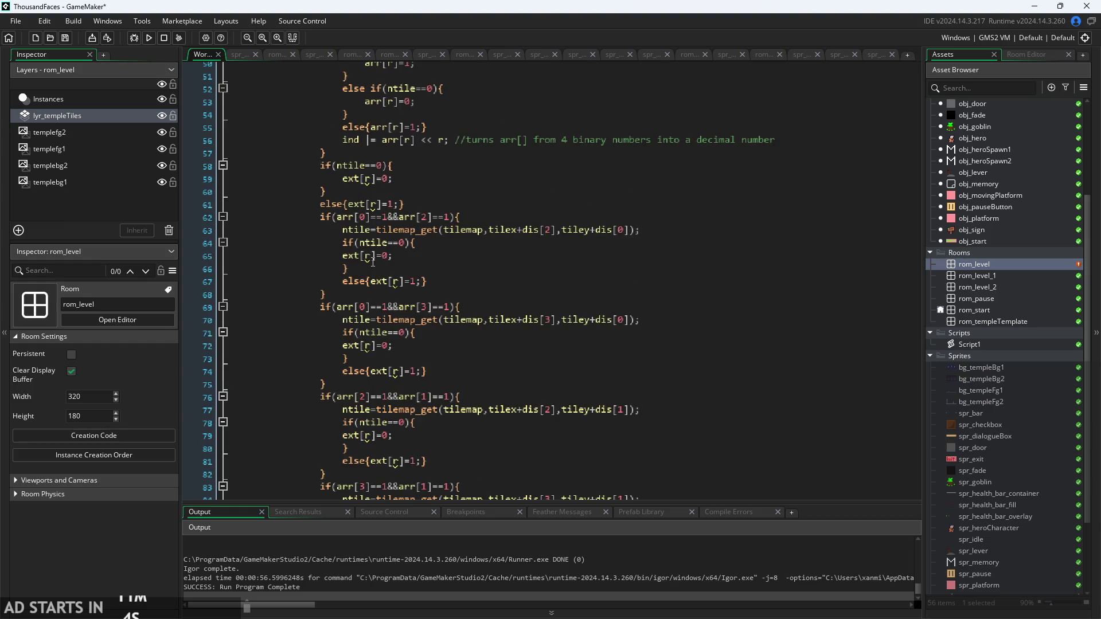
pyautogui.scroll(3, 373, 262)
pyautogui.click(374, 255)
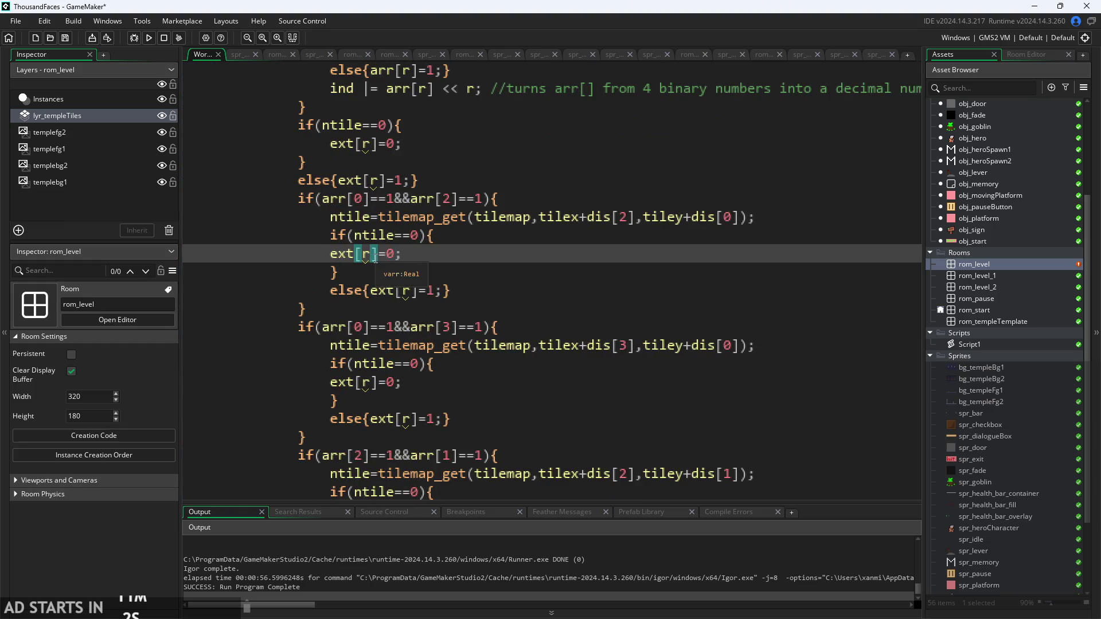
pyautogui.scroll(-5, 410, 269)
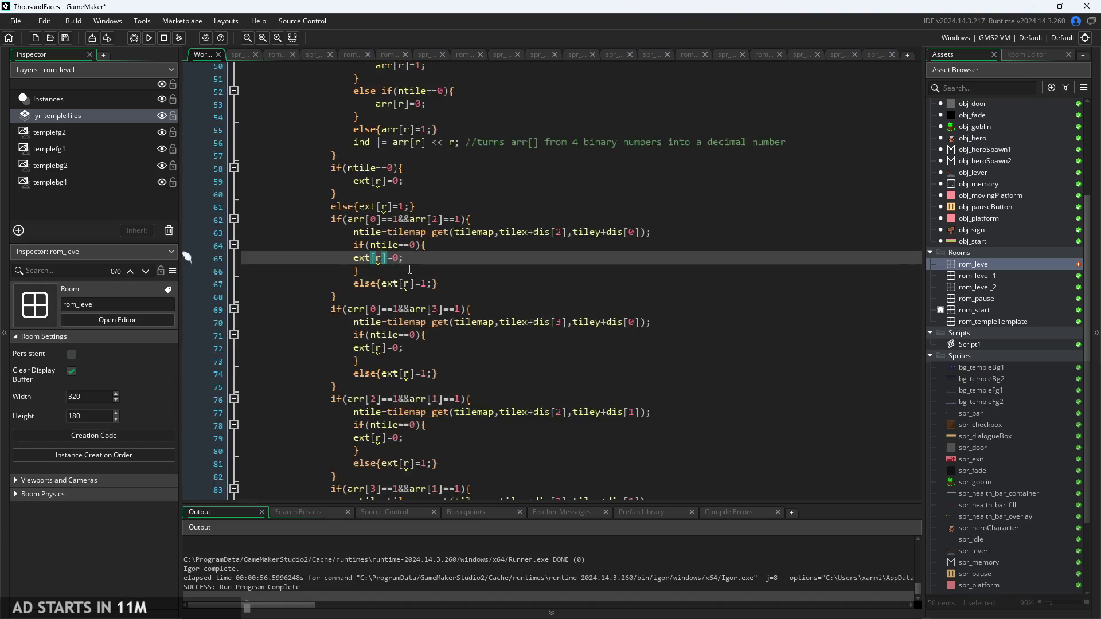
pyautogui.scroll(3, 410, 270)
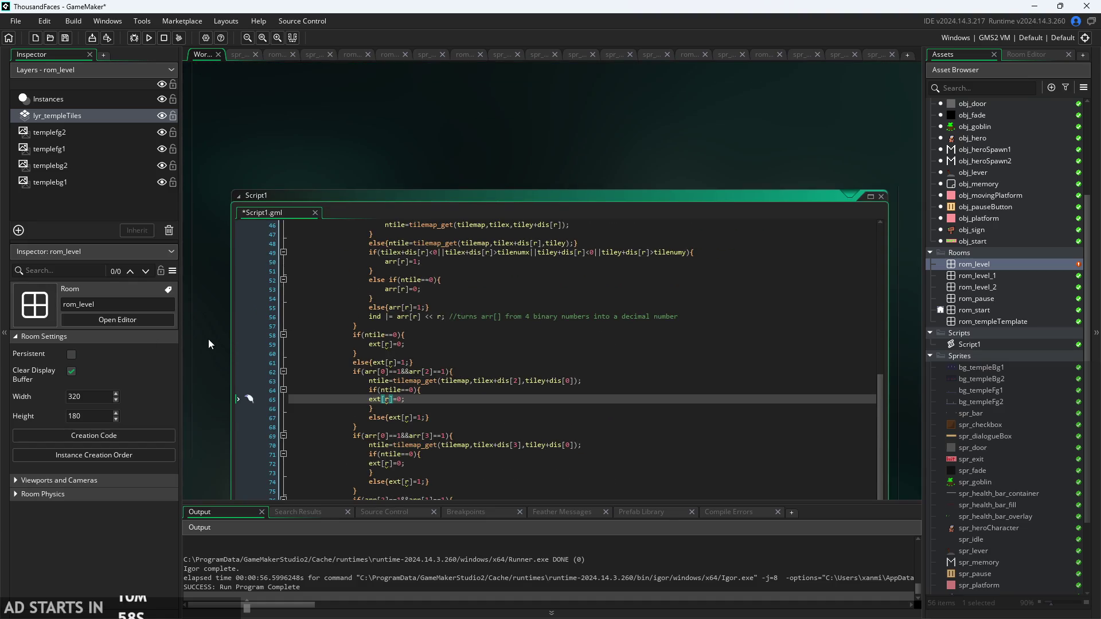
pyautogui.scroll(3, 216, 336)
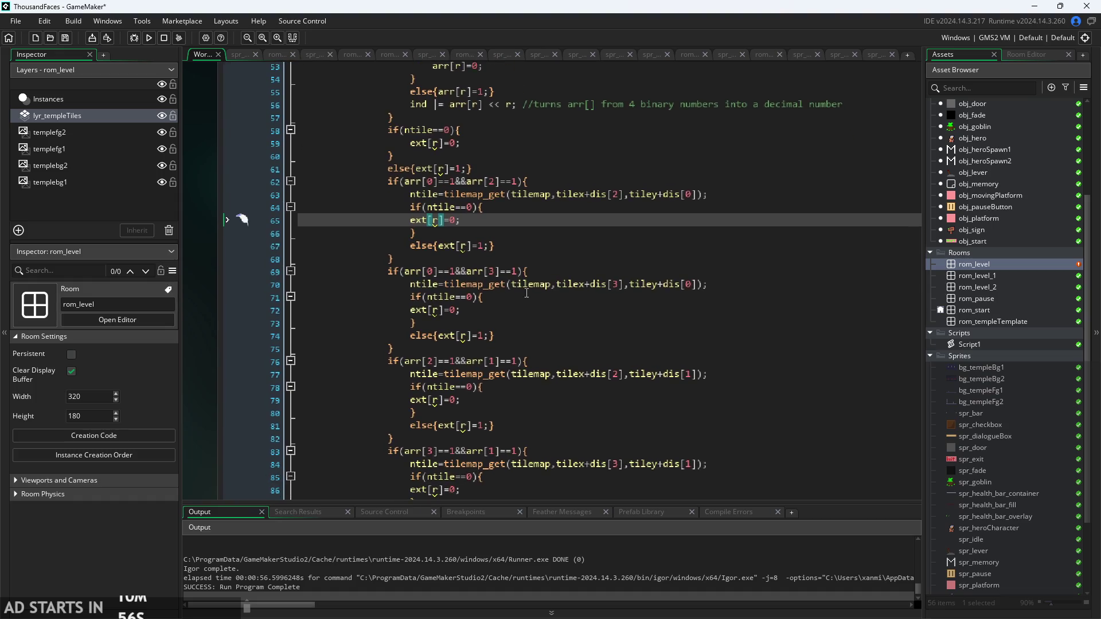
pyautogui.scroll(-2, 526, 293)
pyautogui.scroll(2, 545, 166)
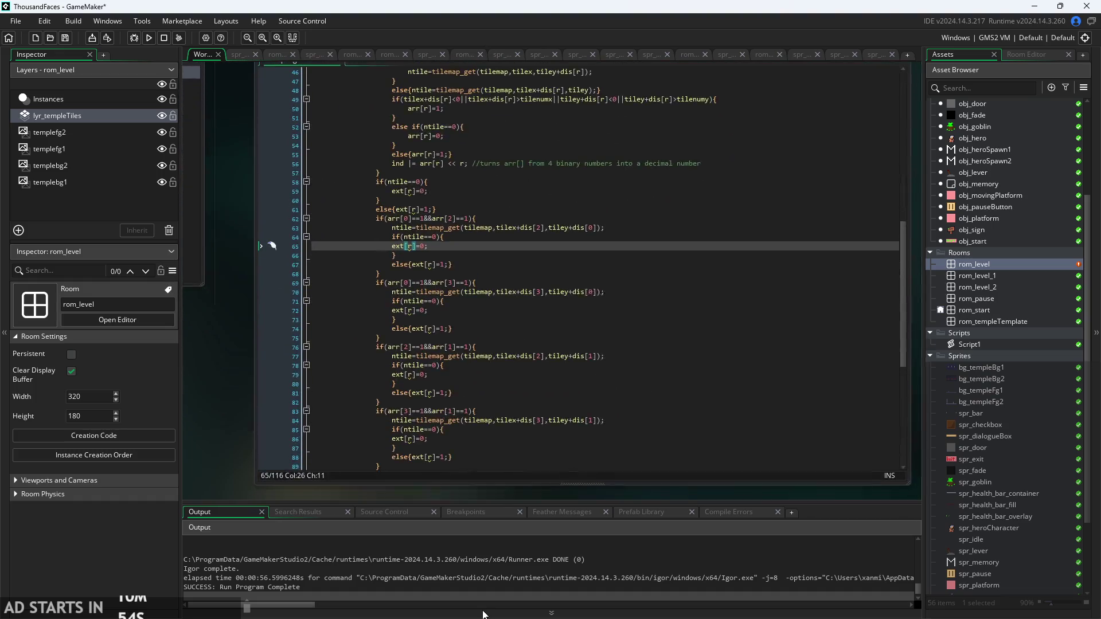
pyautogui.scroll(-1, 411, 439)
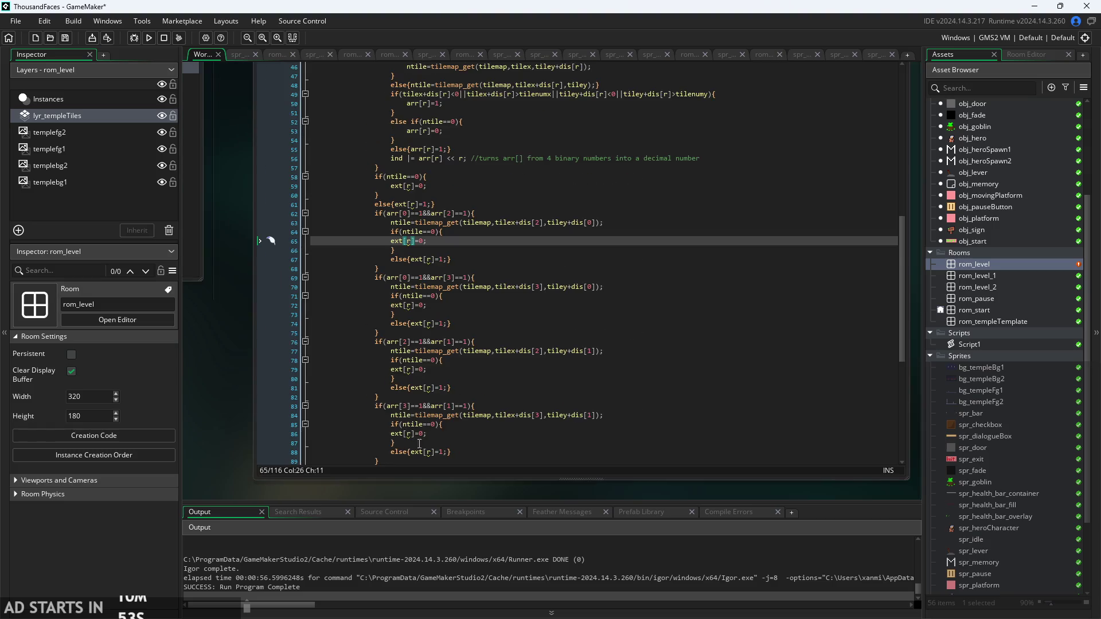
pyautogui.scroll(1, 436, 442)
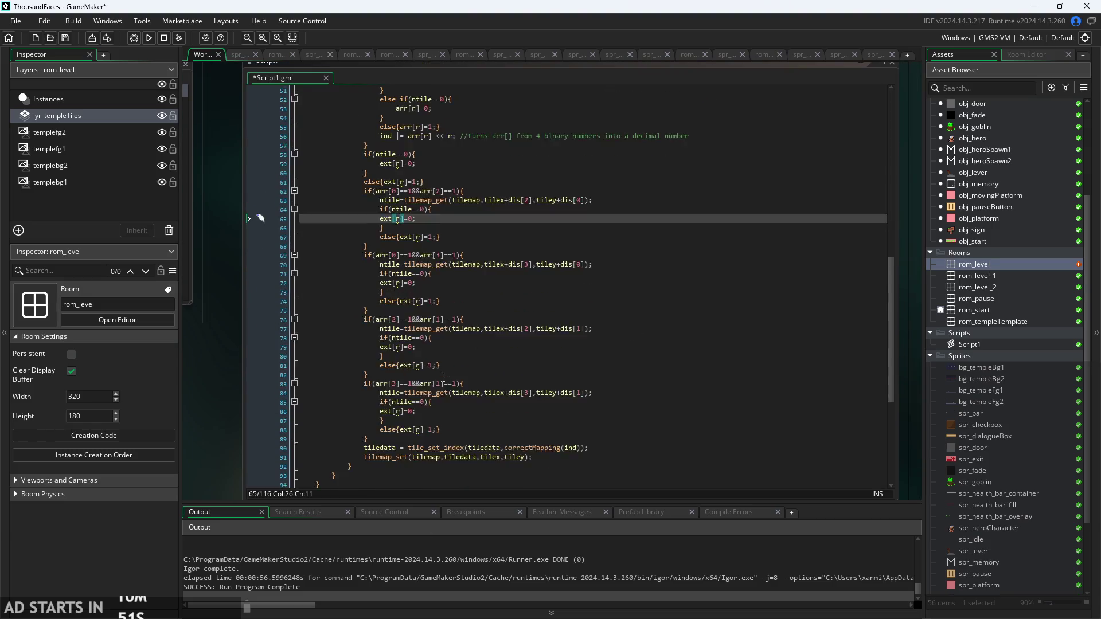
pyautogui.click(395, 414)
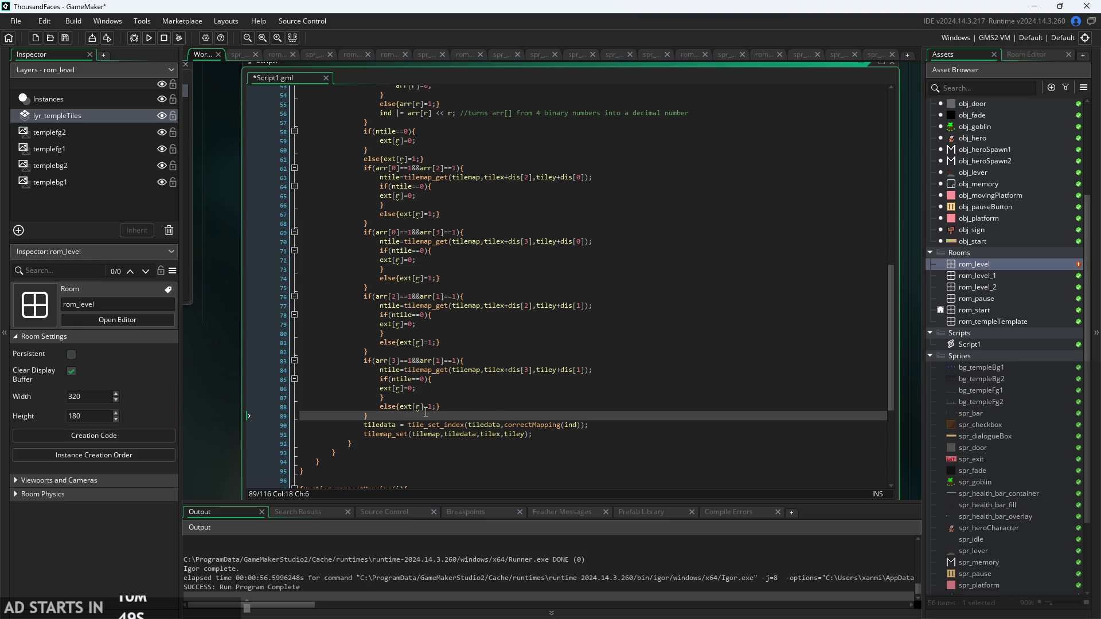
pyautogui.click(490, 409)
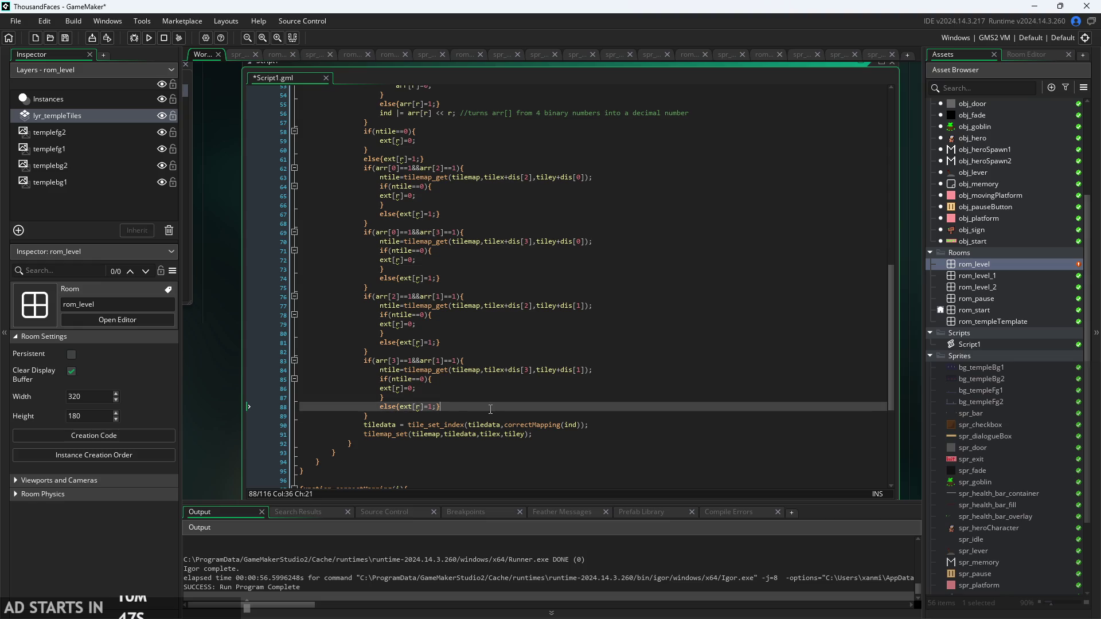
pyautogui.moveTo(490, 409)
pyautogui.mouseDown()
pyautogui.moveTo(285, 324)
pyautogui.moveTo(271, 285)
pyautogui.moveTo(285, 167)
pyautogui.mouseUp()
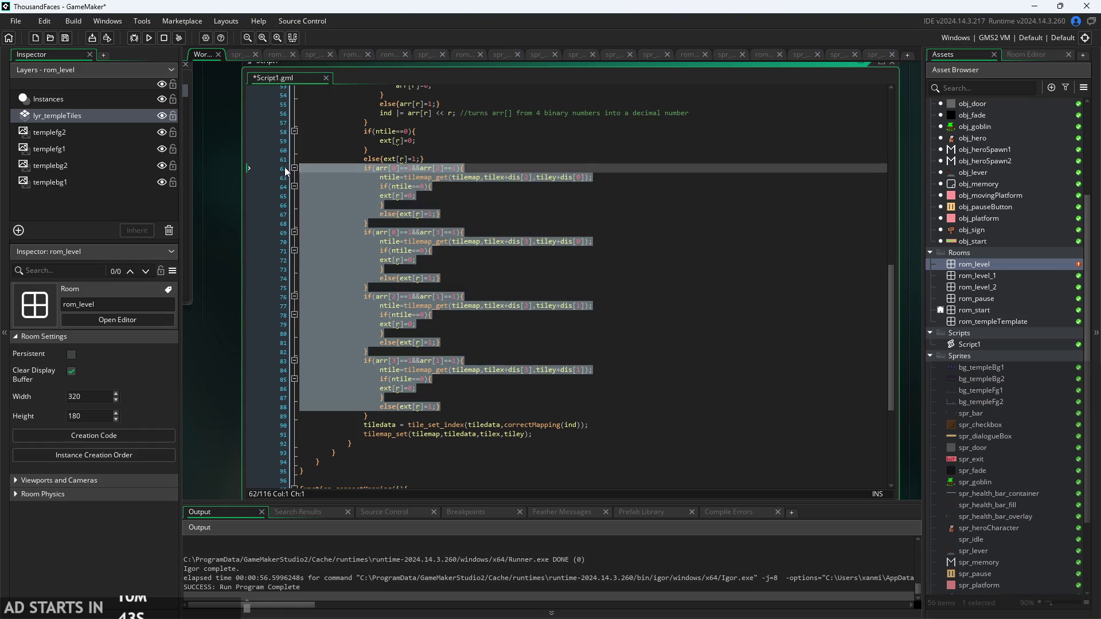
pyautogui.scroll(-3, 427, 289)
pyautogui.scroll(5, 446, 327)
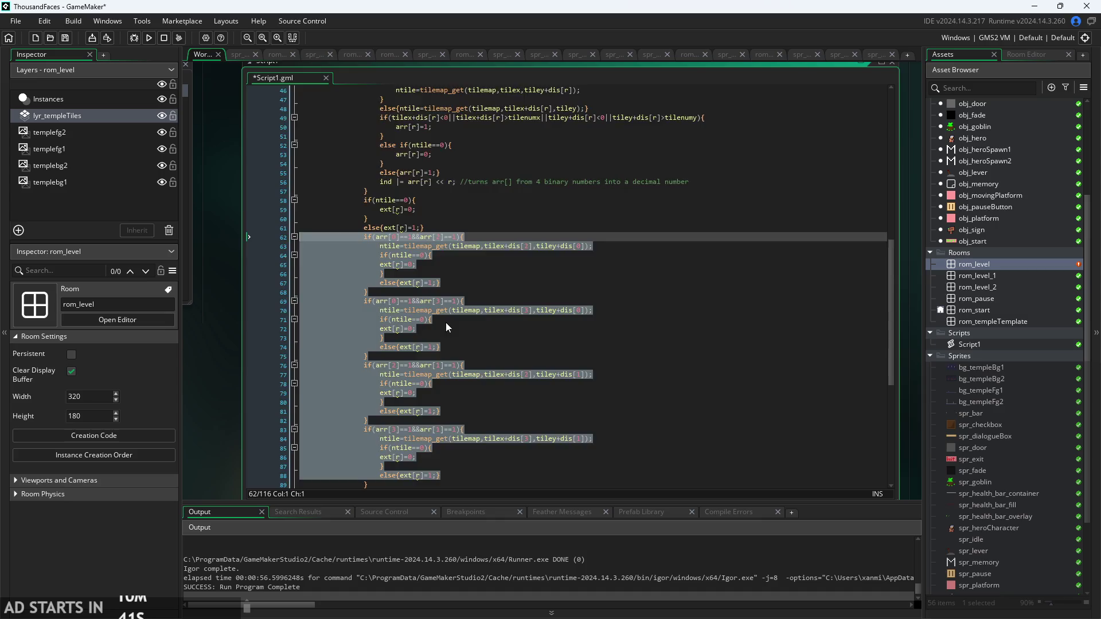
pyautogui.scroll(10, 446, 327)
pyautogui.scroll(-13, 454, 326)
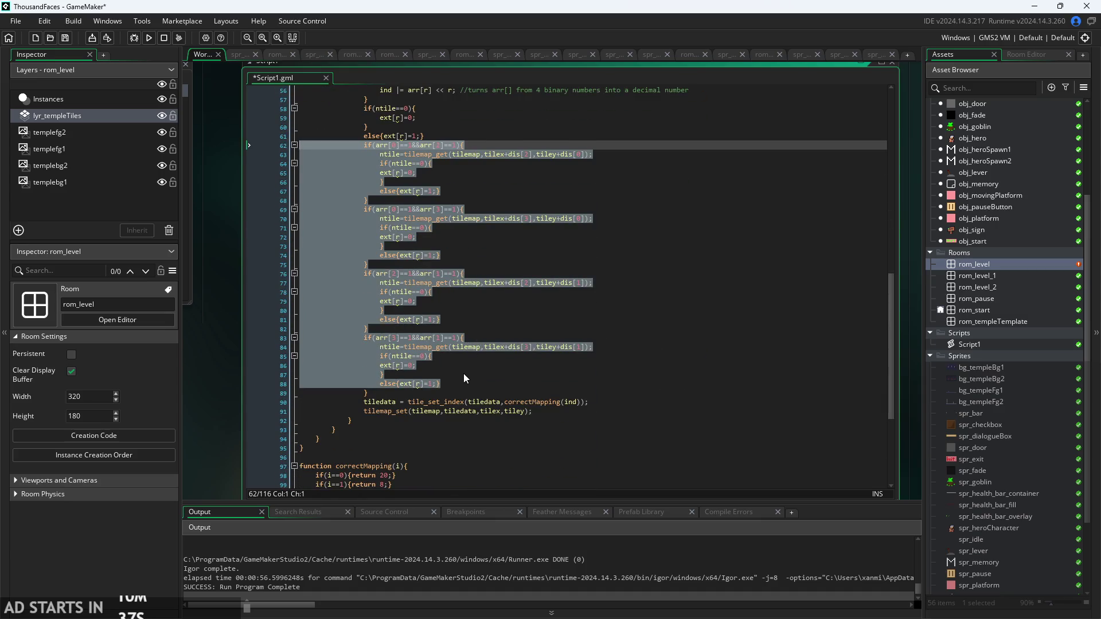
pyautogui.click(463, 373)
pyautogui.press('Down')
pyautogui.press('Down')
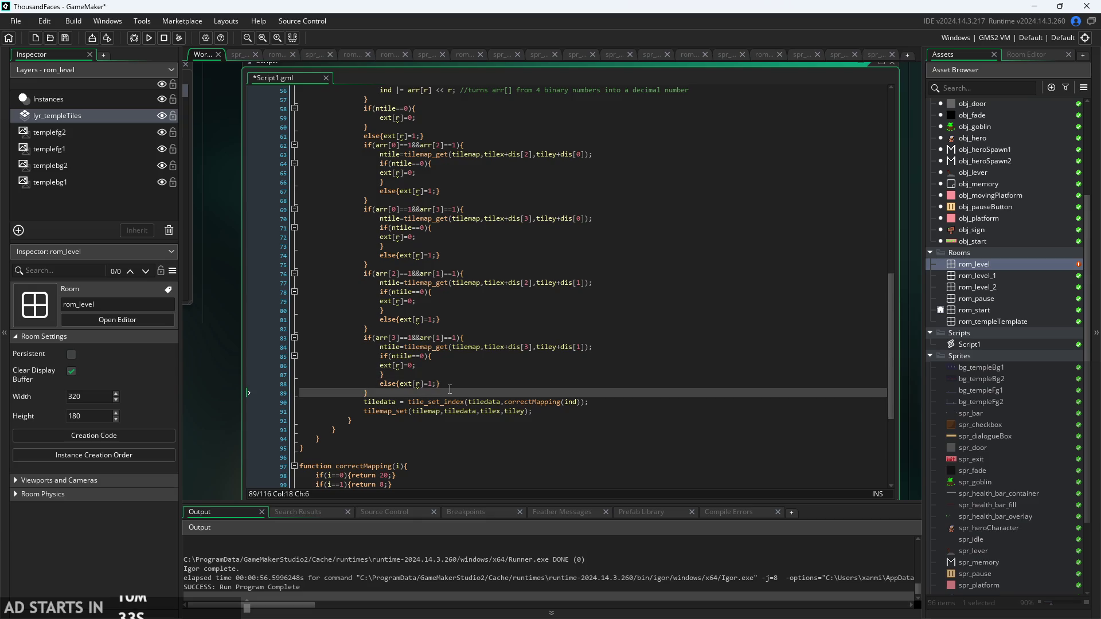
pyautogui.moveTo(450, 392)
pyautogui.mouseDown()
pyautogui.moveTo(374, 312)
pyautogui.moveTo(266, 274)
pyautogui.moveTo(432, 357)
pyautogui.moveTo(439, 383)
pyautogui.mouseUp()
pyautogui.scroll(-3, 438, 383)
pyautogui.click(462, 411)
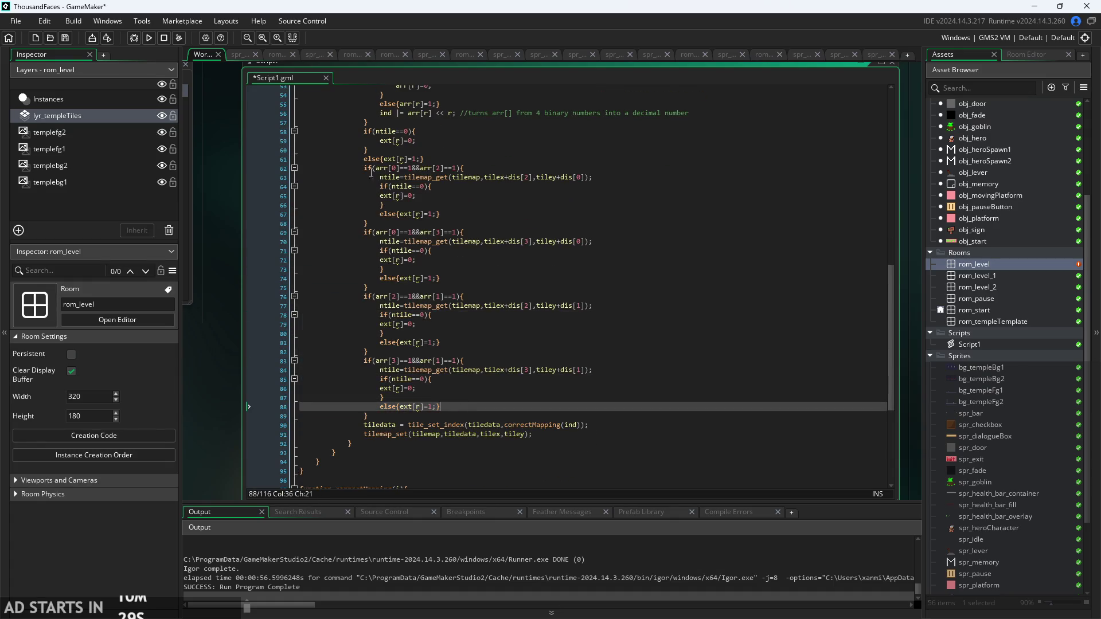
pyautogui.click(393, 150)
pyautogui.keyDown('ctrl'); pyautogui.scroll(2, 393, 150); pyautogui.keyUp('ctrl')
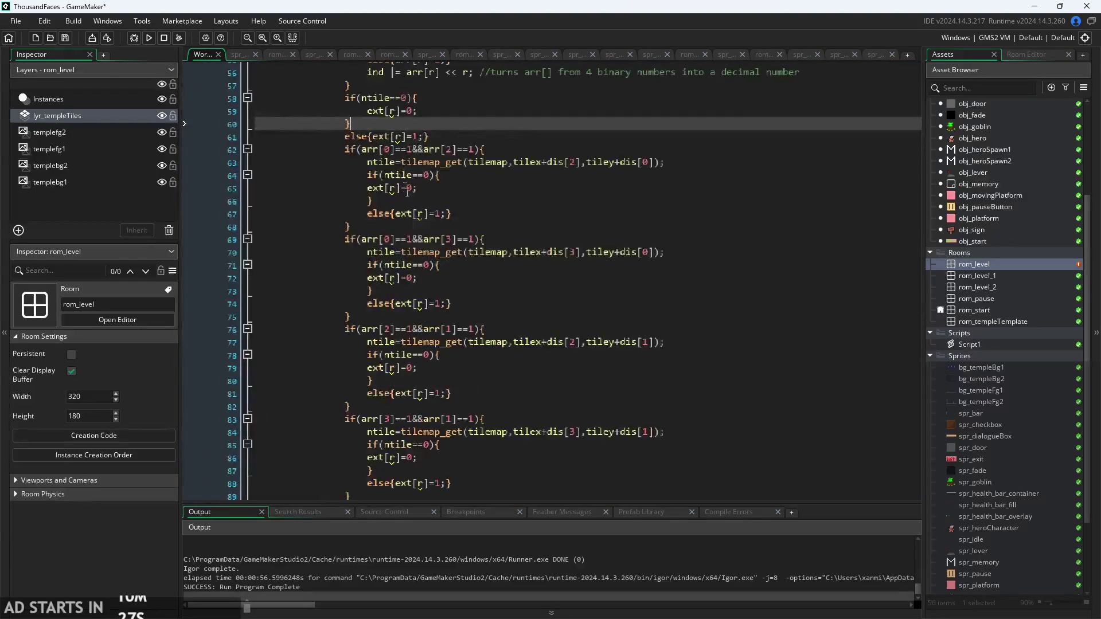
# - Insert the loop header 'for(var r=0;r<4;r++){' above the ext checks
pyautogui.click(437, 134)
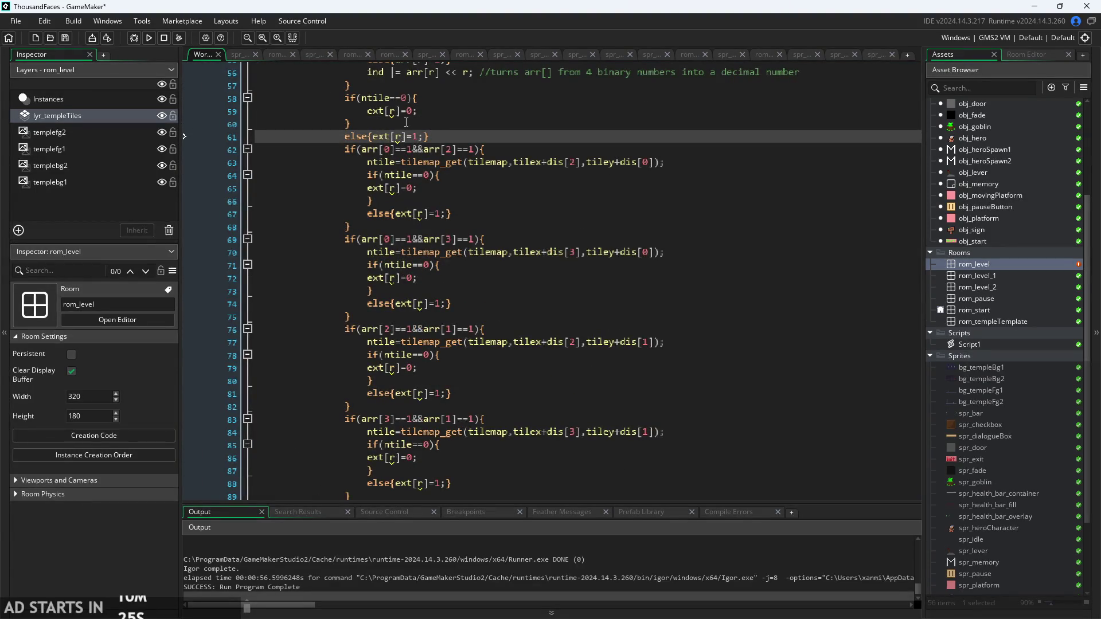
pyautogui.scroll(1, 407, 123)
pyautogui.click(380, 117)
pyautogui.press('Return')
pyautogui.write('for')
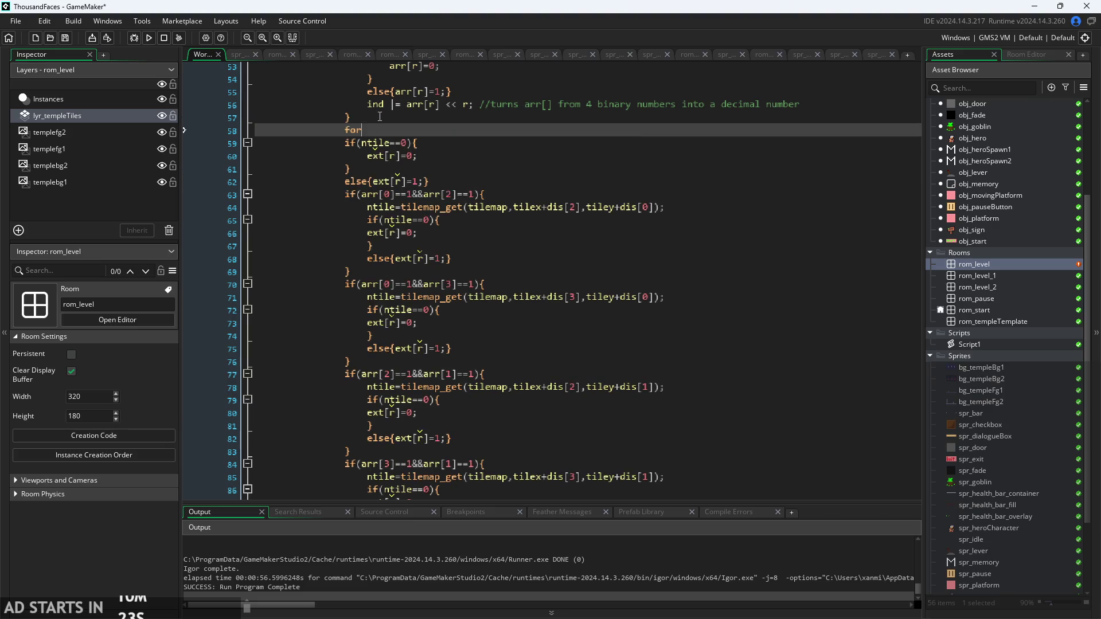
pyautogui.write('(int')
pyautogui.press('BackSpace')
pyautogui.press('BackSpace')
pyautogui.press('BackSpace')
pyautogui.write('var ')
pyautogui.write('r=0;v')
pyautogui.press('BackSpace')
pyautogui.write('r<4;')
pyautogui.write('r++')
pyautogui.write('){')
# - Add the loop's closing '}' after the last diagonal if-block
pyautogui.scroll(-6, 385, 187)
pyautogui.click(467, 315)
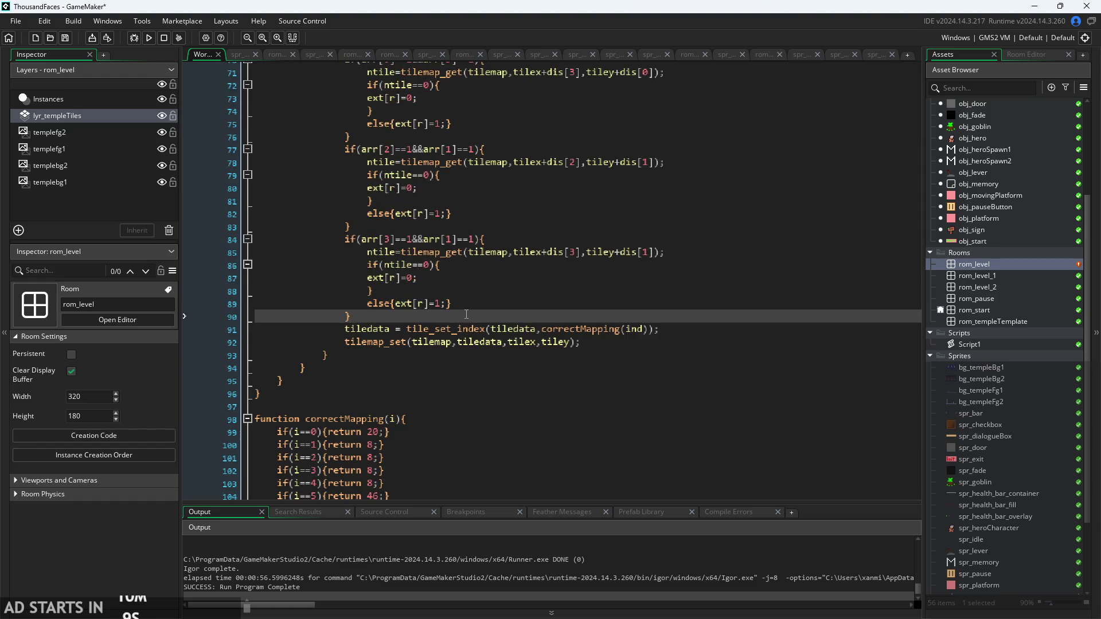
pyautogui.press('Return')
pyautogui.write('}')
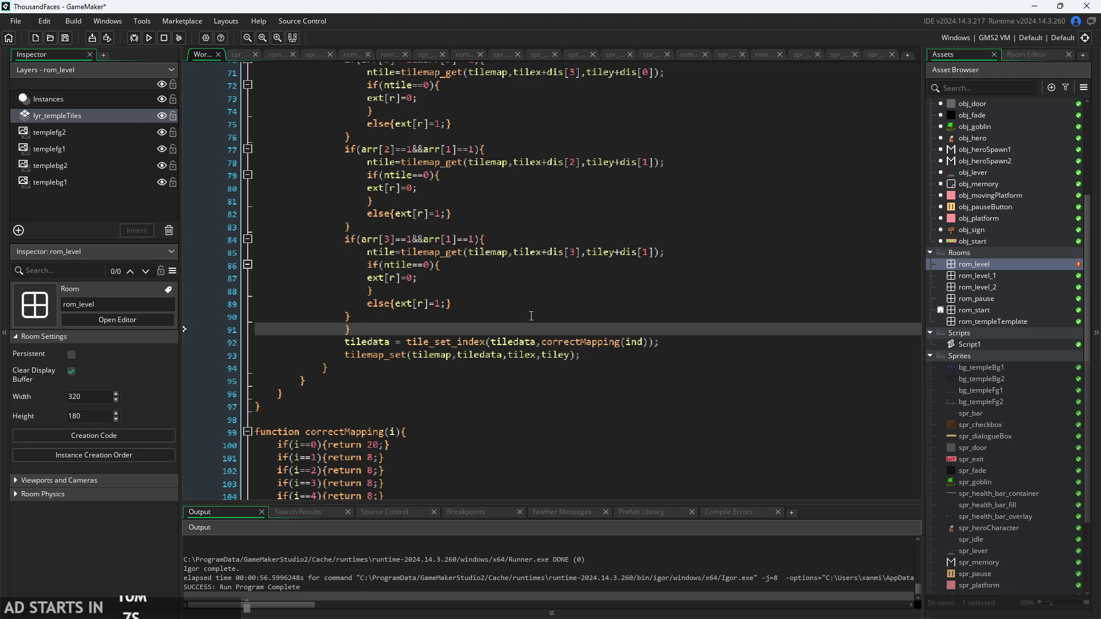
pyautogui.click(528, 317)
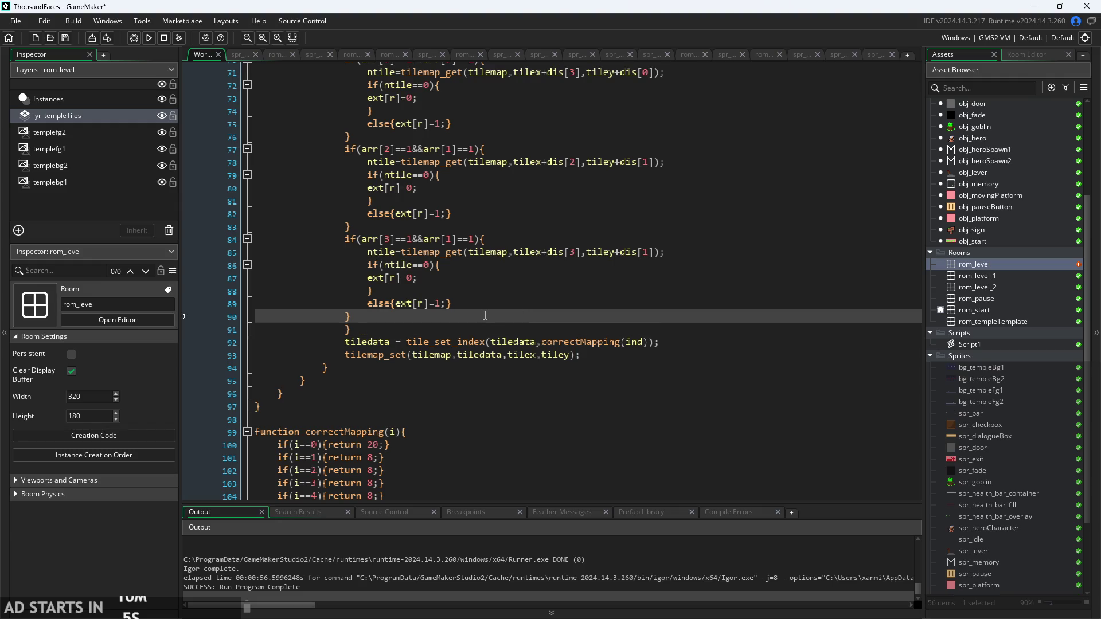
# - Review the ntile checks, ext[r]=0 lines and four diagonal checks inside the new loop
pyautogui.scroll(-1, 486, 316)
pyautogui.scroll(4, 488, 325)
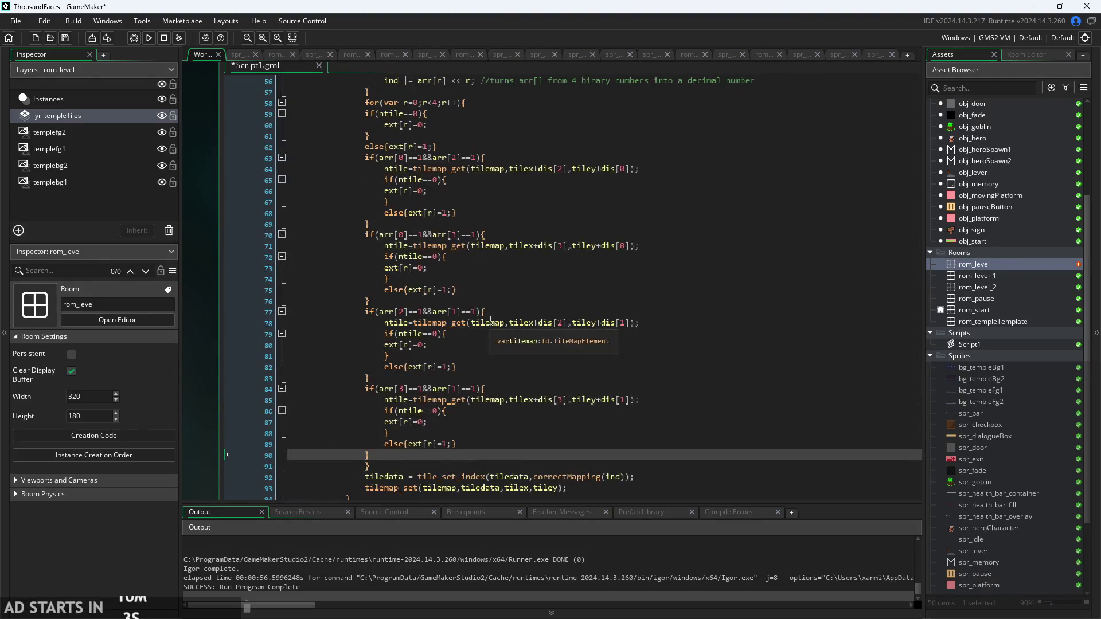
pyautogui.click(426, 147)
pyautogui.scroll(2, 426, 147)
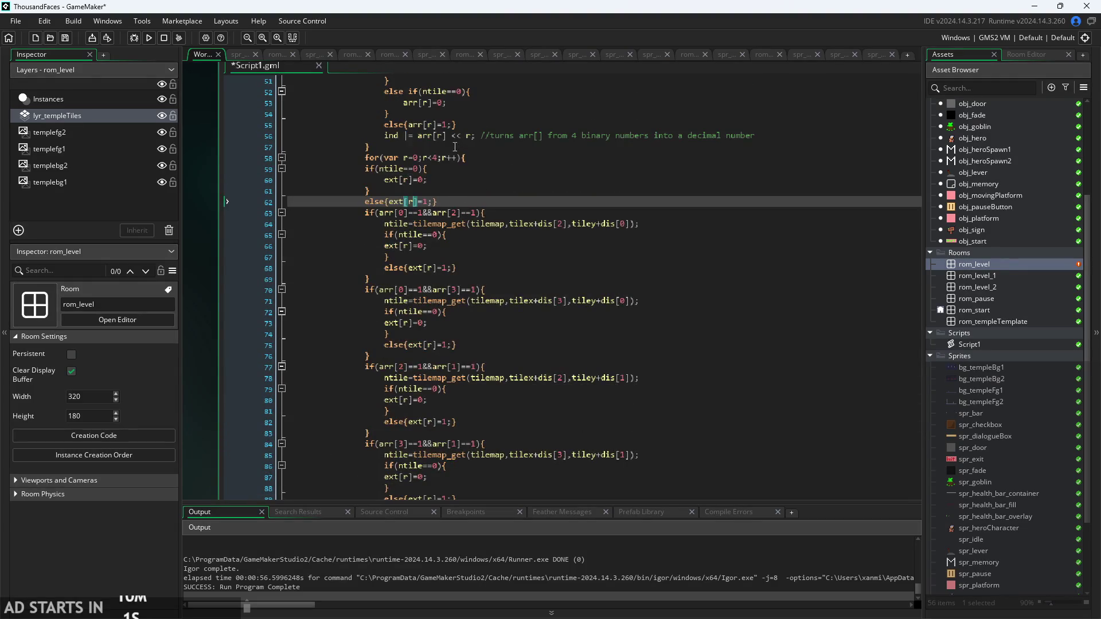
pyautogui.click(448, 157)
pyautogui.click(450, 168)
pyautogui.click(450, 187)
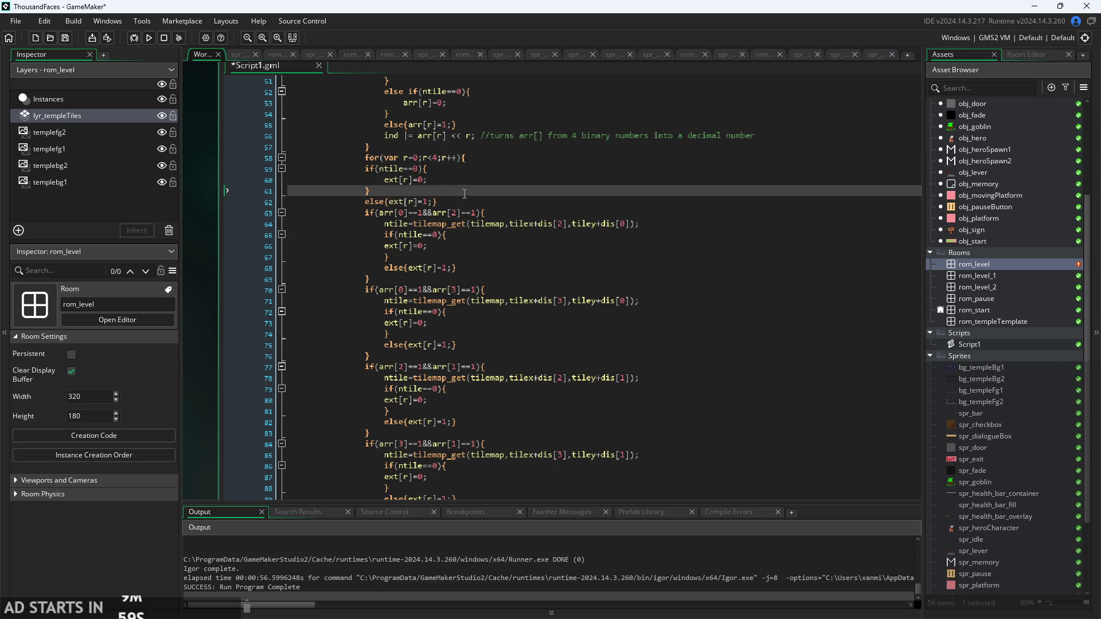
pyautogui.click(462, 183)
pyautogui.scroll(-4, 463, 183)
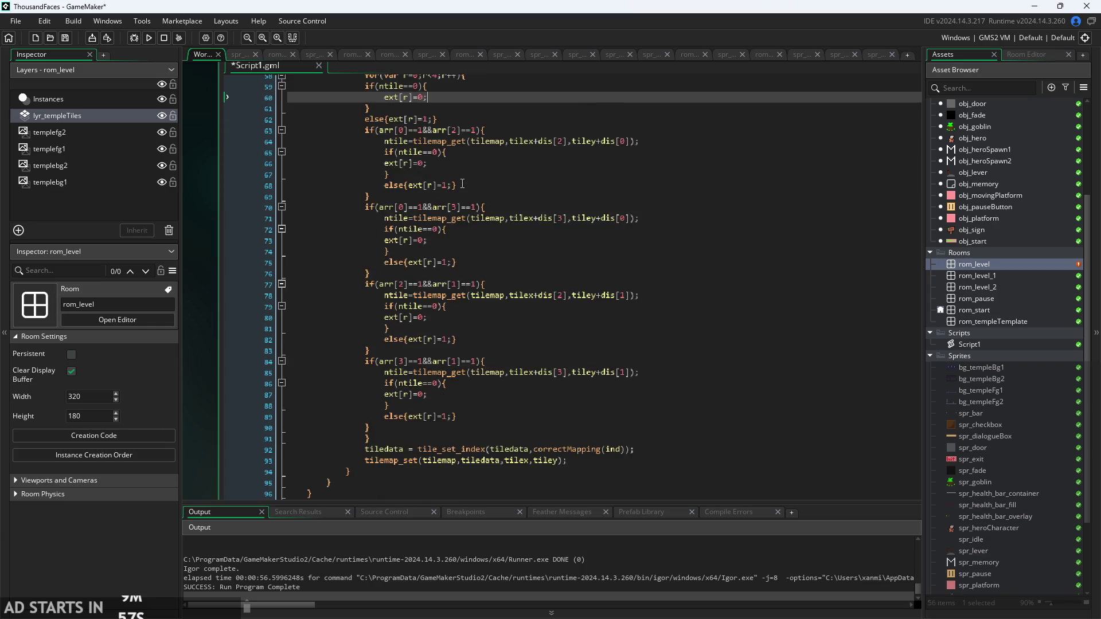
pyautogui.click(472, 235)
pyautogui.click(482, 312)
pyautogui.click(499, 334)
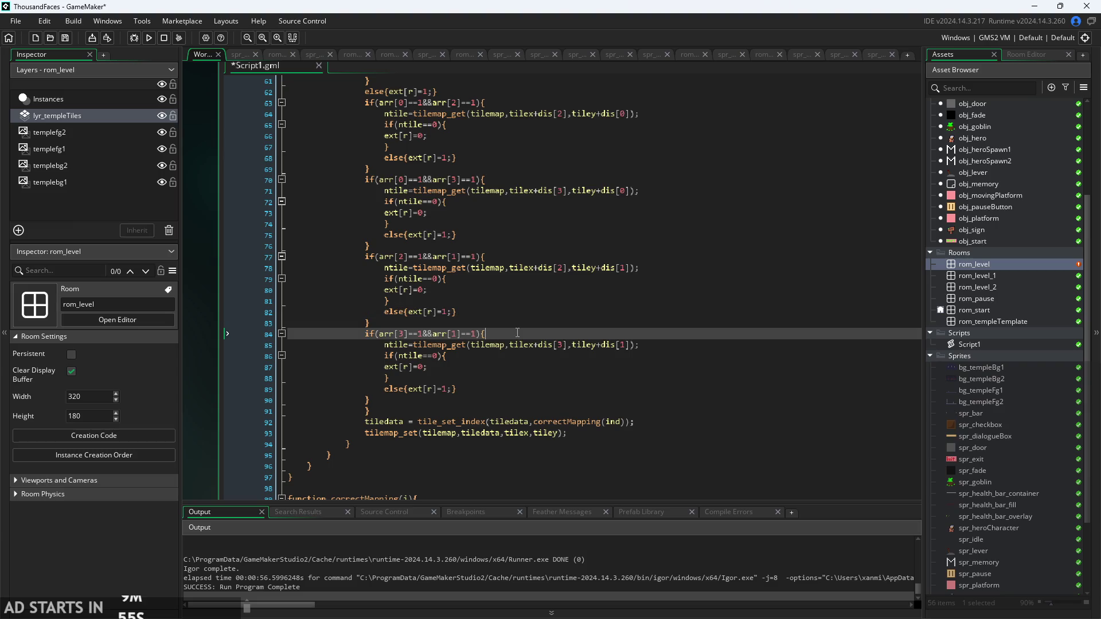
pyautogui.click(521, 400)
pyautogui.click(524, 410)
pyautogui.scroll(7, 448, 241)
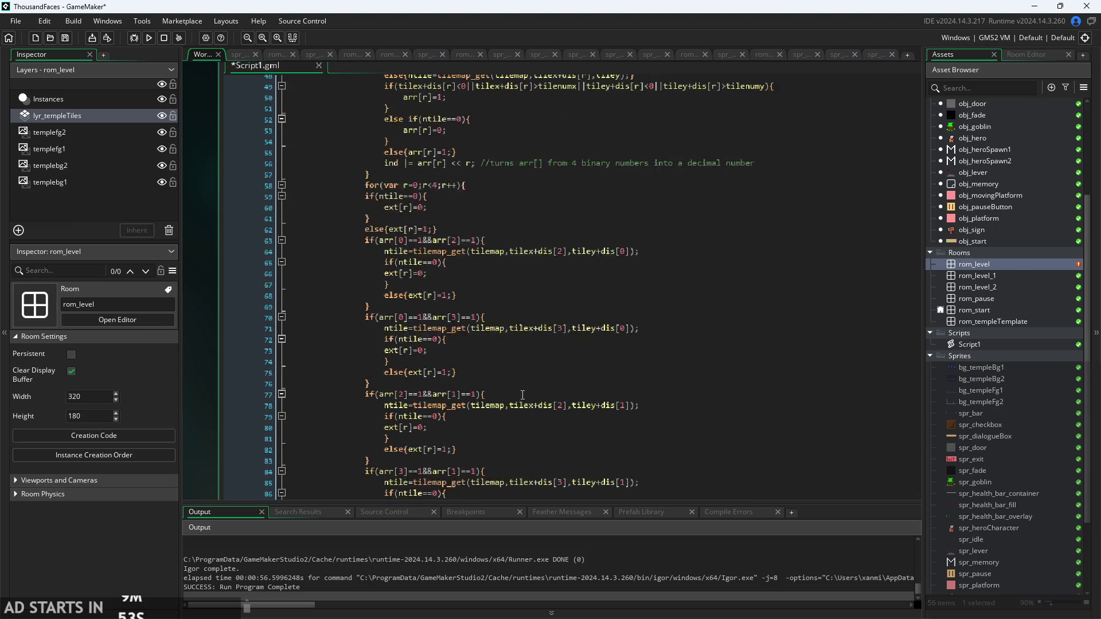
# - Declare 'var exi = 0;' below 'var ind = 0;' and switch to the Paint notes
pyautogui.moveTo(384, 246); pyautogui.dragTo(474, 250)
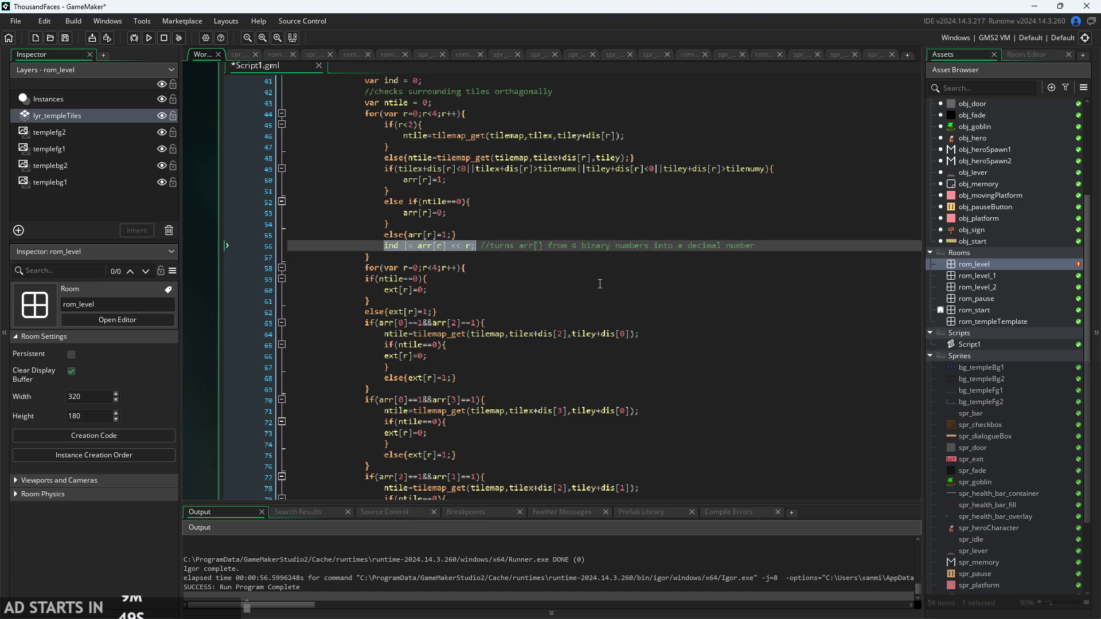
pyautogui.scroll(7, 474, 281)
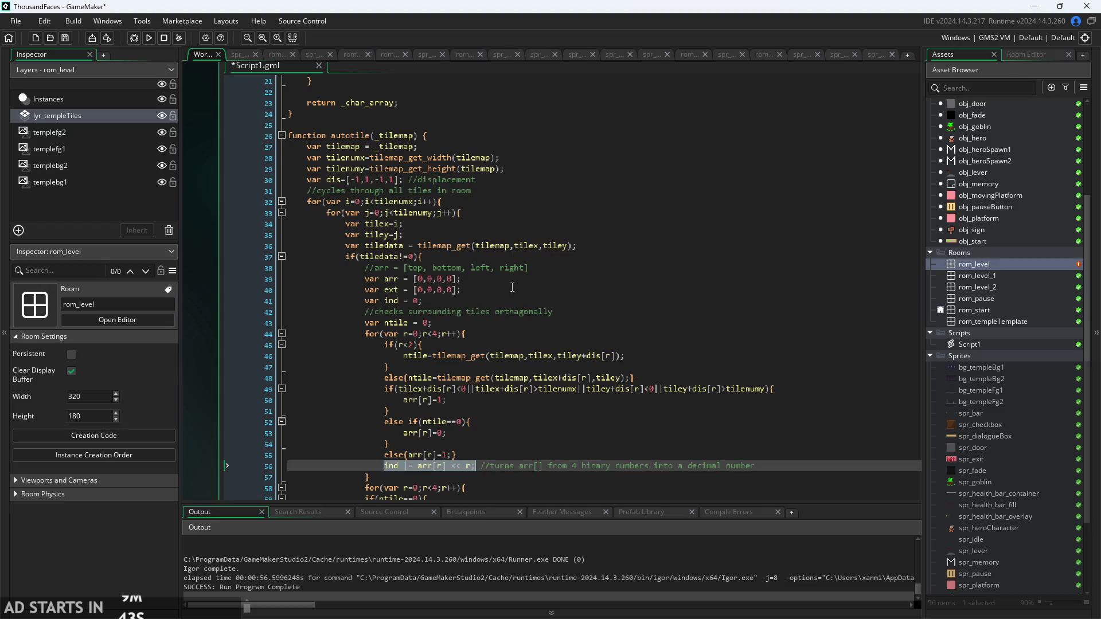
pyautogui.click(490, 304)
pyautogui.scroll(-1, 491, 304)
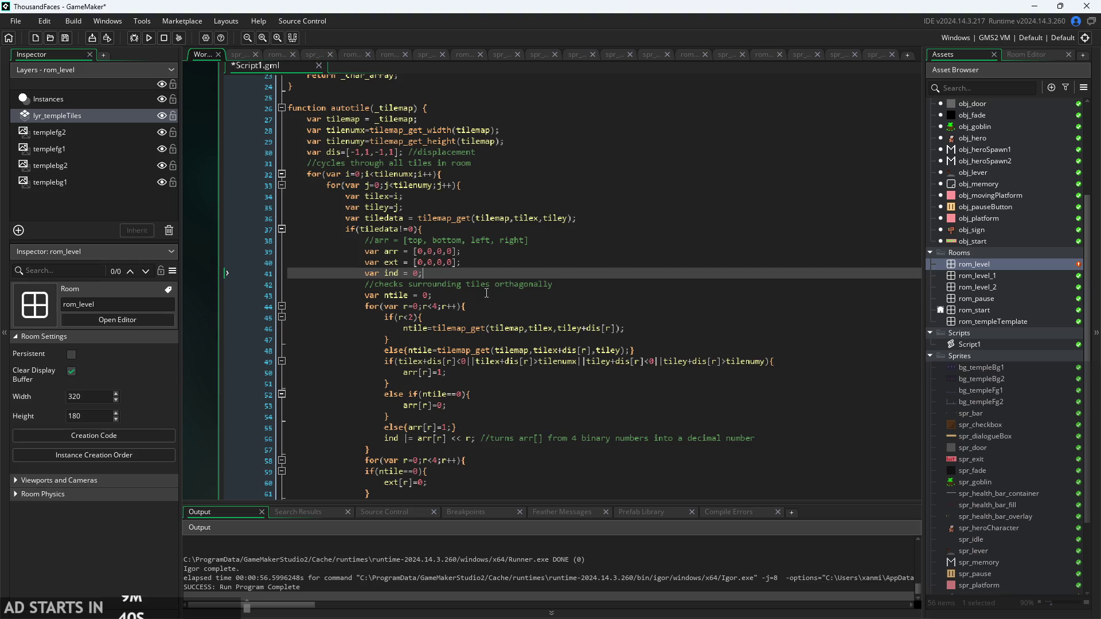
pyautogui.press('Return')
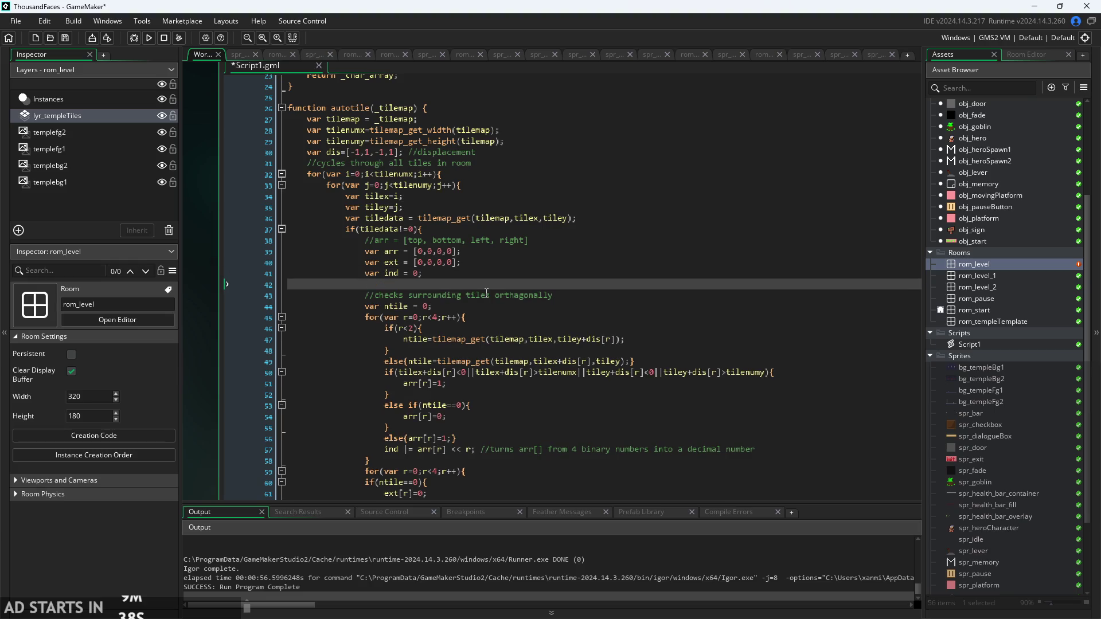
pyautogui.write('var')
pyautogui.write(' exi -')
pyautogui.write('0;')
pyautogui.press('BackSpace')
pyautogui.write('=')
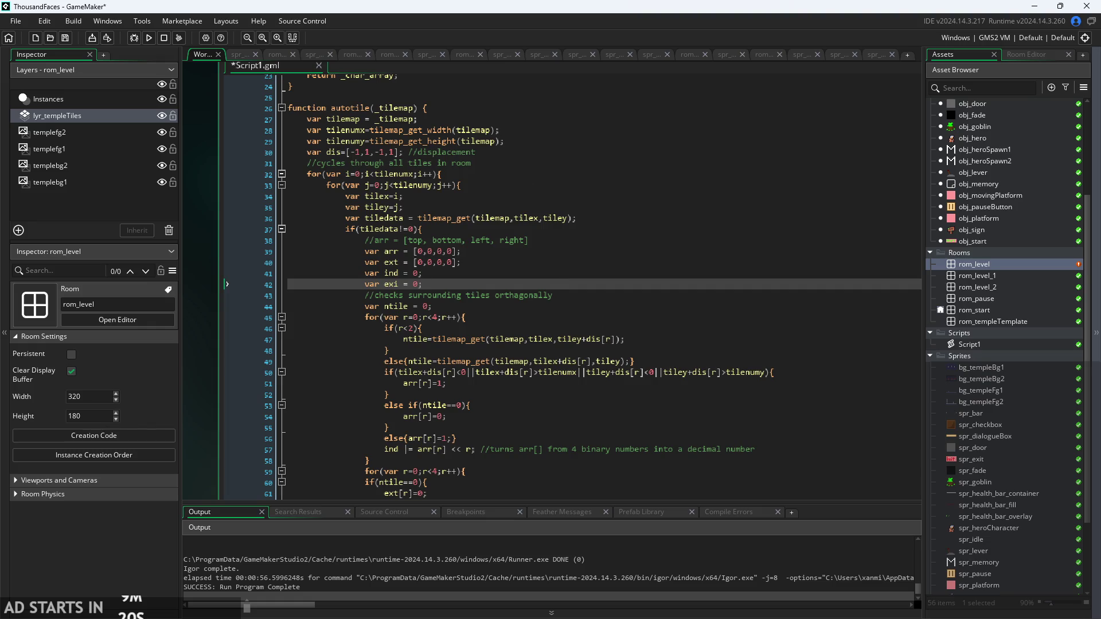
pyautogui.hotkey('alt', 'Tab')
pyautogui.scroll(-2, 959, 253)
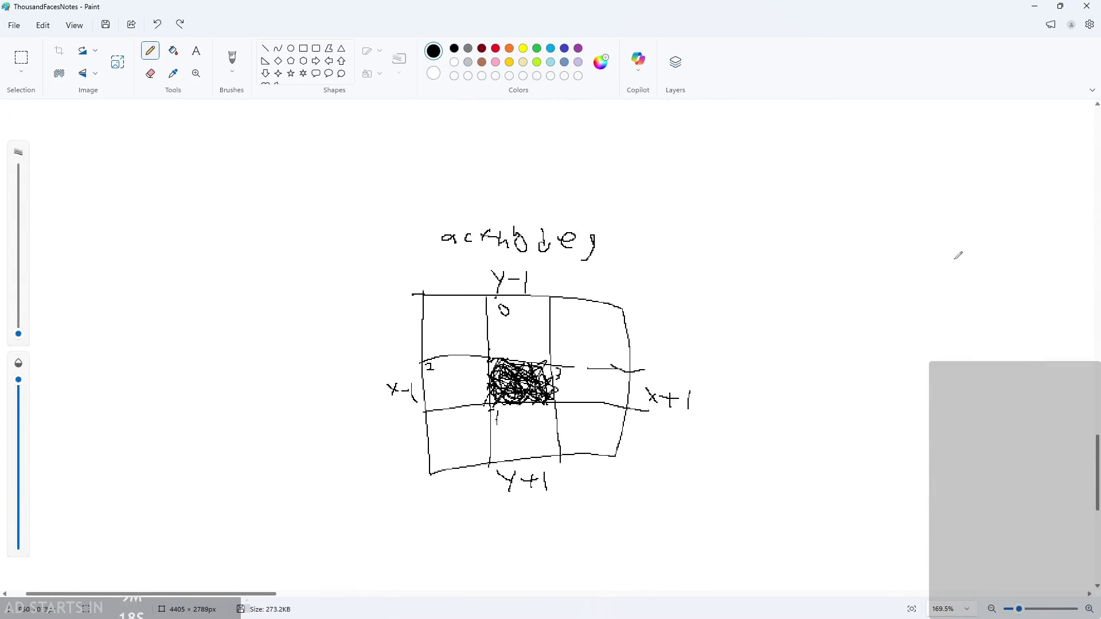
# - Hand-write 'ind = [ ... ]' with its values to the right of the grid sketch
pyautogui.scroll(2, 773, 237)
pyautogui.scroll(1, 773, 237)
pyautogui.moveTo(615, 216)
pyautogui.mouseDown()
pyautogui.moveTo(612, 250)
pyautogui.moveTo(640, 227)
pyautogui.mouseUp()
pyautogui.click(615, 199)
pyautogui.moveTo(662, 196)
pyautogui.mouseDown()
pyautogui.moveTo(665, 248)
pyautogui.moveTo(704, 216)
pyautogui.mouseUp()
pyautogui.moveTo(685, 232); pyautogui.dragTo(711, 232)
pyautogui.moveTo(757, 198)
pyautogui.mouseDown()
pyautogui.moveTo(739, 198)
pyautogui.moveTo(759, 247)
pyautogui.mouseUp()
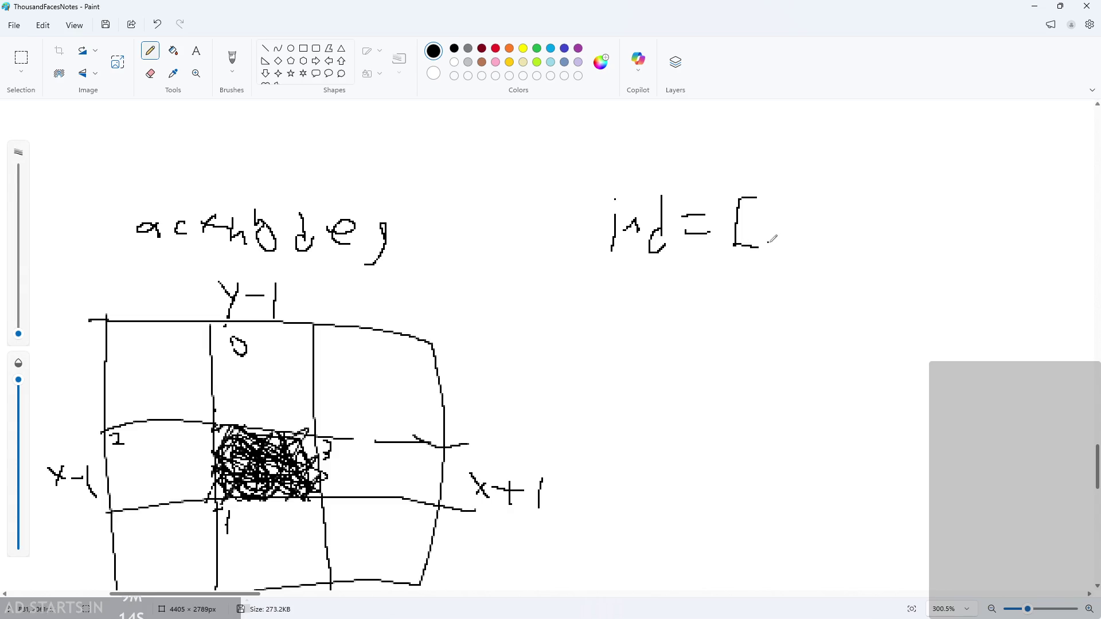
pyautogui.moveTo(839, 191)
pyautogui.mouseDown()
pyautogui.moveTo(891, 196)
pyautogui.moveTo(849, 265)
pyautogui.mouseUp()
pyautogui.moveTo(770, 225)
pyautogui.mouseDown()
pyautogui.moveTo(750, 243)
pyautogui.moveTo(792, 232)
pyautogui.moveTo(781, 251)
pyautogui.moveTo(807, 235)
pyautogui.moveTo(815, 252)
pyautogui.mouseUp()
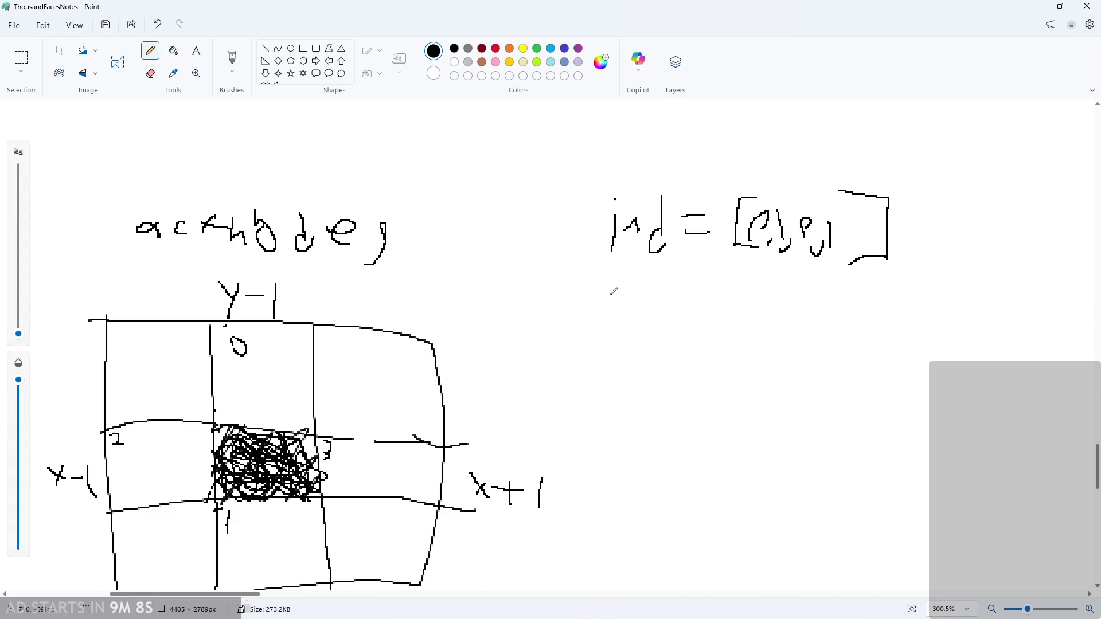
pyautogui.moveTo(589, 296)
pyautogui.mouseDown()
pyautogui.moveTo(629, 297)
pyautogui.moveTo(611, 313)
pyautogui.mouseUp()
# - Hand-write an empty 'ext = [ ]' below the ind note
pyautogui.moveTo(629, 294)
pyautogui.mouseDown()
pyautogui.moveTo(651, 319)
pyautogui.moveTo(636, 317)
pyautogui.moveTo(661, 323)
pyautogui.moveTo(711, 295)
pyautogui.moveTo(723, 316)
pyautogui.mouseUp()
pyautogui.moveTo(772, 287)
pyautogui.mouseDown()
pyautogui.moveTo(756, 282)
pyautogui.moveTo(784, 343)
pyautogui.mouseUp()
pyautogui.click(842, 331)
pyautogui.moveTo(893, 309)
pyautogui.mouseDown()
pyautogui.moveTo(910, 316)
pyautogui.moveTo(869, 361)
pyautogui.mouseUp()
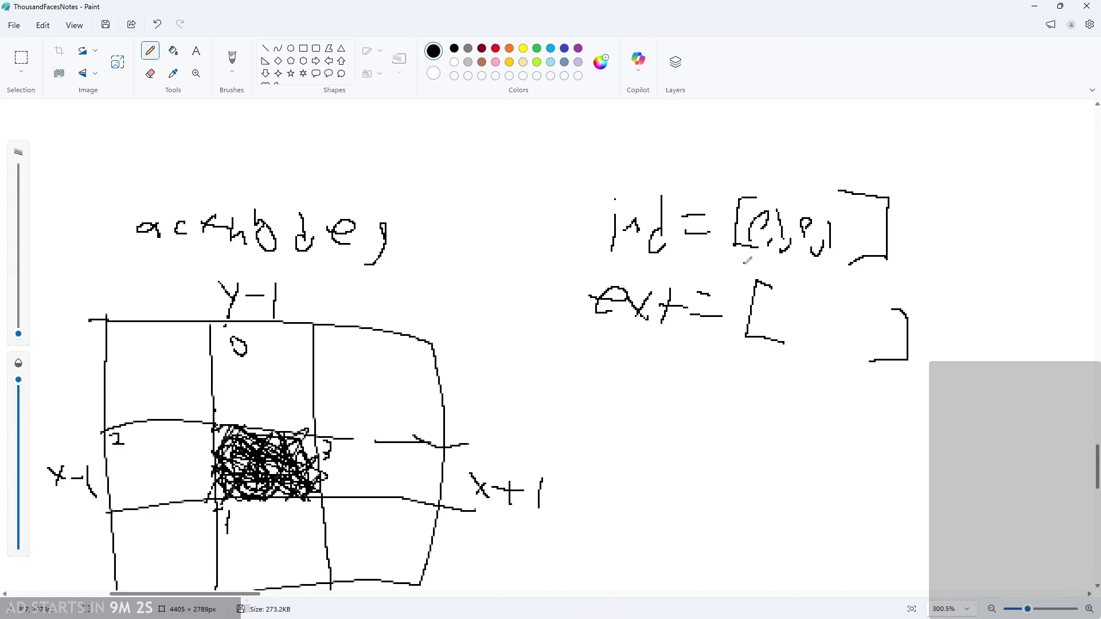
pyautogui.scroll(-3, 768, 238)
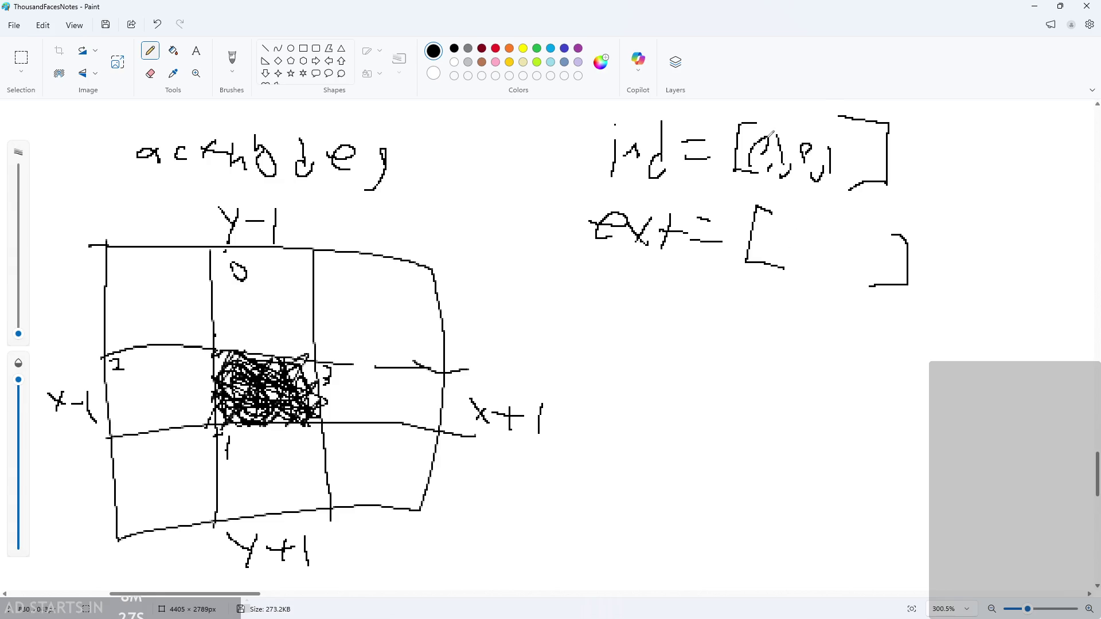
pyautogui.doubleClick(724, 12)
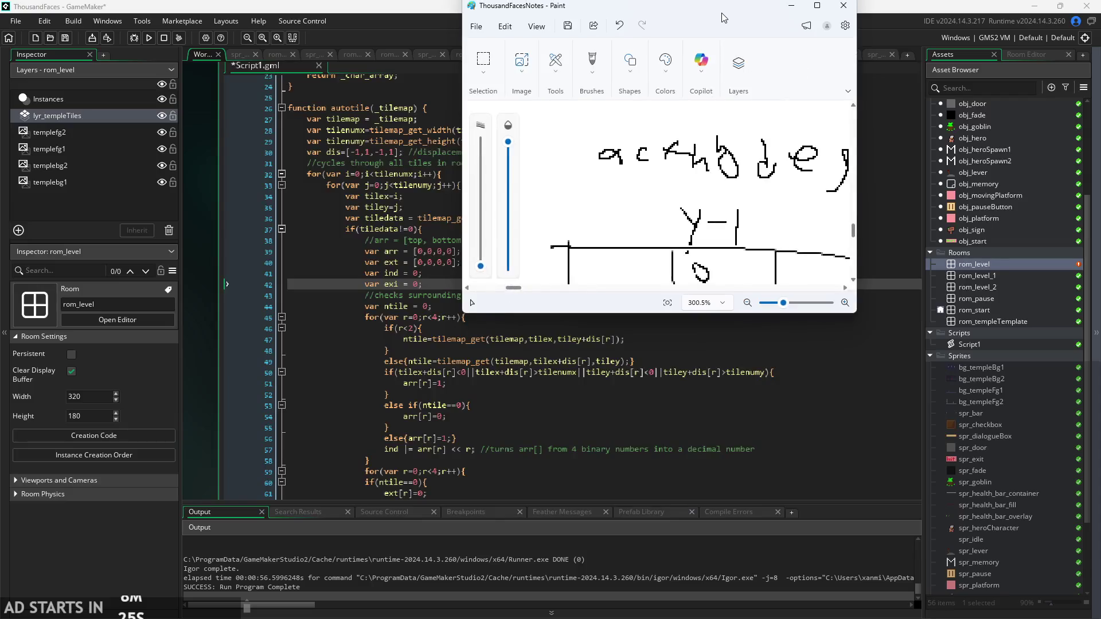
# - Move the restored Paint notes right of the code and select the second for loop's body in Script1
pyautogui.moveTo(724, 18)
pyautogui.mouseDown()
pyautogui.moveTo(796, 160)
pyautogui.moveTo(917, 120)
pyautogui.moveTo(905, 110)
pyautogui.mouseUp()
pyautogui.scroll(-3, 513, 297)
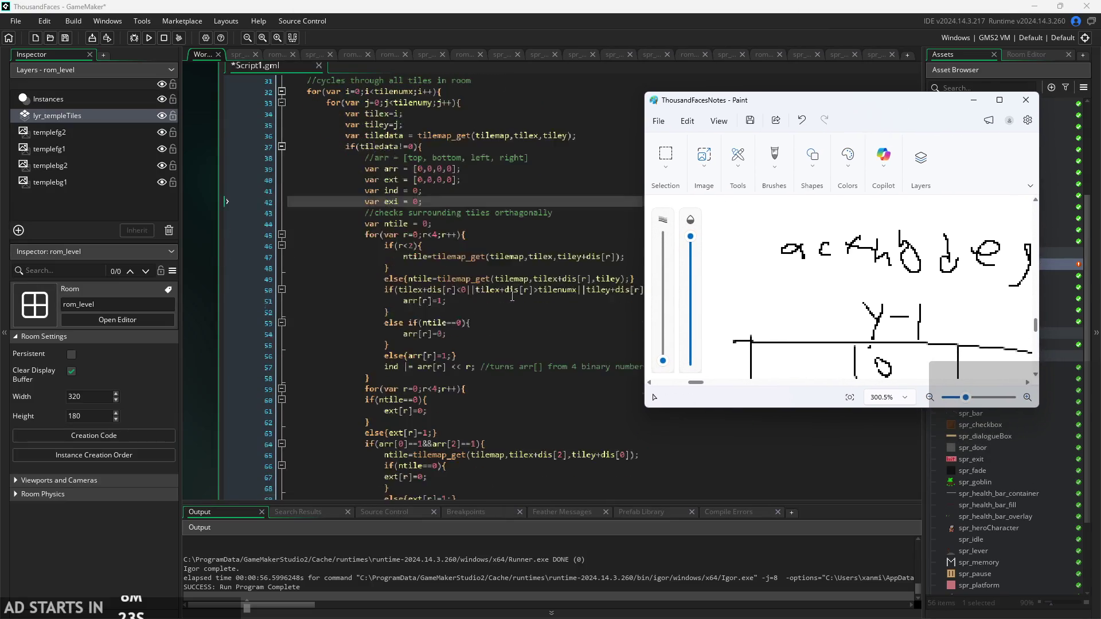
pyautogui.scroll(-7, 513, 296)
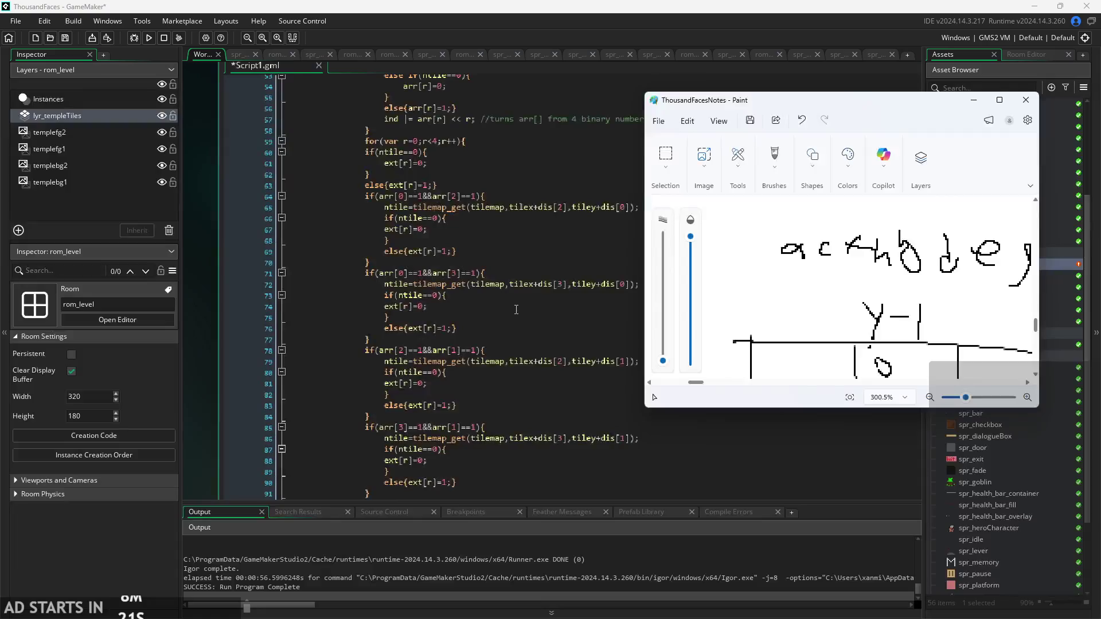
pyautogui.scroll(-1, 516, 310)
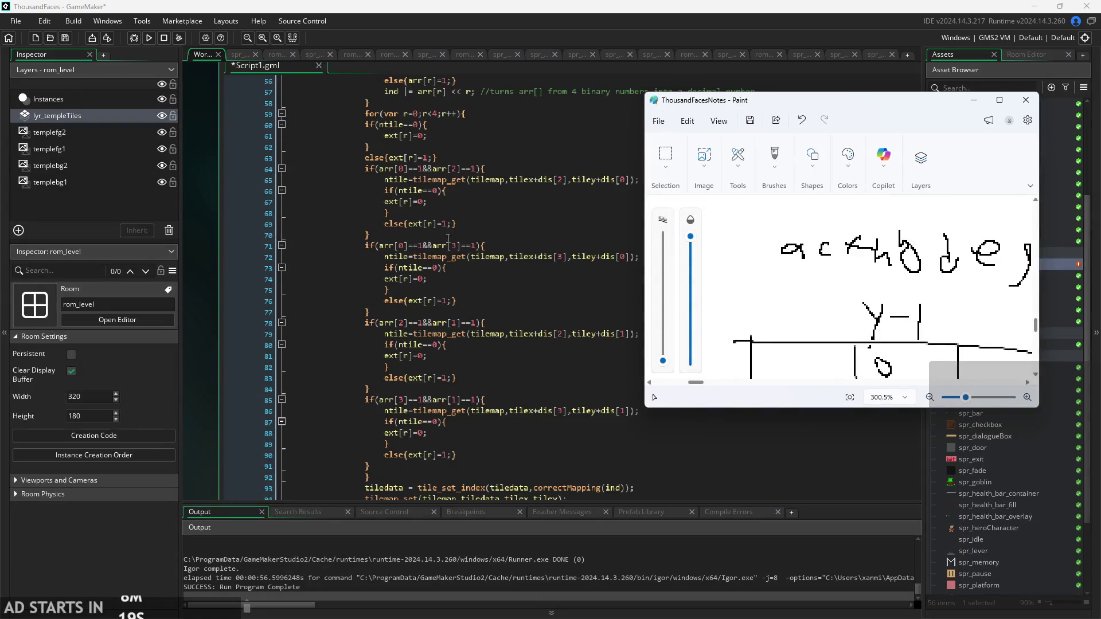
pyautogui.moveTo(723, 106)
pyautogui.mouseDown()
pyautogui.moveTo(795, 100)
pyautogui.moveTo(753, 95)
pyautogui.mouseUp()
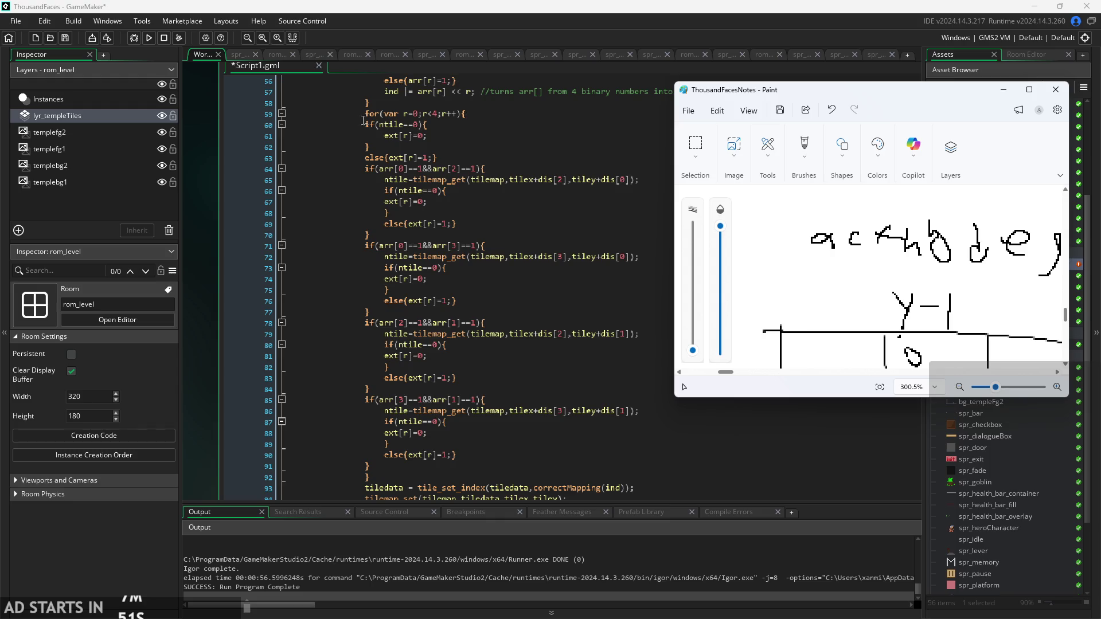
pyautogui.moveTo(365, 124)
pyautogui.mouseDown()
pyautogui.moveTo(487, 441)
pyautogui.moveTo(483, 464)
pyautogui.mouseUp()
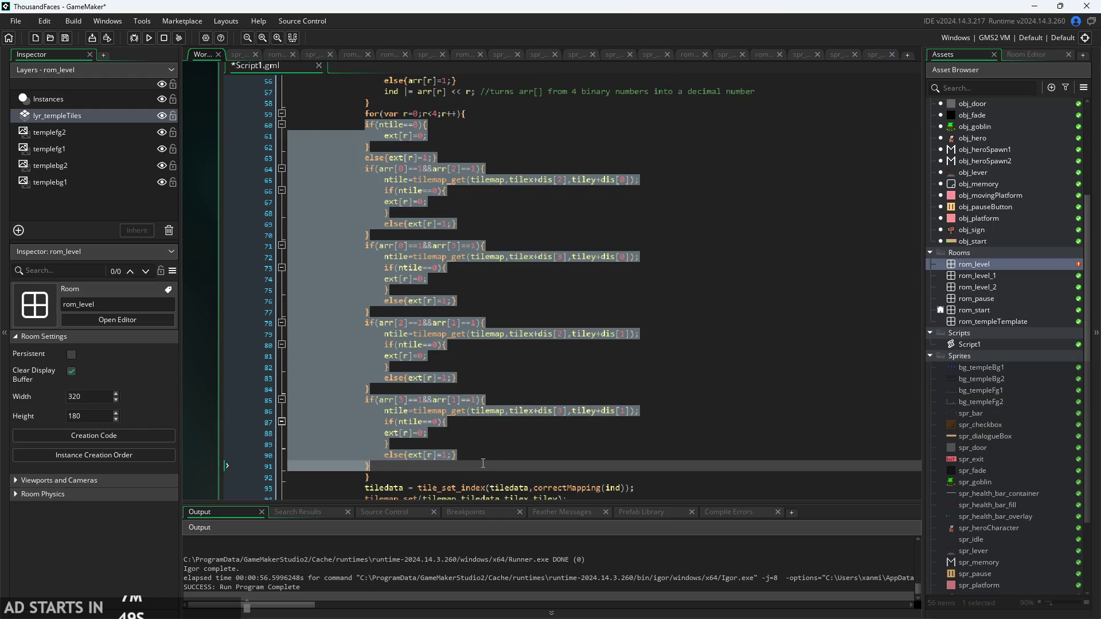
# - Indent the selected second for loop body one level
pyautogui.press('Tab')
pyautogui.click(551, 397)
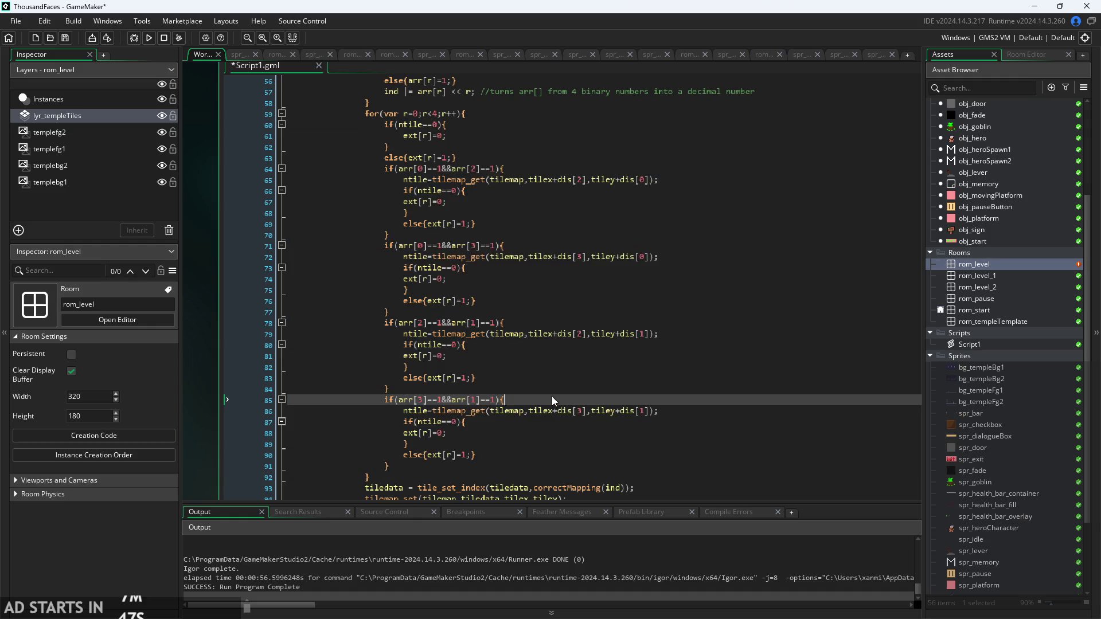
pyautogui.click(405, 125)
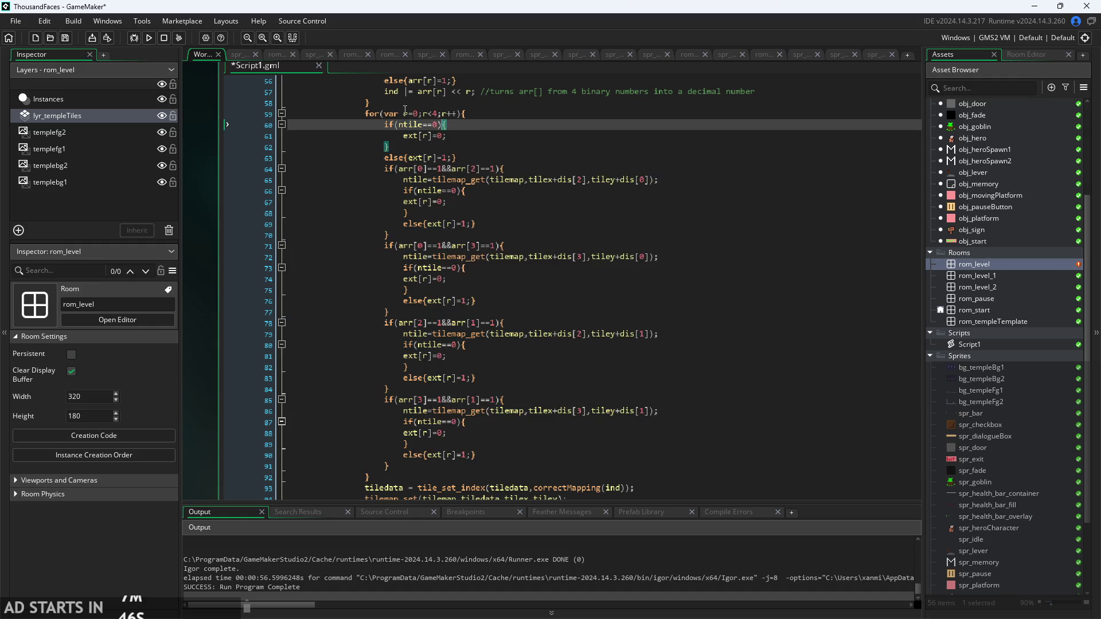
pyautogui.click(388, 473)
pyautogui.click(506, 105)
pyautogui.click(510, 111)
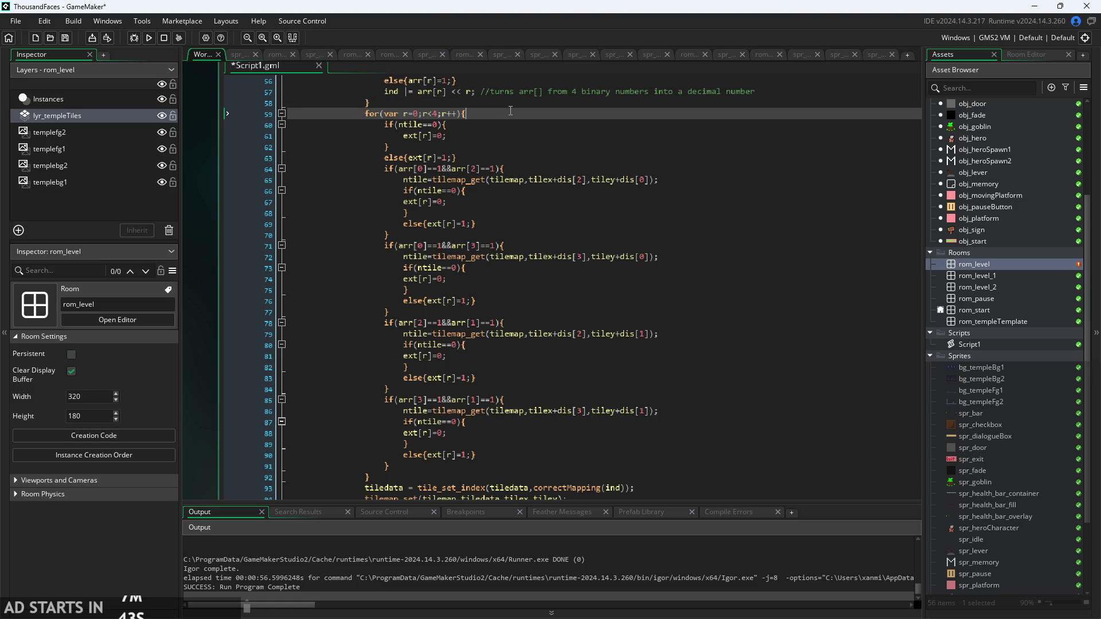
pyautogui.scroll(-4, 470, 258)
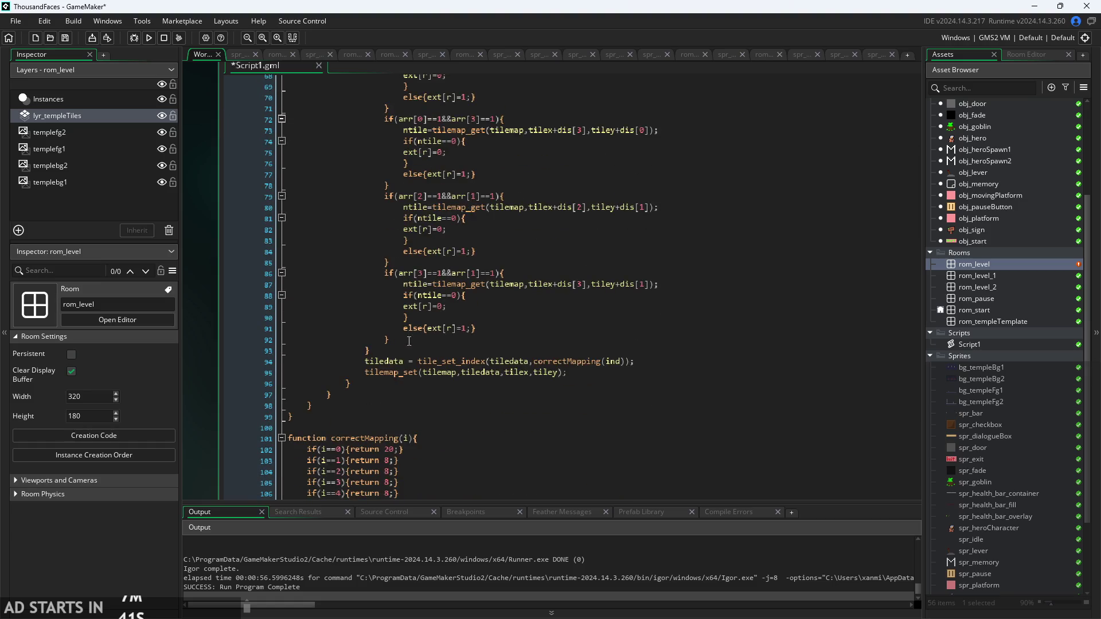
pyautogui.click(418, 337)
pyautogui.scroll(12, 418, 337)
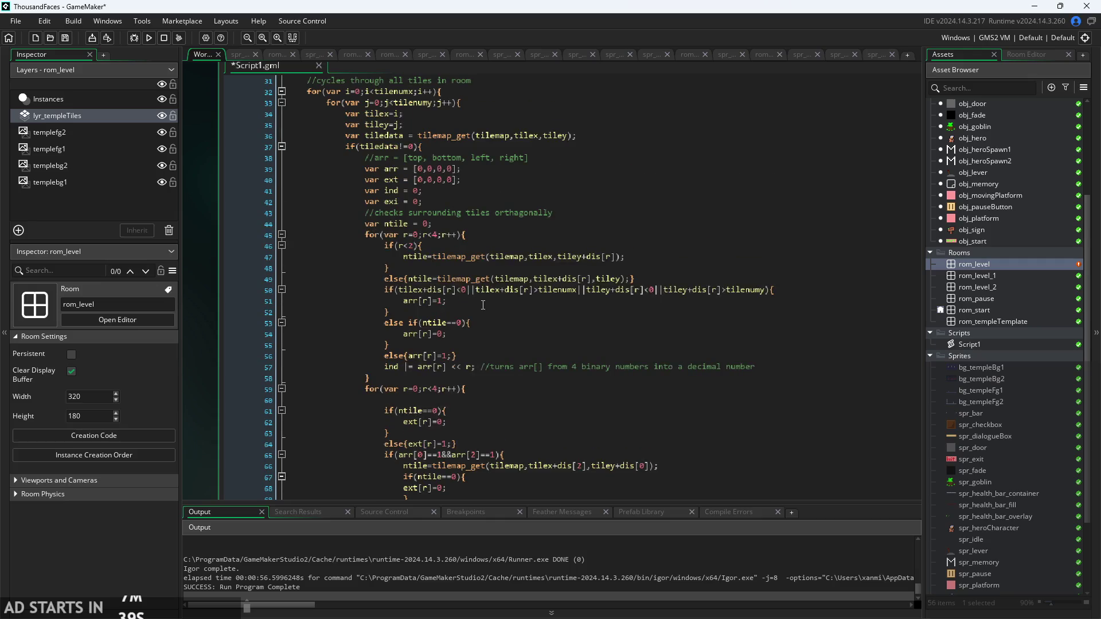
# - Add blank lines after the first loop header, the binary-to-decimal comment and the else tilemap_get line
pyautogui.click(471, 232)
pyautogui.press('Return')
pyautogui.scroll(-1, 485, 349)
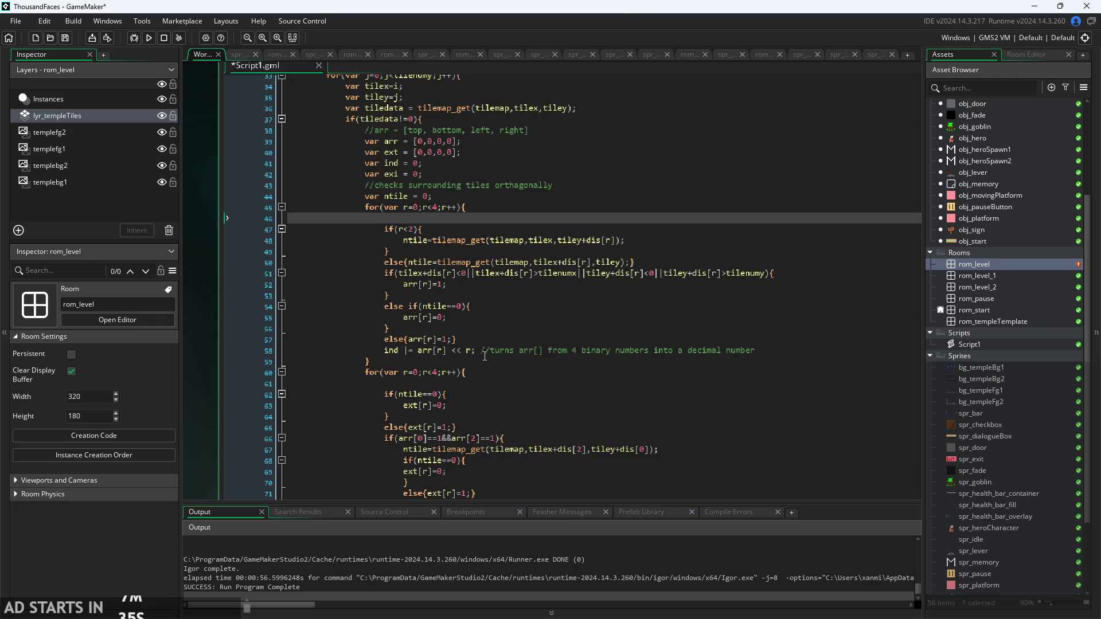
pyautogui.click(780, 350)
pyautogui.press('Return')
pyautogui.click(534, 205)
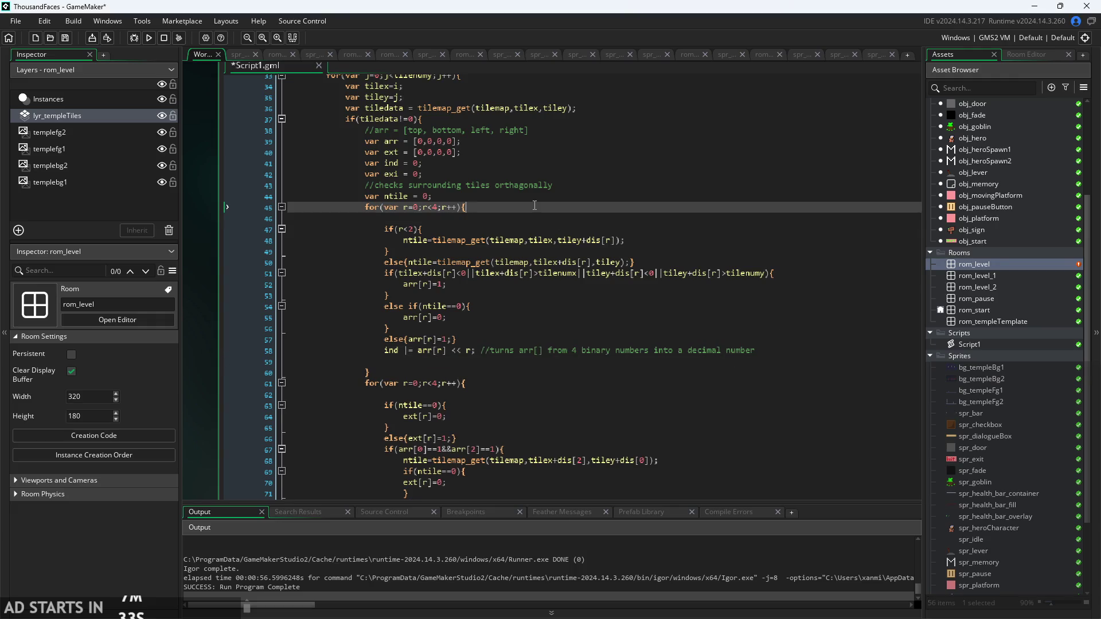
pyautogui.press('Down')
pyautogui.press('Down')
pyautogui.press('Down')
pyautogui.press('Down')
pyautogui.press('Down')
pyautogui.press('Down')
pyautogui.press('Up')
pyautogui.press('Up')
pyautogui.press('Up')
pyautogui.press('Up')
pyautogui.press('Up')
pyautogui.press('Up')
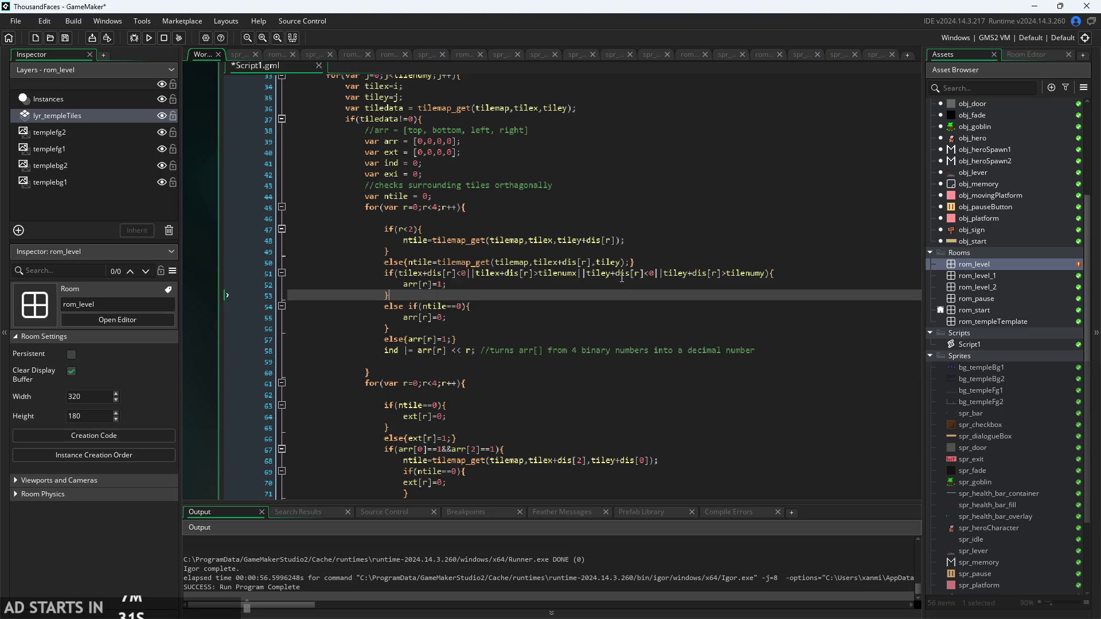
pyautogui.click(679, 262)
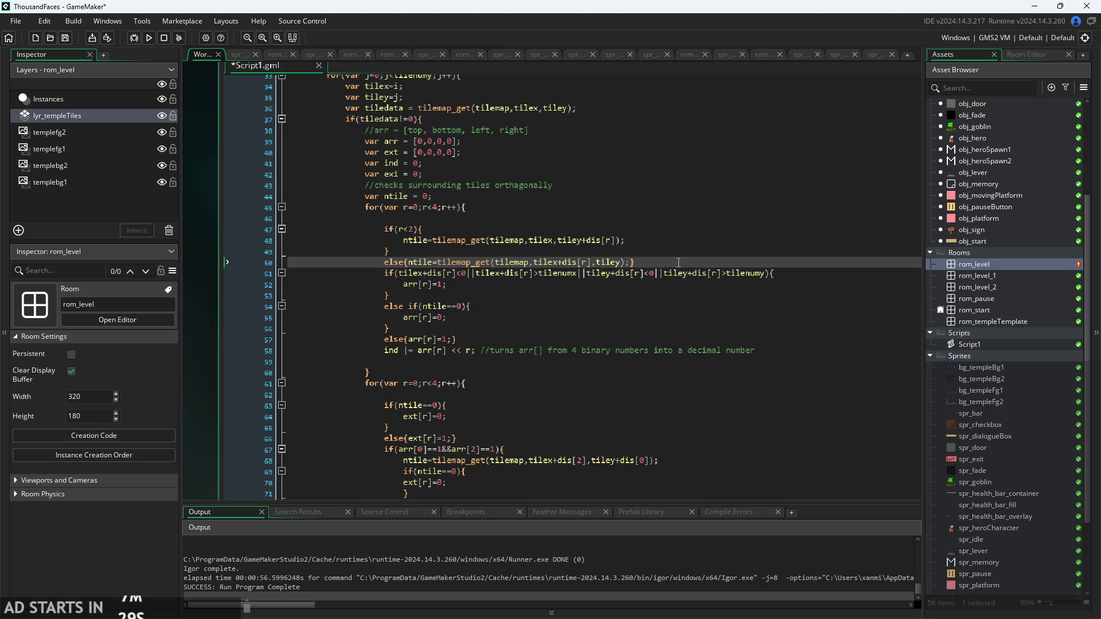
pyautogui.press('Return')
pyautogui.scroll(-1, 666, 286)
pyautogui.scroll(-7, 523, 322)
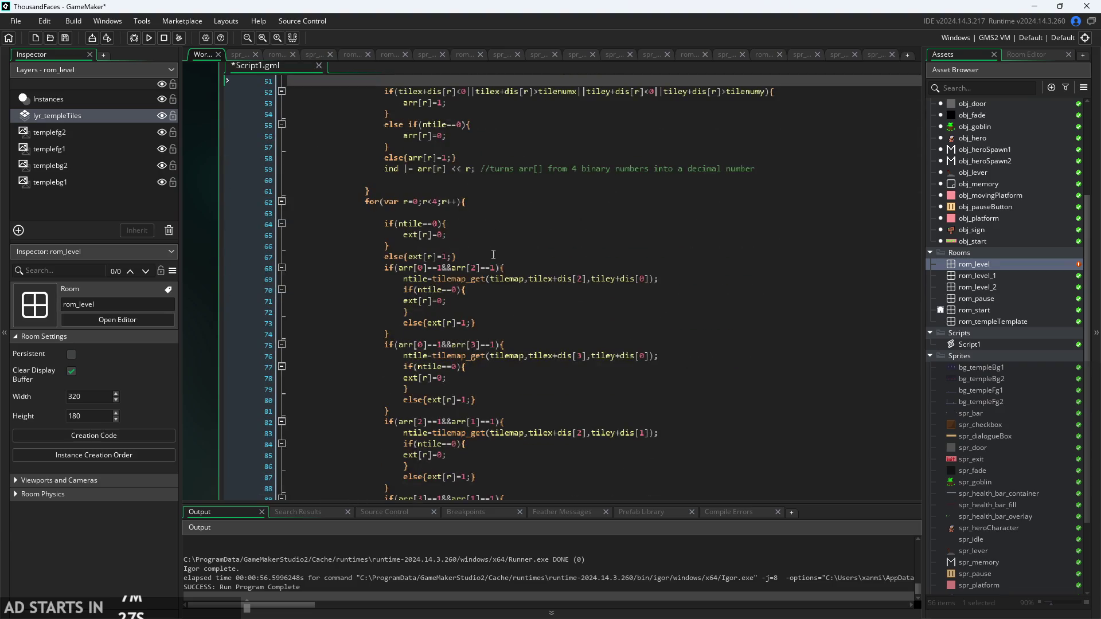
# - Add blank lines before the first diagonal check and after the first and second diagonal blocks
pyautogui.click(481, 202)
pyautogui.press('Return')
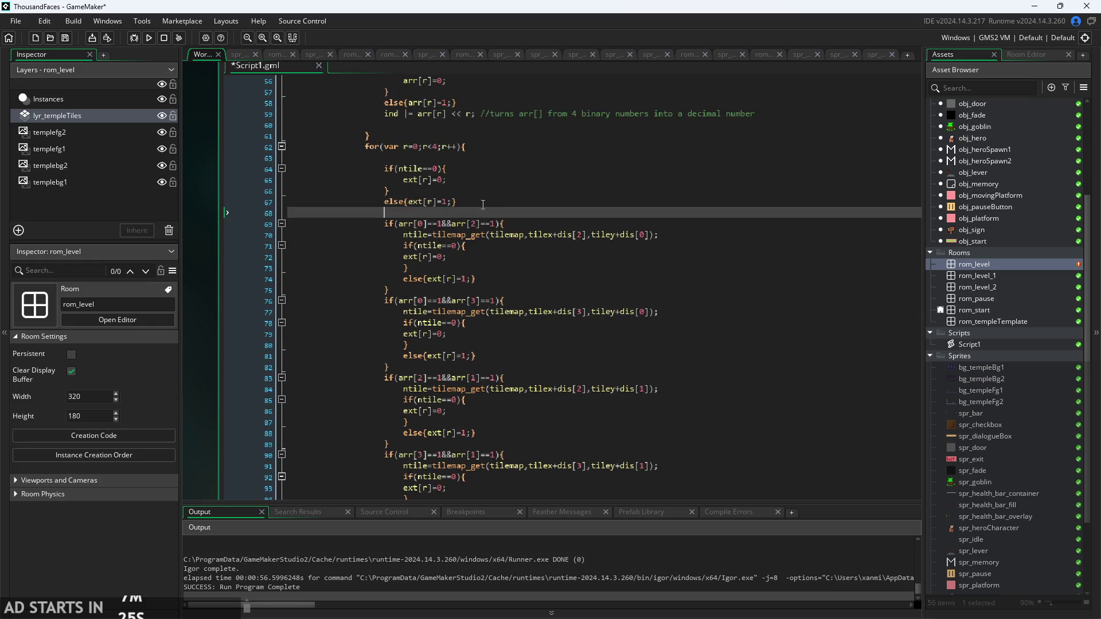
pyautogui.click(534, 283)
pyautogui.press('Return')
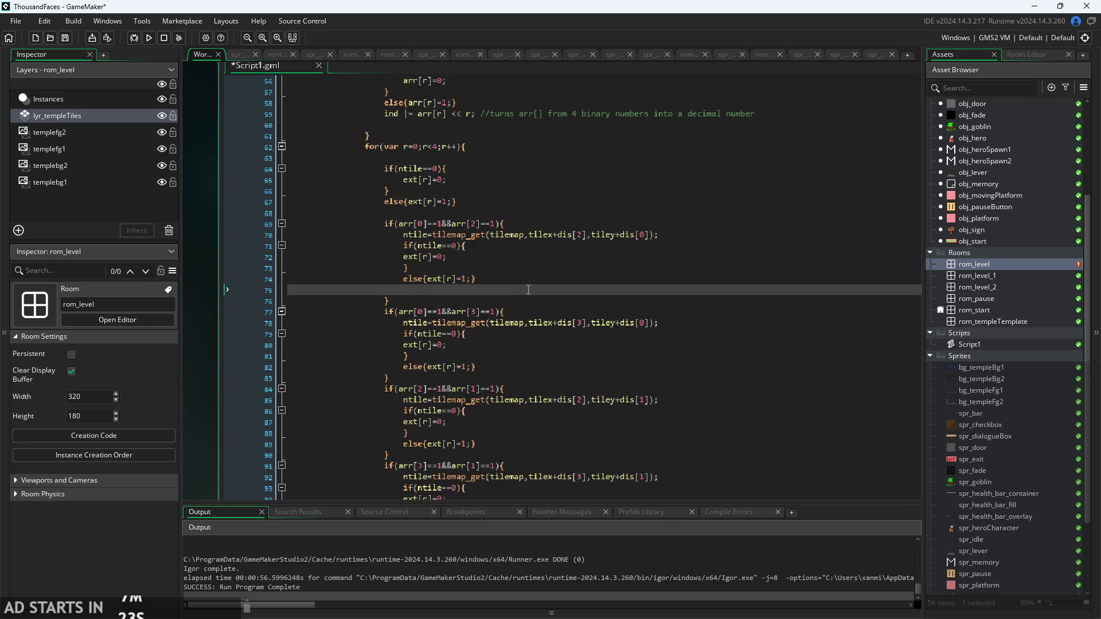
pyautogui.press('BackSpace')
pyautogui.click(524, 289)
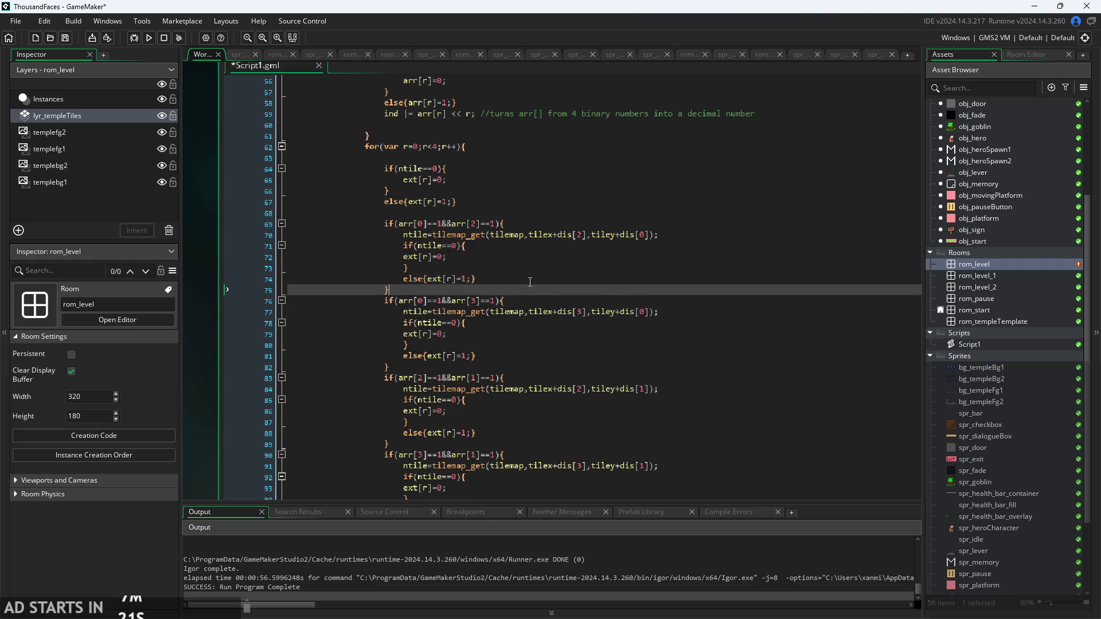
pyautogui.press('Return')
pyautogui.click(537, 367)
pyautogui.click(539, 378)
pyautogui.press('Return')
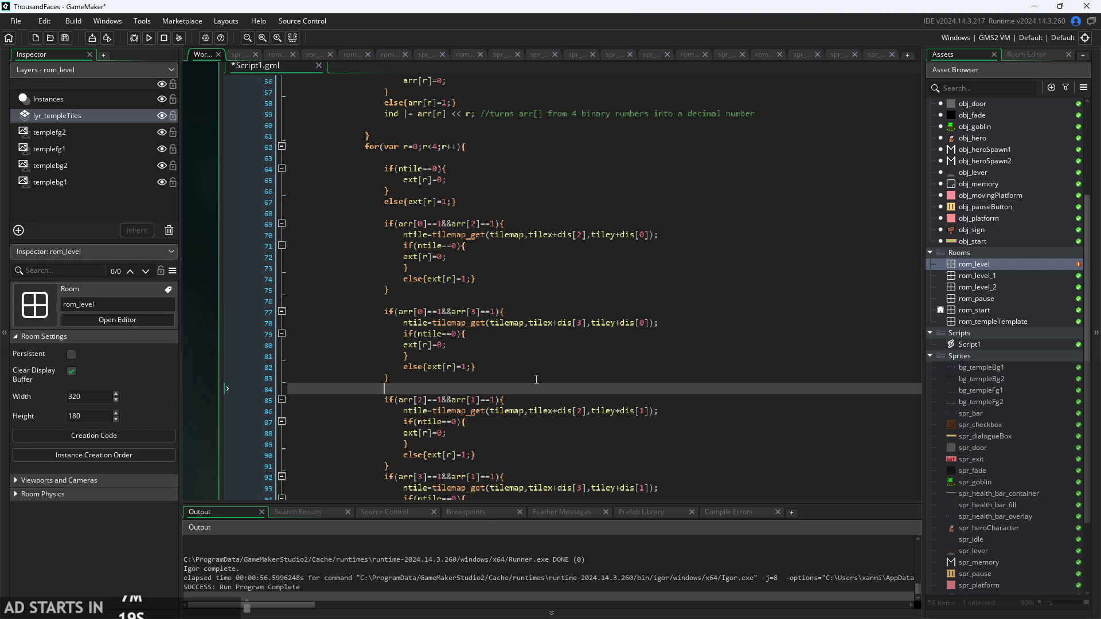
# - Add a blank line after the third diagonal block and review the reformatted second loop
pyautogui.scroll(-2, 539, 379)
pyautogui.scroll(-2, 539, 379)
pyautogui.click(528, 358)
pyautogui.press('Return')
pyautogui.scroll(-2, 526, 368)
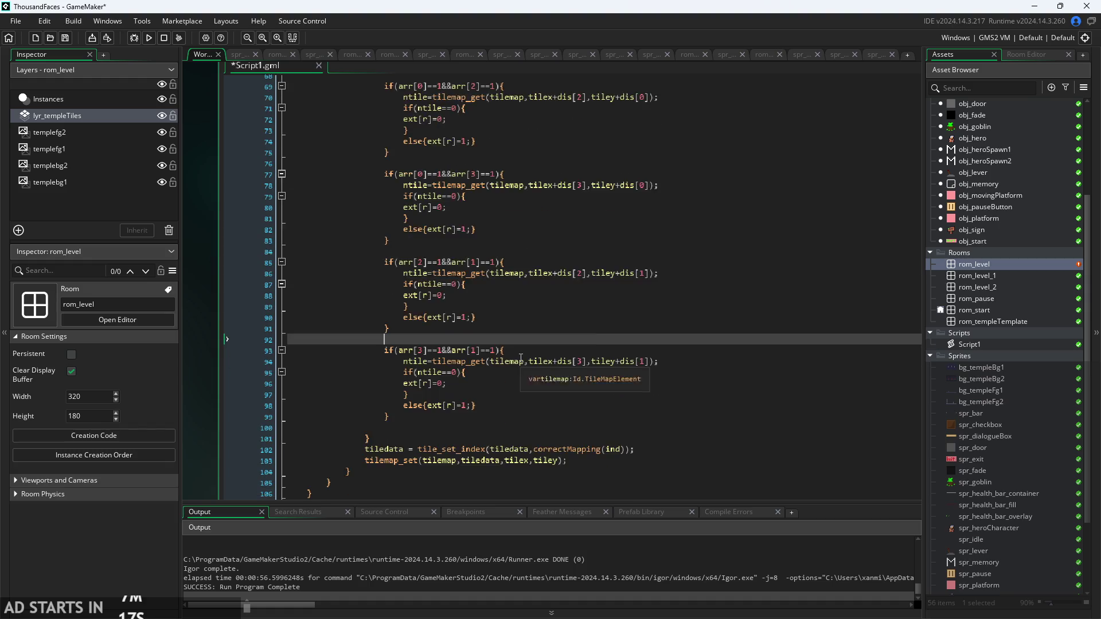
pyautogui.click(526, 373)
pyautogui.click(531, 427)
pyautogui.scroll(7, 533, 390)
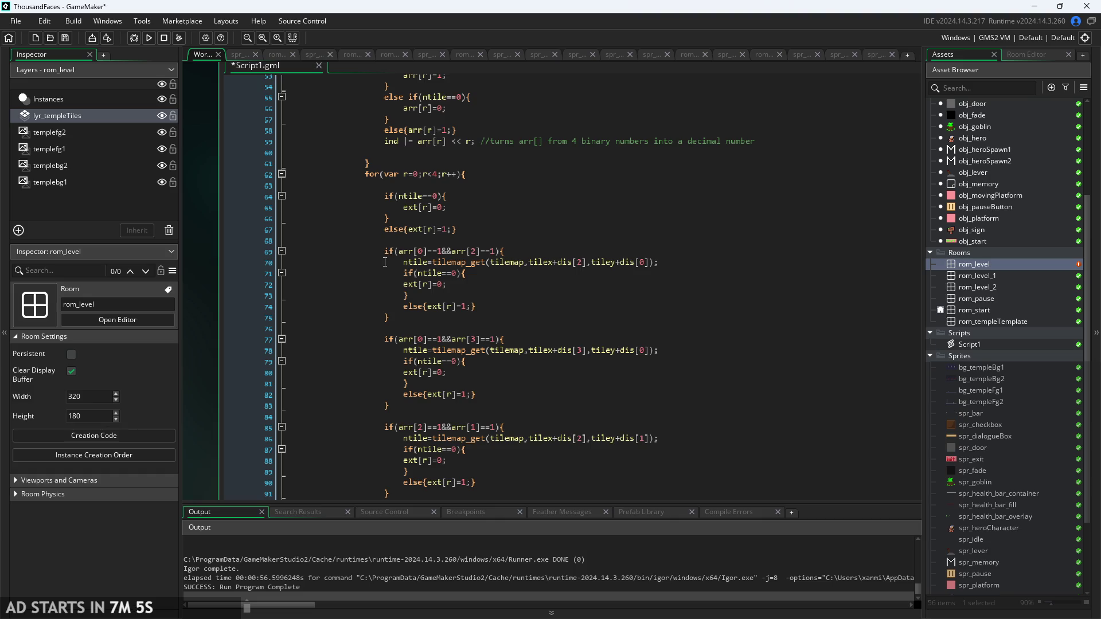
pyautogui.scroll(2, 452, 244)
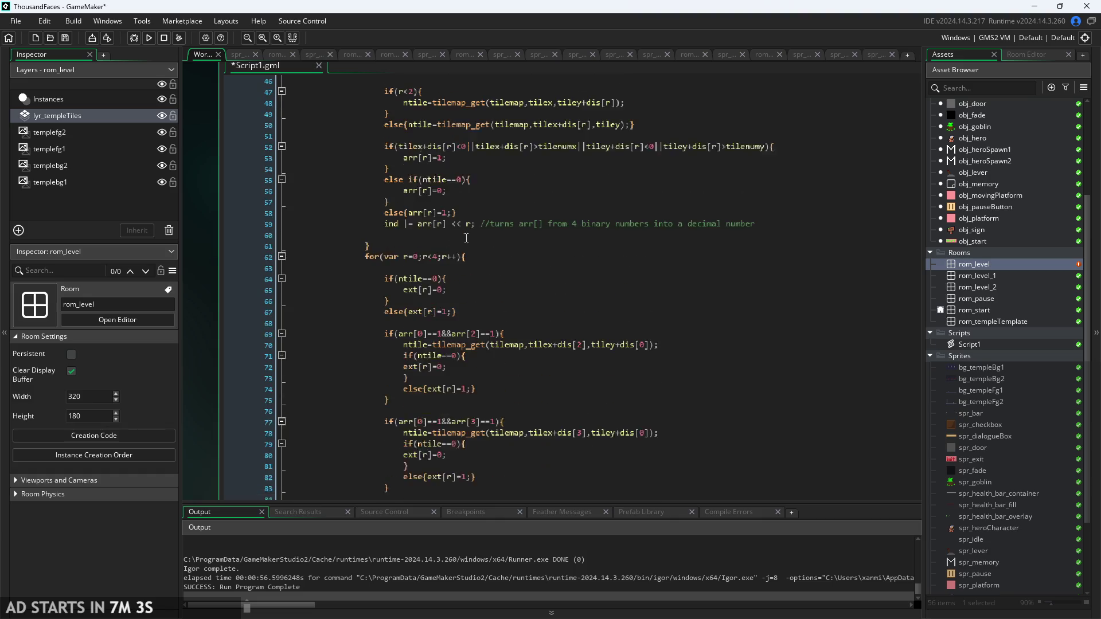
pyautogui.click(476, 264)
pyautogui.click(478, 258)
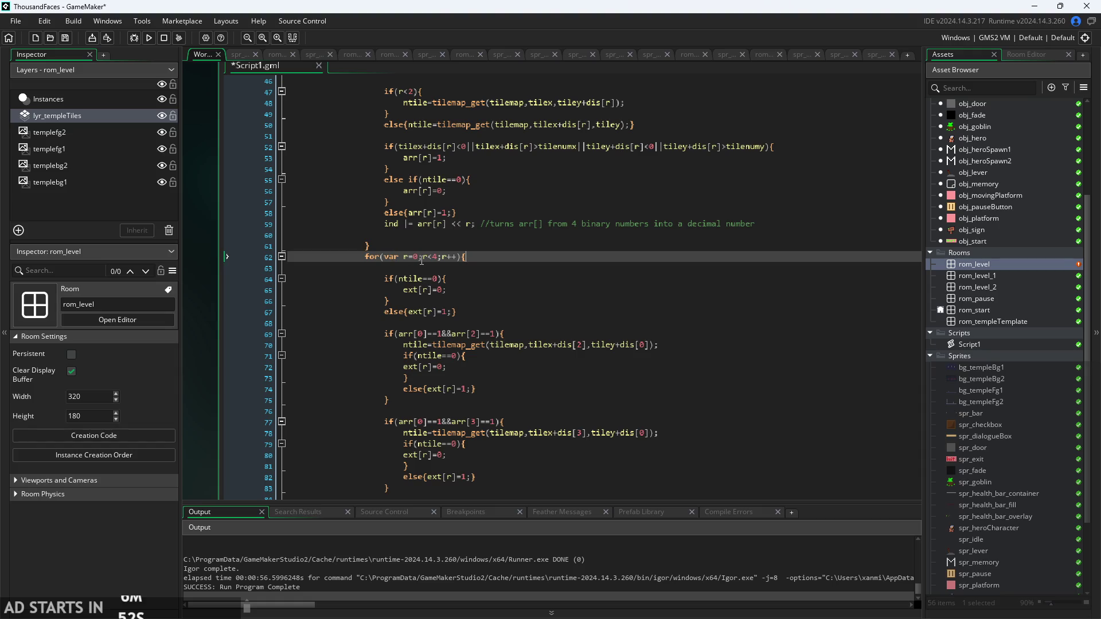
pyautogui.keyDown('ctrl'); pyautogui.scroll(2, 443, 258); pyautogui.keyUp('ctrl')
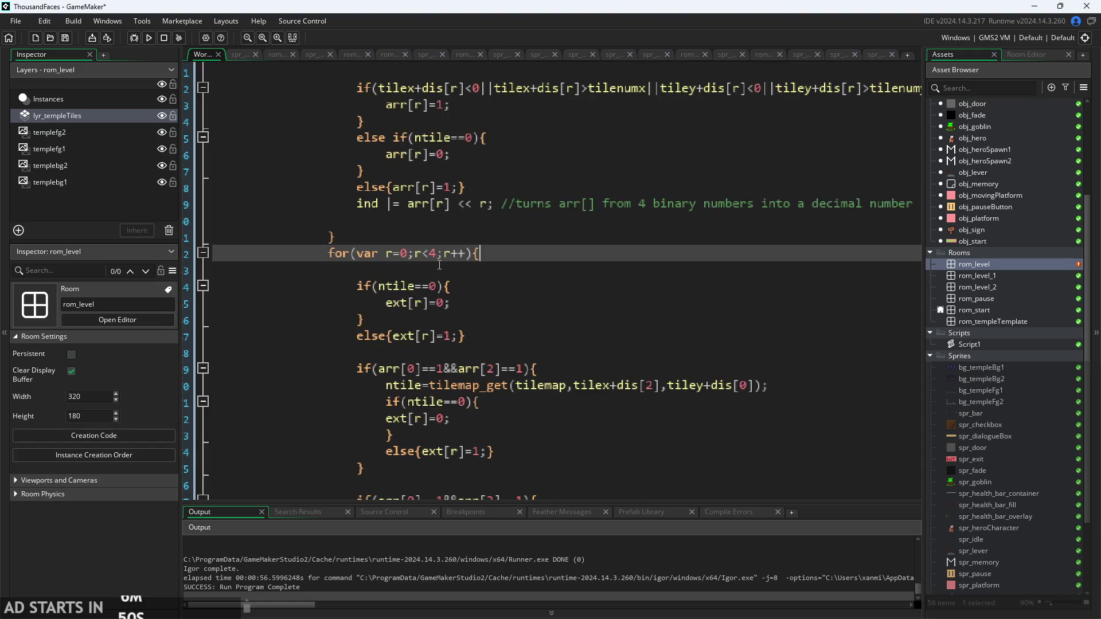
pyautogui.keyDown('ctrl'); pyautogui.scroll(-1, 591, 312); pyautogui.keyUp('ctrl')
pyautogui.scroll(-3, 591, 313)
pyautogui.hscroll(2, 590, 313)
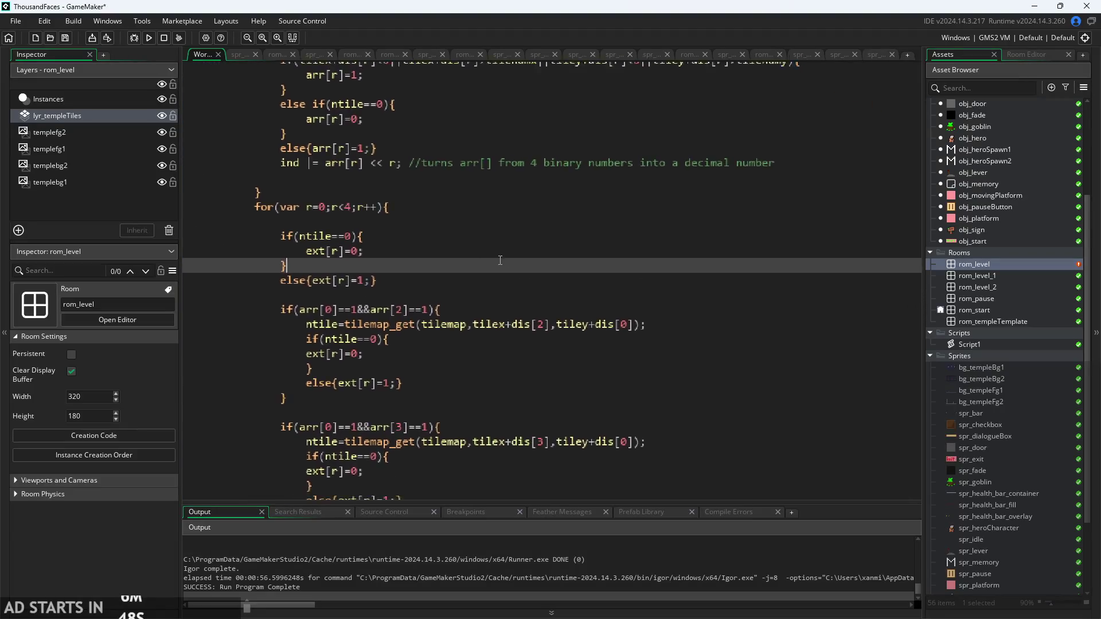
pyautogui.click(381, 160)
pyautogui.press('Down')
pyautogui.press('Down')
pyautogui.press('Down')
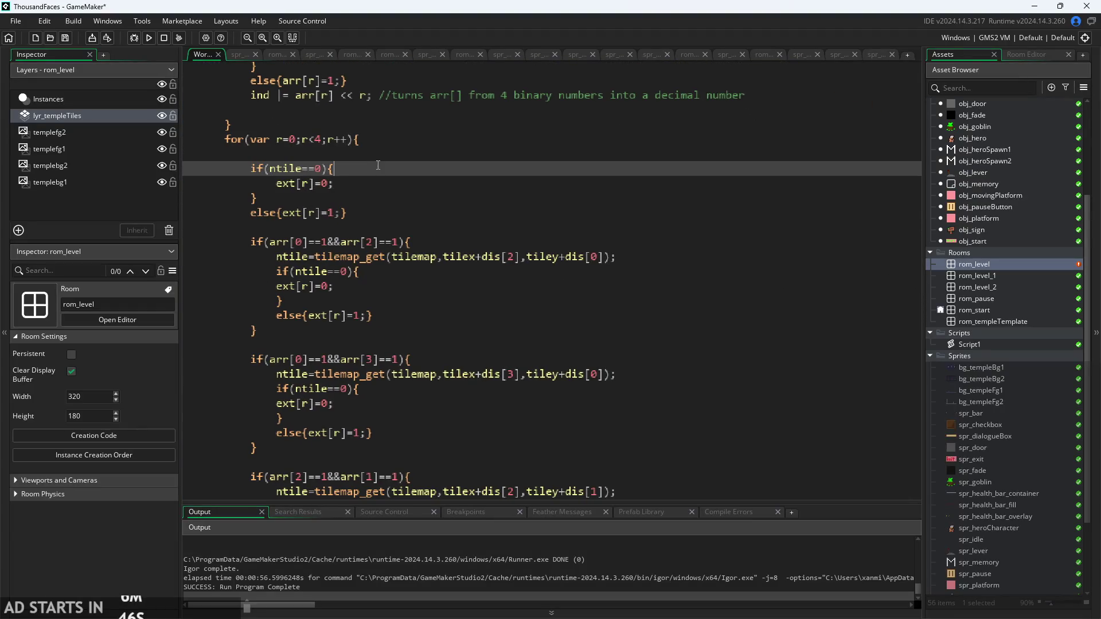
pyautogui.press('Up')
pyautogui.press('Up')
pyautogui.press('Up')
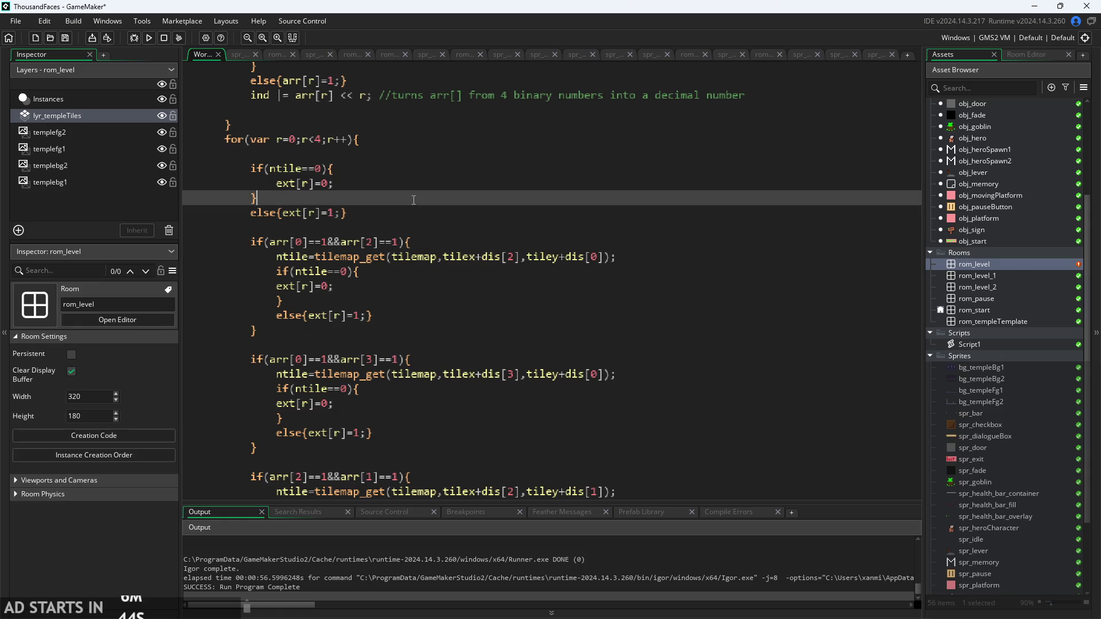
pyautogui.press('Down')
pyautogui.scroll(-1, 426, 179)
pyautogui.scroll(-1, 426, 179)
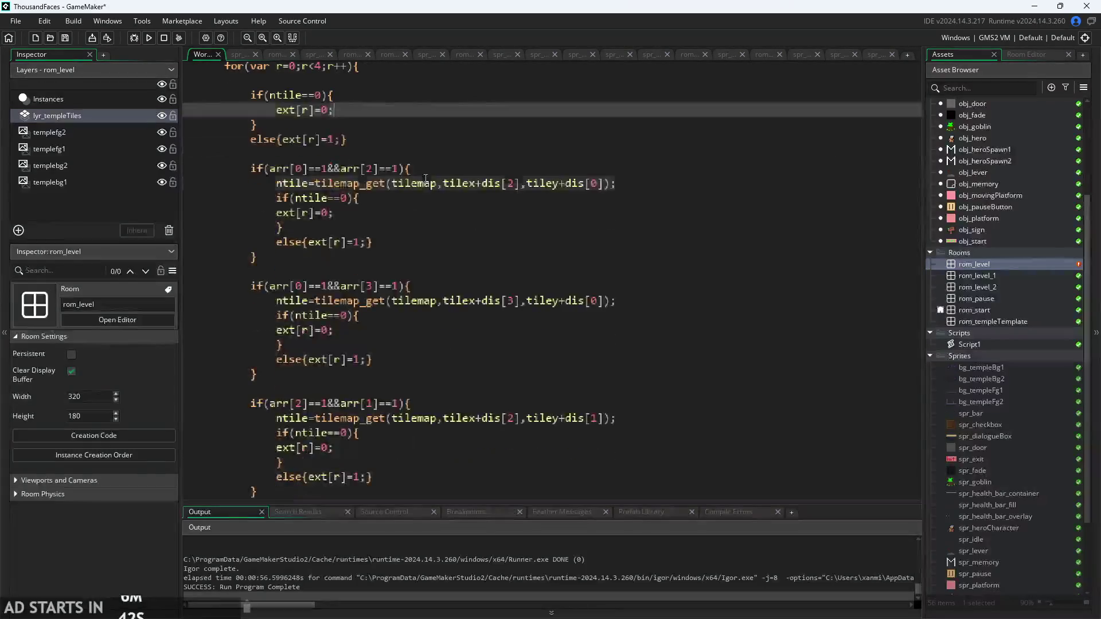
pyautogui.click(426, 179)
pyautogui.keyDown('ctrl'); pyautogui.scroll(-1, 426, 179); pyautogui.keyUp('ctrl')
pyautogui.scroll(-2, 426, 179)
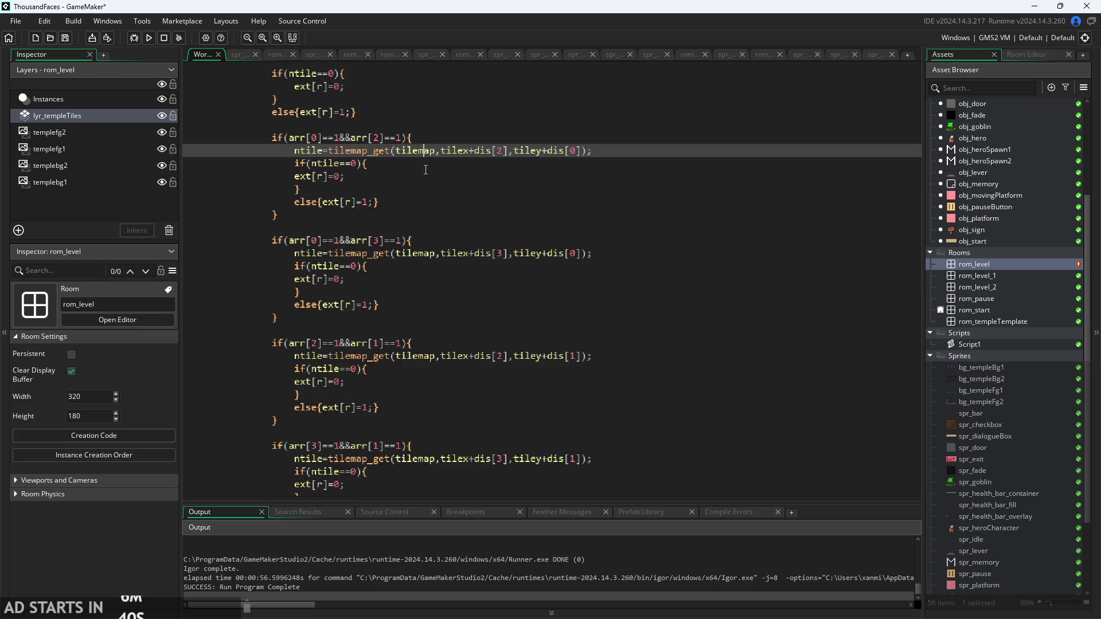
pyautogui.click(425, 133)
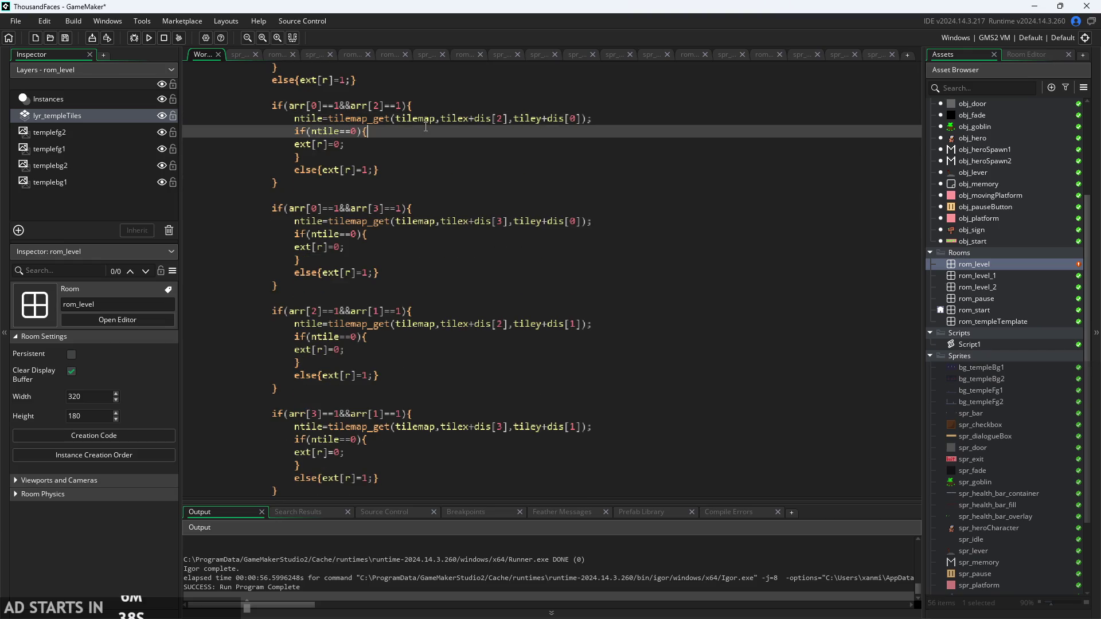
pyautogui.click(426, 112)
pyautogui.click(428, 183)
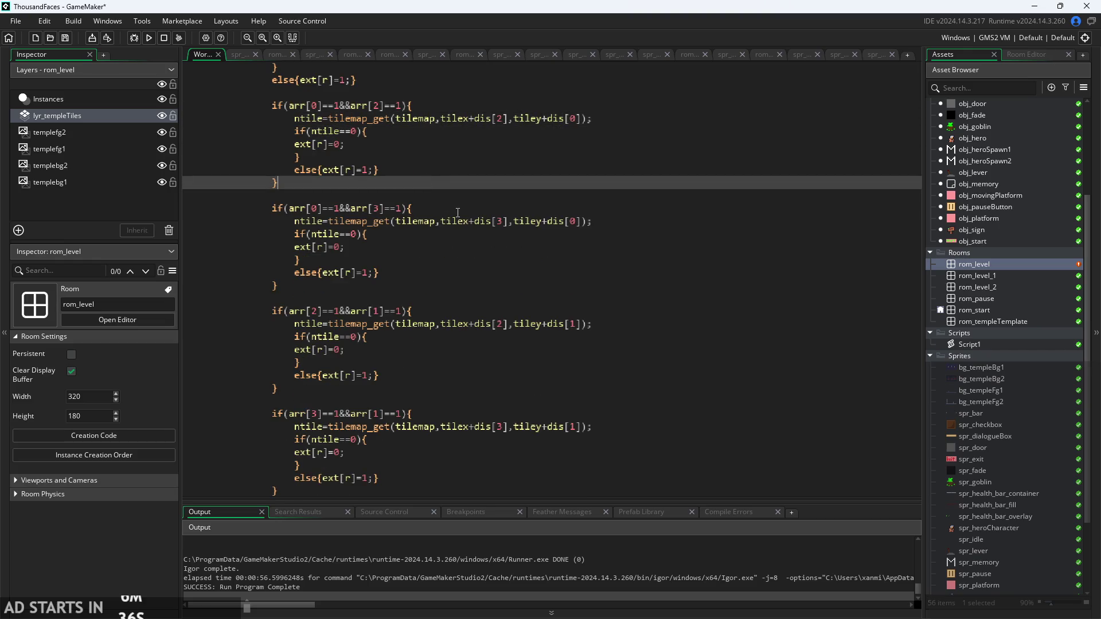
pyautogui.click(436, 324)
pyautogui.click(451, 147)
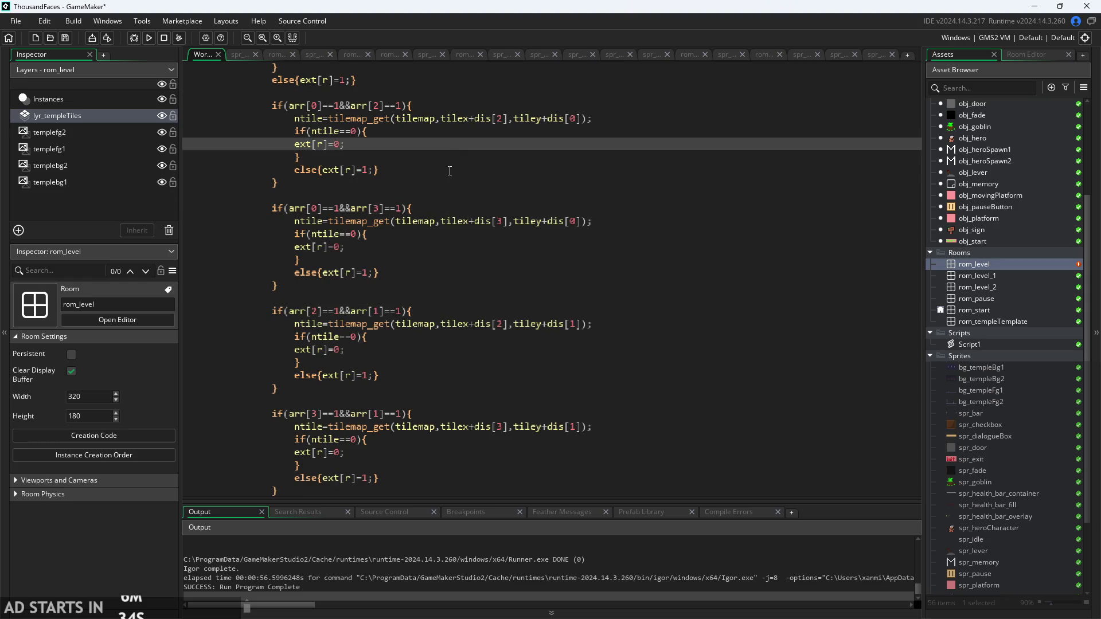
pyautogui.click(401, 170)
pyautogui.click(318, 144)
pyautogui.scroll(-1, 450, 299)
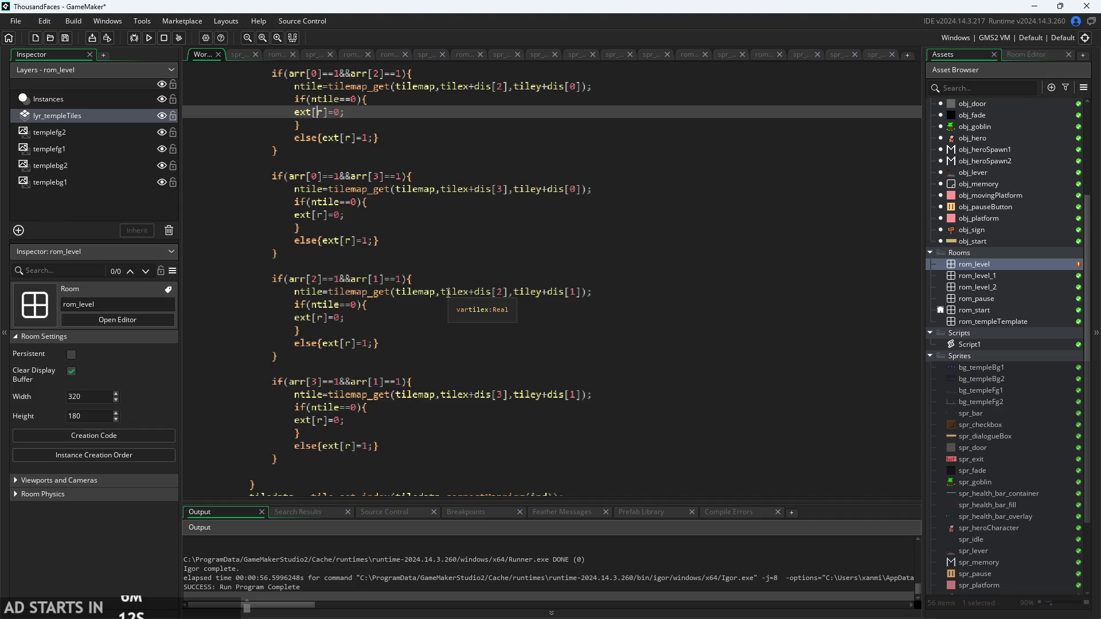
# - Rewrite the third diagonal condition to check arr[1]==1&&arr[2]==1
pyautogui.scroll(3, 418, 321)
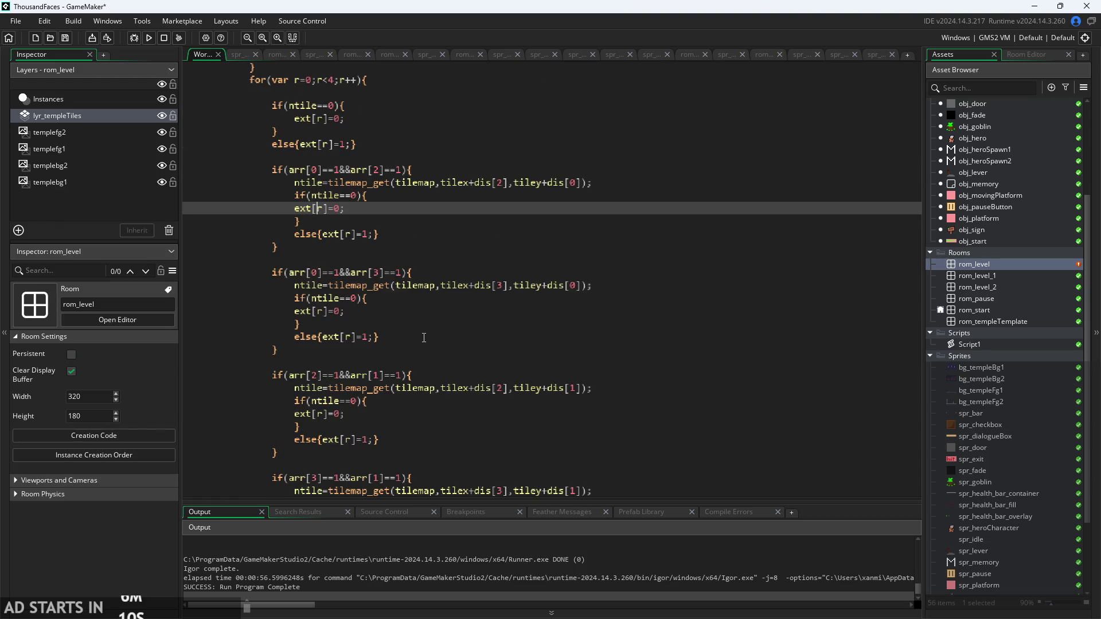
pyautogui.click(315, 170)
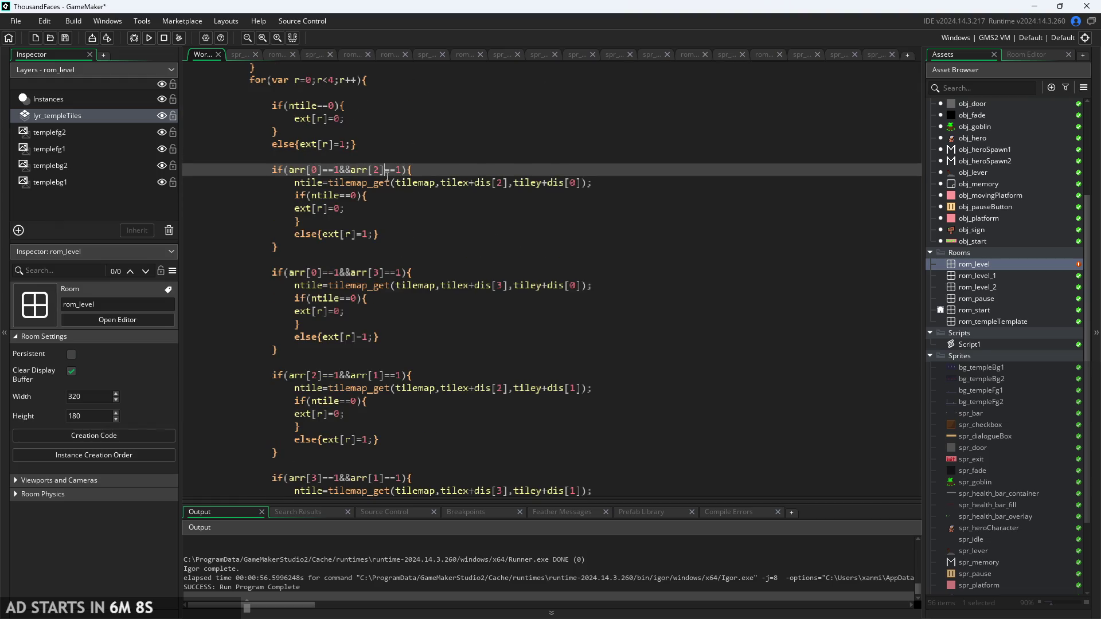
pyautogui.click(369, 170)
pyautogui.click(380, 170)
pyautogui.scroll(-1, 456, 237)
pyautogui.click(457, 237)
pyautogui.scroll(-2, 457, 237)
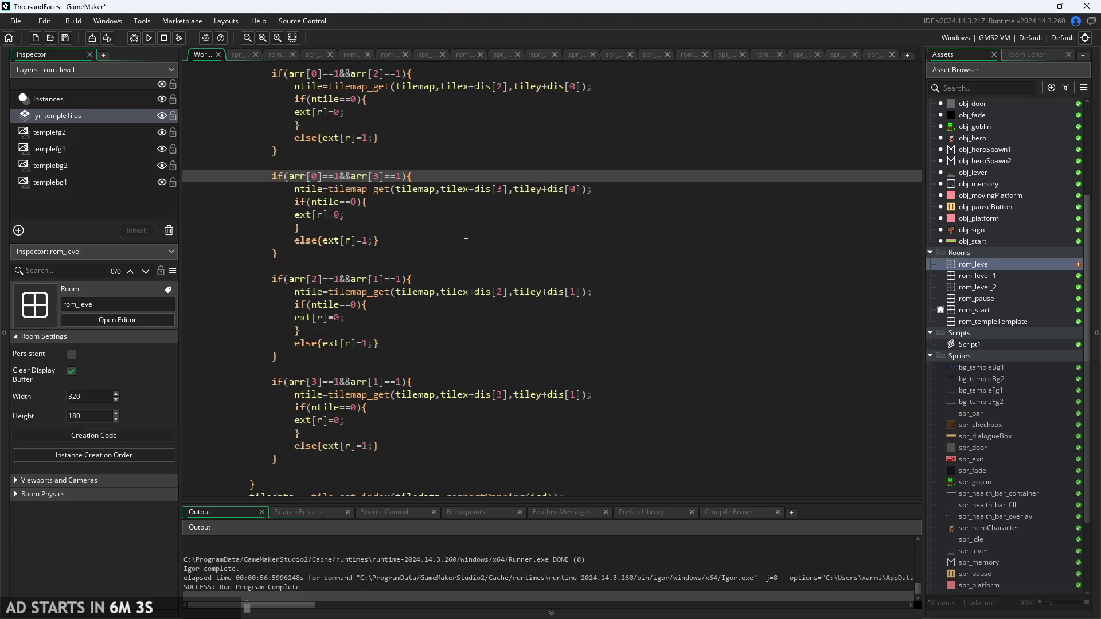
pyautogui.click(402, 280)
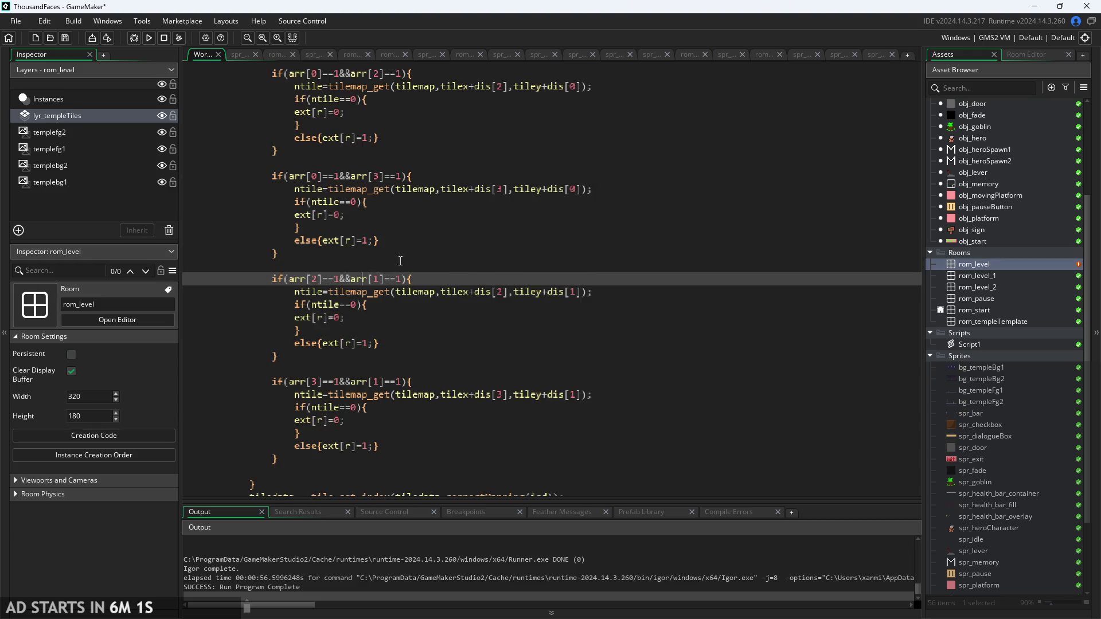
pyautogui.click(317, 279)
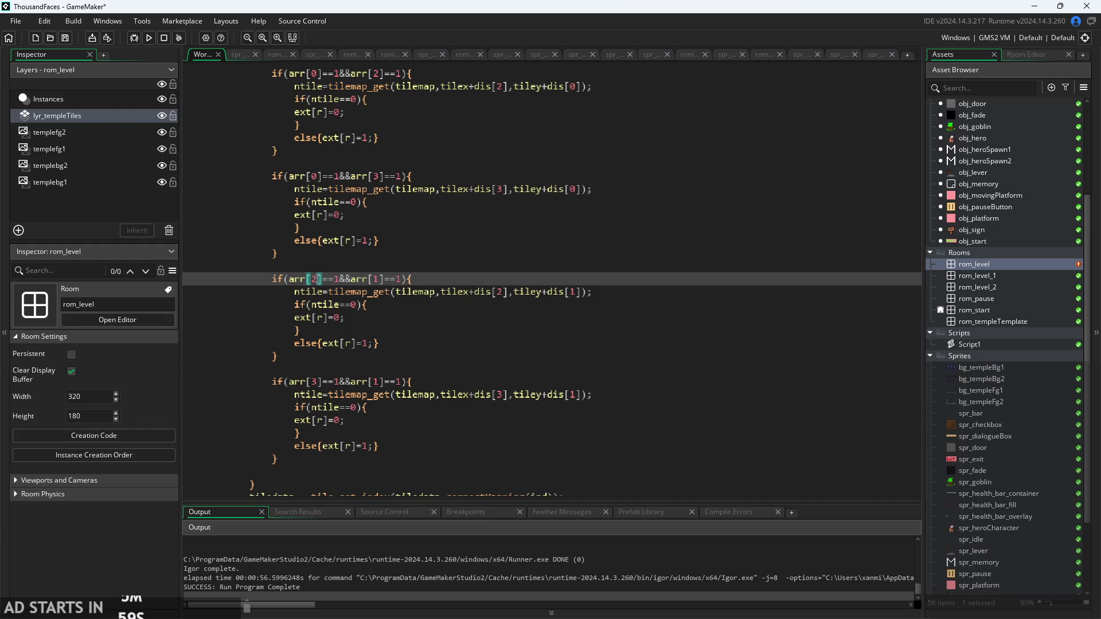
pyautogui.press('BackSpace')
pyautogui.write('1')
# - Rewrite the fourth diagonal condition to check arr[1]==1&&arr[3]==1
pyautogui.click(314, 382)
pyautogui.press('Right')
pyautogui.press('Right')
pyautogui.press('Right')
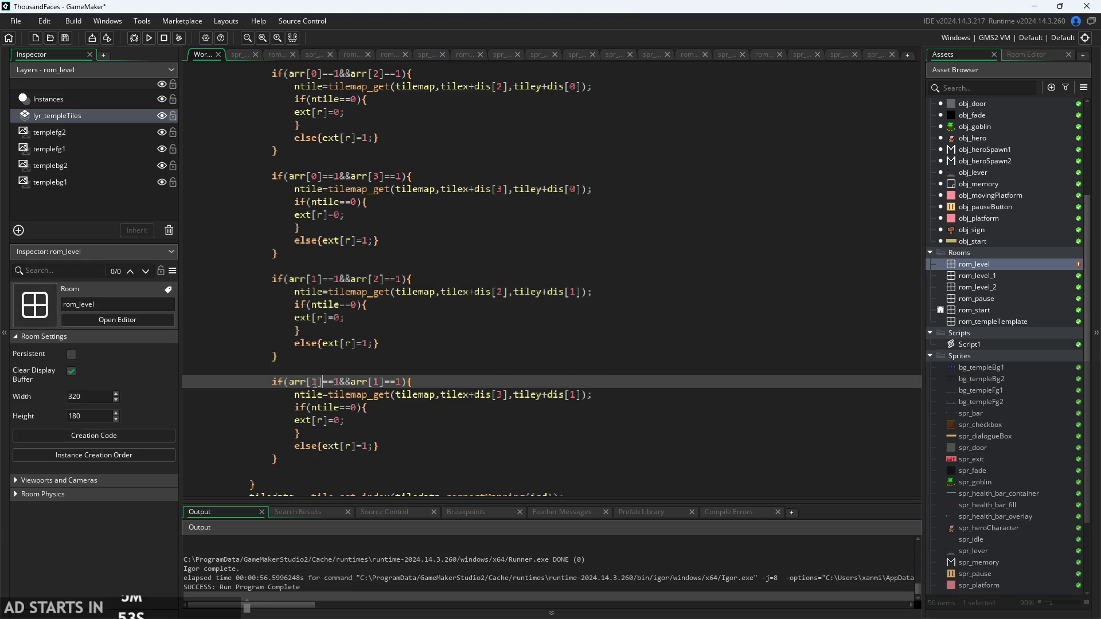
pyautogui.press('BackSpace')
pyautogui.write('3')
pyautogui.click(410, 418)
pyautogui.scroll(2, 411, 418)
pyautogui.moveTo(357, 149)
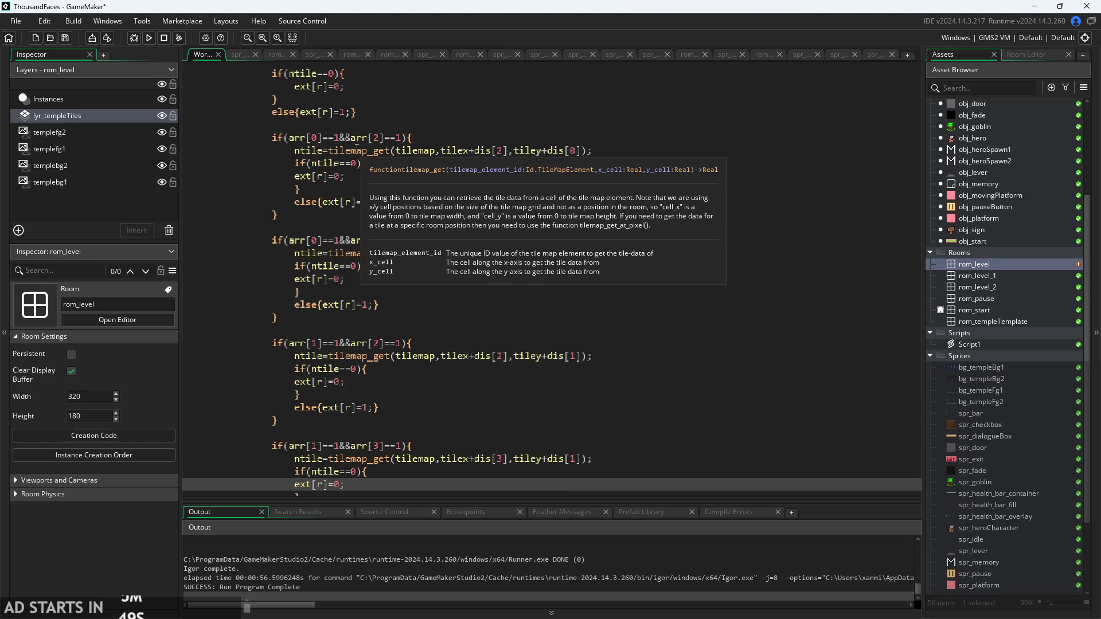
pyautogui.click(367, 266)
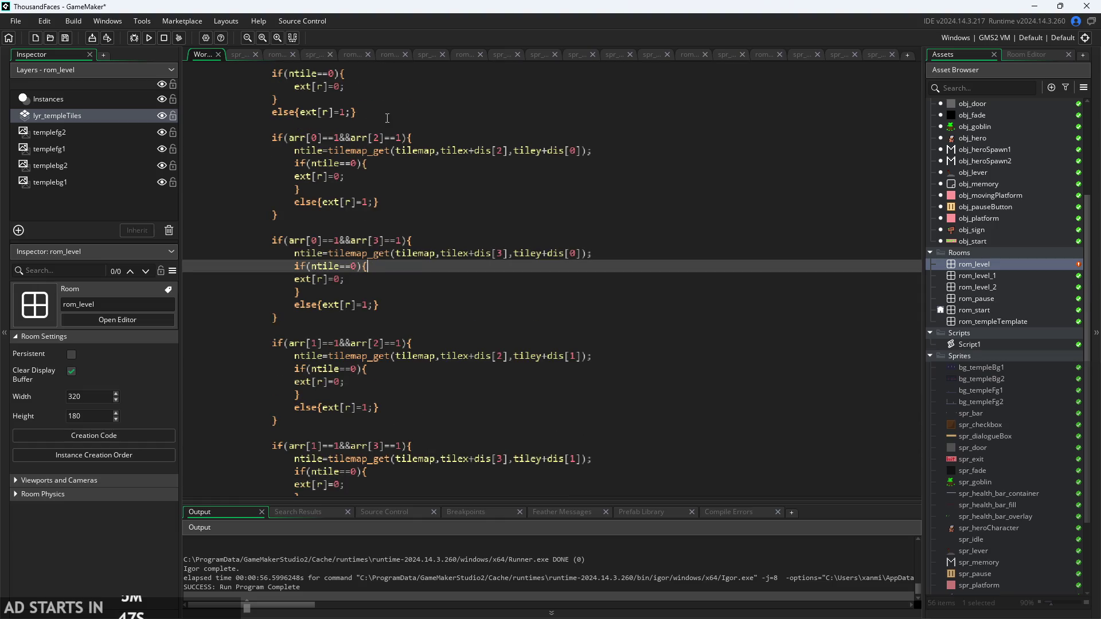
# - Add //top-left, //top-right, //bottom-left and //bottom-right comments to the four diagonal if lines
pyautogui.click(429, 137)
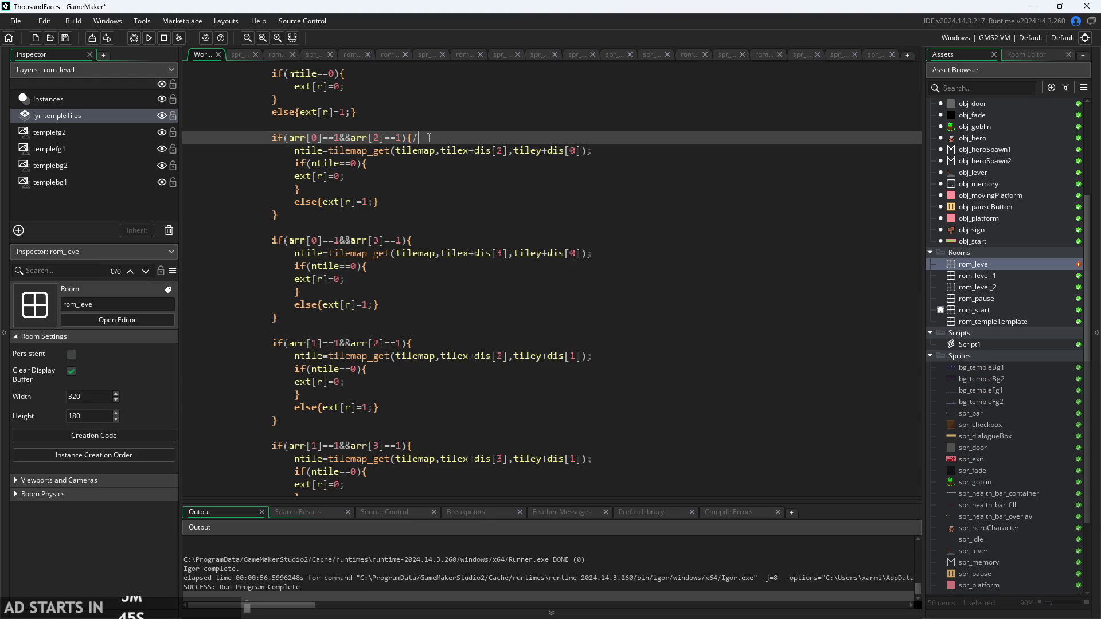
pyautogui.write('/top-left')
pyautogui.click(473, 240)
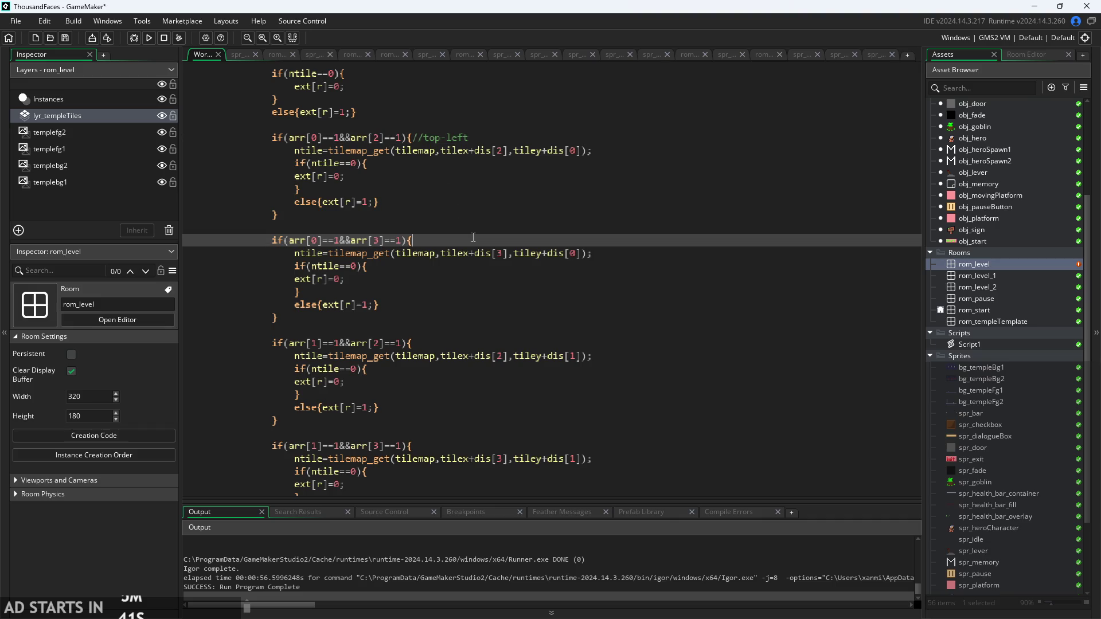
pyautogui.write('//top-right')
pyautogui.click(453, 343)
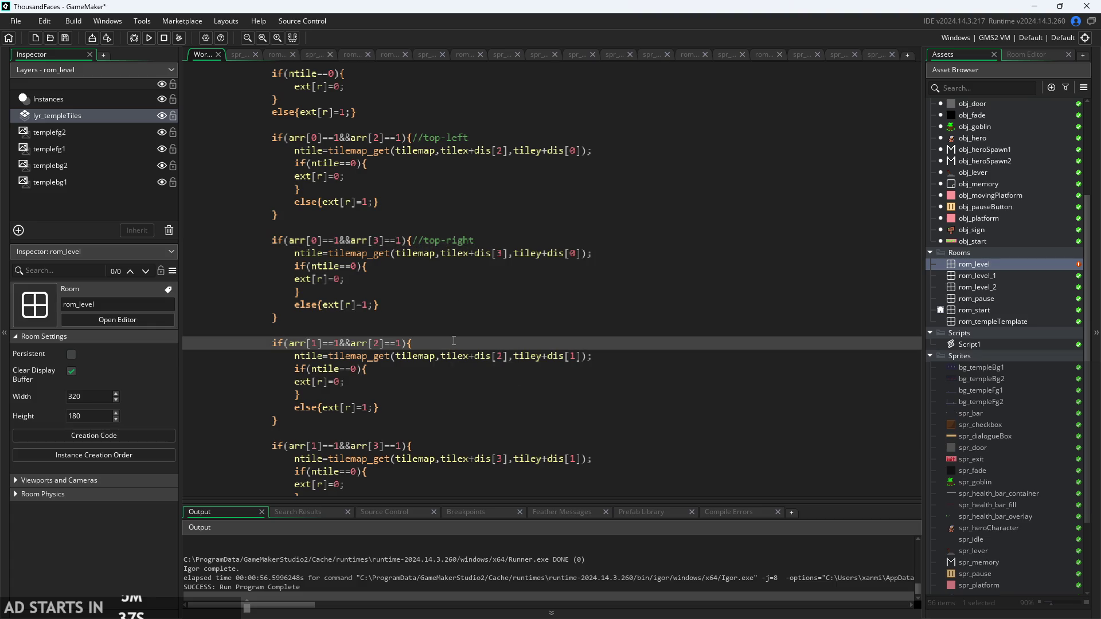
pyautogui.write('//top')
pyautogui.write('bottom')
pyautogui.write('-left')
pyautogui.click(445, 446)
pyautogui.write('//b')
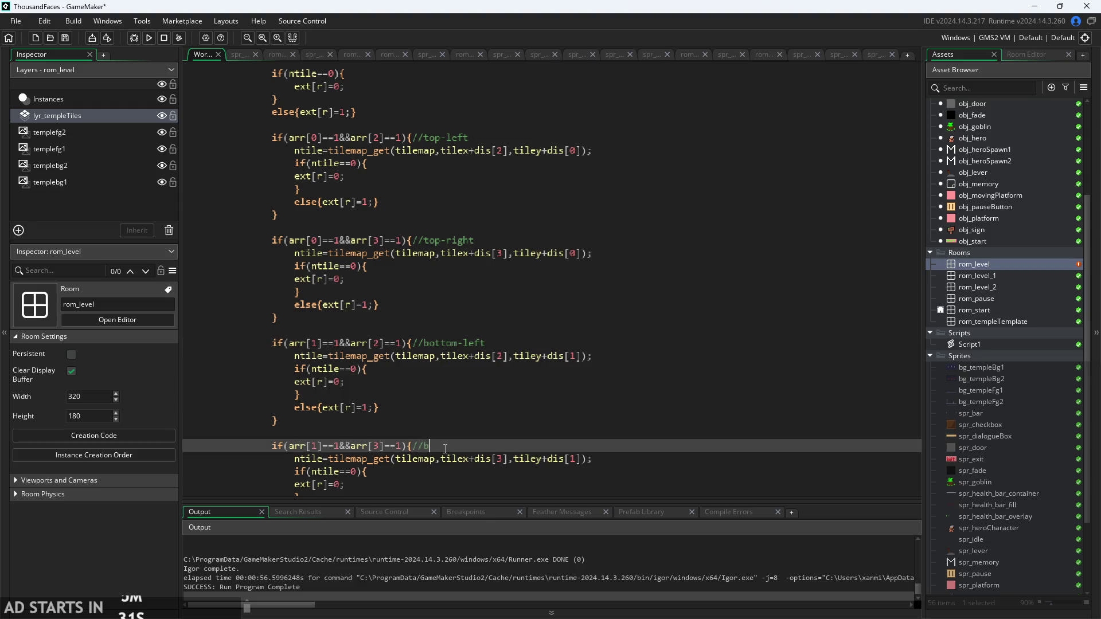
pyautogui.write('ottom-right')
pyautogui.click(561, 459)
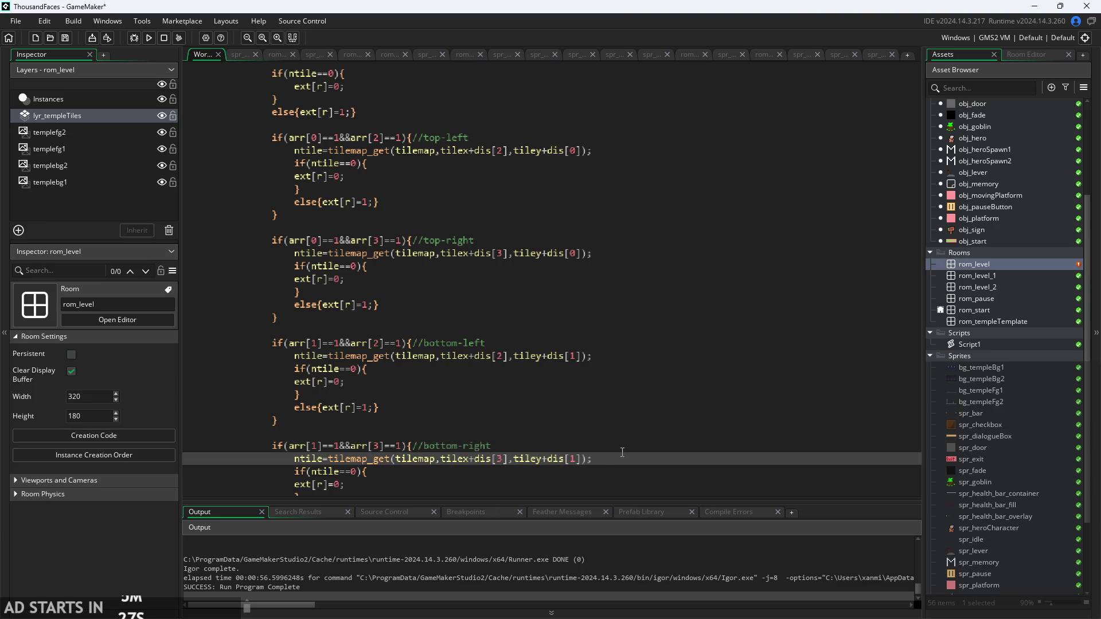
pyautogui.click(645, 468)
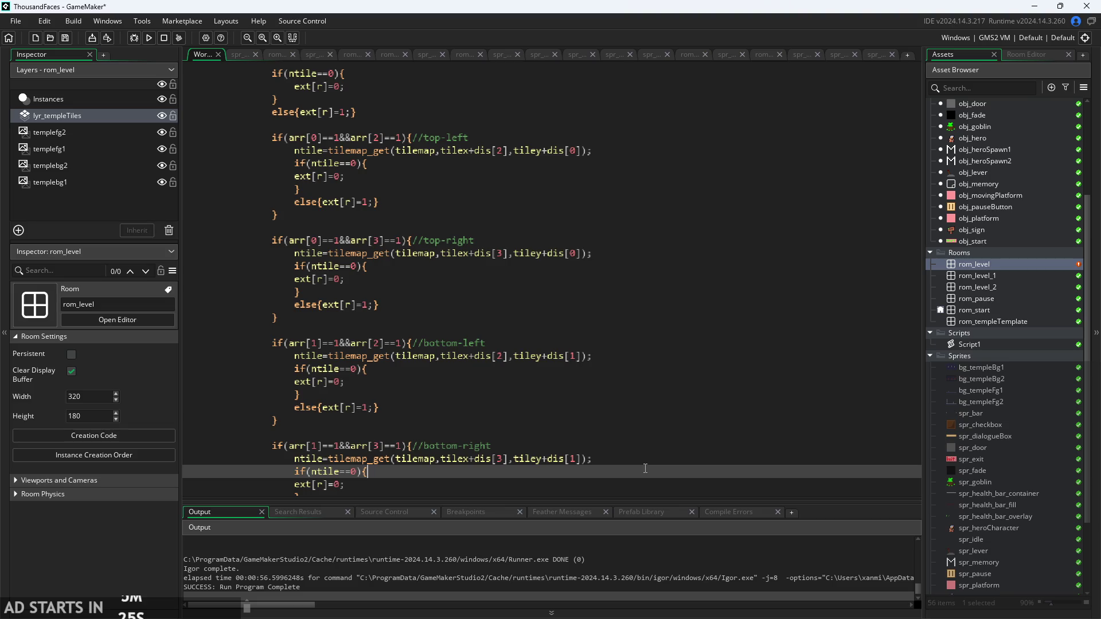
pyautogui.scroll(-1, 642, 454)
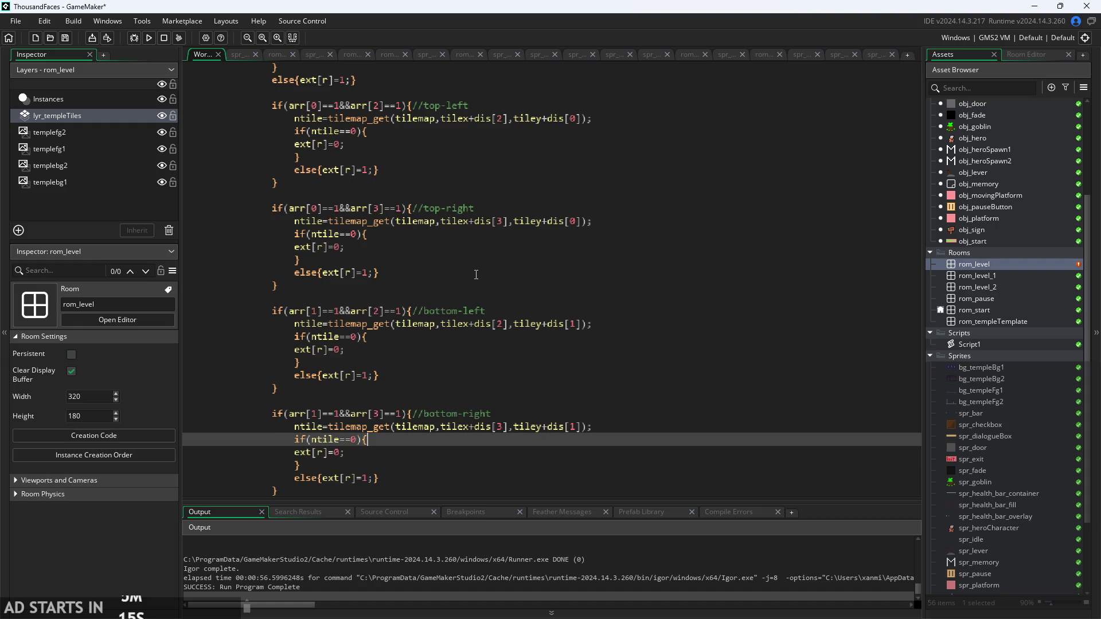
pyautogui.click(403, 374)
pyautogui.click(610, 338)
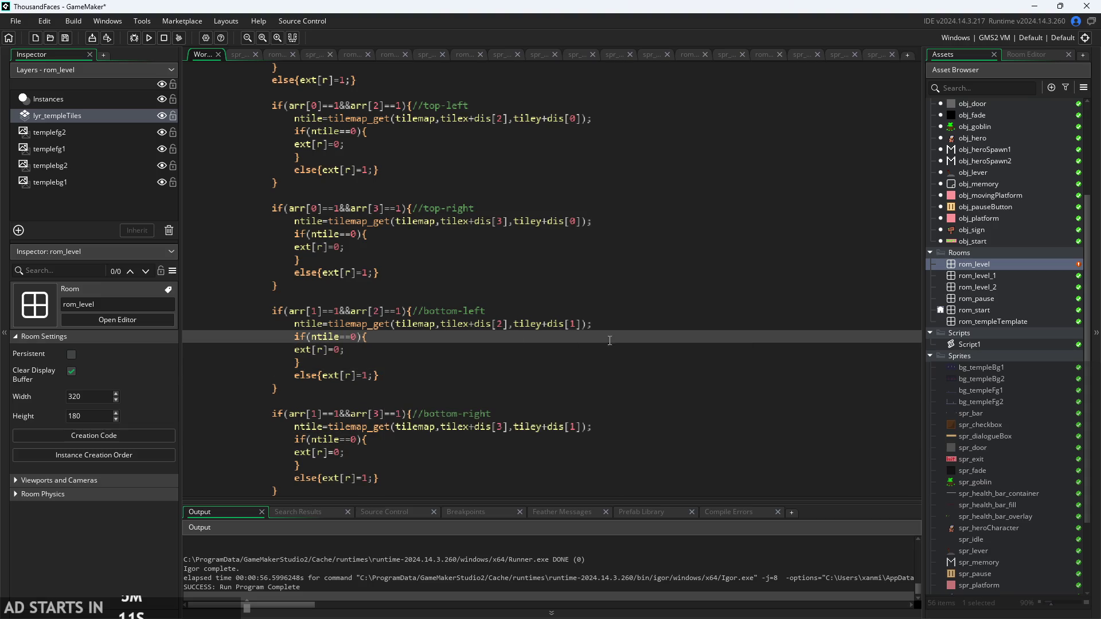
pyautogui.click(637, 325)
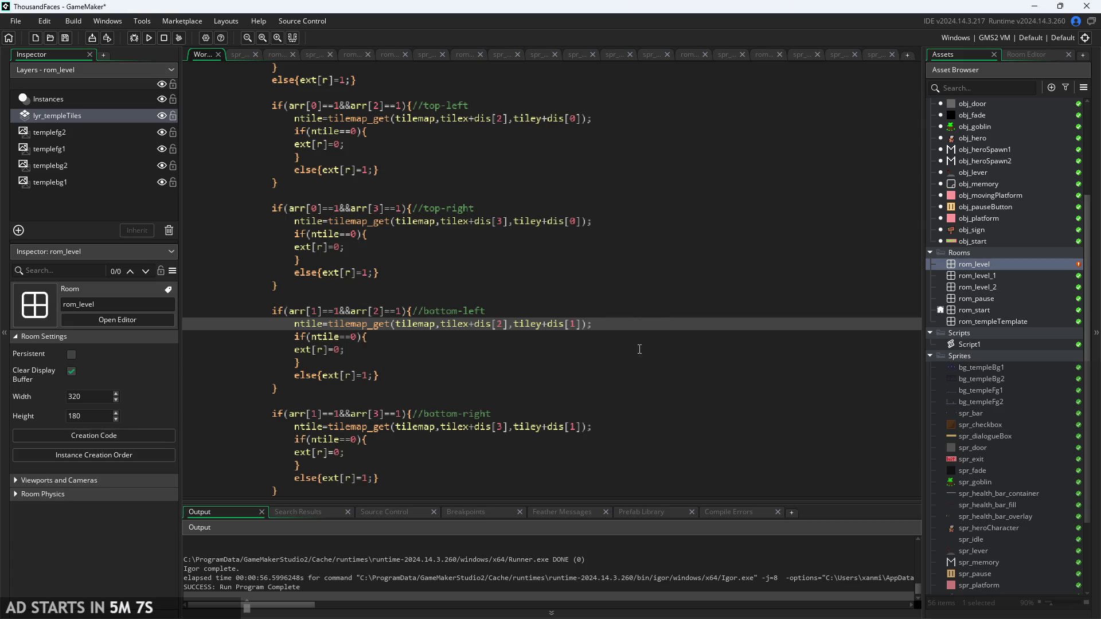
pyautogui.click(636, 335)
pyautogui.click(634, 362)
pyautogui.click(635, 337)
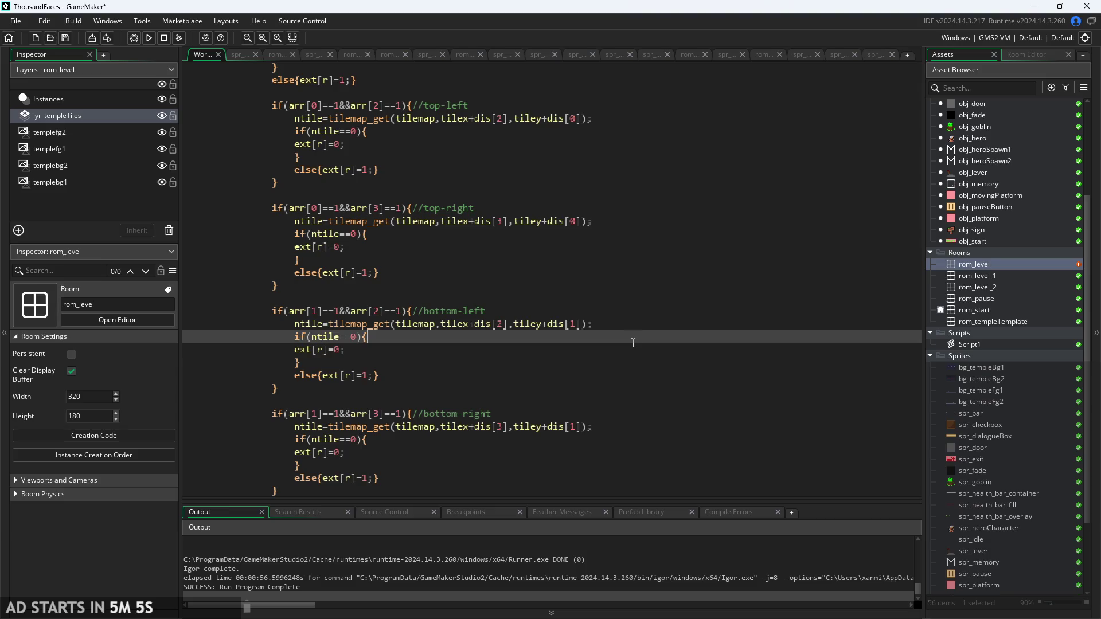
pyautogui.click(640, 372)
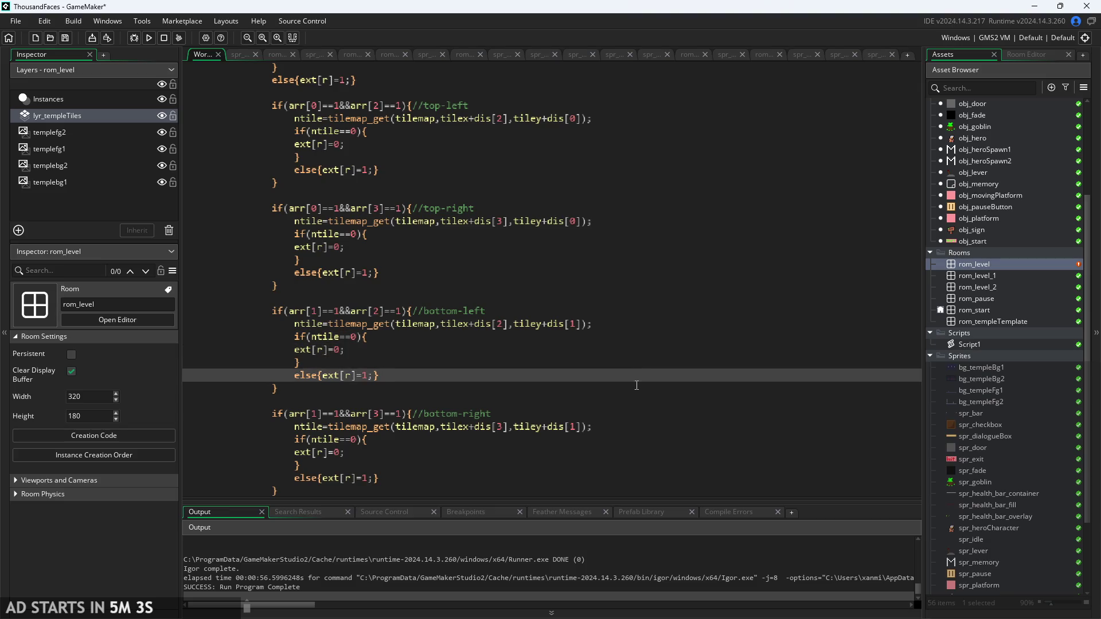
pyautogui.click(638, 366)
pyautogui.click(652, 337)
pyautogui.click(661, 348)
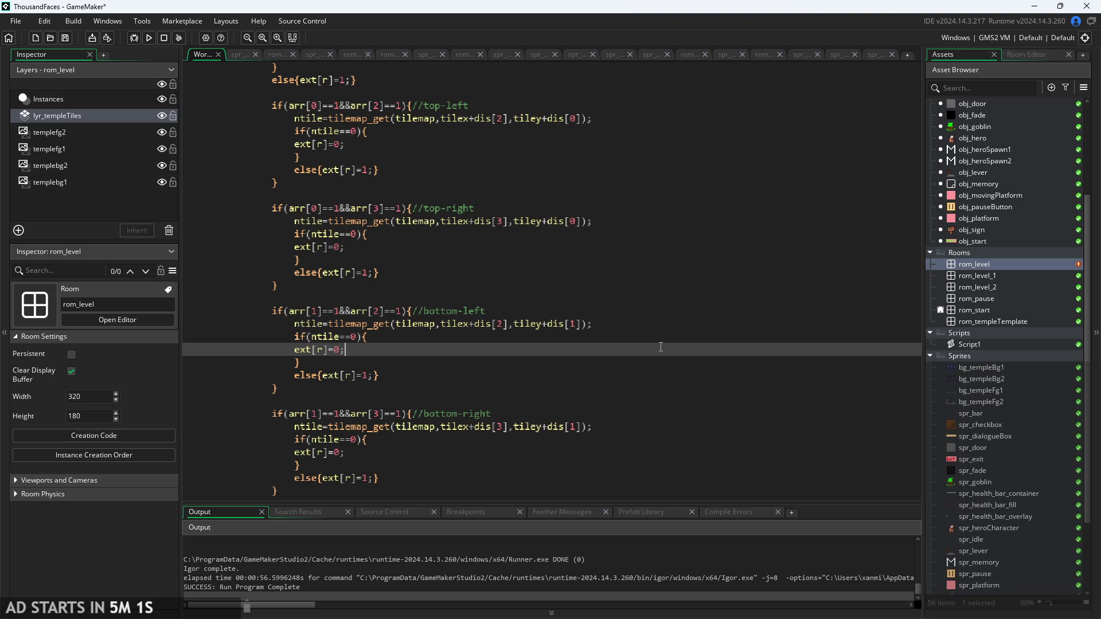
pyautogui.click(667, 337)
pyautogui.click(697, 325)
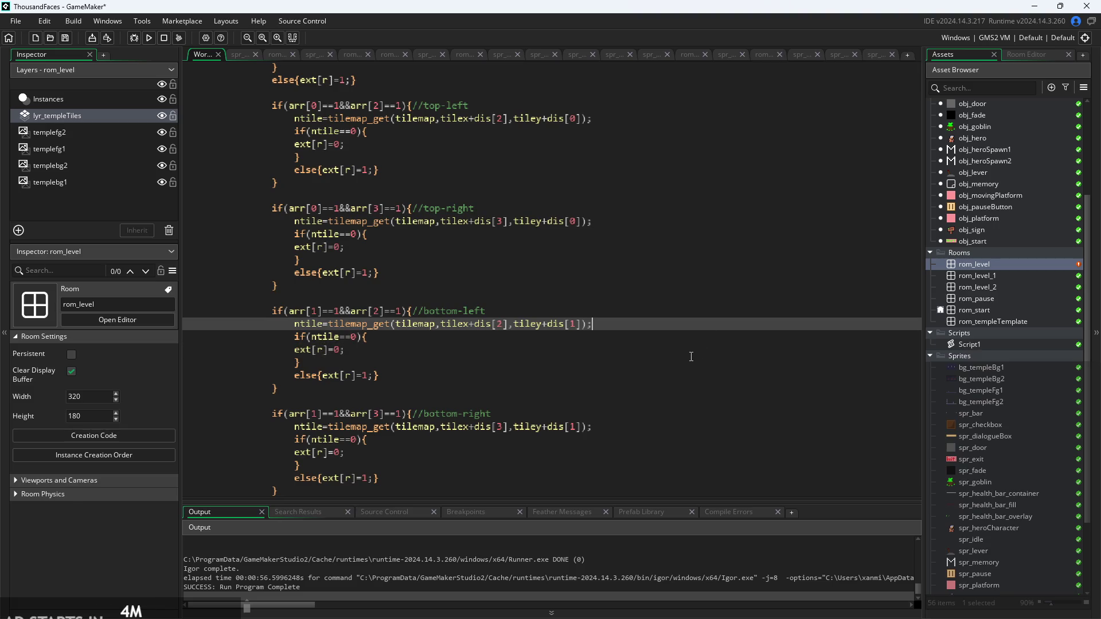
pyautogui.click(486, 312)
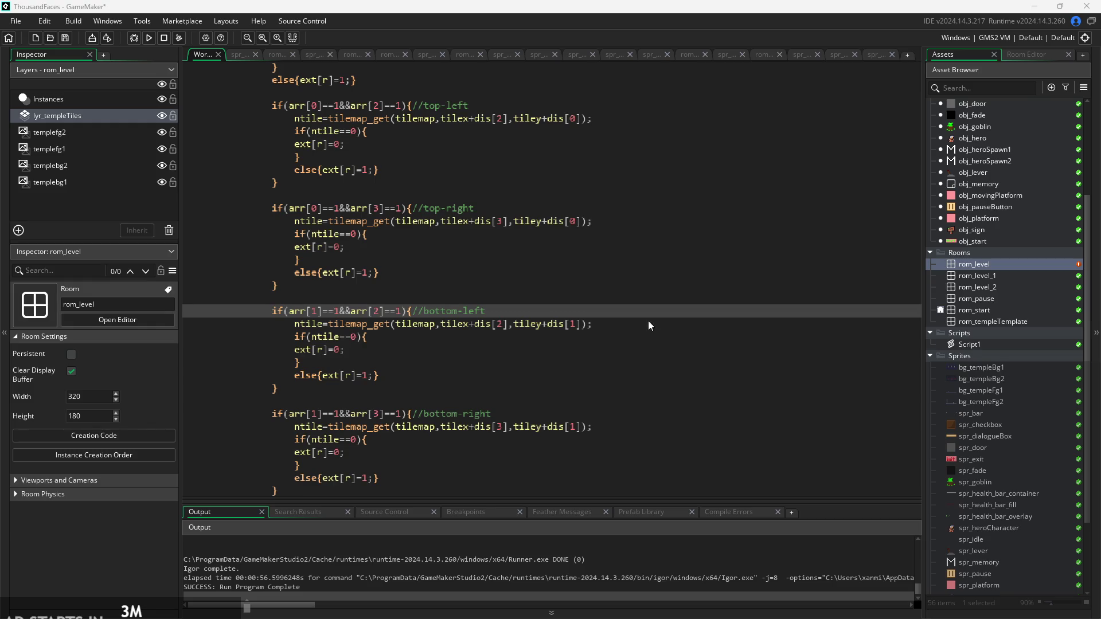
# - Review the bottom-left tilemap_get corner check lines, then switch to the ThousandFacesNotes sketch
pyautogui.click(451, 363)
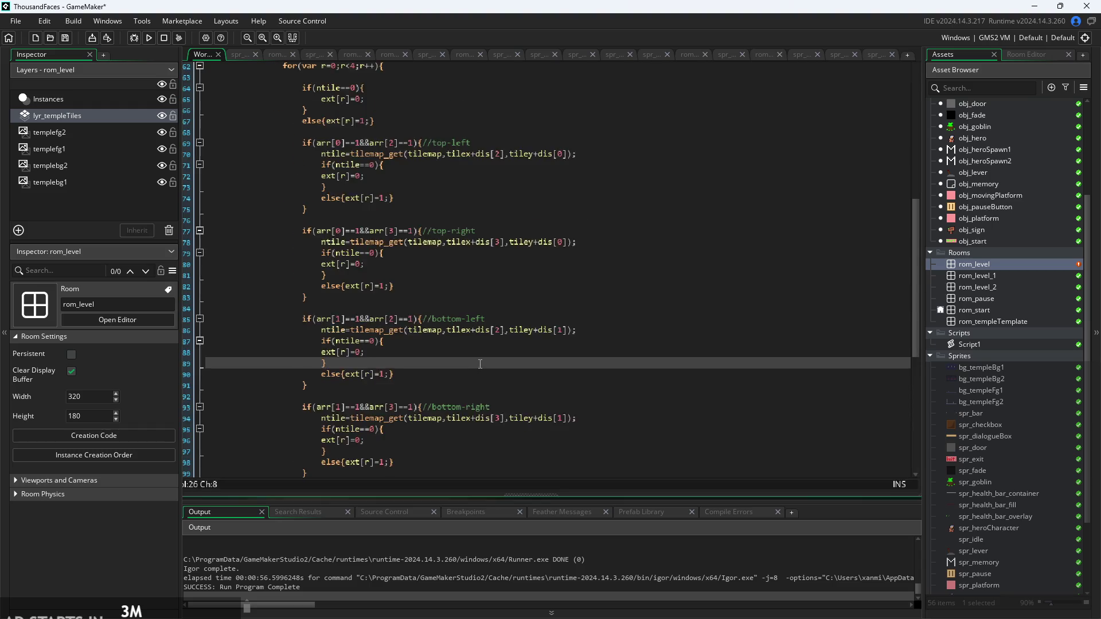
pyautogui.click(496, 336)
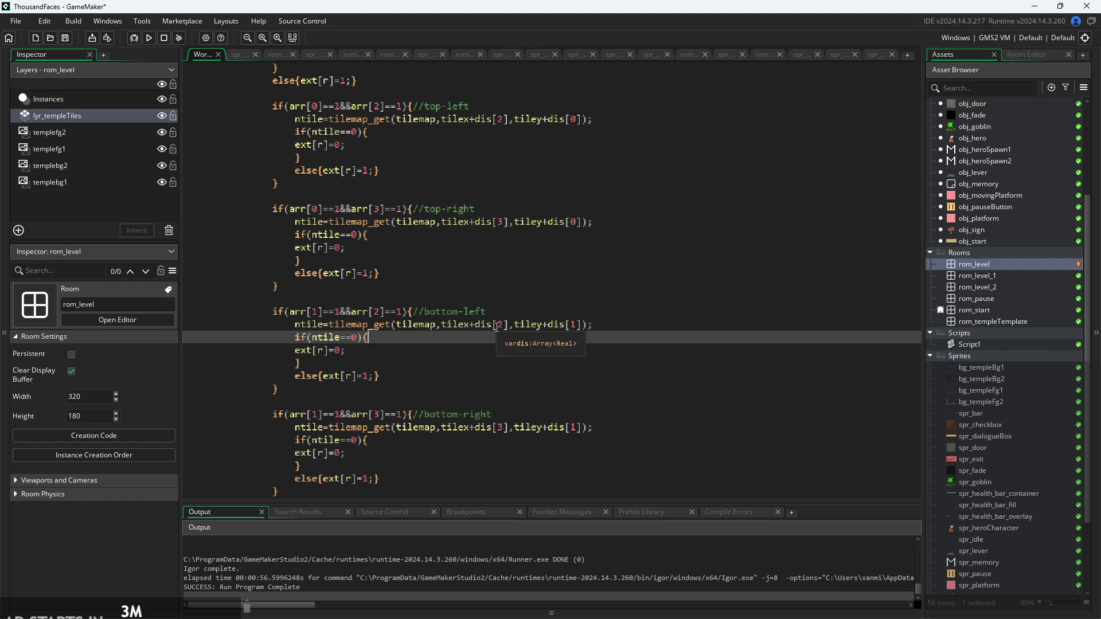
pyautogui.click(497, 324)
pyautogui.click(430, 336)
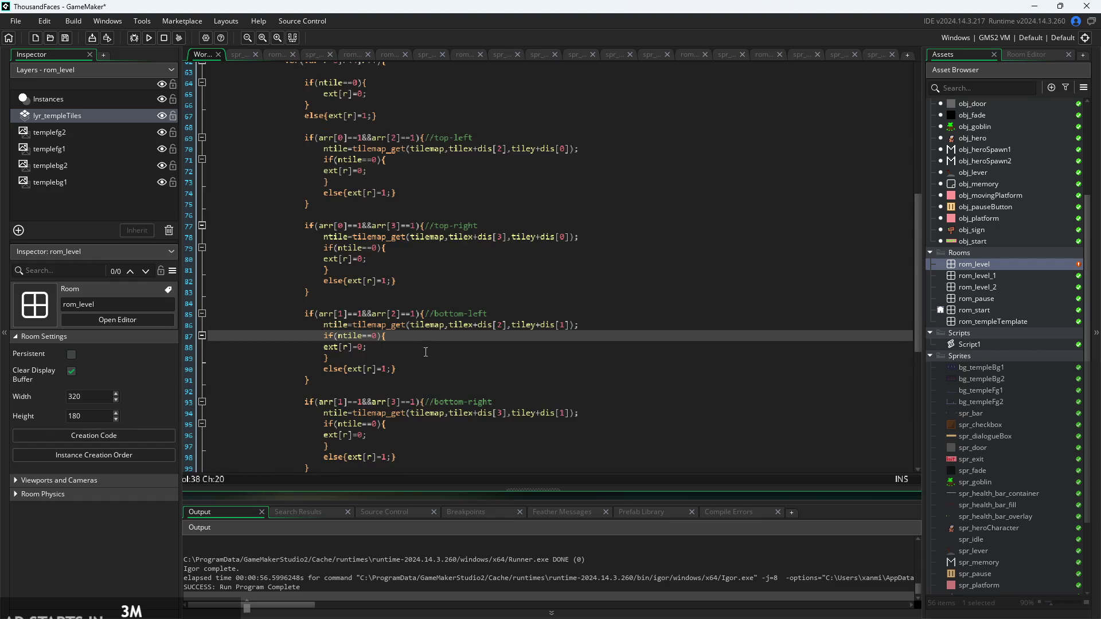
pyautogui.click(426, 347)
pyautogui.click(424, 358)
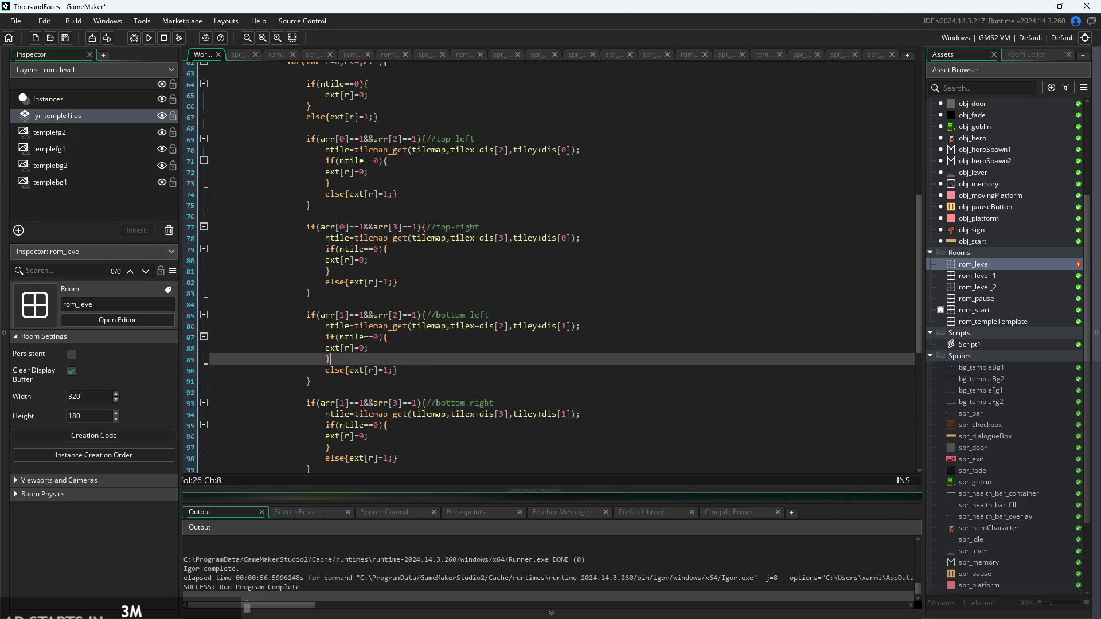
pyautogui.hotkey('alt', 'Tab')
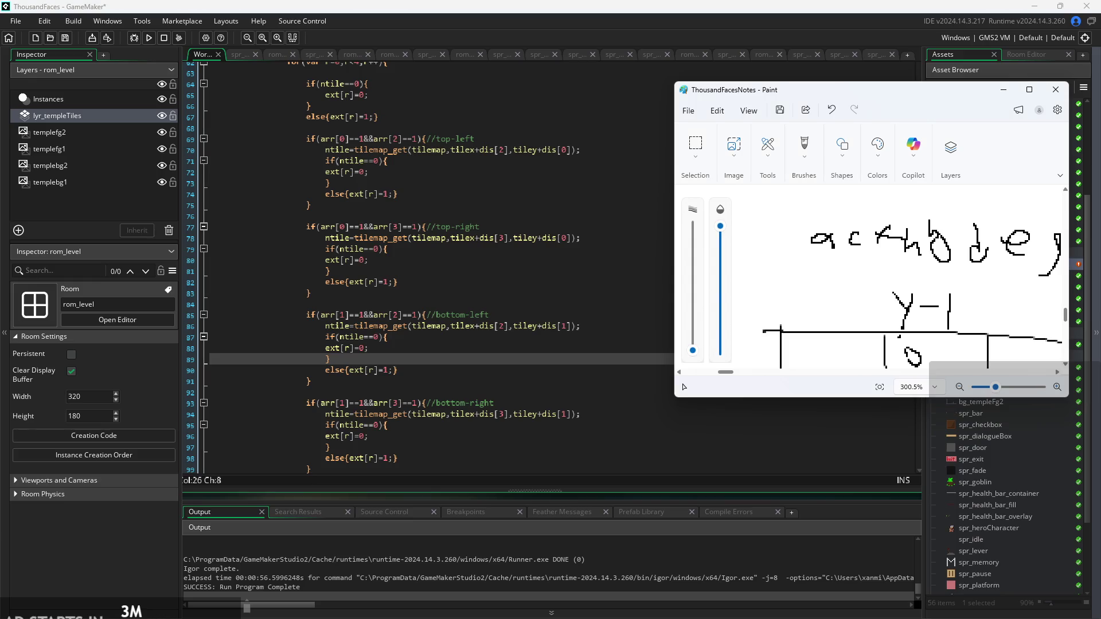
# - Maximize the Paint notes, zoom in, and restore the window to a smaller size
pyautogui.click(1030, 89)
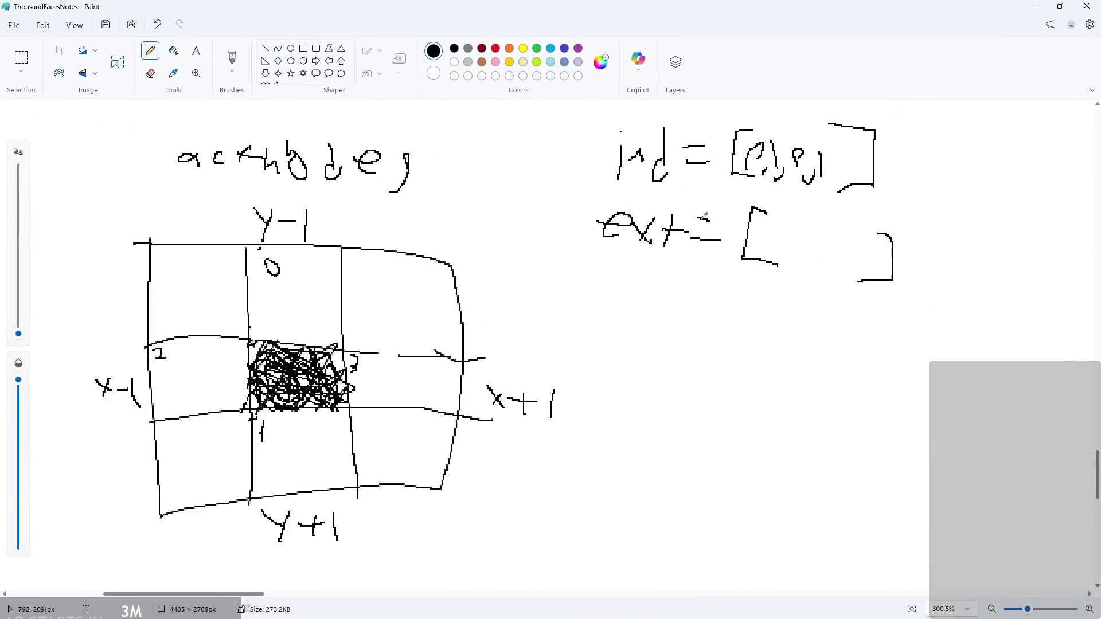
pyautogui.scroll(-2, 586, 174)
pyautogui.scroll(4, 586, 174)
pyautogui.scroll(2, 842, 155)
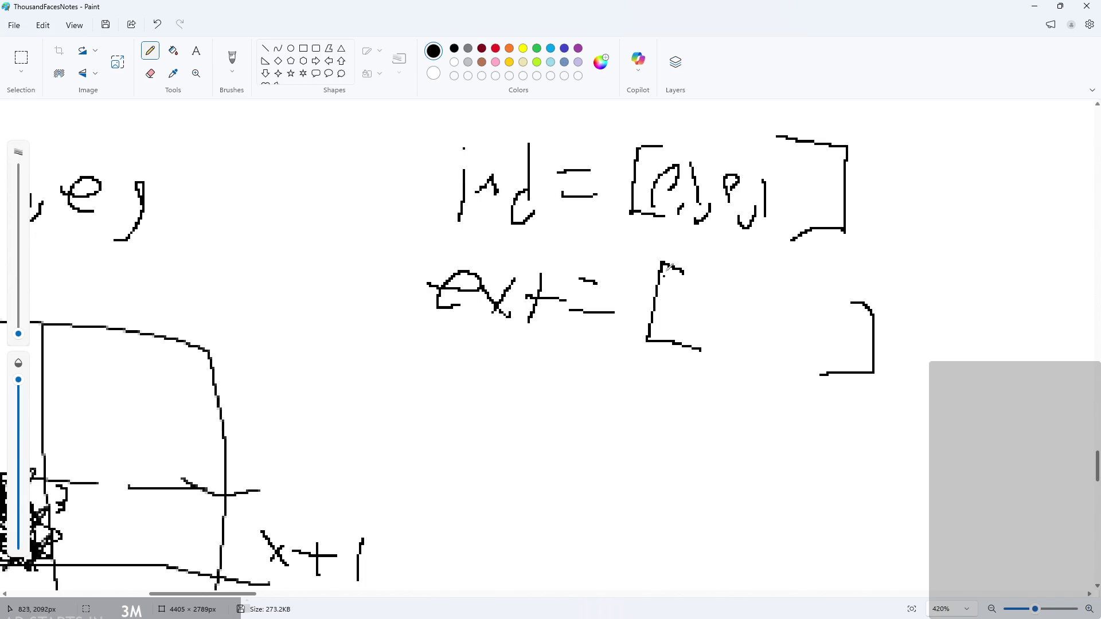
pyautogui.moveTo(853, 16)
pyautogui.mouseDown()
pyautogui.moveTo(888, 42)
pyautogui.moveTo(943, 153)
pyautogui.moveTo(953, 87)
pyautogui.mouseUp()
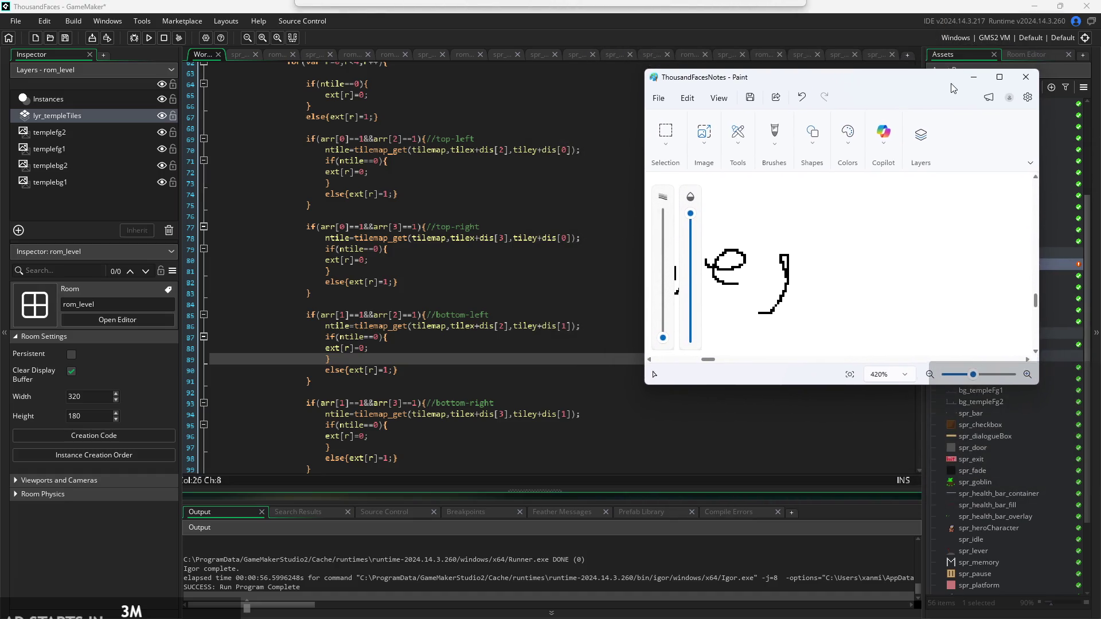
pyautogui.scroll(-2, 947, 247)
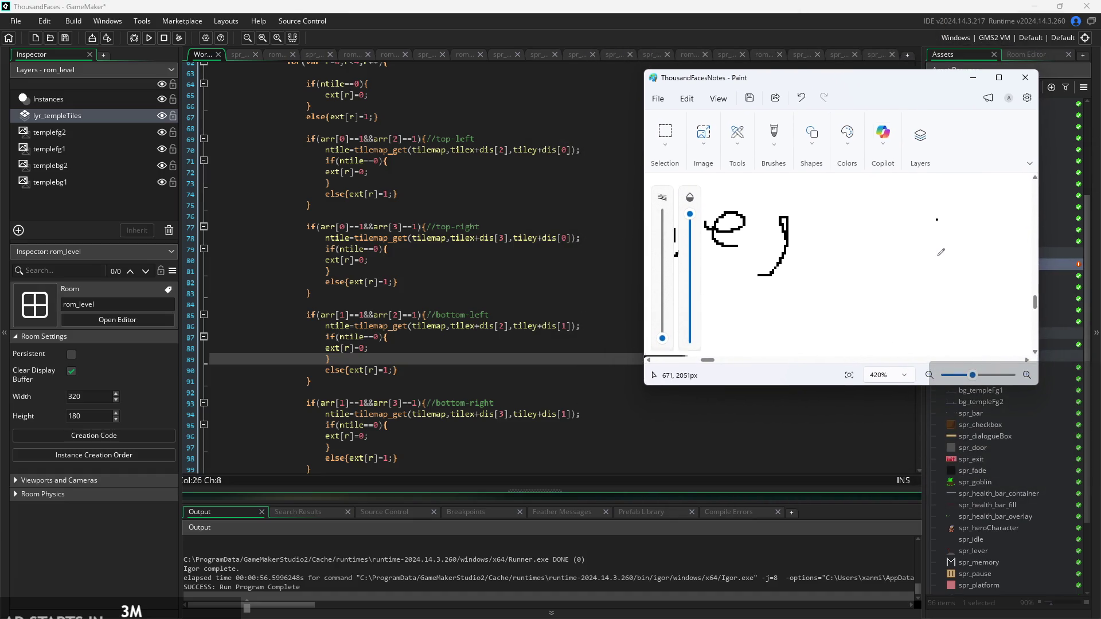
pyautogui.scroll(-3, 946, 246)
pyautogui.scroll(-2, 983, 269)
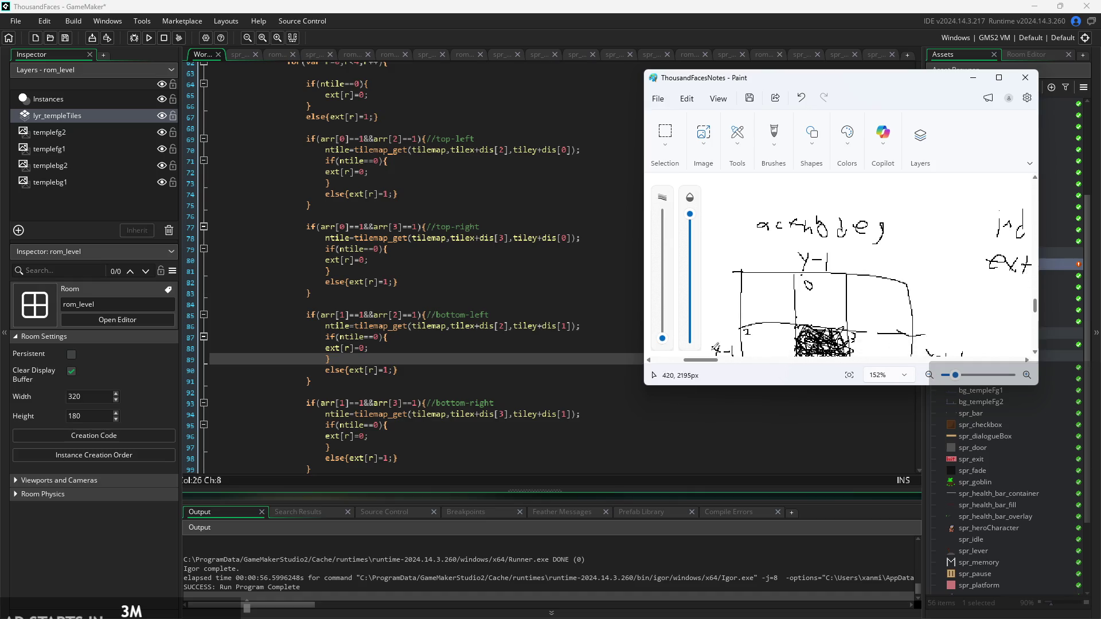
pyautogui.moveTo(701, 360)
pyautogui.mouseDown()
pyautogui.moveTo(755, 370)
pyautogui.moveTo(724, 356)
pyautogui.mouseUp()
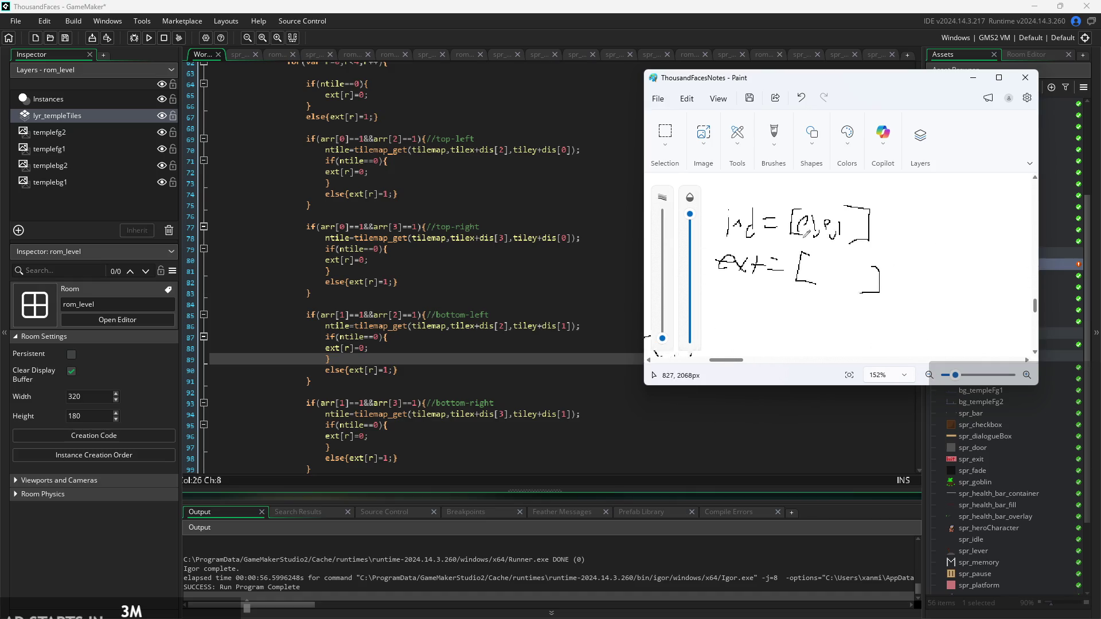
pyautogui.scroll(3, 812, 272)
pyautogui.scroll(1, 842, 290)
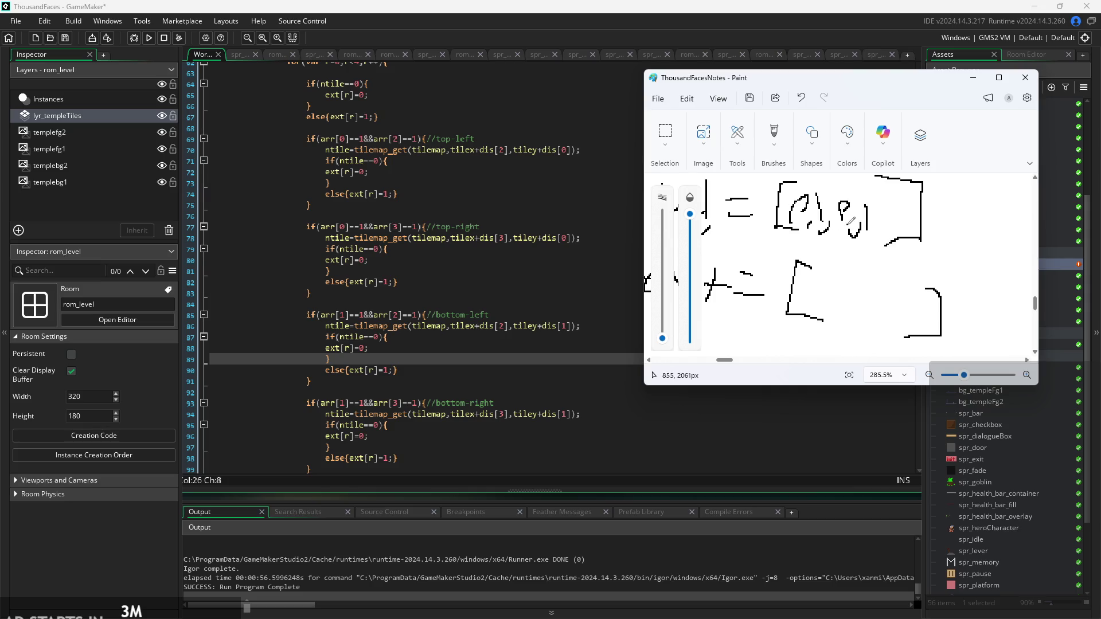
# - Handwrite the values inside the empty ext=[ ] brackets
pyautogui.moveTo(807, 308)
pyautogui.mouseDown()
pyautogui.moveTo(826, 304)
pyautogui.moveTo(809, 310)
pyautogui.moveTo(823, 331)
pyautogui.mouseUp()
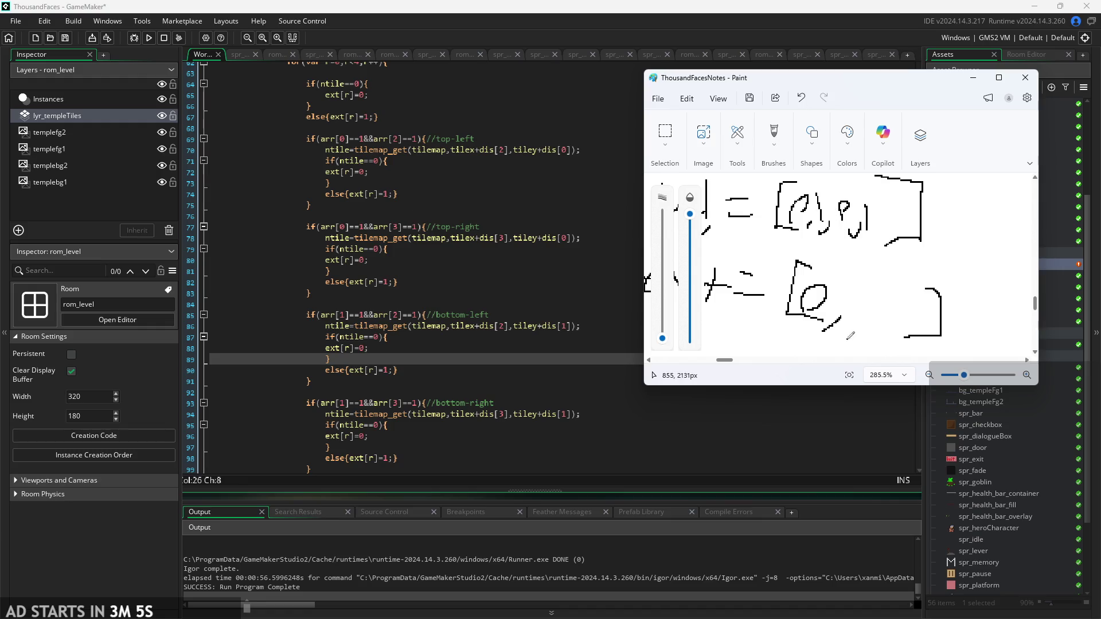
pyautogui.moveTo(861, 316)
pyautogui.mouseDown()
pyautogui.moveTo(852, 293)
pyautogui.moveTo(868, 329)
pyautogui.moveTo(895, 319)
pyautogui.moveTo(893, 331)
pyautogui.mouseUp()
pyautogui.moveTo(917, 290); pyautogui.dragTo(917, 321)
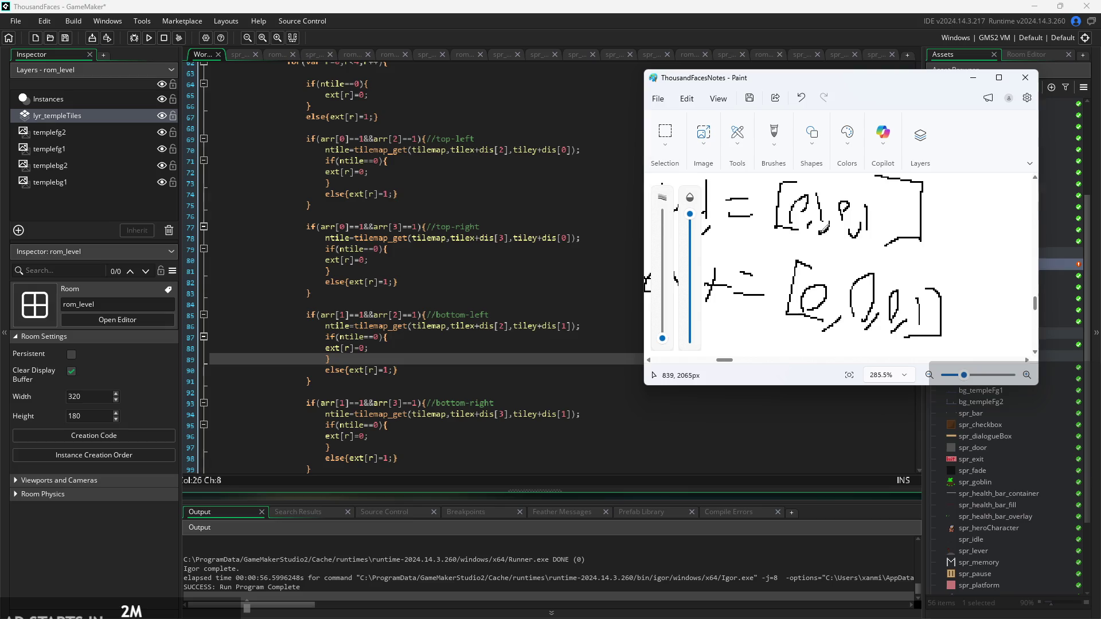
pyautogui.scroll(-1, 826, 228)
pyautogui.keyDown('ctrl'); pyautogui.scroll(-3, 889, 232); pyautogui.keyUp('ctrl')
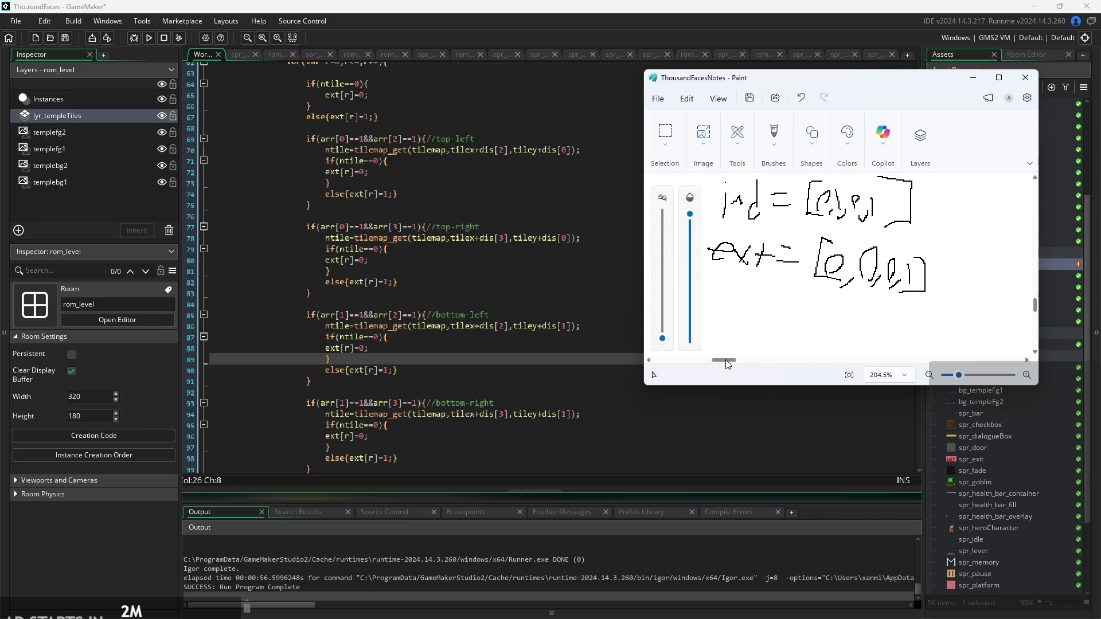
pyautogui.keyDown('ctrl'); pyautogui.scroll(-1, 841, 248); pyautogui.keyUp('ctrl')
# - Draw an arrow pointing right from the ind and ext arrays and begin a box beside it
pyautogui.moveTo(821, 216); pyautogui.dragTo(845, 234)
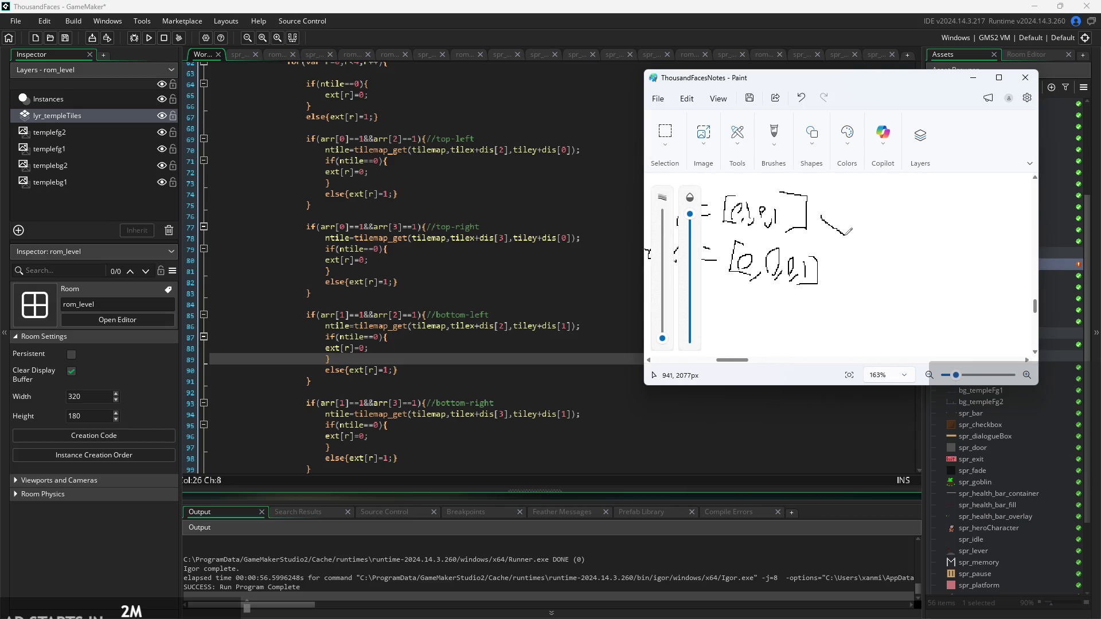
pyautogui.moveTo(829, 275)
pyautogui.mouseDown()
pyautogui.moveTo(860, 248)
pyautogui.moveTo(860, 271)
pyautogui.mouseUp()
pyautogui.hotkey('ctrl', 'z')
pyautogui.moveTo(841, 229); pyautogui.dragTo(866, 241)
pyautogui.keyDown('ctrl'); pyautogui.scroll(-2, 863, 247); pyautogui.keyUp('ctrl')
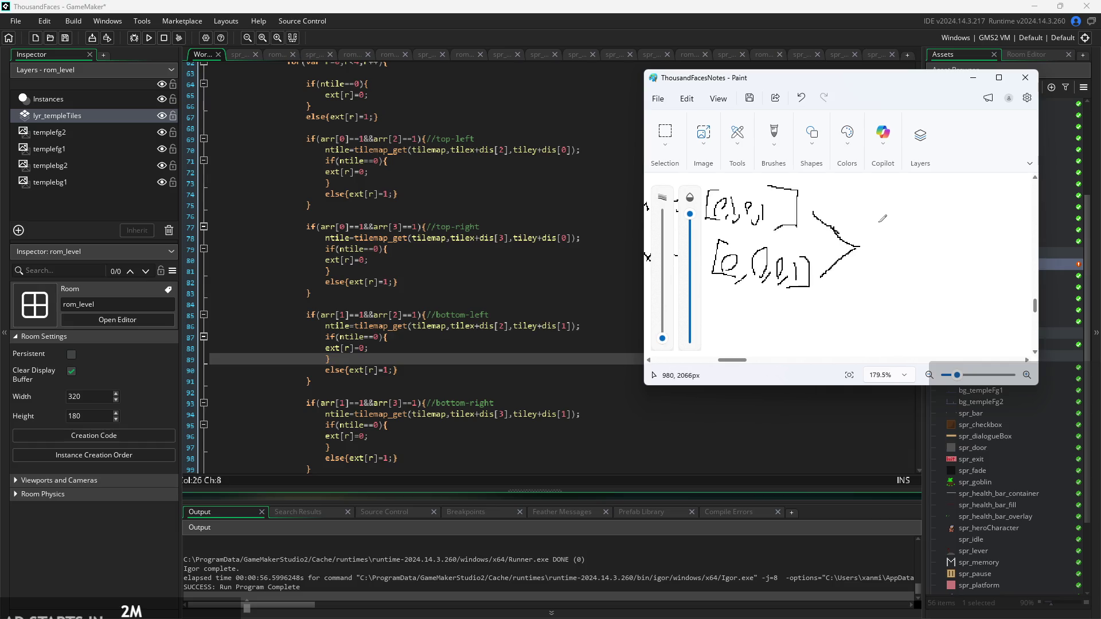
pyautogui.moveTo(878, 201)
pyautogui.mouseDown()
pyautogui.moveTo(881, 288)
pyautogui.moveTo(1010, 297)
pyautogui.moveTo(914, 201)
pyautogui.moveTo(873, 201)
pyautogui.mouseUp()
# - Finish the box and divide it into a grid with row and column lines
pyautogui.moveTo(911, 201); pyautogui.dragTo(923, 298)
pyautogui.moveTo(954, 202); pyautogui.dragTo(956, 293)
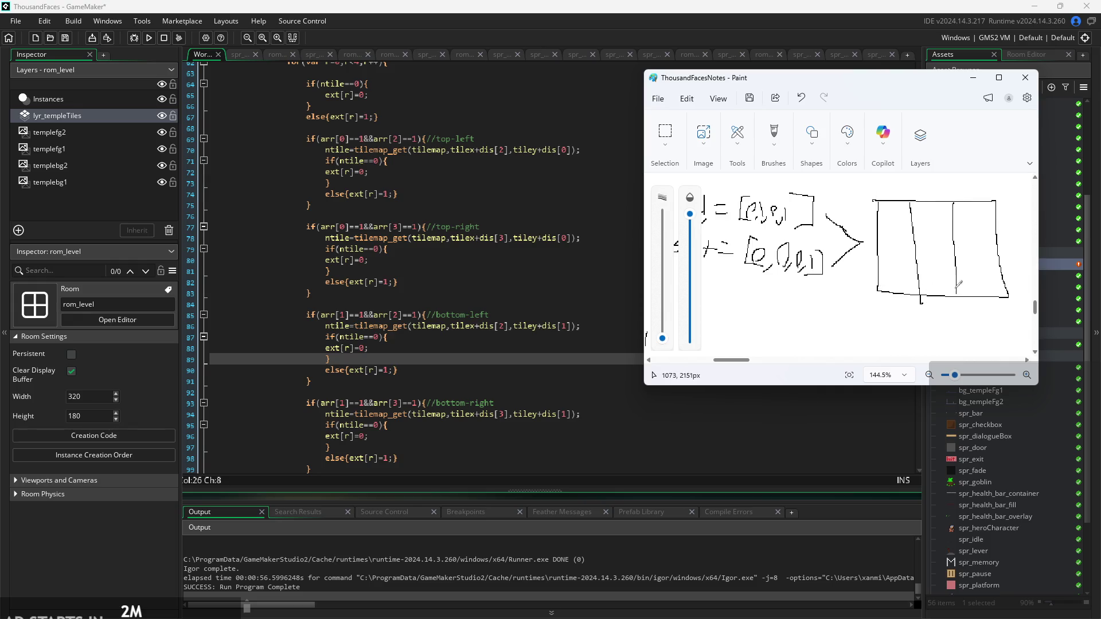
pyautogui.moveTo(873, 231); pyautogui.dragTo(996, 235)
pyautogui.moveTo(878, 263); pyautogui.dragTo(1001, 263)
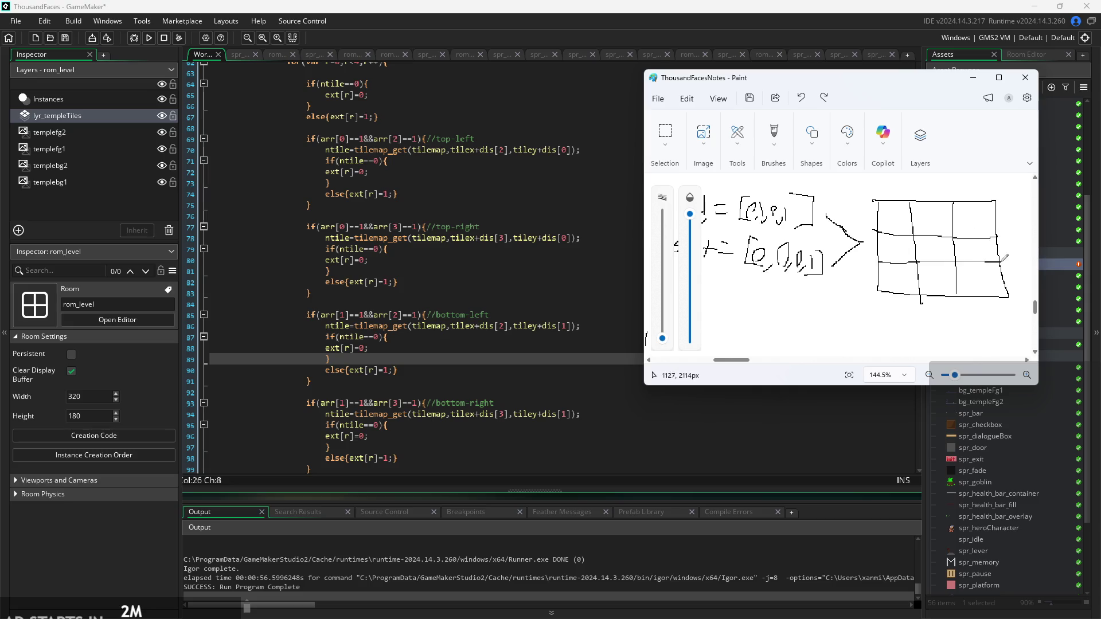
# - Scribble in the bottom-middle grid cell, undoing stray hatching in the centre
pyautogui.moveTo(919, 246); pyautogui.dragTo(945, 259)
pyautogui.hotkey('ctrl', 'z')
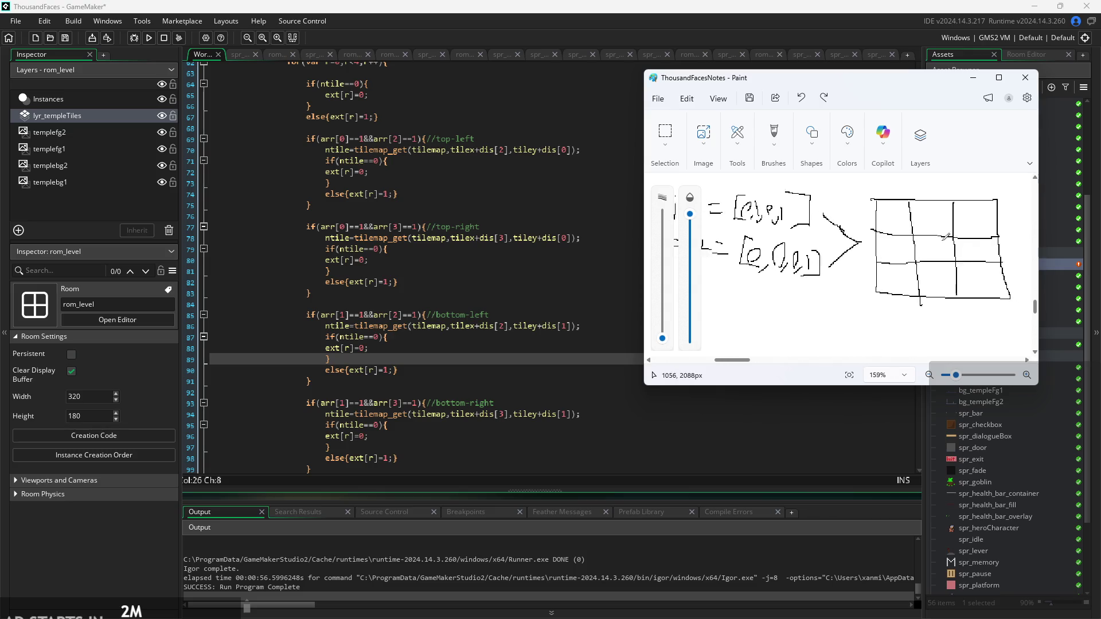
pyautogui.keyDown('ctrl'); pyautogui.scroll(2, 924, 256); pyautogui.keyUp('ctrl')
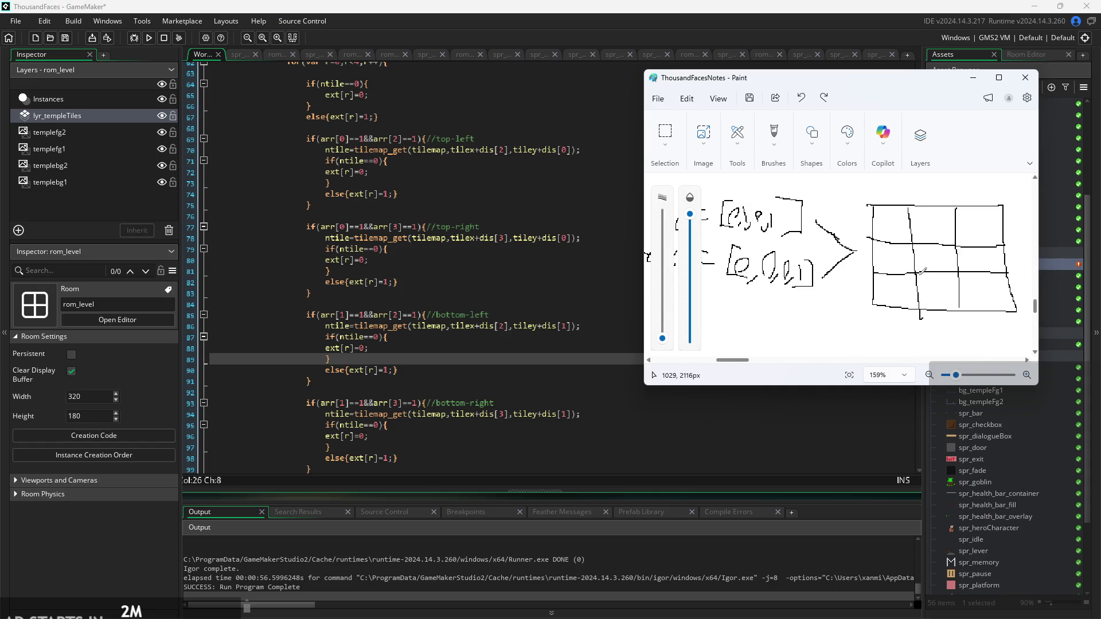
pyautogui.moveTo(924, 291)
pyautogui.mouseDown()
pyautogui.moveTo(952, 287)
pyautogui.moveTo(955, 313)
pyautogui.moveTo(954, 294)
pyautogui.mouseUp()
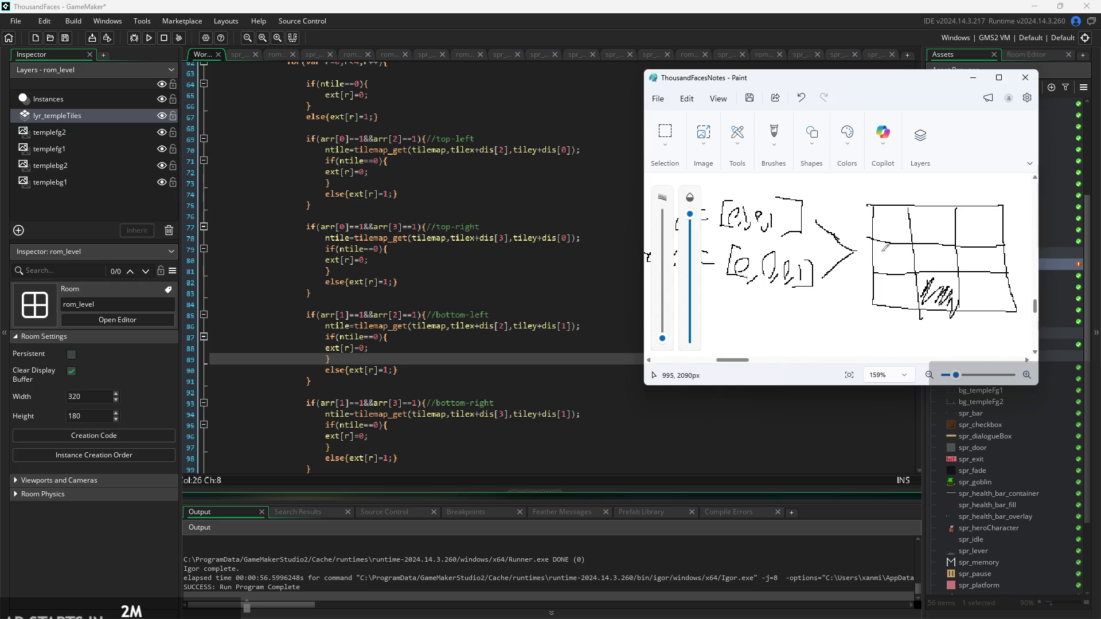
pyautogui.moveTo(958, 248)
pyautogui.mouseDown()
pyautogui.moveTo(965, 260)
pyautogui.moveTo(1016, 252)
pyautogui.moveTo(1012, 267)
pyautogui.mouseUp()
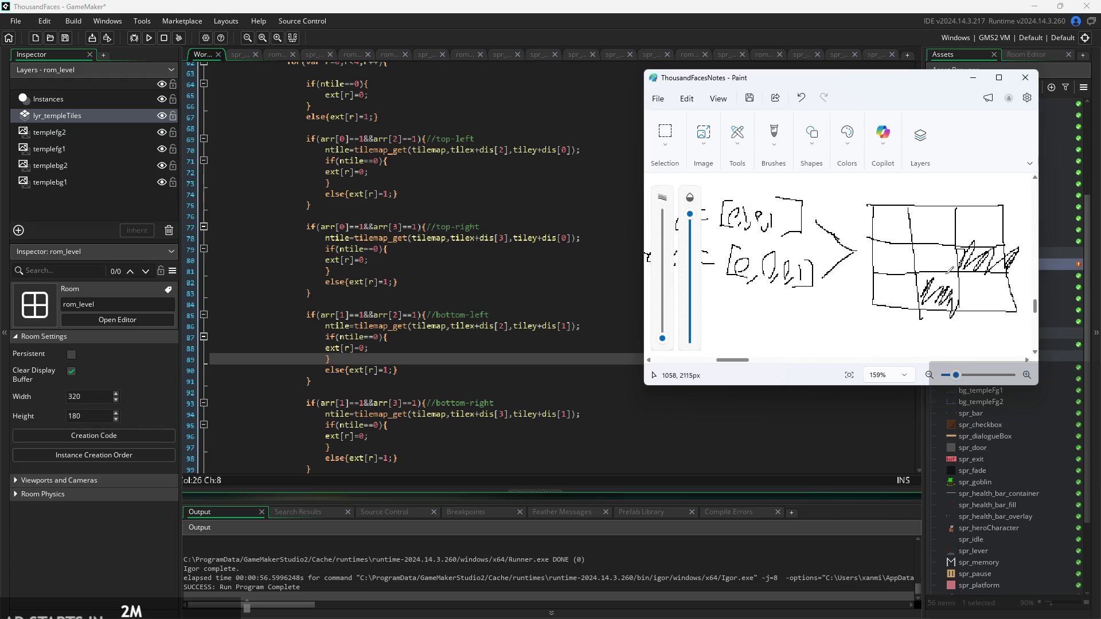
pyautogui.moveTo(946, 273)
pyautogui.mouseDown()
pyautogui.moveTo(959, 266)
pyautogui.moveTo(948, 249)
pyautogui.moveTo(967, 251)
pyautogui.mouseUp()
pyautogui.hotkey('ctrl', 'z')
pyautogui.keyDown('ctrl'); pyautogui.scroll(3, 952, 267); pyautogui.keyUp('ctrl')
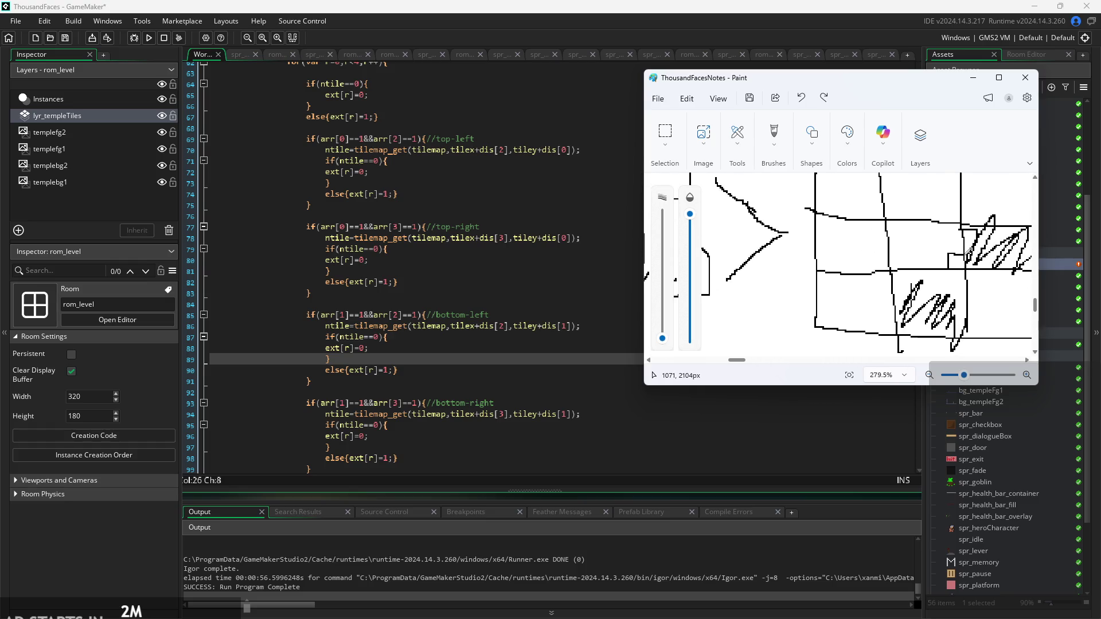
pyautogui.keyDown('ctrl'); pyautogui.scroll(-3, 934, 255); pyautogui.keyUp('ctrl')
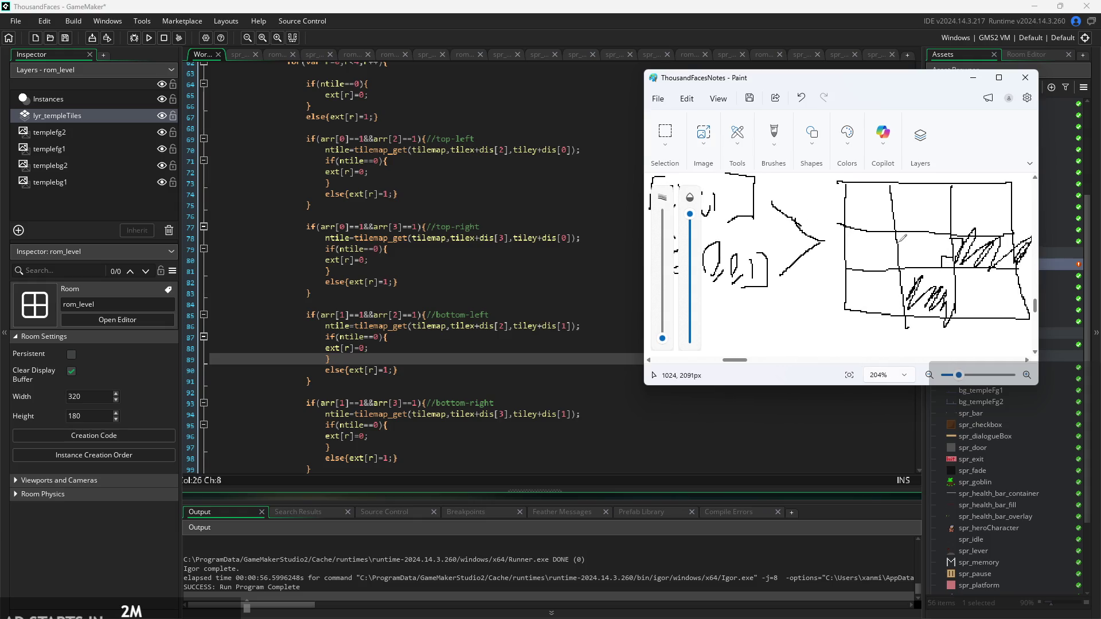
# - Hatch the middle-row cells of the grid, then undo the centre-cell hatching
pyautogui.moveTo(902, 237)
pyautogui.mouseDown()
pyautogui.moveTo(926, 265)
pyautogui.moveTo(946, 244)
pyautogui.moveTo(952, 253)
pyautogui.mouseUp()
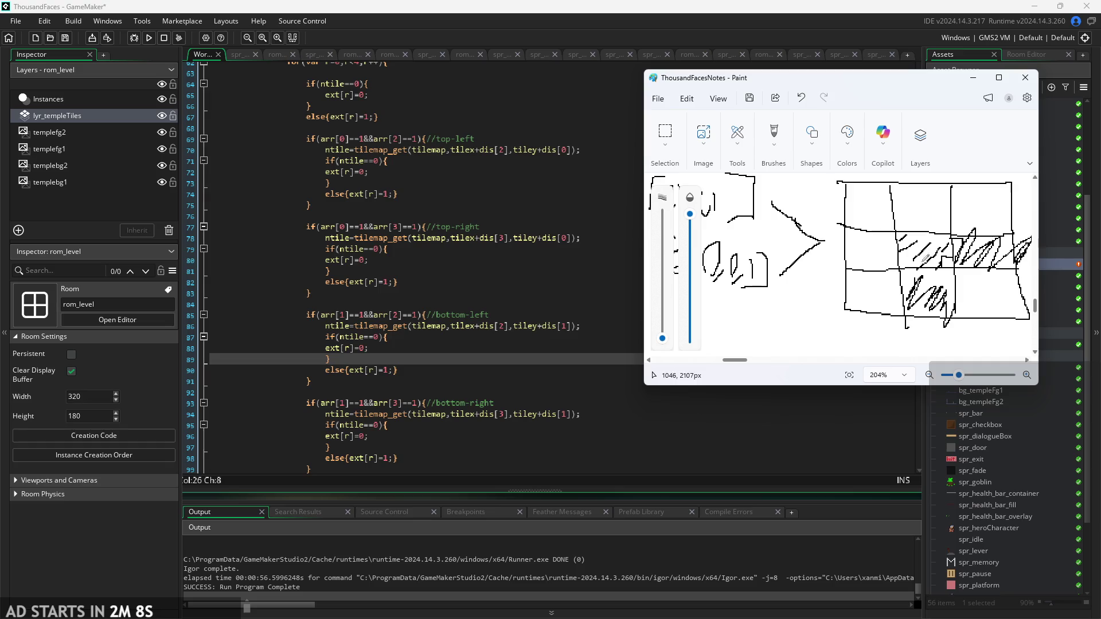
pyautogui.scroll(-5, 925, 258)
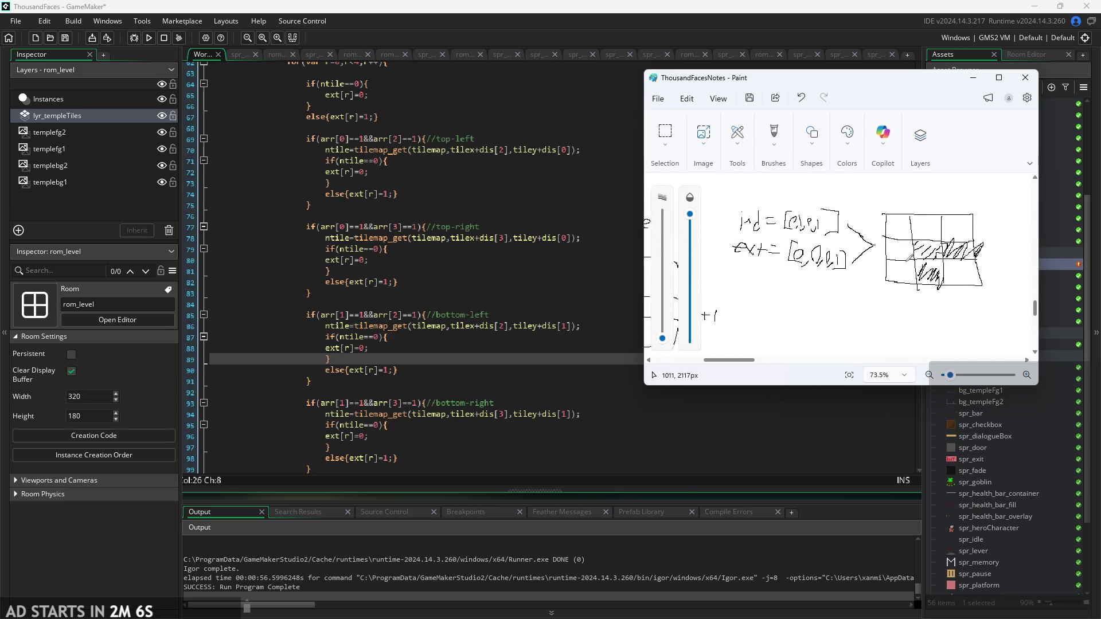
pyautogui.scroll(5, 908, 257)
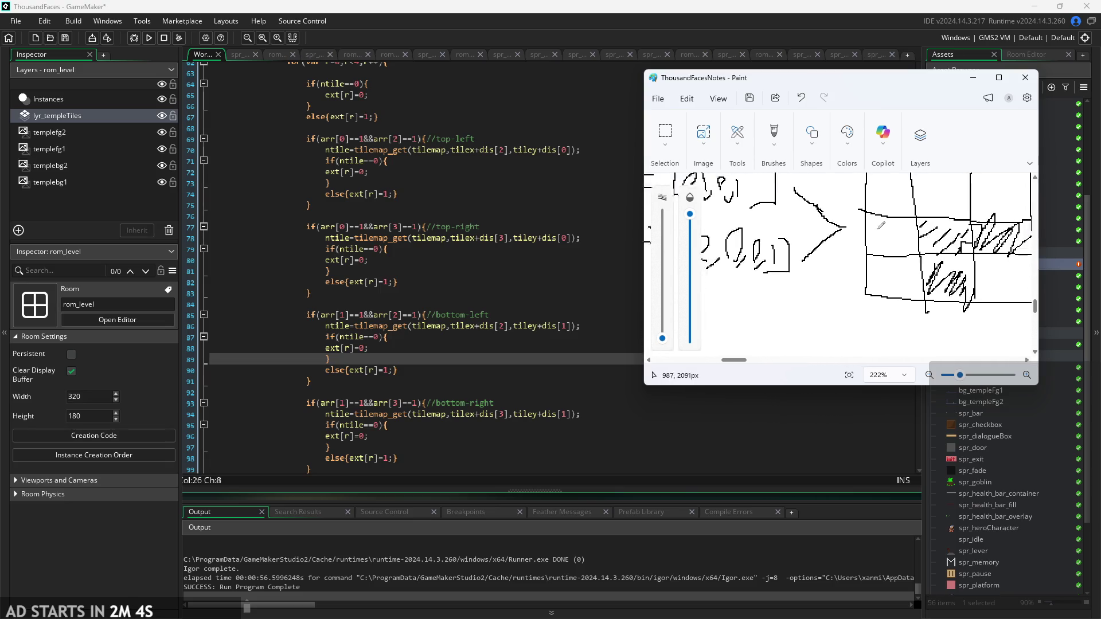
pyautogui.scroll(-3, 881, 226)
pyautogui.scroll(3, 909, 227)
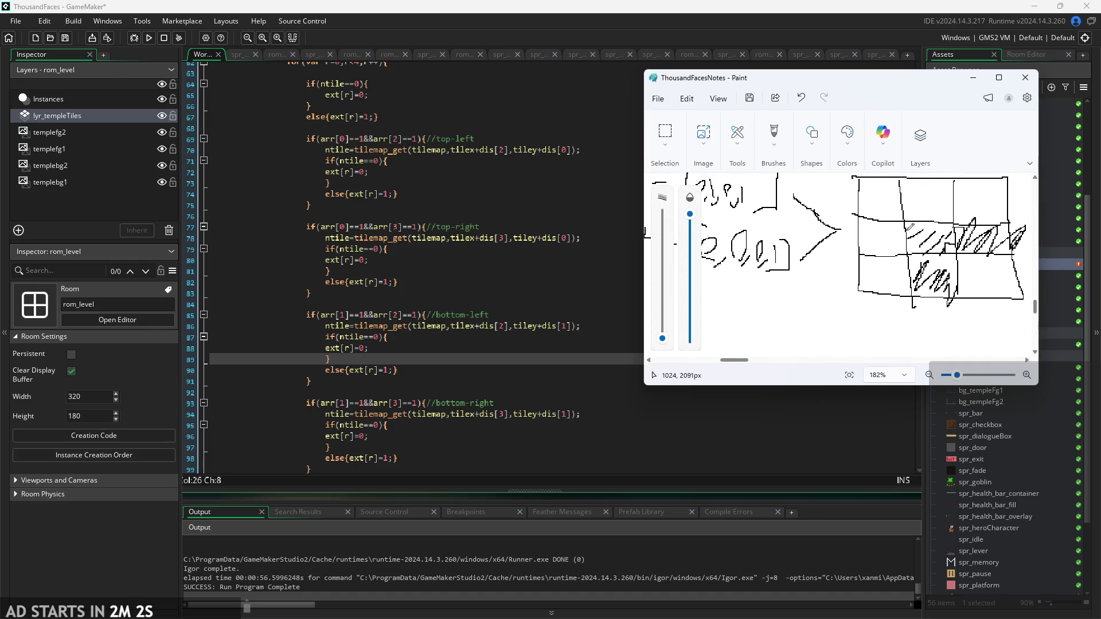
pyautogui.hotkey('ctrl', 'z')
pyautogui.hotkey('ctrl', 'z')
pyautogui.hotkey('ctrl', 'z')
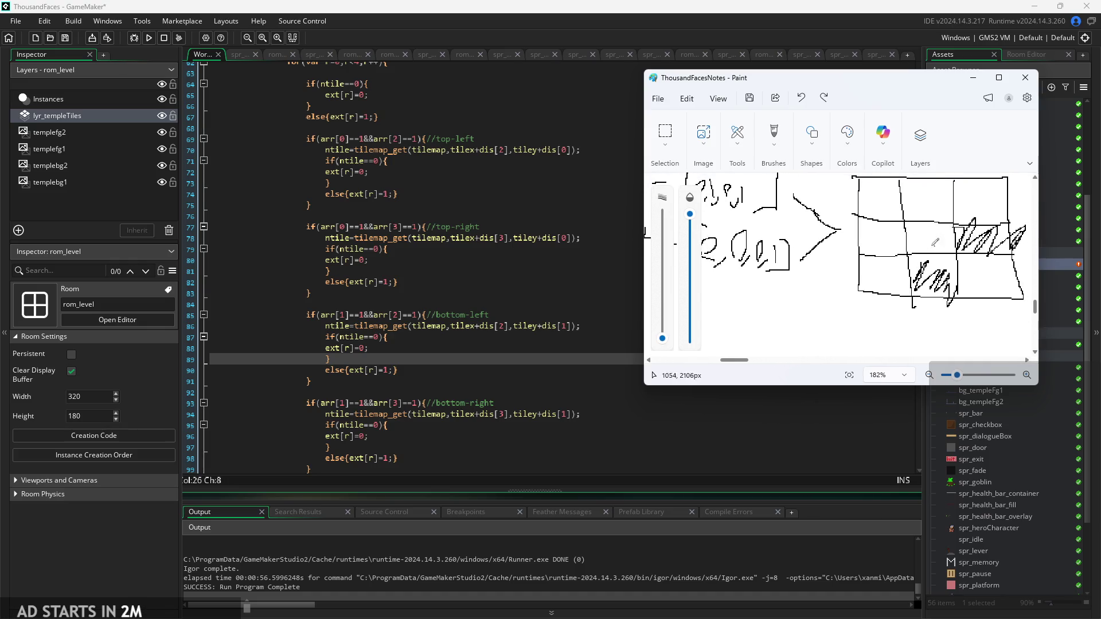
pyautogui.scroll(-1, 938, 218)
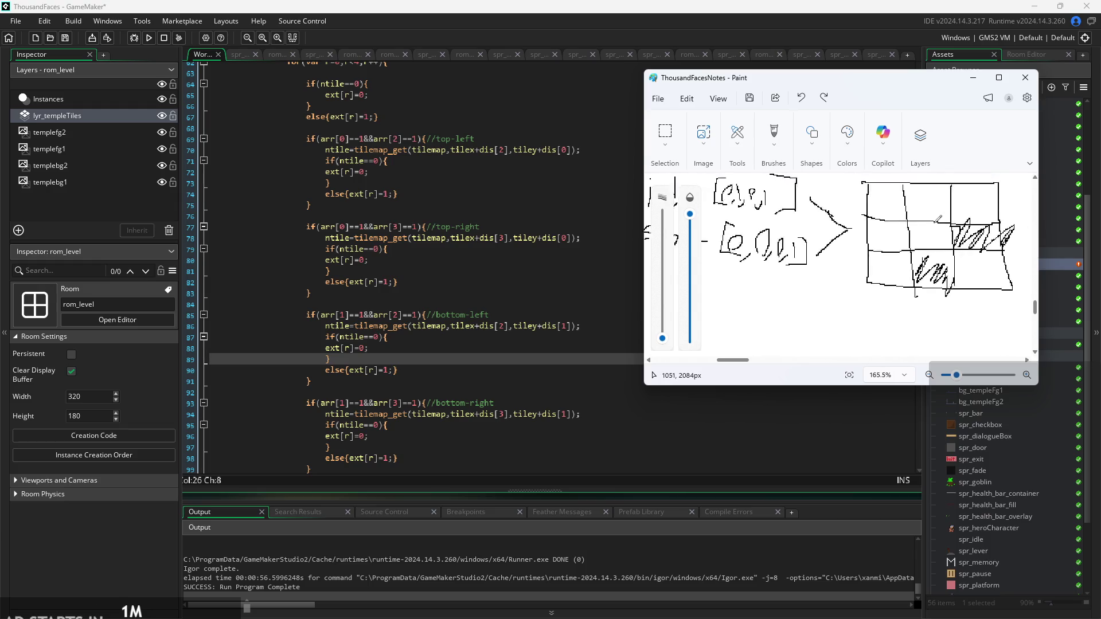
pyautogui.scroll(-1, 938, 218)
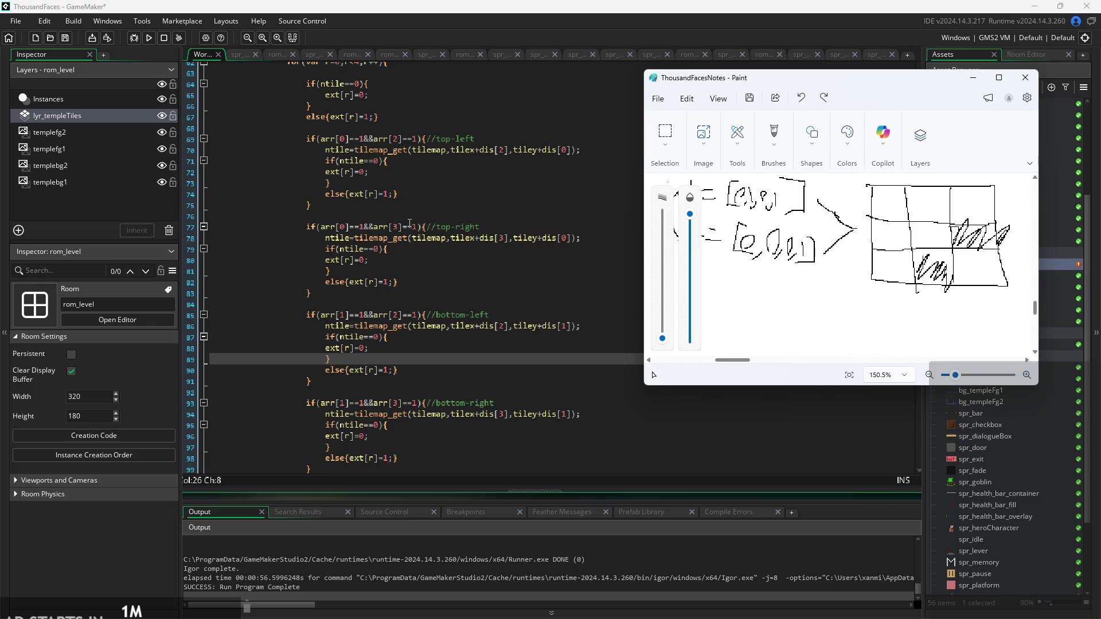
# - Return to the GameMaker script and place the caret after the top-right check block
pyautogui.moveTo(410, 223); pyautogui.dragTo(417, 289)
pyautogui.click(418, 287)
pyautogui.click(518, 293)
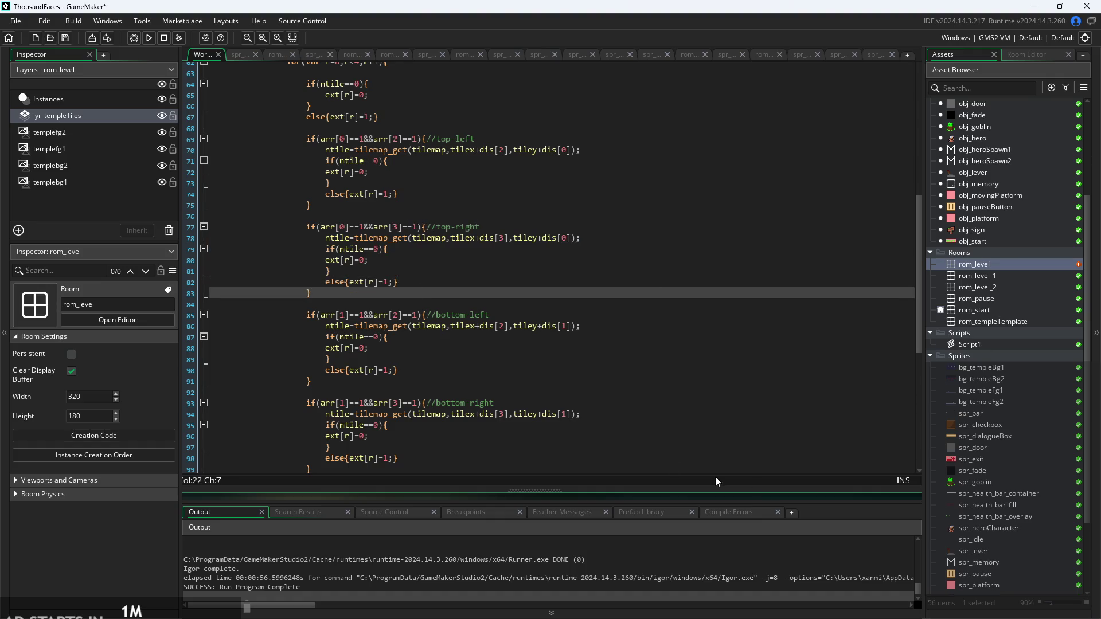
# - Toggle the code editor to a floating window and back to maximised
pyautogui.click(538, 282)
pyautogui.hotkey('ctrl', 'm')
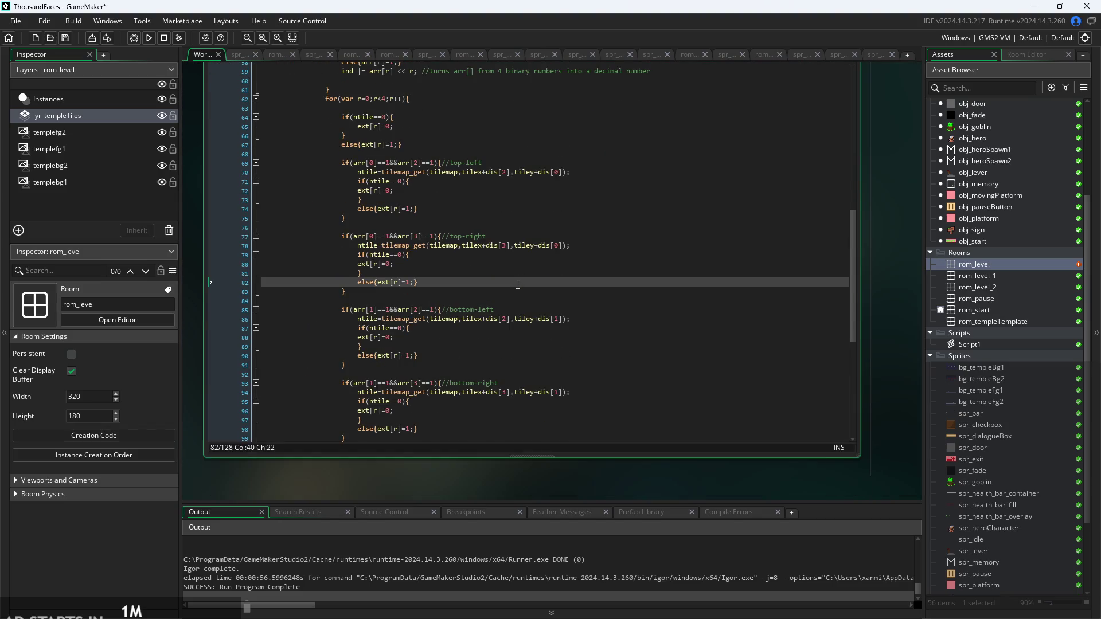
pyautogui.moveTo(856, 314)
pyautogui.mouseDown()
pyautogui.moveTo(859, 365)
pyautogui.moveTo(857, 337)
pyautogui.mouseUp()
pyautogui.hotkey('ctrl', 'm')
pyautogui.scroll(4, 426, 252)
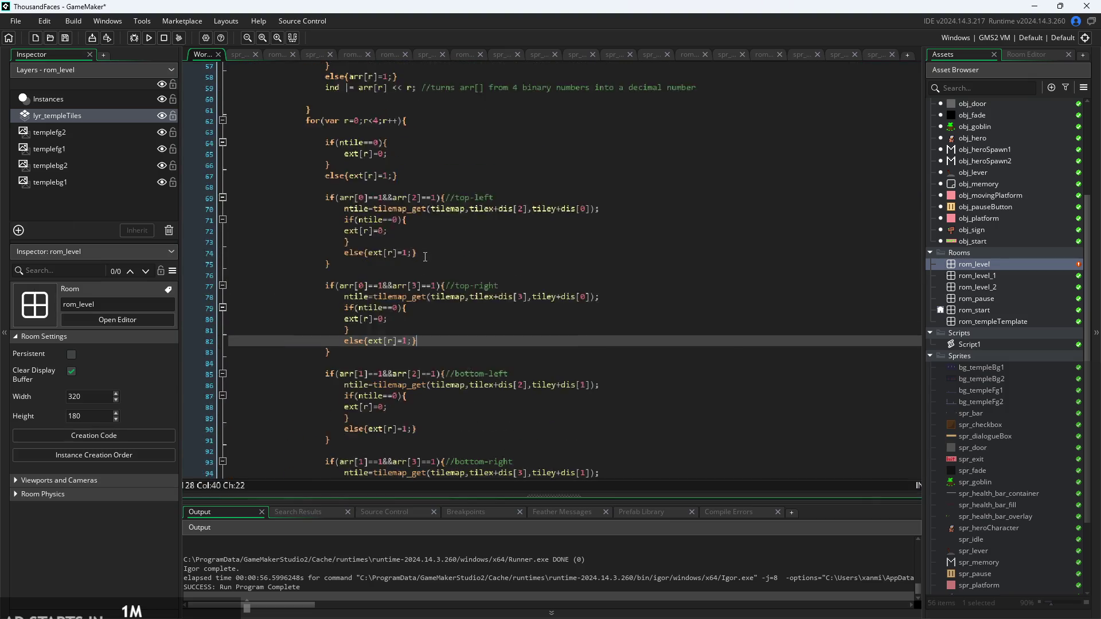
# - Delete the blank line 63 after the inner for-loop header
pyautogui.click(414, 150)
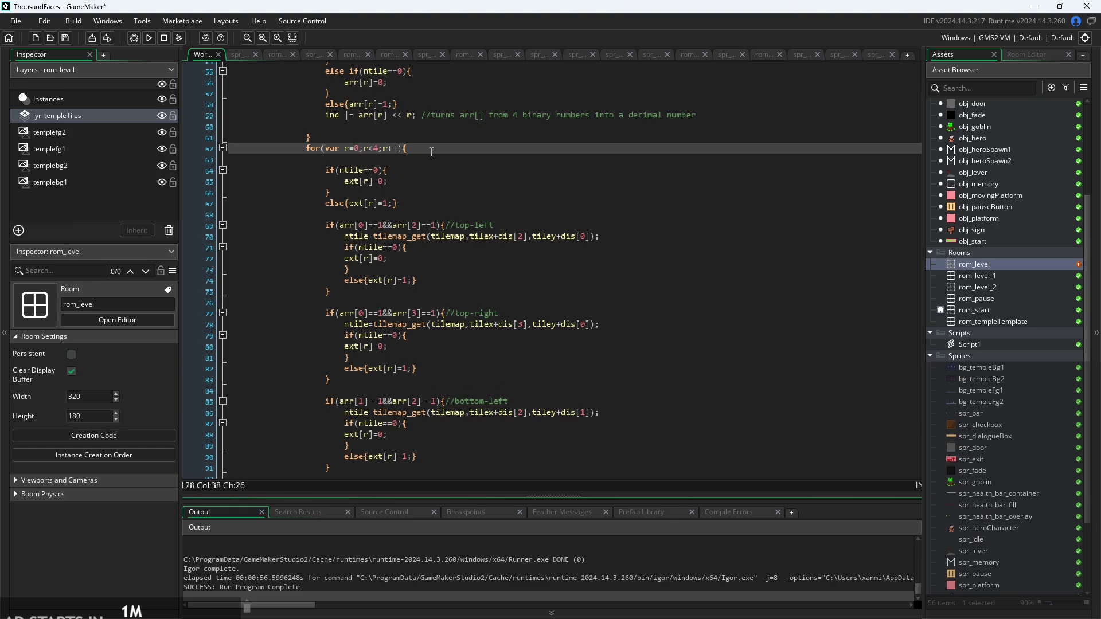
pyautogui.press('Down')
pyautogui.hotkey('shift', 'Up')
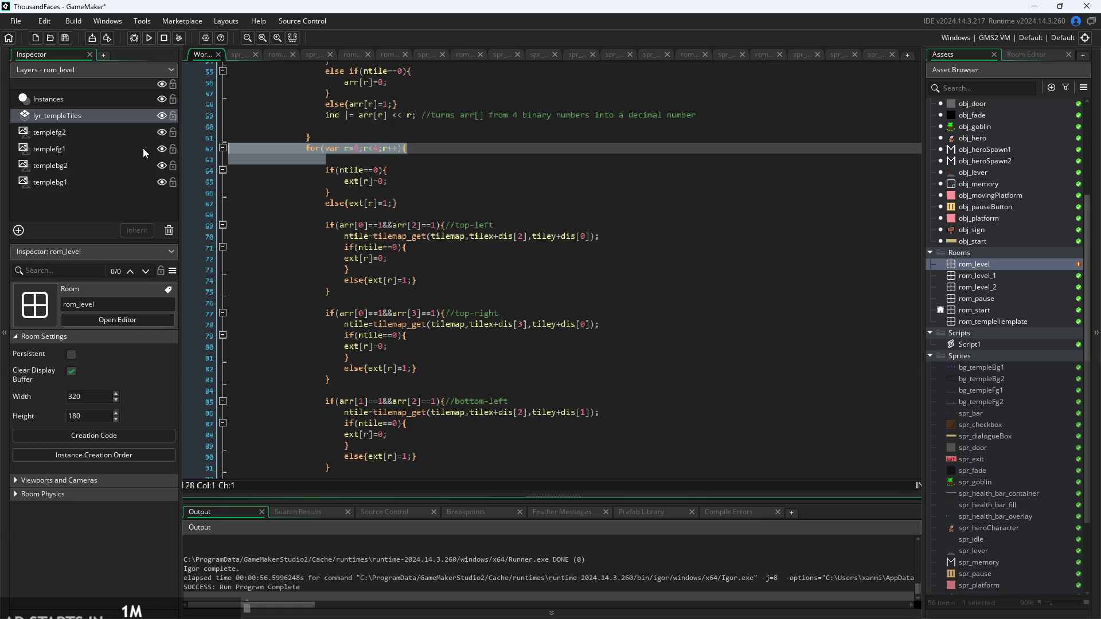
pyautogui.click(433, 177)
pyautogui.click(407, 156)
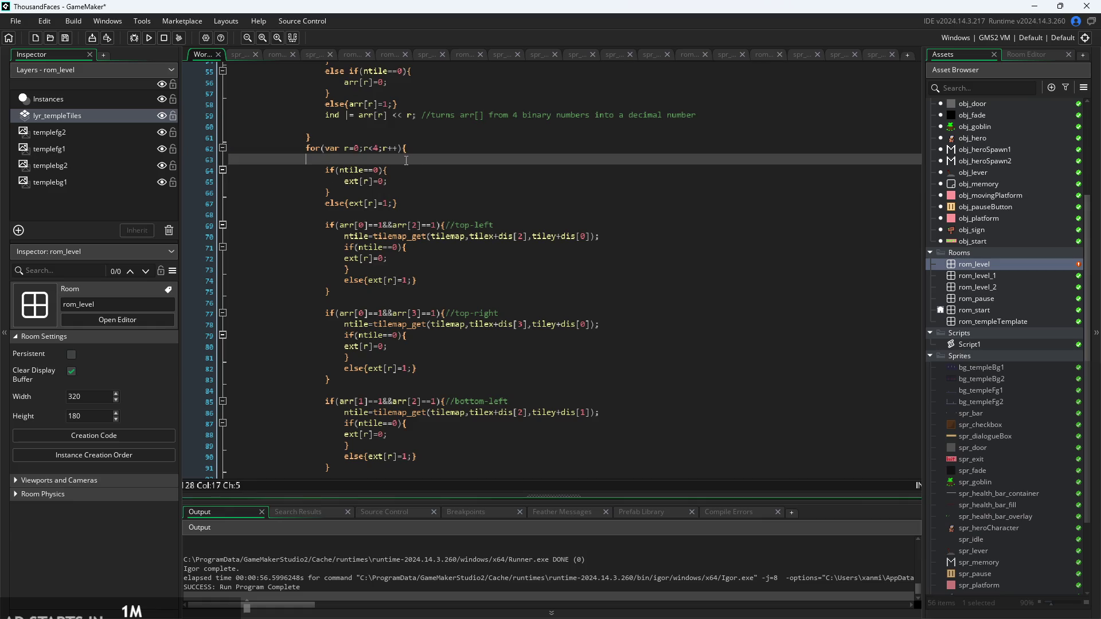
pyautogui.press('BackSpace')
pyautogui.press('BackSpace')
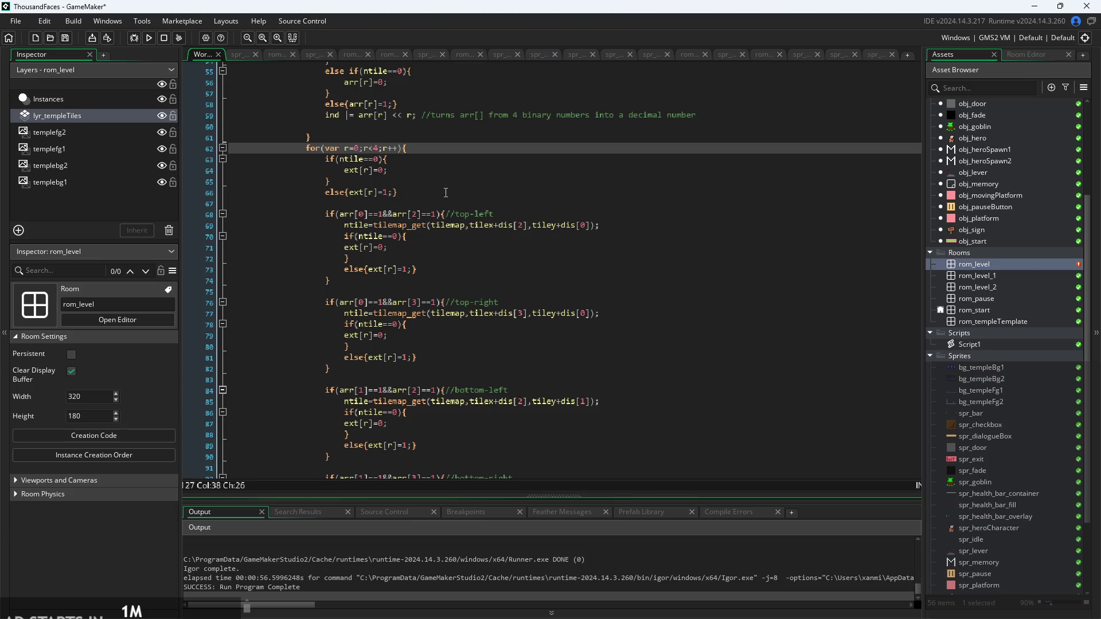
# - Step through lines 64–68 around the else clause and the loop's closing brace
pyautogui.click(445, 193)
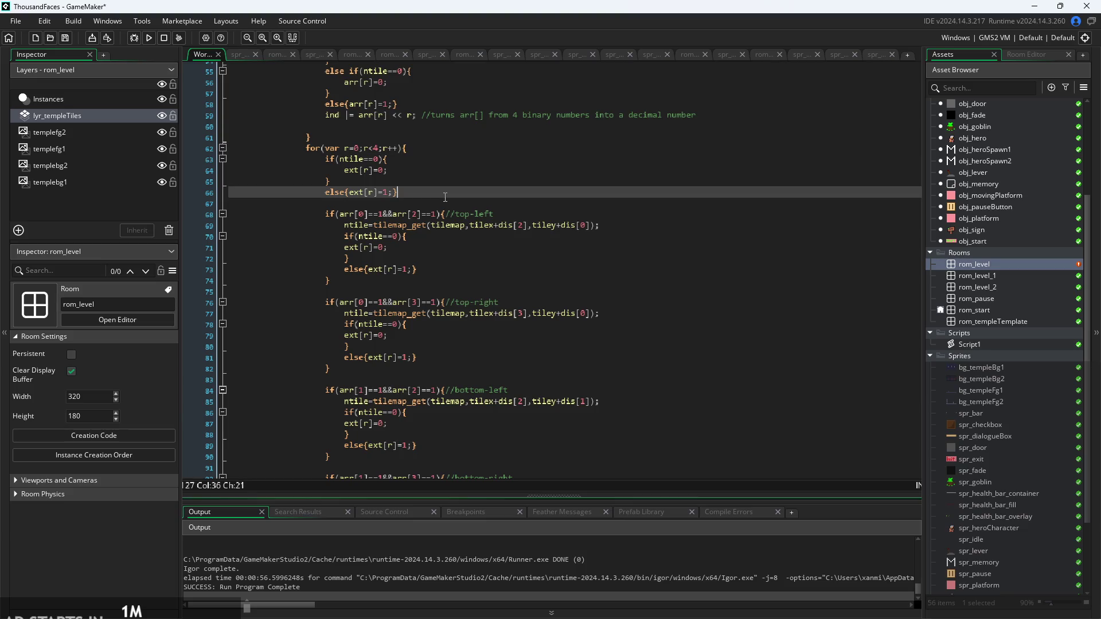
pyautogui.click(405, 205)
pyautogui.click(459, 149)
pyautogui.click(474, 186)
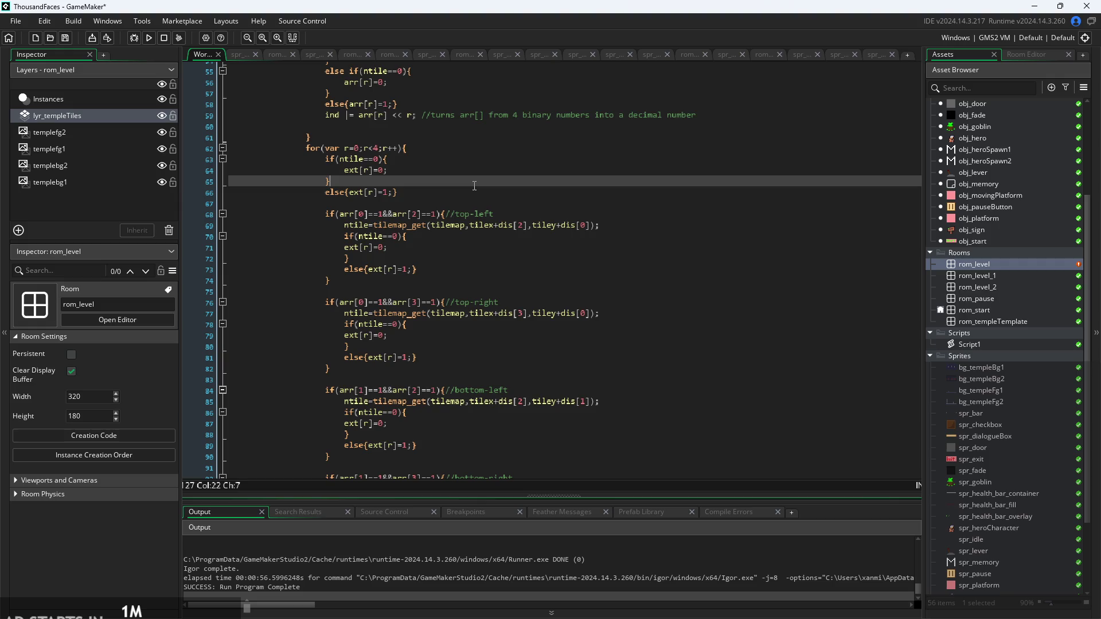
pyautogui.press('Up')
pyautogui.press('Down')
pyautogui.press('Down')
pyautogui.press('Down')
pyautogui.press('Up')
pyautogui.press('Up')
pyautogui.press('Down')
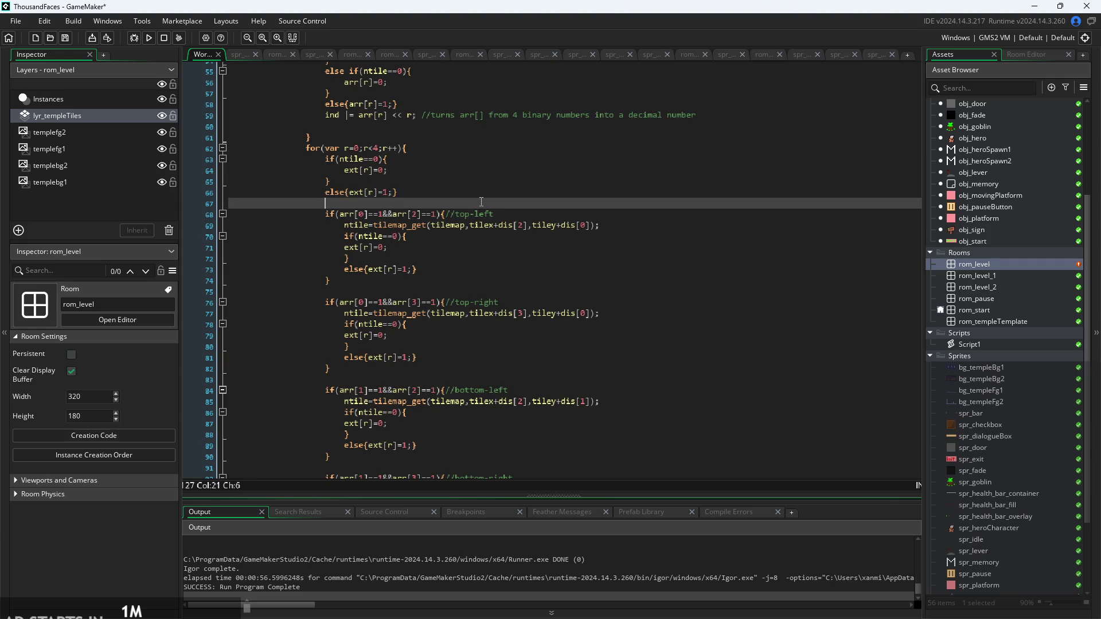
# - Delete the redundant for(var r=0;r<4;r++) loop and its ntile check block
pyautogui.moveTo(471, 201); pyautogui.dragTo(2, 156)
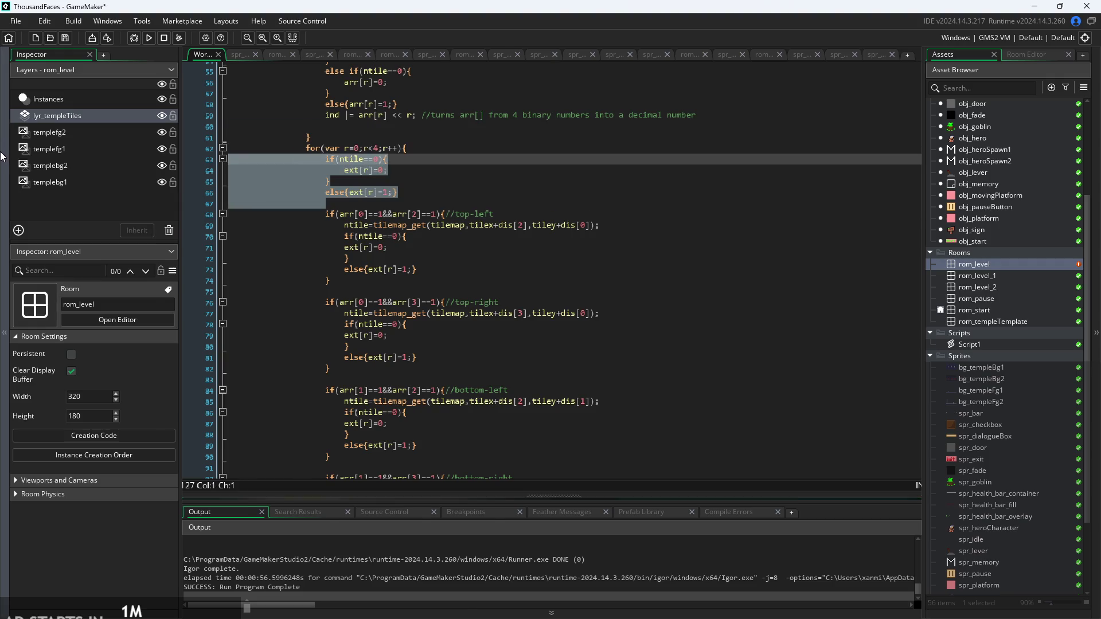
pyautogui.click(3, 156)
pyautogui.click(3, 163)
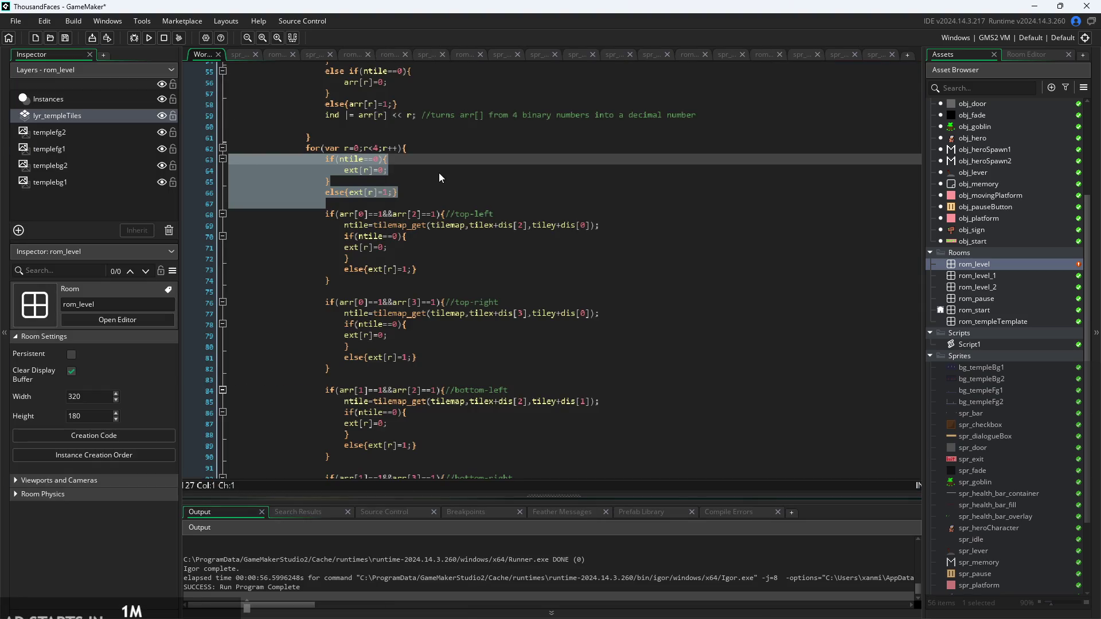
pyautogui.click(421, 167)
pyautogui.moveTo(406, 201)
pyautogui.mouseDown()
pyautogui.moveTo(84, 126)
pyautogui.moveTo(64, 142)
pyautogui.mouseUp()
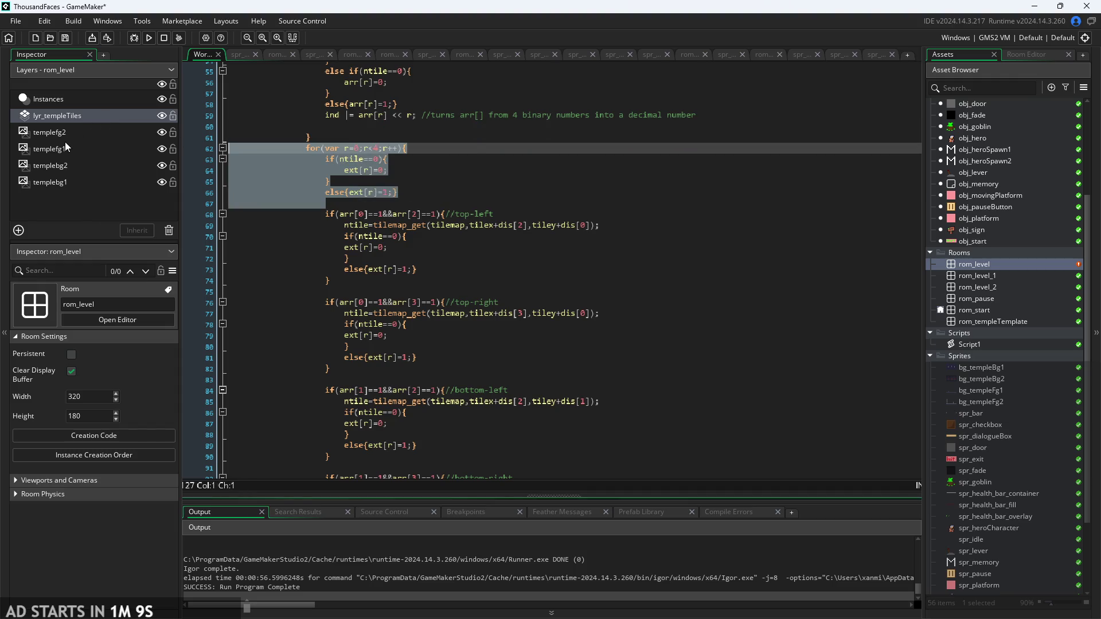
pyautogui.press('Delete')
# - Remove the leftover closing brace, outdent the four corner checks, and add a blank line above them
pyautogui.scroll(-5, 435, 281)
pyautogui.click(344, 337)
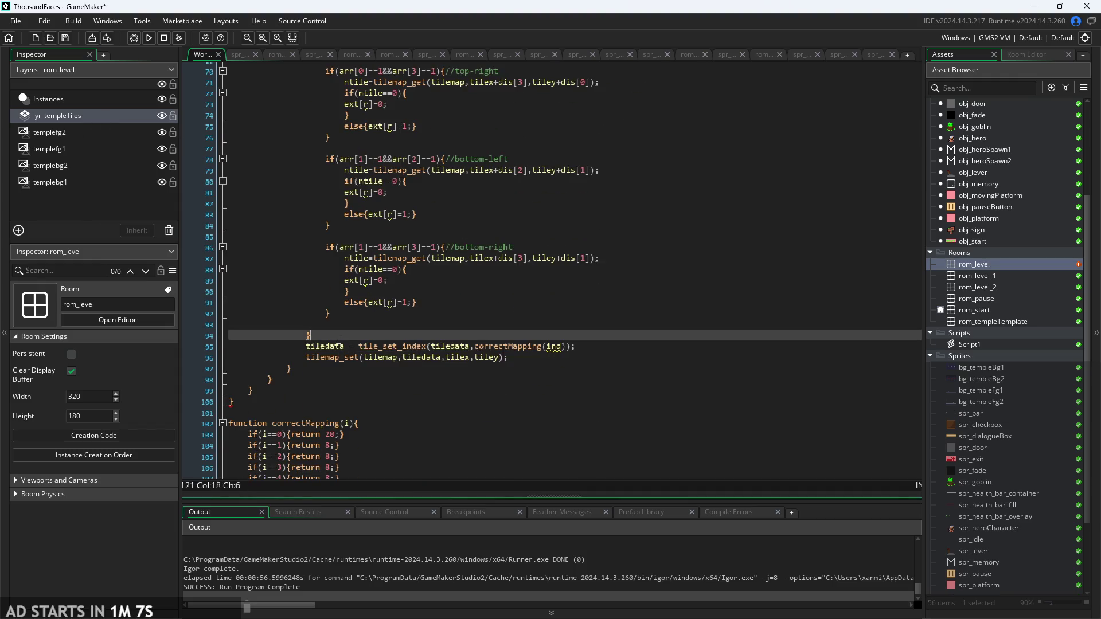
pyautogui.press('BackSpace')
pyautogui.press('BackSpace')
pyautogui.press('BackSpace')
pyautogui.press('BackSpace')
pyautogui.press('BackSpace')
pyautogui.press('BackSpace')
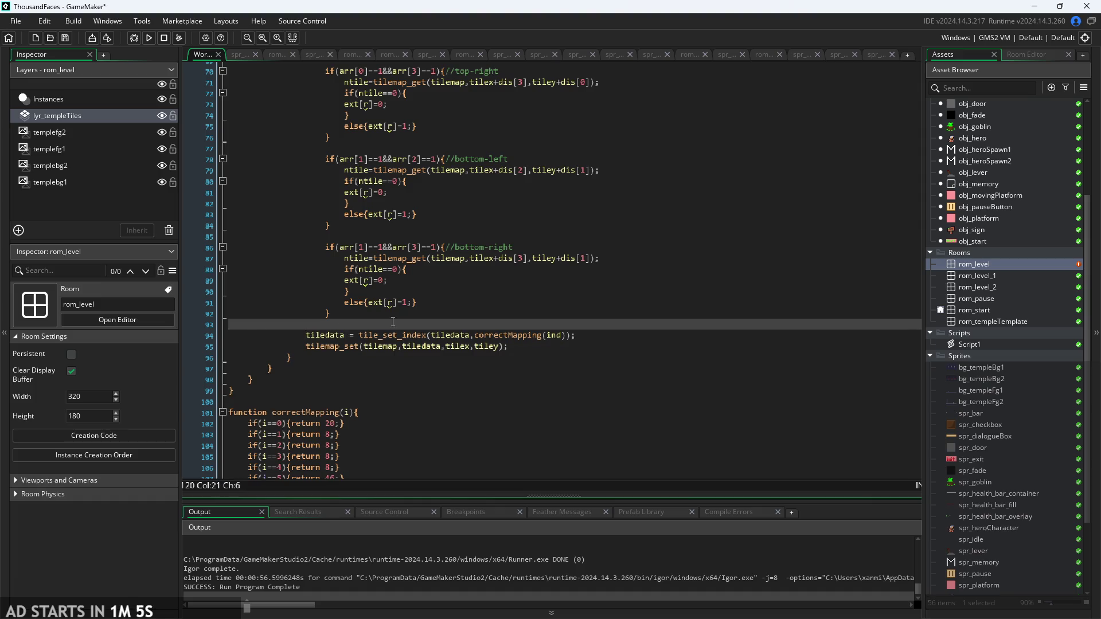
pyautogui.moveTo(376, 325)
pyautogui.mouseDown()
pyautogui.moveTo(326, 246)
pyautogui.moveTo(282, 233)
pyautogui.mouseUp()
pyautogui.hotkey('shift', 'Tab')
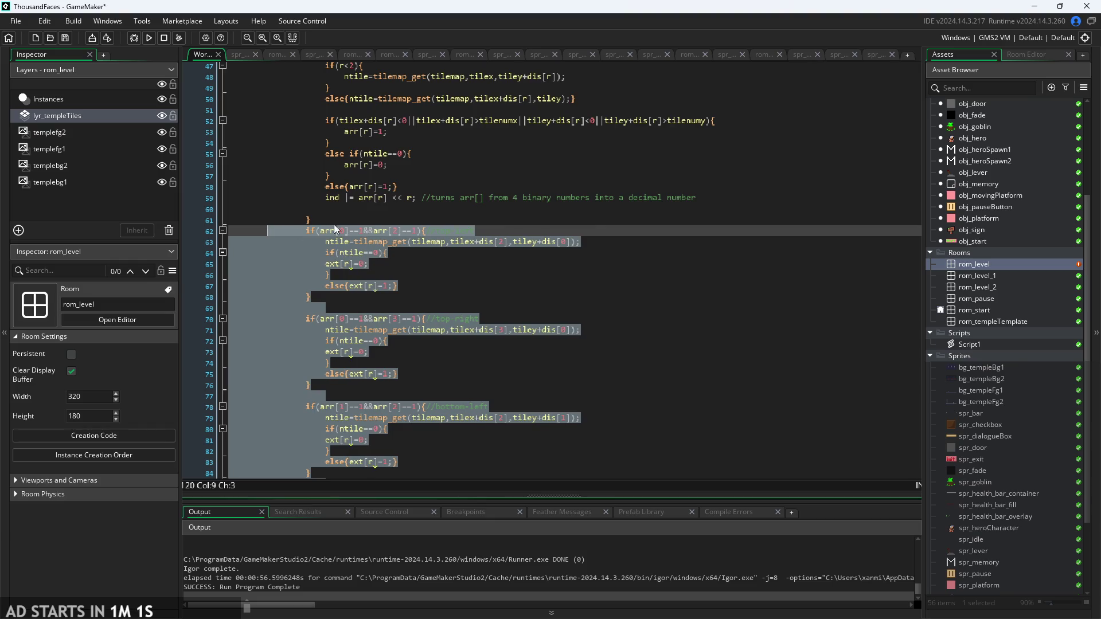
pyautogui.click(356, 219)
pyautogui.press('Return')
# - Review the outdented code from line 62 down to the top-left check's ntile line
pyautogui.scroll(-10, 358, 230)
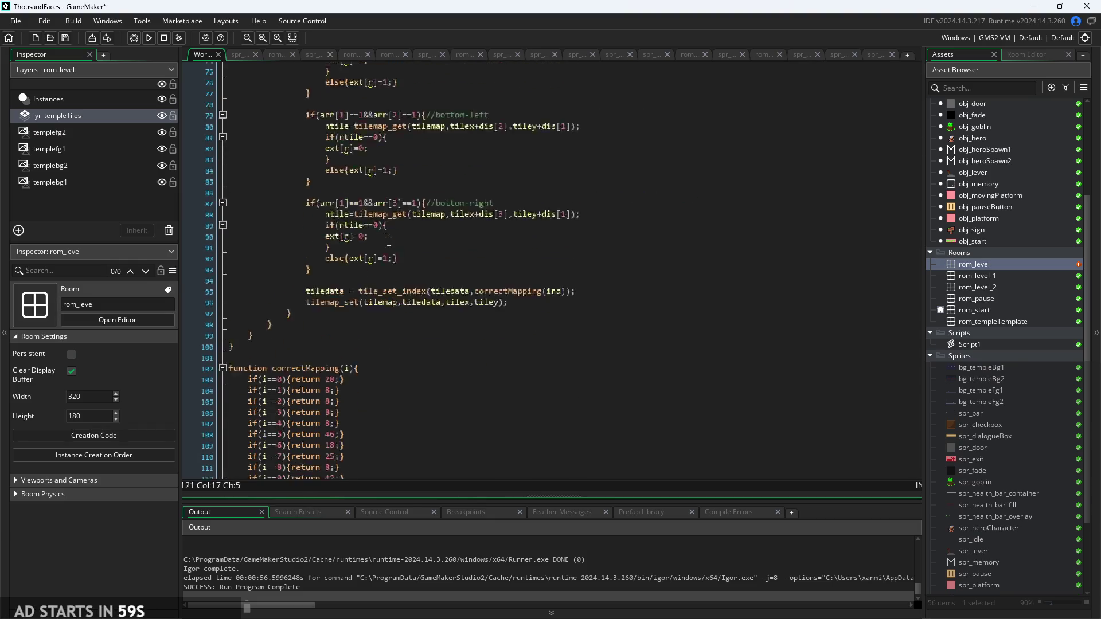
pyautogui.click(360, 249)
pyautogui.scroll(9, 360, 249)
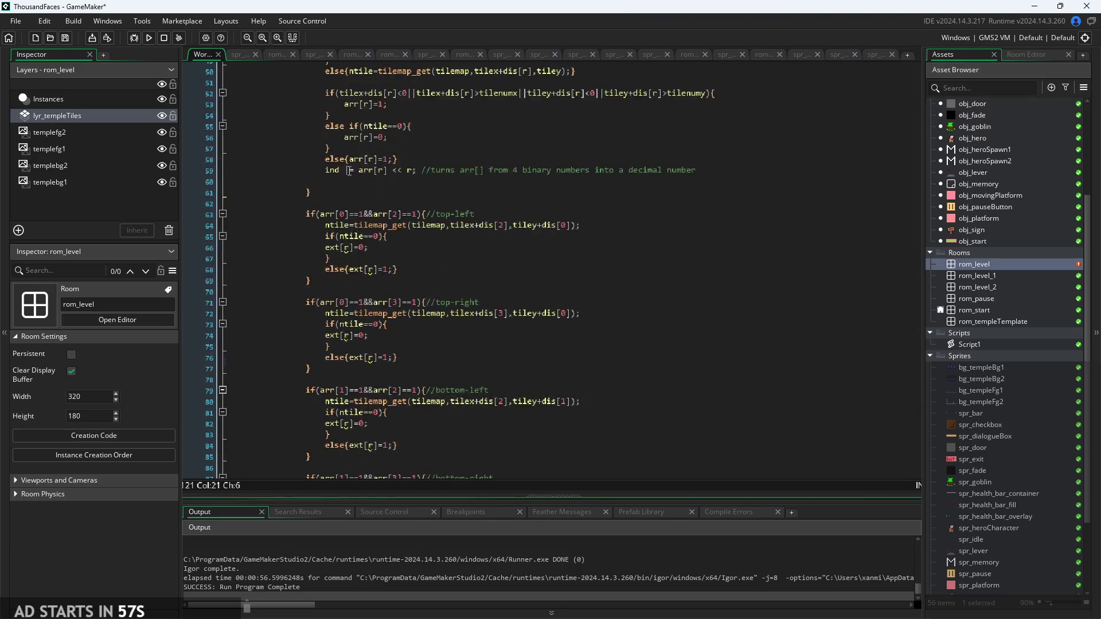
pyautogui.click(343, 206)
pyautogui.click(330, 218)
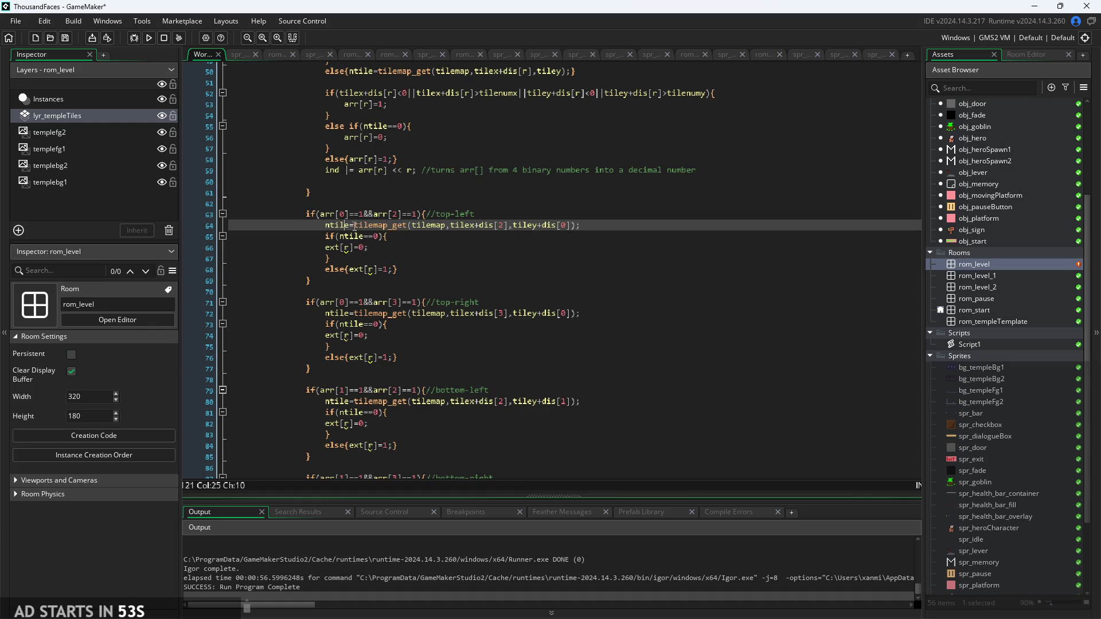
pyautogui.scroll(2, 321, 243)
pyautogui.scroll(-1, 437, 209)
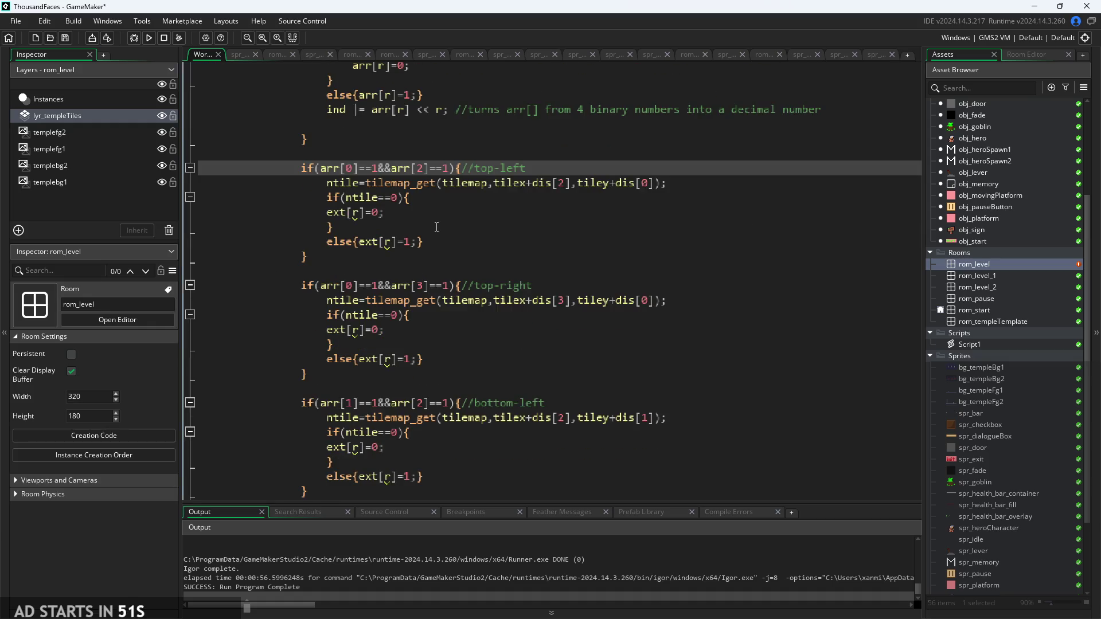
# - Add 'checks' to the top-left comment and copy it into the top-right, bottom-left and bottom-right comments
pyautogui.write('checks')
pyautogui.moveTo(520, 168); pyautogui.dragTo(475, 169)
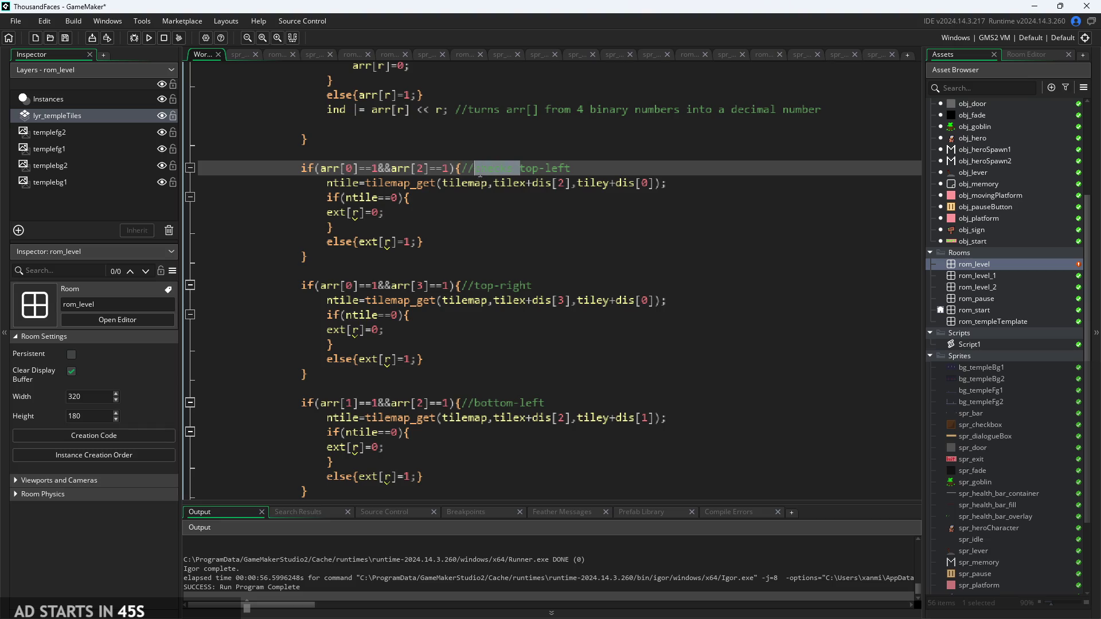
pyautogui.hotkey('ctrl', 'c')
pyautogui.click(475, 286)
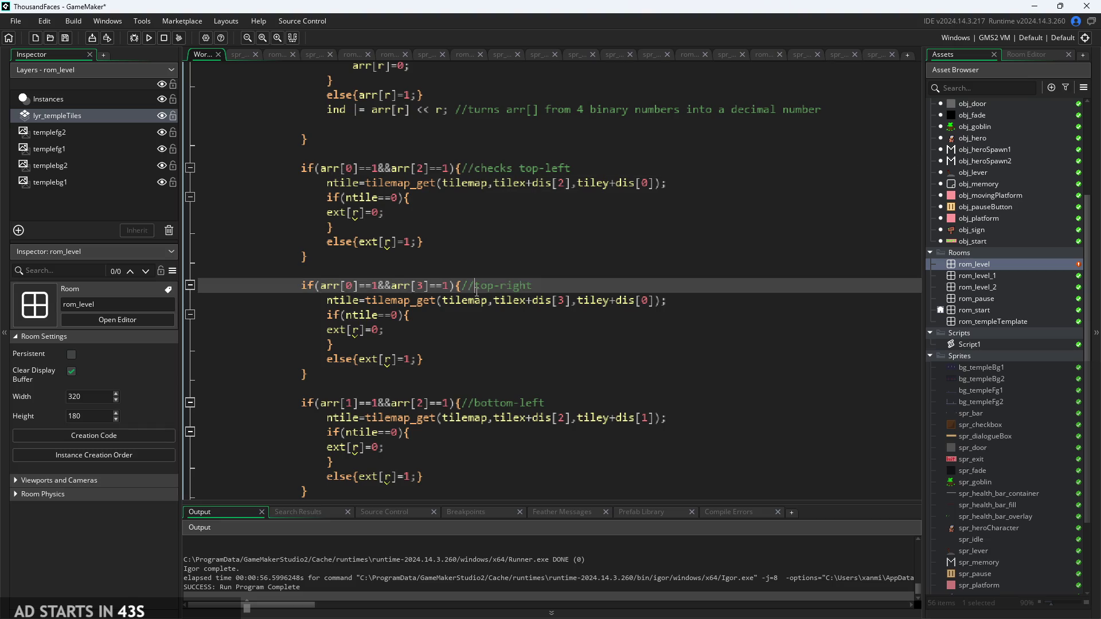
pyautogui.hotkey('ctrl', 'v')
pyautogui.click(474, 404)
pyautogui.hotkey('ctrl', 'v')
pyautogui.scroll(-4, 475, 390)
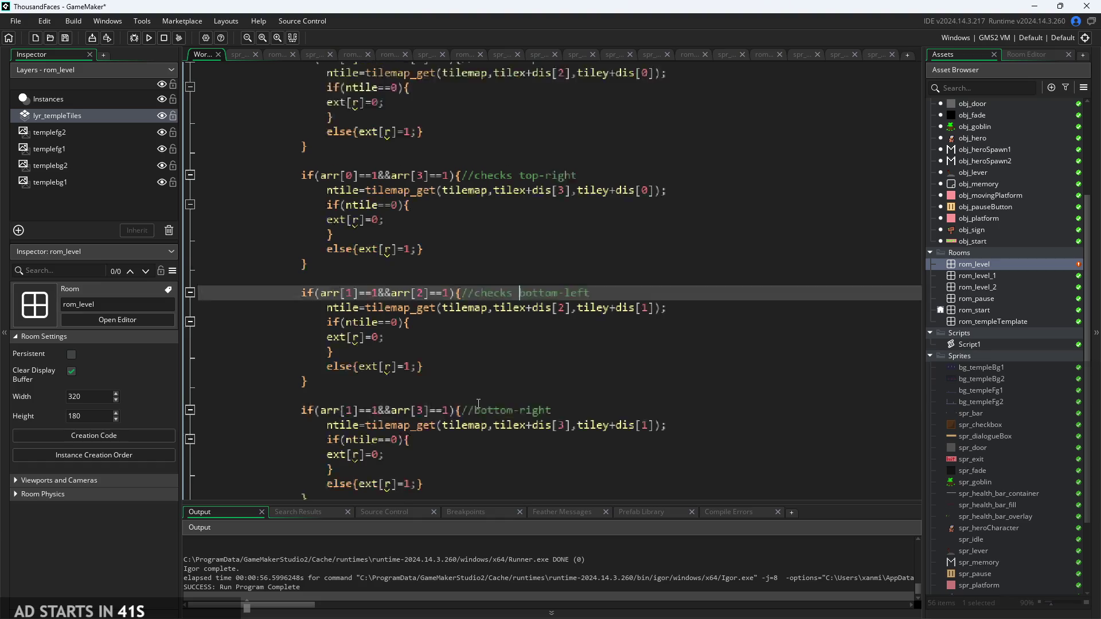
pyautogui.click(476, 339)
pyautogui.hotkey('ctrl', 'v')
# - Inspect the ext[r]=0 and else{ext[r]=1;} lines around line 90
pyautogui.click(579, 380)
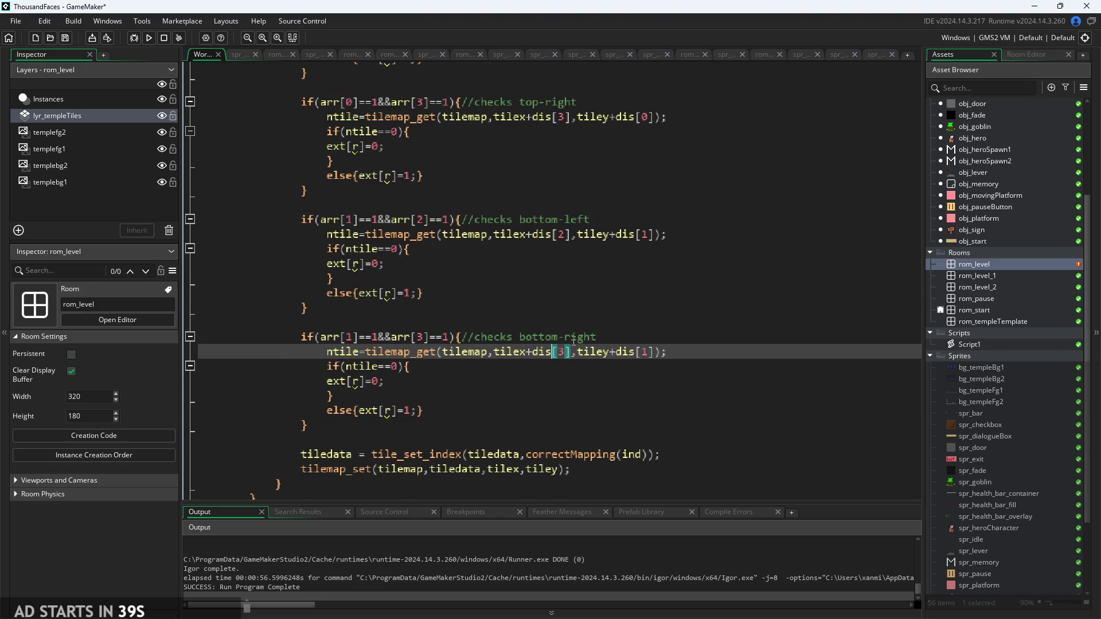
pyautogui.scroll(-2, 631, 383)
pyautogui.scroll(2, 632, 383)
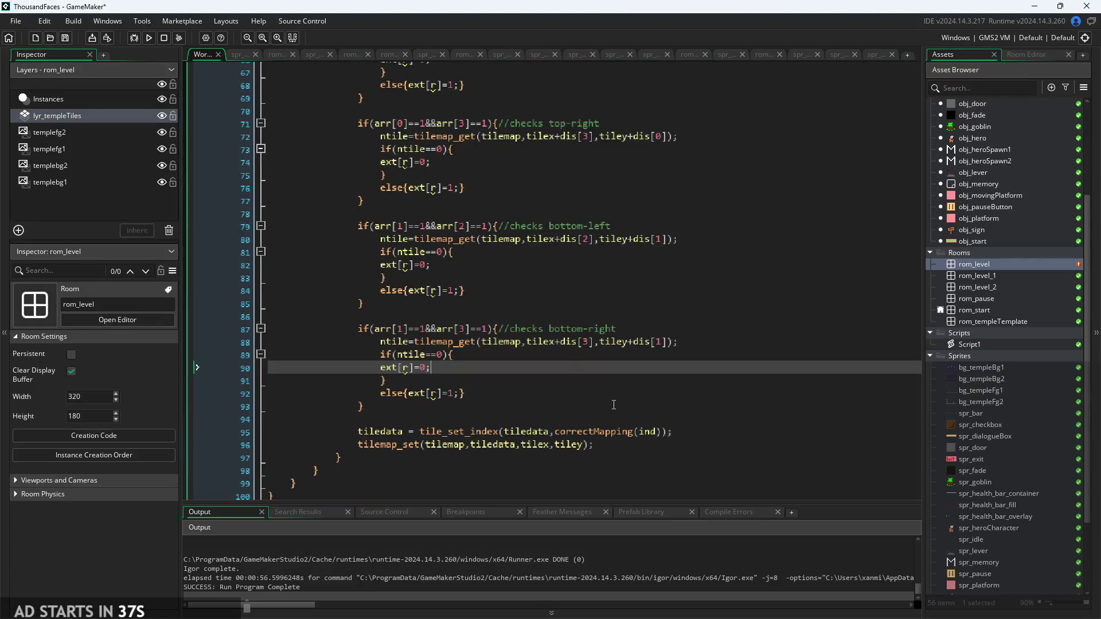
pyautogui.click(488, 387)
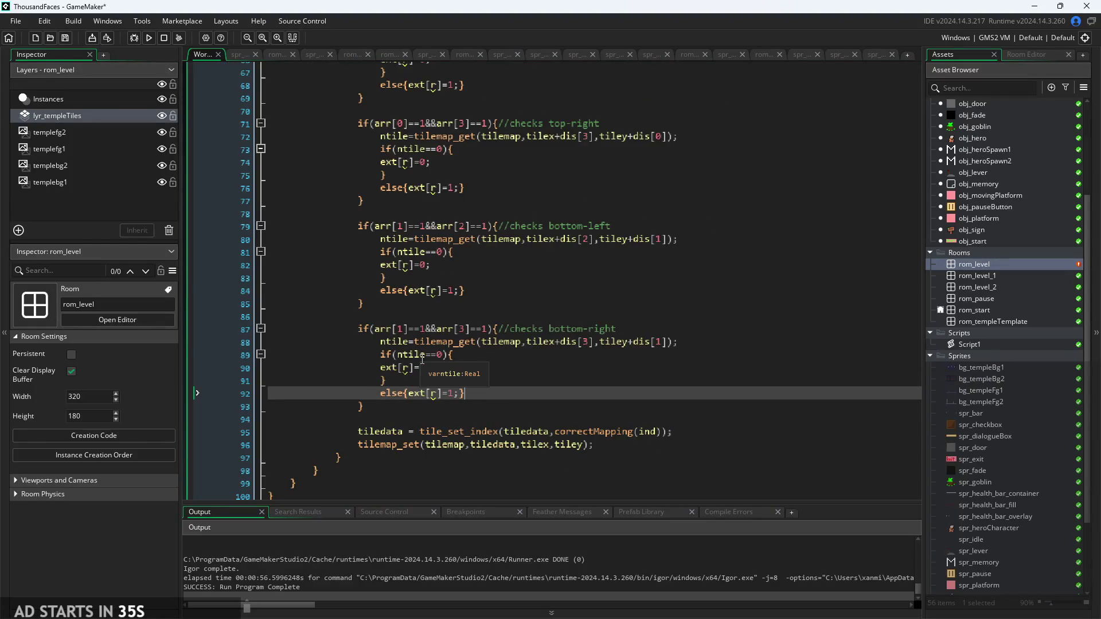
pyautogui.scroll(4, 508, 397)
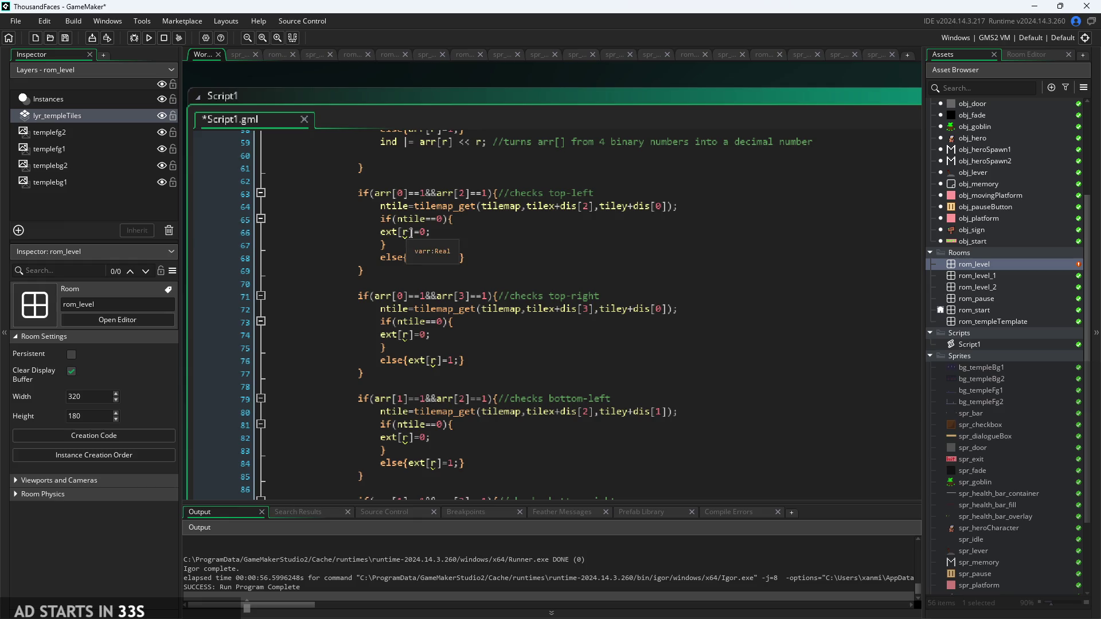
# - Change the top-left check's ext[r] to ext[0] on lines 66 and 68
pyautogui.click(409, 232)
pyautogui.press('BackSpace')
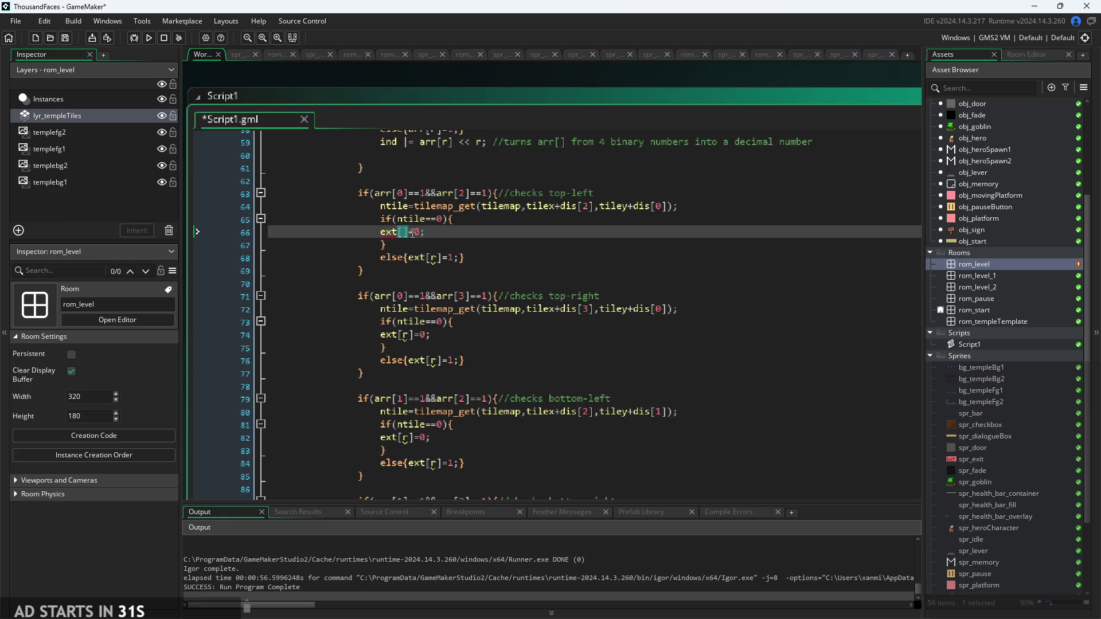
pyautogui.write('0')
pyautogui.click(434, 258)
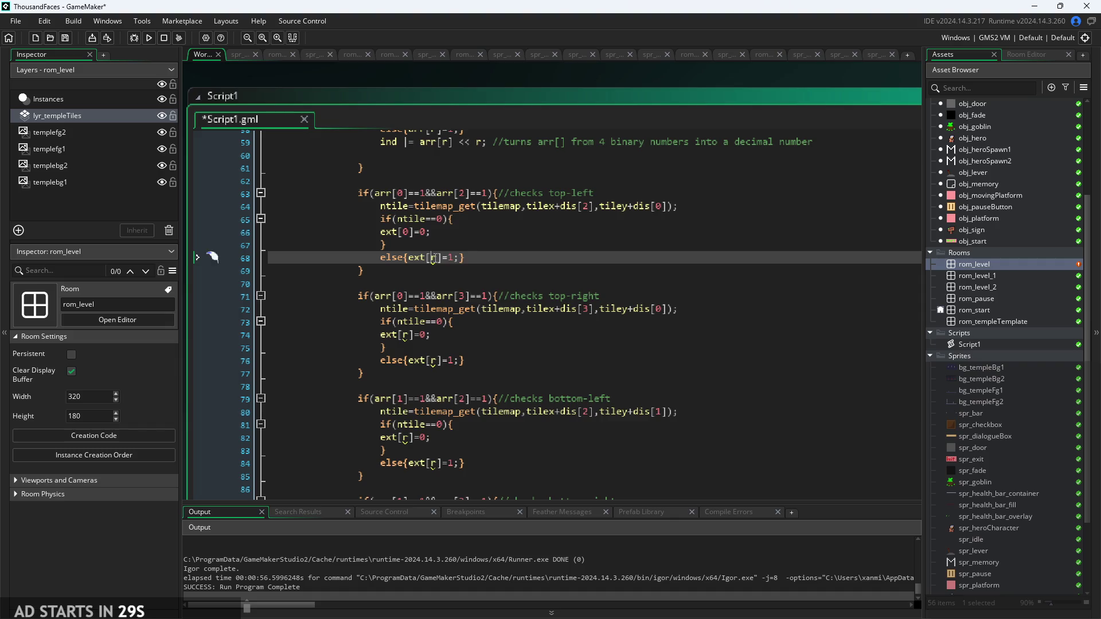
pyautogui.press('BackSpace')
pyautogui.write('[')
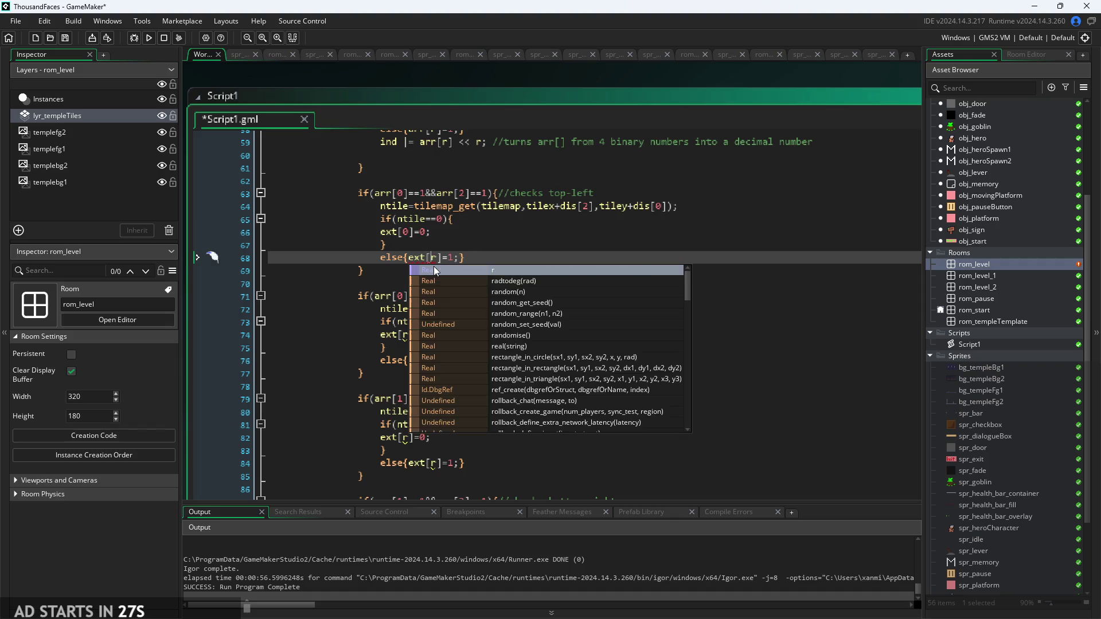
pyautogui.press('Delete')
pyautogui.write('0')
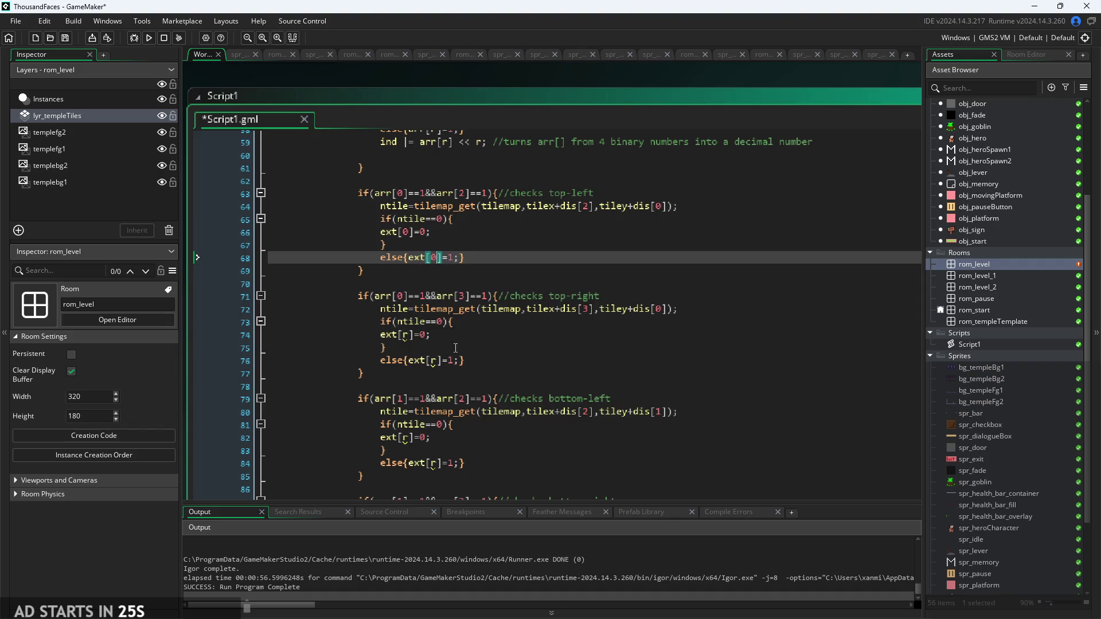
# - Change the top-right check's ext[r] to ext[1] on lines 74 and 76
pyautogui.click(415, 334)
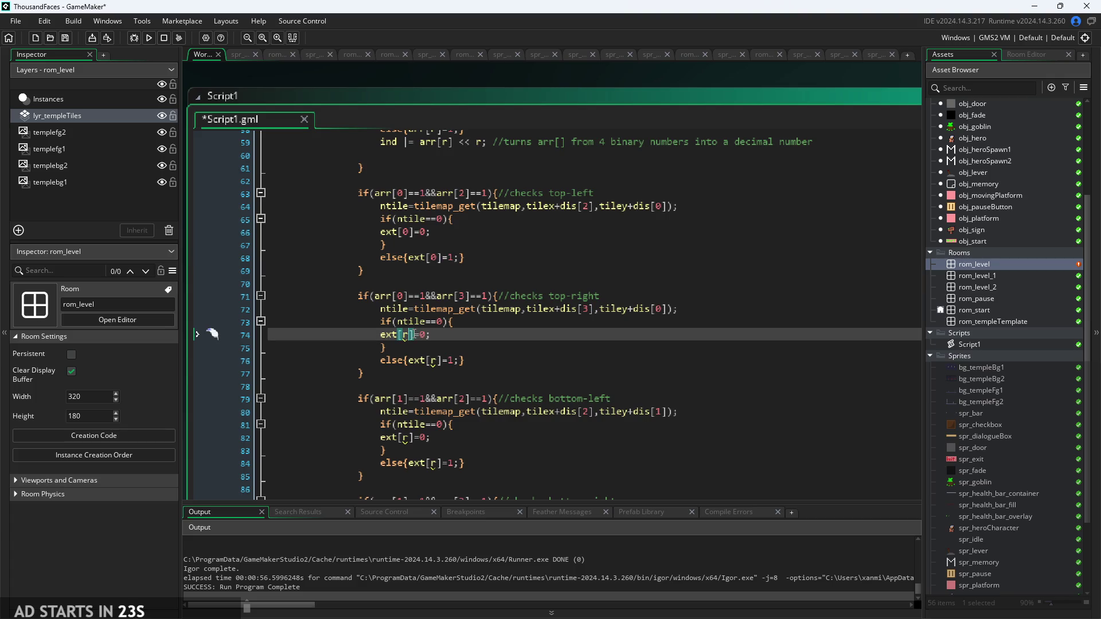
pyautogui.press('BackSpace')
pyautogui.write('1')
pyautogui.press('Down')
pyautogui.press('Down')
pyautogui.press('Down')
pyautogui.press('Up')
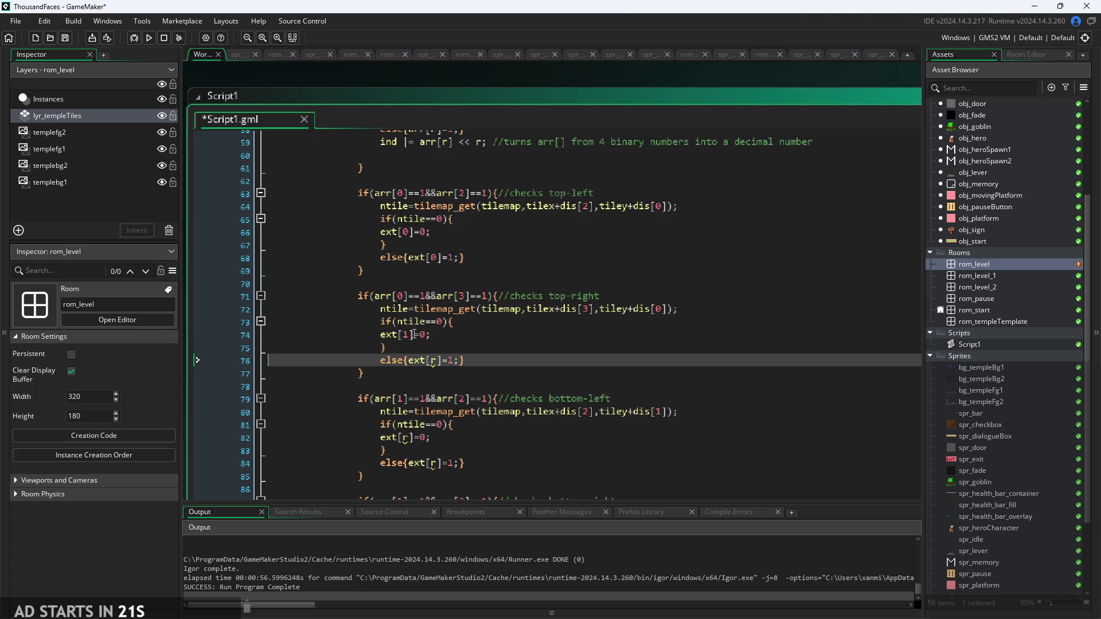
pyautogui.press('Right')
pyautogui.press('Right')
pyautogui.press('Right')
pyautogui.press('BackSpace')
pyautogui.write('1')
# - Change the bottom-left check's ext[r] to ext[2] on lines 82 and 84
pyautogui.scroll(-1, 461, 380)
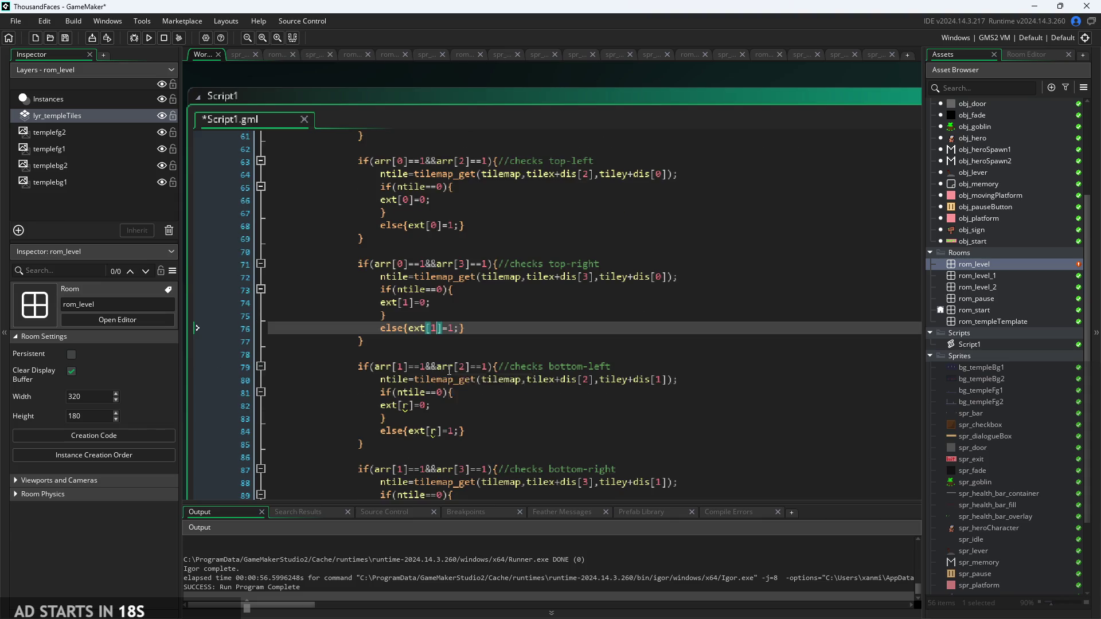
pyautogui.click(416, 407)
pyautogui.press('BackSpace')
pyautogui.write('2')
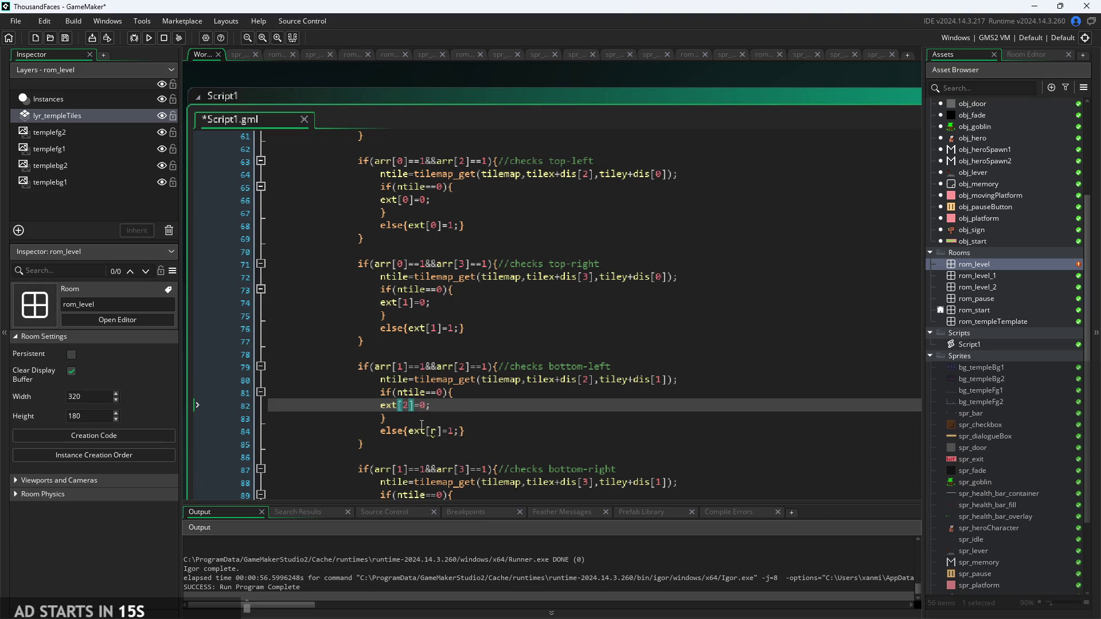
pyautogui.click(435, 431)
pyautogui.press('BackSpace')
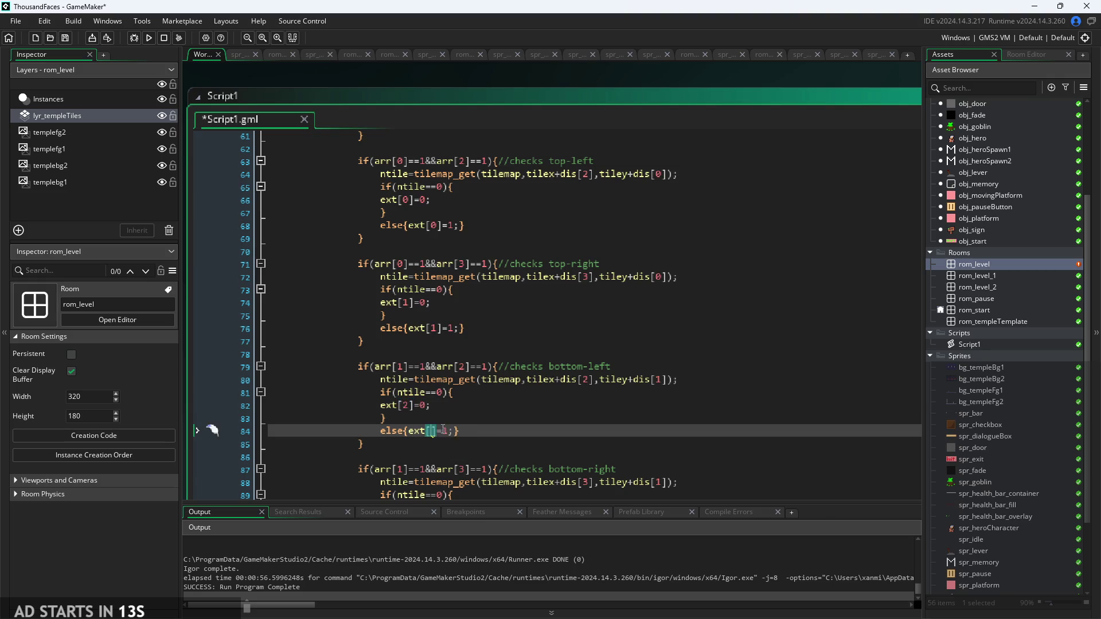
pyautogui.write('2')
# - Change the bottom-right check's ext[r] to ext[3] on lines 90 and 92
pyautogui.scroll(-3, 443, 430)
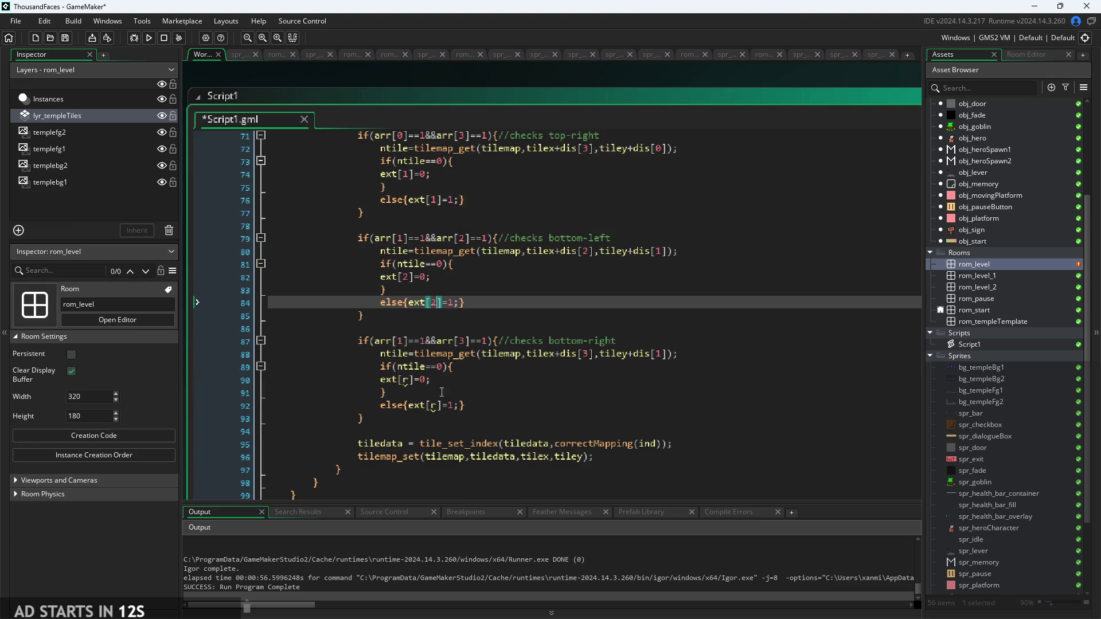
pyautogui.click(411, 381)
pyautogui.press('BackSpace')
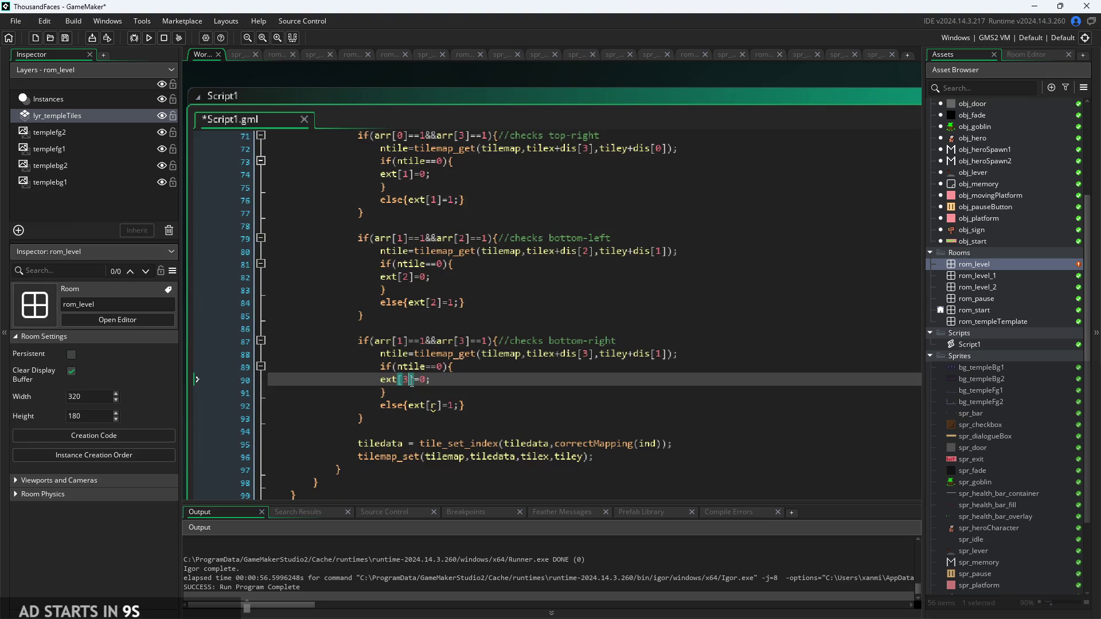
pyautogui.write('3')
pyautogui.click(439, 408)
pyautogui.press('BackSpace')
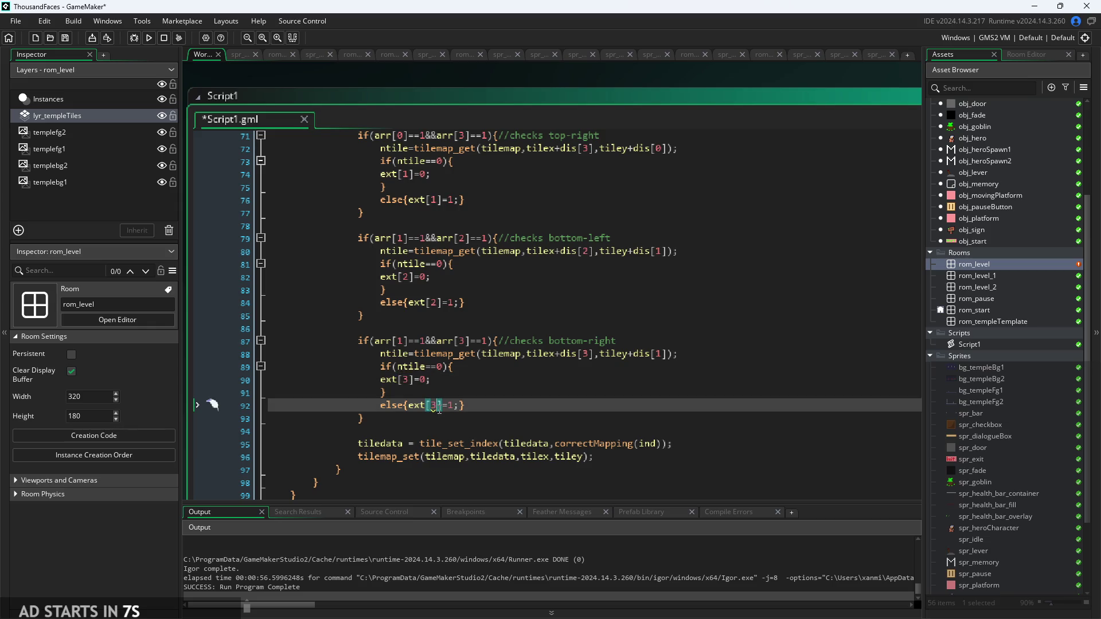
pyautogui.write('3')
pyautogui.press('End')
# - Save Script1 and dismiss the tile_set_index documentation popup
pyautogui.hotkey('ctrl', 's')
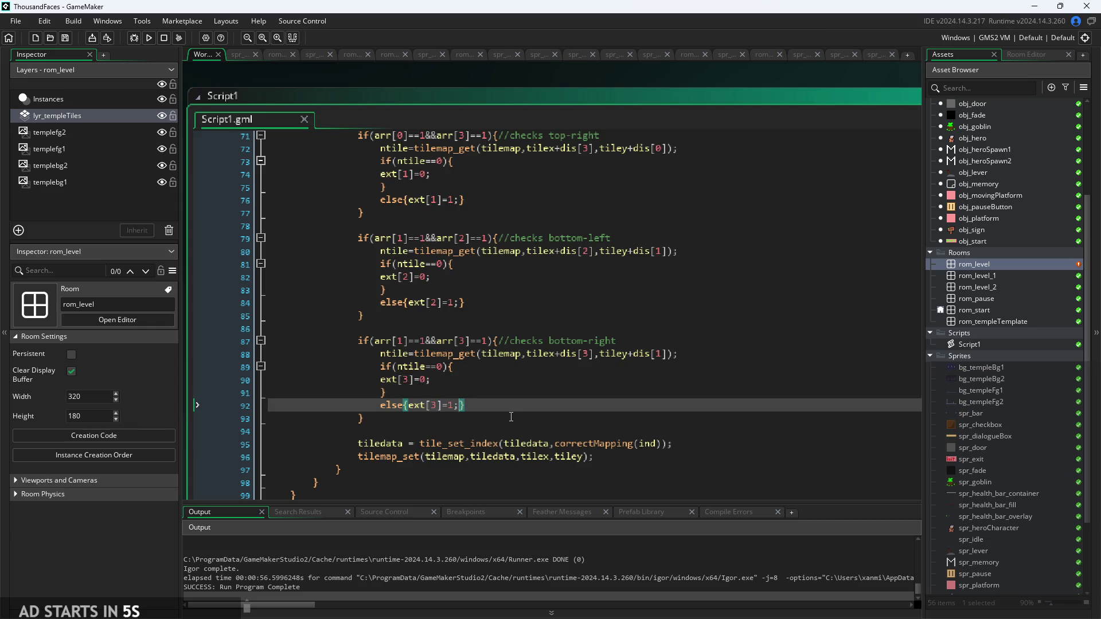
pyautogui.press('Down')
pyautogui.press('Down')
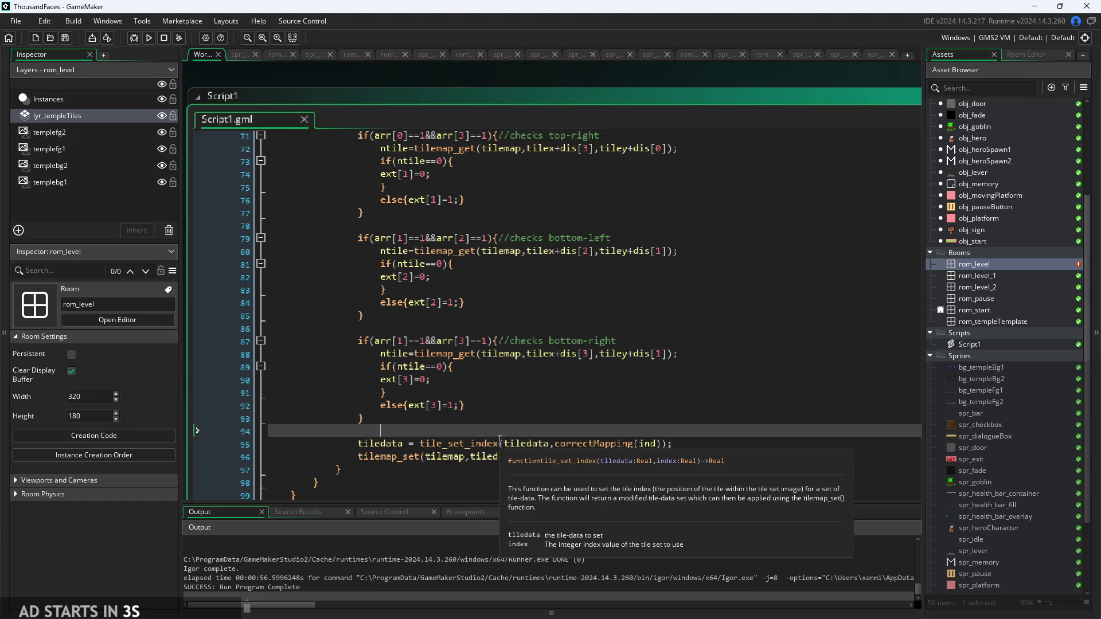
pyautogui.click(482, 405)
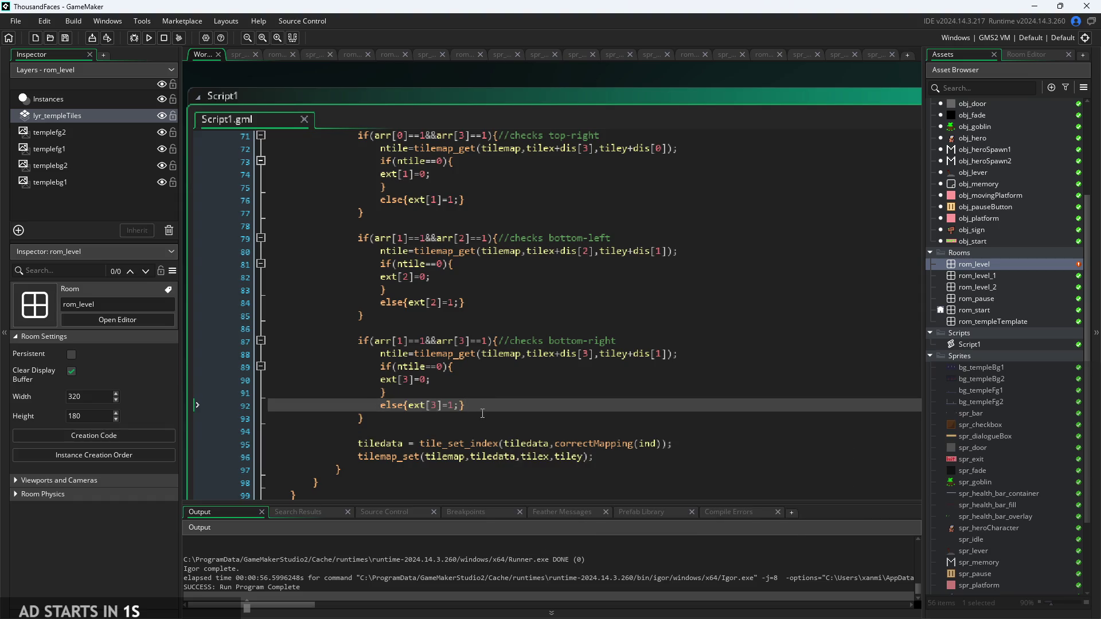
pyautogui.scroll(-1, 482, 413)
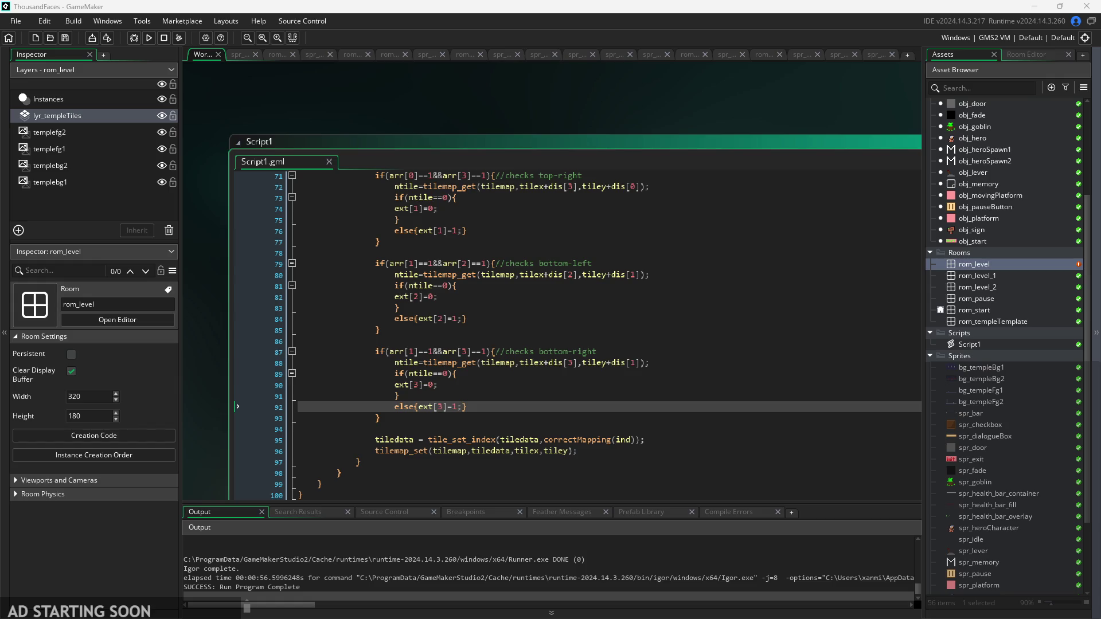
pyautogui.click(607, 285)
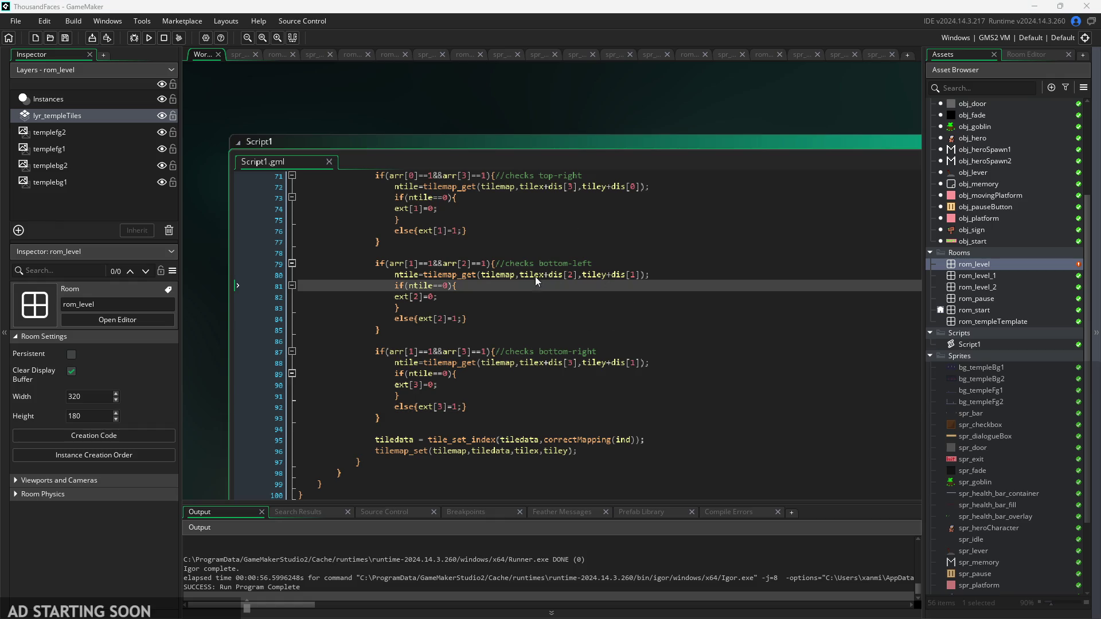
pyautogui.click(573, 306)
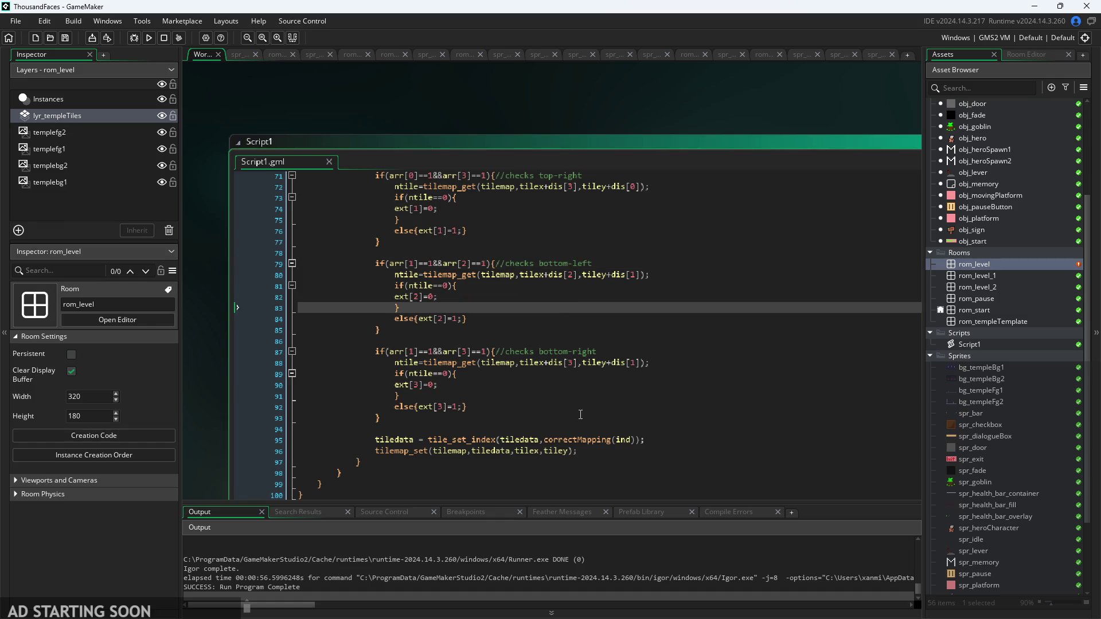
pyautogui.scroll(-2, 581, 414)
pyautogui.keyDown('ctrl'); pyautogui.scroll(1, 472, 163); pyautogui.keyUp('ctrl')
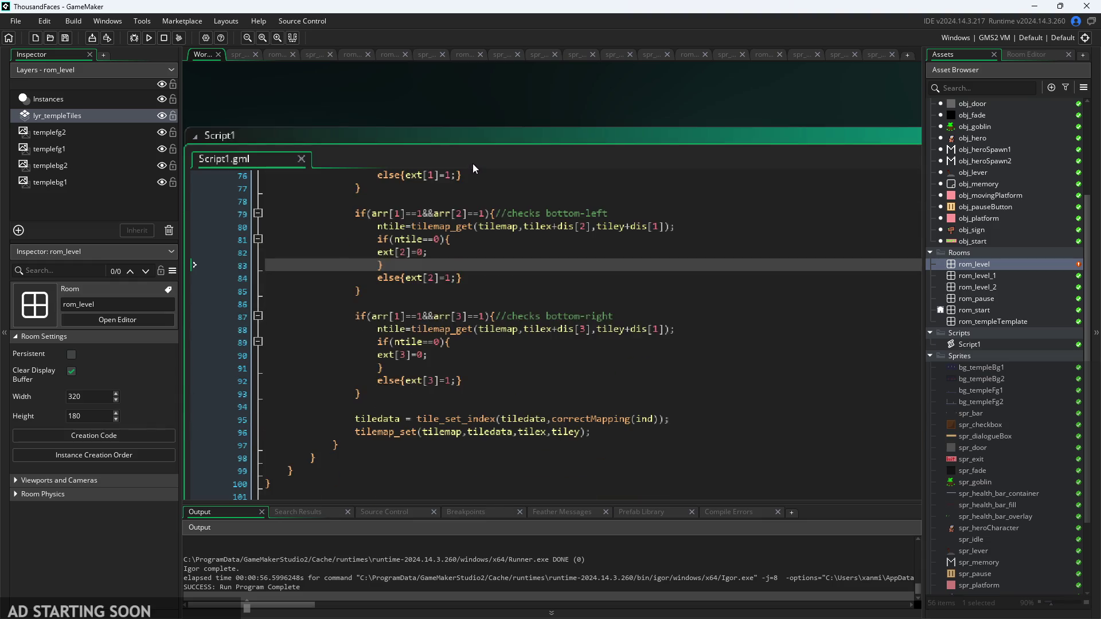
pyautogui.keyDown('ctrl'); pyautogui.scroll(-2, 411, 347); pyautogui.keyUp('ctrl')
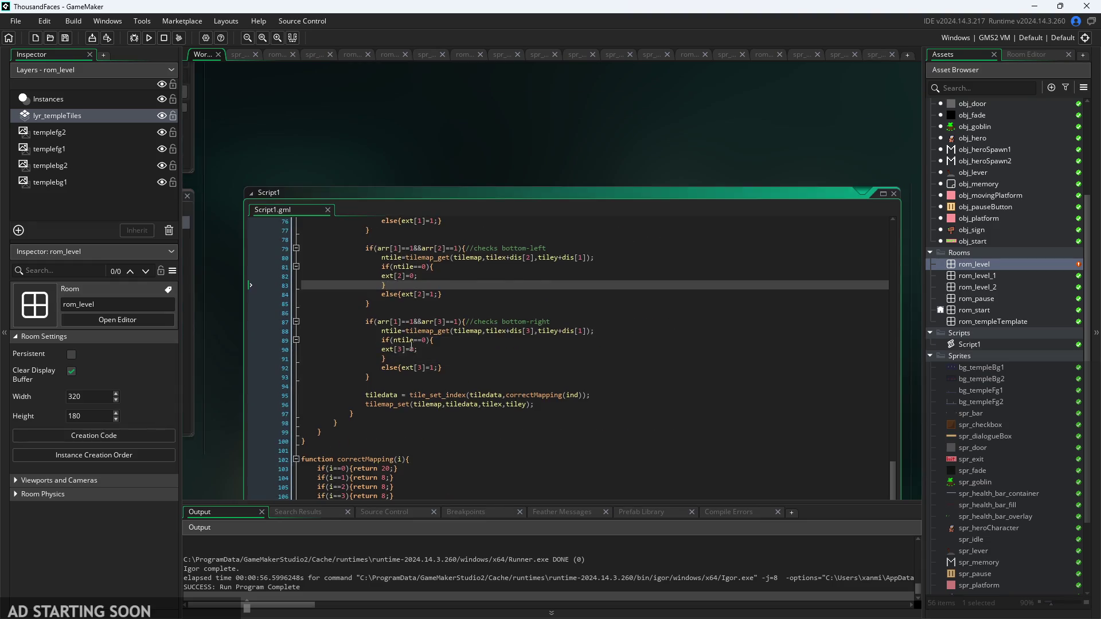
pyautogui.keyDown('ctrl'); pyautogui.scroll(2, 411, 347); pyautogui.keyUp('ctrl')
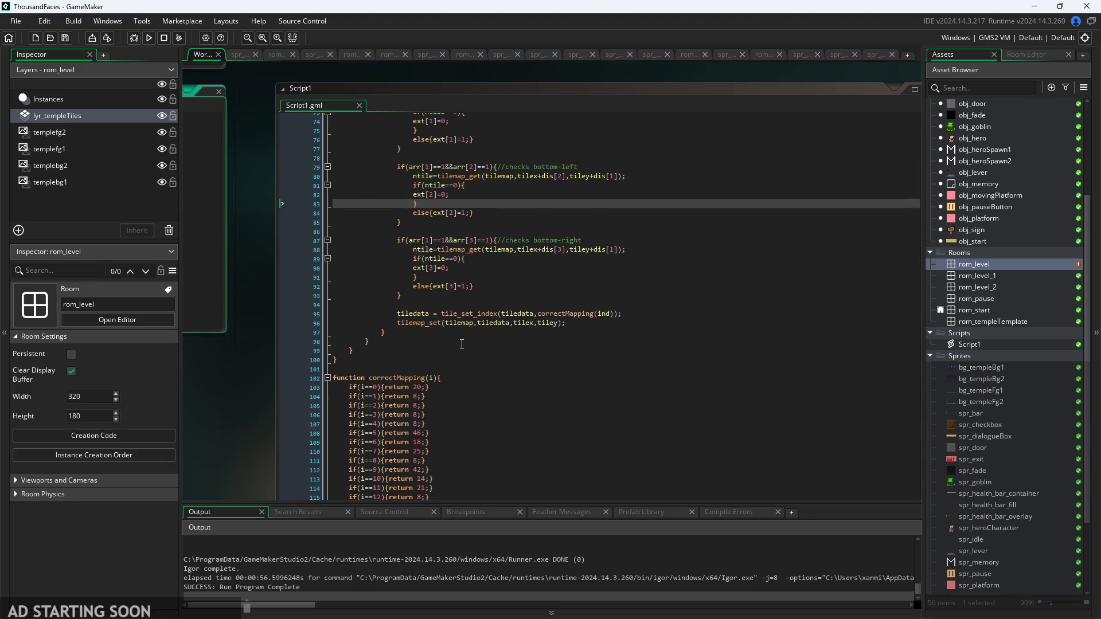
pyautogui.keyDown('ctrl'); pyautogui.scroll(1, 462, 344); pyautogui.keyUp('ctrl')
pyautogui.scroll(10, 460, 339)
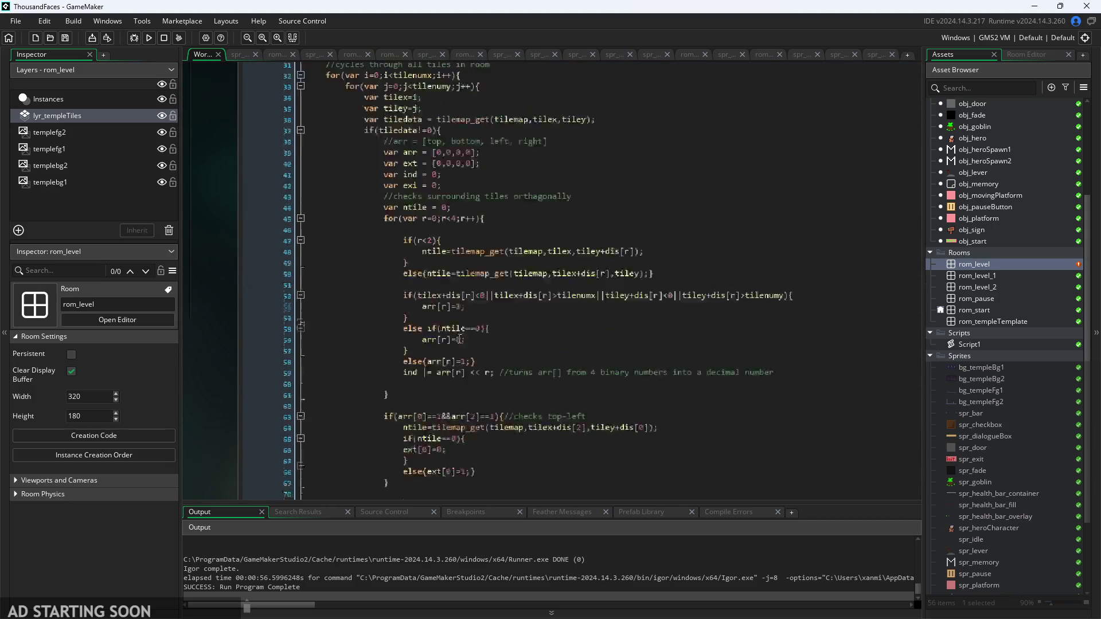
# - Copy the arr layout comment to a new line below the arr declaration and label it top-left
pyautogui.scroll(4, 460, 339)
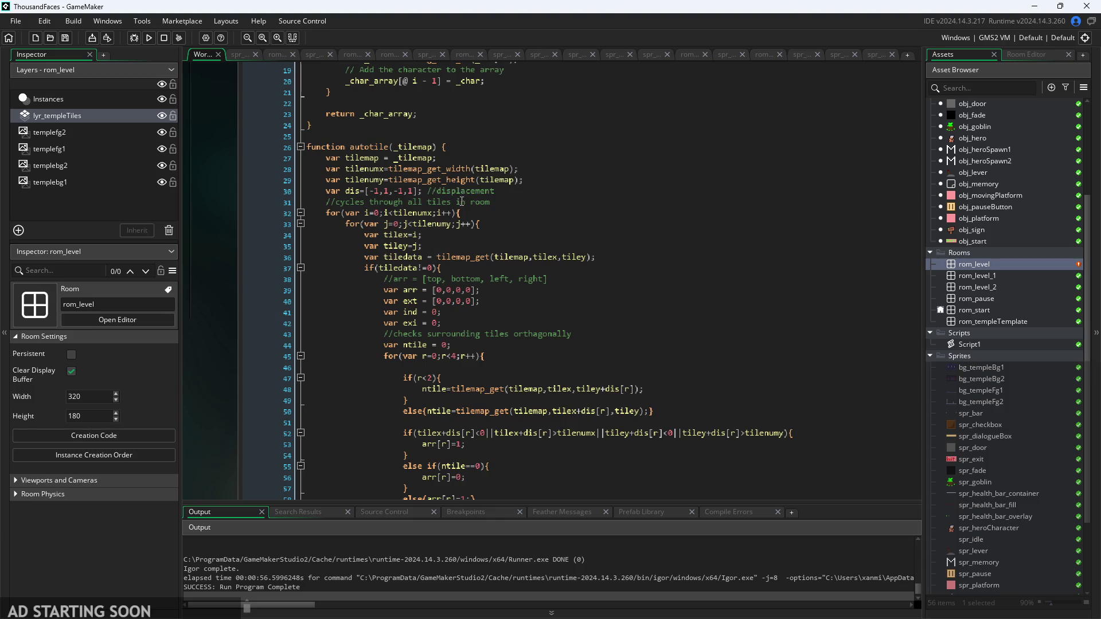
pyautogui.keyDown('ctrl'); pyautogui.scroll(1, 462, 202); pyautogui.keyUp('ctrl')
pyautogui.scroll(-1, 476, 309)
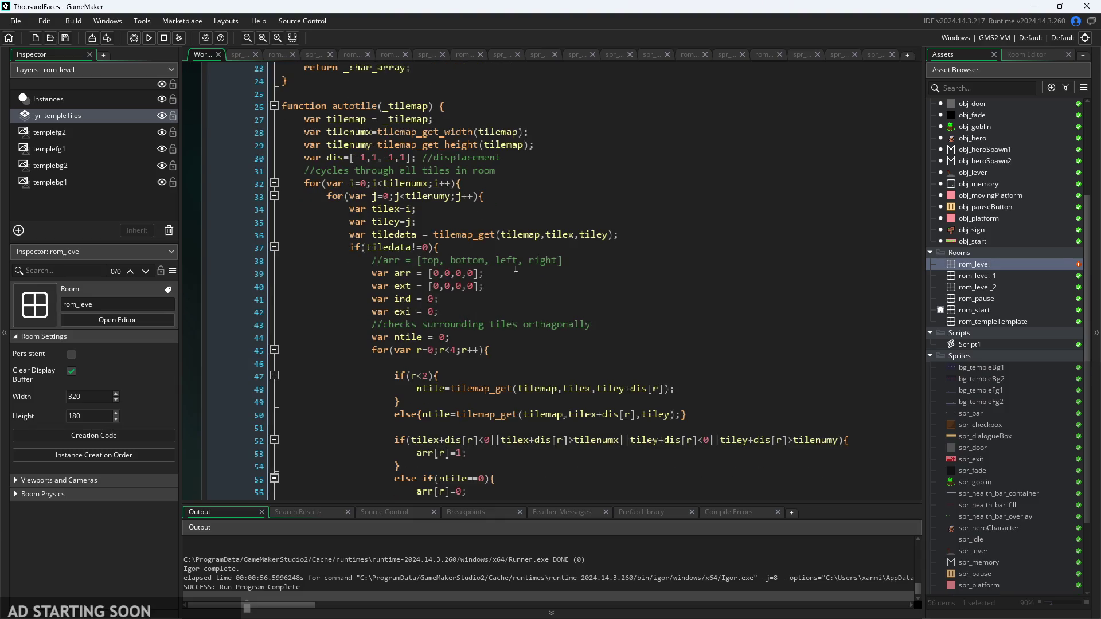
pyautogui.moveTo(565, 261); pyautogui.dragTo(358, 265)
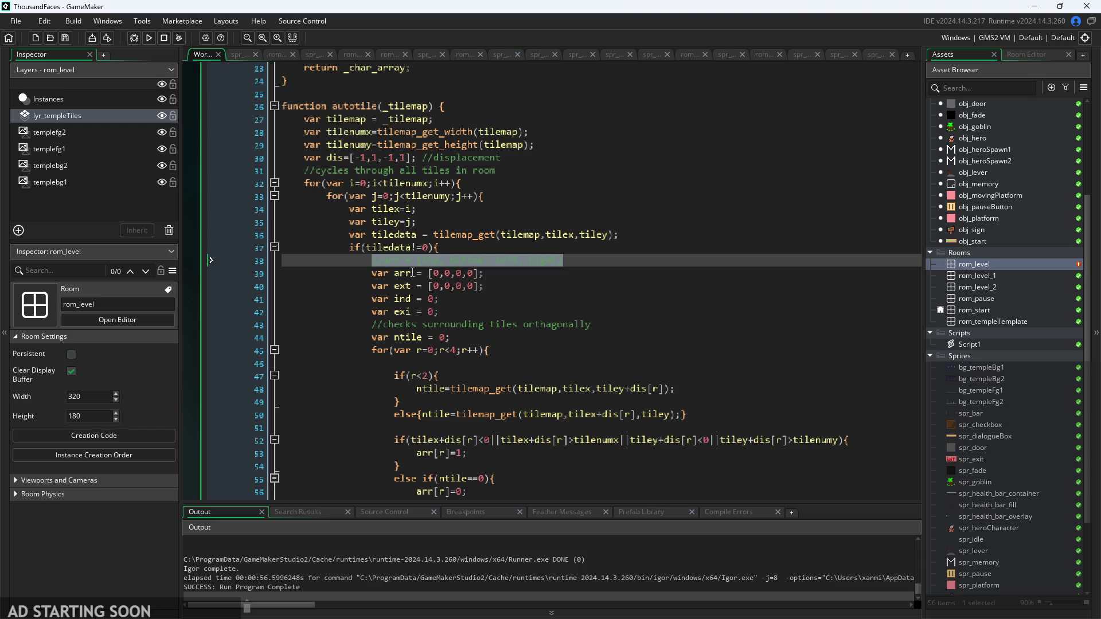
pyautogui.click(539, 280)
pyautogui.press('Return')
pyautogui.hotkey('ctrl', 'v')
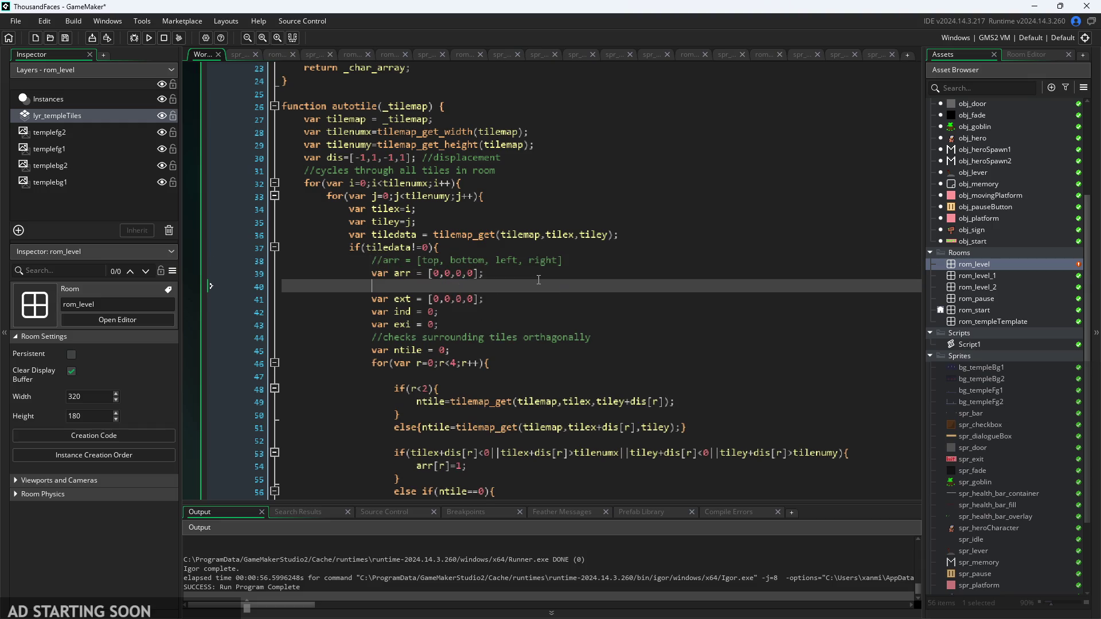
pyautogui.click(440, 286)
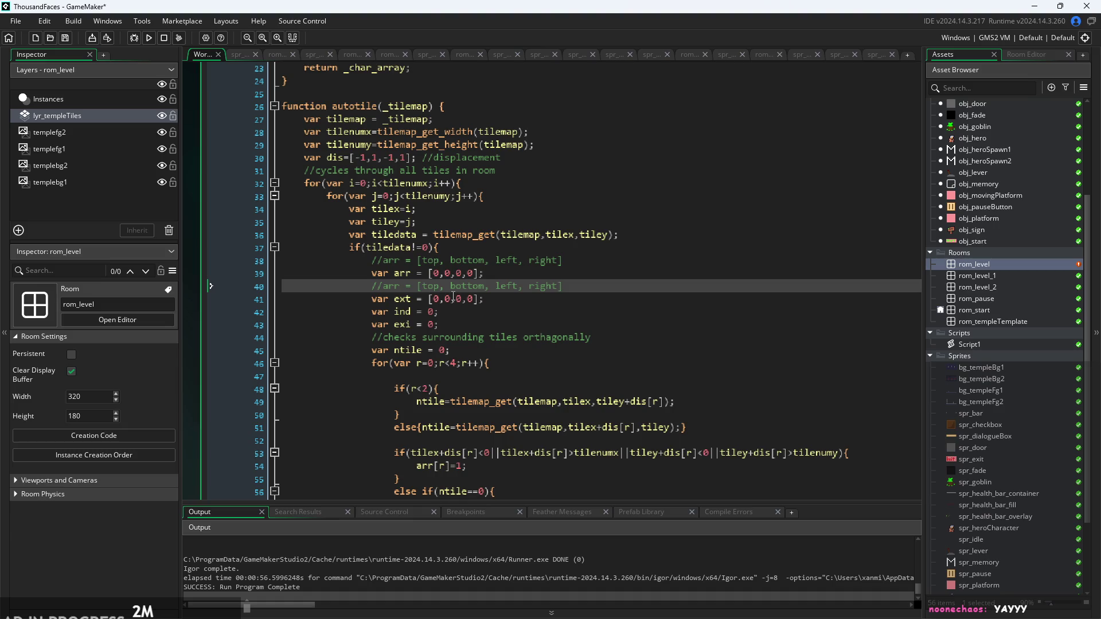
pyautogui.write('-left')
# - Make the loop add arr[r]*power(2,r) into exi
pyautogui.scroll(-19, 432, 286)
pyautogui.click(432, 288)
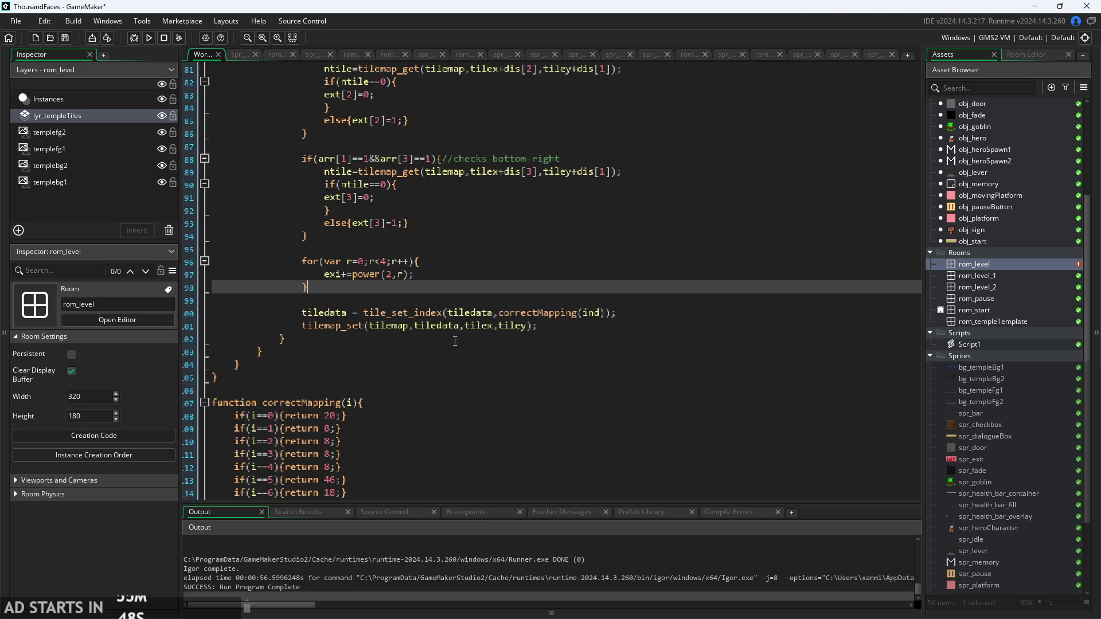
pyautogui.click(398, 275)
pyautogui.press('Right')
pyautogui.press('Left')
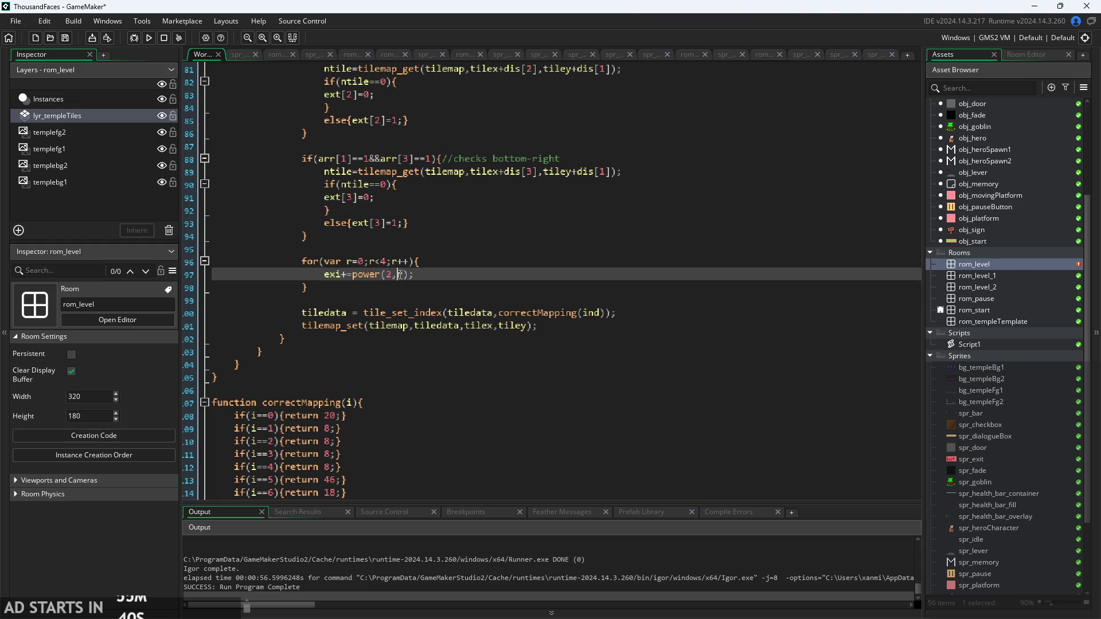
pyautogui.write('ext[')
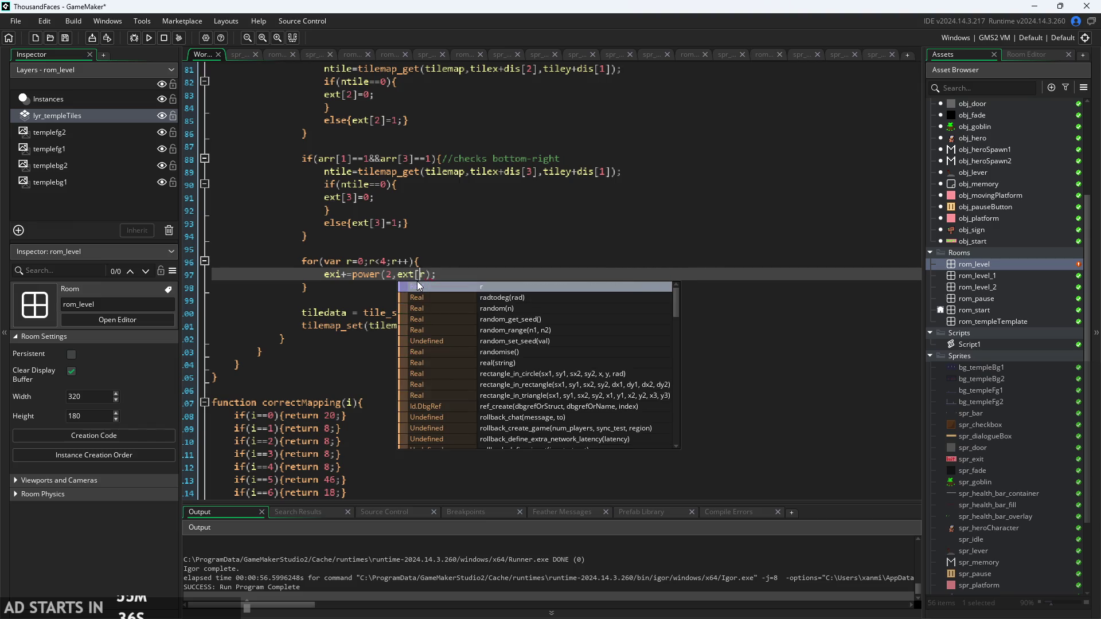
pyautogui.press('Escape')
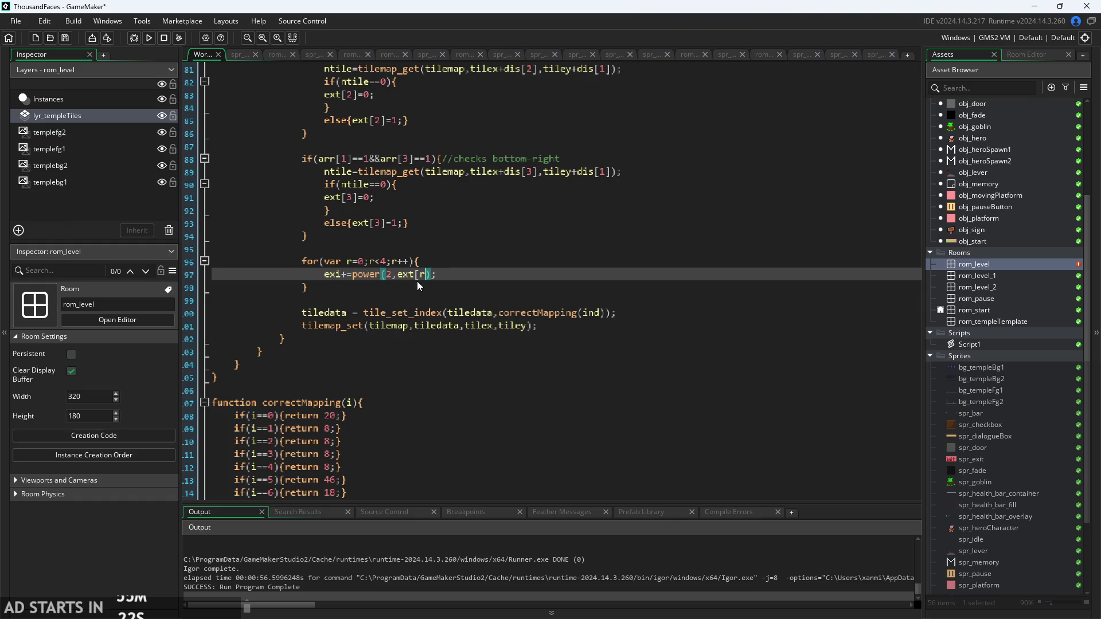
pyautogui.press('BackSpace')
pyautogui.press('Left')
pyautogui.press('BackSpace')
pyautogui.press('BackSpace')
pyautogui.press('BackSpace')
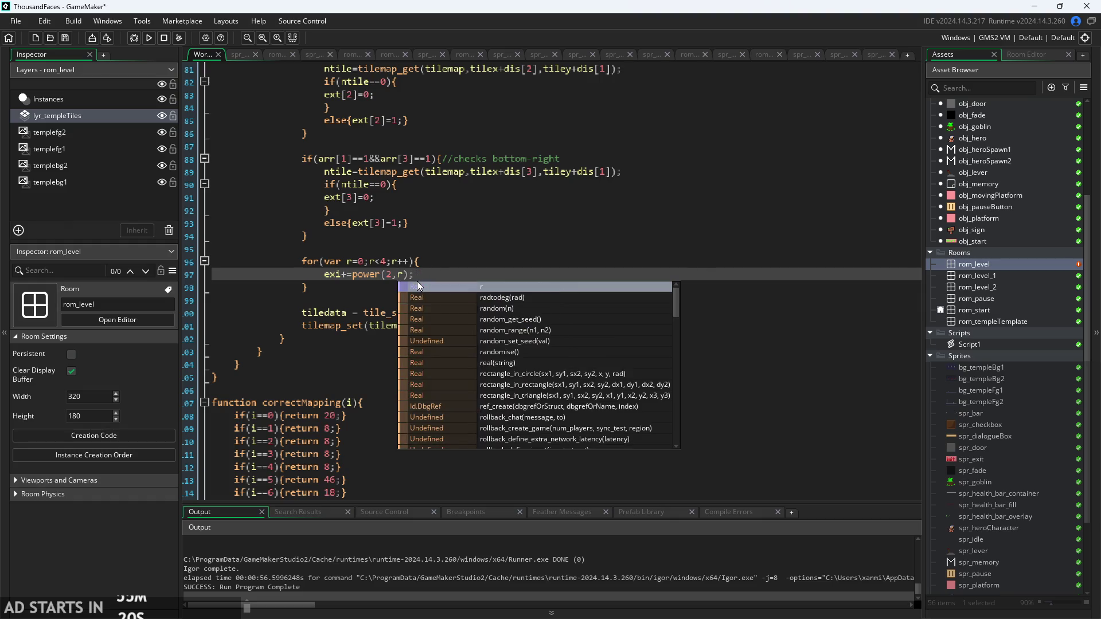
pyautogui.press('Left')
pyautogui.press('Left')
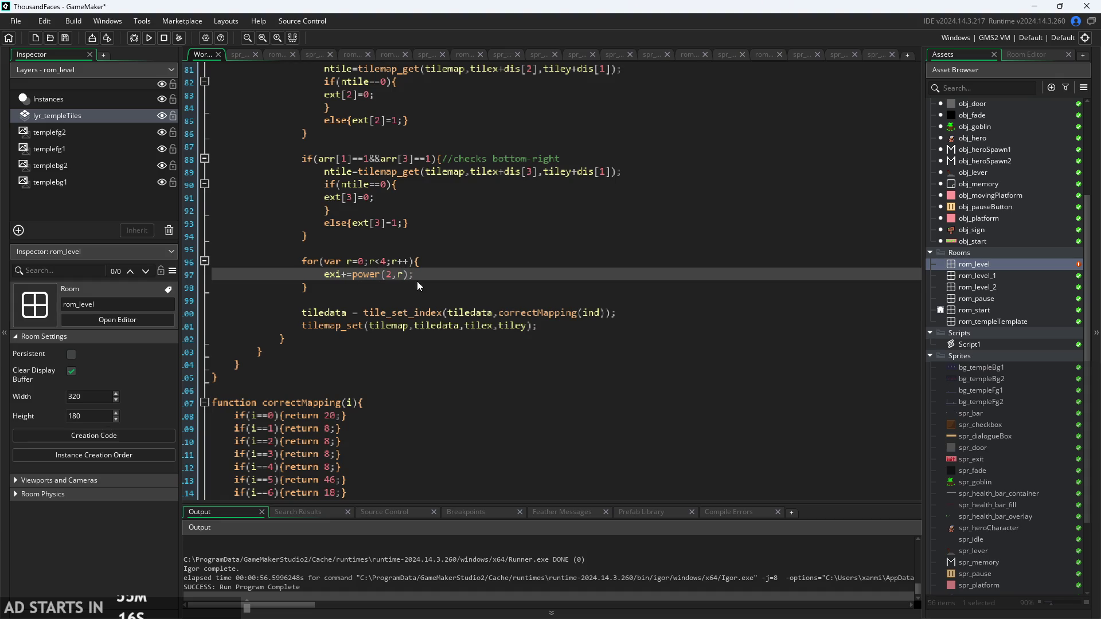
pyautogui.write('arr[r]')
pyautogui.press('BackSpace')
# - Check the loop's closing brace on lines 97–98, then switch to the Paint notes
pyautogui.click(514, 273)
pyautogui.press('Up')
pyautogui.click(508, 282)
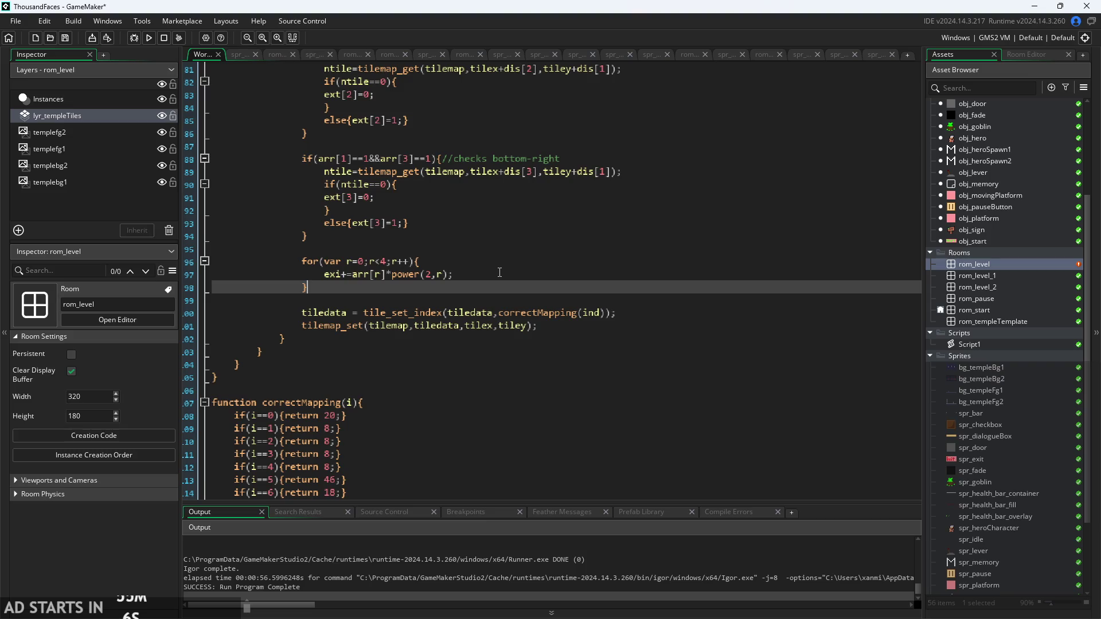
pyautogui.click(471, 270)
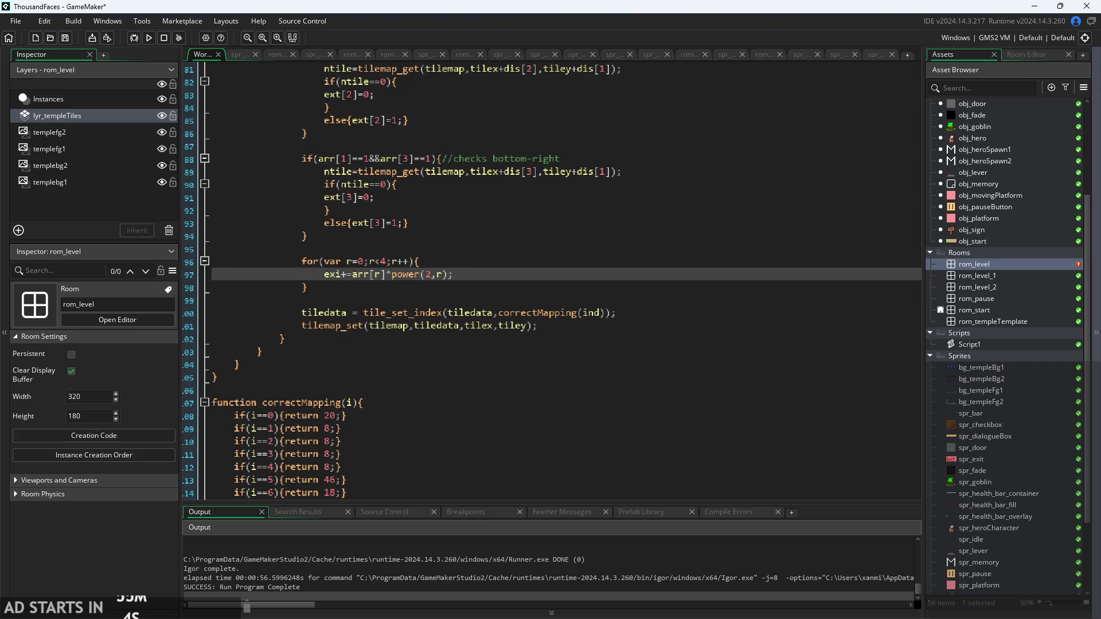
pyautogui.hotkey('alt', 'Tab')
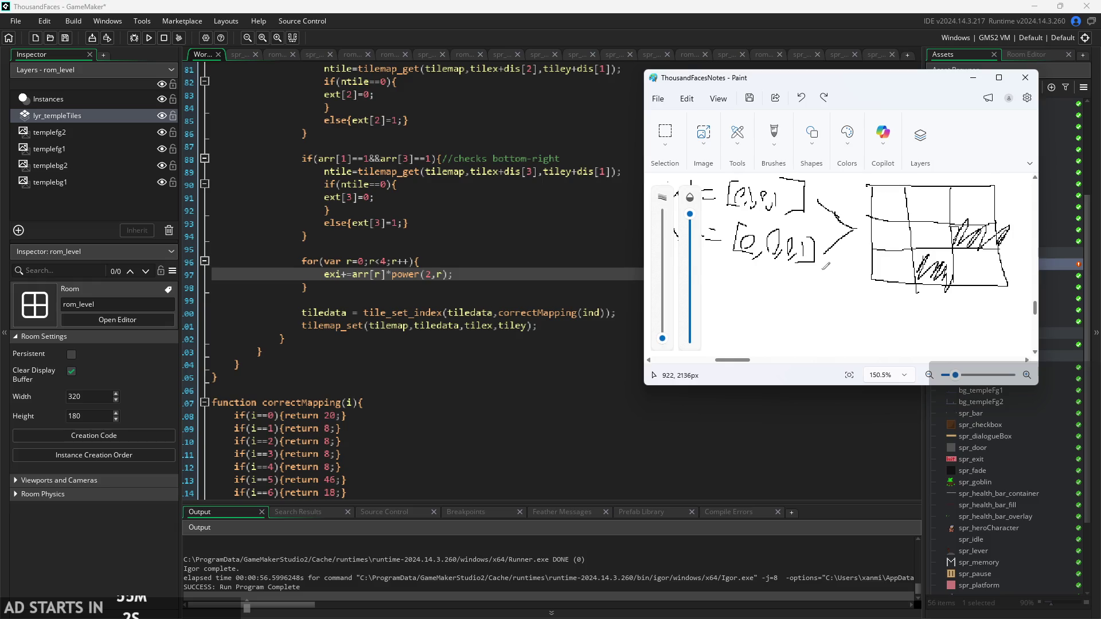
# - Handwrite an Ind= note under the index lines, undoing the stray ex strokes
pyautogui.scroll(3, 826, 265)
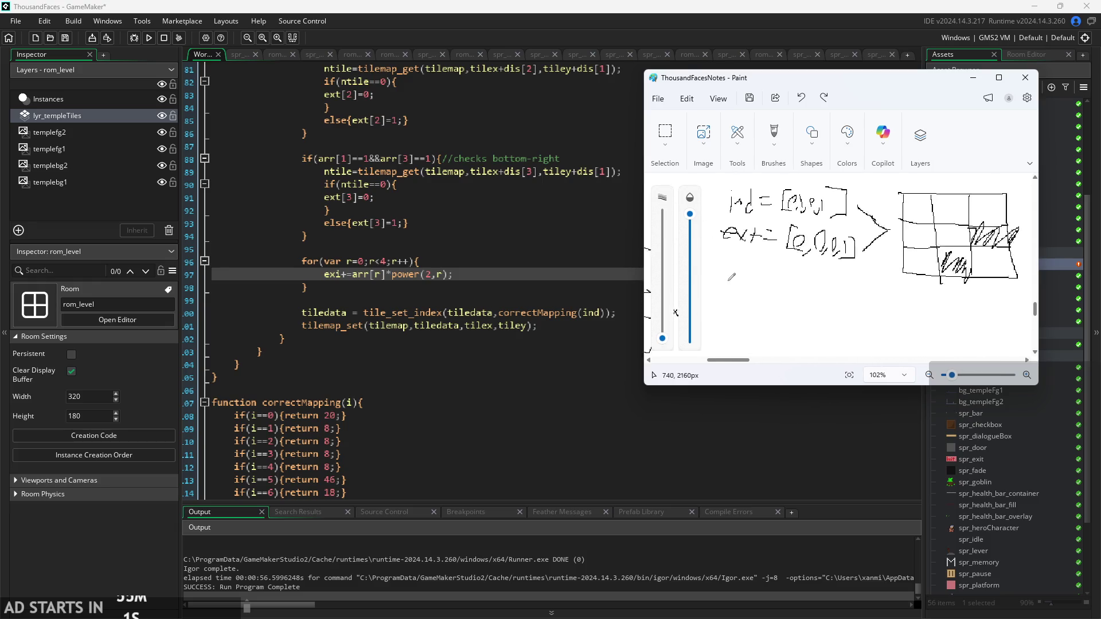
pyautogui.moveTo(729, 279)
pyautogui.mouseDown()
pyautogui.moveTo(760, 298)
pyautogui.moveTo(759, 276)
pyautogui.moveTo(778, 293)
pyautogui.mouseUp()
pyautogui.hotkey('ctrl', 'z')
pyautogui.hotkey('ctrl', 'z')
pyautogui.hotkey('ctrl', 'z')
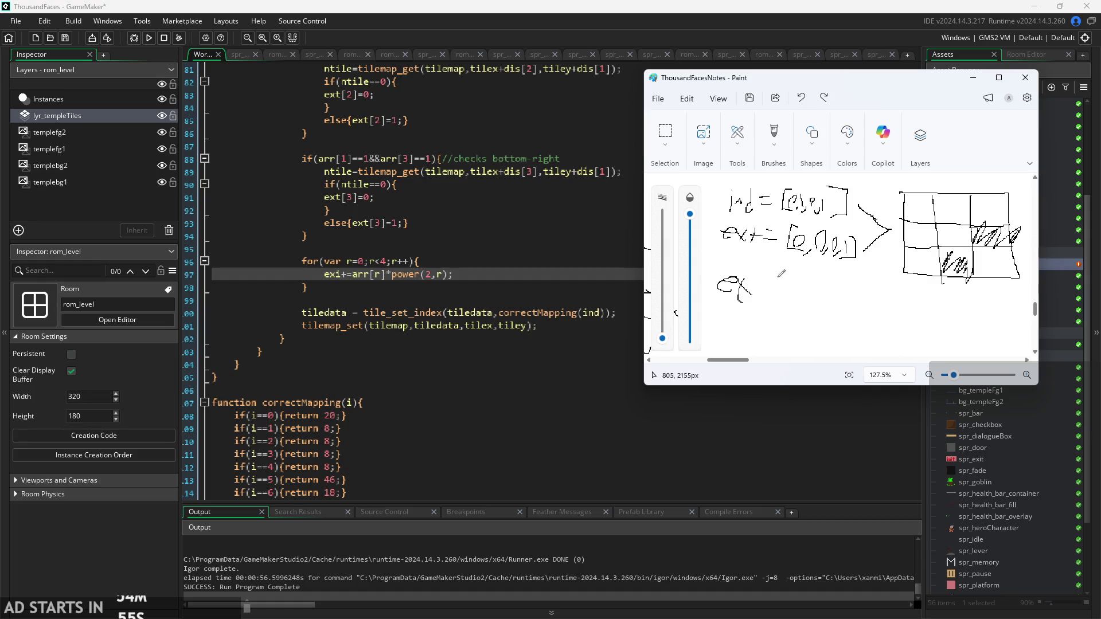
pyautogui.moveTo(732, 257)
pyautogui.mouseDown()
pyautogui.moveTo(728, 287)
pyautogui.moveTo(784, 285)
pyautogui.mouseUp()
pyautogui.keyDown('ctrl'); pyautogui.scroll(1, 815, 241); pyautogui.keyUp('ctrl')
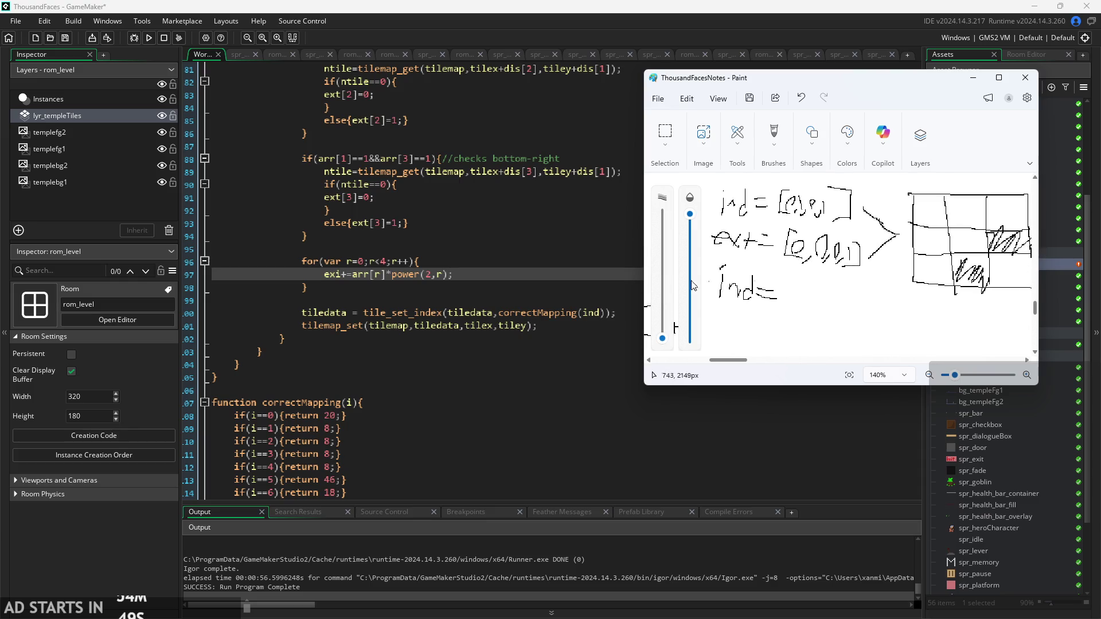
pyautogui.scroll(1, 534, 262)
pyautogui.scroll(-1, 534, 261)
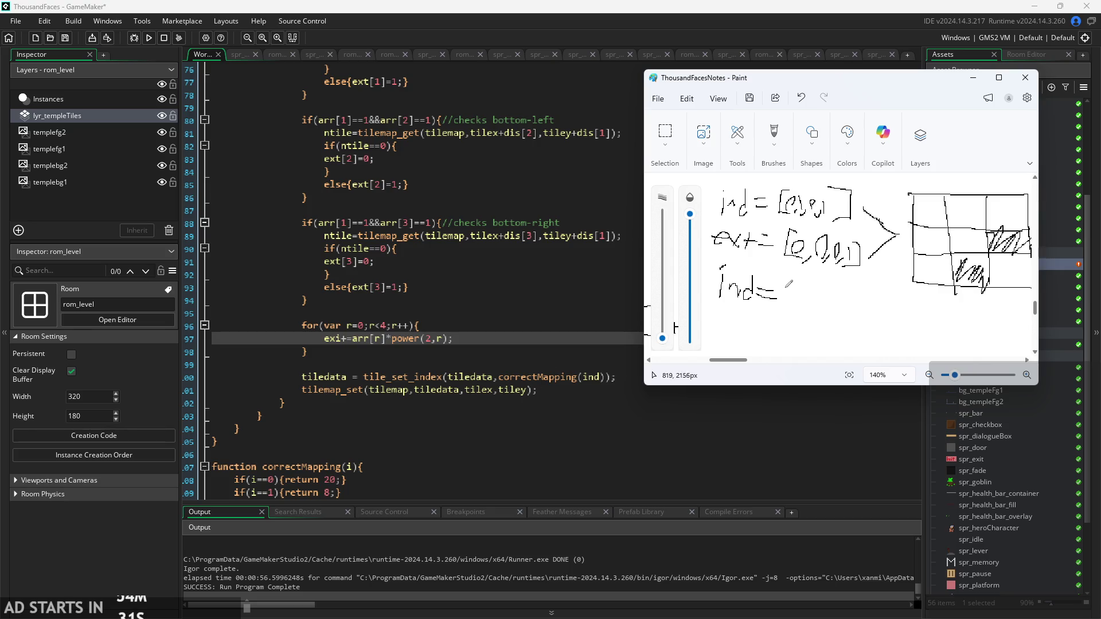
pyautogui.moveTo(787, 280)
pyautogui.mouseDown()
pyautogui.moveTo(786, 319)
pyautogui.moveTo(821, 301)
pyautogui.mouseUp()
pyautogui.scroll(-1, 822, 296)
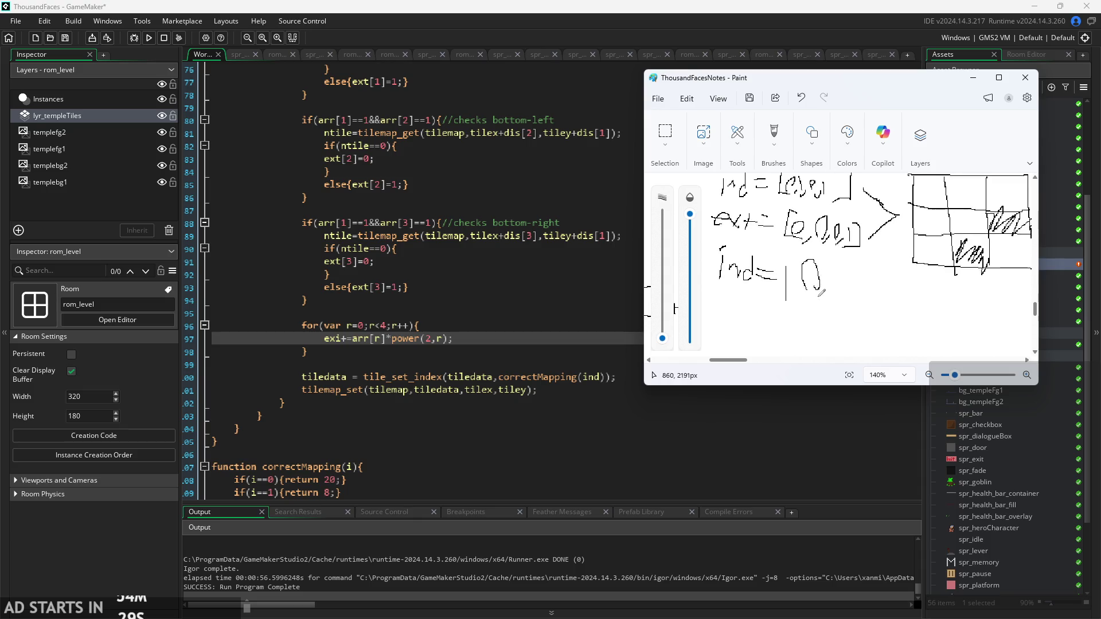
pyautogui.keyDown('ctrl'); pyautogui.scroll(-2, 822, 294); pyautogui.keyUp('ctrl')
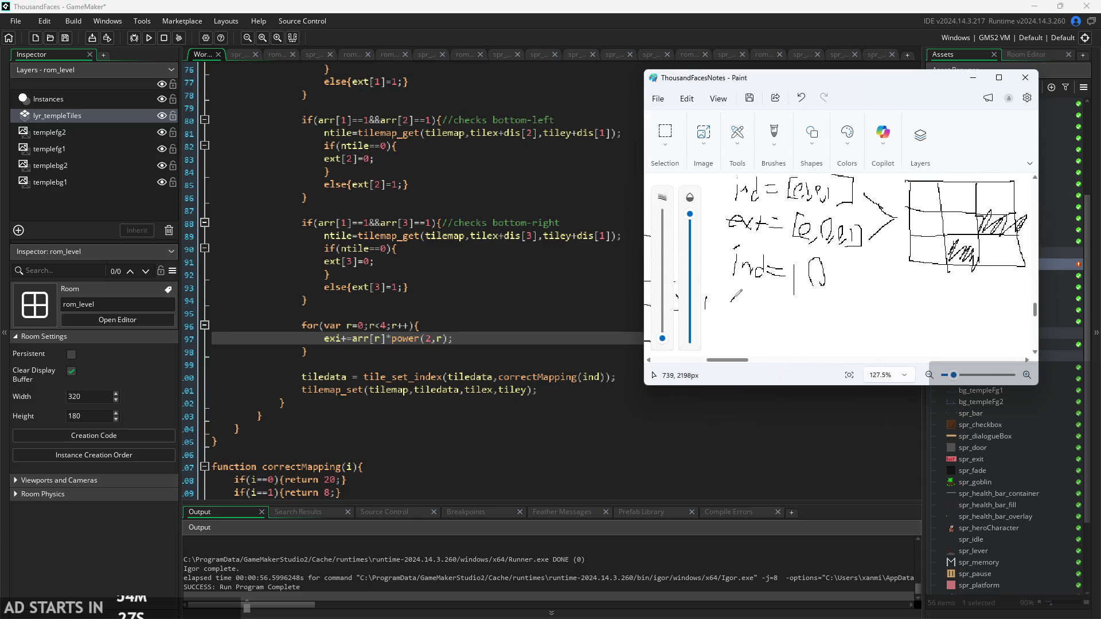
# - Handwrite ext = 8 beneath the Ind= note
pyautogui.moveTo(728, 302)
pyautogui.mouseDown()
pyautogui.moveTo(754, 314)
pyautogui.moveTo(743, 316)
pyautogui.mouseUp()
pyautogui.moveTo(760, 291); pyautogui.dragTo(761, 317)
pyautogui.moveTo(755, 307); pyautogui.dragTo(791, 306)
pyautogui.moveTo(775, 314); pyautogui.dragTo(795, 315)
pyautogui.moveTo(815, 299); pyautogui.dragTo(809, 332)
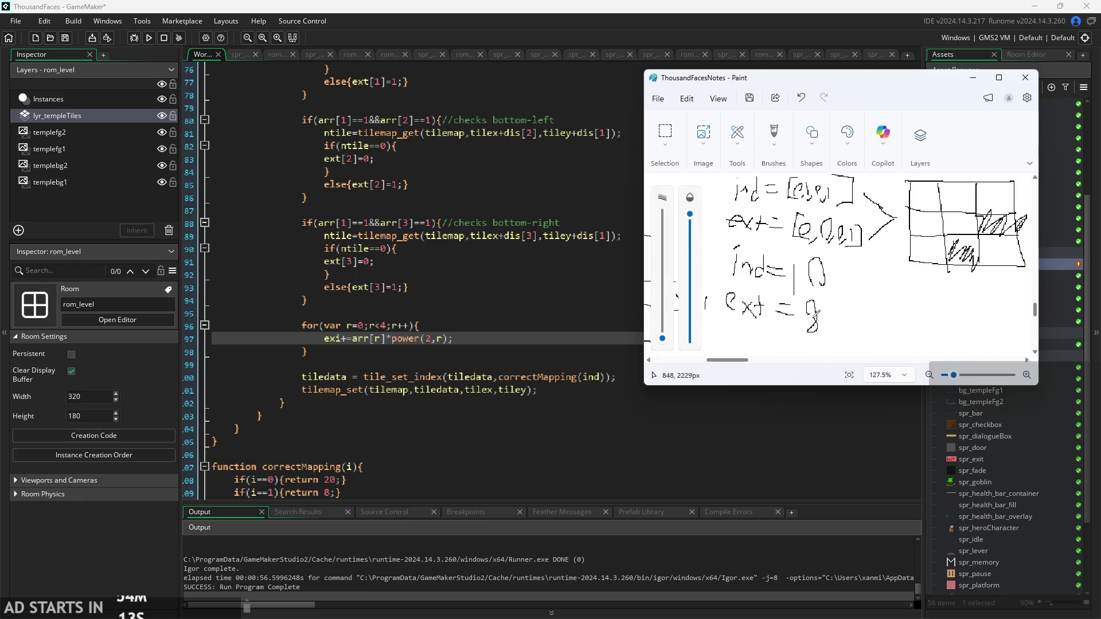
# - Check the code lines after the power loop, then return to the Paint notes
pyautogui.click(517, 322)
pyautogui.press('Down')
pyautogui.press('Down')
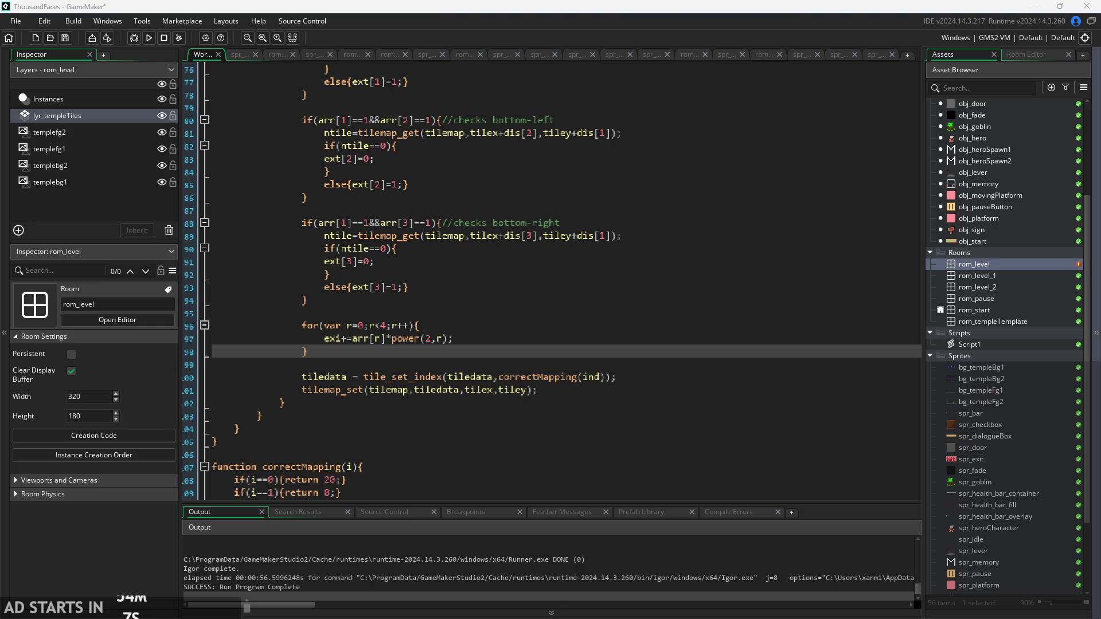
pyautogui.hotkey('alt', 'Tab')
pyautogui.hscroll(-2, 840, 267)
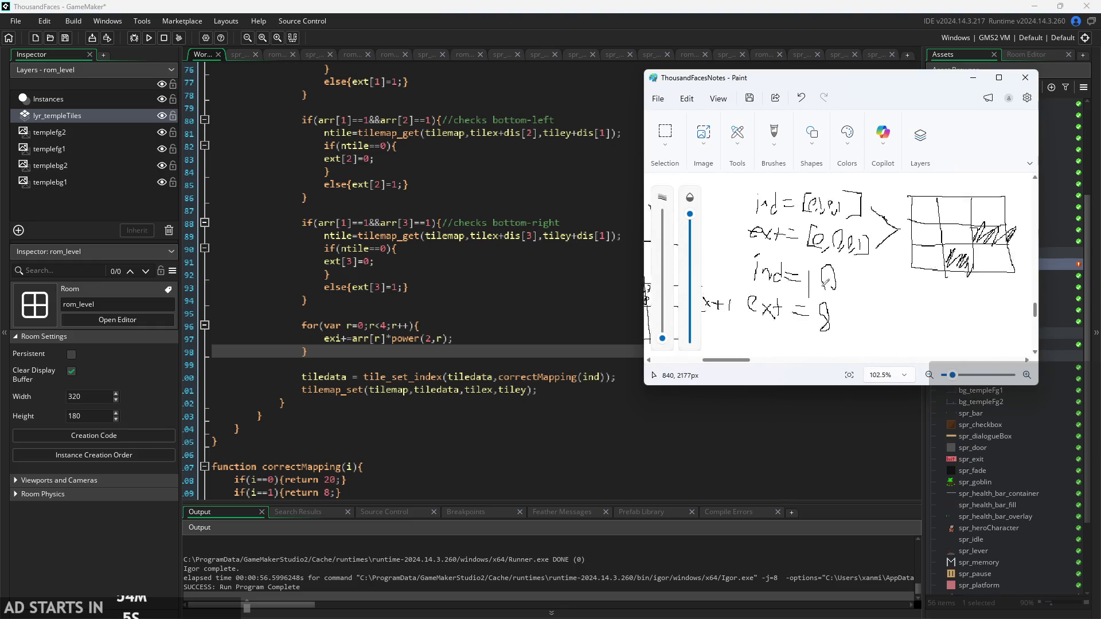
pyautogui.keyDown('ctrl'); pyautogui.scroll(2, 826, 284); pyautogui.keyUp('ctrl')
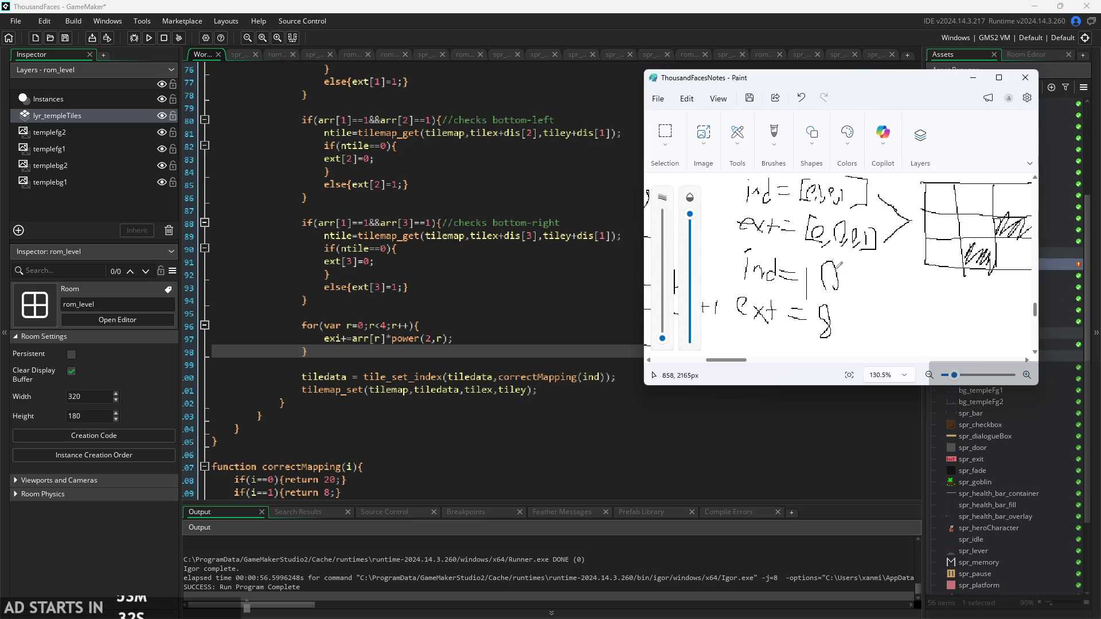
pyautogui.scroll(-1, 840, 289)
pyautogui.scroll(2, 840, 288)
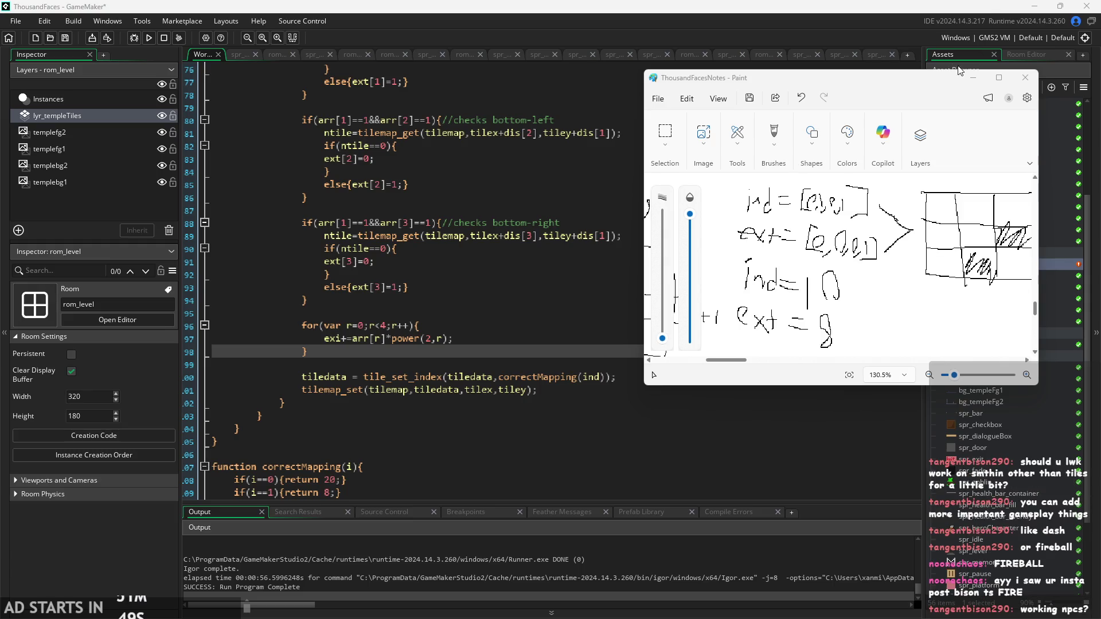
pyautogui.moveTo(920, 84)
pyautogui.mouseDown()
pyautogui.moveTo(888, 82)
pyautogui.moveTo(868, 56)
pyautogui.mouseUp()
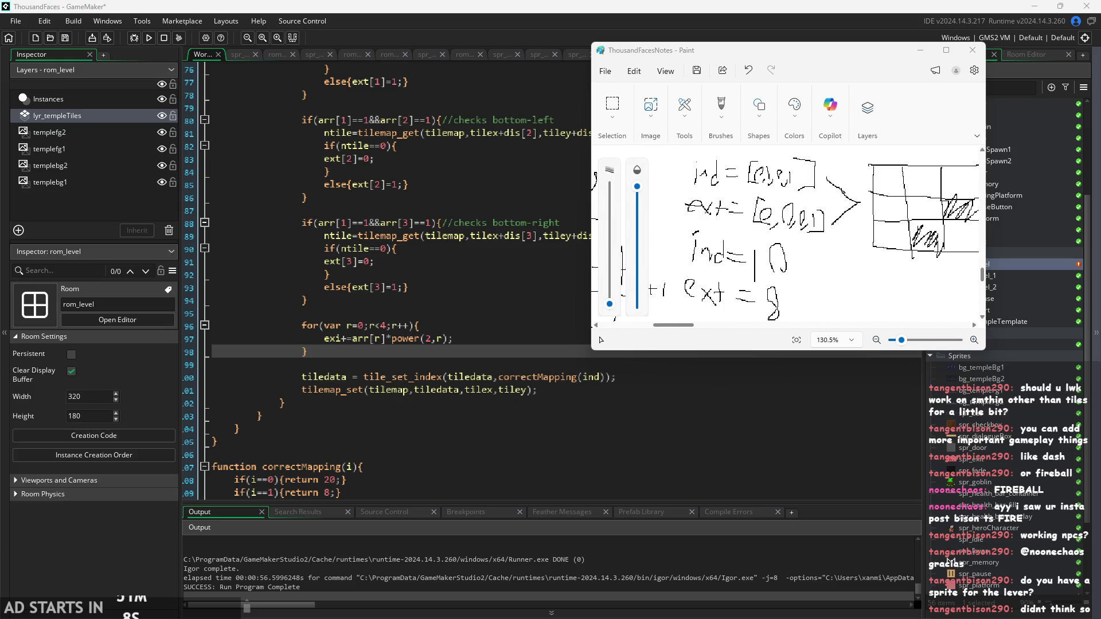
pyautogui.scroll(1, 583, 395)
# - Open the spr_lever sprite, then play and stop its animation
pyautogui.click(585, 397)
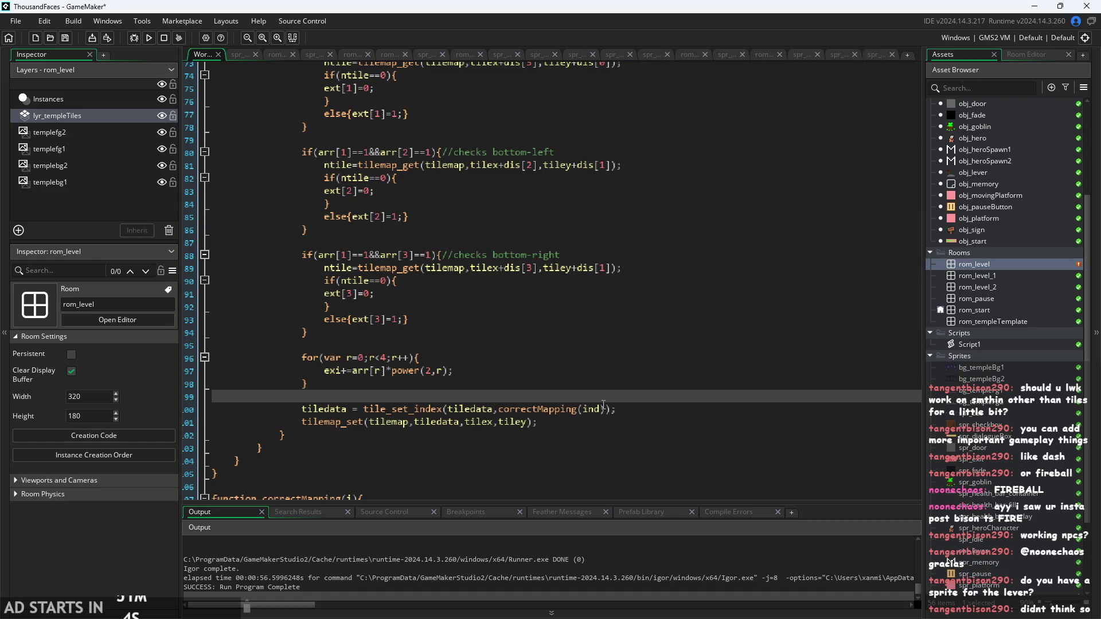
pyautogui.click(635, 403)
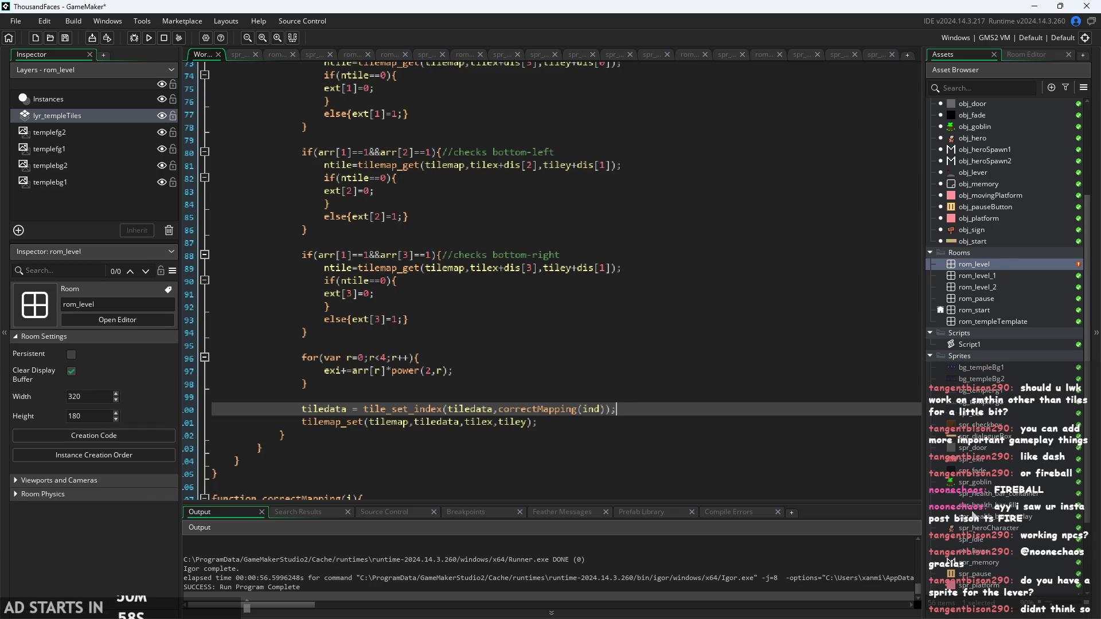
pyautogui.doubleClick(982, 552)
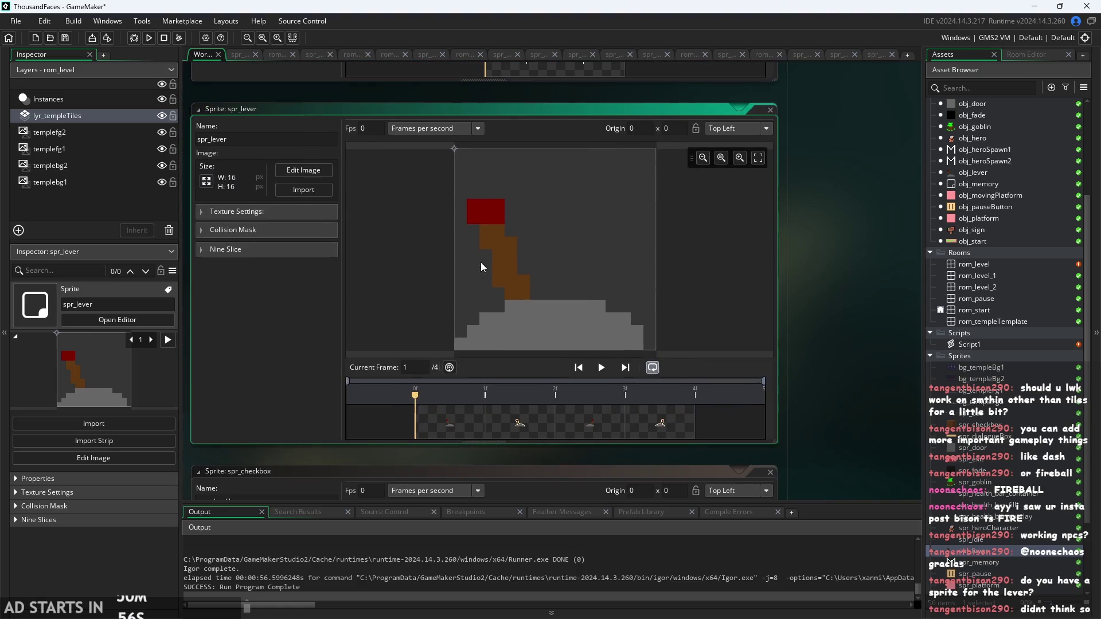
pyautogui.click(602, 368)
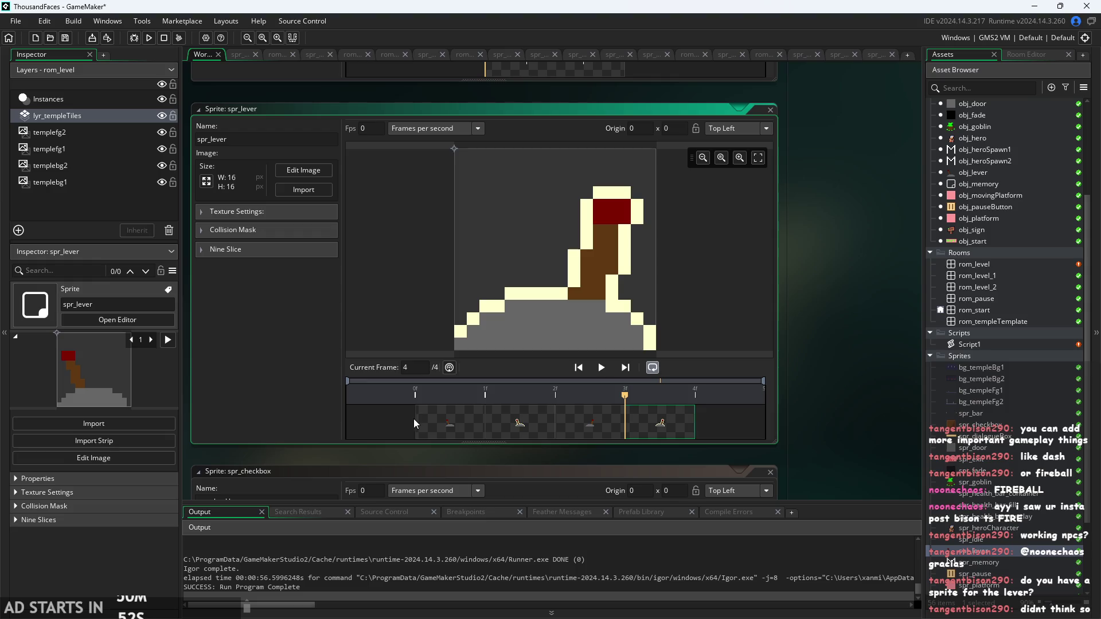
pyautogui.press('space')
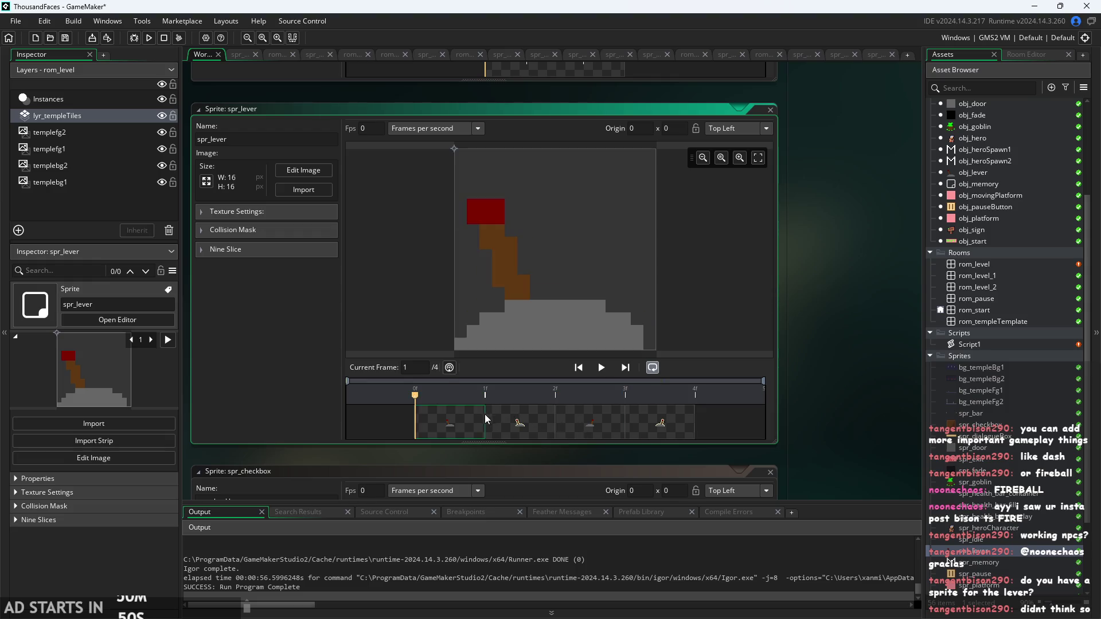
# - Step through the lever's frames 2, 3 and the outlined fourth frame
pyautogui.click(517, 425)
pyautogui.click(660, 423)
pyautogui.click(596, 421)
pyautogui.click(644, 416)
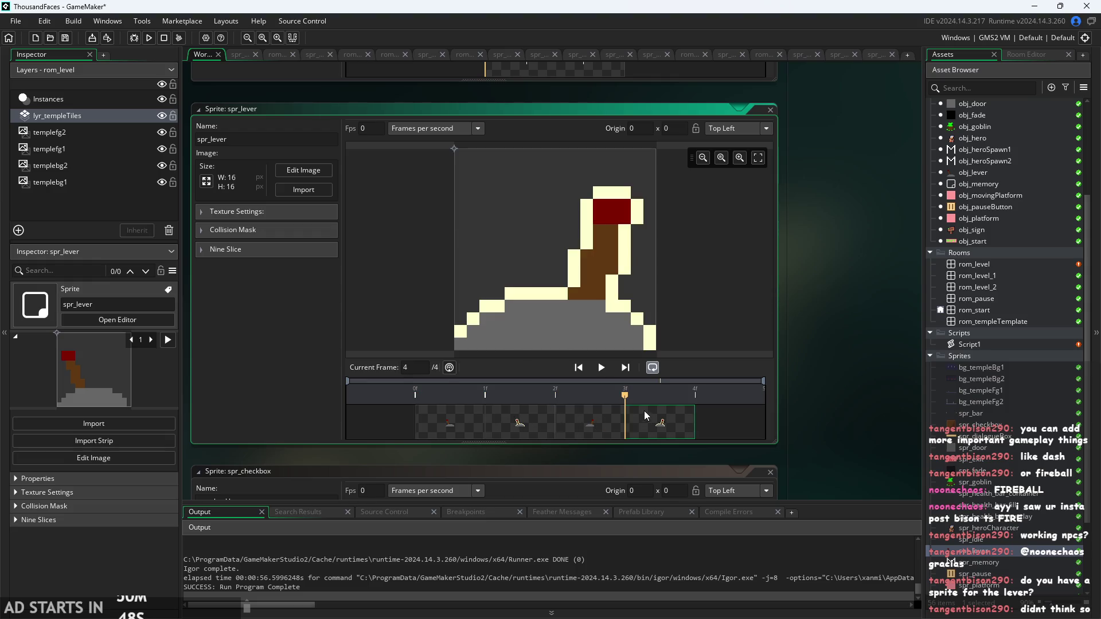
pyautogui.click(519, 424)
pyautogui.click(665, 427)
pyautogui.click(504, 408)
pyautogui.click(615, 411)
pyautogui.click(519, 421)
pyautogui.click(482, 429)
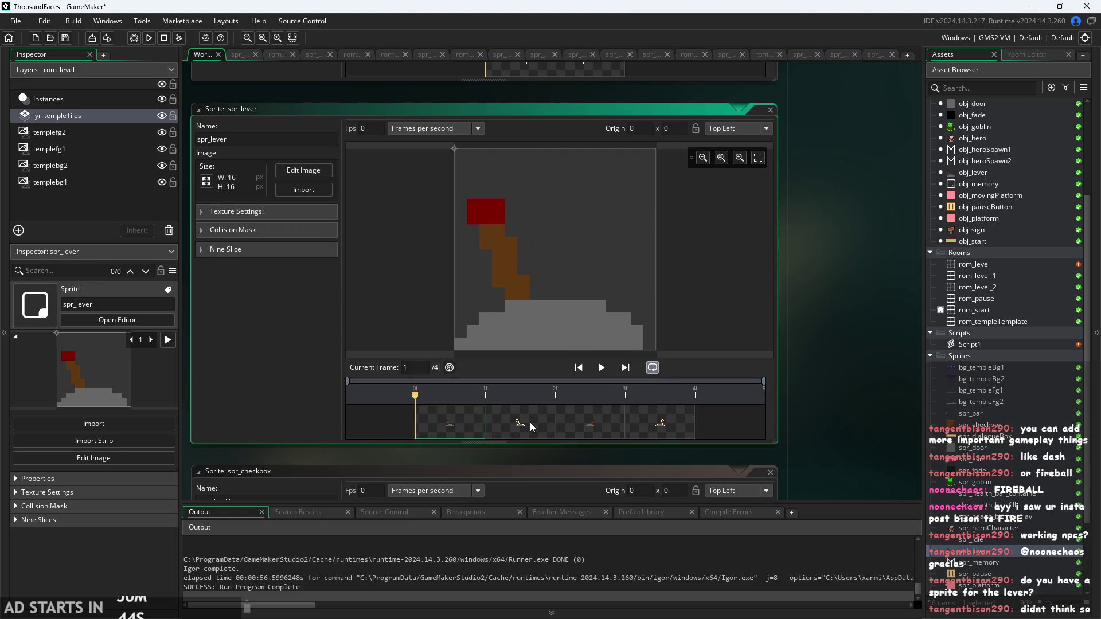
pyautogui.click(519, 422)
pyautogui.click(660, 423)
pyautogui.click(519, 423)
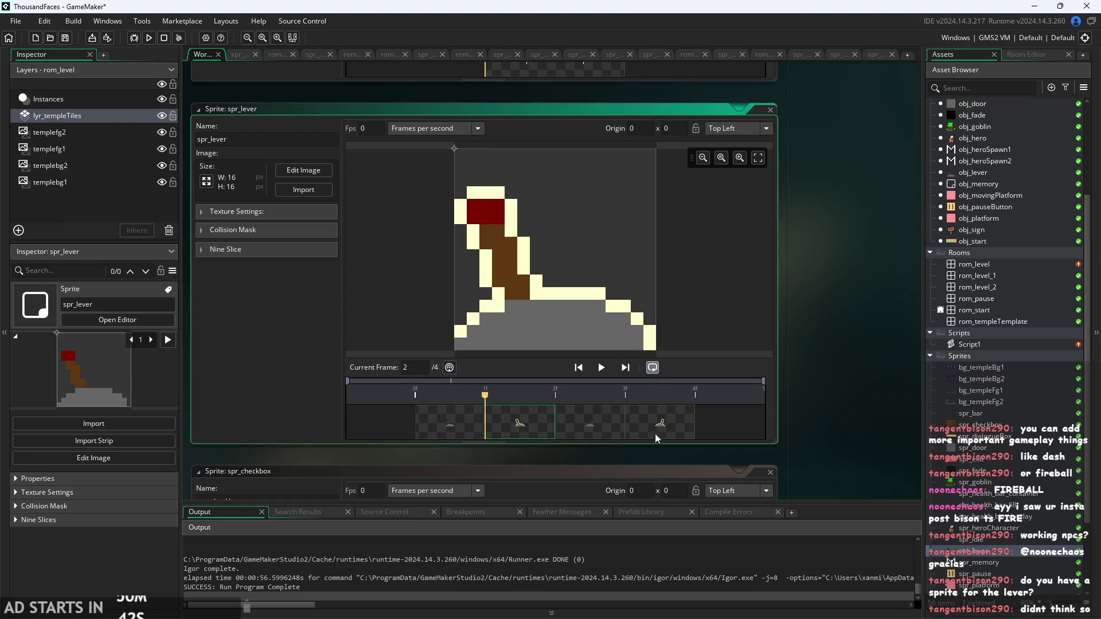
pyautogui.click(597, 430)
pyautogui.click(519, 422)
pyautogui.click(659, 423)
pyautogui.click(591, 422)
pyautogui.click(660, 423)
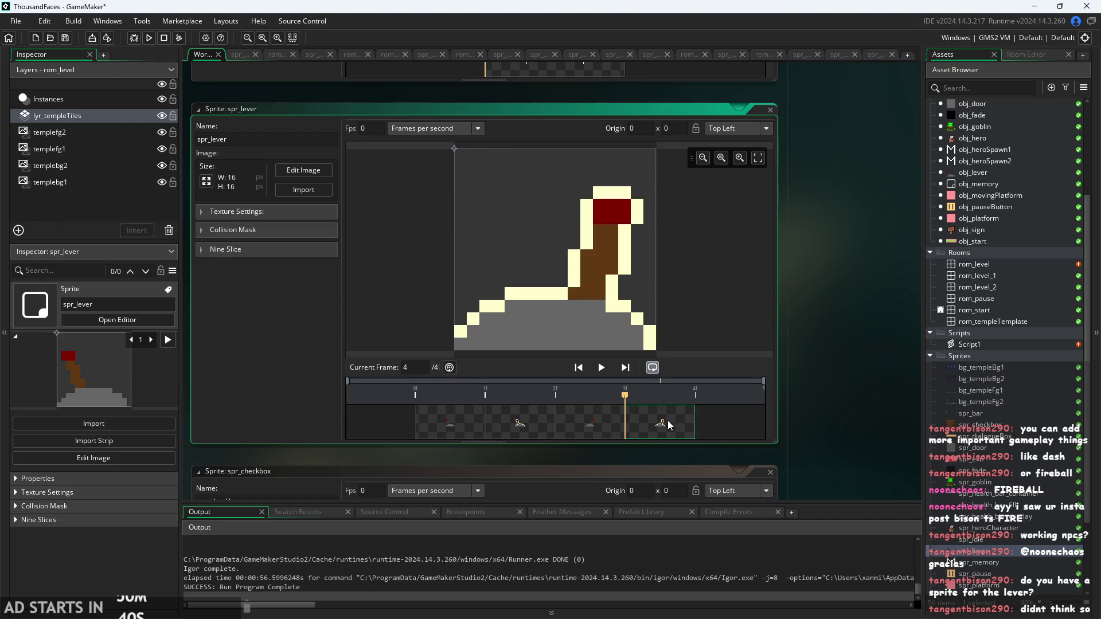
# - Cycle the lever's four frames again, ending back on frame 1
pyautogui.click(466, 436)
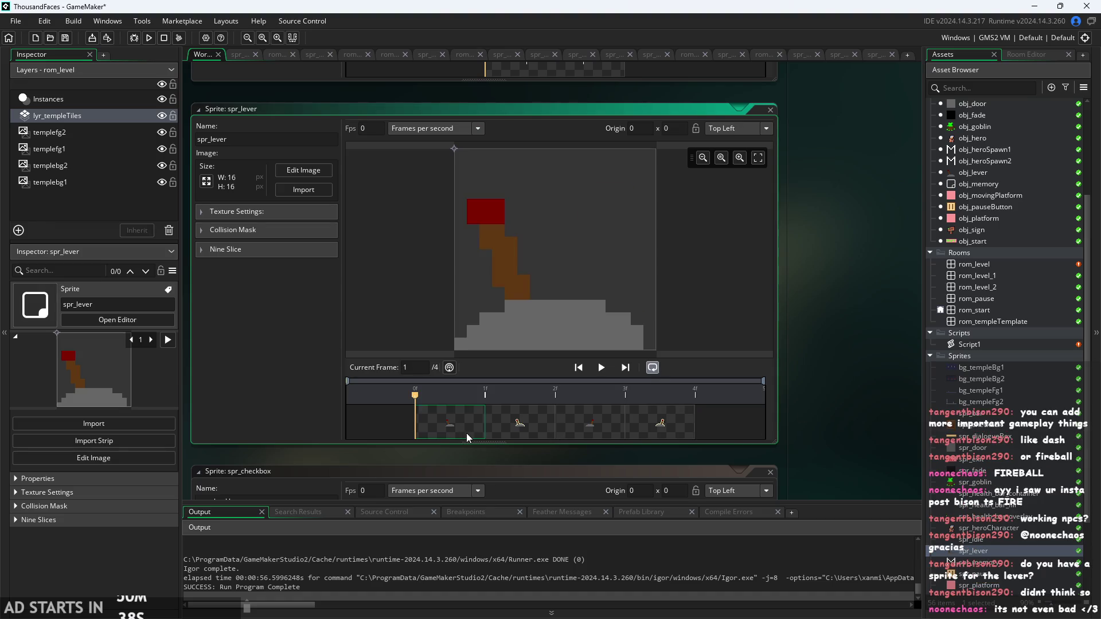
pyautogui.click(532, 434)
pyautogui.click(590, 424)
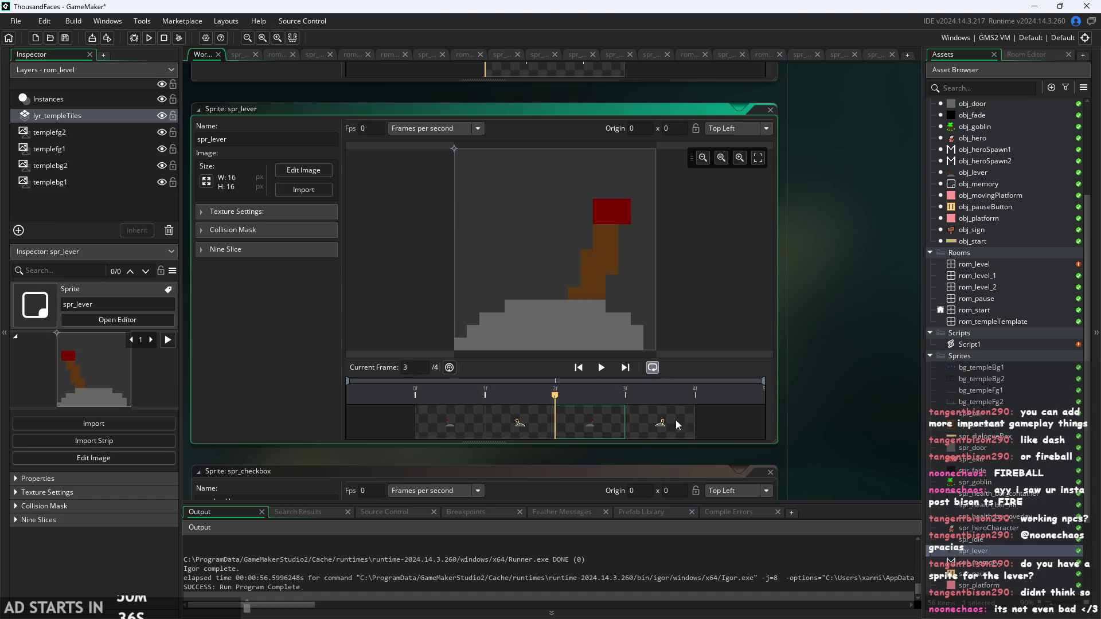
pyautogui.click(660, 424)
pyautogui.click(451, 423)
pyautogui.click(495, 424)
pyautogui.click(605, 418)
pyautogui.click(656, 423)
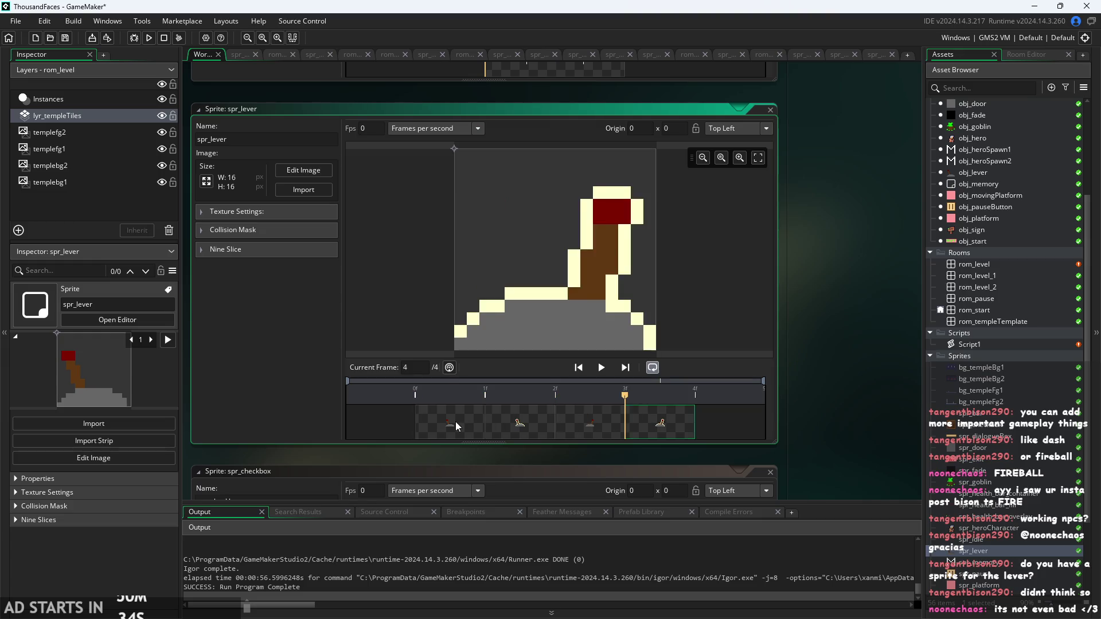
pyautogui.click(455, 422)
# - Open the spr_sign sprite from the Asset Browser
pyautogui.scroll(-3, 941, 499)
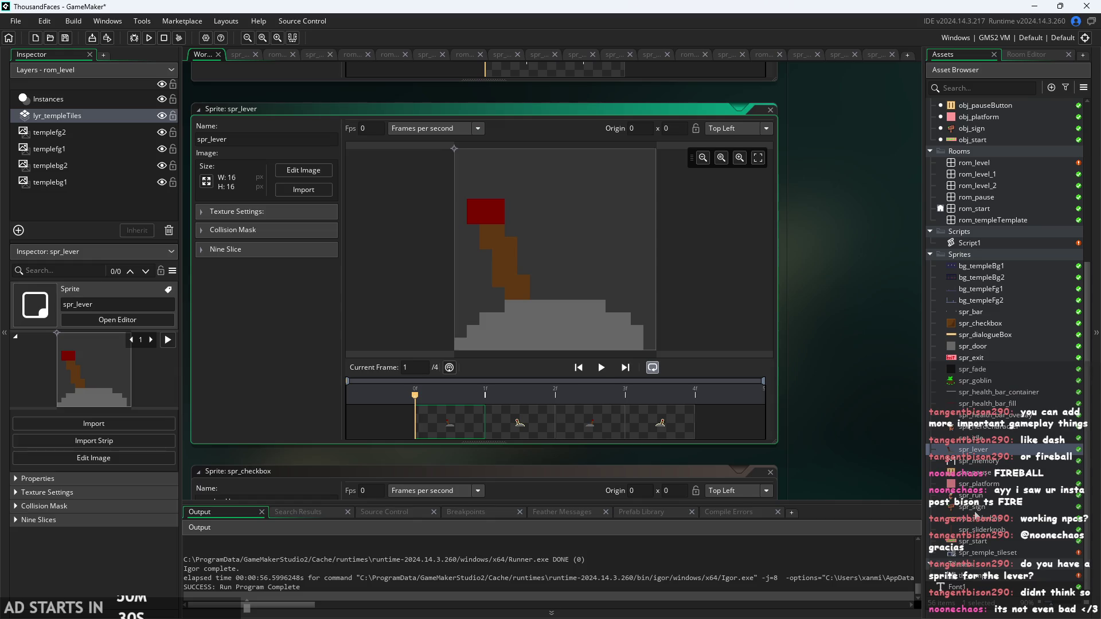
pyautogui.click(975, 510)
pyautogui.doubleClick(975, 509)
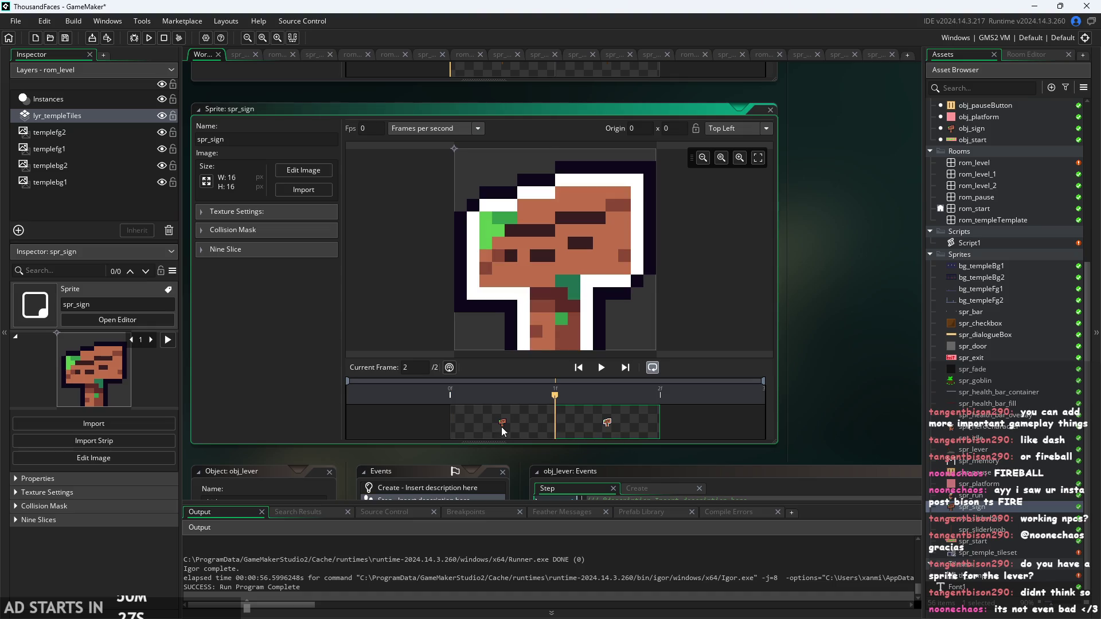
# - Flip repeatedly between the sign's first and second frames
pyautogui.click(502, 426)
pyautogui.click(601, 436)
pyautogui.click(527, 427)
pyautogui.click(576, 418)
pyautogui.click(544, 428)
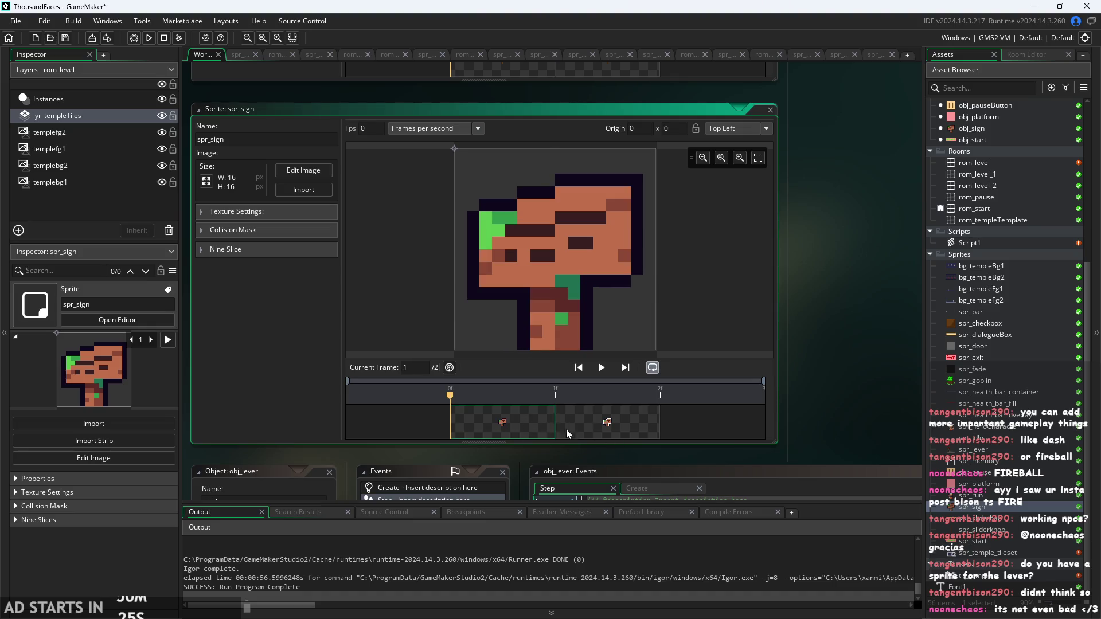
pyautogui.click(566, 429)
pyautogui.click(514, 423)
pyautogui.click(591, 422)
pyautogui.click(528, 424)
pyautogui.click(574, 428)
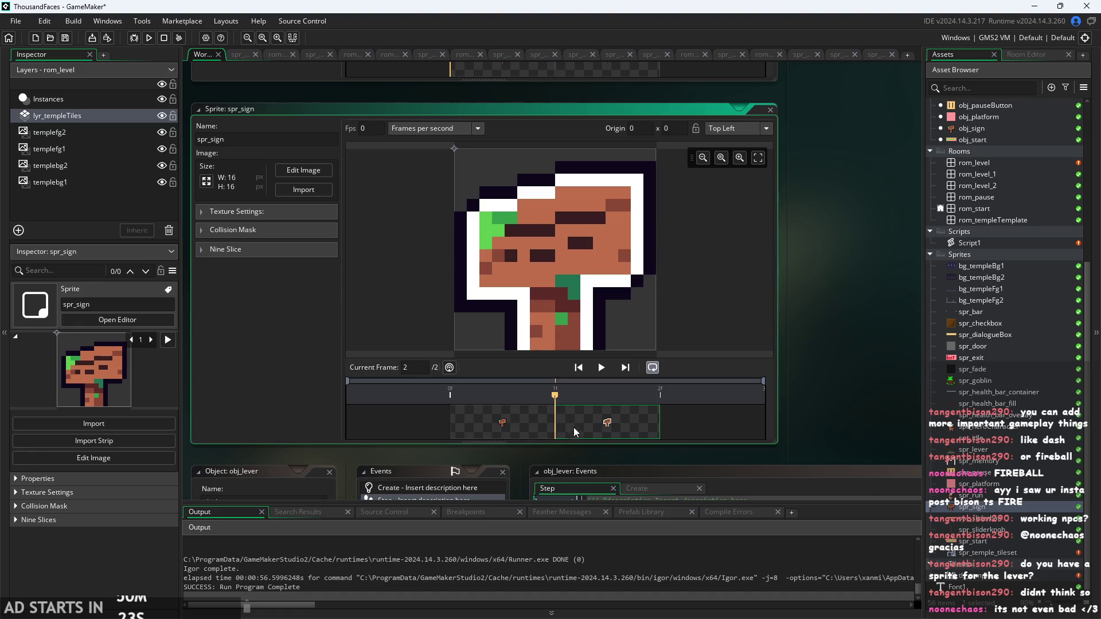
pyautogui.click(549, 434)
pyautogui.click(557, 435)
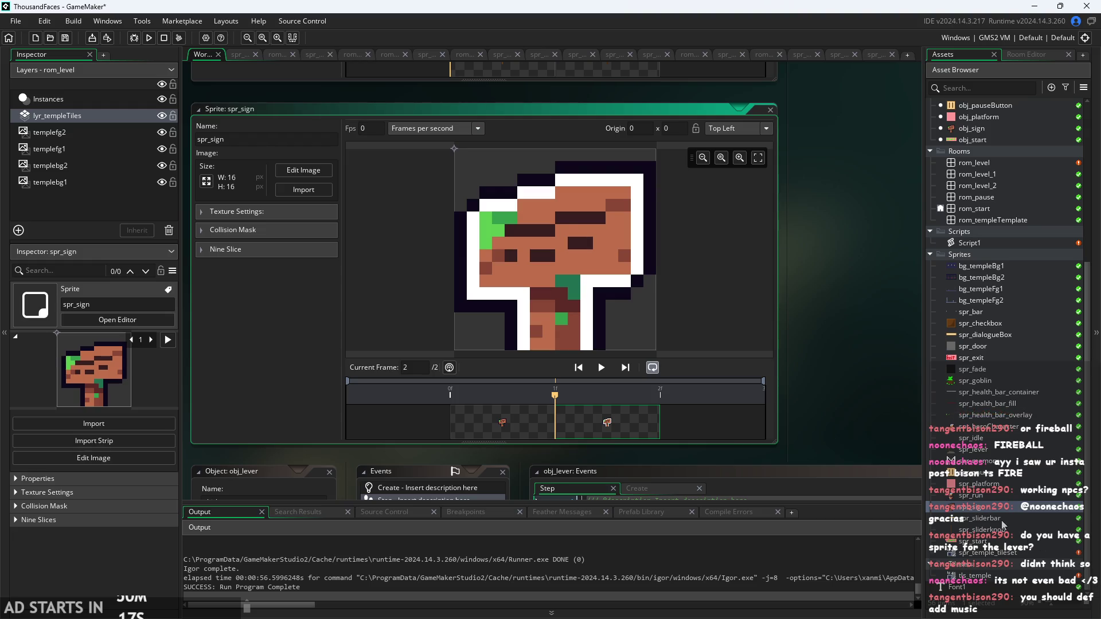
# - Preview the spr_start sprite, then reopen Script1's autotiling code
pyautogui.click(1005, 544)
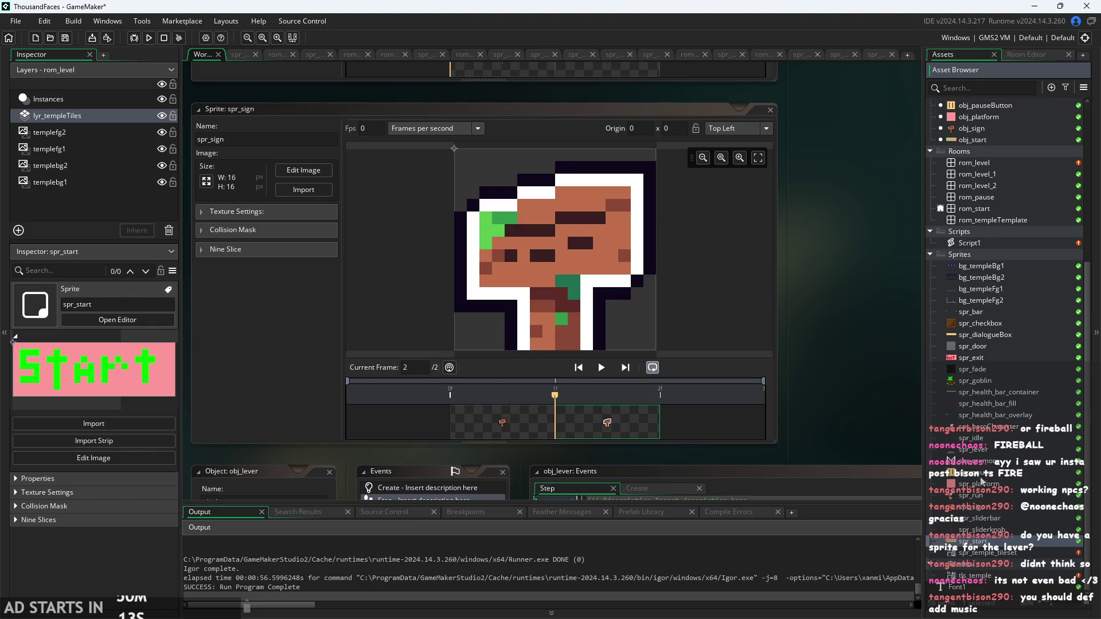
pyautogui.click(986, 566)
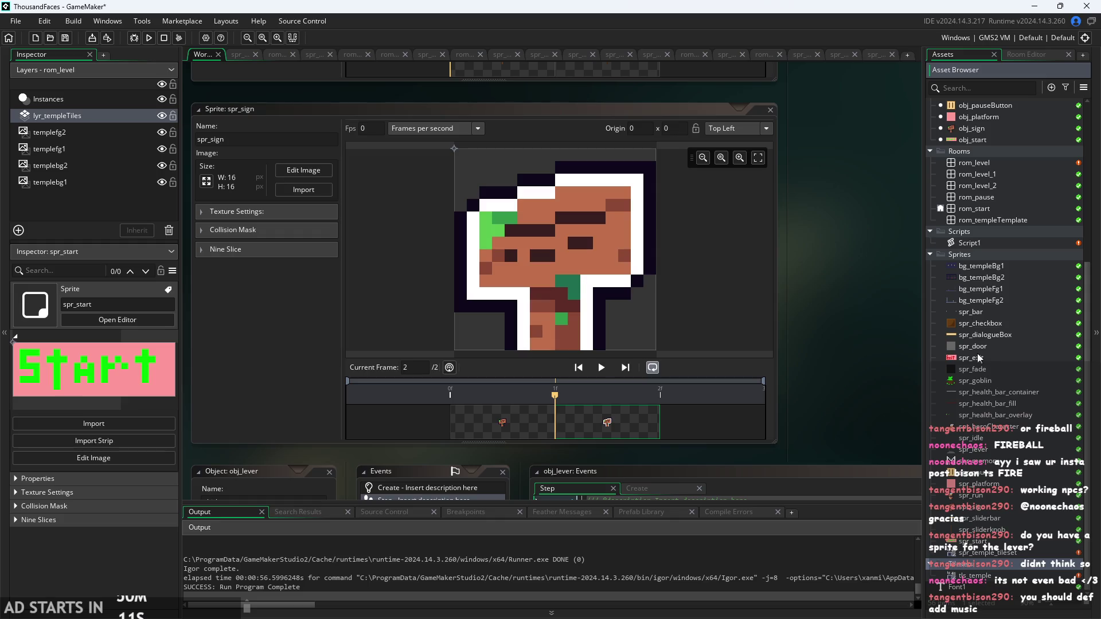
pyautogui.doubleClick(976, 244)
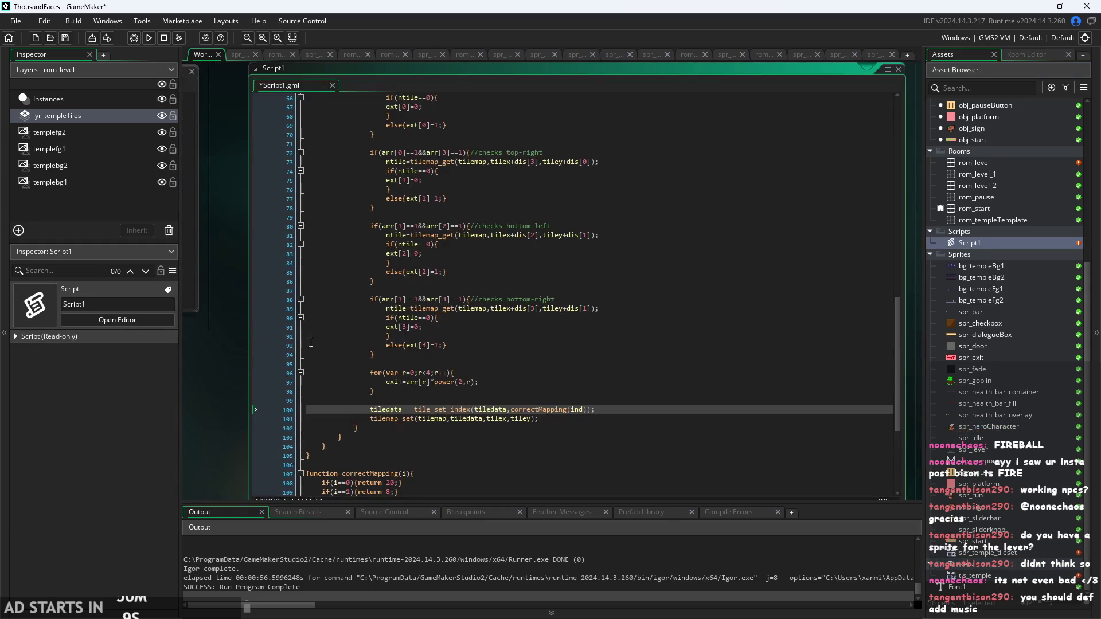
pyautogui.keyDown('ctrl'); pyautogui.scroll(5, 207, 302); pyautogui.keyUp('ctrl')
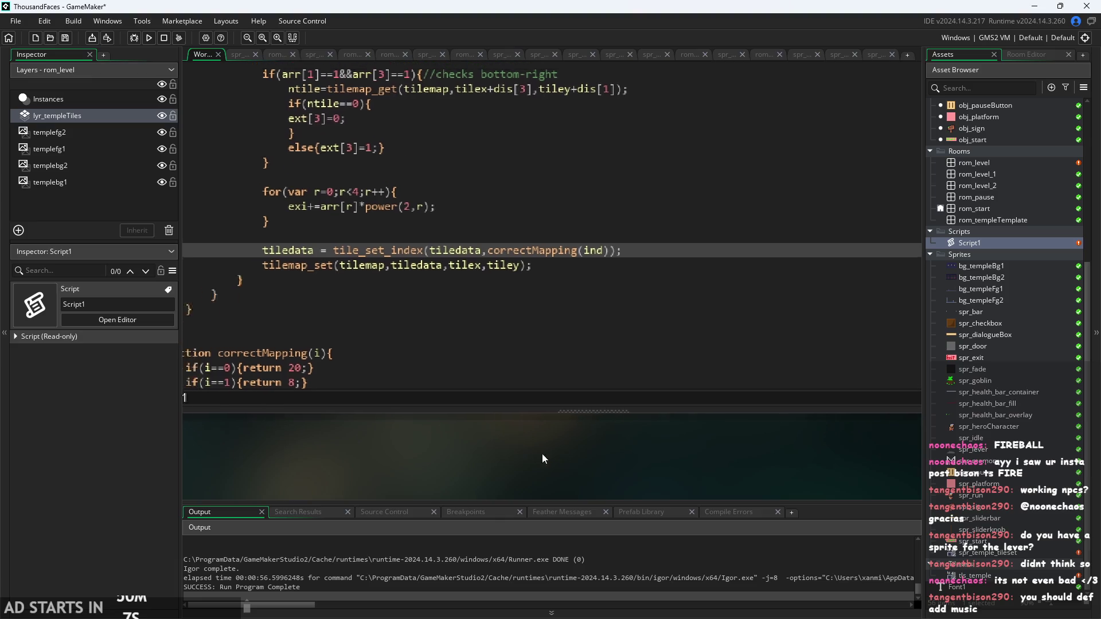
pyautogui.keyDown('ctrl'); pyautogui.scroll(-2, 561, 453); pyautogui.keyUp('ctrl')
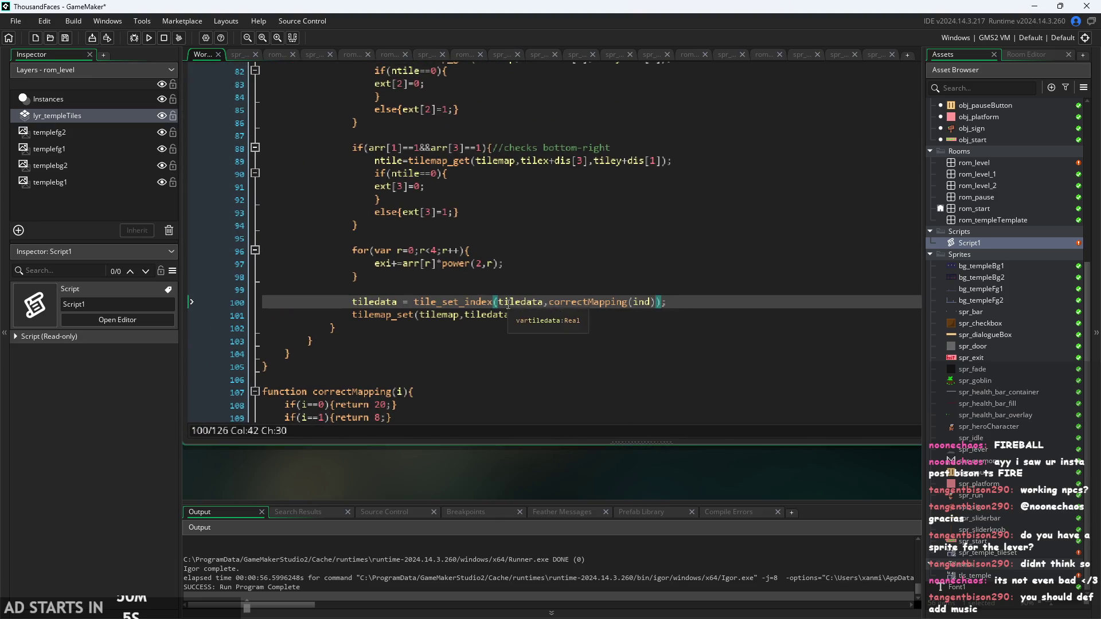
pyautogui.scroll(1, 508, 304)
pyautogui.click(515, 321)
pyautogui.click(515, 334)
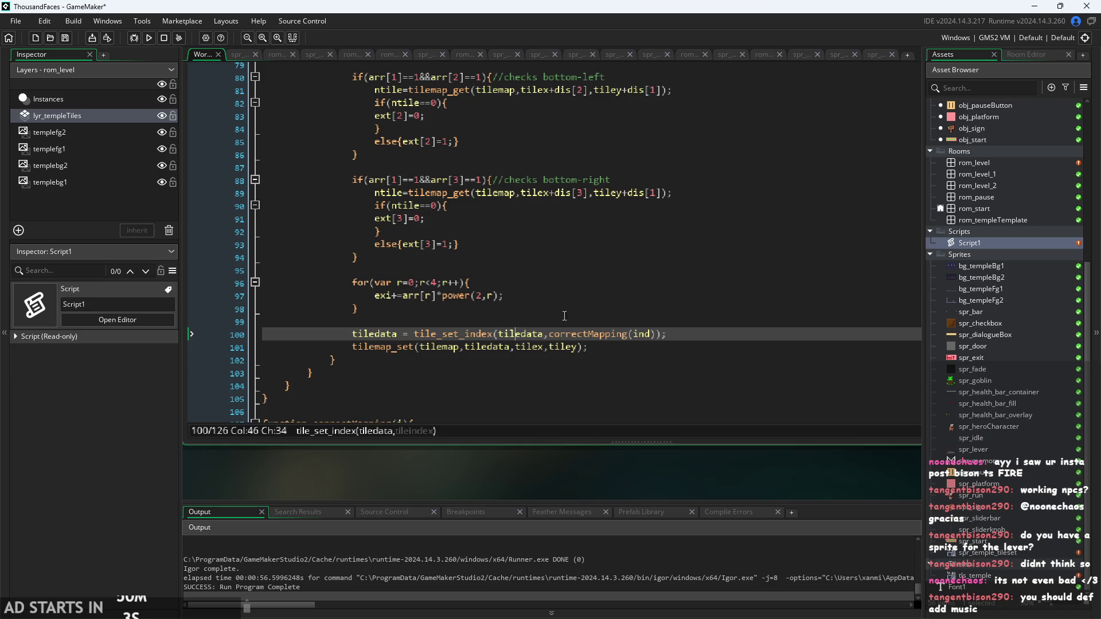
pyautogui.click(565, 316)
pyautogui.press('Down')
pyautogui.click(621, 319)
pyautogui.press('Down')
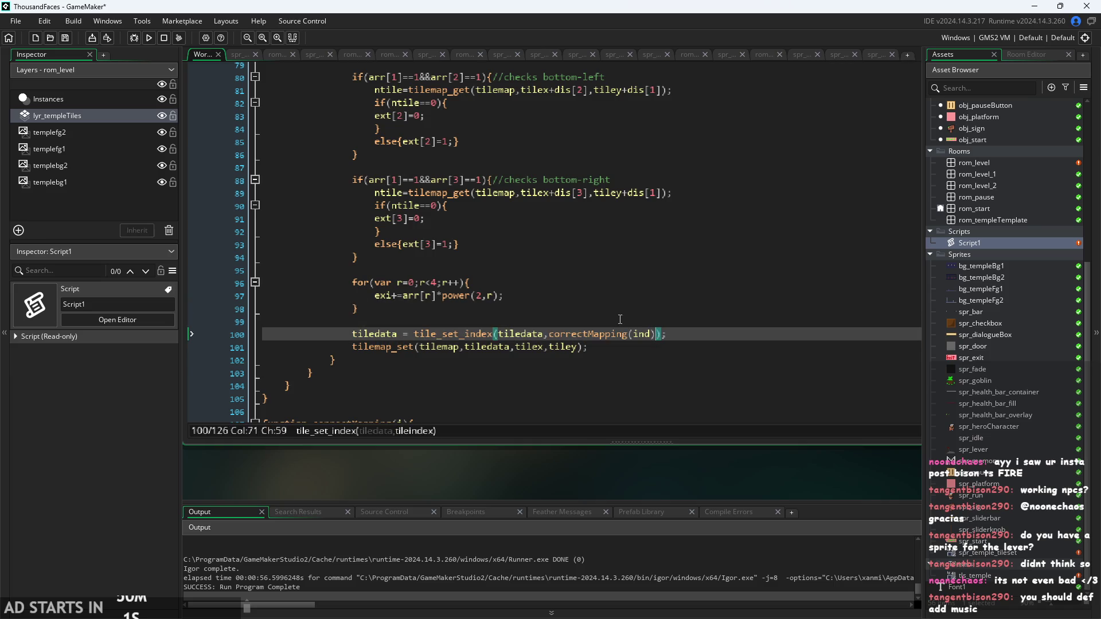
pyautogui.click(620, 309)
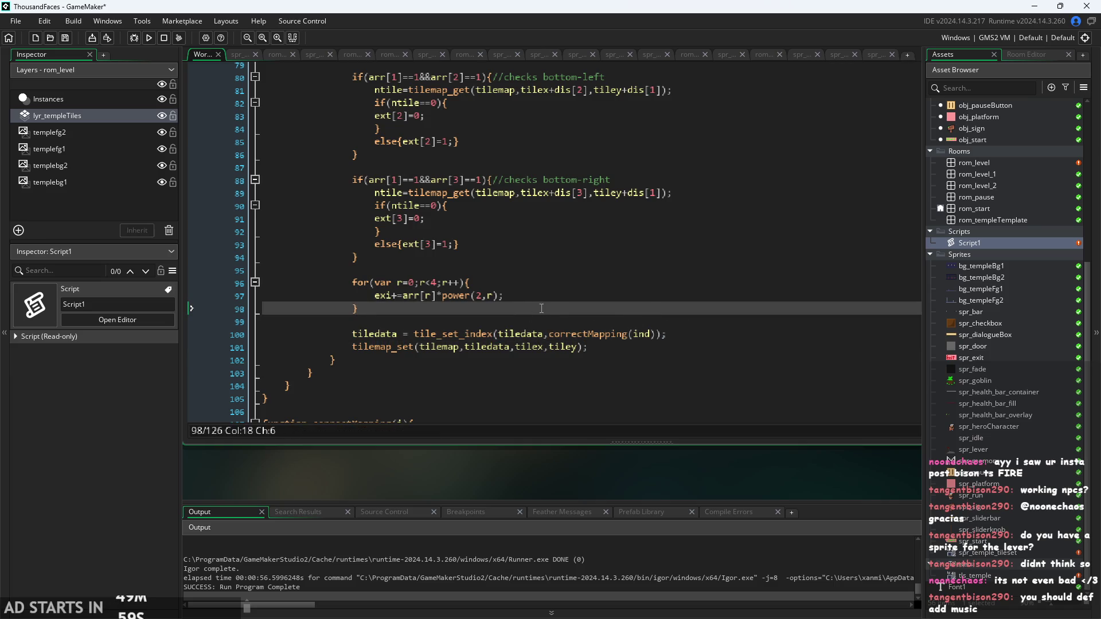
# - Start a new finind= line after the exi loop, fixing the name's spelling
pyautogui.press('Return')
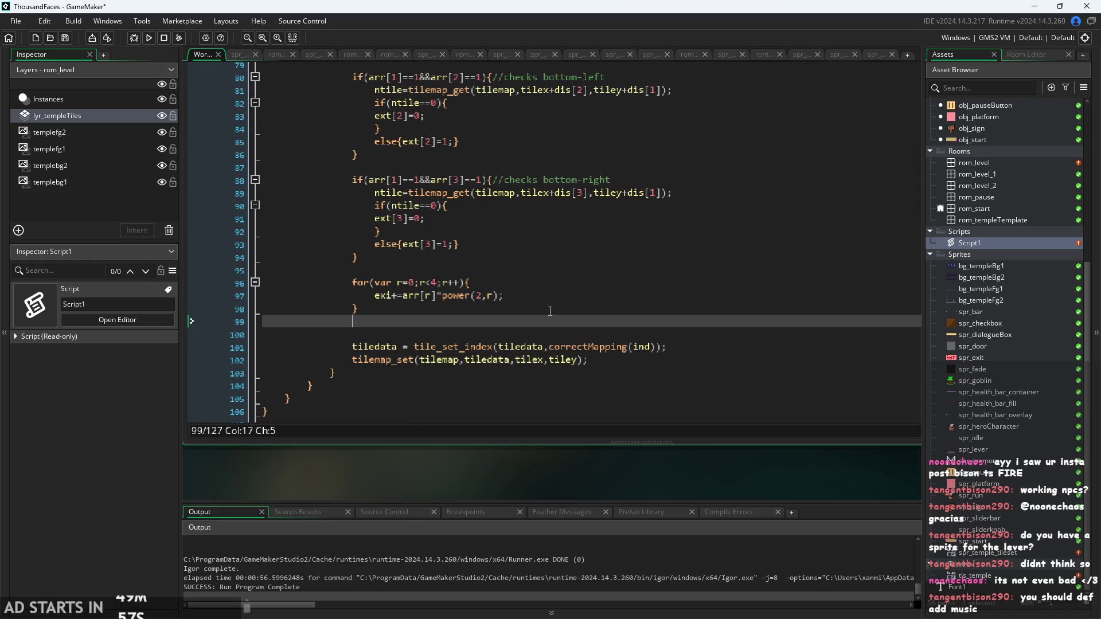
pyautogui.write('find=')
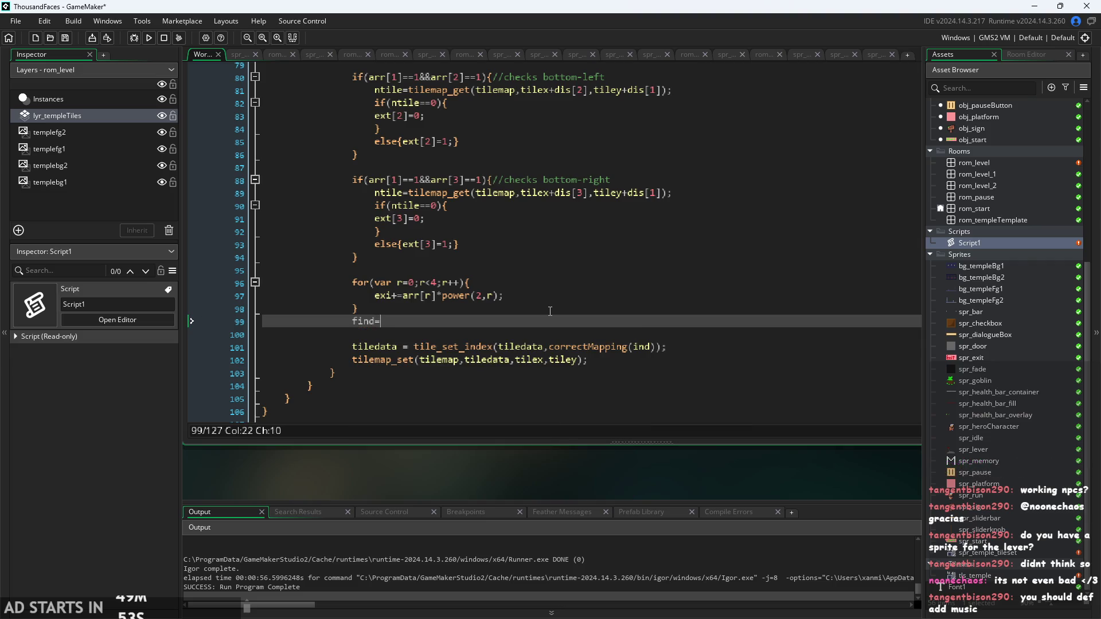
pyautogui.press('Left')
pyautogui.press('Left')
pyautogui.press('Left')
pyautogui.write('ijn')
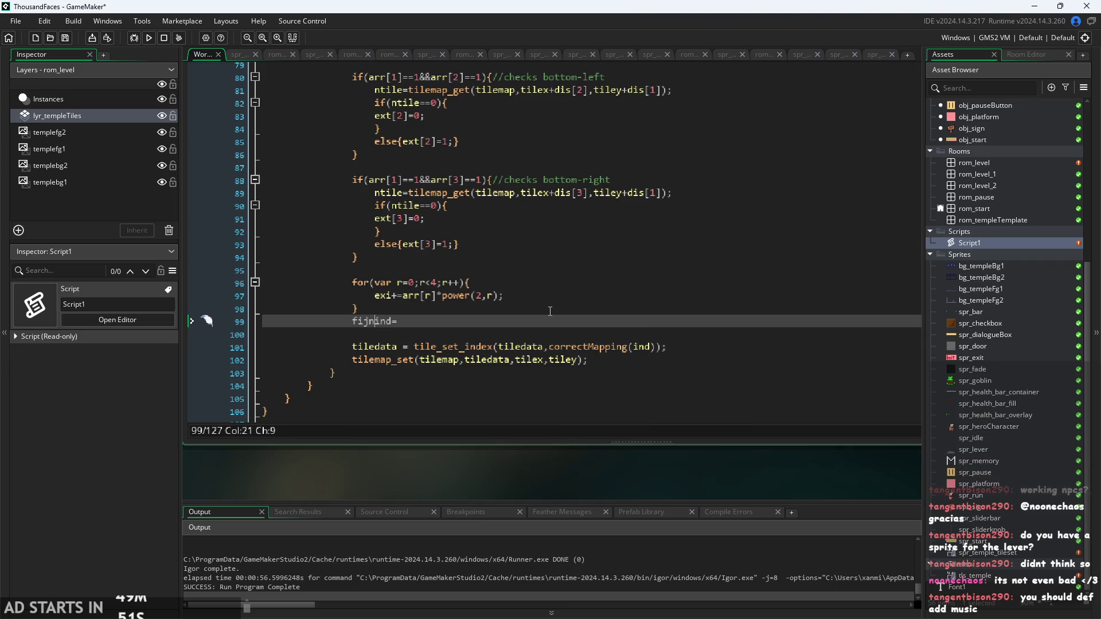
pyautogui.press('BackSpace')
pyautogui.press('BackSpace')
pyautogui.write('n')
pyautogui.press('Right')
pyautogui.press('Right')
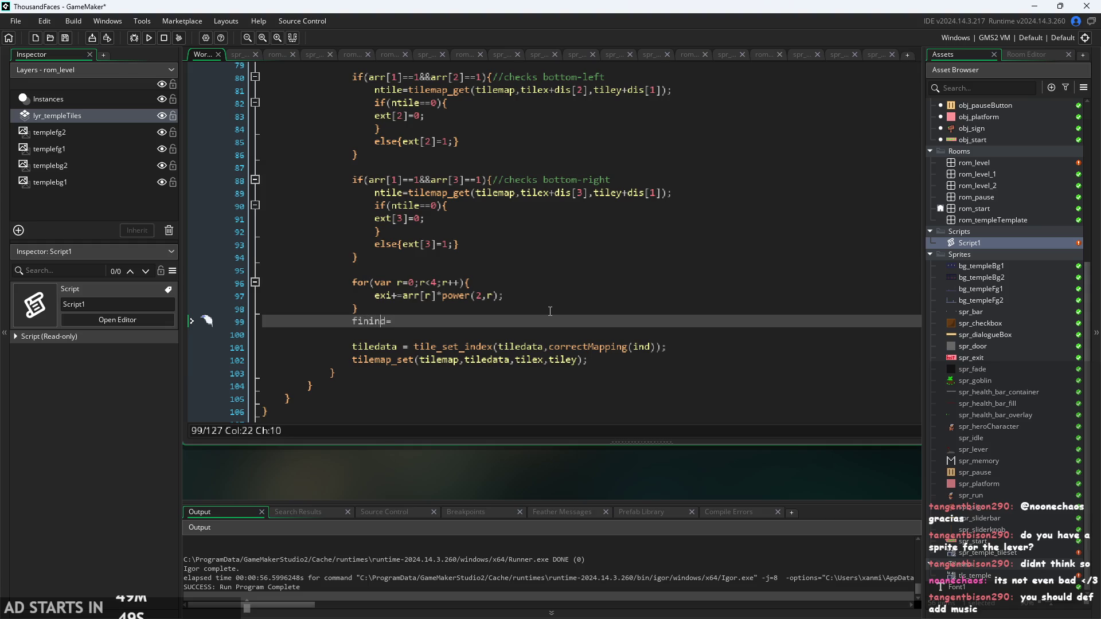
pyautogui.press('Left')
pyautogui.press('Left')
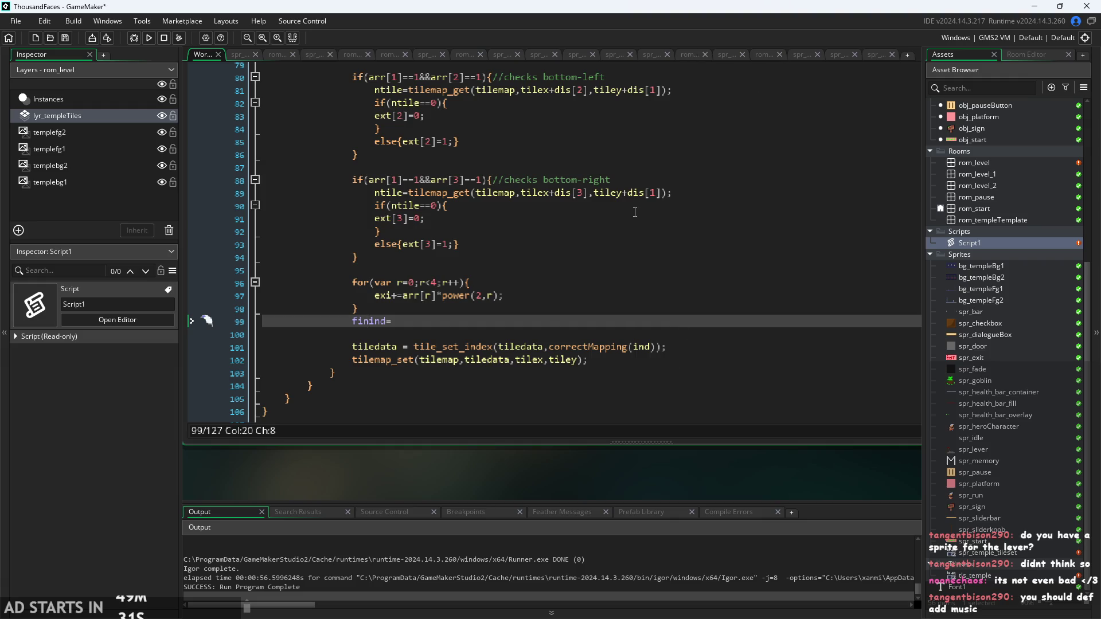
# - Prefix the declaration with var and add a blank line after the exi loop
pyautogui.click(353, 322)
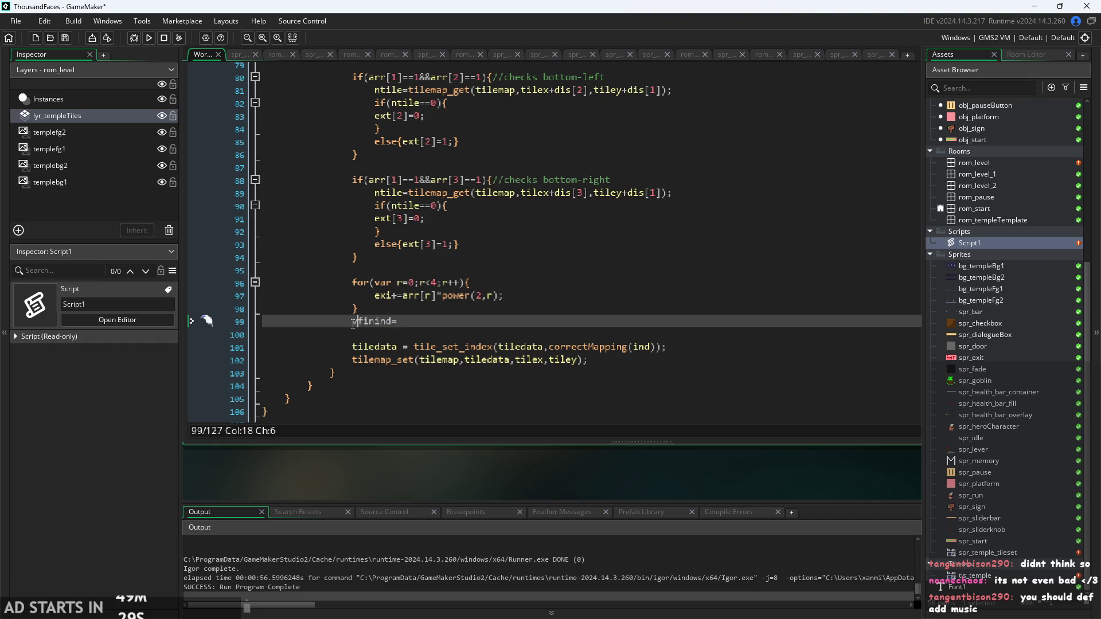
pyautogui.write('var')
pyautogui.click(539, 322)
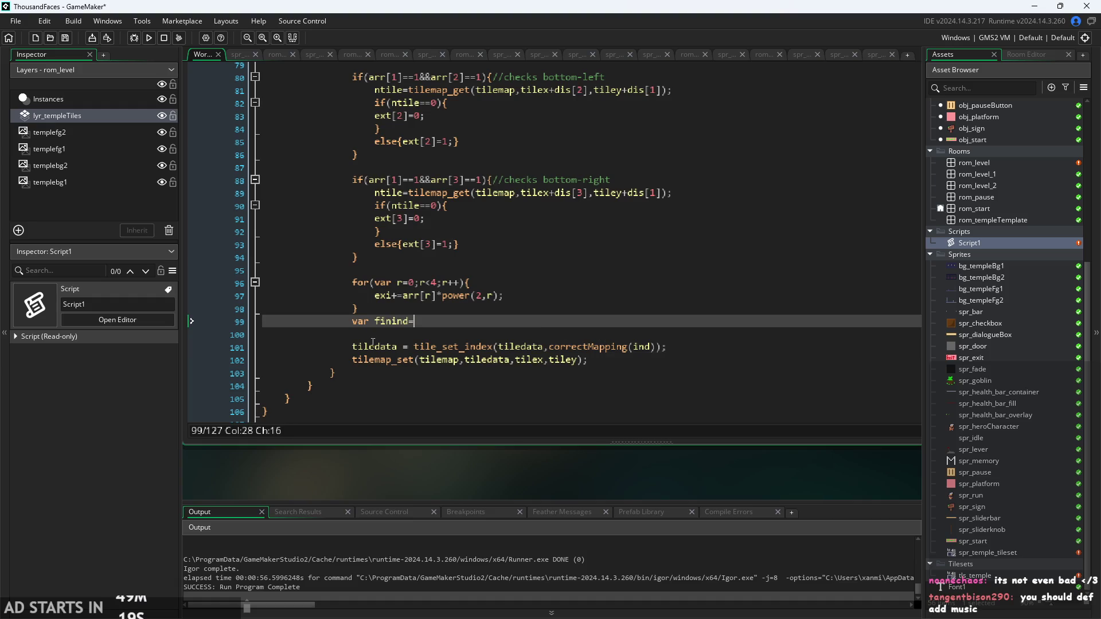
pyautogui.click(388, 295)
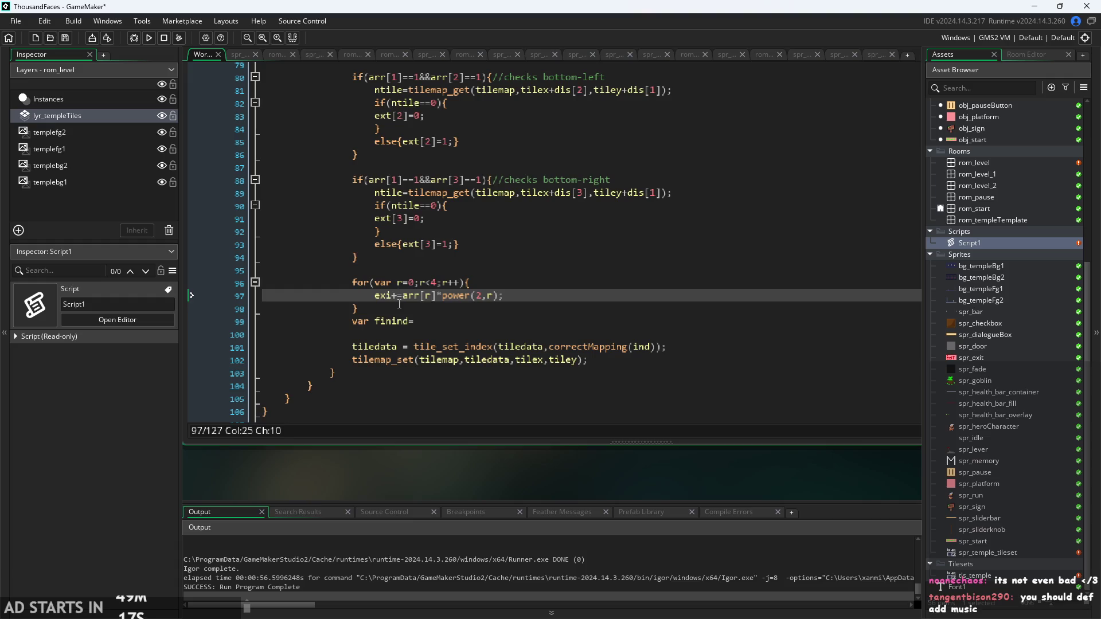
pyautogui.press('Down')
pyautogui.press('Return')
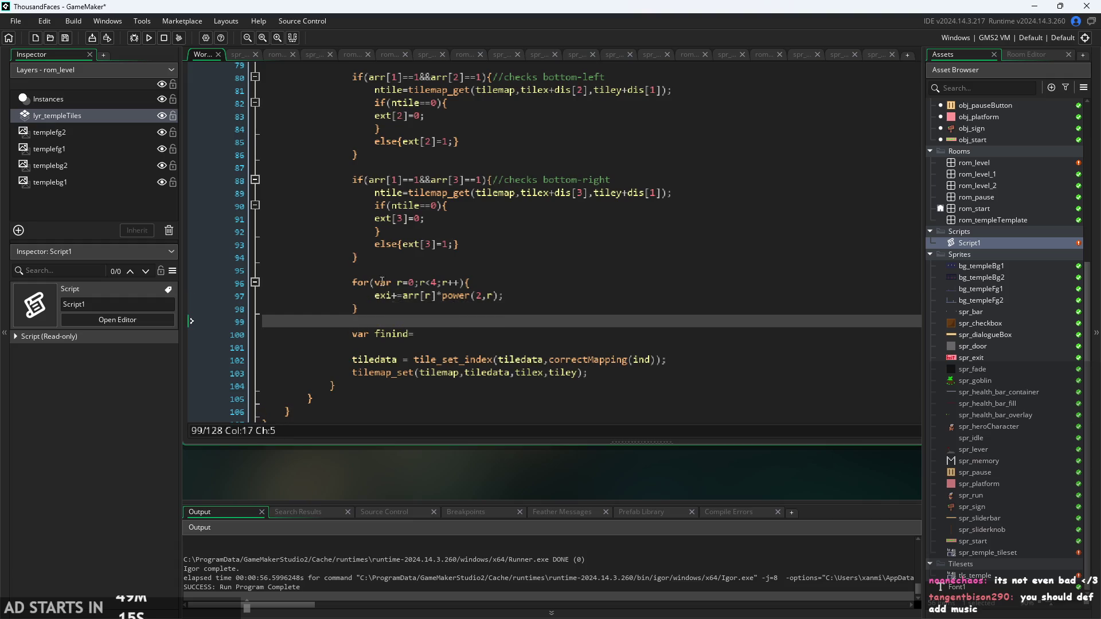
# - Review the var finind= line and the power(2,r) exponent, then switch to the Paint notes
pyautogui.scroll(6, 379, 299)
pyautogui.scroll(-7, 398, 265)
pyautogui.scroll(-2, 398, 265)
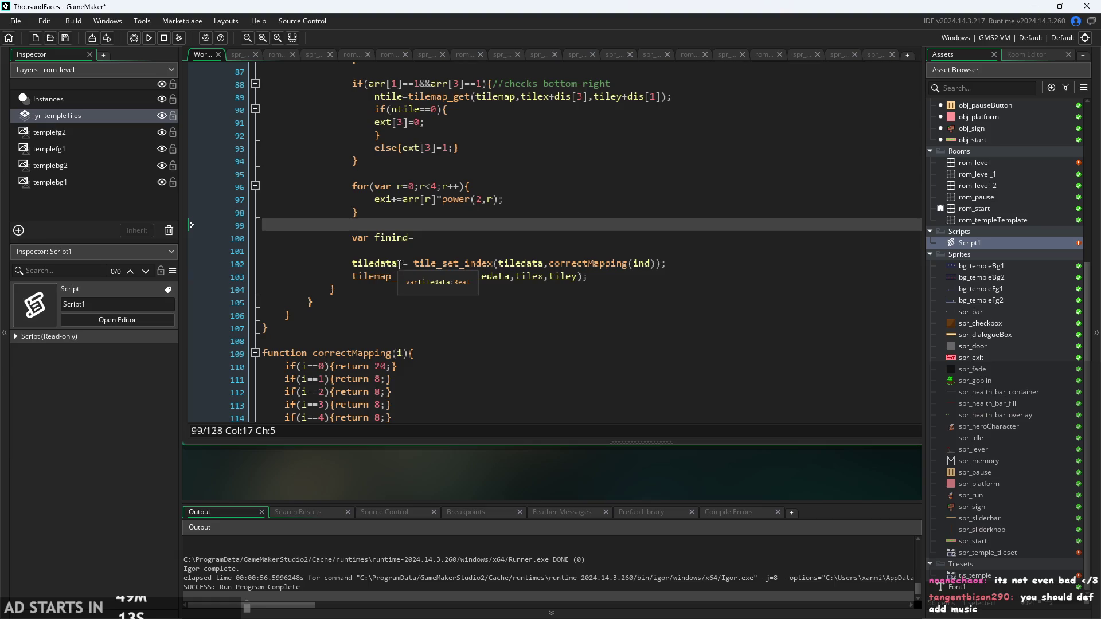
pyautogui.keyDown('shift'); pyautogui.click(435, 237); pyautogui.keyUp('shift')
pyautogui.click(447, 236)
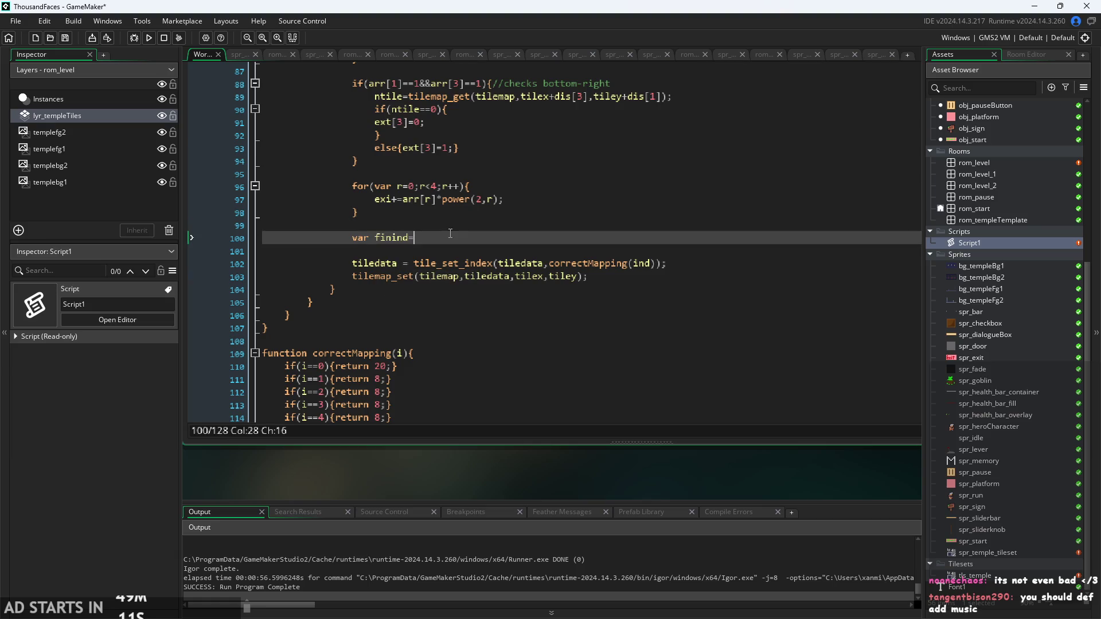
pyautogui.click(495, 200)
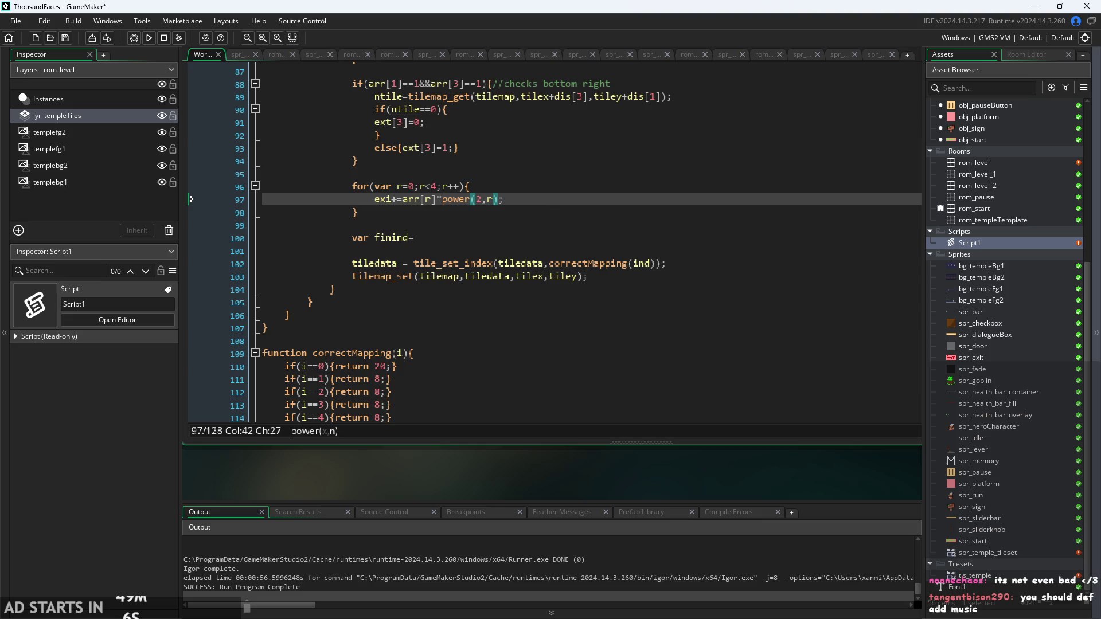
pyautogui.hotkey('alt', 'Tab')
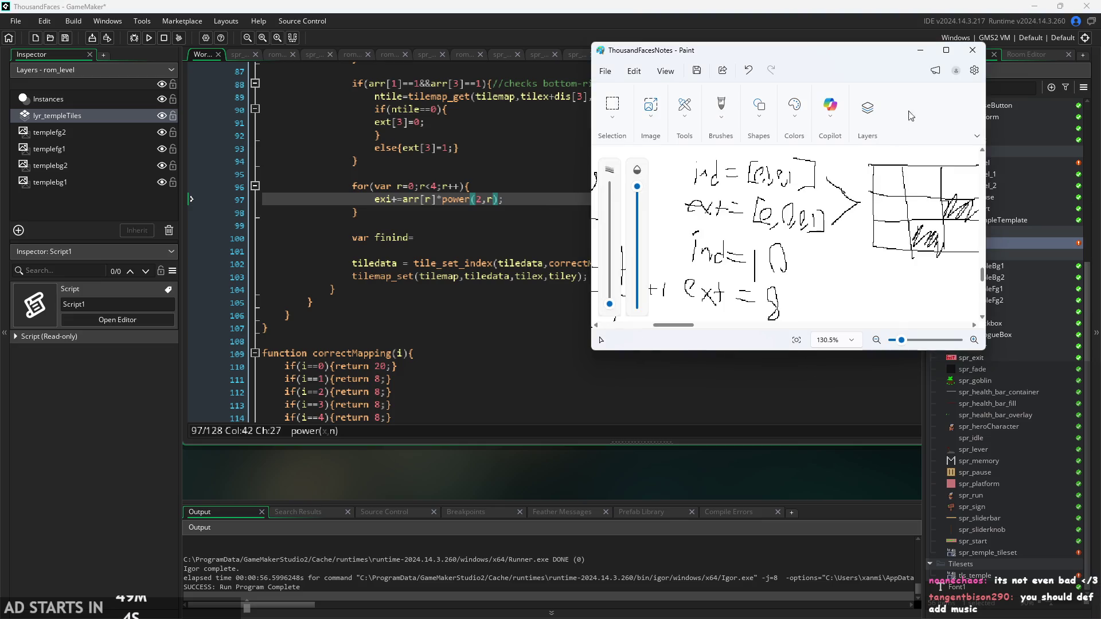
# - Maximize Paint and pan to the neighbour grid drawing
pyautogui.click(939, 56)
pyautogui.hscroll(-3, 471, 265)
pyautogui.scroll(3, 471, 265)
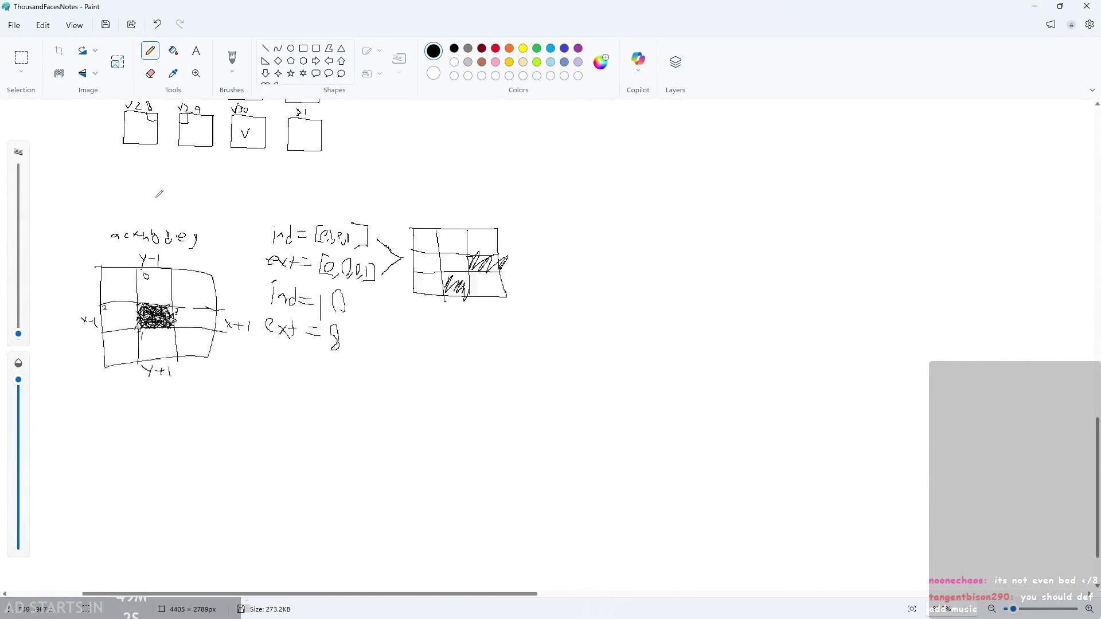
pyautogui.scroll(2, 470, 265)
pyautogui.scroll(-2, 560, 320)
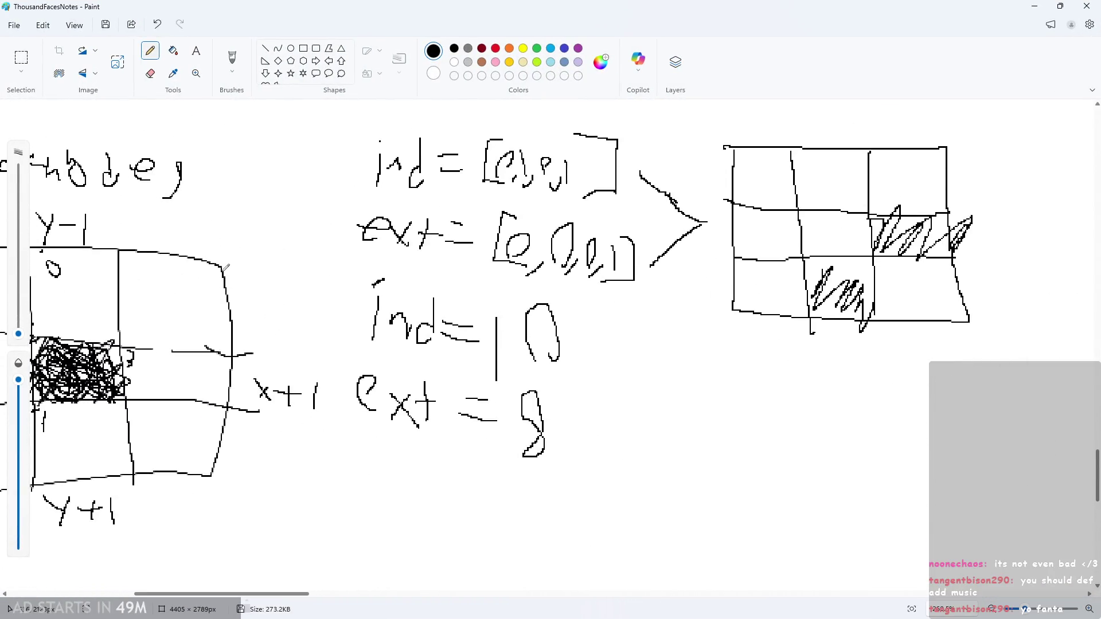
pyautogui.moveTo(245, 595)
pyautogui.mouseDown()
pyautogui.moveTo(121, 594)
pyautogui.moveTo(166, 594)
pyautogui.mouseUp()
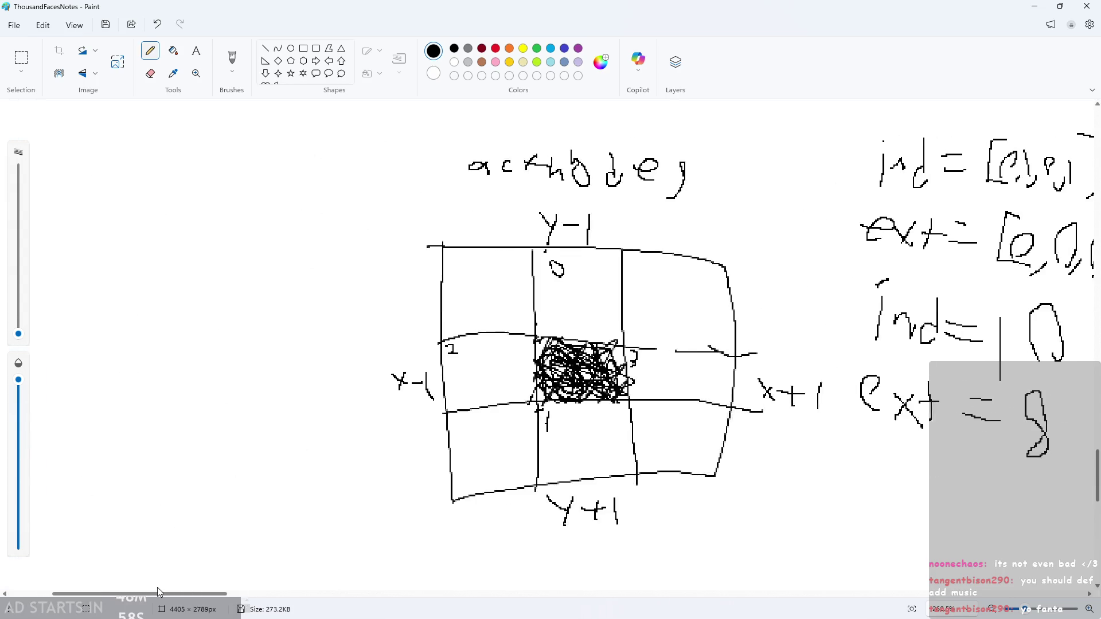
pyautogui.scroll(1, 534, 257)
pyautogui.scroll(2, 536, 258)
pyautogui.scroll(-5, 654, 282)
pyautogui.scroll(-2, 683, 288)
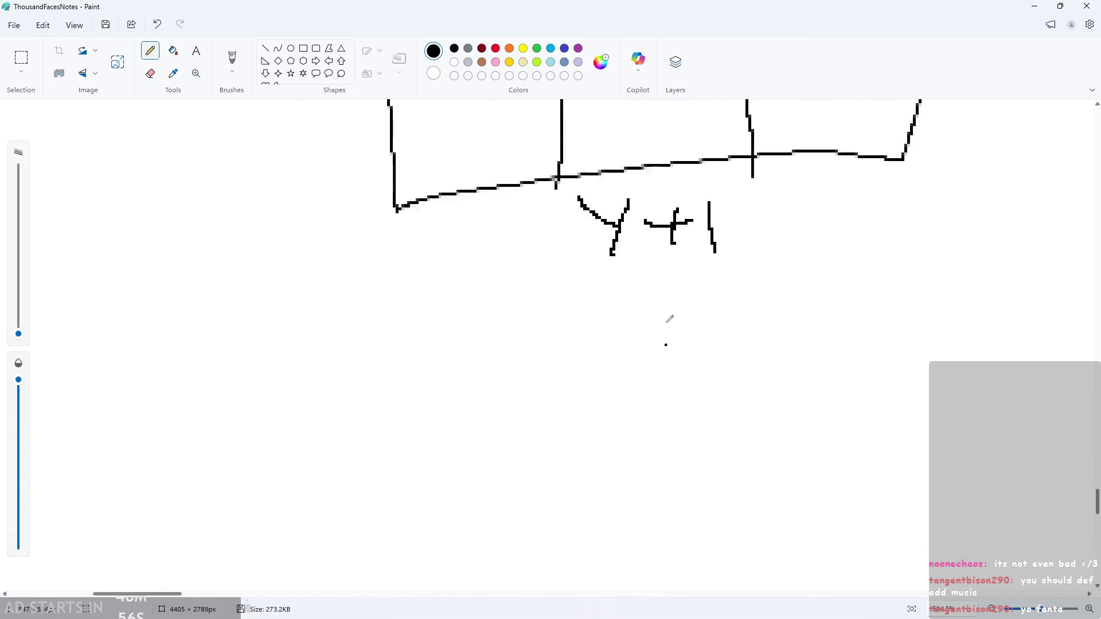
pyautogui.scroll(5, 669, 319)
pyautogui.scroll(8, 674, 336)
pyautogui.moveTo(634, 223)
pyautogui.mouseDown()
pyautogui.moveTo(872, 315)
pyautogui.moveTo(412, 184)
pyautogui.mouseUp()
# - Undo the stray speech-bubble outline, review the ind/ext notes, and minimize Paint
pyautogui.hotkey('ctrl', 'z')
pyautogui.scroll(-3, 620, 238)
pyautogui.scroll(-3, 620, 344)
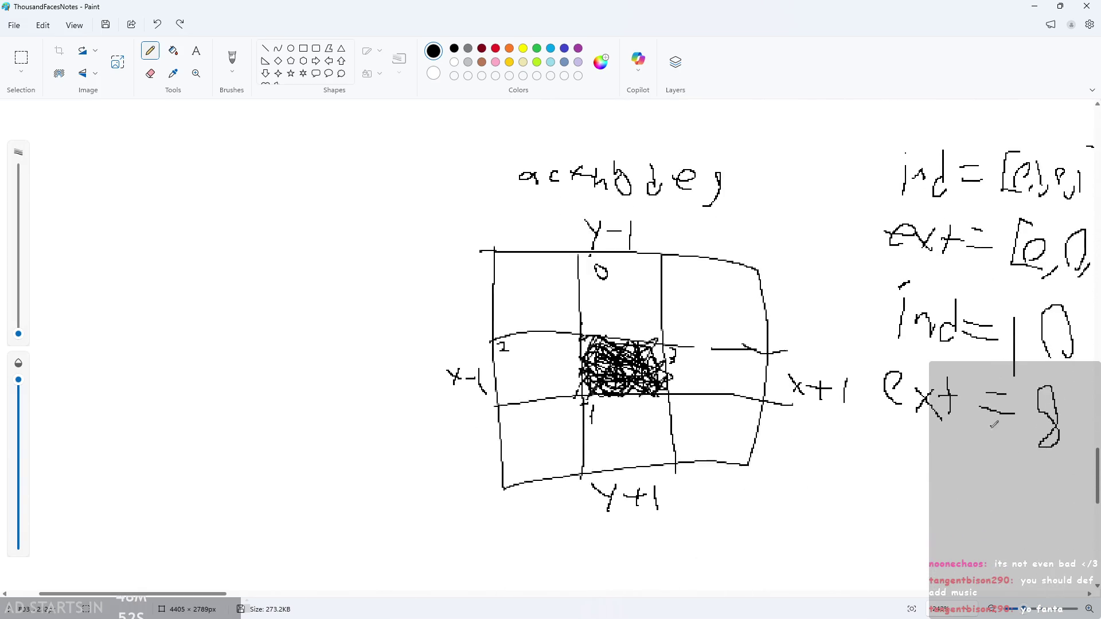
pyautogui.moveTo(203, 594); pyautogui.dragTo(308, 586)
pyautogui.hscroll(-2, 308, 587)
pyautogui.scroll(3, 689, 381)
pyautogui.scroll(-3, 843, 450)
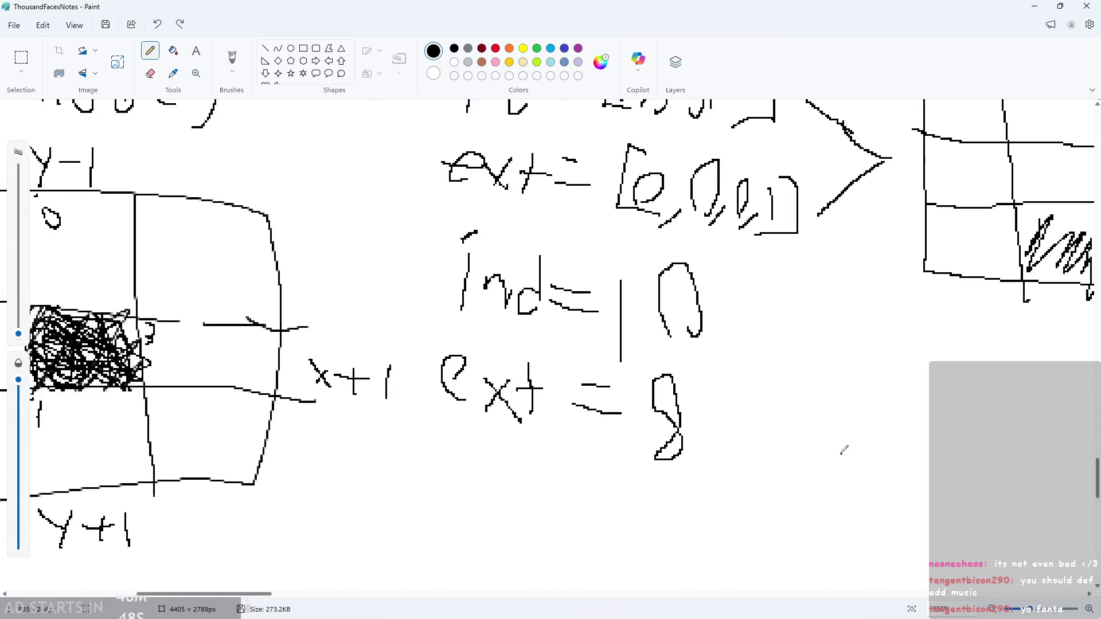
pyautogui.scroll(1, 916, 476)
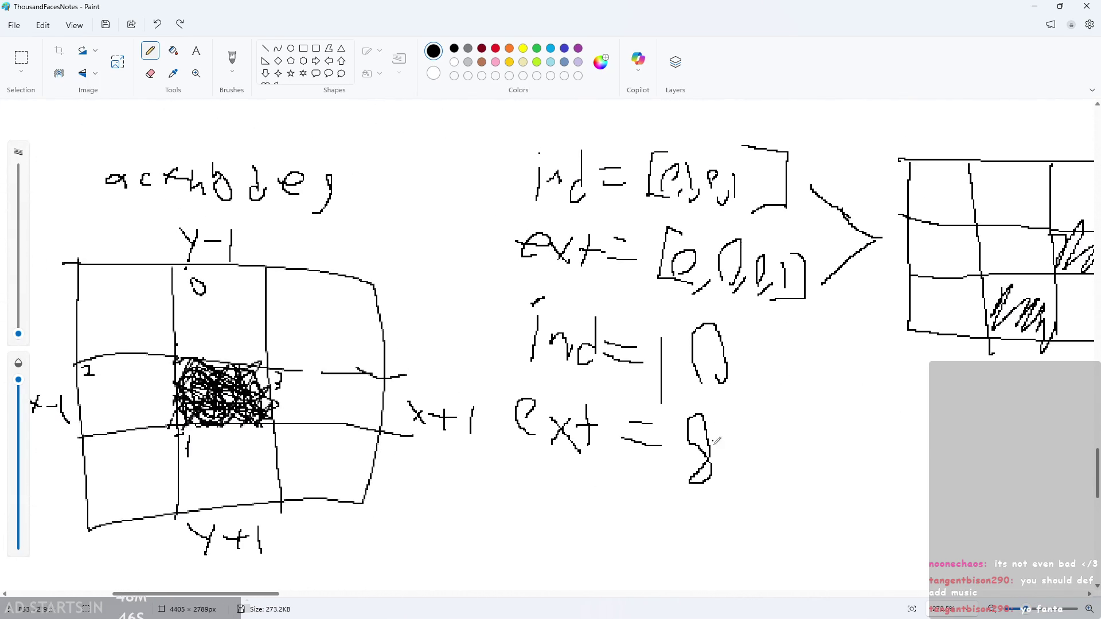
pyautogui.click(1033, 6)
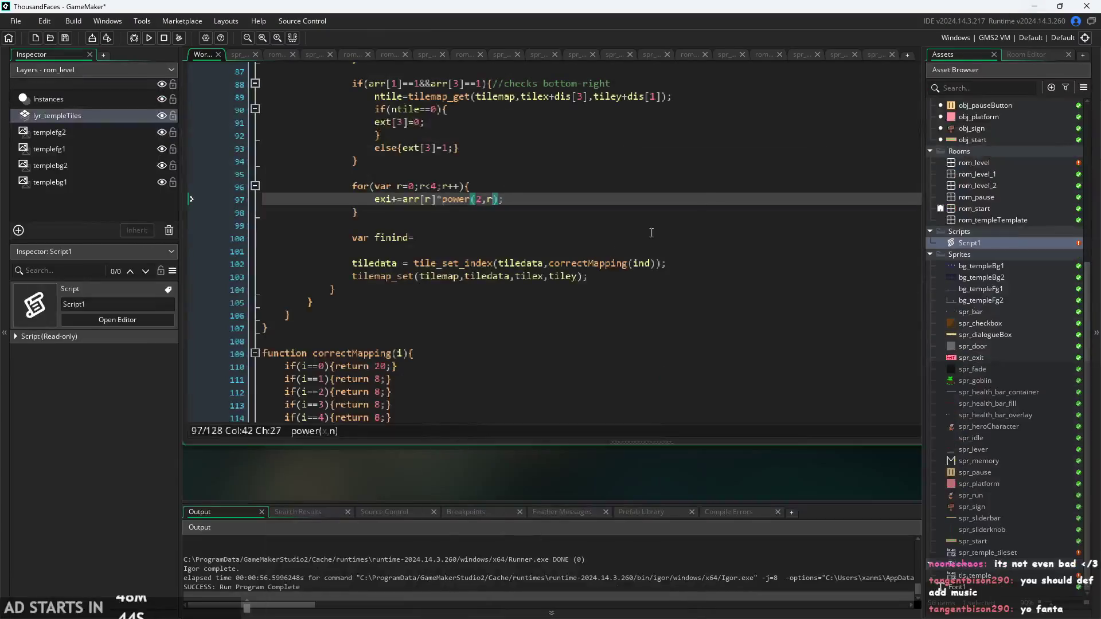
# - Change the exi loop's exponent to power(2,r+4)
pyautogui.scroll(-1, 449, 289)
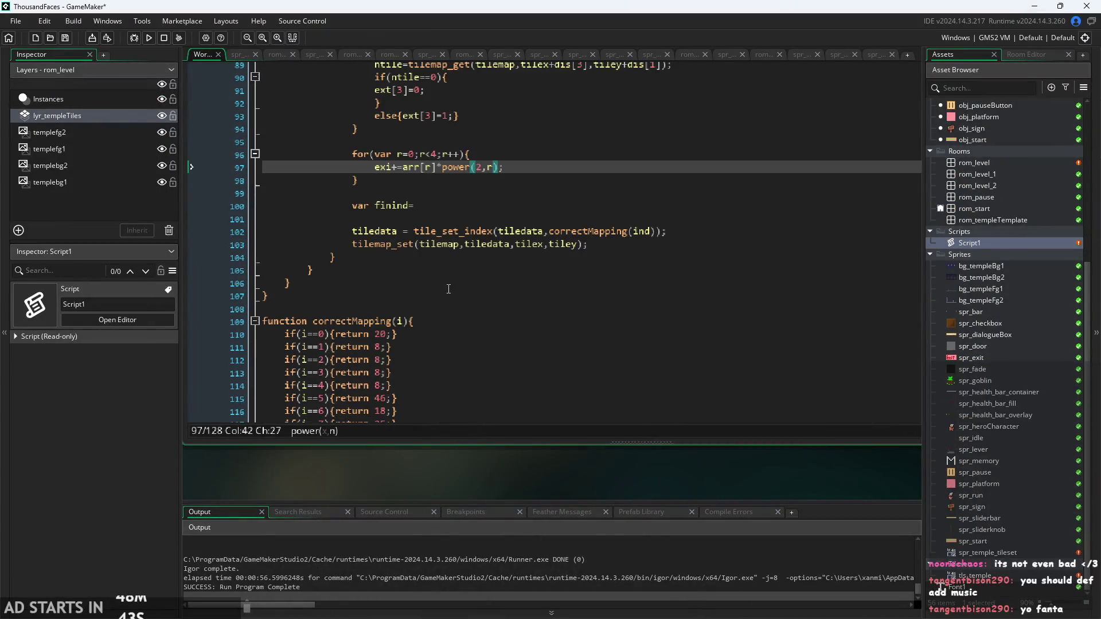
pyautogui.click(426, 153)
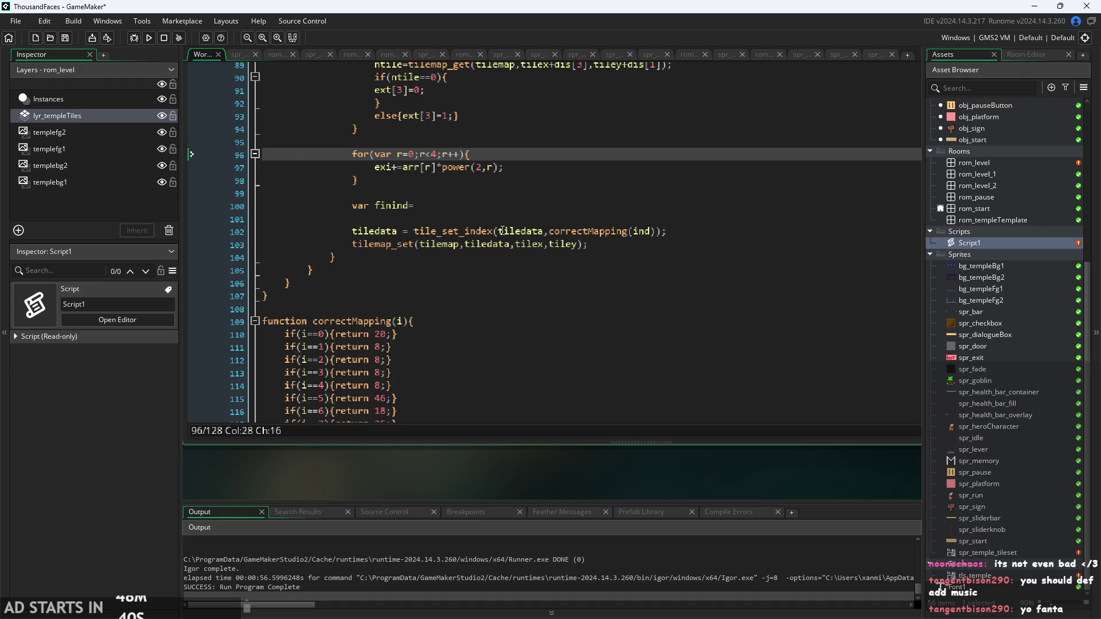
pyautogui.click(500, 168)
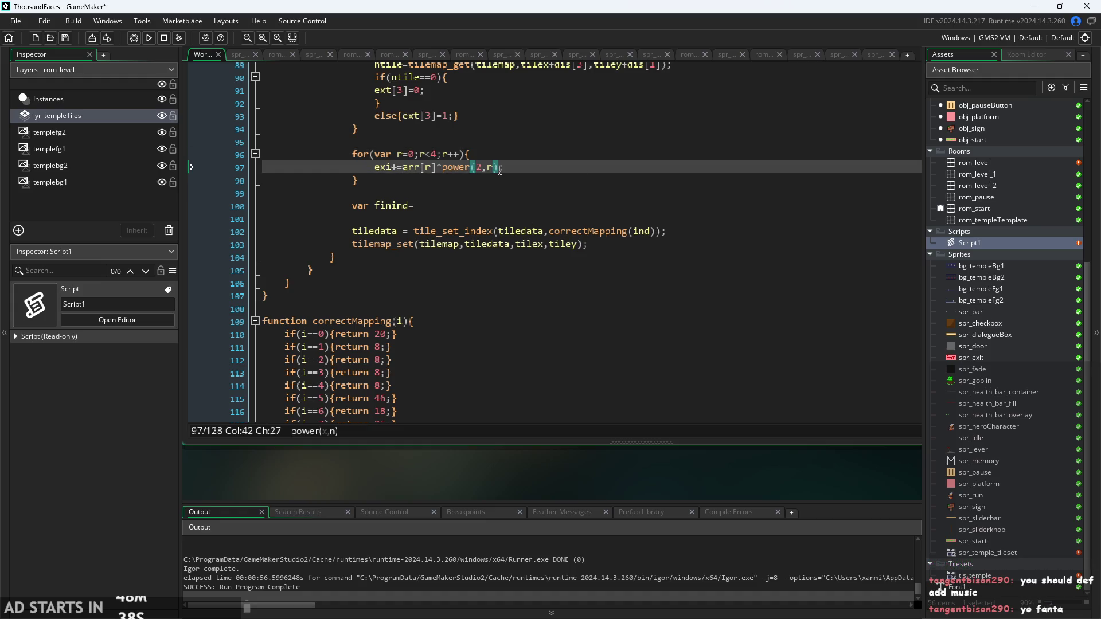
pyautogui.write('+1')
pyautogui.press('BackSpace')
pyautogui.write('4')
pyautogui.click(529, 171)
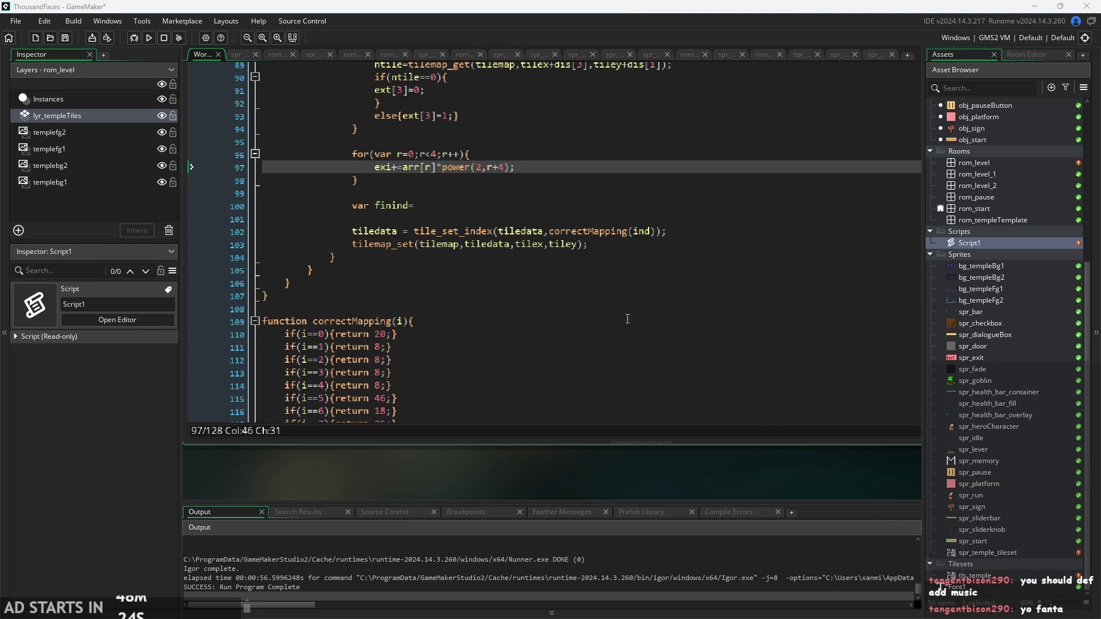
# - Check the for loop's r<4 condition and return to the end of var finind=
pyautogui.click(636, 244)
pyautogui.keyDown('ctrl'); pyautogui.scroll(1, 637, 249); pyautogui.keyUp('ctrl')
pyautogui.click(429, 199)
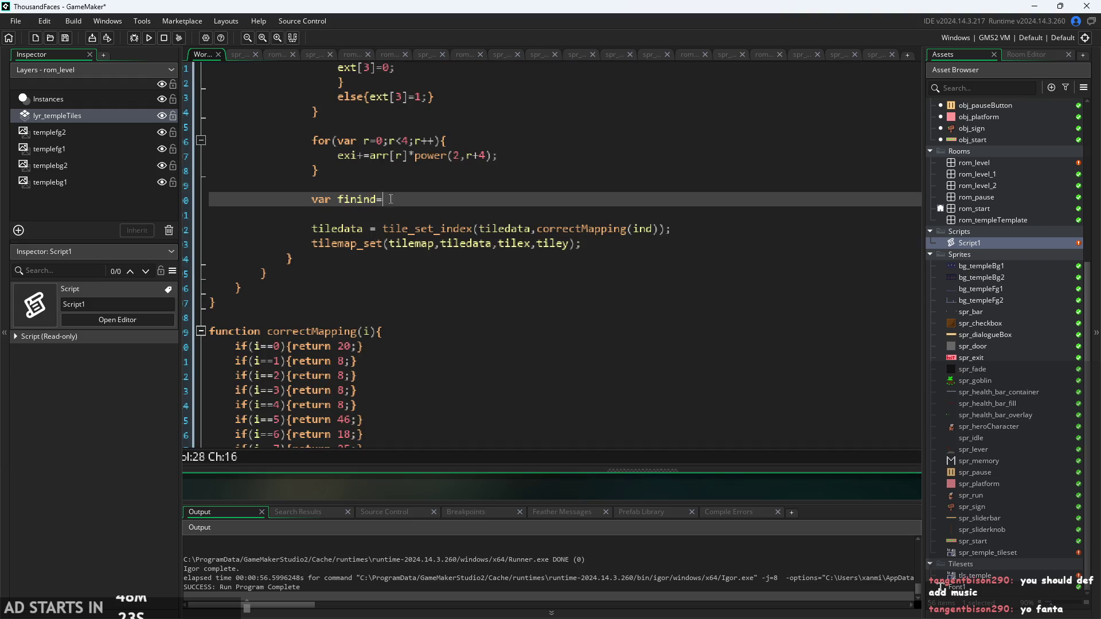
pyautogui.click(407, 141)
pyautogui.scroll(1, 405, 191)
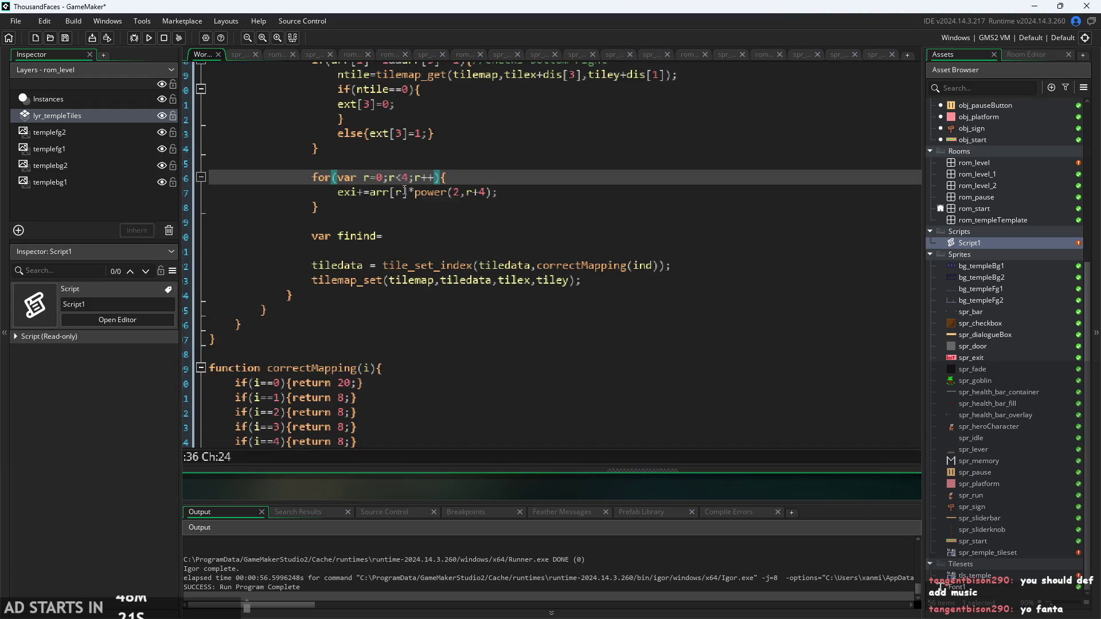
pyautogui.click(400, 236)
pyautogui.keyDown('ctrl'); pyautogui.scroll(-1, 399, 235); pyautogui.keyUp('ctrl')
pyautogui.scroll(1, 400, 235)
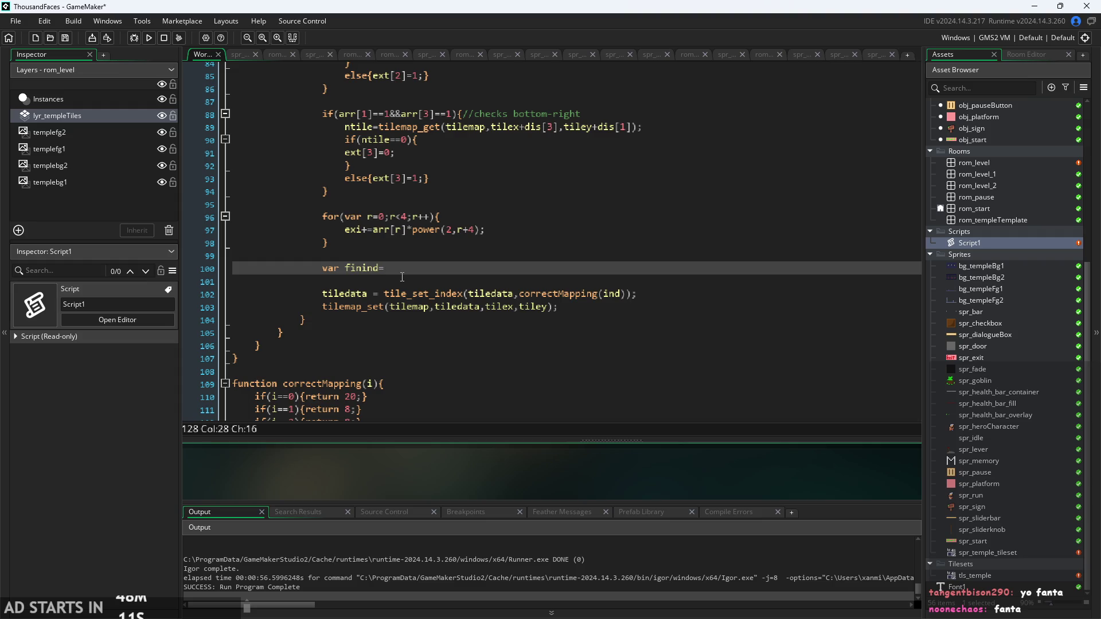
# - Write var finind=ind+exi; and change the correctMapping argument from ind to finind
pyautogui.write('a')
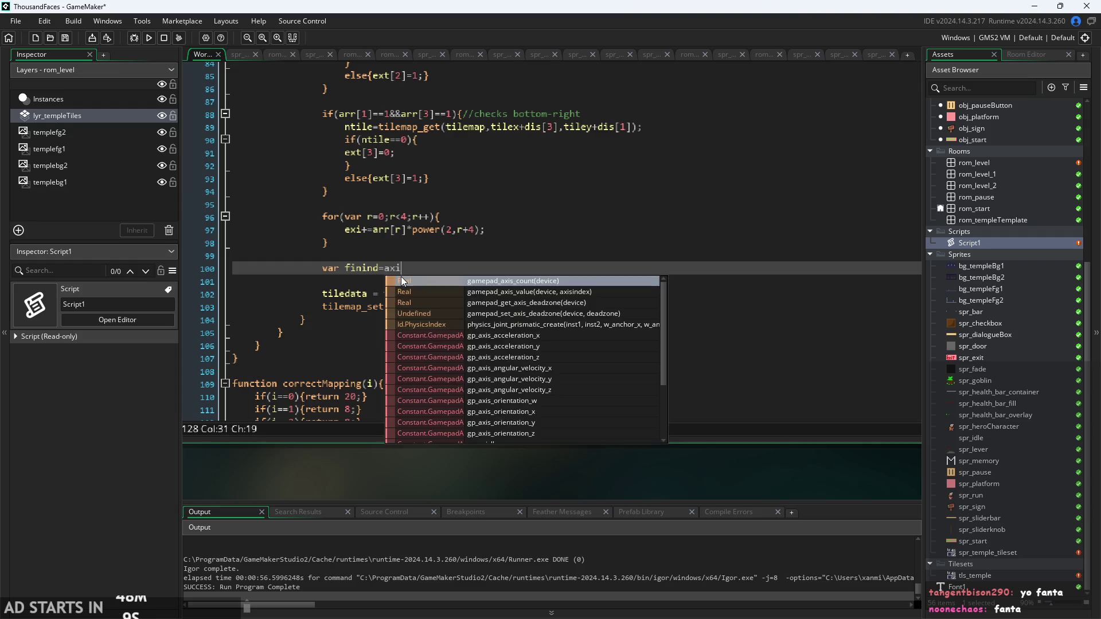
pyautogui.press('BackSpace')
pyautogui.write('ind+e')
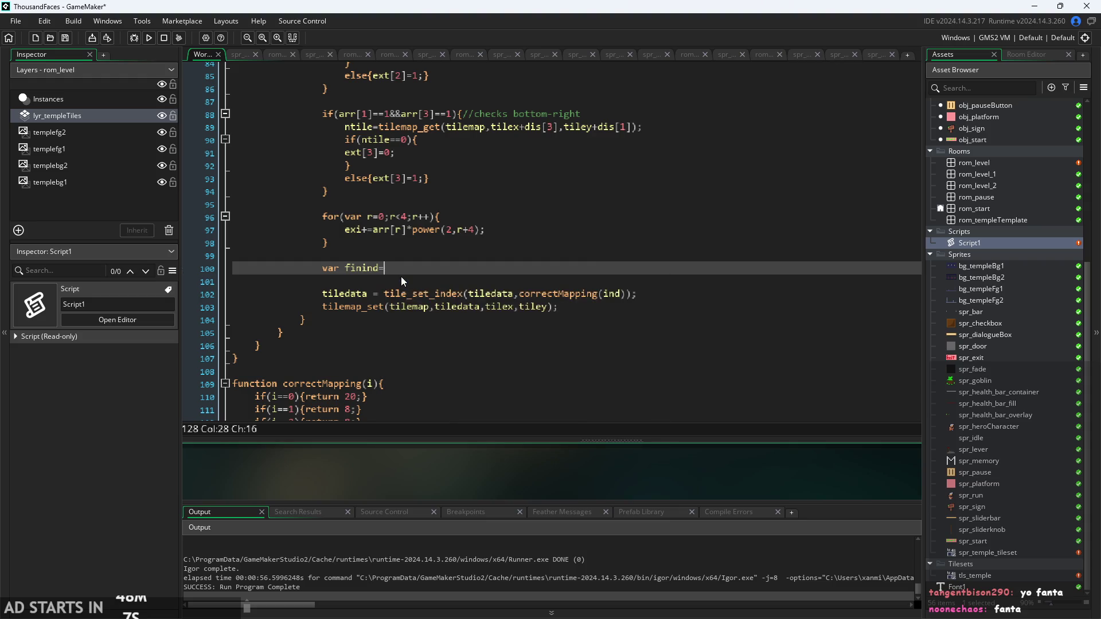
pyautogui.write('xi;')
pyautogui.click(603, 295)
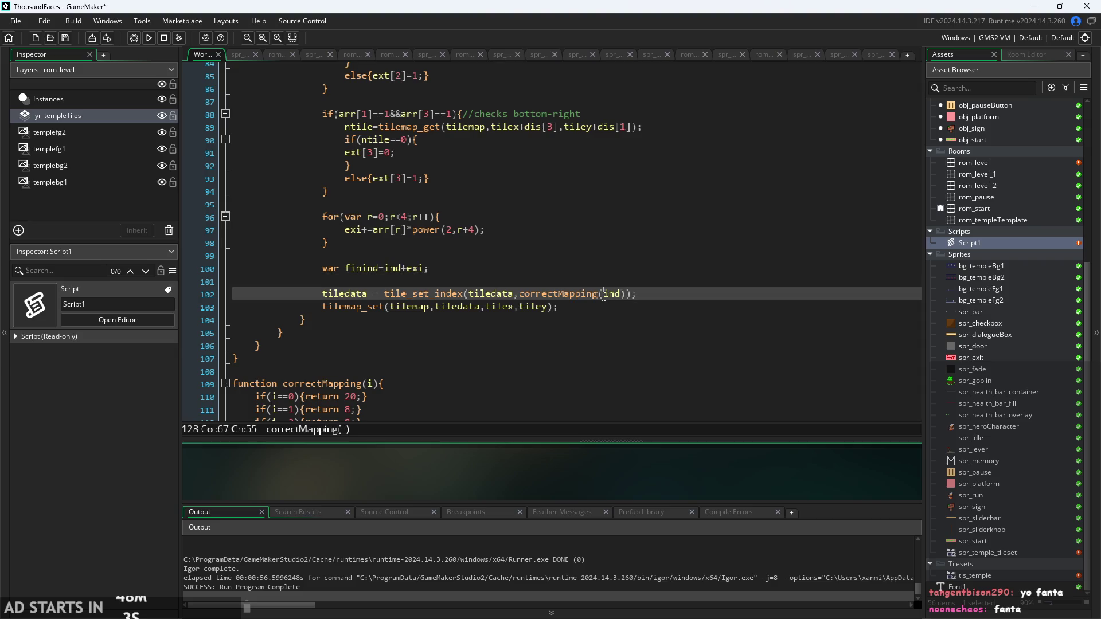
pyautogui.write('fin')
pyautogui.press('Left')
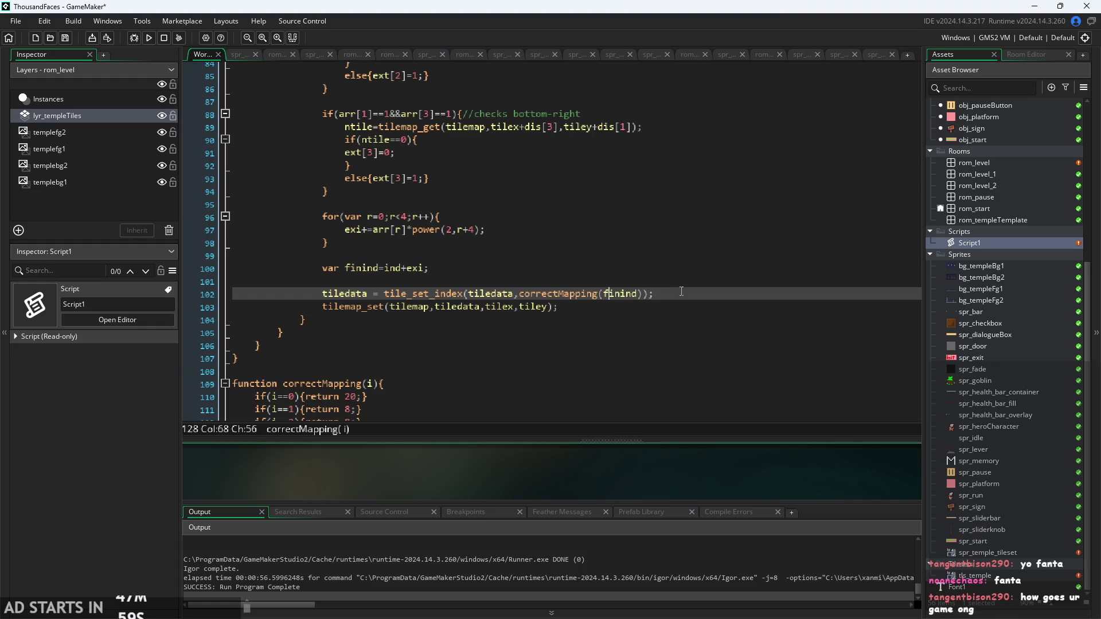
pyautogui.click(691, 294)
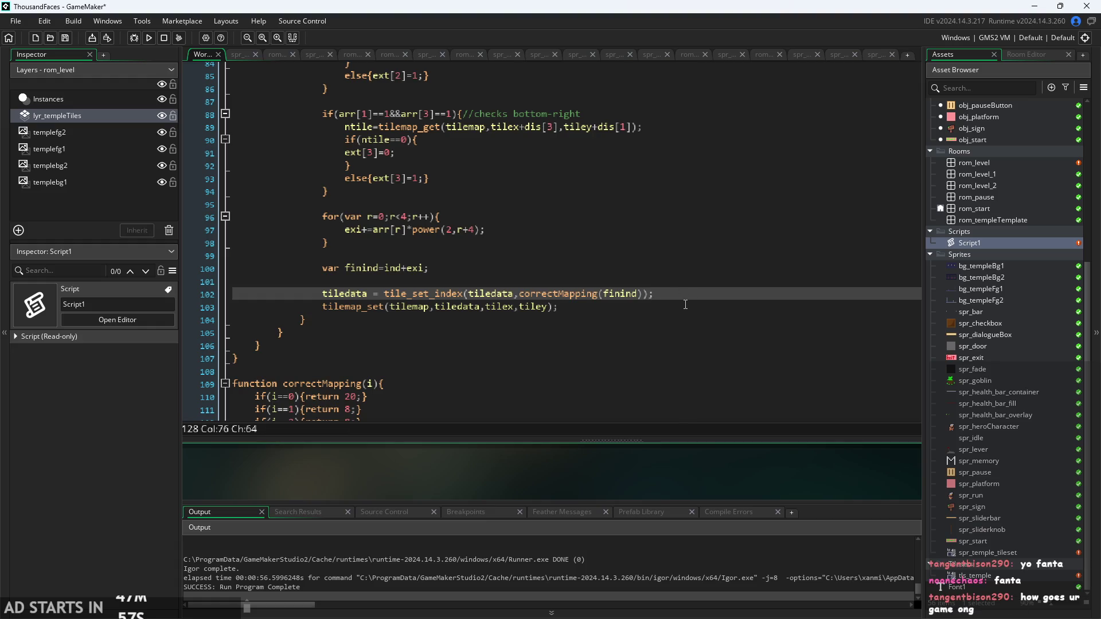
pyautogui.click(717, 307)
pyautogui.click(715, 298)
# - Add a blank line below the tilemap_set call
pyautogui.press('Down')
pyautogui.press('Return')
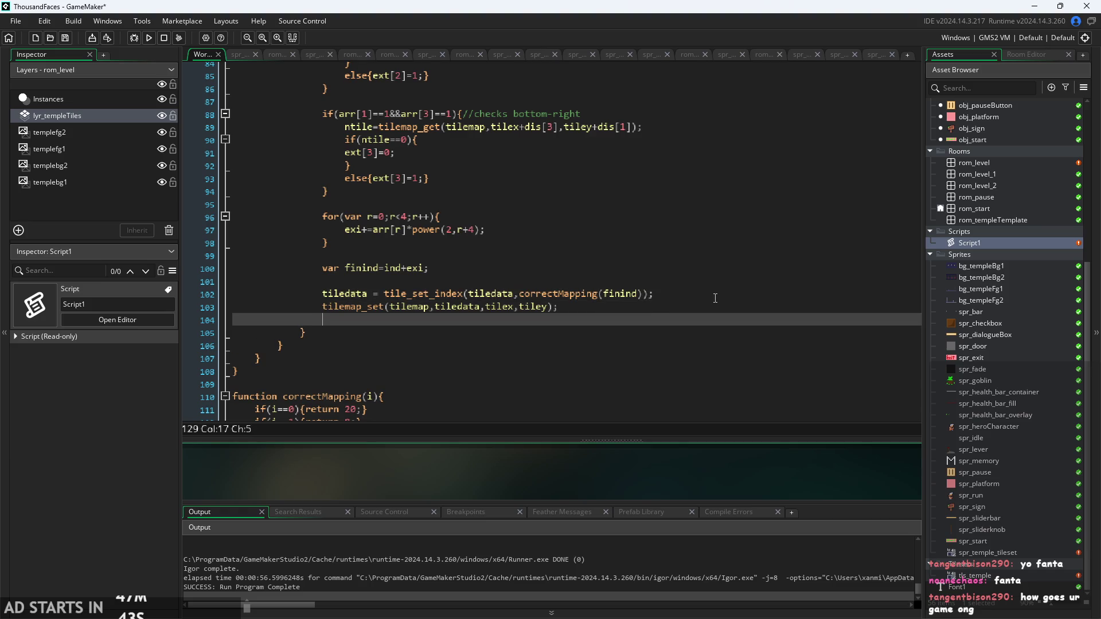
pyautogui.click(729, 294)
pyautogui.press('Return')
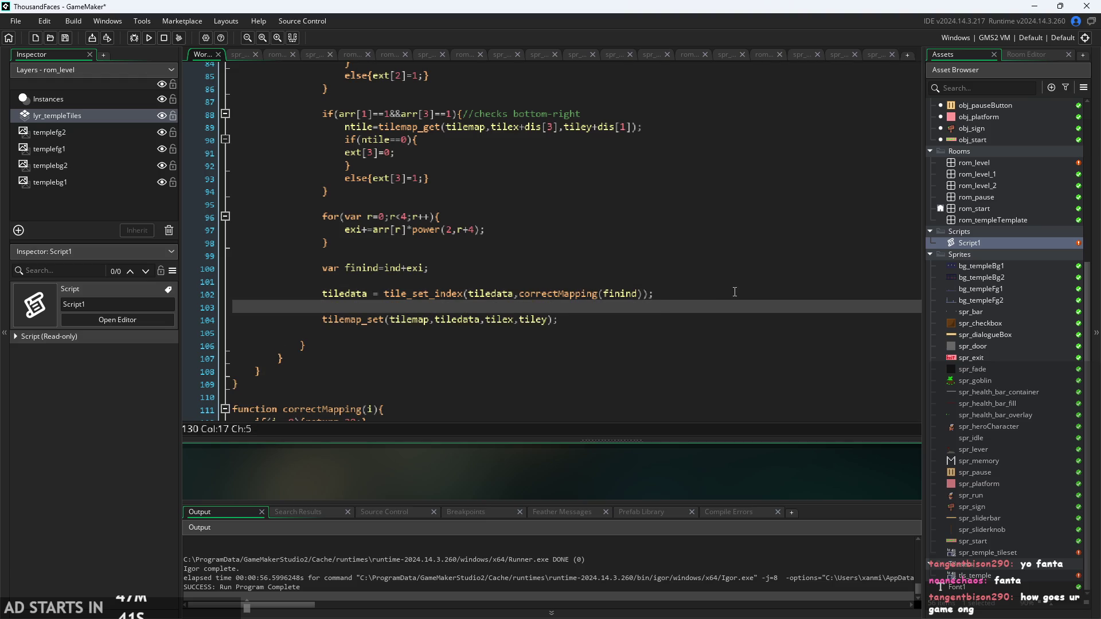
pyautogui.press('BackSpace')
pyautogui.press('BackSpace')
pyautogui.press('BackSpace')
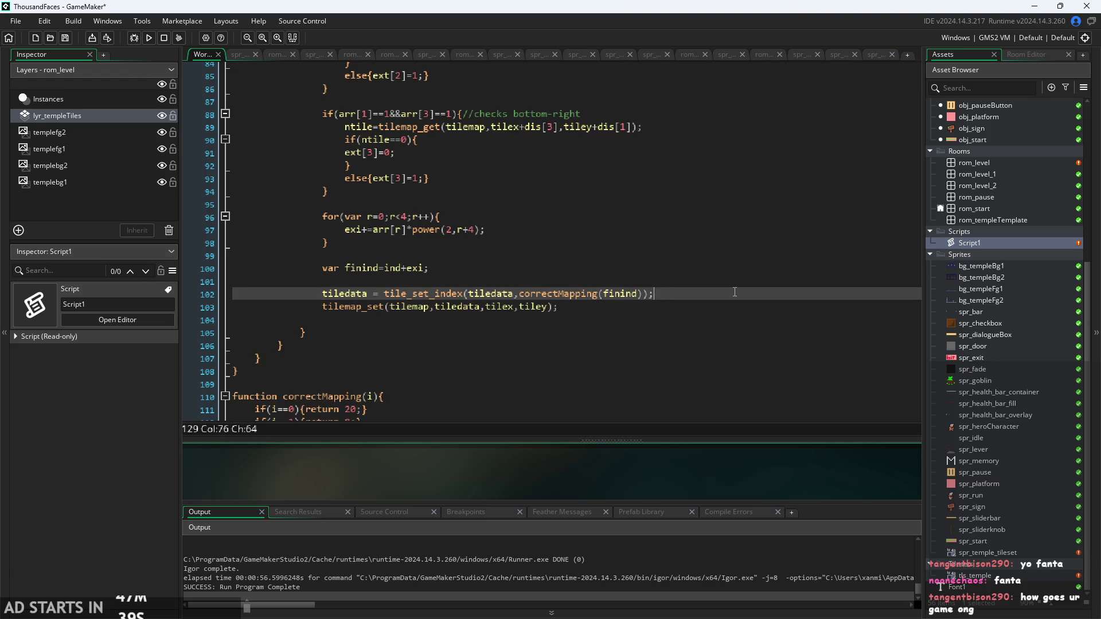
pyautogui.press('Up')
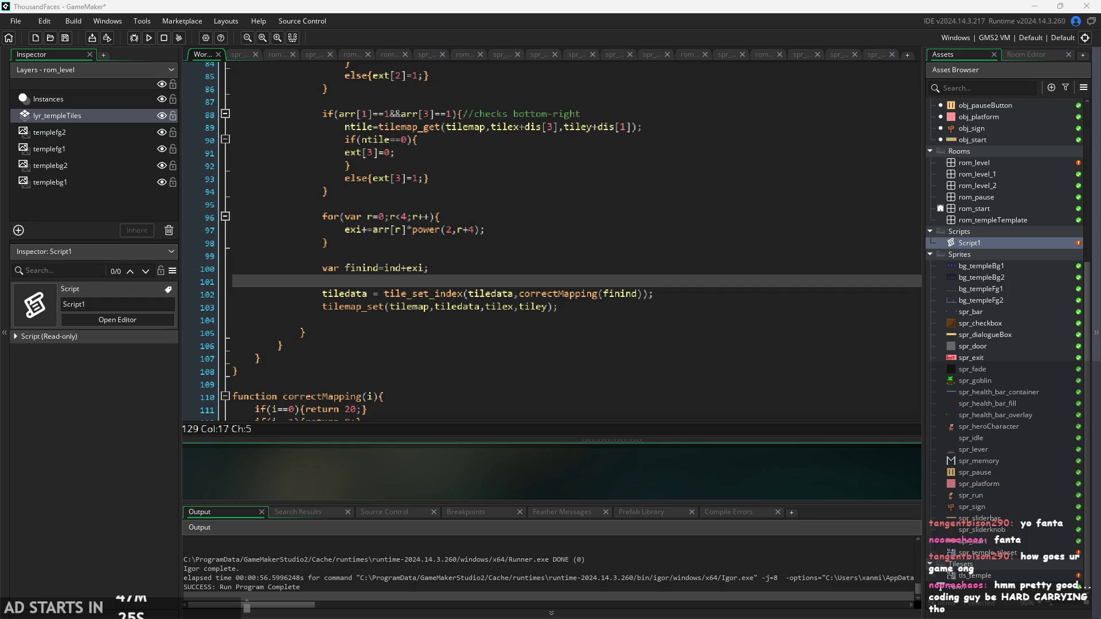
# - Try an extra blank line between the tile_set_index and tilemap_set calls, then delete it
pyautogui.click(648, 306)
pyautogui.click(648, 322)
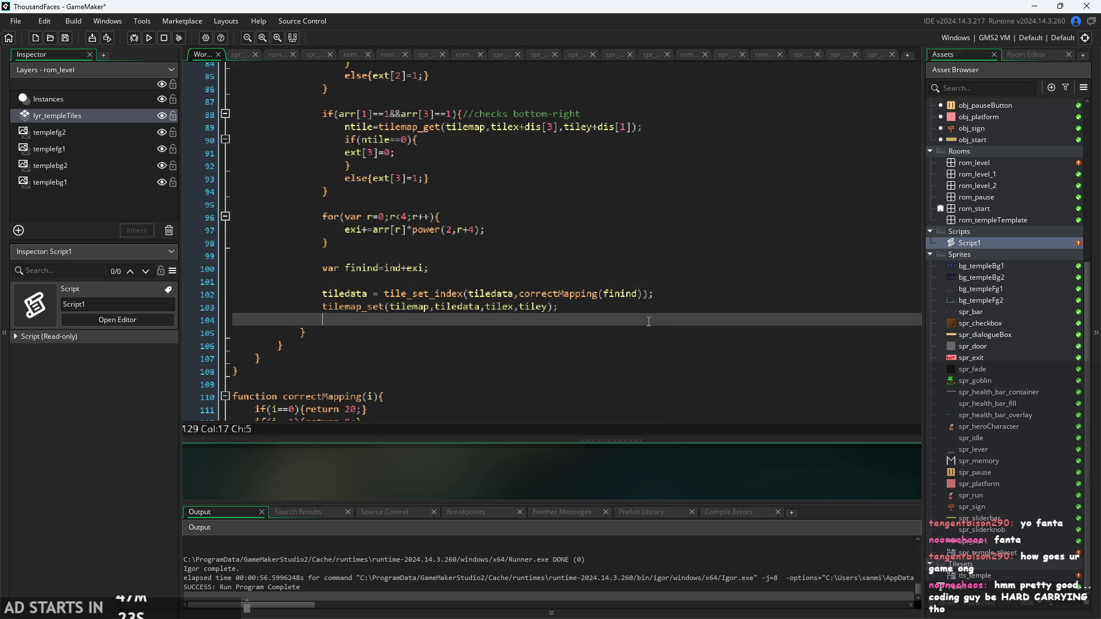
pyautogui.click(658, 310)
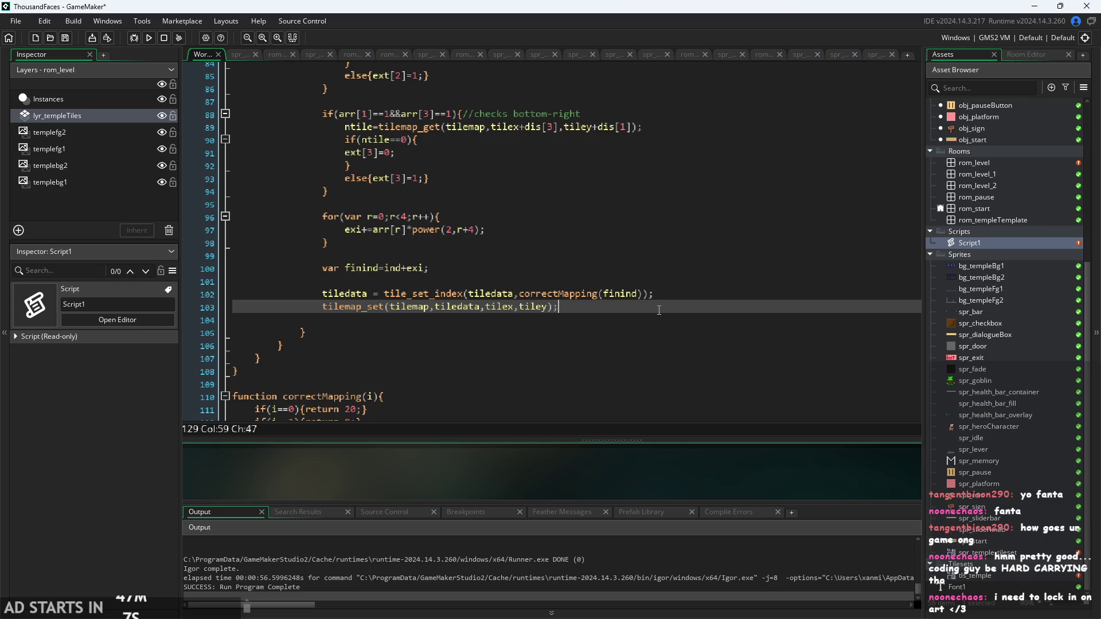
pyautogui.click(681, 299)
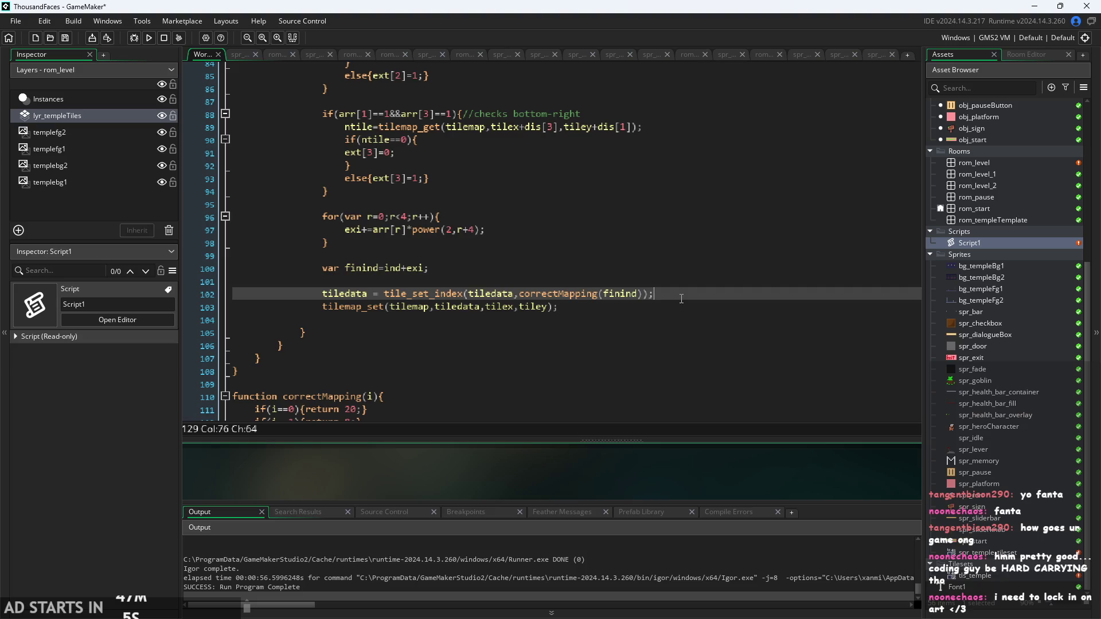
pyautogui.click(683, 302)
pyautogui.click(717, 299)
pyautogui.press('Return')
pyautogui.click(605, 273)
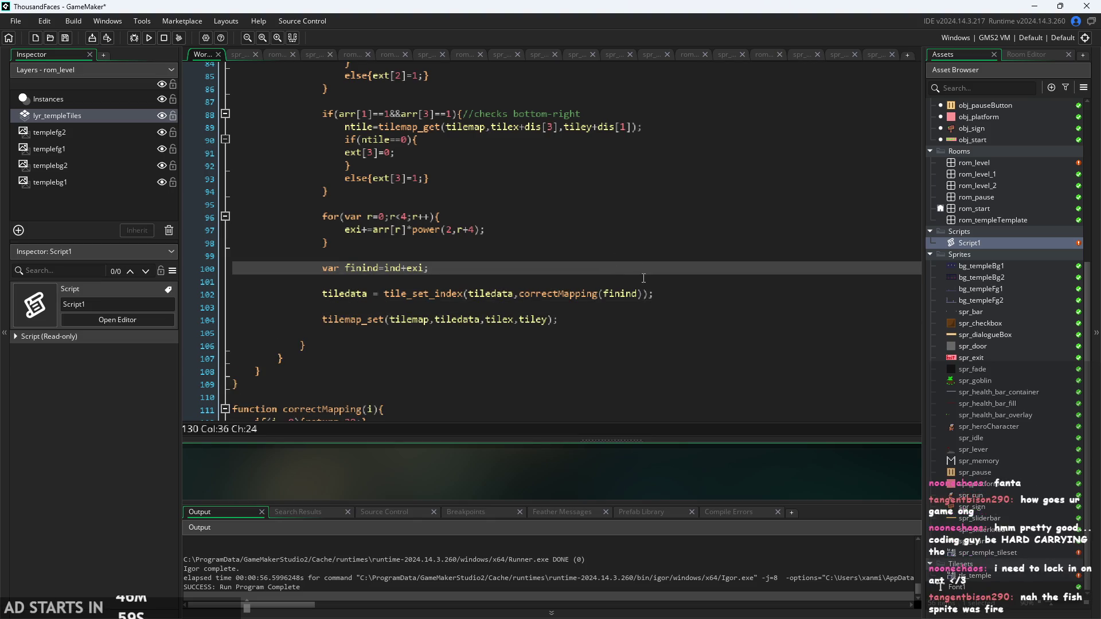
pyautogui.click(645, 279)
pyautogui.click(706, 305)
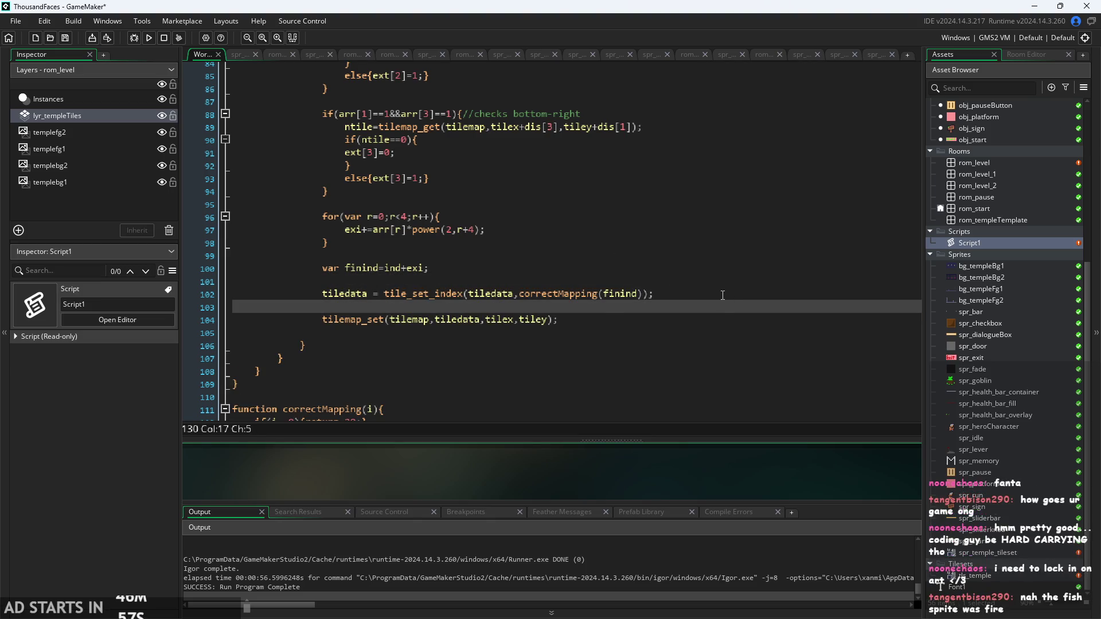
pyautogui.click(724, 298)
pyautogui.moveTo(333, 307); pyautogui.dragTo(247, 308)
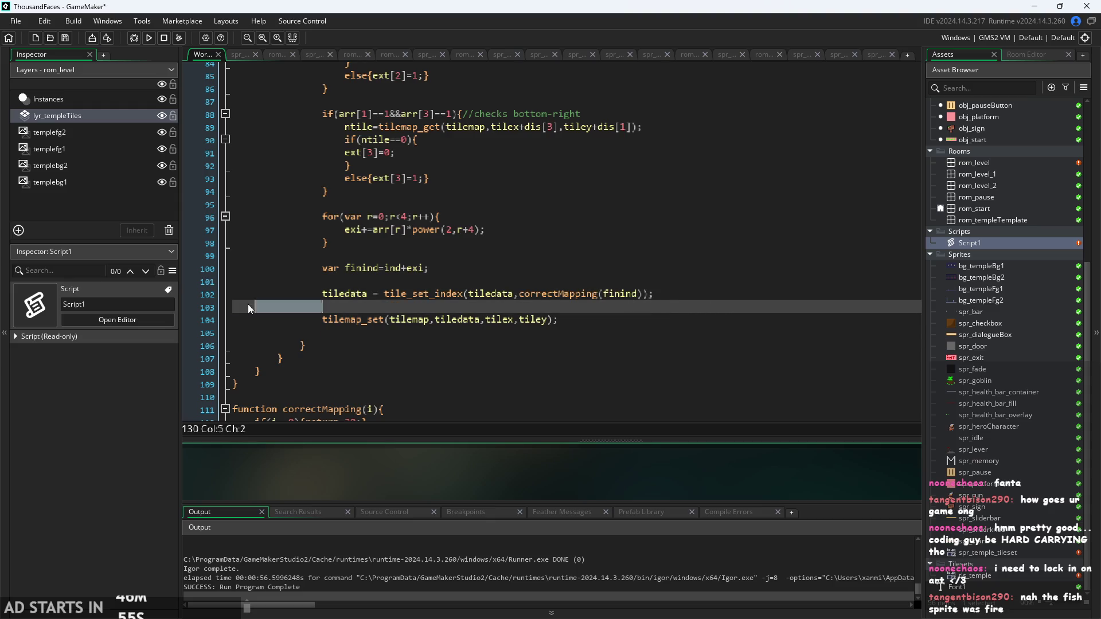
pyautogui.press('BackSpace')
pyautogui.press('BackSpace')
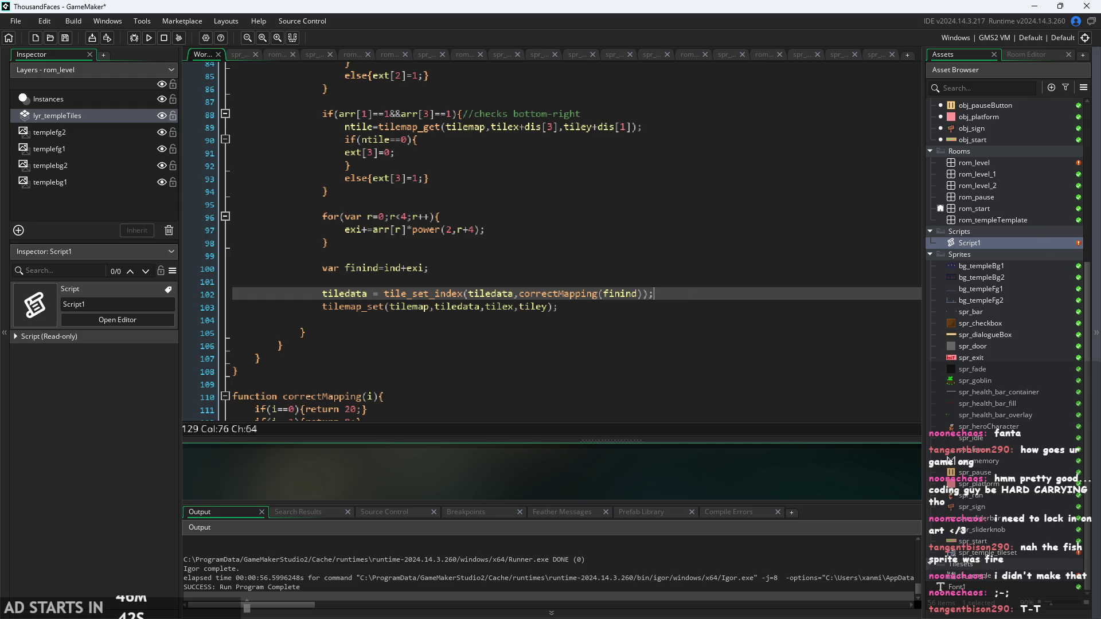
# - Select and review the tile_set_index and tilemap_set lines
pyautogui.click(591, 307)
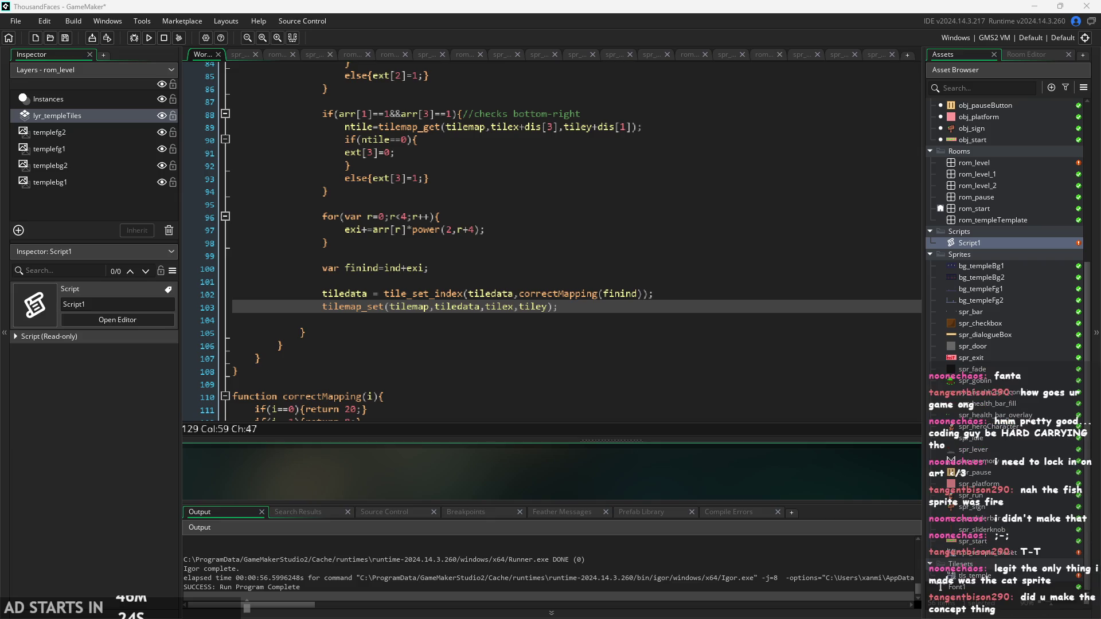
pyautogui.click(585, 388)
pyautogui.click(585, 320)
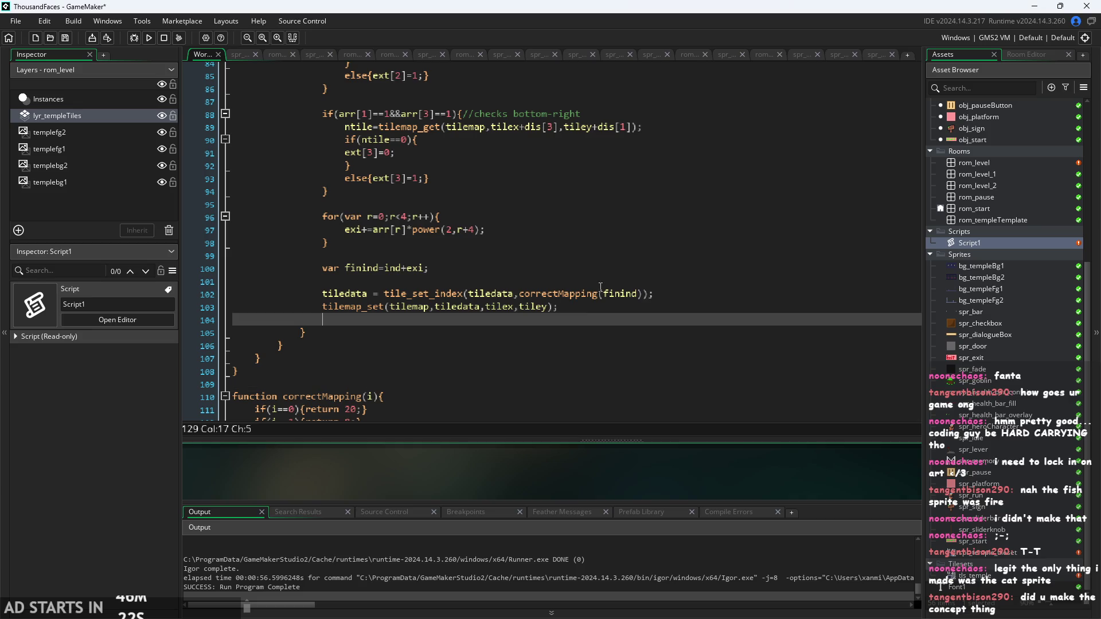
pyautogui.click(603, 294)
pyautogui.click(672, 324)
pyautogui.press('Up')
pyautogui.press('Up')
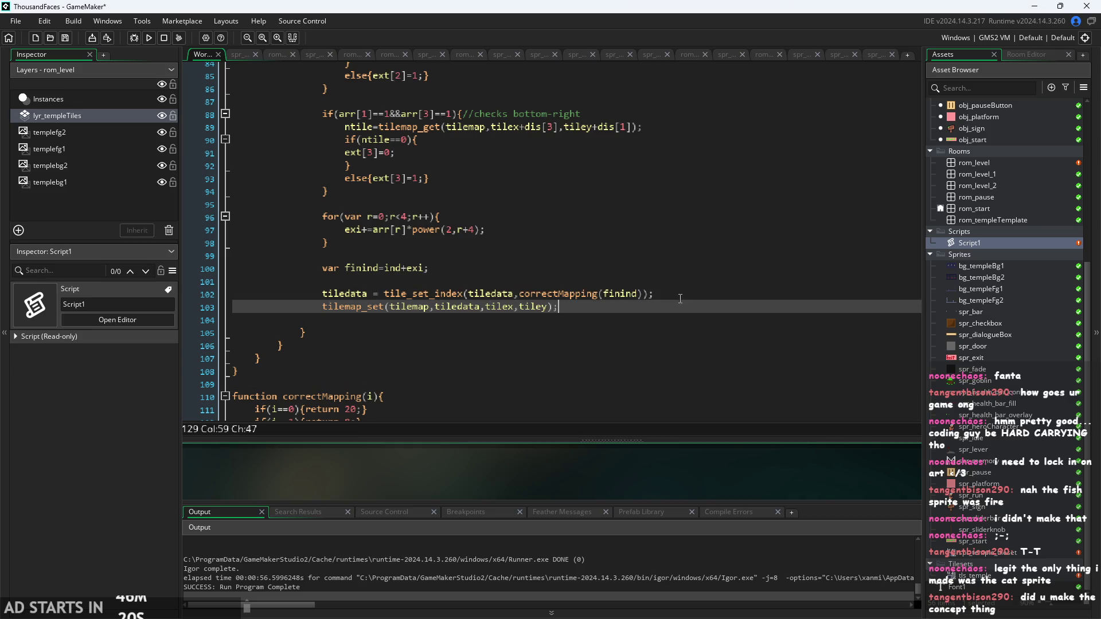
pyautogui.moveTo(322, 294); pyautogui.dragTo(616, 311)
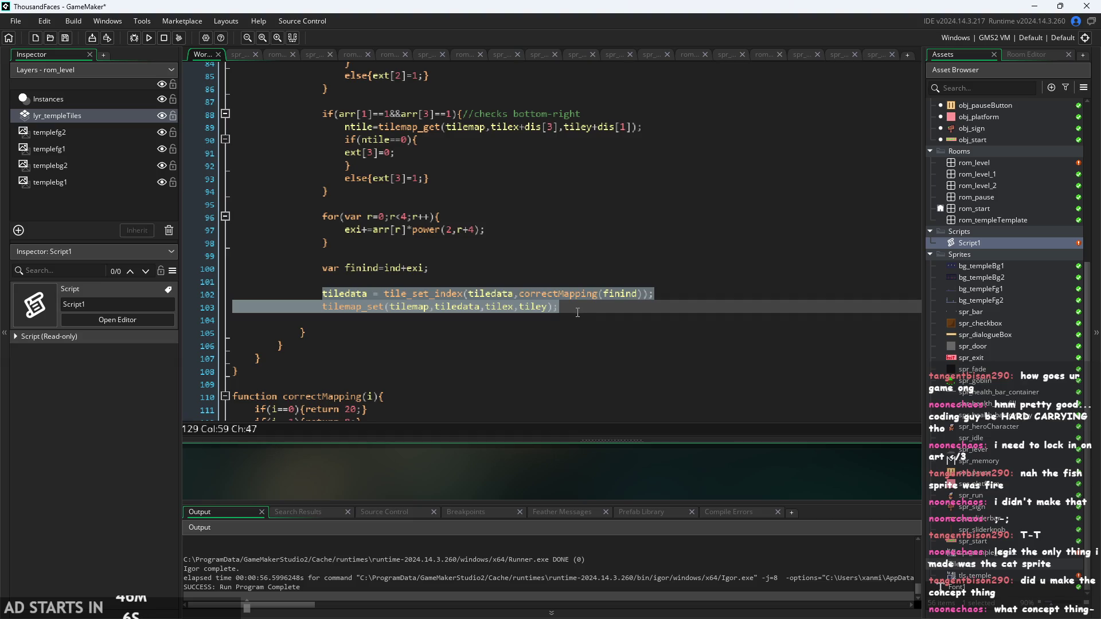
pyautogui.click(650, 319)
pyautogui.click(685, 304)
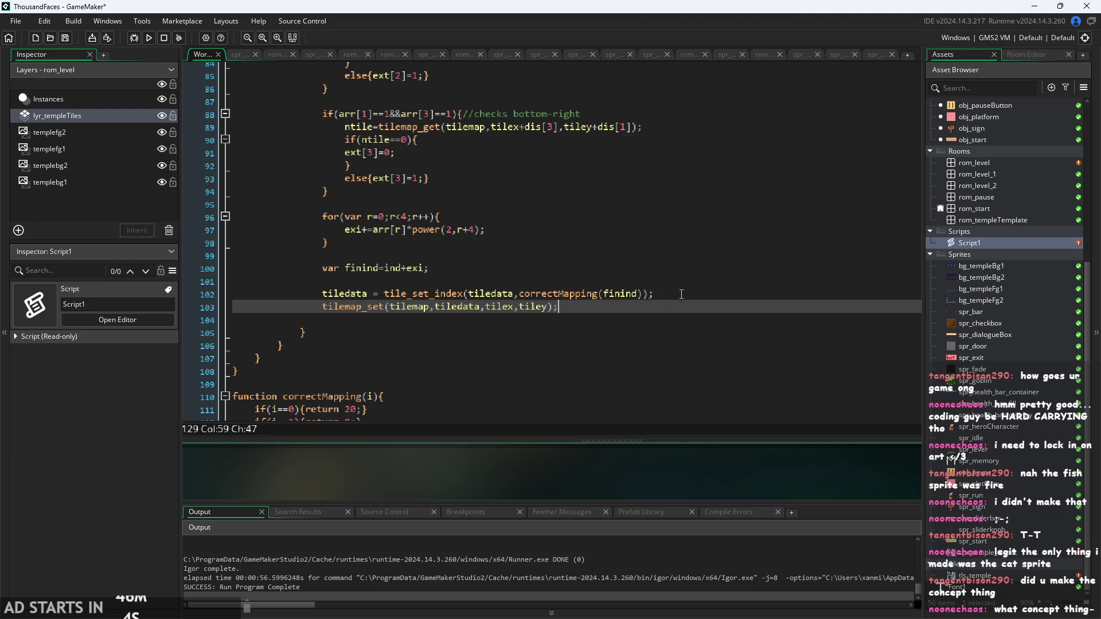
pyautogui.click(680, 296)
pyautogui.click(694, 303)
pyautogui.click(691, 300)
pyautogui.click(687, 307)
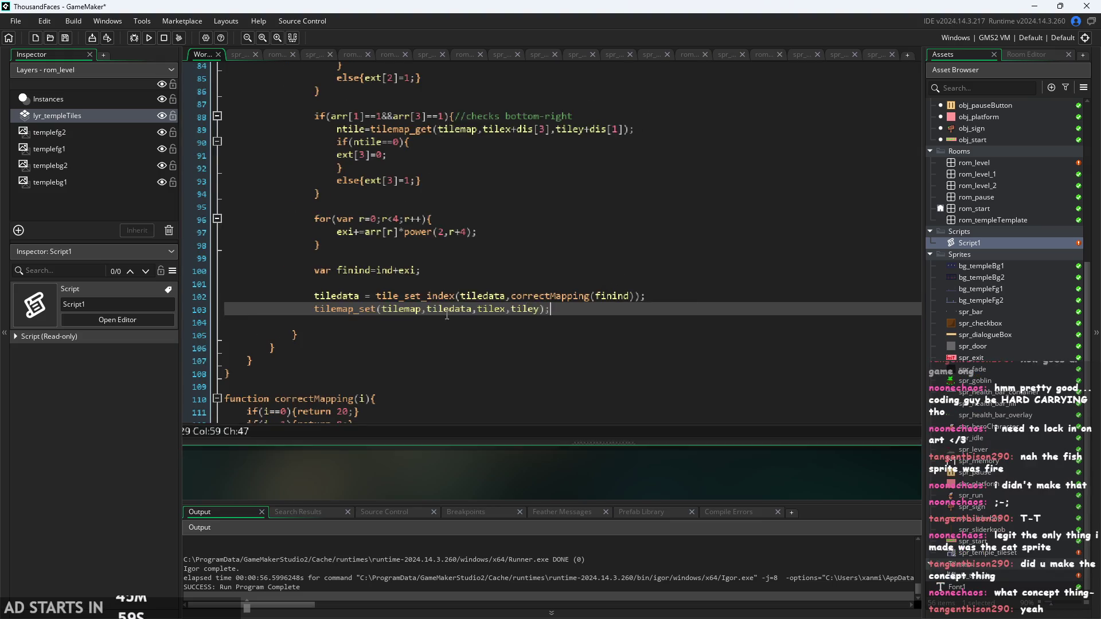
# - Enlarge the code editor by dragging its splitter down to show more lines
pyautogui.moveTo(498, 487); pyautogui.dragTo(498, 500)
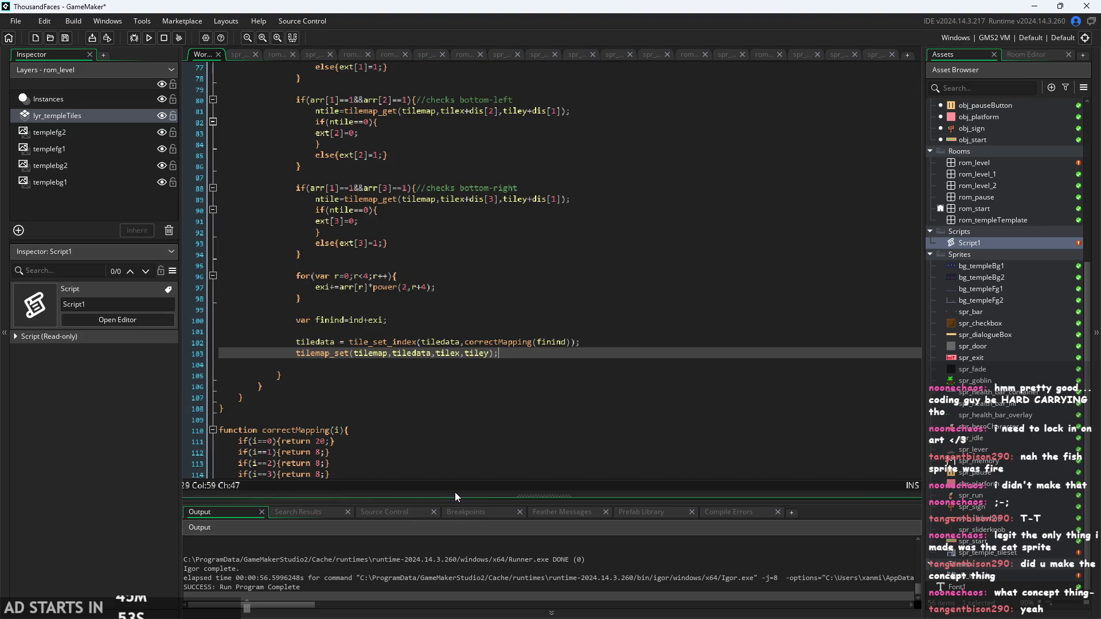
pyautogui.scroll(-1, 456, 492)
pyautogui.keyDown('ctrl'); pyautogui.scroll(4, 459, 508); pyautogui.keyUp('ctrl')
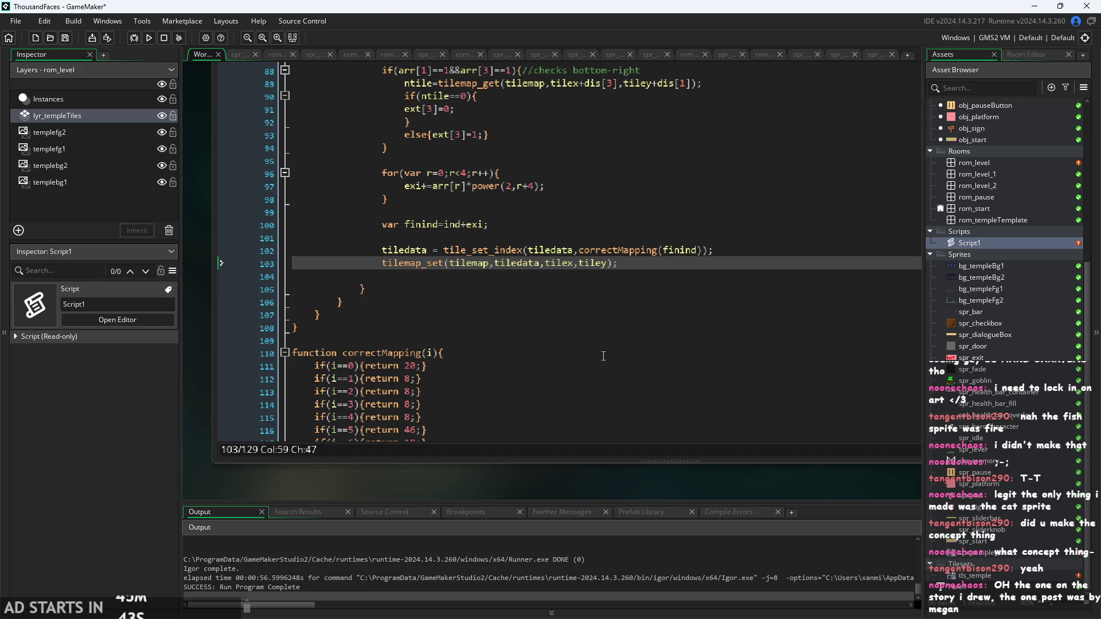
pyautogui.click(680, 280)
pyautogui.click(697, 250)
pyautogui.click(710, 263)
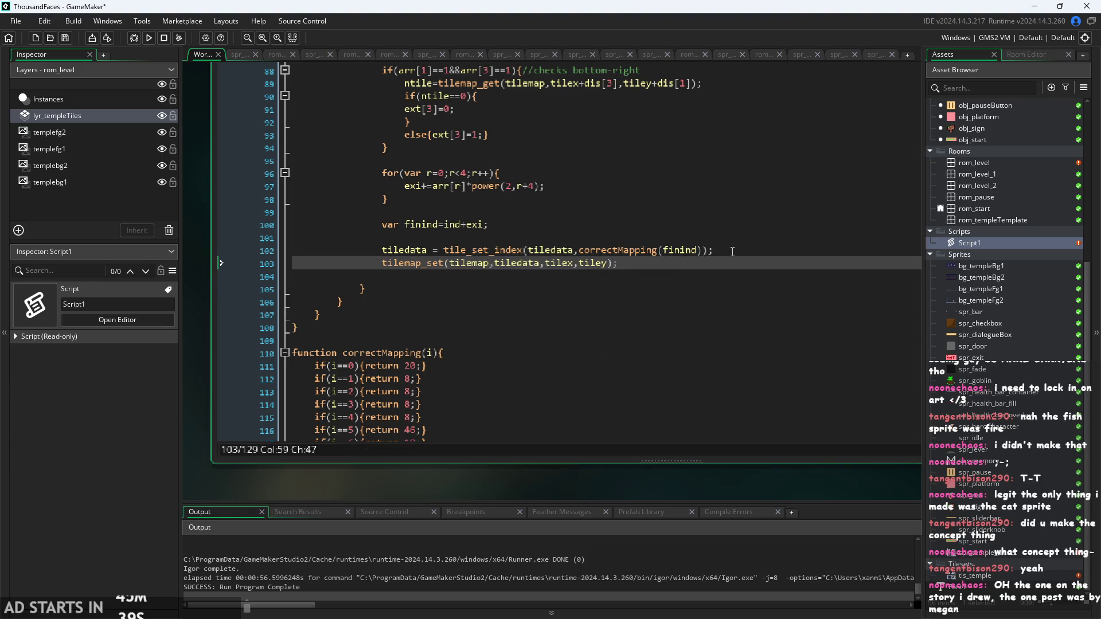
pyautogui.click(726, 250)
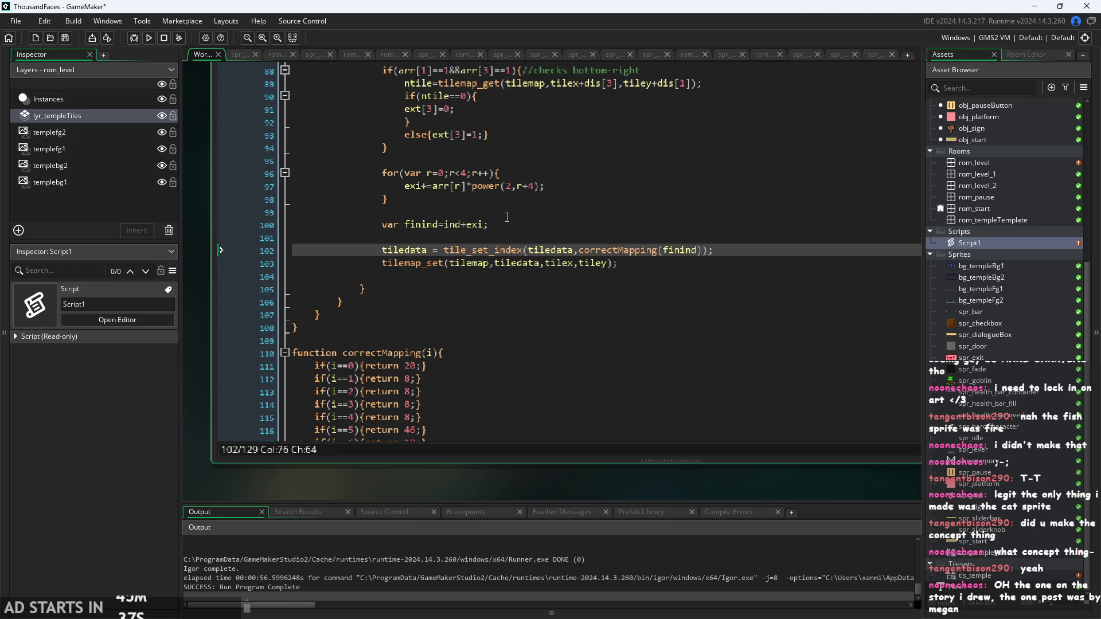
pyautogui.click(616, 223)
# - Review correctMapping's index 0 rule returning 20, then open the spr_temple_tileset sprite
pyautogui.scroll(-1, 551, 252)
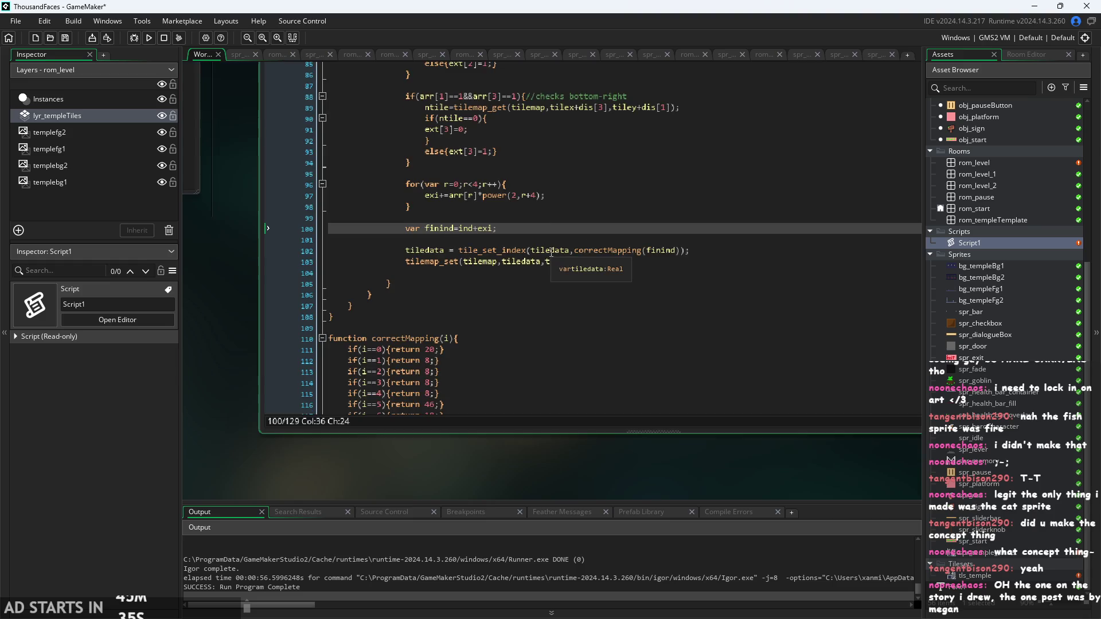
pyautogui.scroll(2, 567, 253)
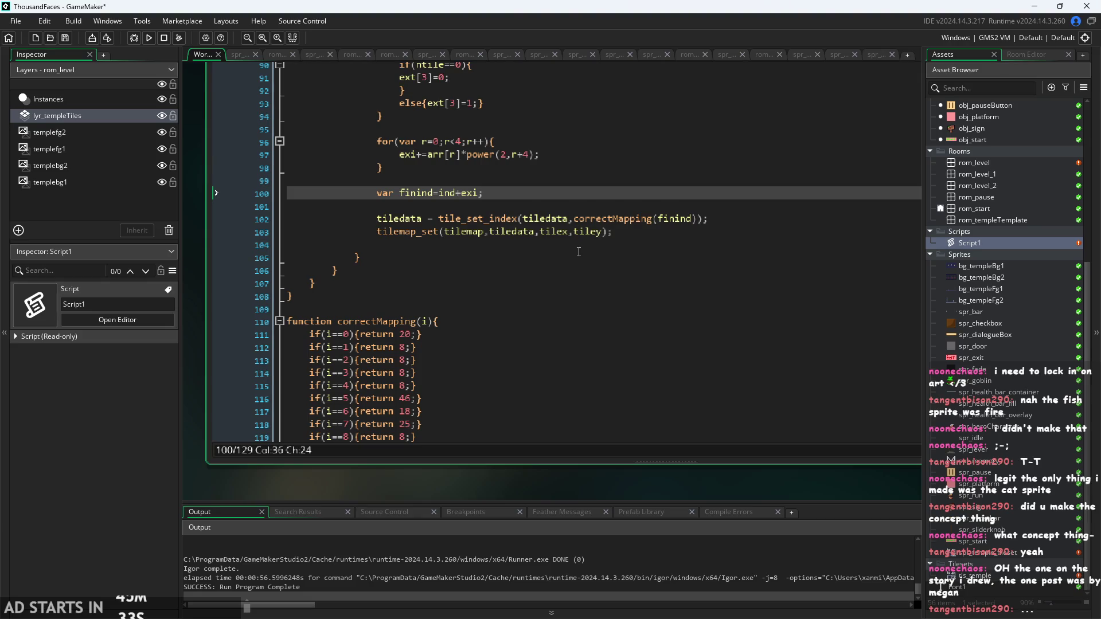
pyautogui.scroll(1, 547, 231)
pyautogui.scroll(-4, 536, 219)
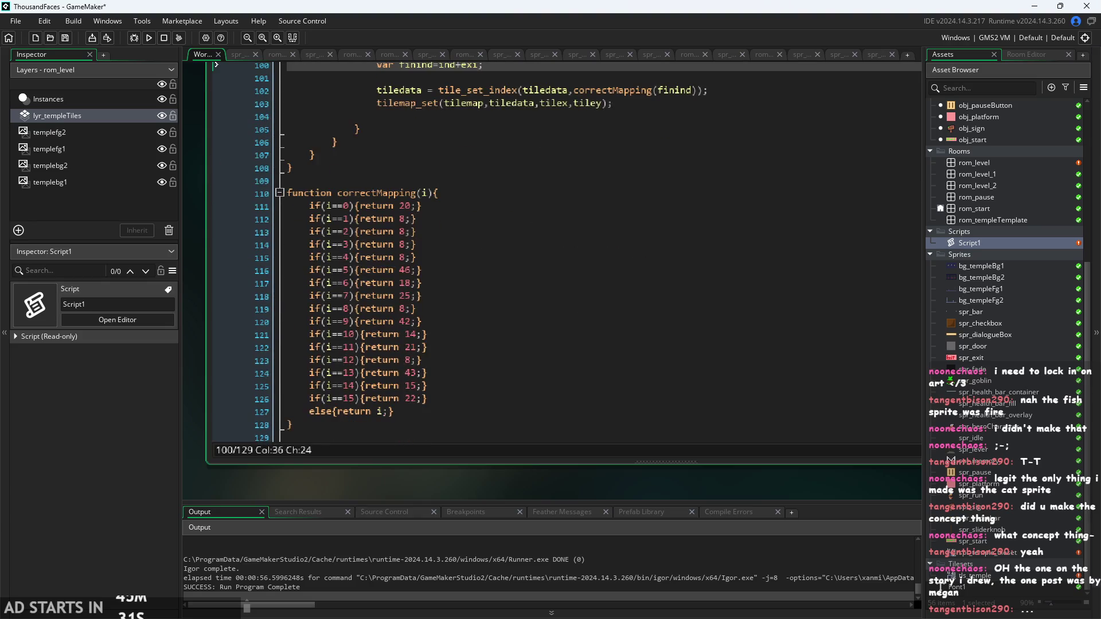
pyautogui.click(436, 206)
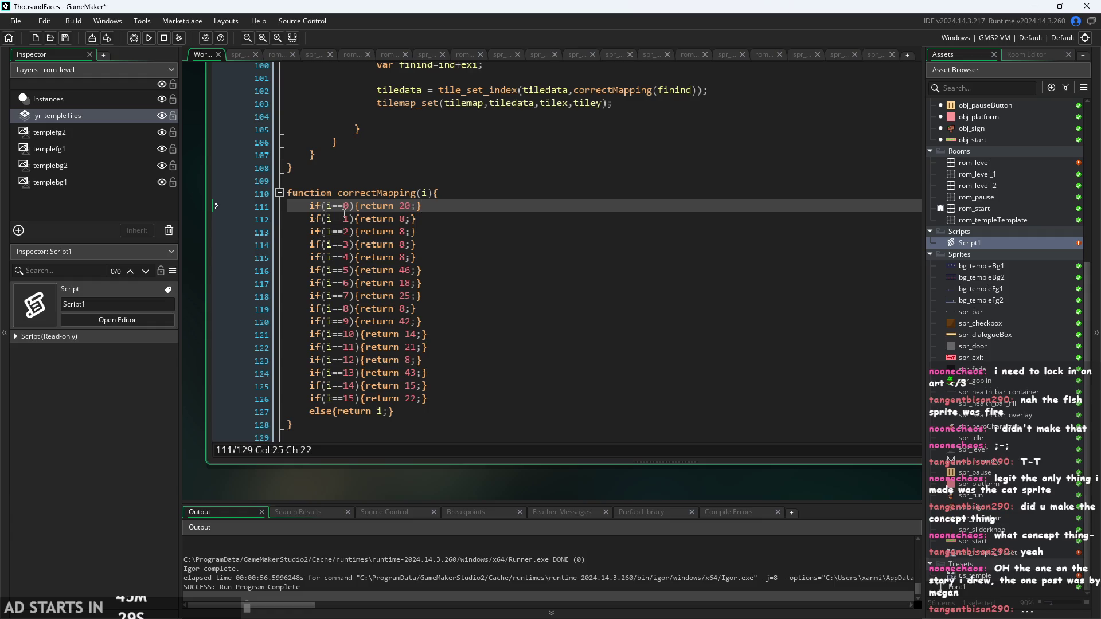
pyautogui.click(351, 206)
pyautogui.click(413, 207)
pyautogui.click(450, 193)
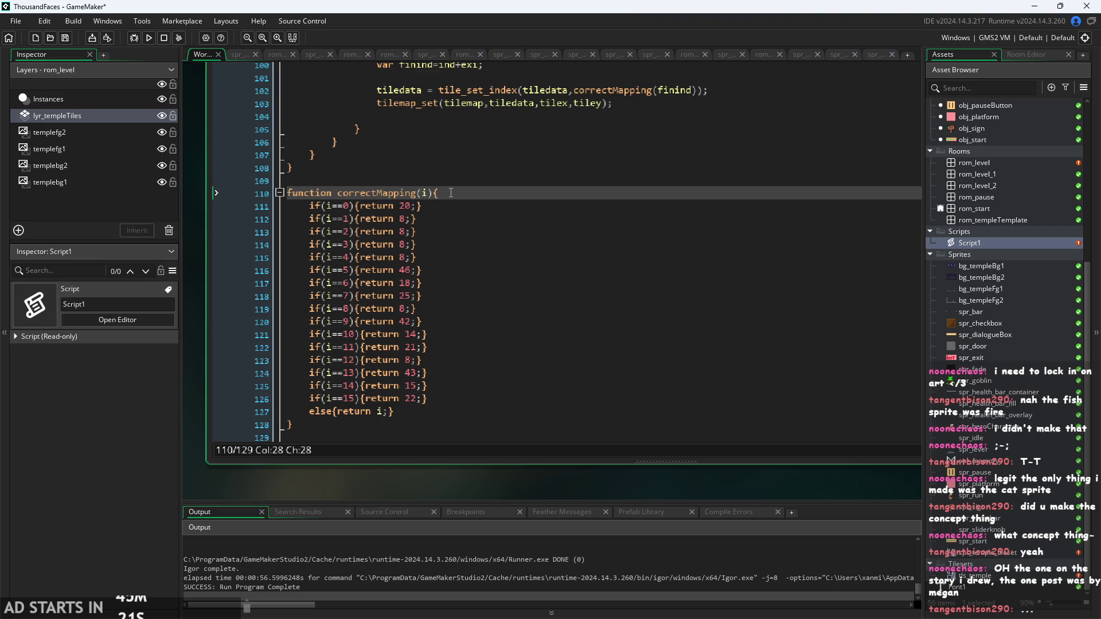
pyautogui.doubleClick(993, 552)
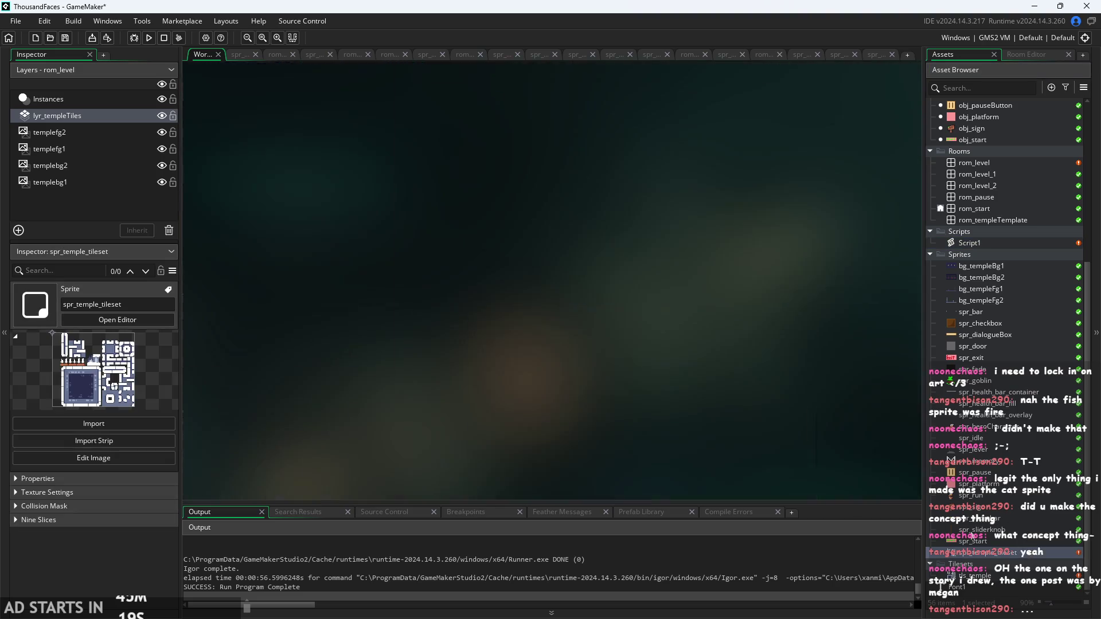
# - Open tls_temple and zoom to fit its 10×10 tile properties, 47-tile auto-tiling template and Script1
pyautogui.doubleClick(993, 575)
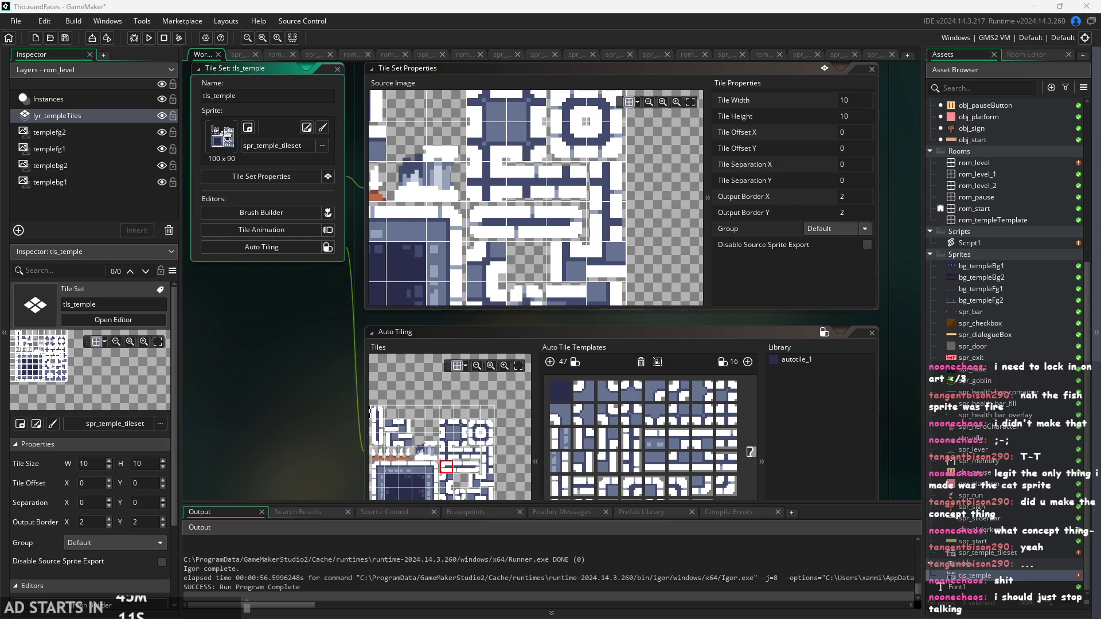
pyautogui.scroll(2, 270, 337)
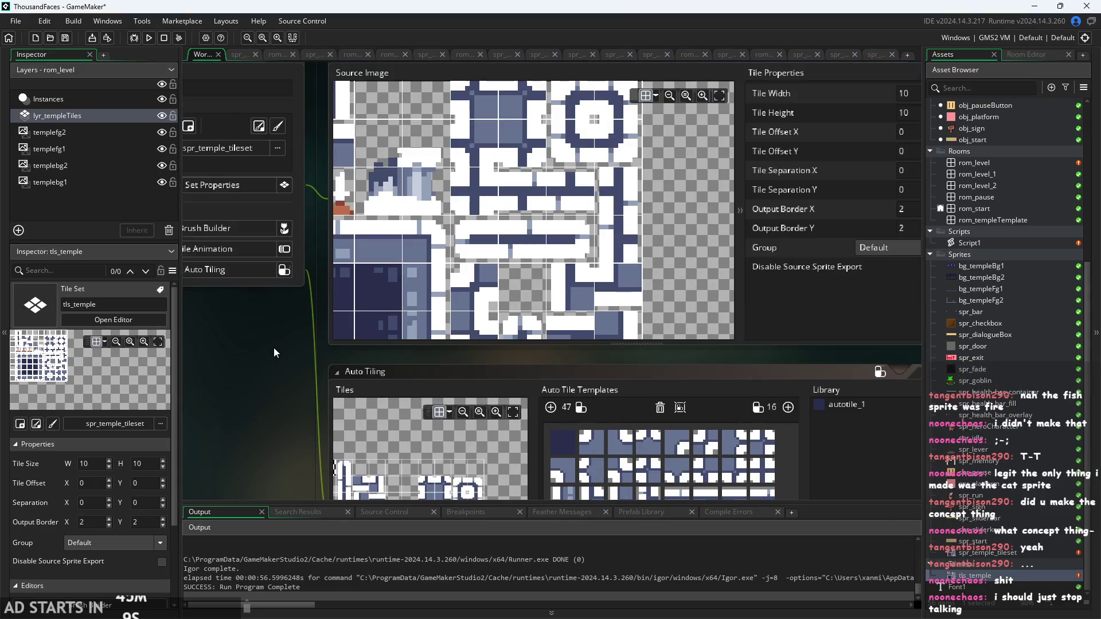
pyautogui.scroll(-4, 608, 195)
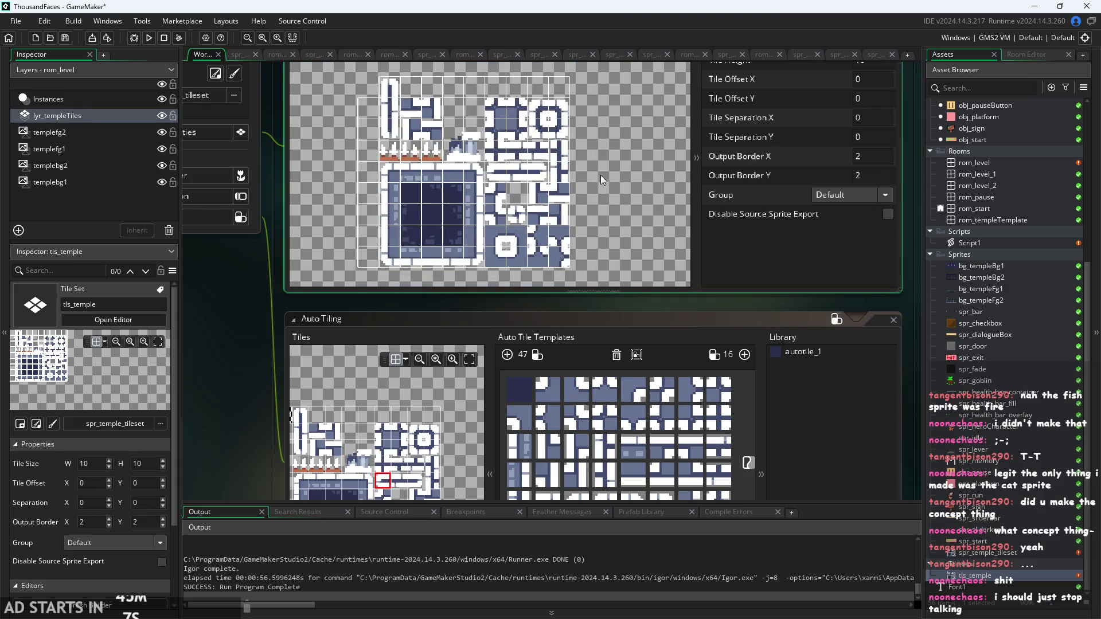
pyautogui.scroll(-3, 631, 304)
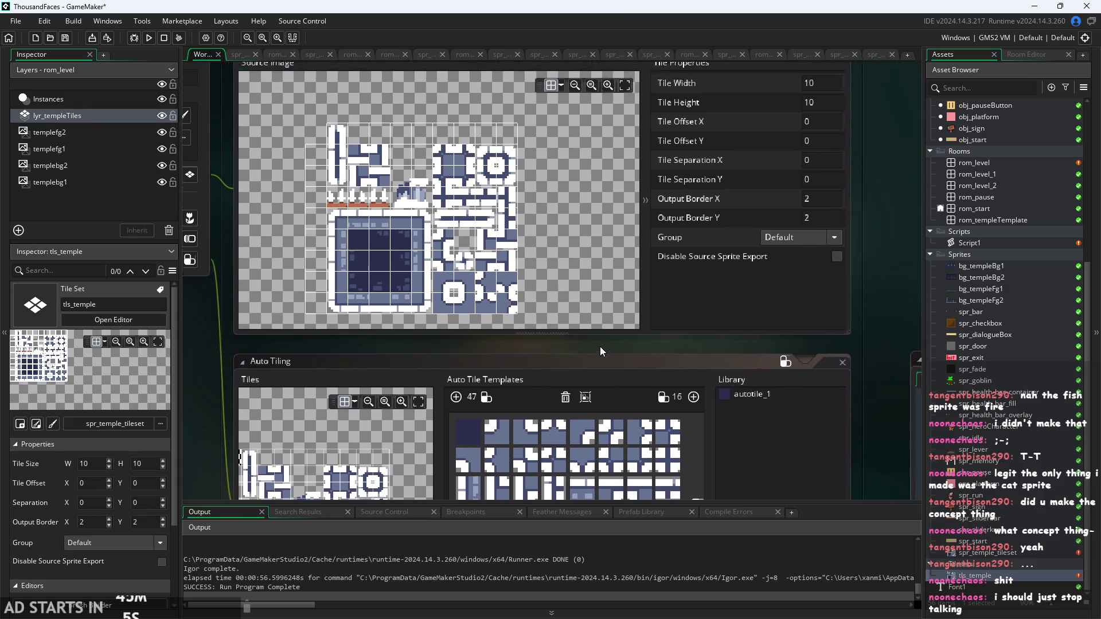
pyautogui.scroll(-3, 504, 361)
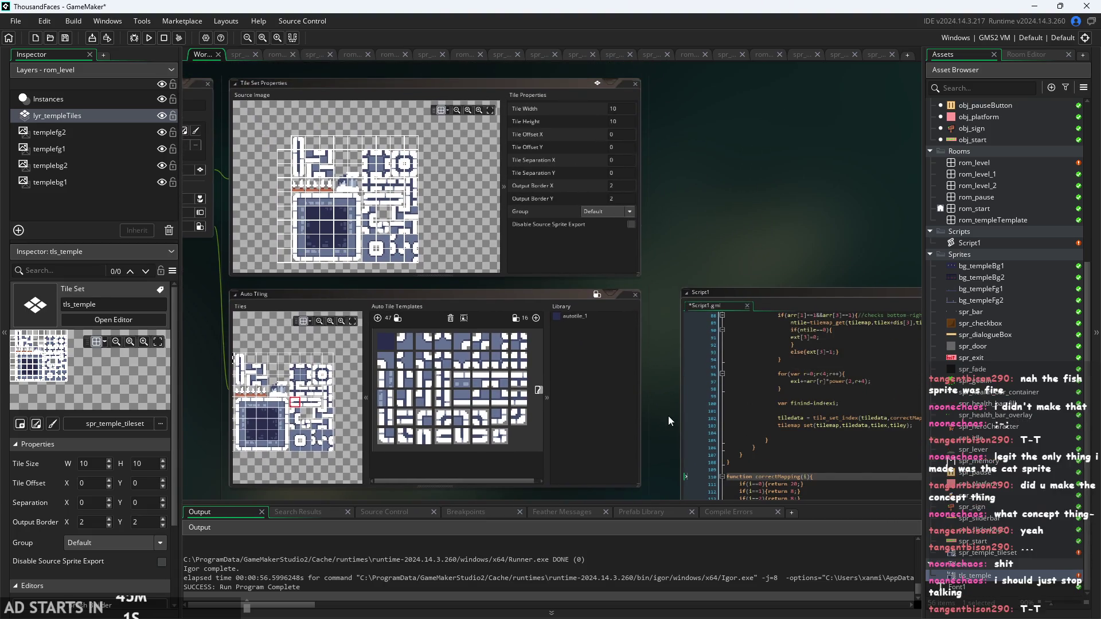
# - Glance at the rom_level room's tiles, then return and bring Script1's correctMapping code near line 120 into view
pyautogui.click(690, 54)
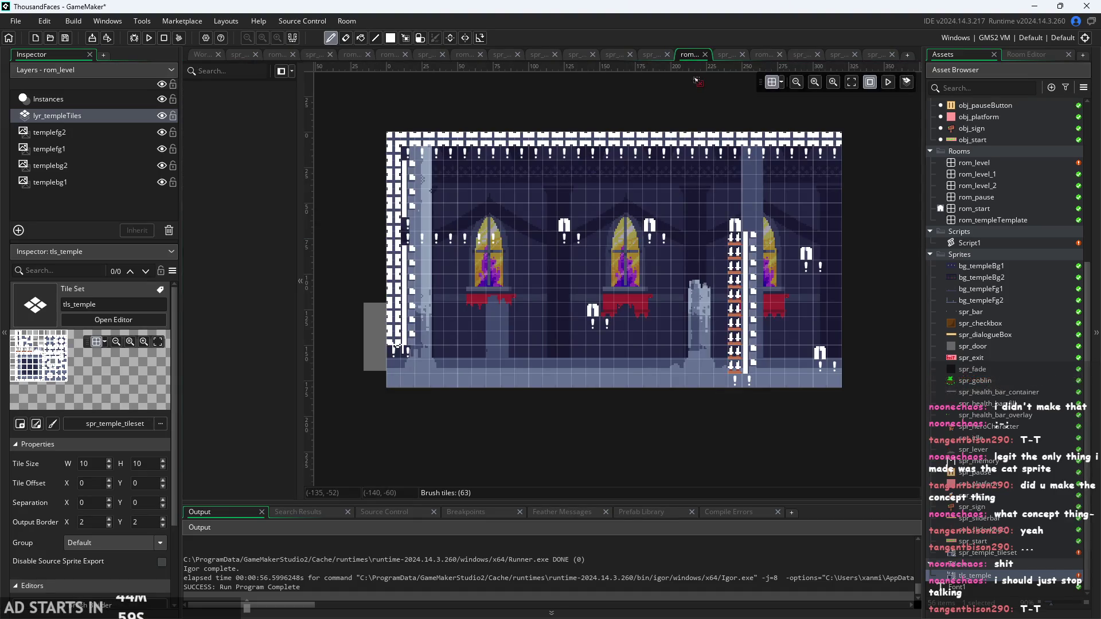
pyautogui.hotkey('ctrl', 'Tab')
pyautogui.hotkey('ctrl', 'Tab')
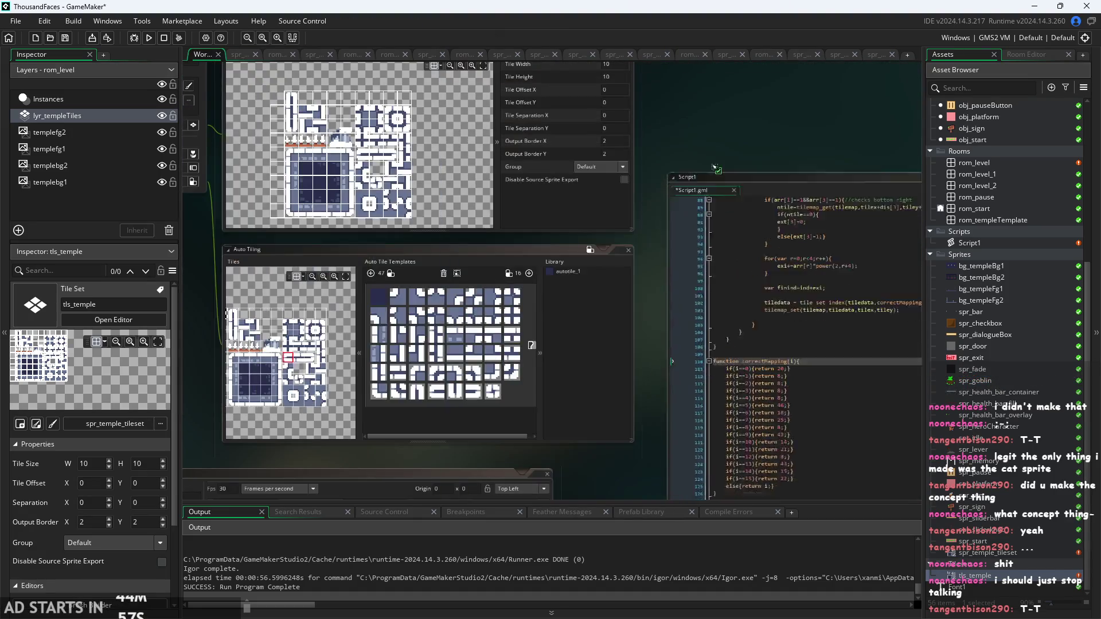
pyautogui.moveTo(716, 168)
pyautogui.mouseDown()
pyautogui.moveTo(739, 198)
pyautogui.moveTo(724, 70)
pyautogui.mouseUp()
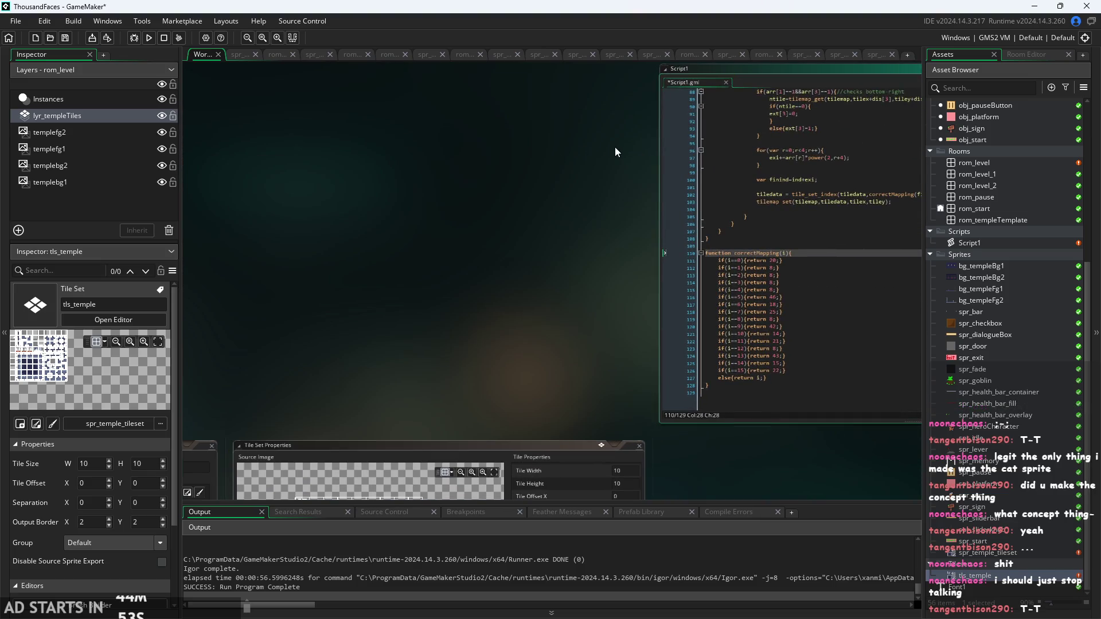
pyautogui.scroll(-5, 546, 175)
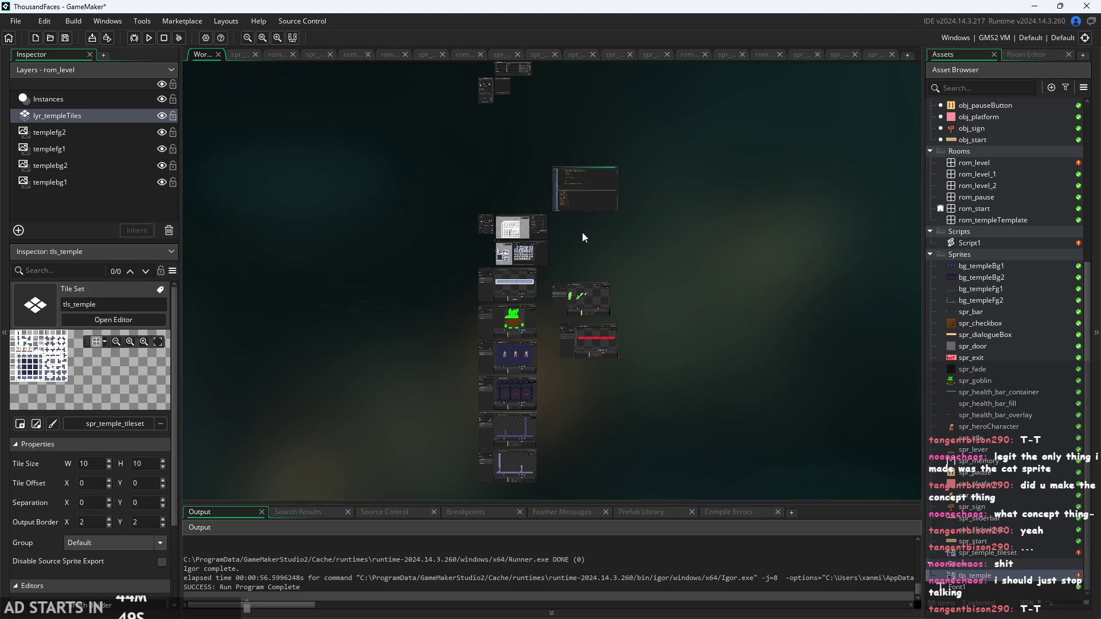
pyautogui.scroll(5, 598, 231)
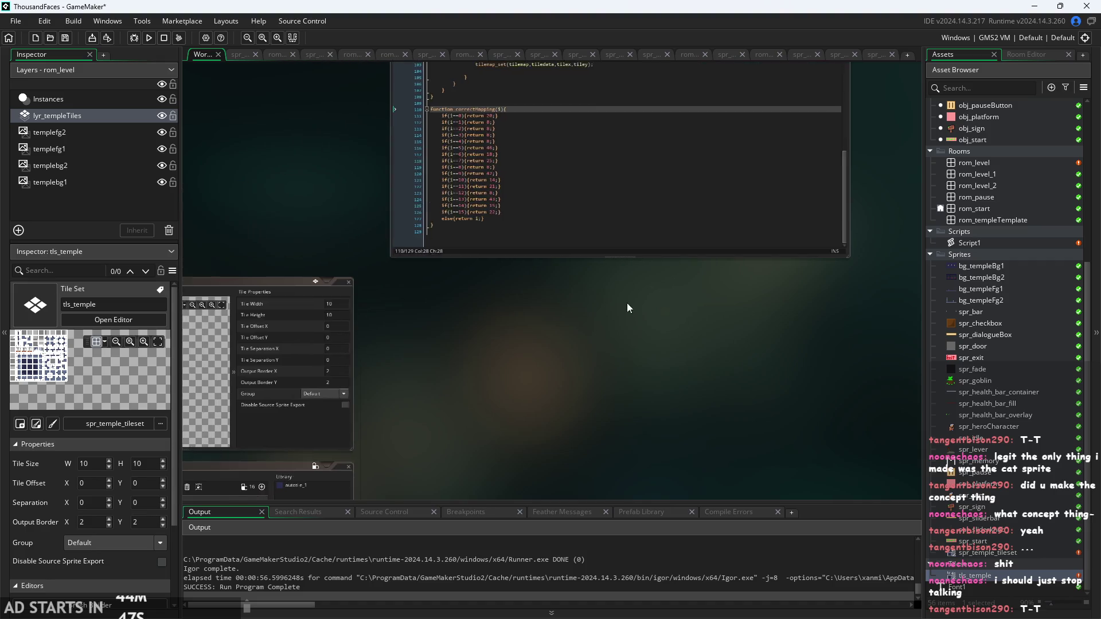
pyautogui.scroll(3, 559, 347)
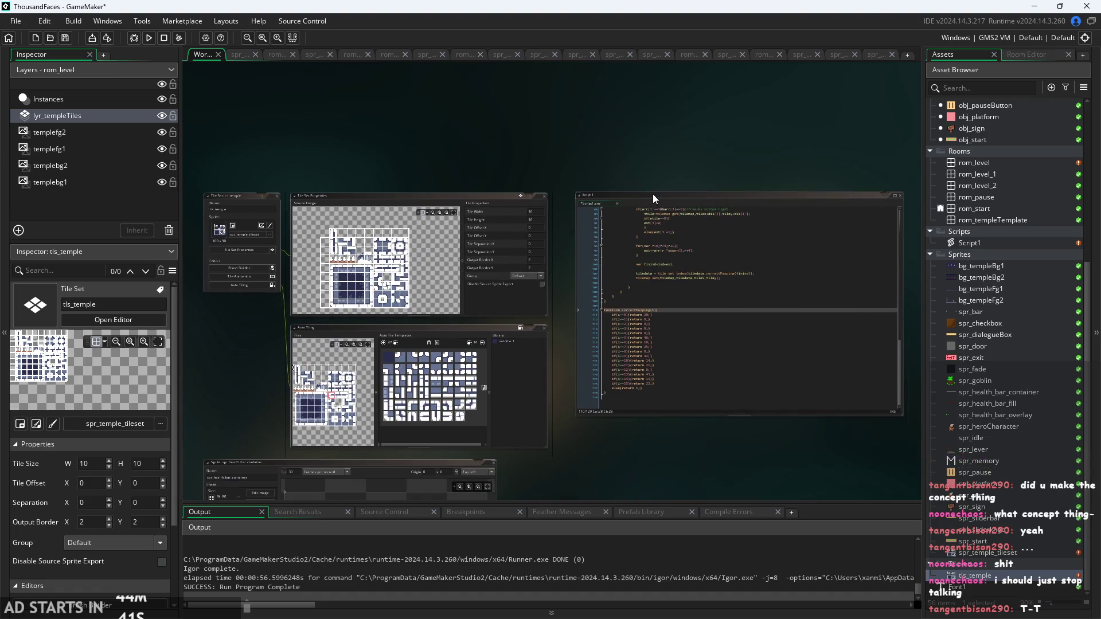
pyautogui.moveTo(653, 194); pyautogui.dragTo(657, 191)
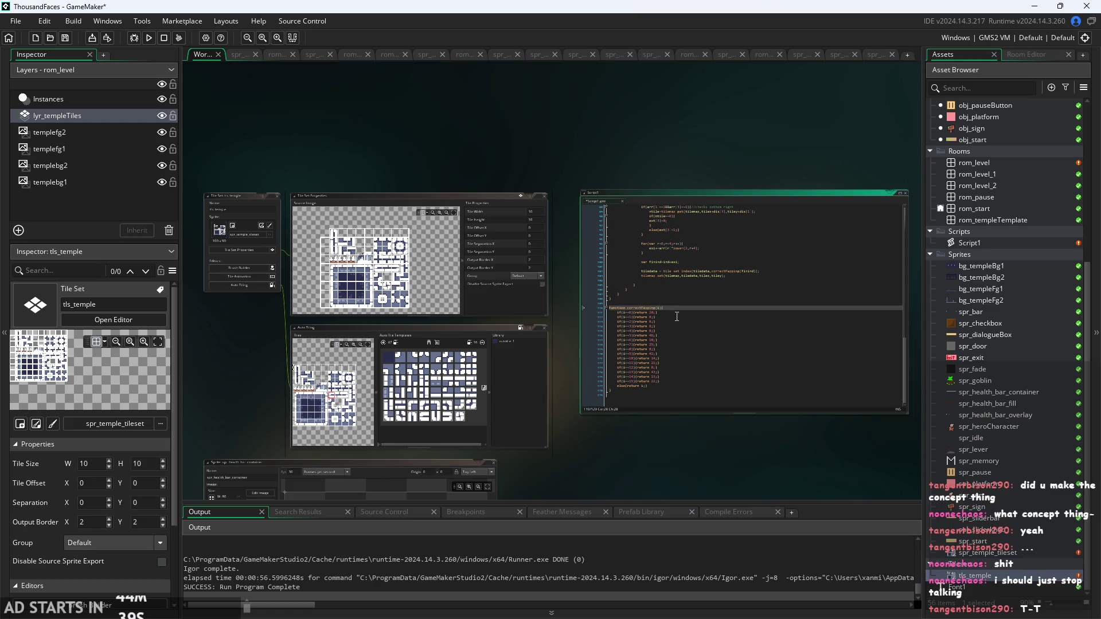
pyautogui.scroll(5, 690, 347)
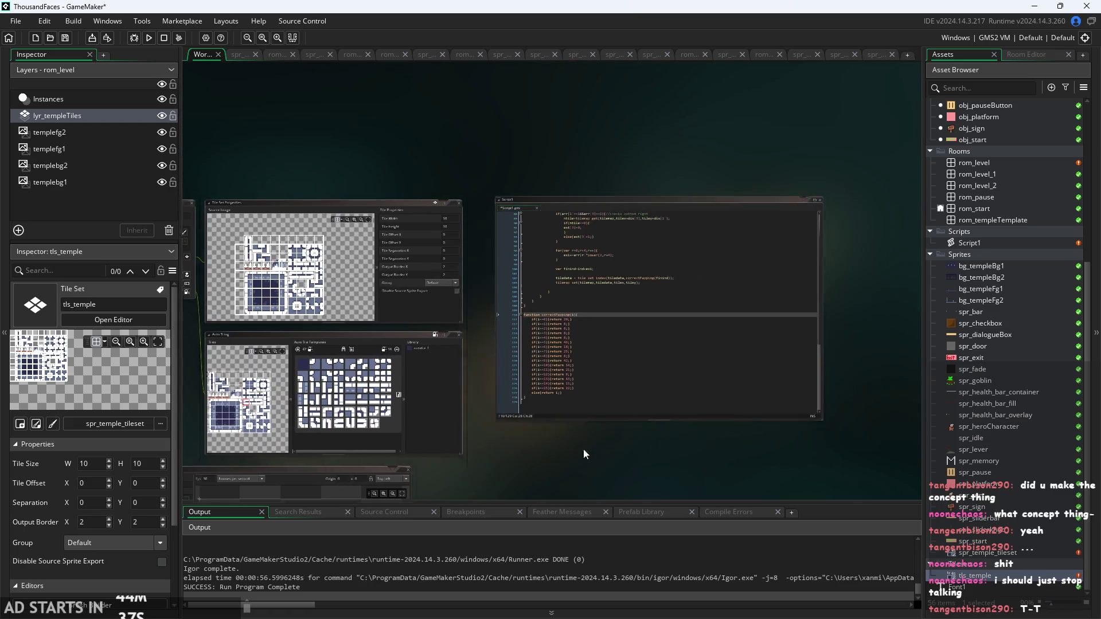
pyautogui.click(571, 373)
pyautogui.scroll(1, 570, 376)
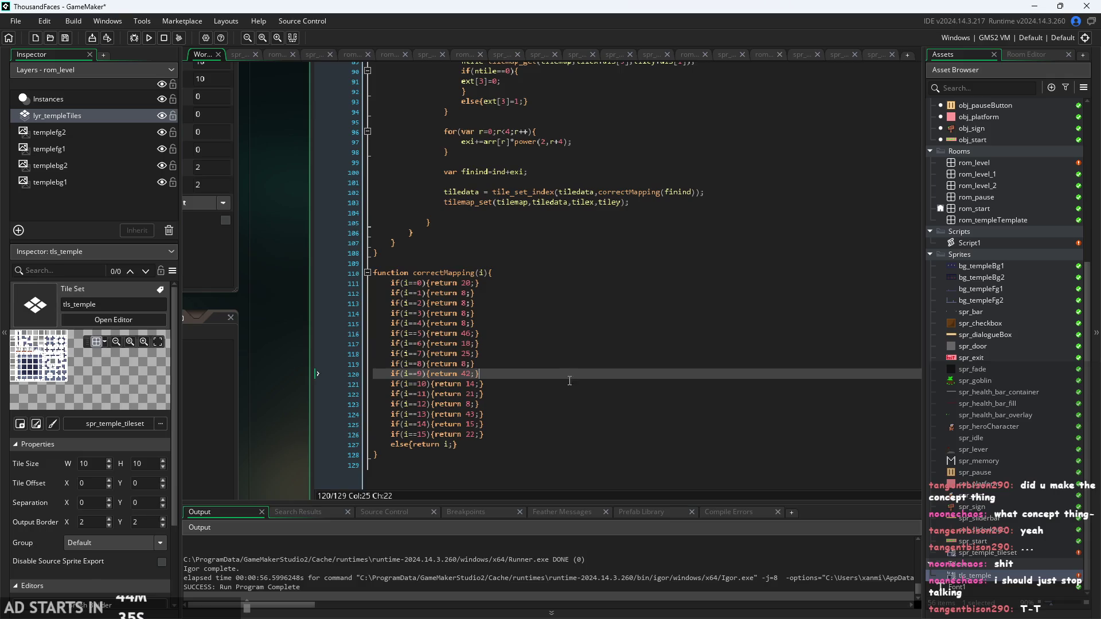
pyautogui.scroll(-3, 305, 396)
pyautogui.scroll(3, 310, 365)
pyautogui.scroll(-4, 560, 439)
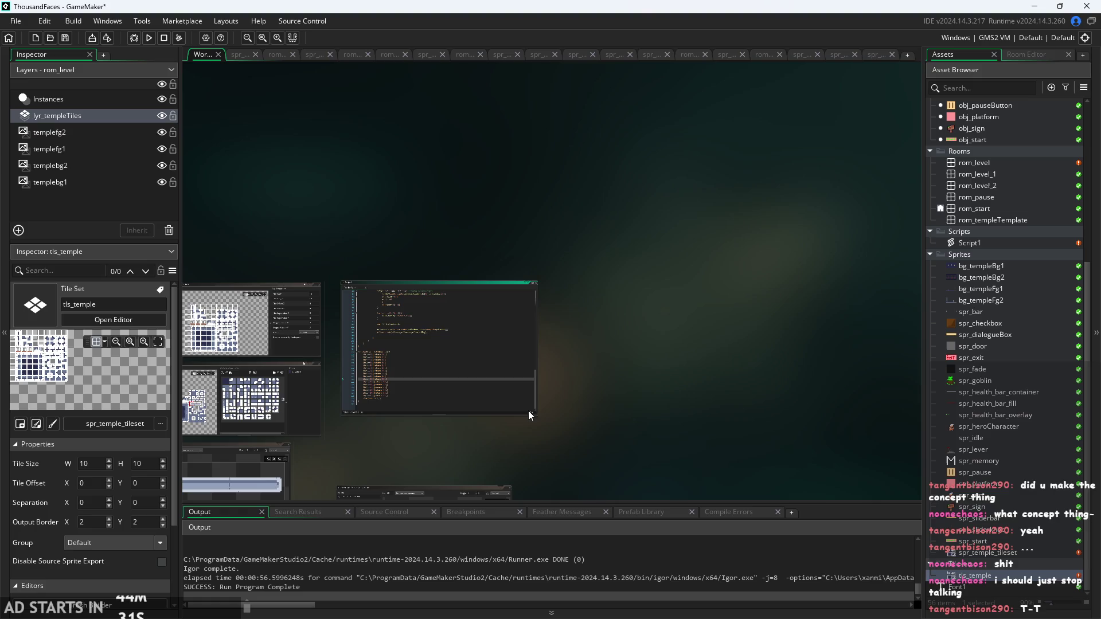
pyautogui.scroll(3, 534, 420)
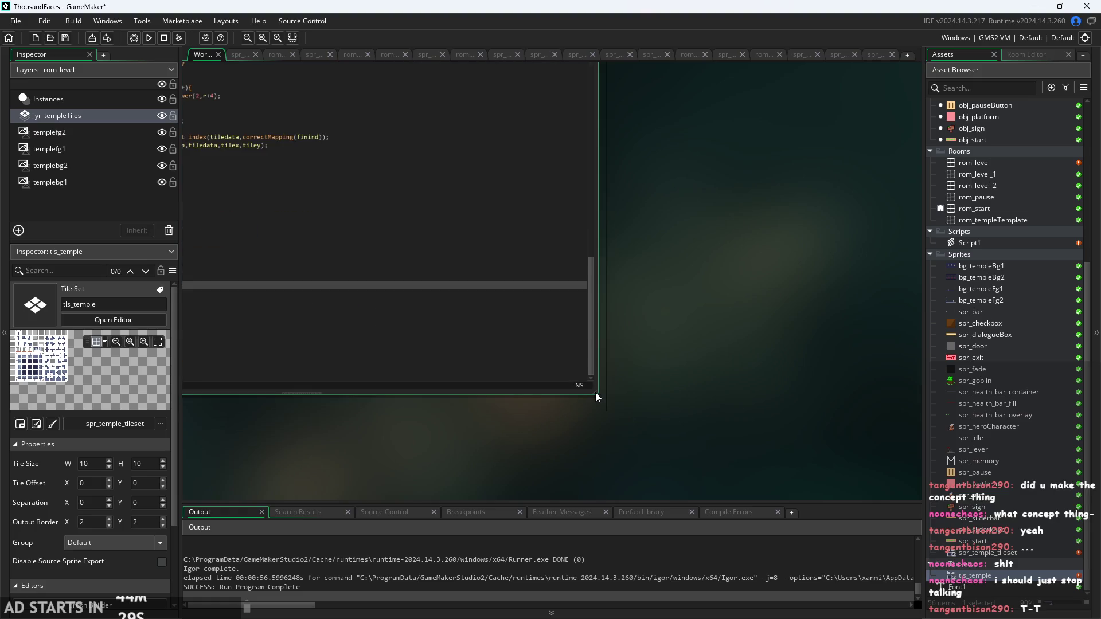
# - Shrink the Script1 window shorter and narrower and position it above the Tile Set Properties window
pyautogui.moveTo(593, 396); pyautogui.dragTo(593, 380)
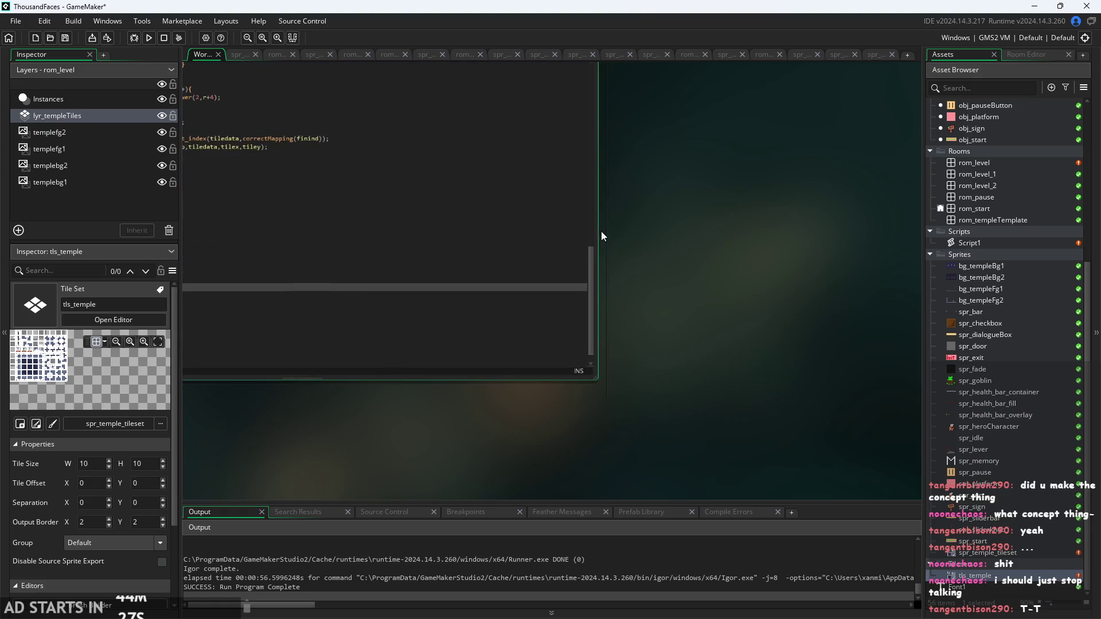
pyautogui.moveTo(596, 232); pyautogui.dragTo(492, 232)
pyautogui.scroll(-3, 855, 316)
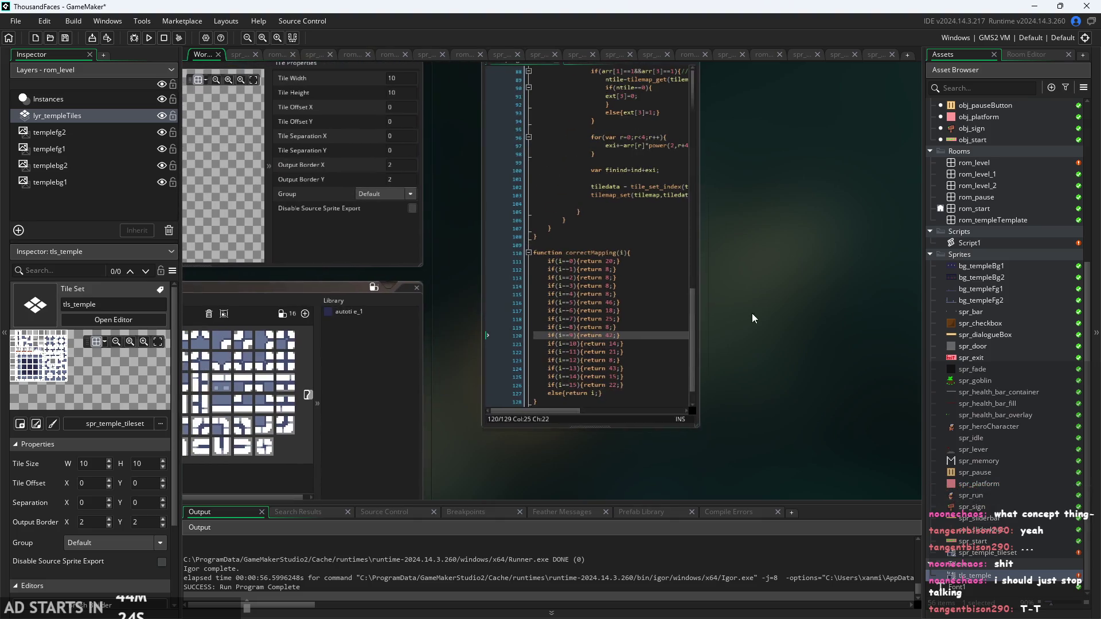
pyautogui.scroll(3, 790, 414)
pyautogui.moveTo(546, 257)
pyautogui.mouseDown()
pyautogui.moveTo(550, 87)
pyautogui.moveTo(555, 193)
pyautogui.moveTo(534, 70)
pyautogui.moveTo(586, 183)
pyautogui.mouseUp()
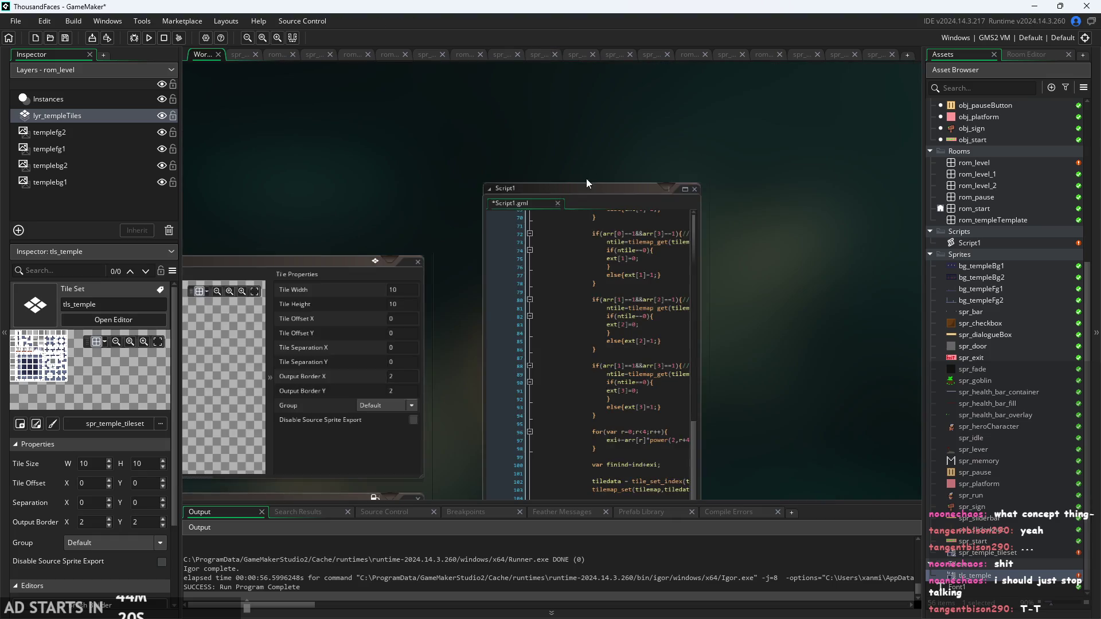
pyautogui.scroll(-3, 312, 188)
pyautogui.scroll(3, 435, 270)
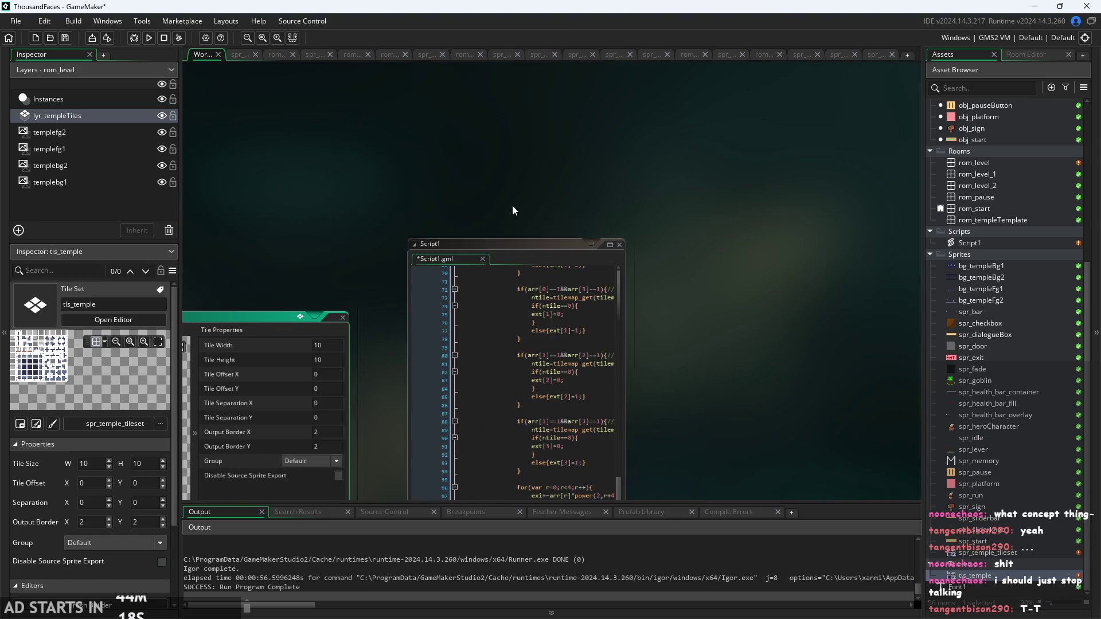
pyautogui.moveTo(703, 229)
pyautogui.mouseDown()
pyautogui.moveTo(704, 480)
pyautogui.moveTo(703, 301)
pyautogui.moveTo(674, 192)
pyautogui.mouseUp()
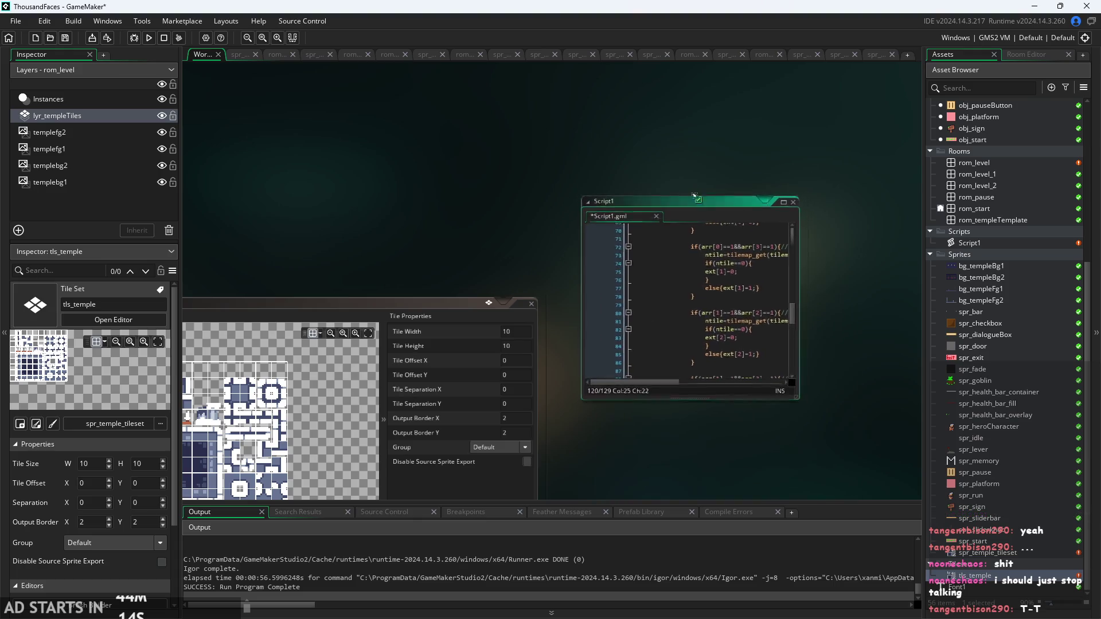
# - Recheck the level room, recentre the workspace, and place the caret on correctMapping lines 111–112
pyautogui.click(391, 55)
pyautogui.hotkey('ctrl', 'Tab')
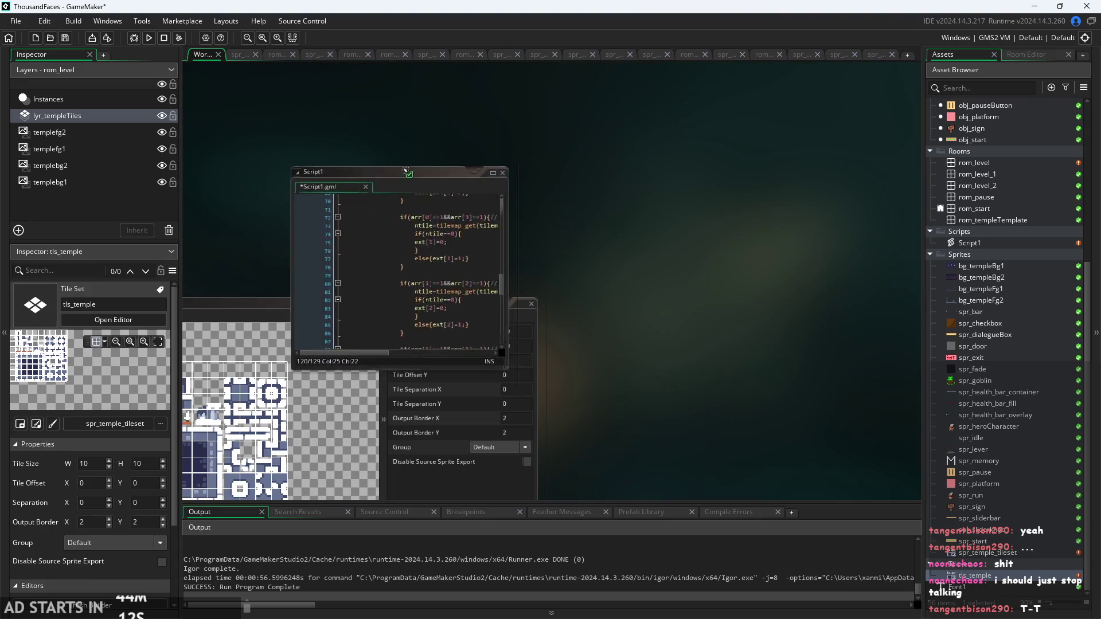
pyautogui.moveTo(424, 112); pyautogui.dragTo(827, 199)
pyautogui.scroll(-2, 791, 205)
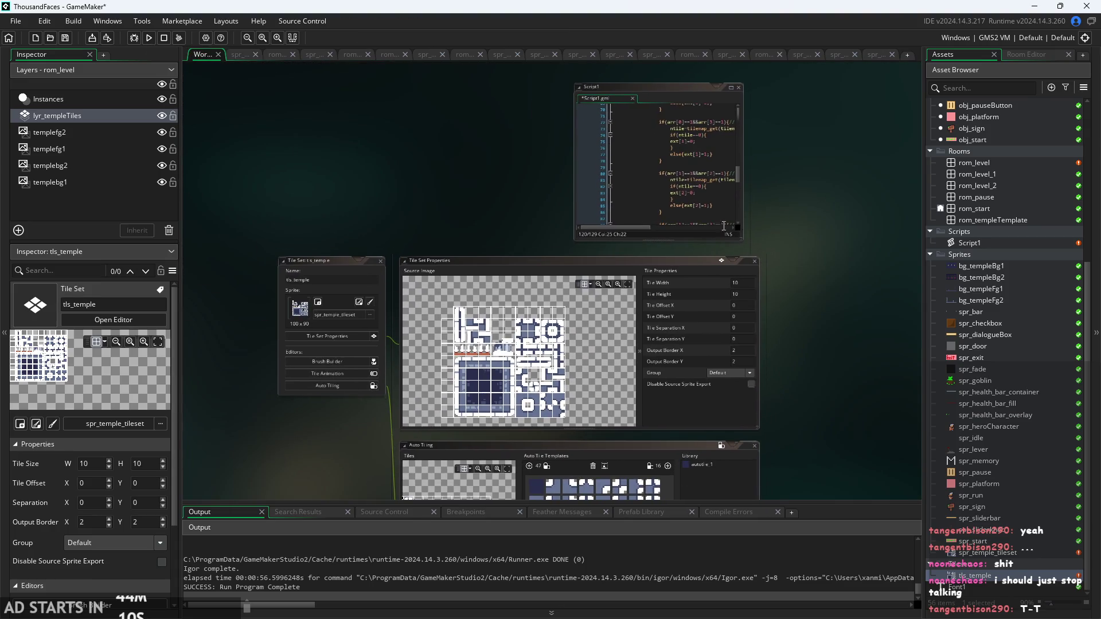
pyautogui.scroll(-9, 707, 147)
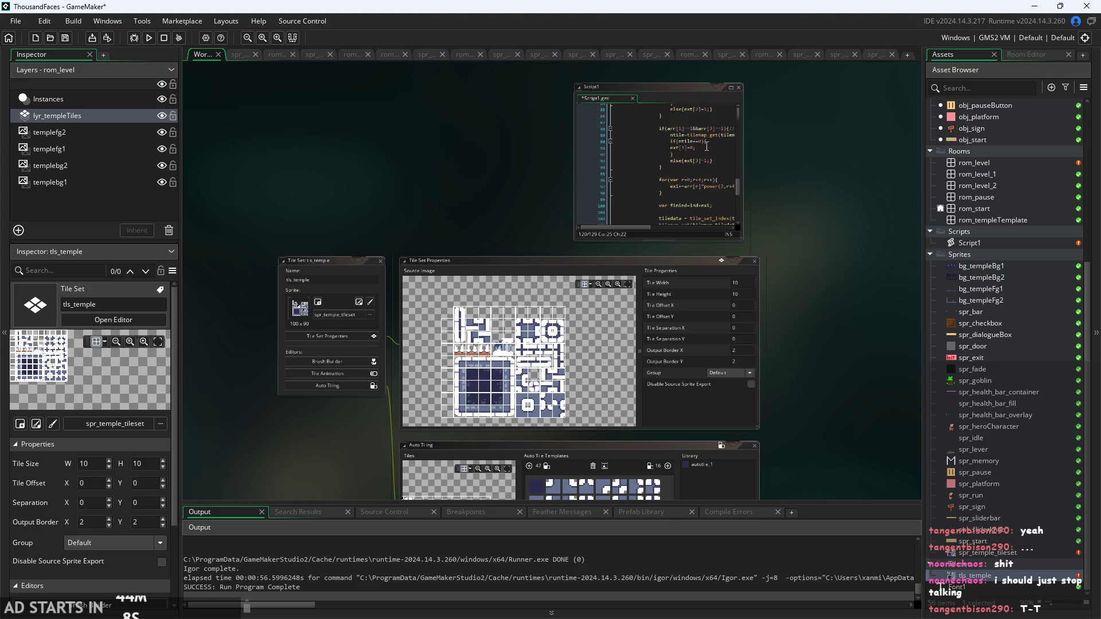
pyautogui.scroll(-4, 707, 147)
pyautogui.scroll(2, 764, 170)
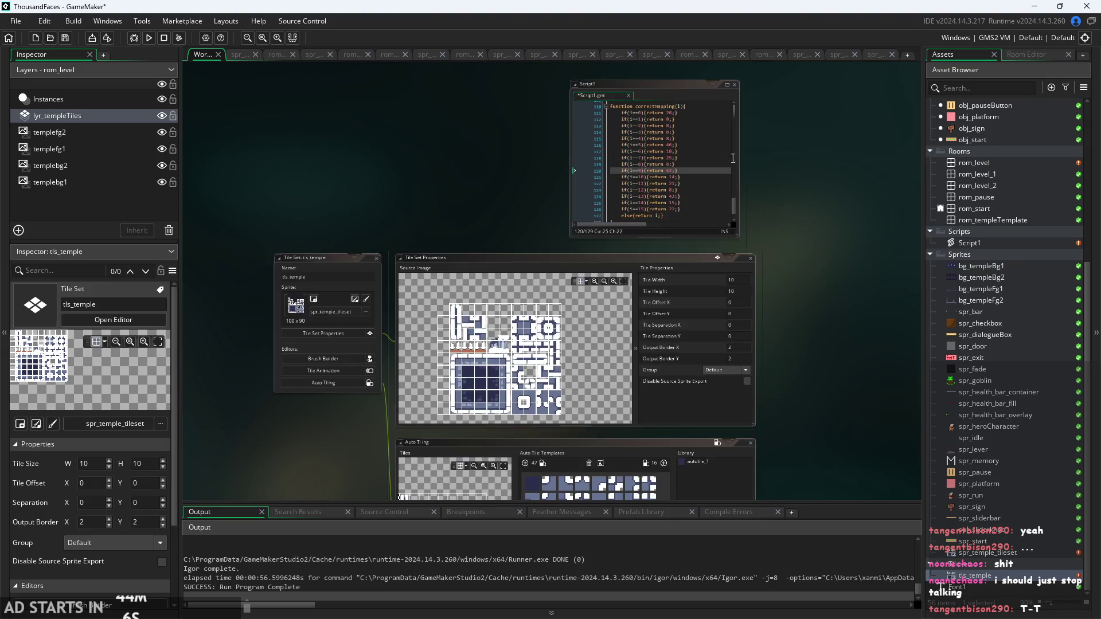
pyautogui.moveTo(765, 171)
pyautogui.mouseDown()
pyautogui.moveTo(836, 164)
pyautogui.moveTo(819, 177)
pyautogui.mouseUp()
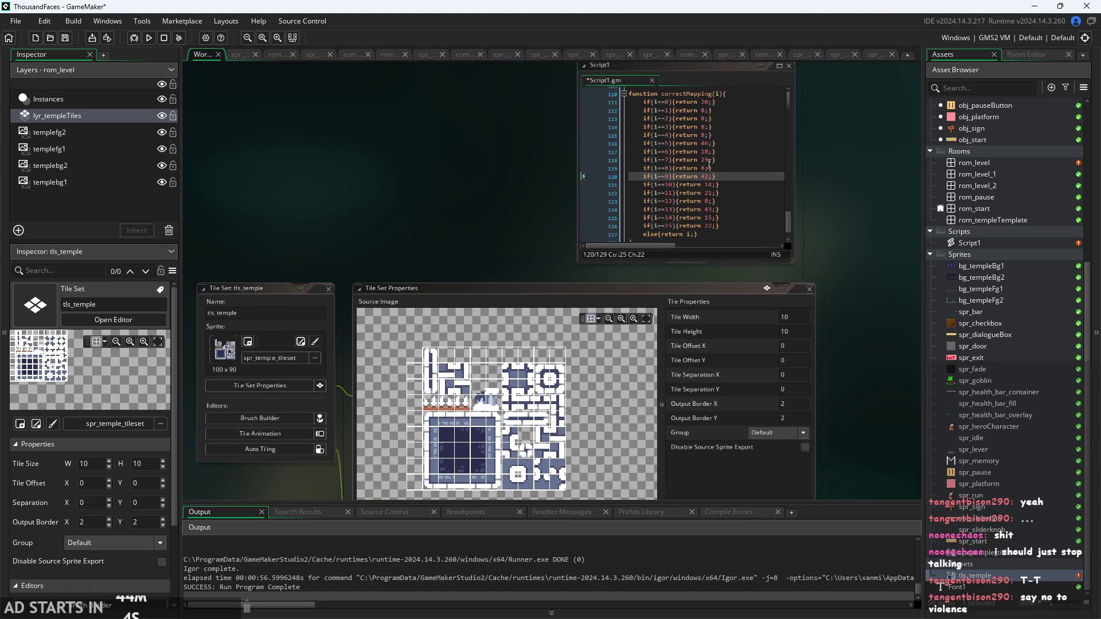
pyautogui.click(669, 103)
pyautogui.click(669, 110)
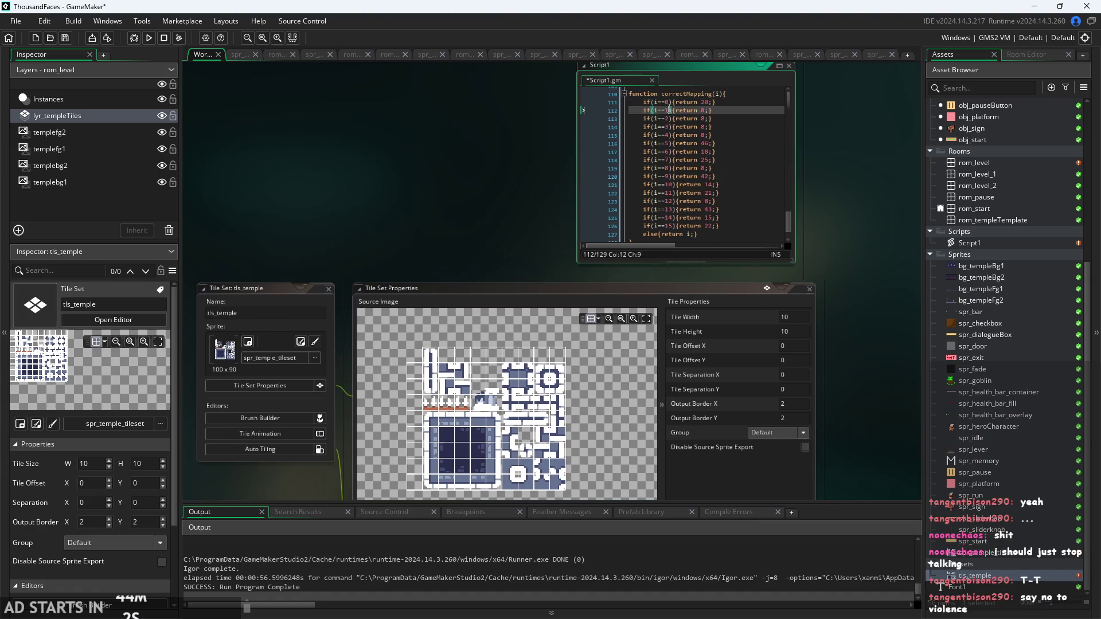
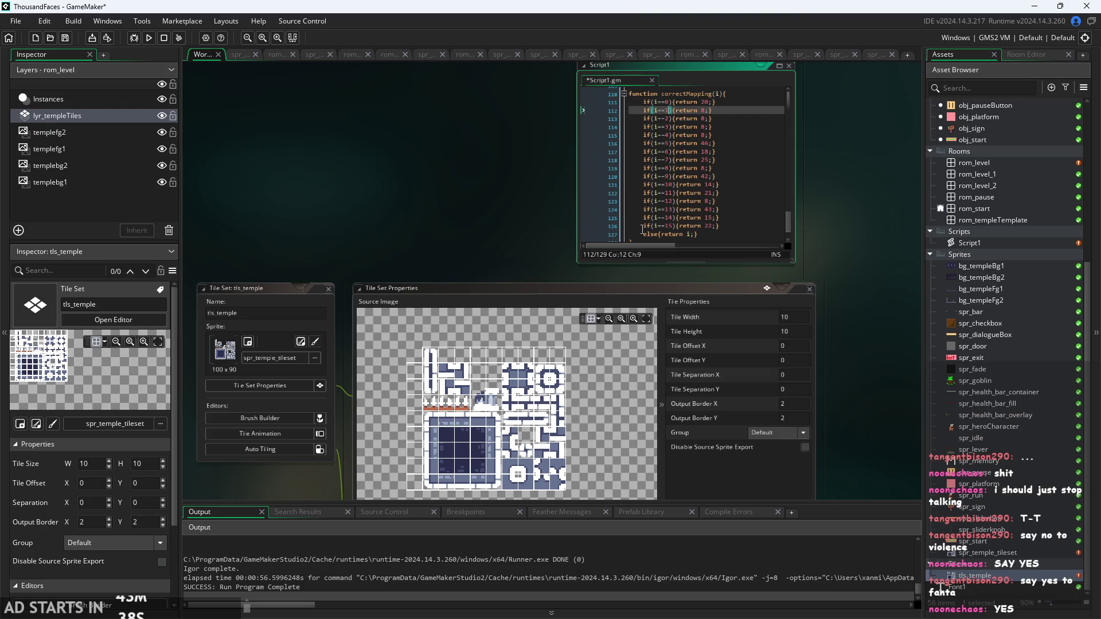
# - Move, narrow and heighten the Script1 window so the whole code is visible
pyautogui.moveTo(546, 215); pyautogui.dragTo(508, 227)
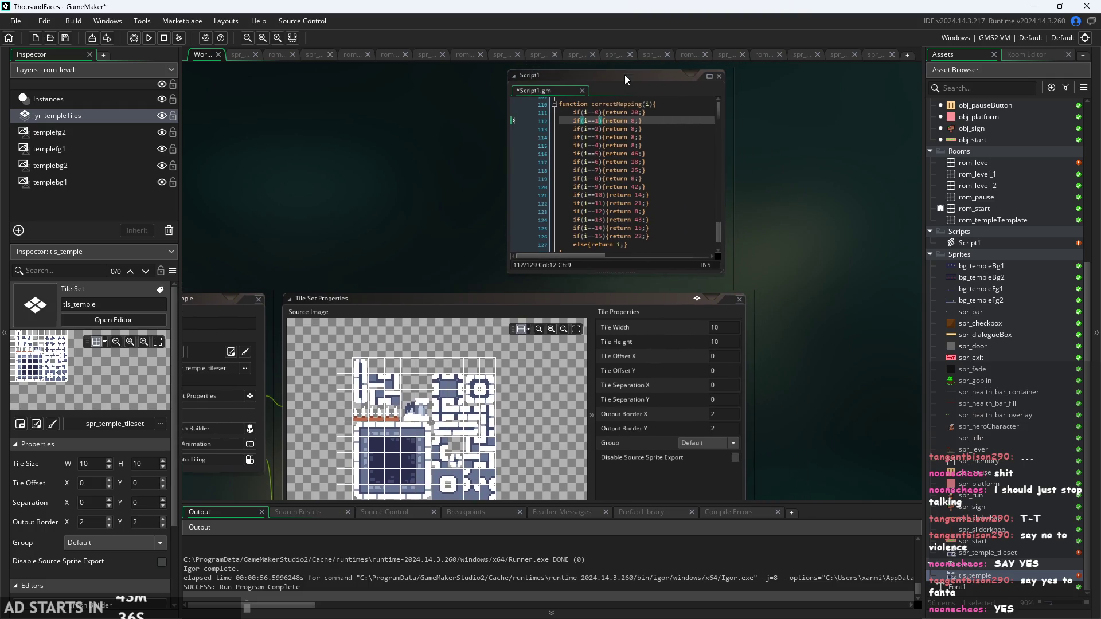
pyautogui.moveTo(625, 75); pyautogui.dragTo(860, 81)
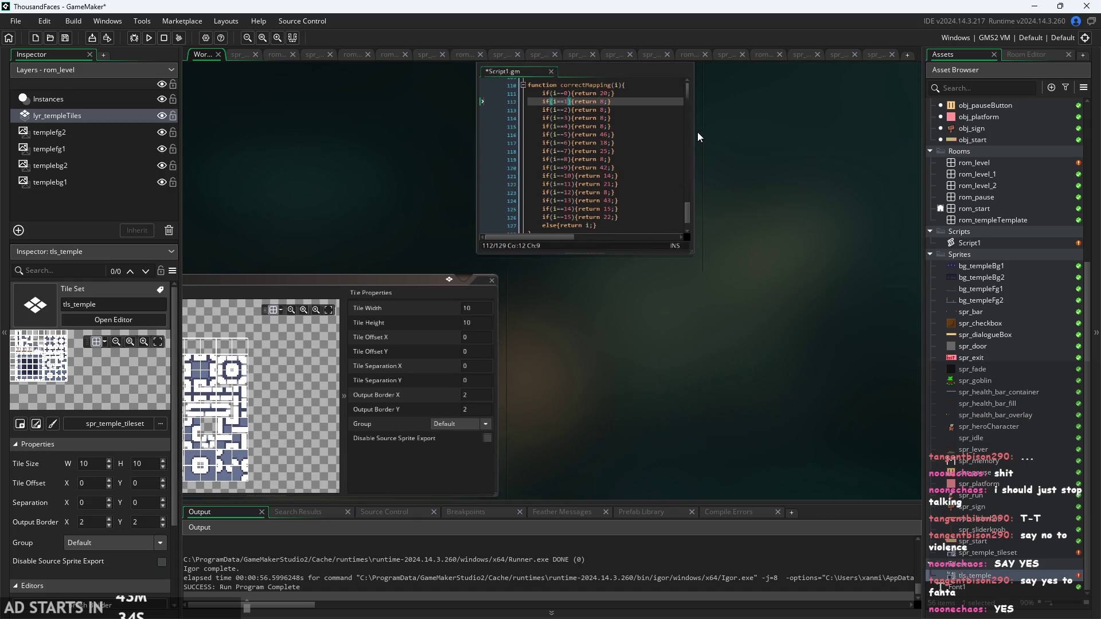
pyautogui.moveTo(695, 133)
pyautogui.mouseDown()
pyautogui.moveTo(668, 134)
pyautogui.moveTo(708, 158)
pyautogui.mouseUp()
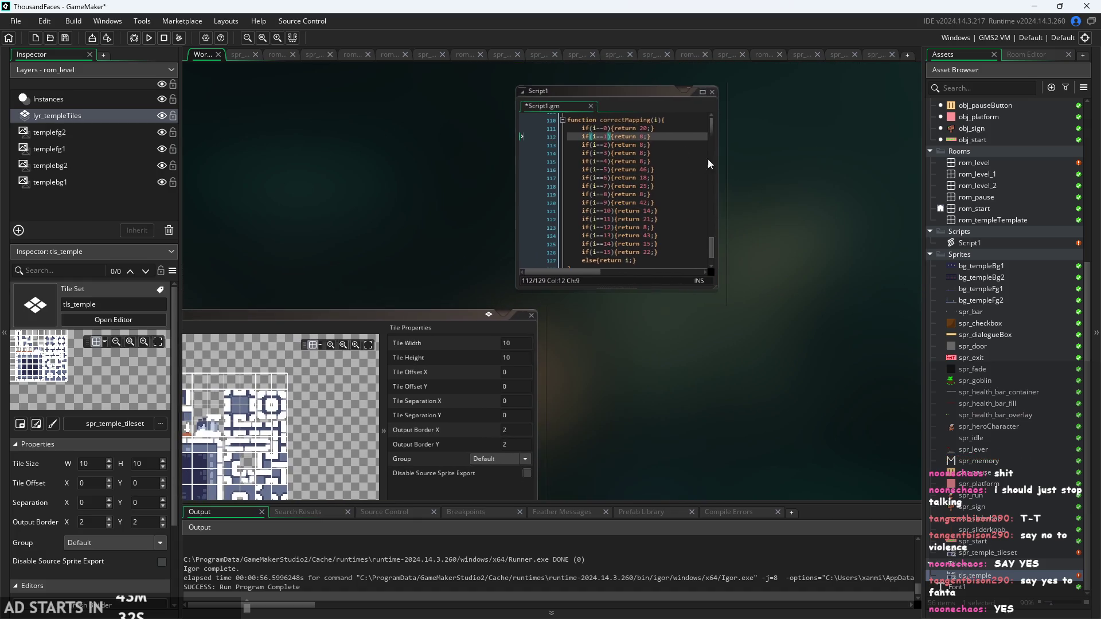
pyautogui.moveTo(622, 90); pyautogui.dragTo(677, 132)
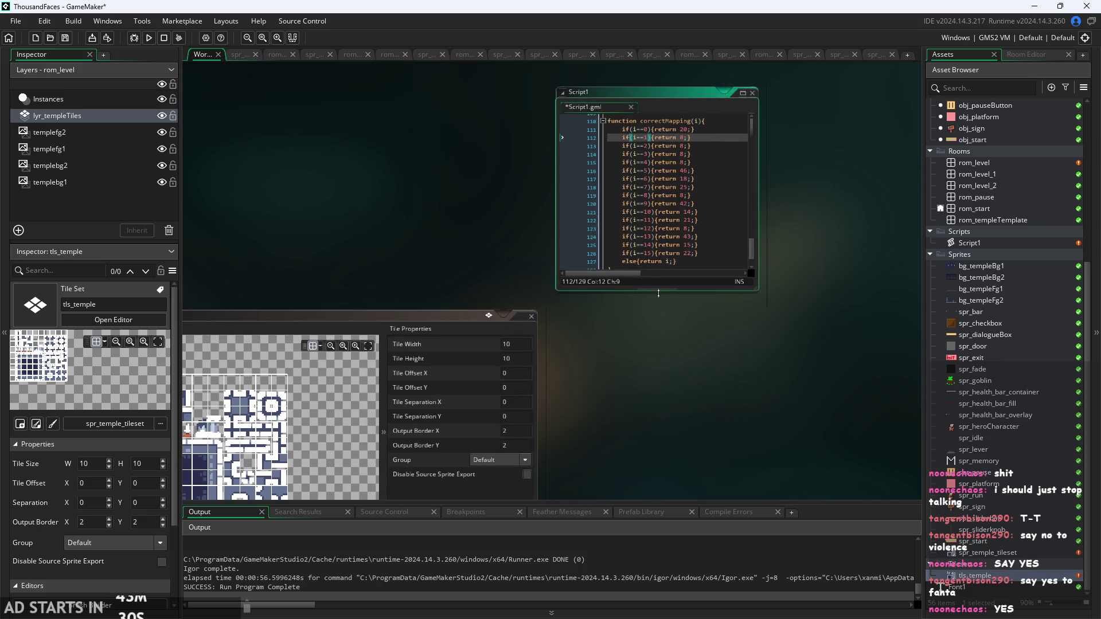
pyautogui.moveTo(659, 290); pyautogui.dragTo(659, 470)
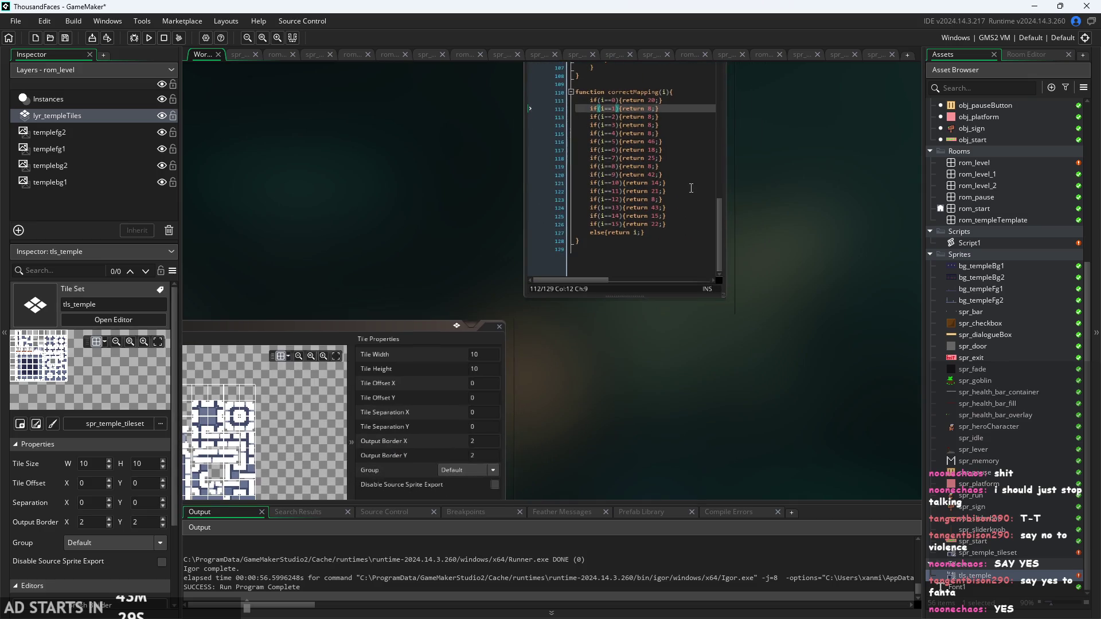
pyautogui.moveTo(780, 195)
pyautogui.mouseDown()
pyautogui.moveTo(791, 304)
pyautogui.moveTo(753, 332)
pyautogui.mouseUp()
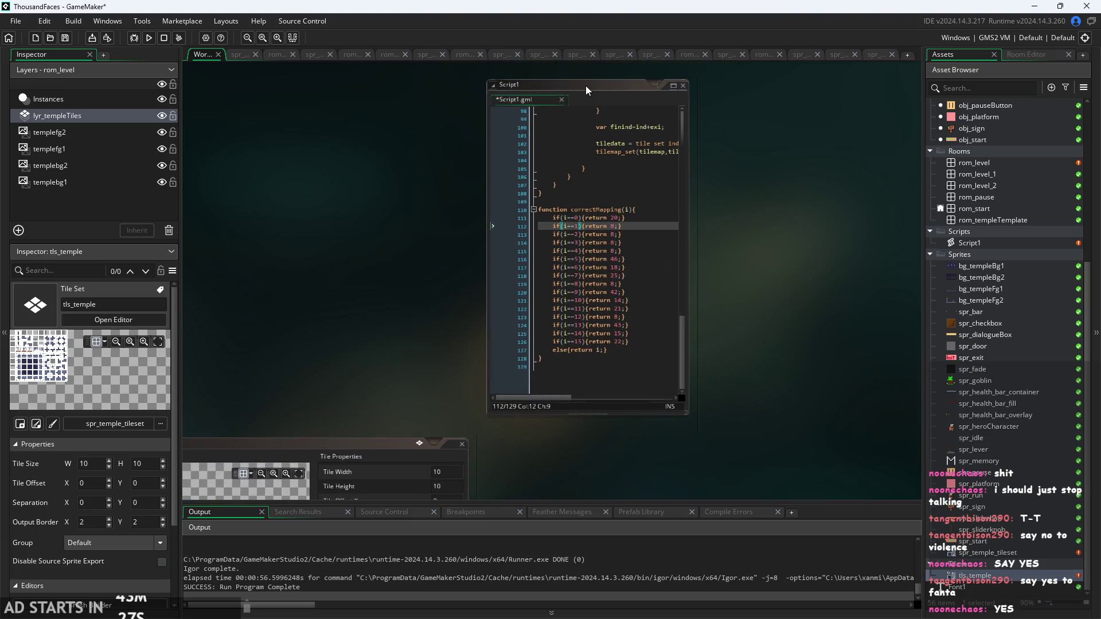
# - Add three blank lines after correctMapping and move Script1 down beside the tile properties
pyautogui.click(596, 373)
pyautogui.press('Return')
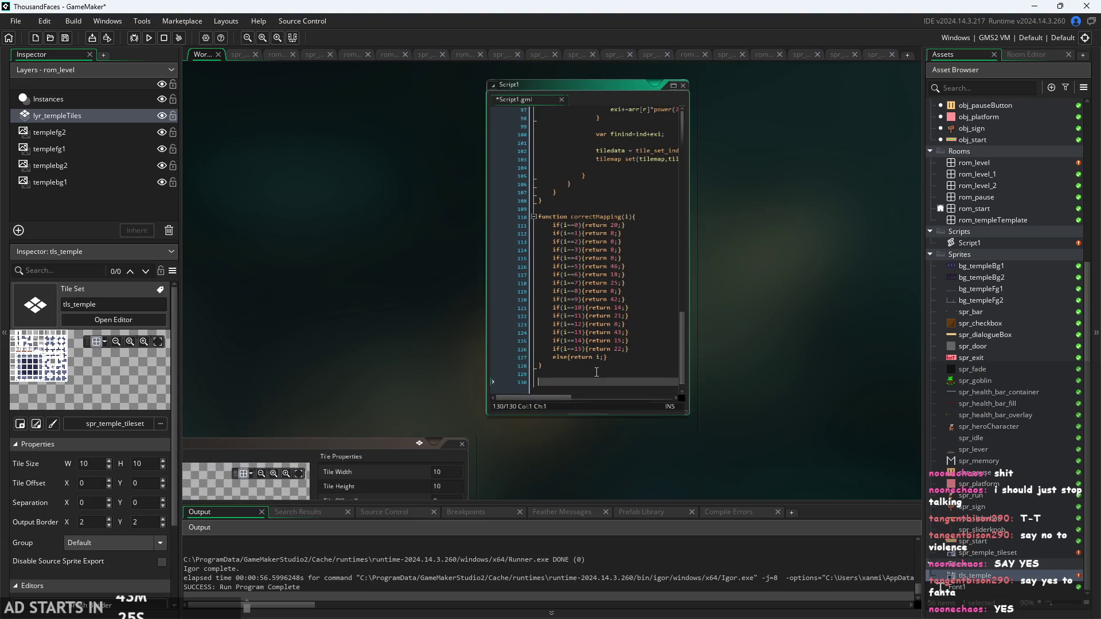
pyautogui.press('Return')
pyautogui.press('Return')
pyautogui.press('Return')
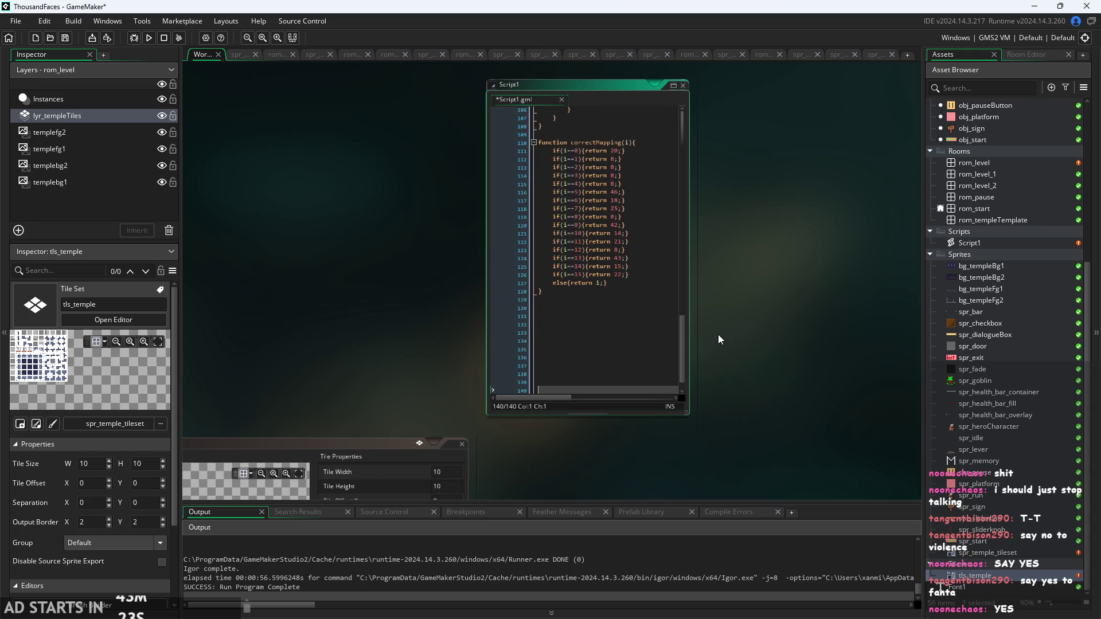
pyautogui.press('Return')
pyautogui.scroll(2, 625, 340)
pyautogui.scroll(-4, 746, 378)
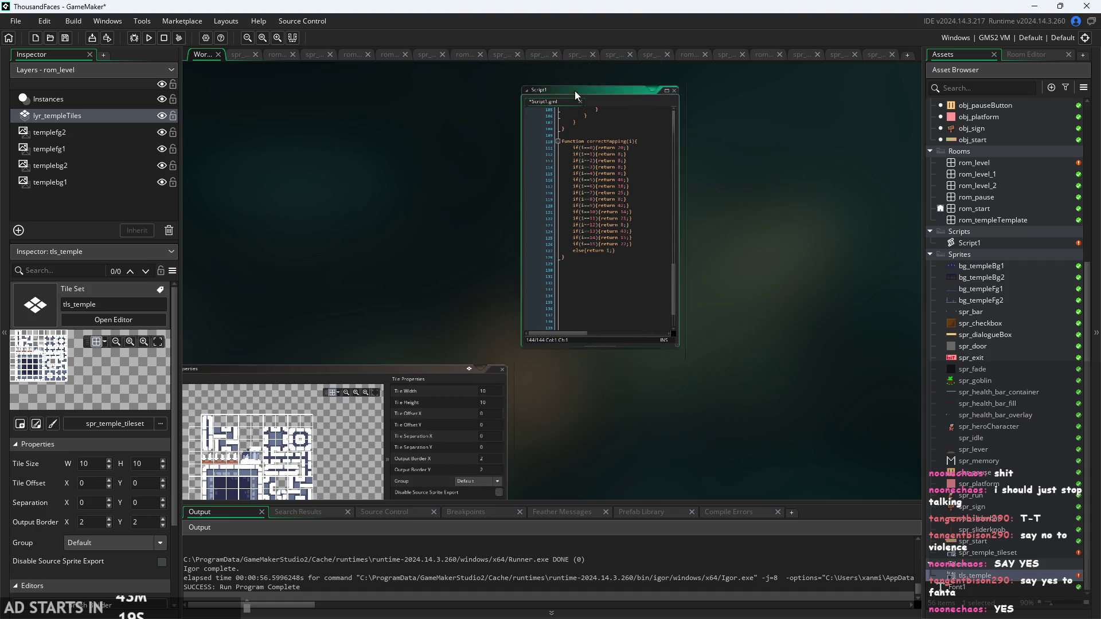
pyautogui.moveTo(575, 91)
pyautogui.mouseDown()
pyautogui.moveTo(593, 362)
pyautogui.moveTo(604, 333)
pyautogui.mouseUp()
pyautogui.scroll(-3, 661, 218)
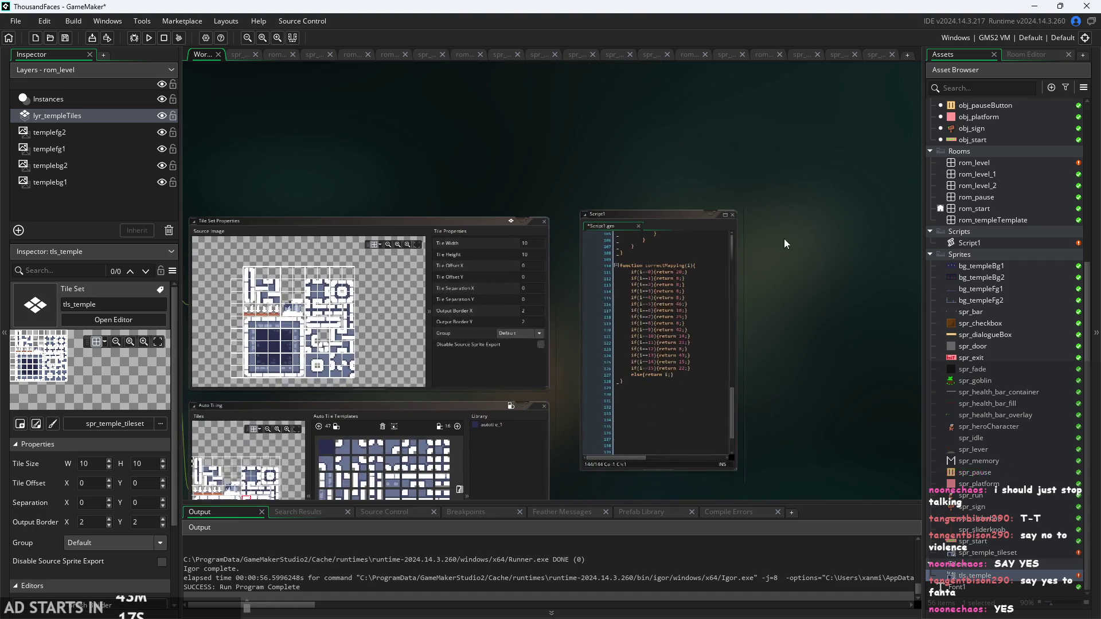
# - Insert blank lines at the end of line 126, before the else branch
pyautogui.hscroll(-3, 783, 239)
pyautogui.scroll(1, 900, 249)
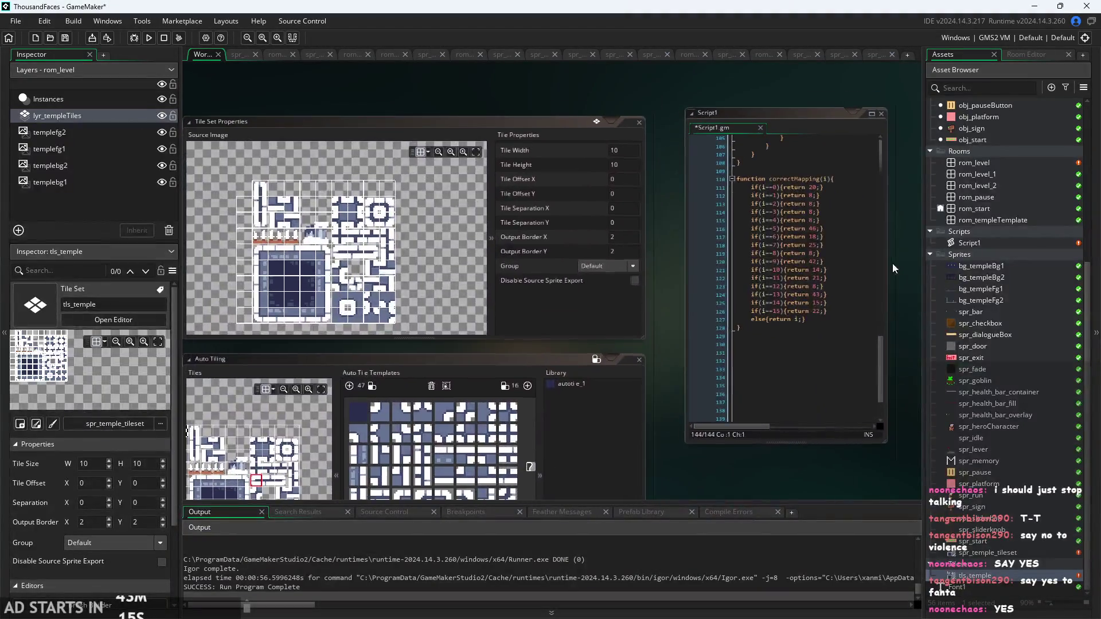
pyautogui.click(845, 310)
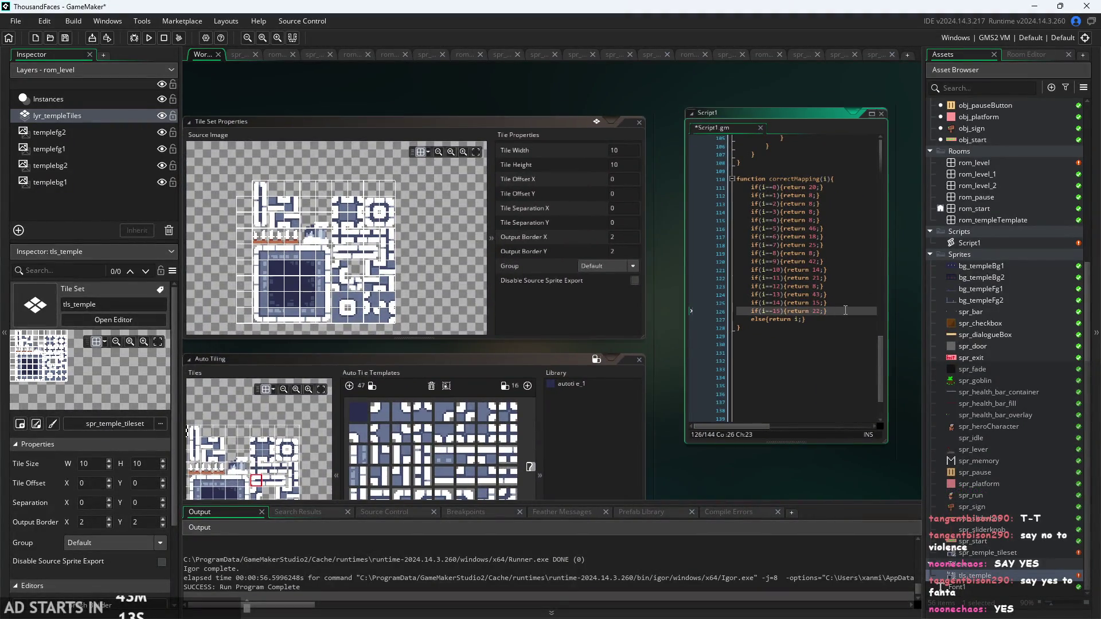
pyautogui.scroll(1, 821, 320)
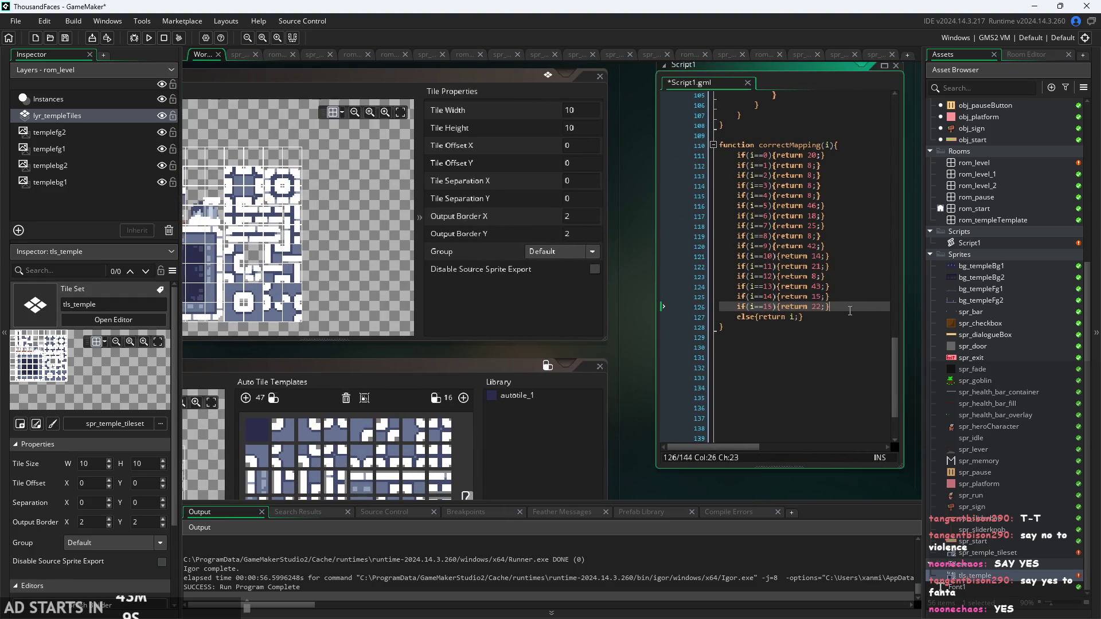
pyautogui.press('Return')
pyautogui.press('Return')
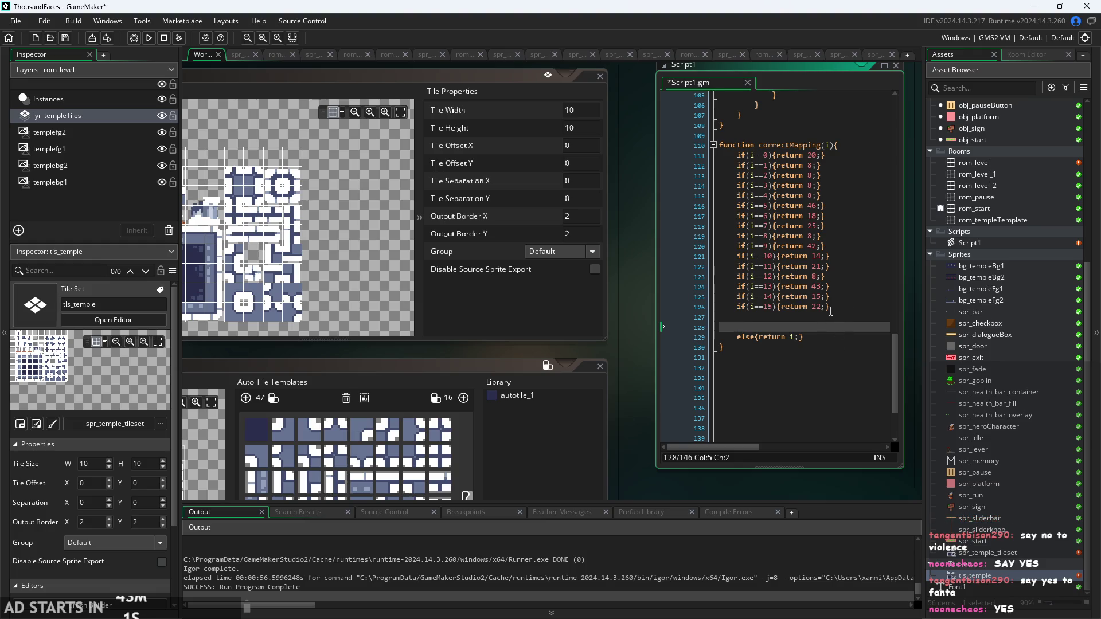
pyautogui.click(835, 319)
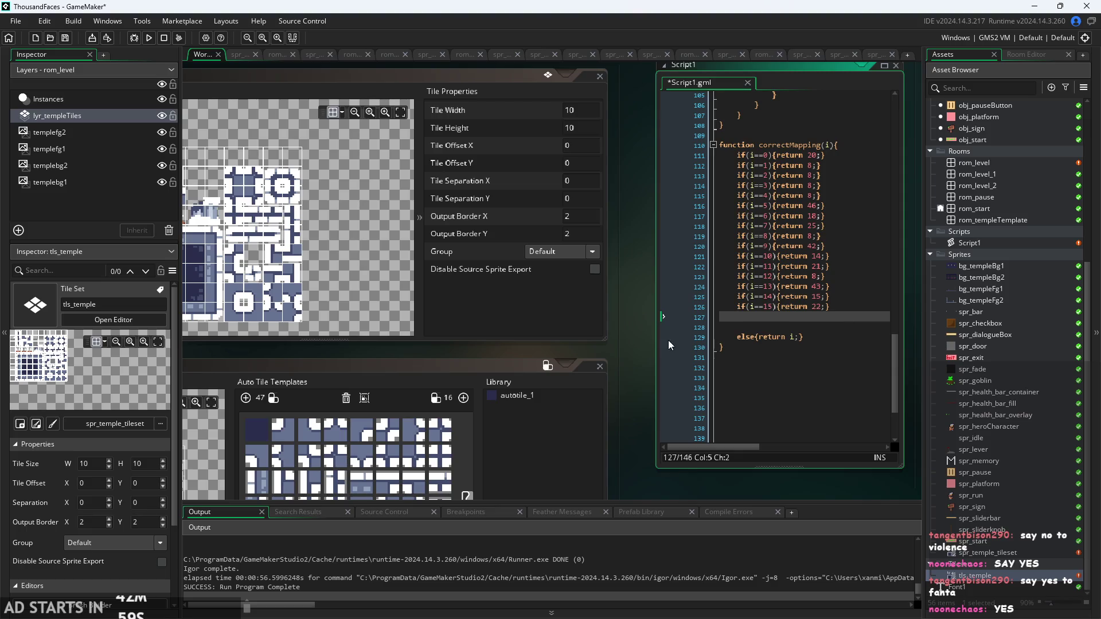
# - Add a blank line just above the correctMapping function
pyautogui.click(867, 135)
pyautogui.press('Return')
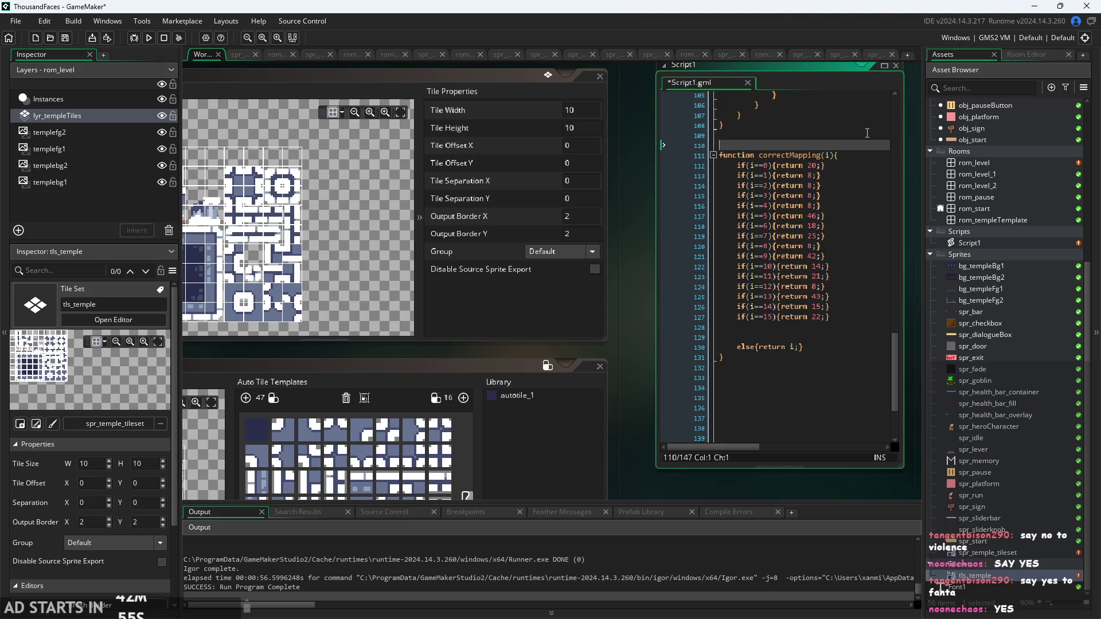
pyautogui.moveTo(641, 197); pyautogui.dragTo(593, 227)
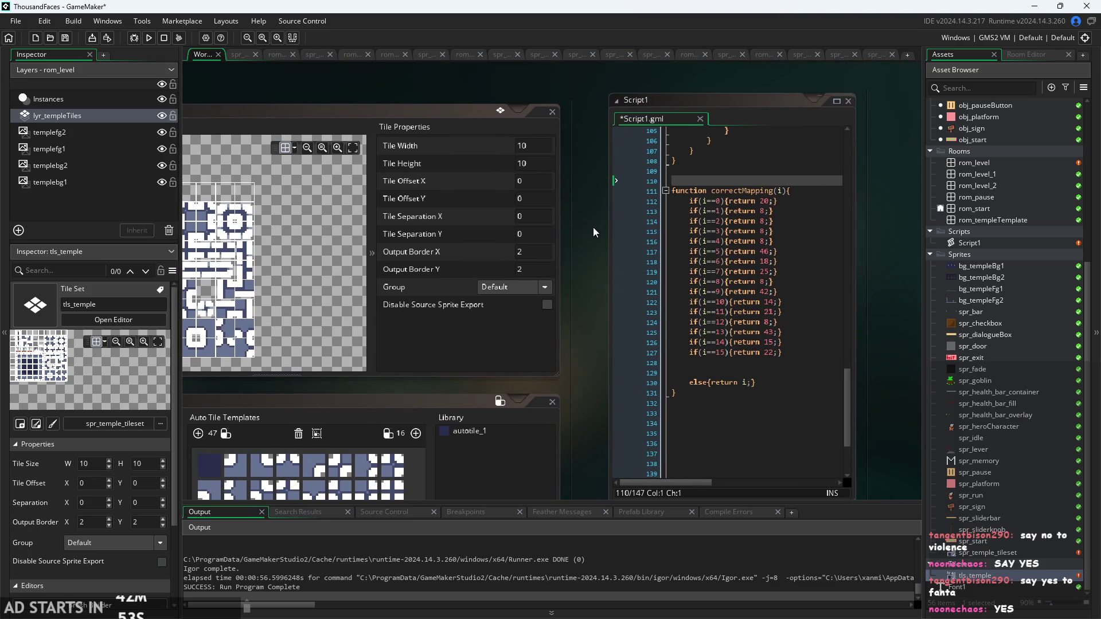
# - Collapse Tile Properties, enlarge Tile Set Properties and zoom the temple tileset beside line 112
pyautogui.moveTo(589, 369)
pyautogui.mouseDown()
pyautogui.moveTo(538, 313)
pyautogui.moveTo(518, 314)
pyautogui.moveTo(650, 311)
pyautogui.mouseUp()
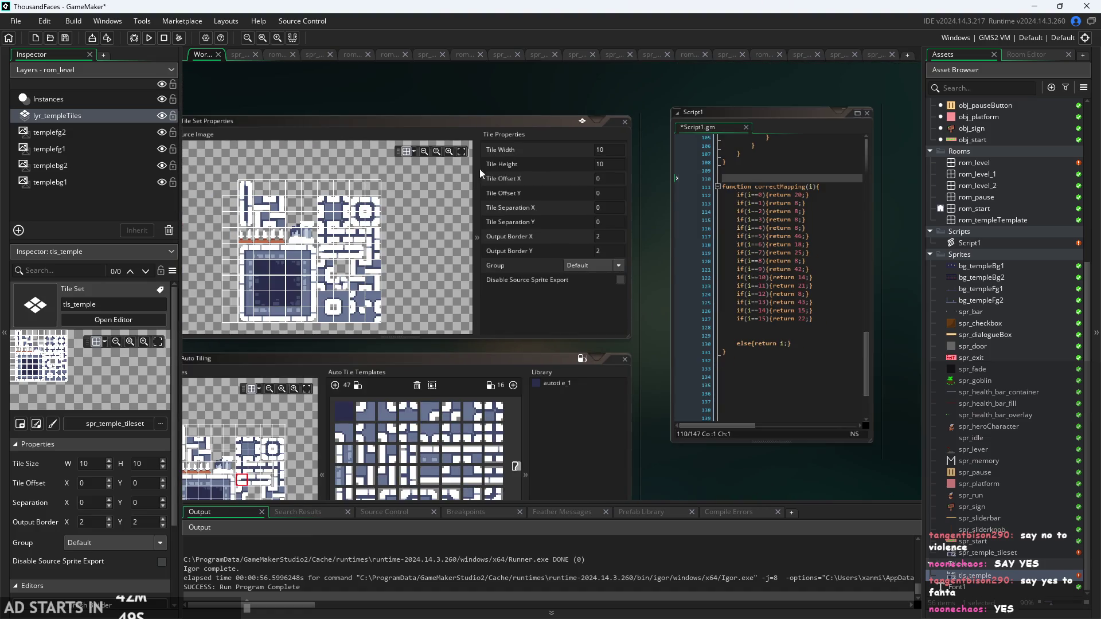
pyautogui.click(481, 230)
pyautogui.moveTo(421, 268); pyautogui.dragTo(616, 263)
pyautogui.scroll(5, 617, 264)
pyautogui.scroll(-3, 603, 267)
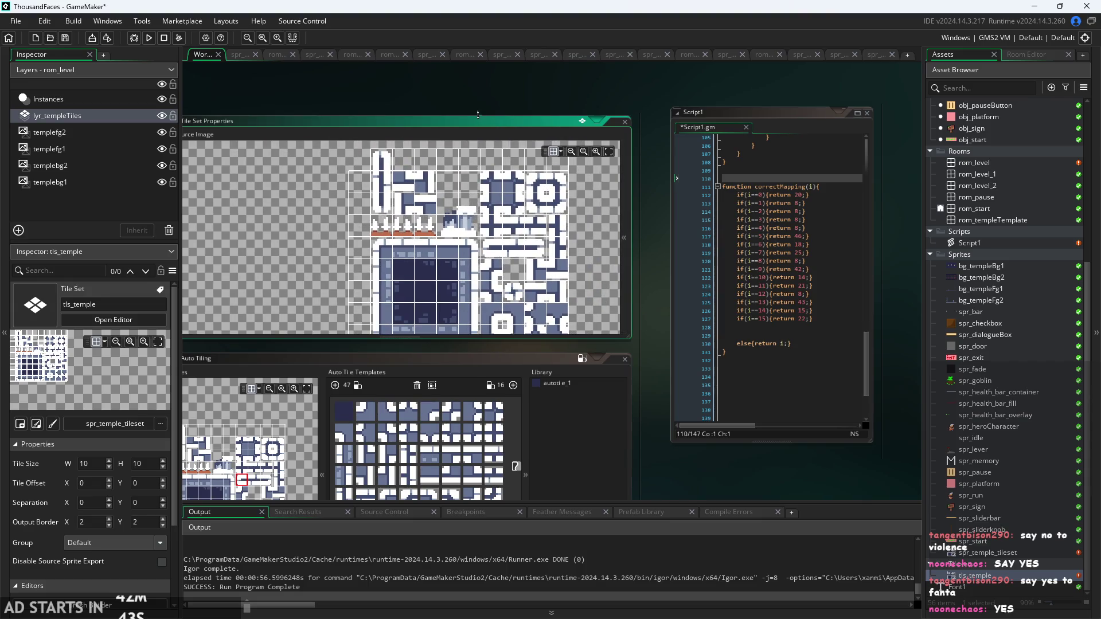
pyautogui.moveTo(477, 114); pyautogui.dragTo(496, 75)
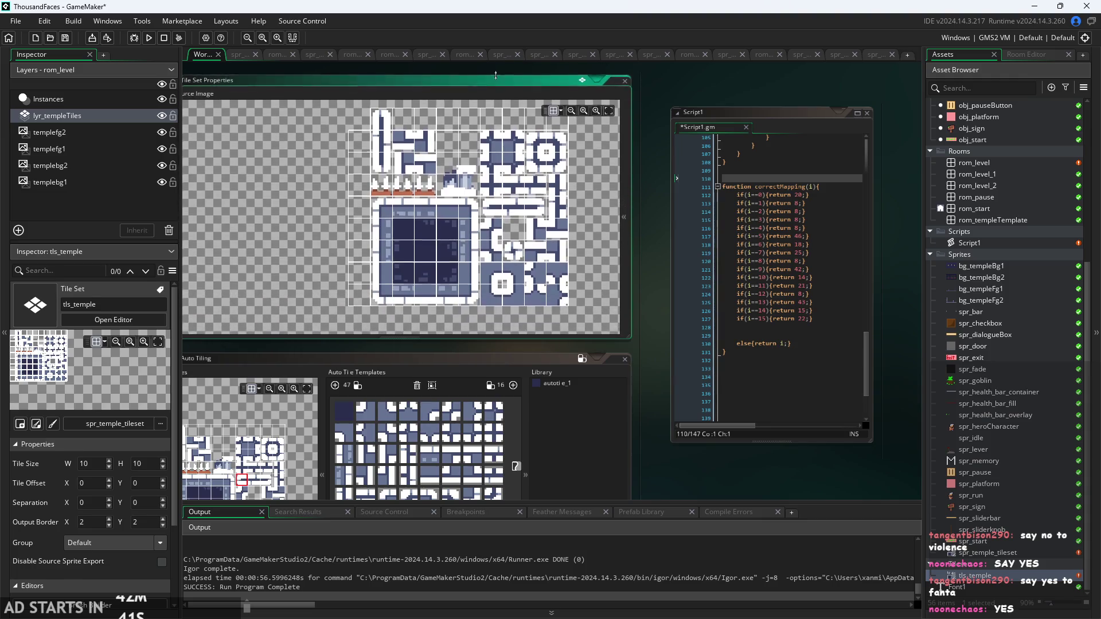
pyautogui.moveTo(568, 198); pyautogui.dragTo(593, 208)
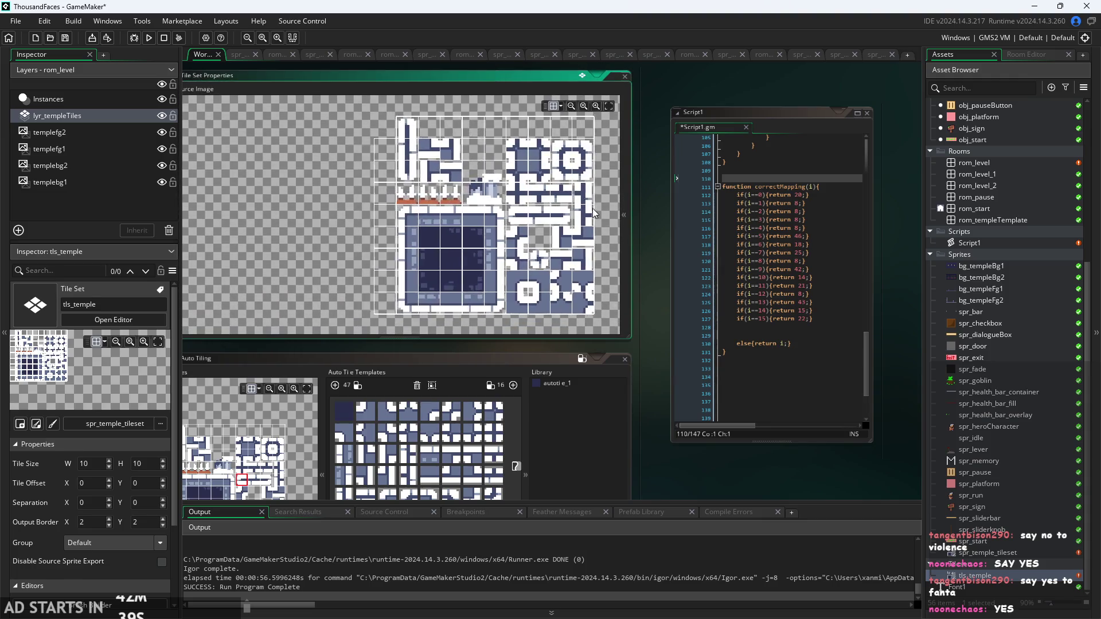
pyautogui.scroll(2, 603, 212)
pyautogui.scroll(-2, 593, 216)
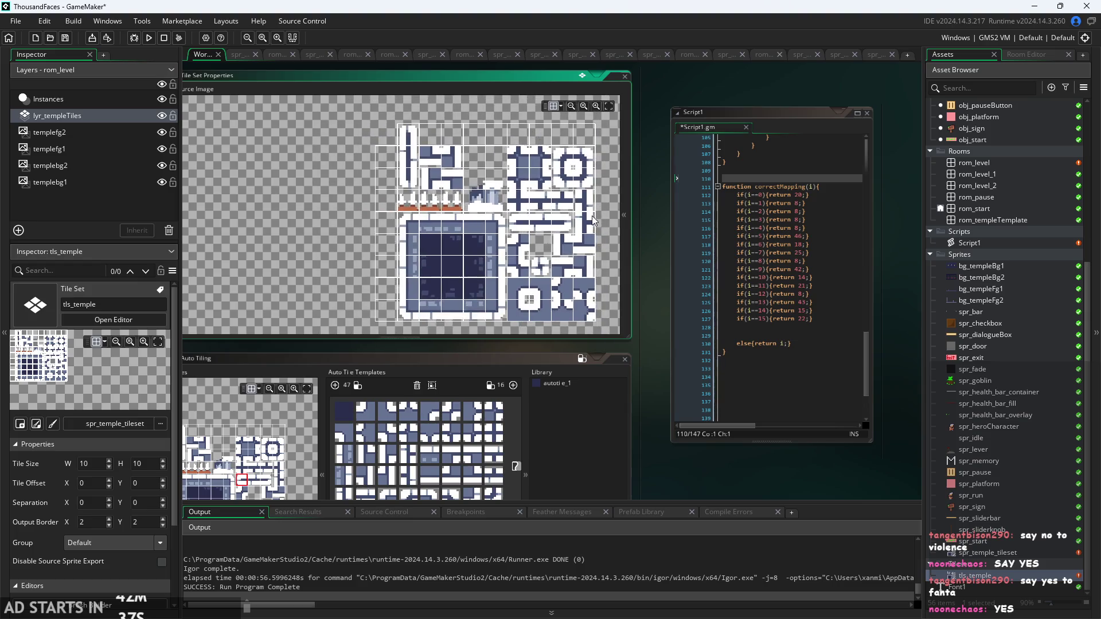
pyautogui.keyDown('ctrl'); pyautogui.scroll(1, 649, 241); pyautogui.keyUp('ctrl')
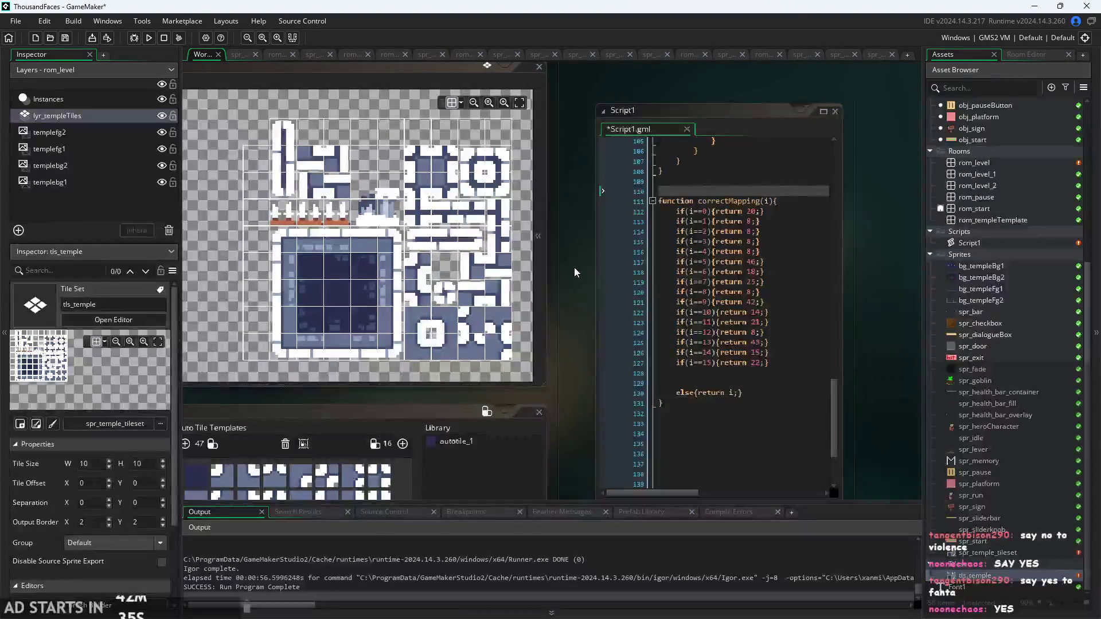
pyautogui.moveTo(574, 267)
pyautogui.mouseDown()
pyautogui.moveTo(533, 262)
pyautogui.moveTo(518, 207)
pyautogui.mouseUp()
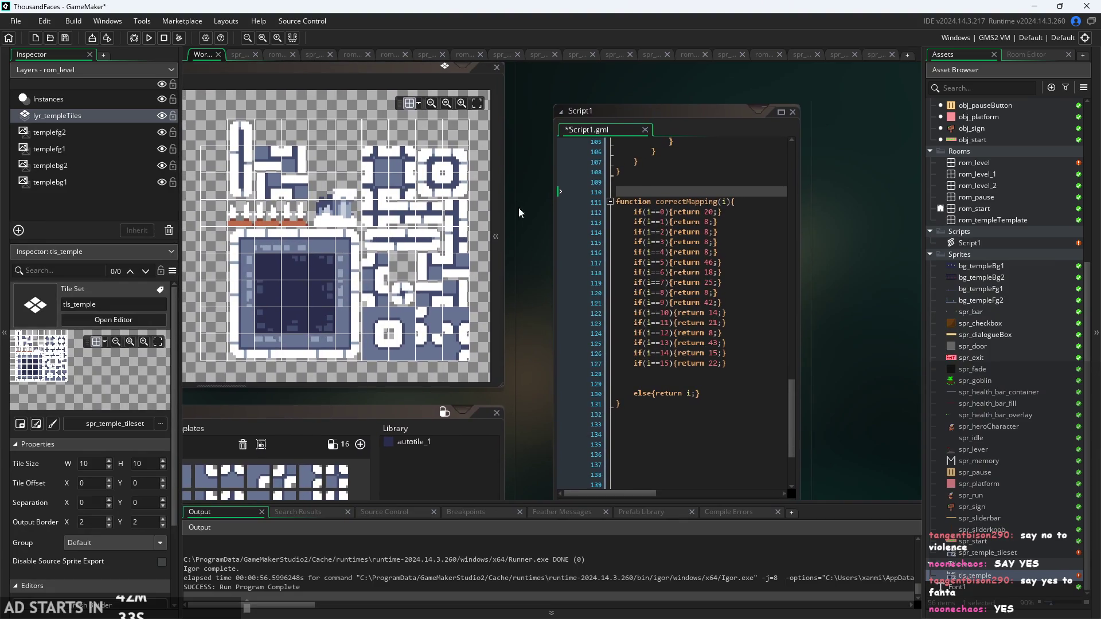
pyautogui.click(715, 212)
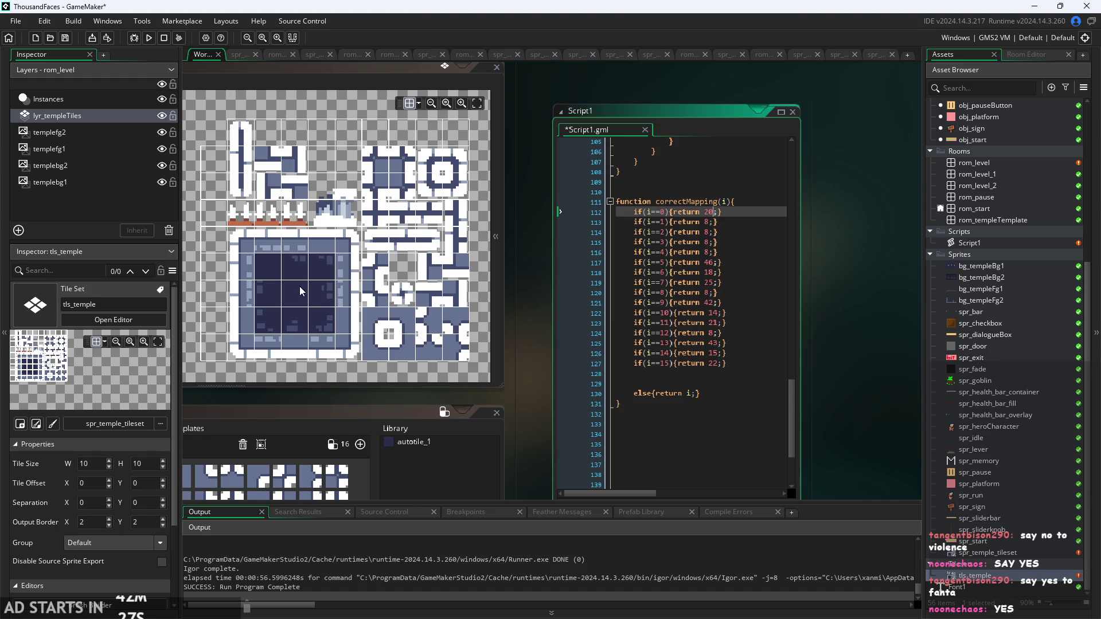
# - Copy the top/bottom/left/right neighbor comment and paste it above correctMapping
pyautogui.click(667, 213)
pyautogui.scroll(20, 754, 194)
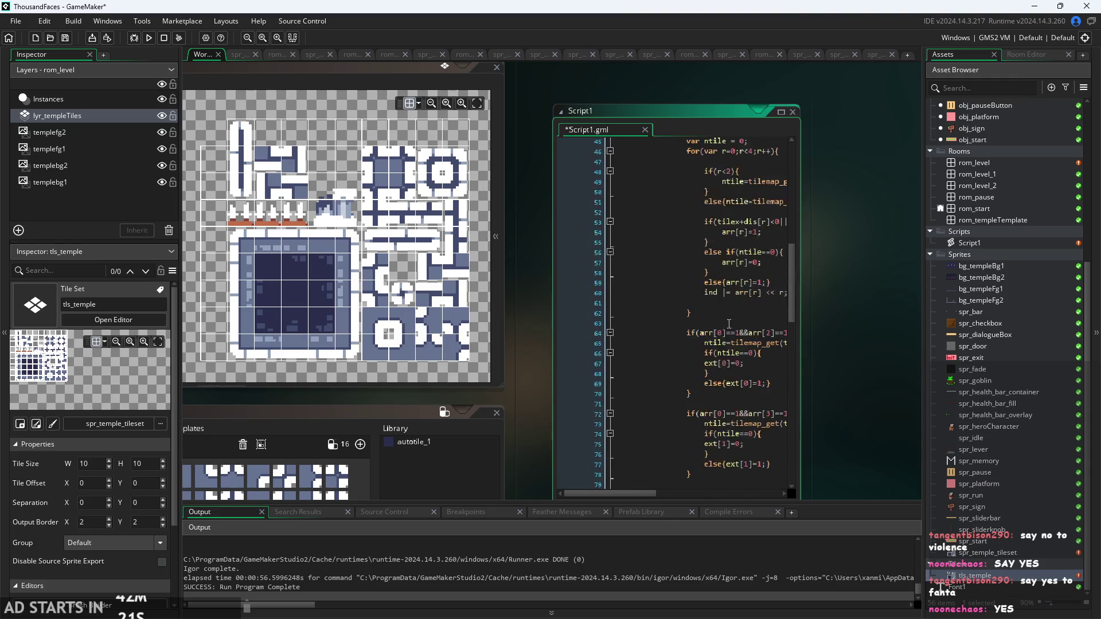
pyautogui.scroll(-1, 699, 328)
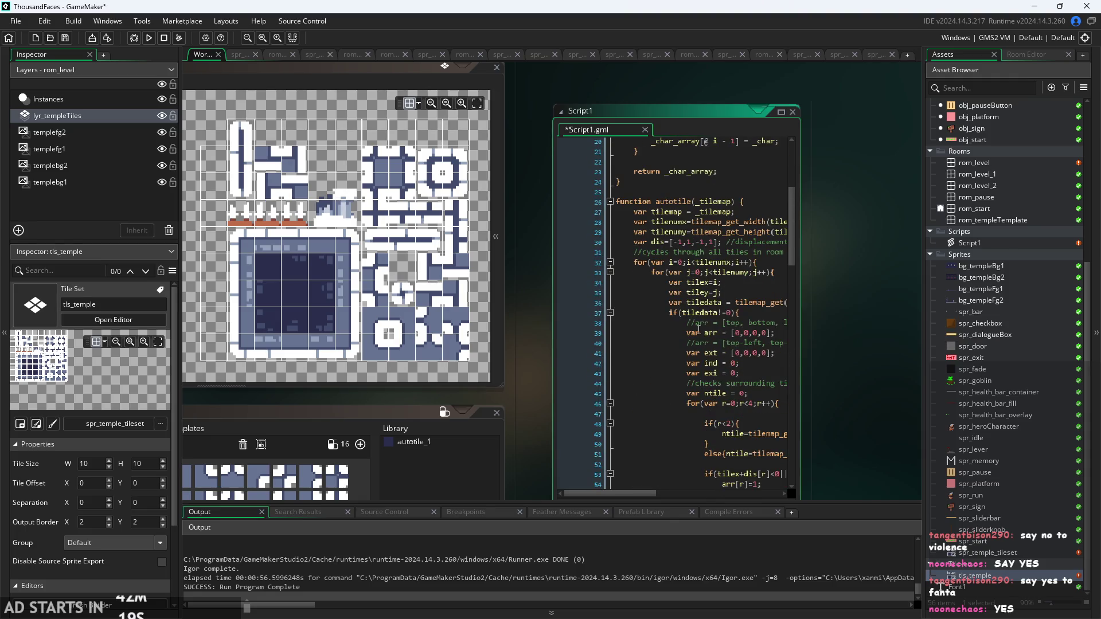
pyautogui.moveTo(689, 324)
pyautogui.mouseDown()
pyautogui.moveTo(581, 330)
pyautogui.moveTo(582, 341)
pyautogui.mouseUp()
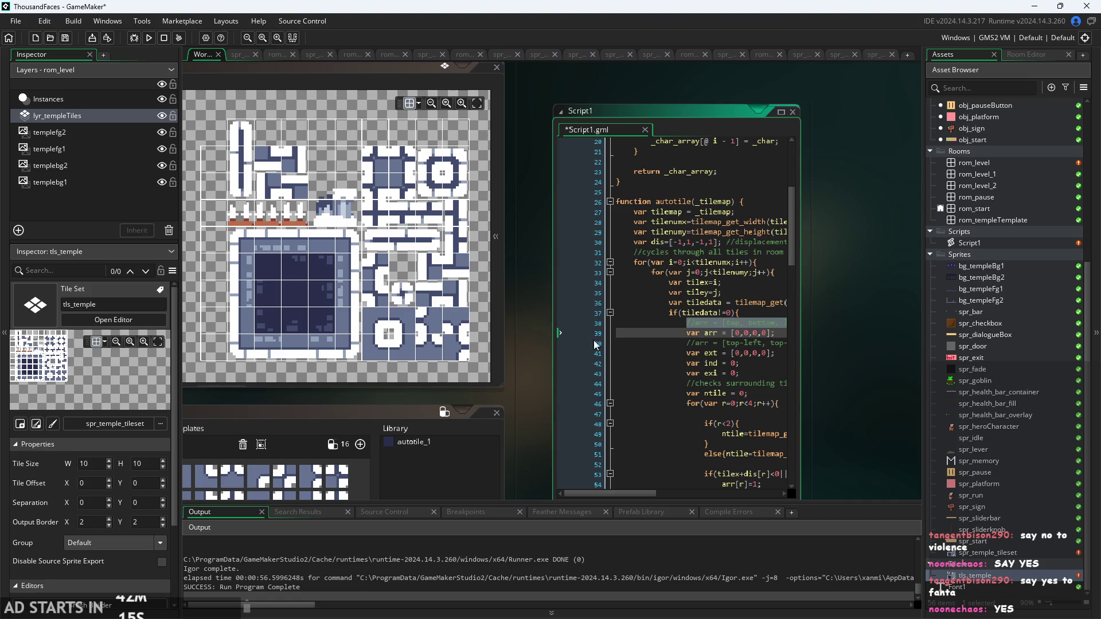
pyautogui.scroll(-20, 747, 351)
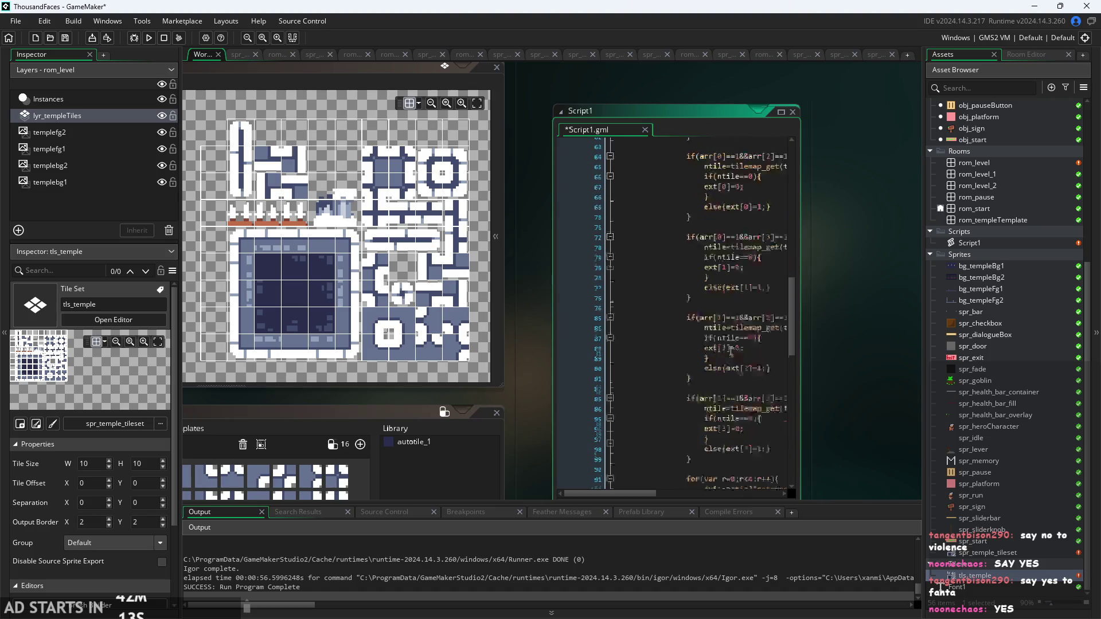
pyautogui.click(687, 218)
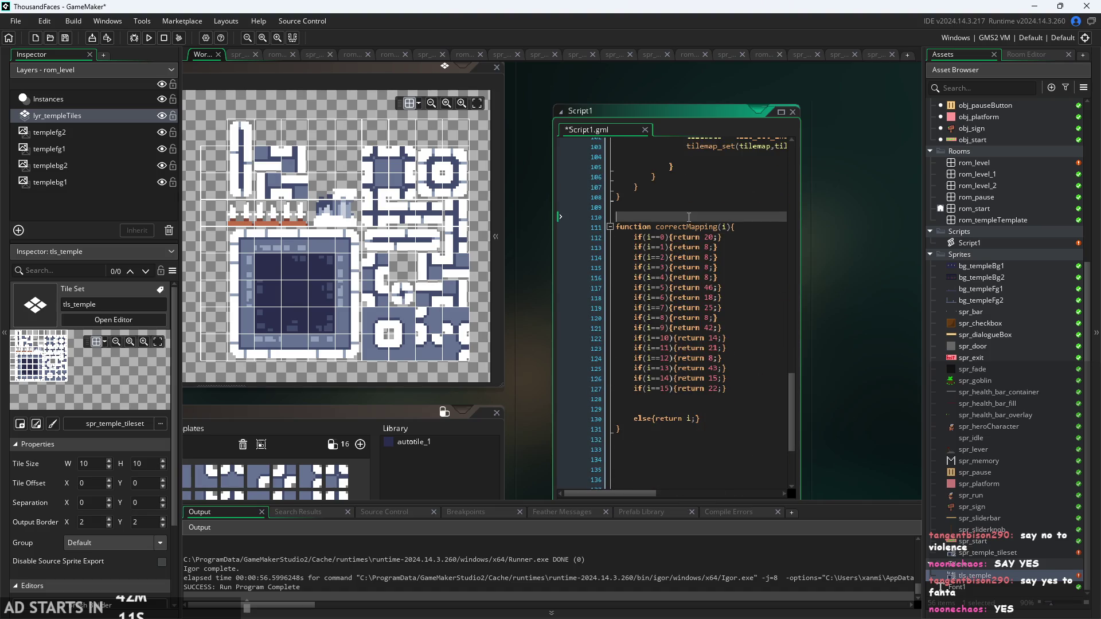
pyautogui.write('//arr = [top, bottom, left, right]')
# - Rename arr to ext in the diagonal neighbor comment and select that line
pyautogui.scroll(4, 721, 235)
pyautogui.scroll(20, 720, 235)
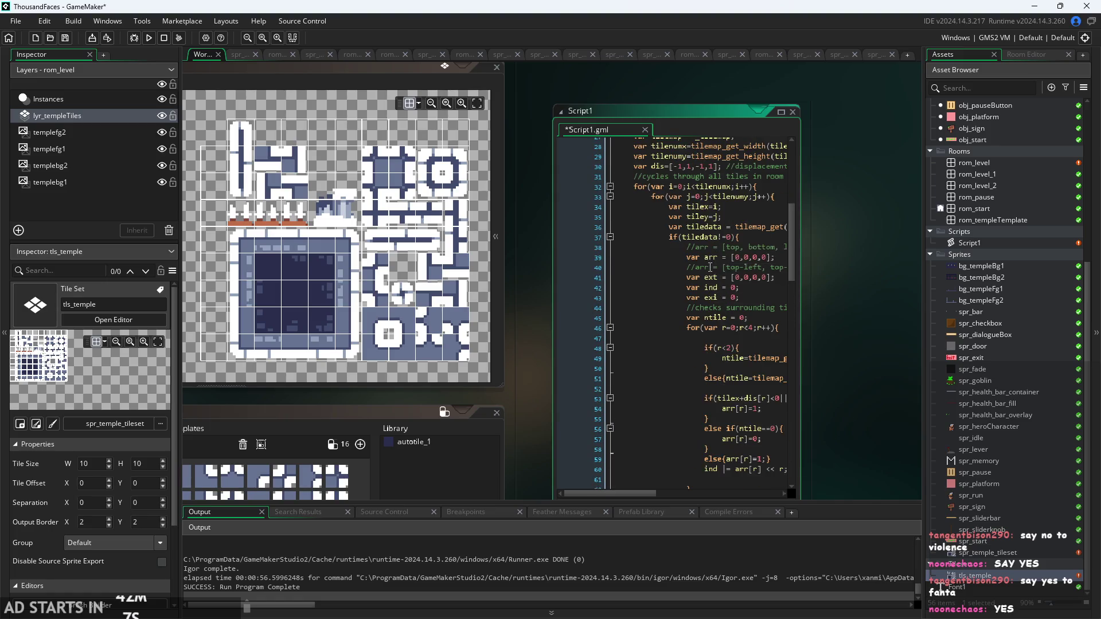
pyautogui.doubleClick(703, 268)
pyautogui.write('ext')
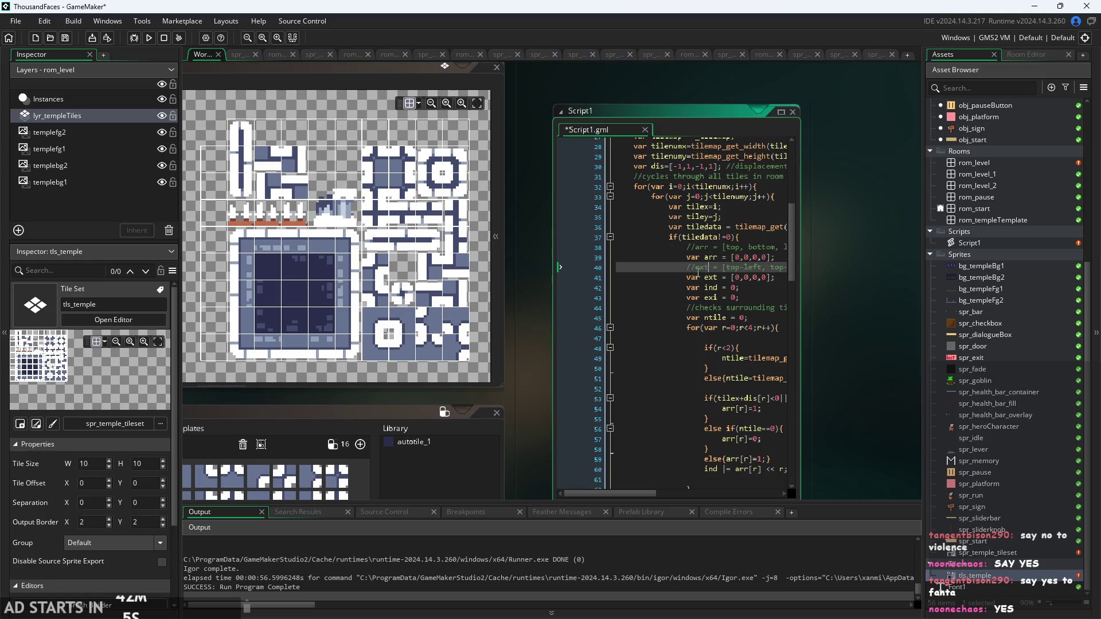
pyautogui.click(671, 277)
pyautogui.moveTo(615, 268); pyautogui.dragTo(614, 281)
pyautogui.scroll(-20, 722, 344)
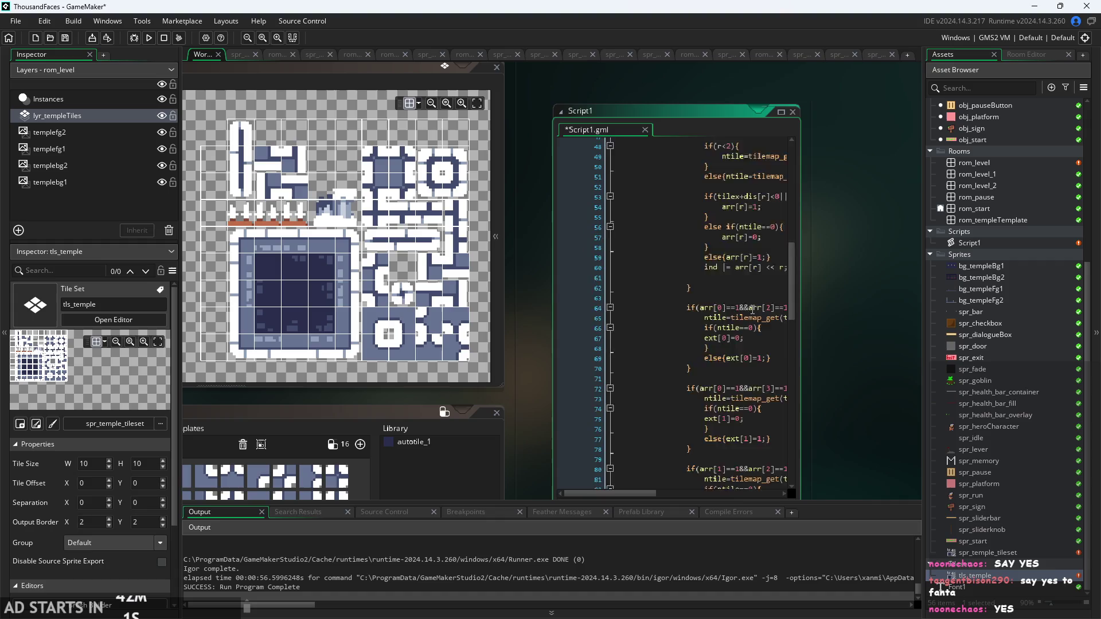
# - Paste the ext comment under the arr comment, fix its indentation, and widen the code window
pyautogui.click(690, 303)
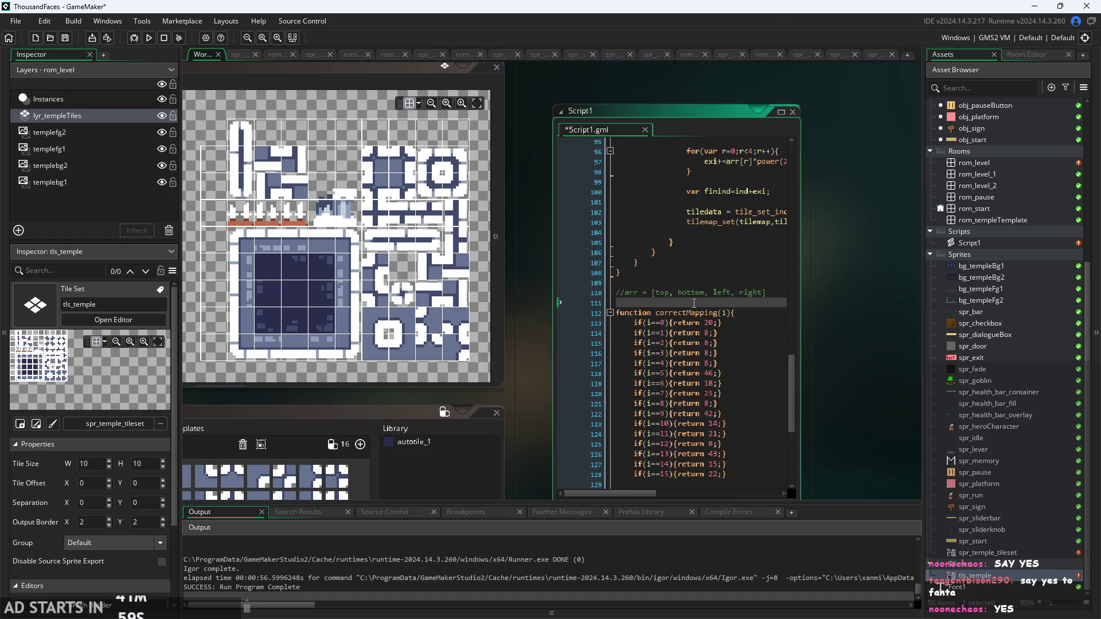
pyautogui.hotkey('ctrl', 'v')
pyautogui.moveTo(685, 303); pyautogui.dragTo(616, 303)
pyautogui.press('BackSpace')
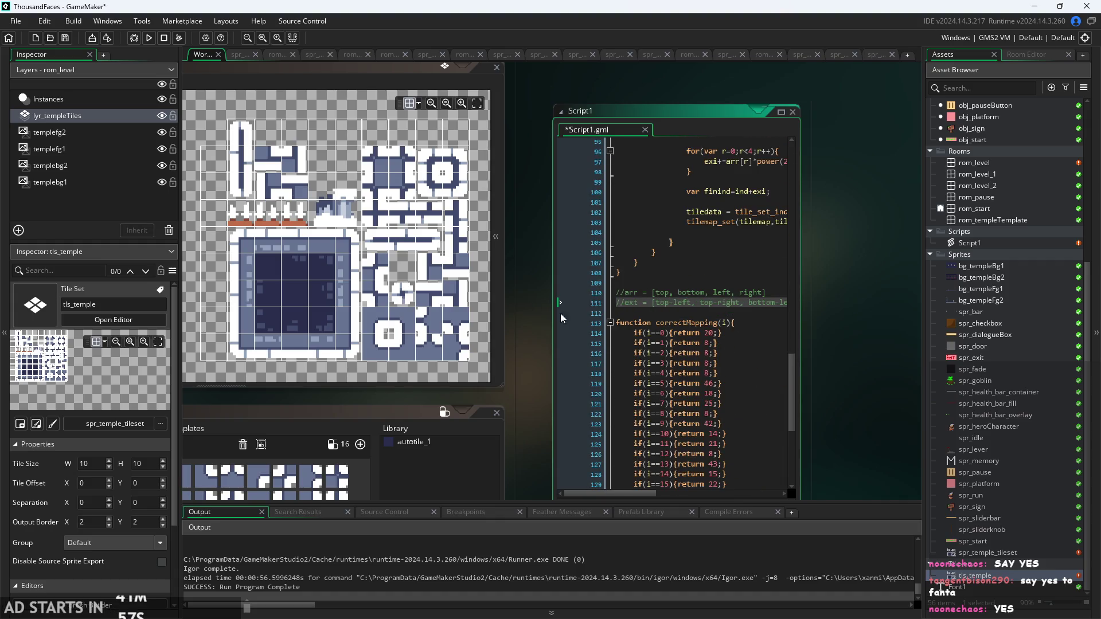
pyautogui.press('Down')
pyautogui.press('BackSpace')
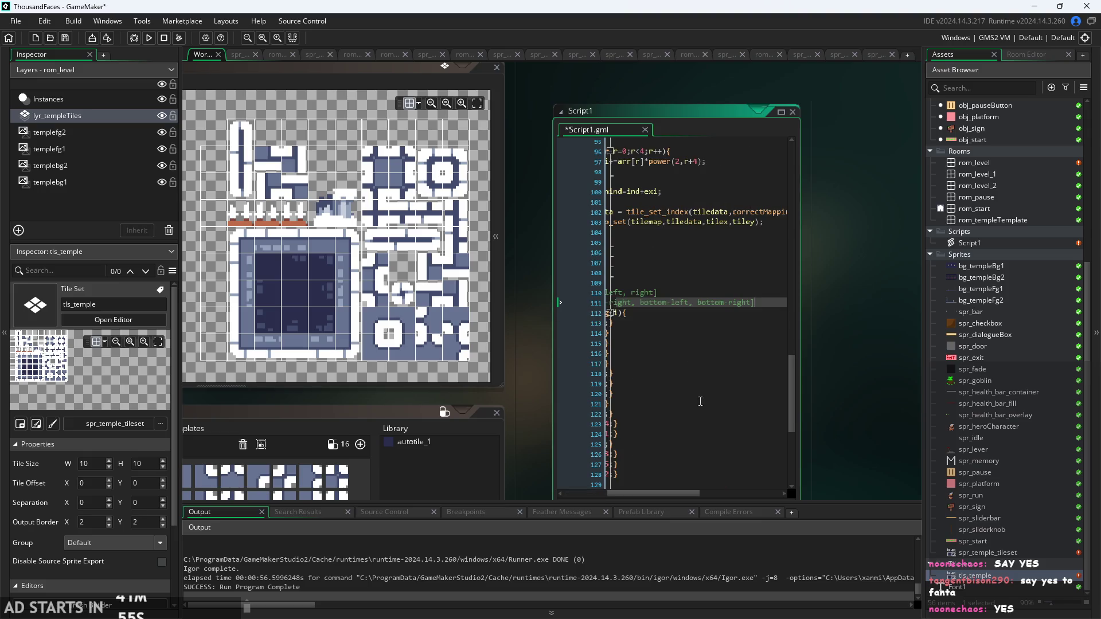
pyautogui.hscroll(-5, 686, 494)
pyautogui.moveTo(516, 401); pyautogui.dragTo(491, 344)
pyautogui.moveTo(778, 299)
pyautogui.mouseDown()
pyautogui.moveTo(917, 327)
pyautogui.moveTo(862, 351)
pyautogui.moveTo(900, 373)
pyautogui.moveTo(922, 369)
pyautogui.mouseUp()
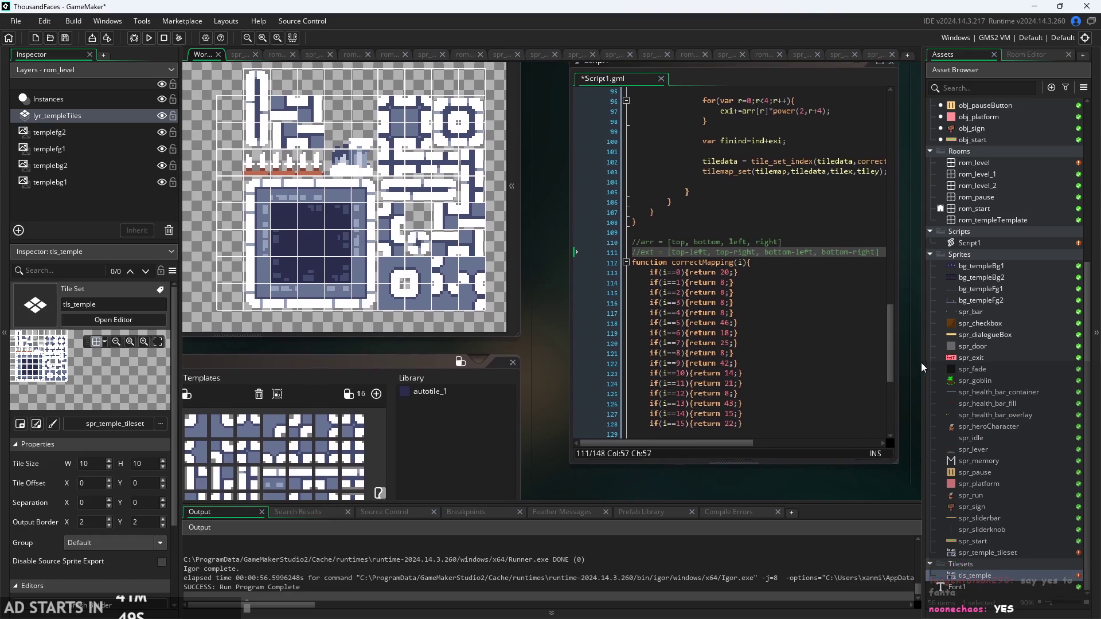
# - Add a 0-15 note after the arr comment and a new // line after ext
pyautogui.click(763, 269)
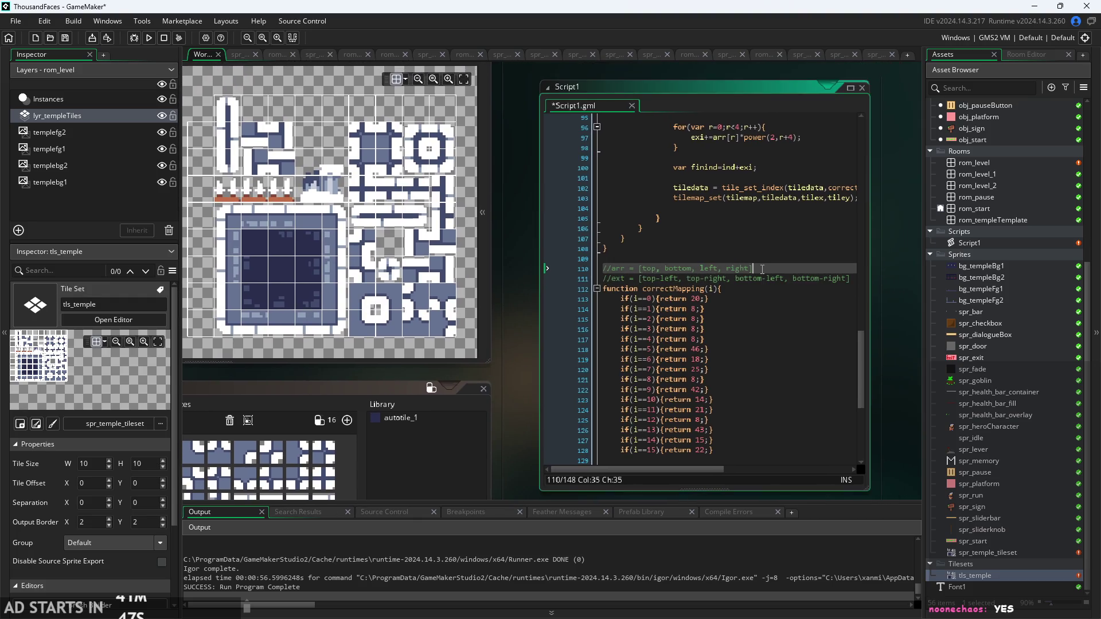
pyautogui.press('Return')
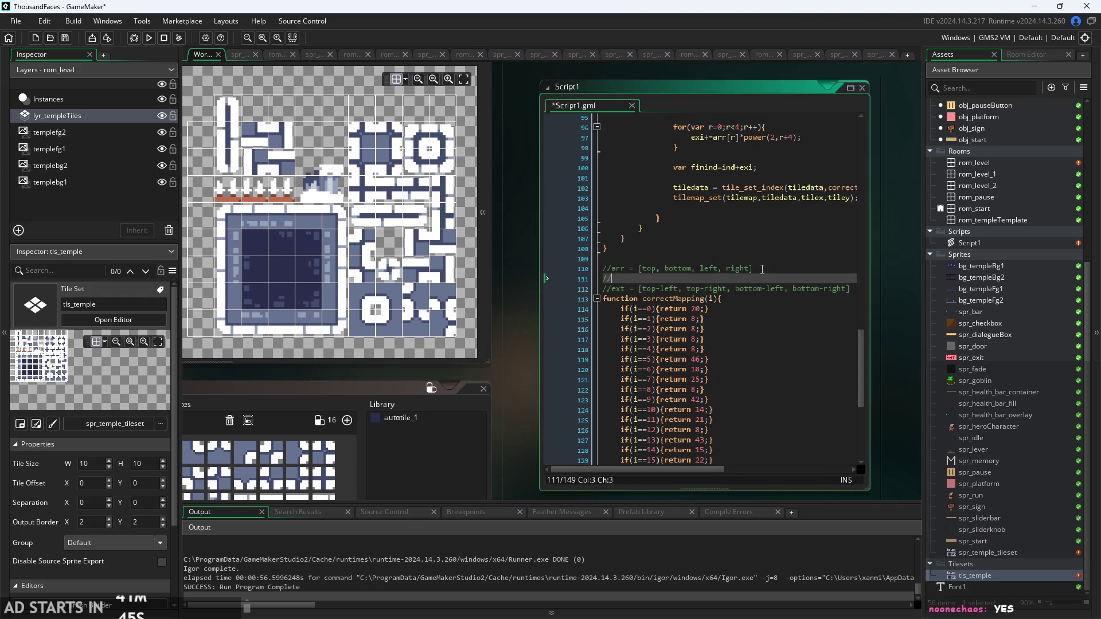
pyautogui.write('0-15')
pyautogui.click(852, 289)
pyautogui.press('Return')
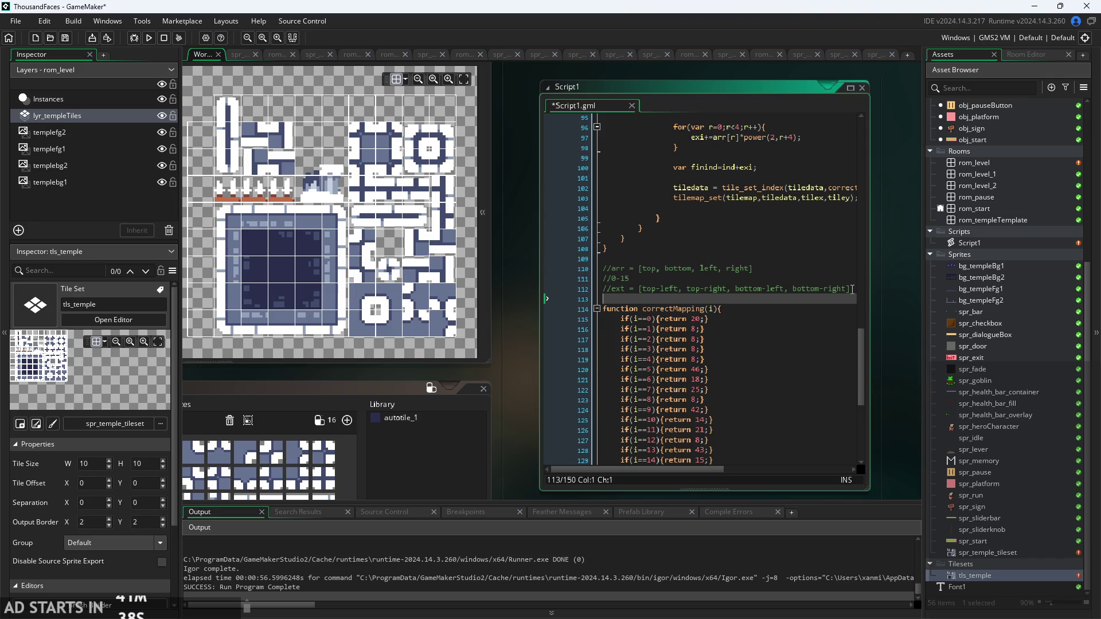
pyautogui.write('//')
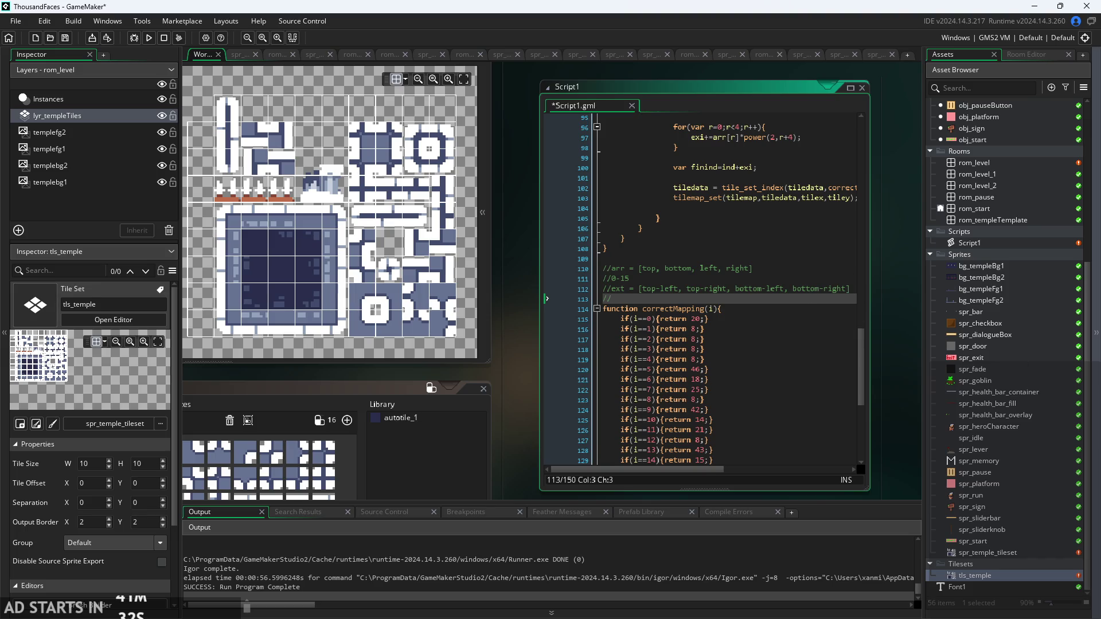
pyautogui.hotkey('alt', 'Tab')
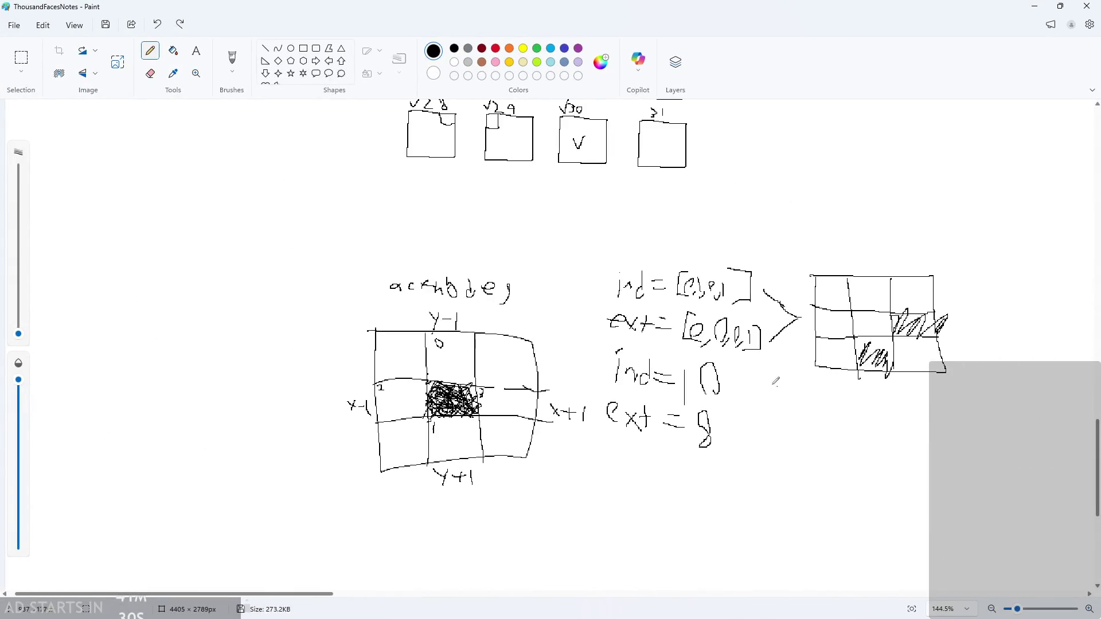
# - Pencil the ext array [1,0,0,0] beneath ext = 8, redrawing the first entry
pyautogui.keyDown('ctrl'); pyautogui.scroll(5, 713, 308); pyautogui.keyUp('ctrl')
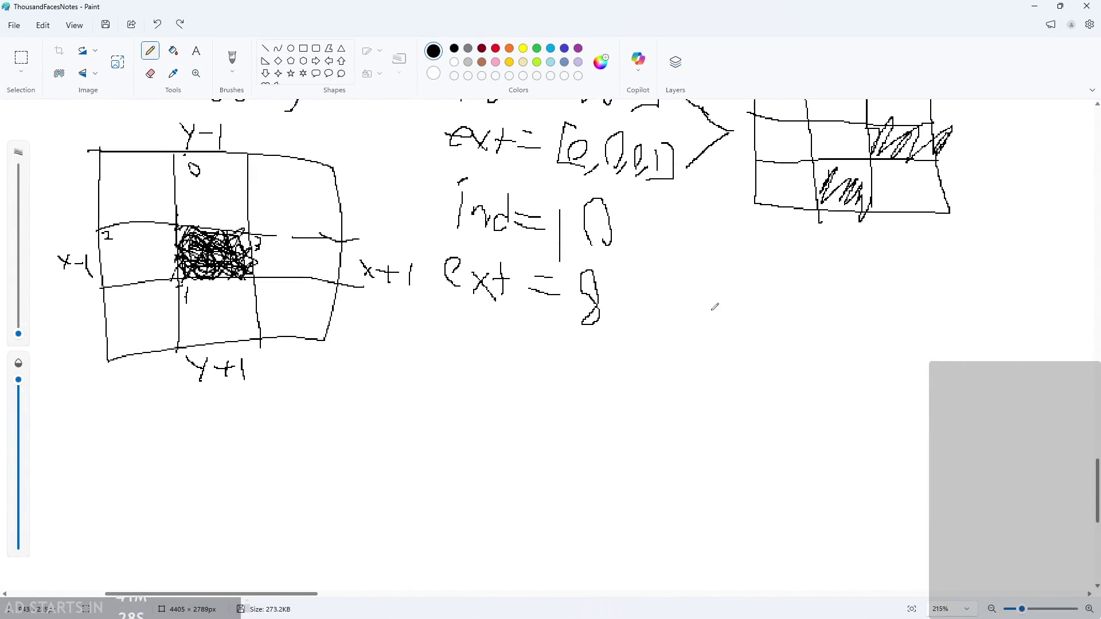
pyautogui.keyDown('ctrl'); pyautogui.scroll(2, 571, 446); pyautogui.keyUp('ctrl')
pyautogui.moveTo(518, 336)
pyautogui.mouseDown()
pyautogui.moveTo(484, 396)
pyautogui.moveTo(511, 403)
pyautogui.mouseUp()
pyautogui.moveTo(525, 376); pyautogui.dragTo(529, 393)
pyautogui.moveTo(560, 396)
pyautogui.mouseDown()
pyautogui.moveTo(538, 423)
pyautogui.moveTo(608, 372)
pyautogui.mouseUp()
pyautogui.hotkey('ctrl', 'z')
pyautogui.hotkey('ctrl', 'z')
pyautogui.hotkey('ctrl', 'z')
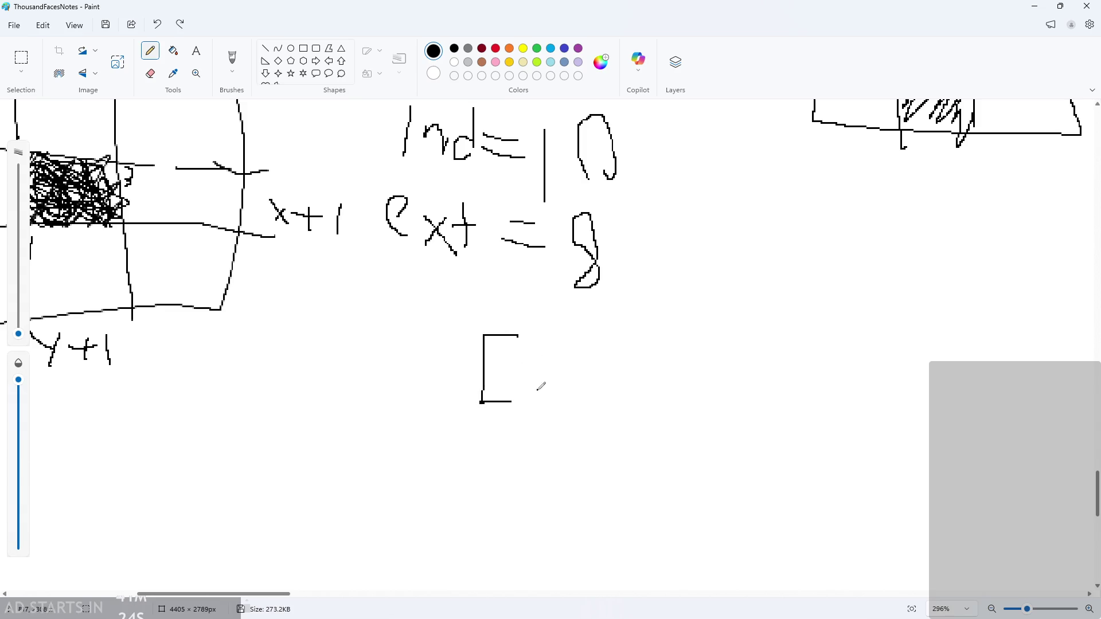
pyautogui.moveTo(518, 352); pyautogui.dragTo(530, 423)
pyautogui.moveTo(595, 389)
pyautogui.mouseDown()
pyautogui.moveTo(583, 393)
pyautogui.moveTo(600, 380)
pyautogui.mouseUp()
pyautogui.moveTo(658, 410)
pyautogui.mouseDown()
pyautogui.moveTo(631, 390)
pyautogui.moveTo(639, 382)
pyautogui.mouseUp()
pyautogui.moveTo(676, 402)
pyautogui.mouseDown()
pyautogui.moveTo(672, 381)
pyautogui.moveTo(677, 396)
pyautogui.mouseUp()
pyautogui.moveTo(693, 354)
pyautogui.mouseDown()
pyautogui.moveTo(724, 354)
pyautogui.moveTo(678, 413)
pyautogui.mouseUp()
pyautogui.keyDown('ctrl'); pyautogui.scroll(-2, 683, 411); pyautogui.keyUp('ctrl')
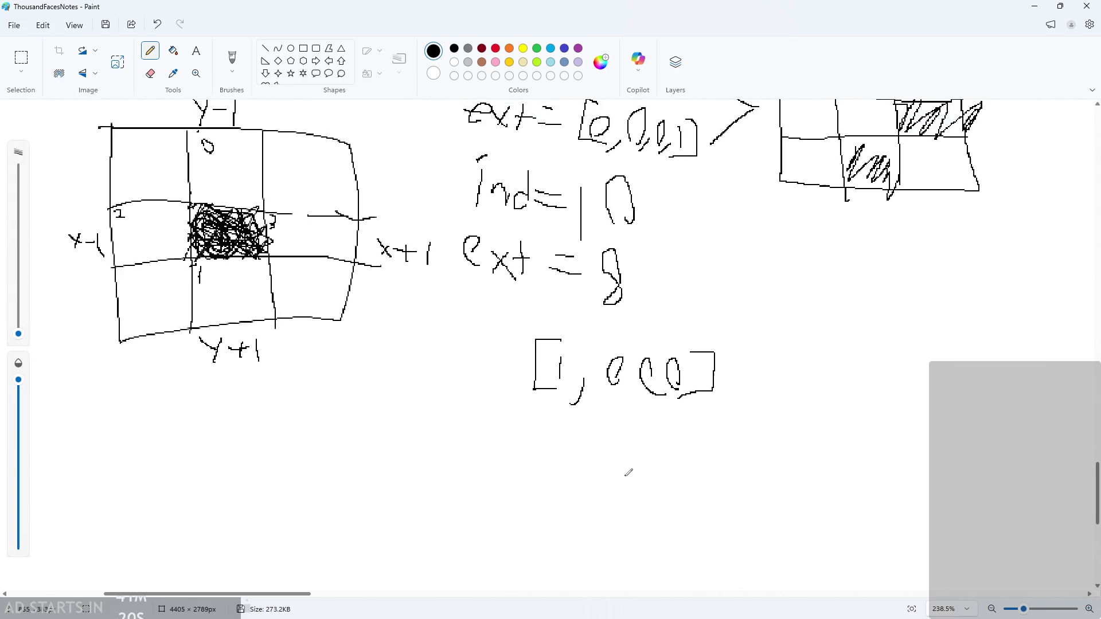
pyautogui.keyDown('ctrl'); pyautogui.scroll(3, 626, 470); pyautogui.keyUp('ctrl')
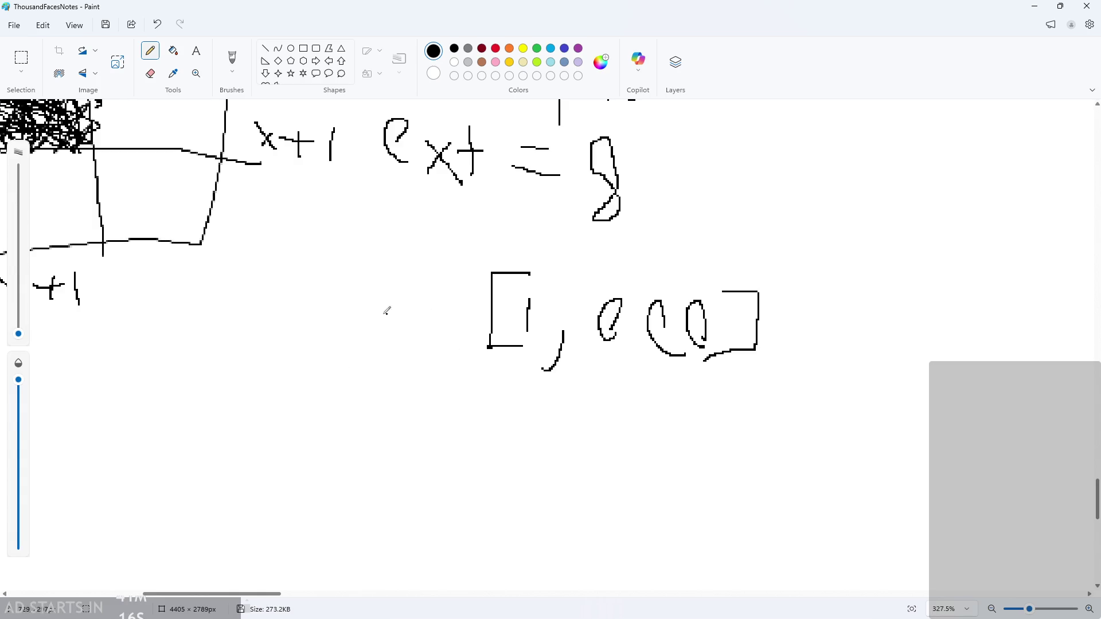
# - Discard a second array sketch, label the entries 2^4 through 2^7, and minimize Paint
pyautogui.moveTo(346, 271)
pyautogui.mouseDown()
pyautogui.moveTo(306, 329)
pyautogui.moveTo(322, 317)
pyautogui.moveTo(314, 343)
pyautogui.mouseUp()
pyautogui.moveTo(391, 330)
pyautogui.mouseDown()
pyautogui.moveTo(379, 313)
pyautogui.moveTo(377, 353)
pyautogui.mouseUp()
pyautogui.moveTo(427, 314)
pyautogui.mouseDown()
pyautogui.moveTo(442, 335)
pyautogui.moveTo(427, 351)
pyautogui.moveTo(450, 341)
pyautogui.mouseUp()
pyautogui.moveTo(448, 288)
pyautogui.mouseDown()
pyautogui.moveTo(473, 347)
pyautogui.moveTo(458, 347)
pyautogui.mouseUp()
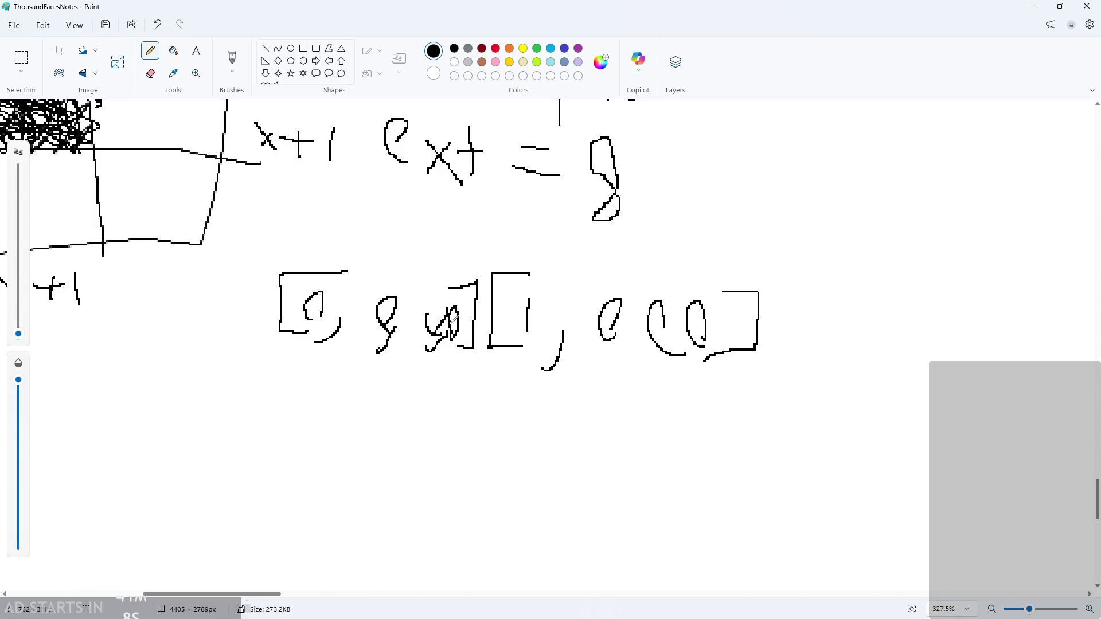
pyautogui.hotkey('ctrl', 'z')
pyautogui.hotkey('ctrl', 'z')
pyautogui.hotkey('ctrl', 'z')
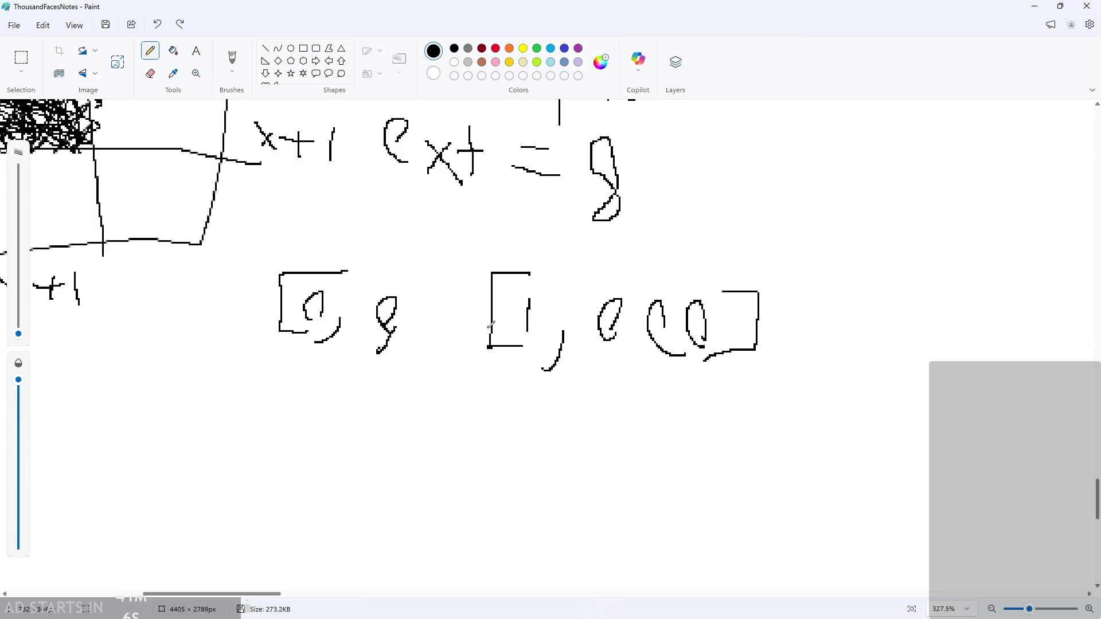
pyautogui.moveTo(506, 236)
pyautogui.mouseDown()
pyautogui.moveTo(504, 258)
pyautogui.moveTo(519, 259)
pyautogui.moveTo(529, 219)
pyautogui.moveTo(528, 233)
pyautogui.mouseUp()
pyautogui.moveTo(594, 249)
pyautogui.mouseDown()
pyautogui.moveTo(607, 267)
pyautogui.moveTo(612, 231)
pyautogui.moveTo(607, 248)
pyautogui.moveTo(656, 268)
pyautogui.mouseUp()
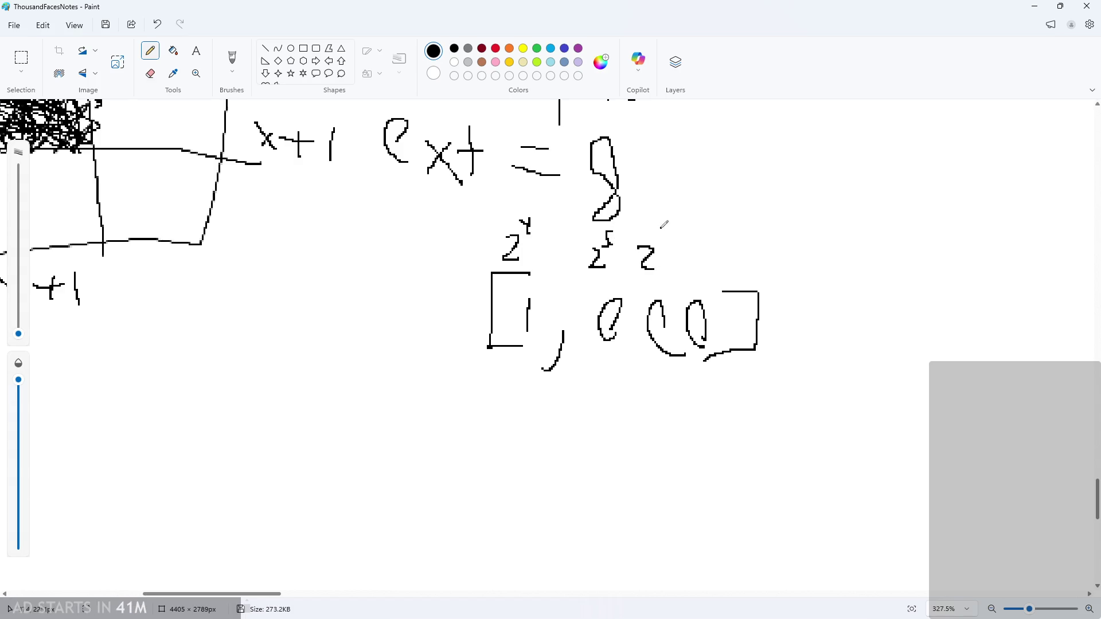
pyautogui.moveTo(660, 228)
pyautogui.mouseDown()
pyautogui.moveTo(661, 248)
pyautogui.moveTo(705, 264)
pyautogui.mouseUp()
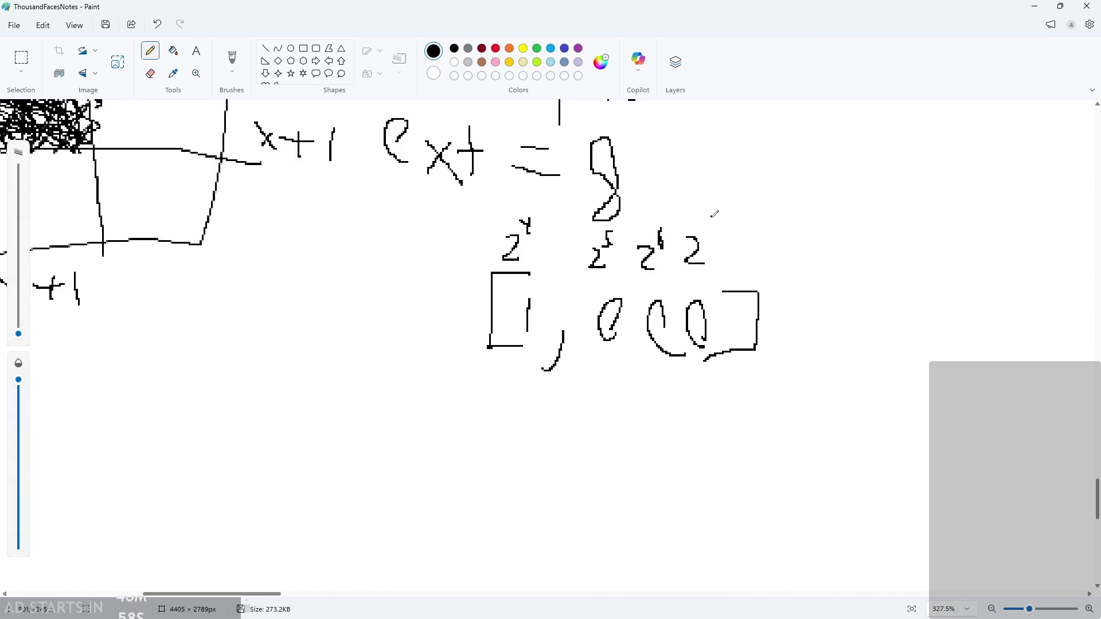
pyautogui.moveTo(711, 218); pyautogui.dragTo(709, 236)
pyautogui.keyDown('ctrl'); pyautogui.scroll(3, 682, 275); pyautogui.keyUp('ctrl')
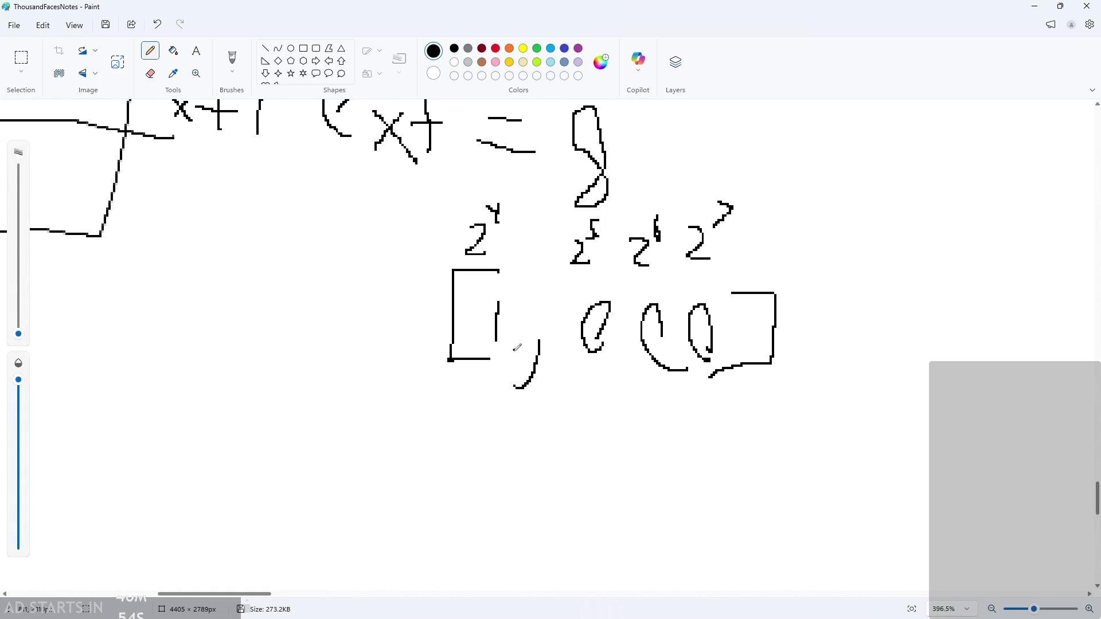
pyautogui.click(1035, 6)
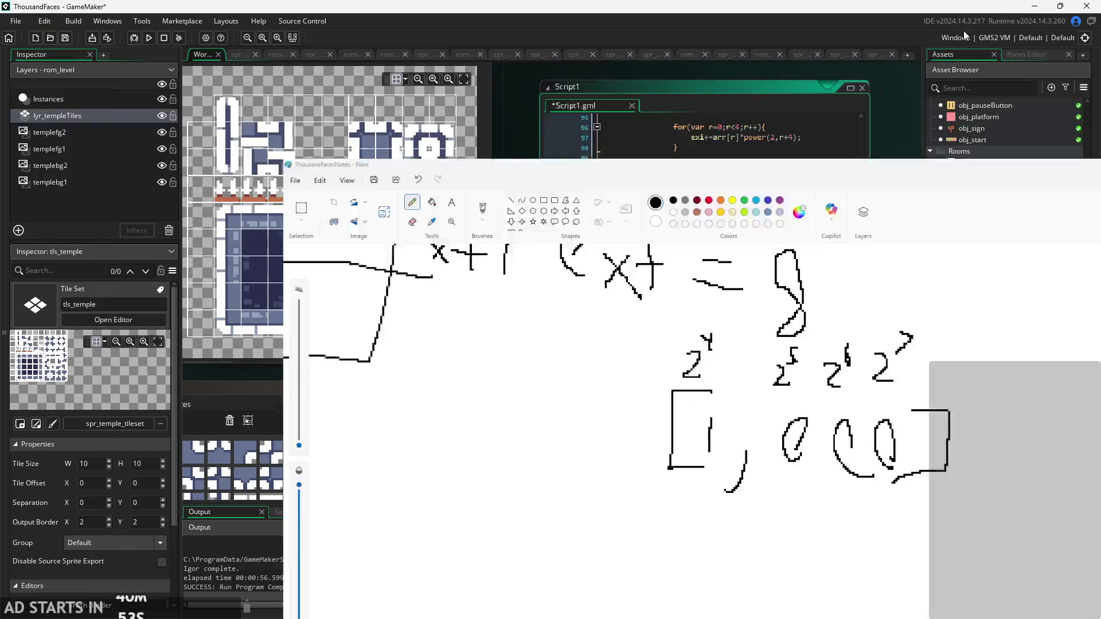
# - Delete the 0-15 note and write //[16, 32, 64, 128] on the ext comment line
pyautogui.moveTo(630, 279)
pyautogui.mouseDown()
pyautogui.moveTo(604, 280)
pyautogui.moveTo(614, 286)
pyautogui.mouseUp()
pyautogui.press('BackSpace')
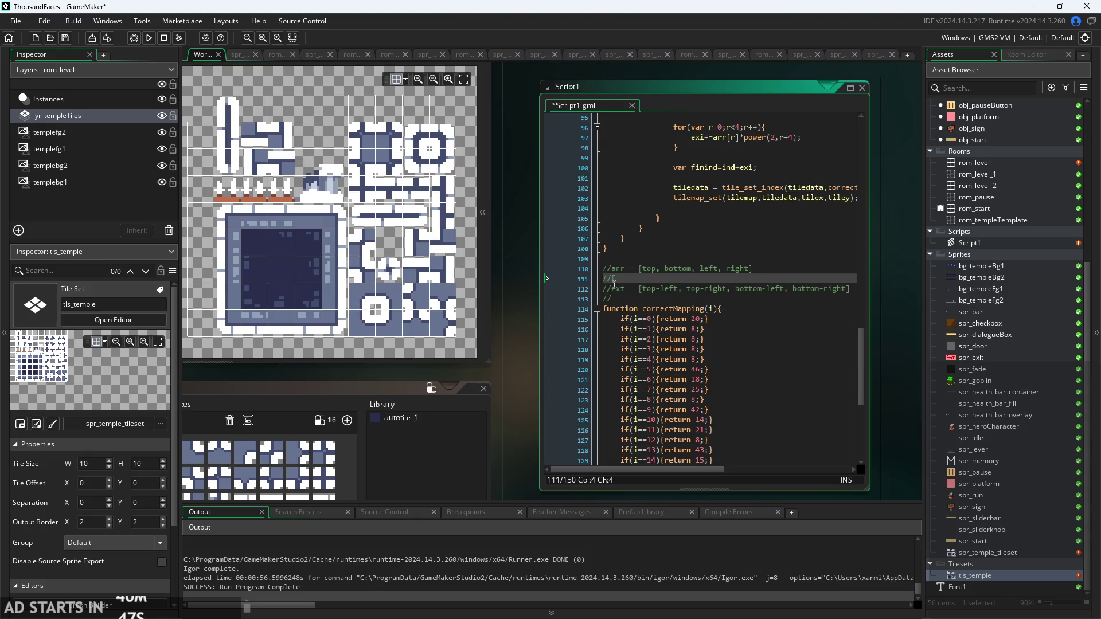
pyautogui.click(631, 310)
pyautogui.click(635, 300)
pyautogui.write('[')
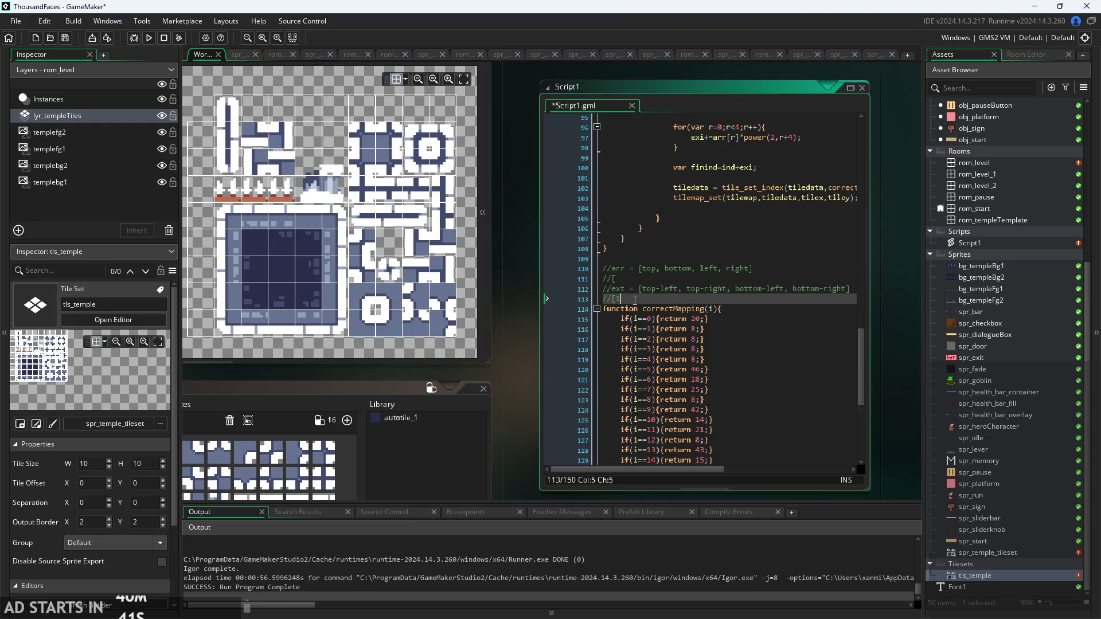
pyautogui.write('6, 32, 64,')
pyautogui.write(' 12')
pyautogui.write('6')
pyautogui.write('128')
pyautogui.write(']')
# - Write the arr bit values //[1, 2, 4, 8], correcting the typos
pyautogui.click(672, 281)
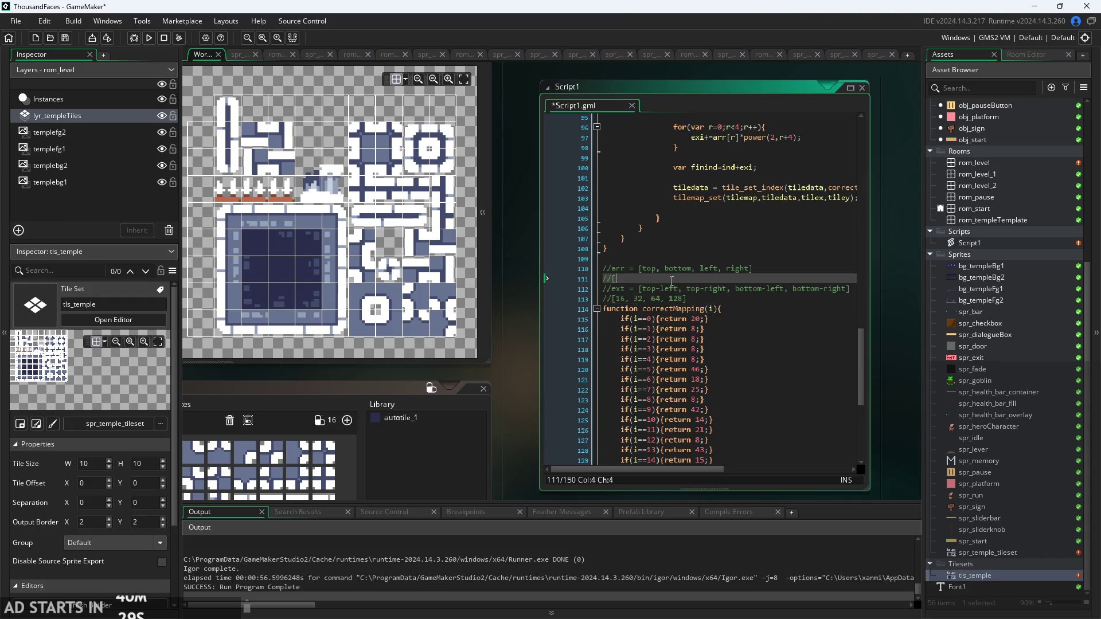
pyautogui.write('0,1, 2')
pyautogui.write(',')
pyautogui.press('BackSpace')
pyautogui.press('BackSpace')
pyautogui.press('BackSpace')
pyautogui.press('BackSpace')
pyautogui.write('2, 3')
pyautogui.press('BackSpace')
pyautogui.write('4')
pyautogui.press('BackSpace')
pyautogui.write(',')
# - Insert blank lines after the [1, 2, 4, 8] comment and above correctMapping
pyautogui.moveTo(530, 381); pyautogui.dragTo(450, 370)
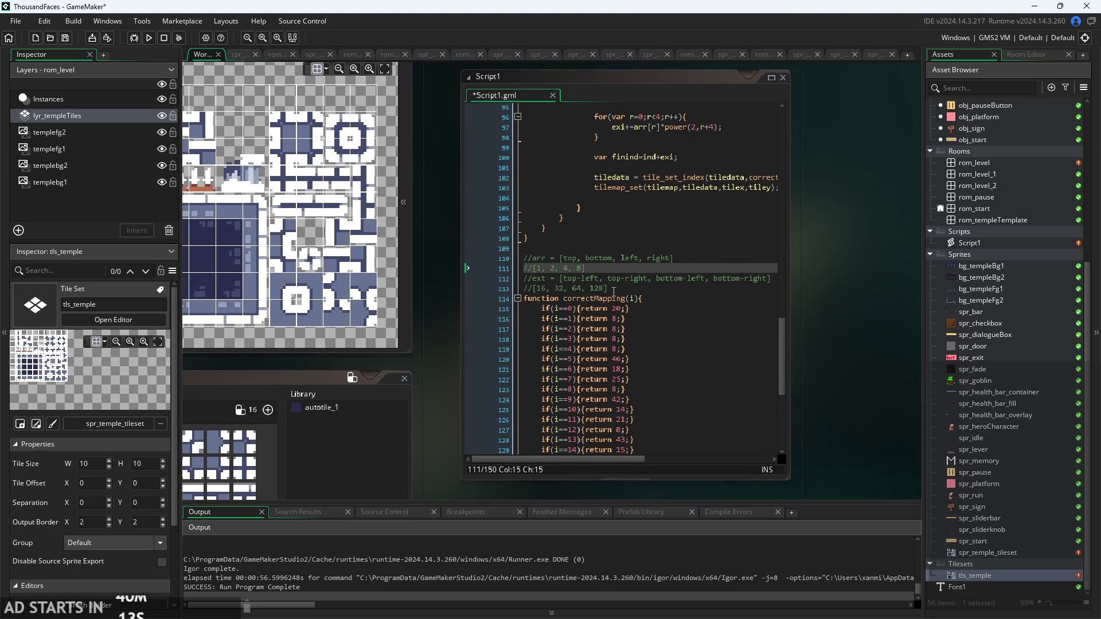
pyautogui.click(600, 272)
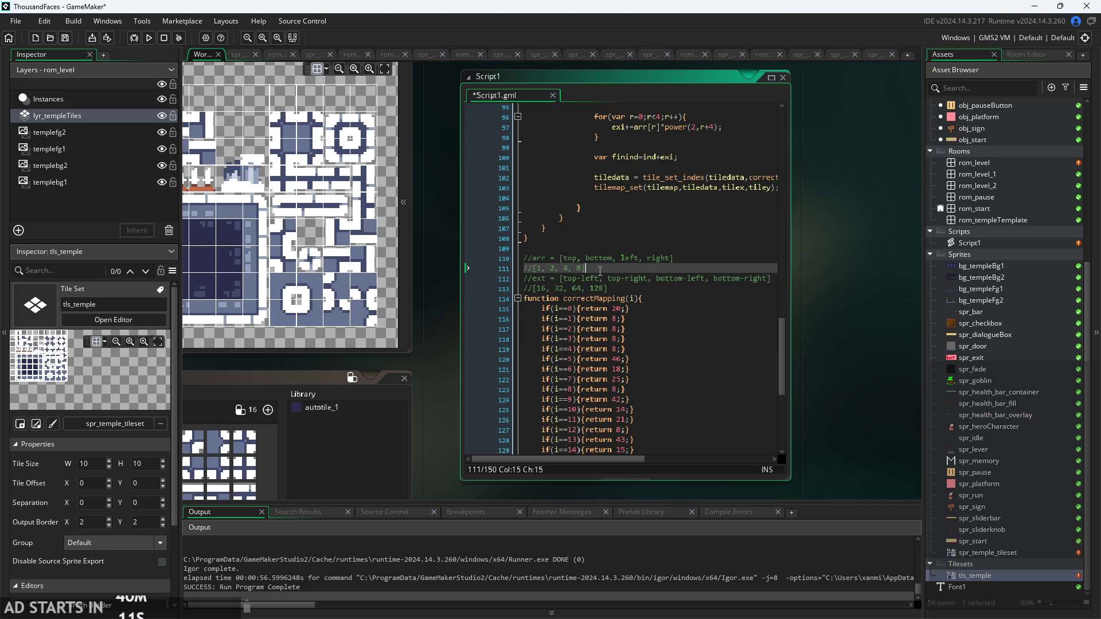
pyautogui.press('Return')
pyautogui.moveTo(490, 330)
pyautogui.mouseDown()
pyautogui.moveTo(424, 289)
pyautogui.moveTo(381, 303)
pyautogui.mouseUp()
pyautogui.press('Return')
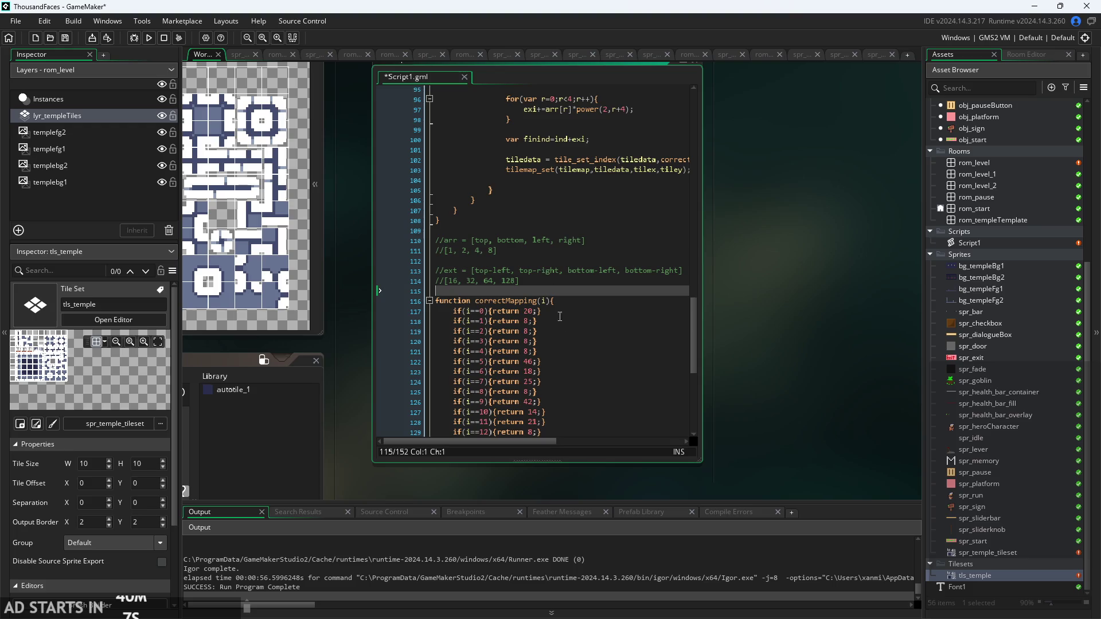
# - Review the correctMapping cases and insert a blank line after the i==15 return
pyautogui.scroll(-3, 560, 317)
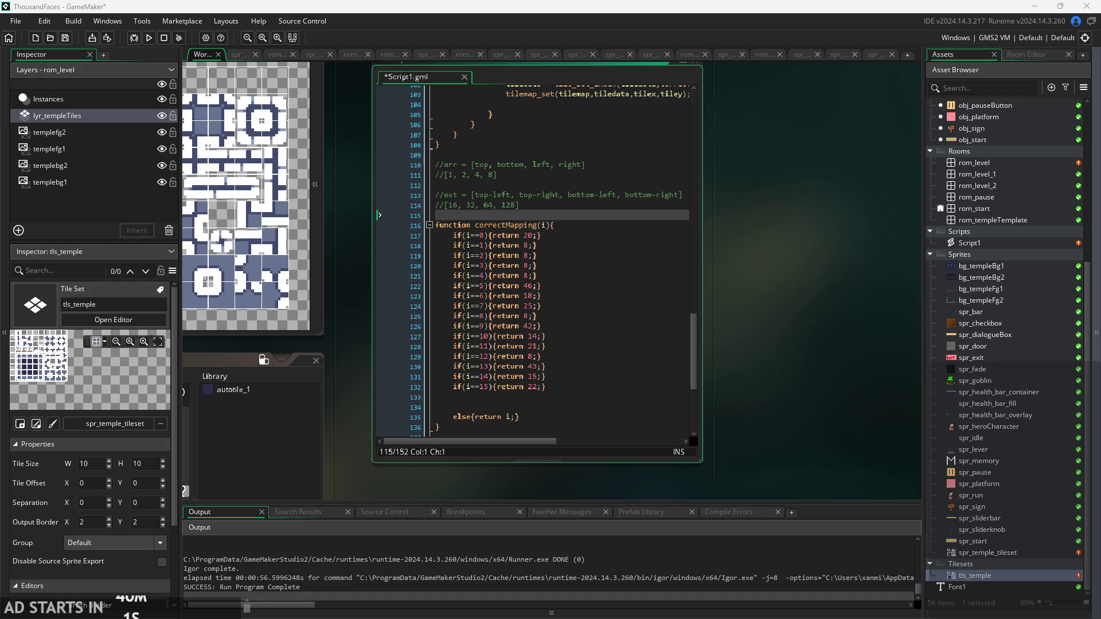
pyautogui.click(587, 209)
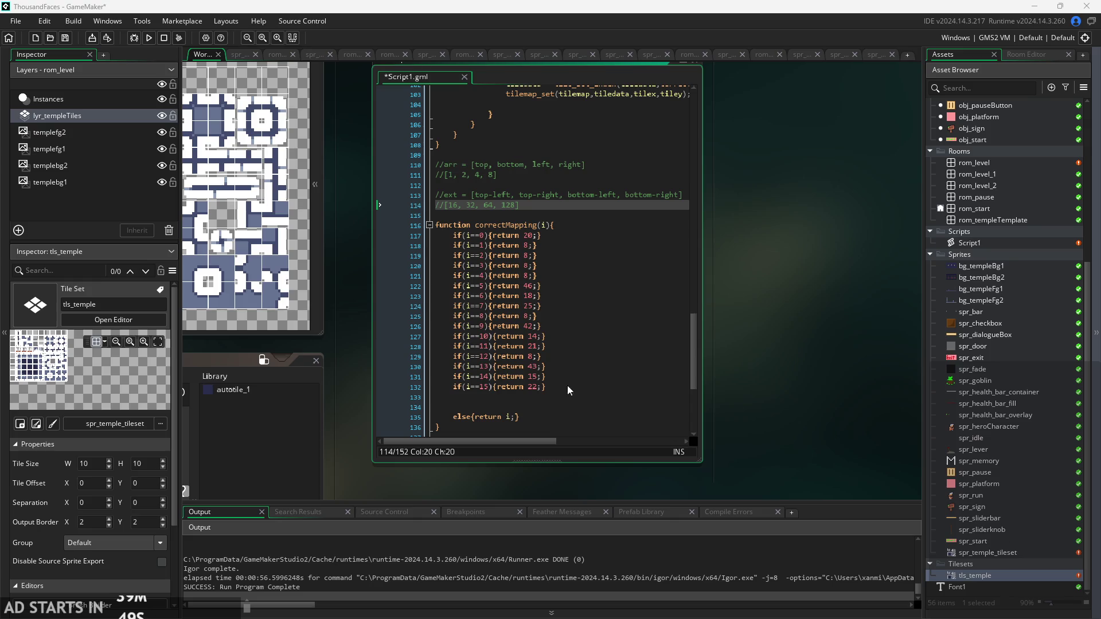
pyautogui.click(527, 235)
pyautogui.click(562, 245)
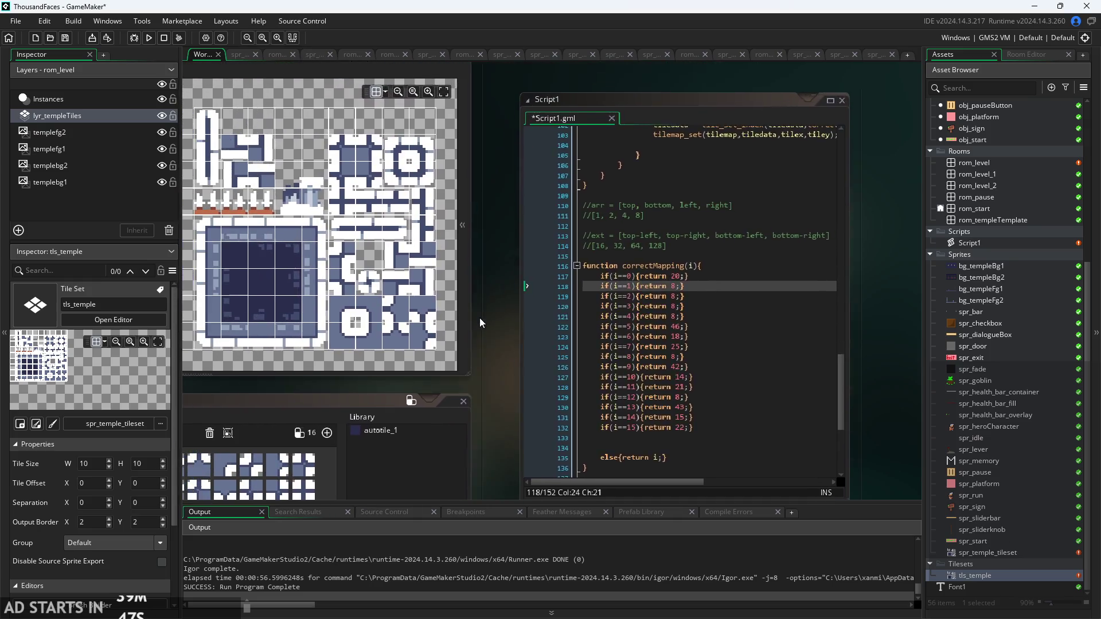
pyautogui.click(667, 269)
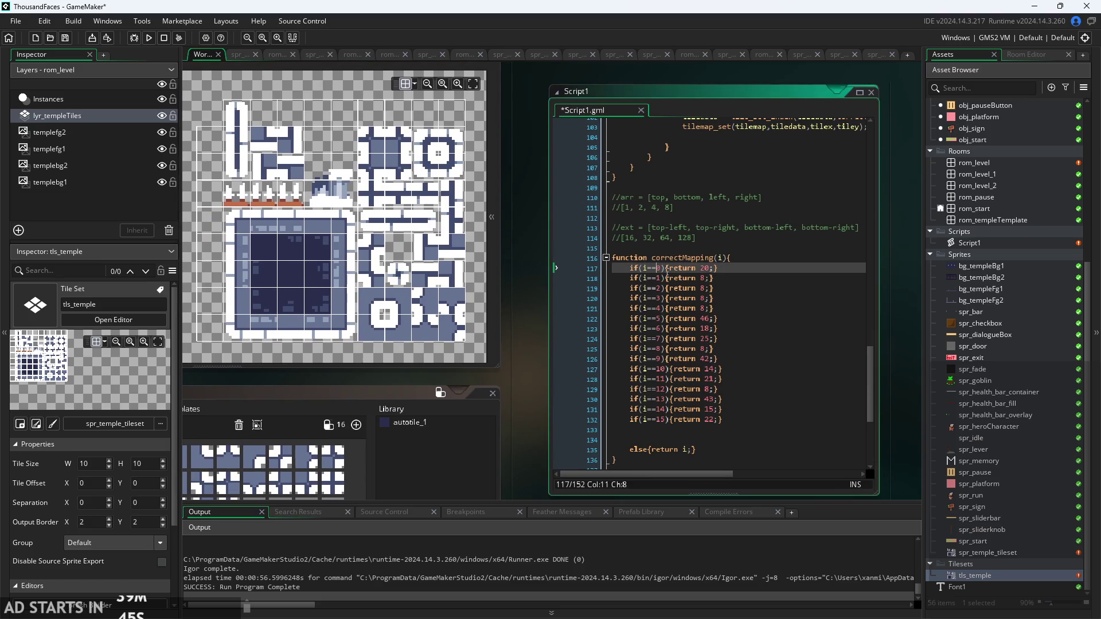
pyautogui.click(664, 410)
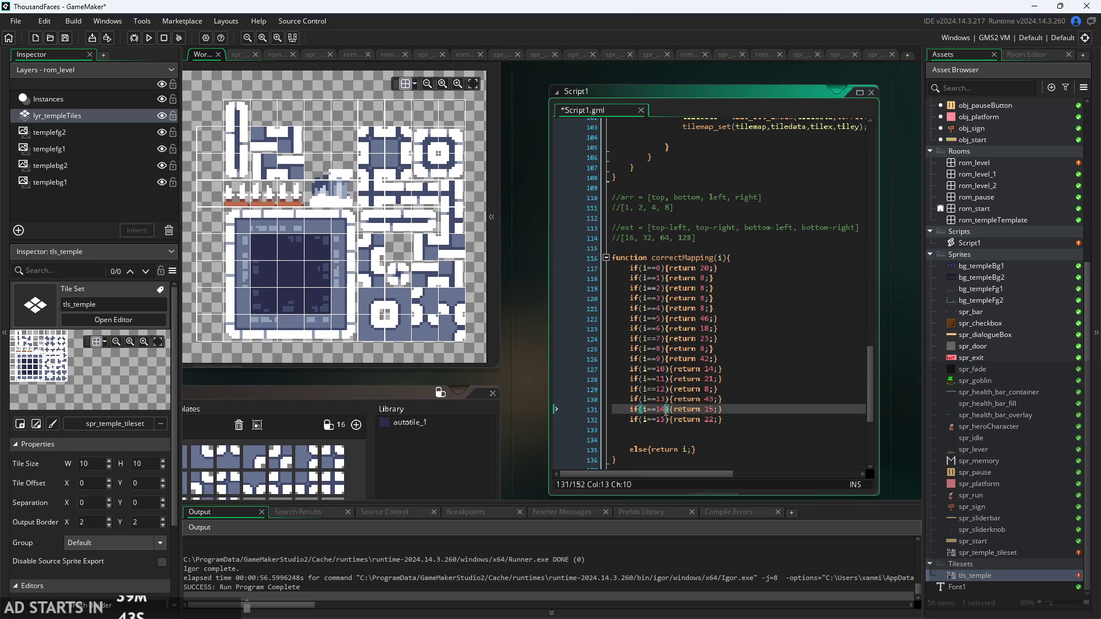
pyautogui.click(668, 429)
pyautogui.click(745, 419)
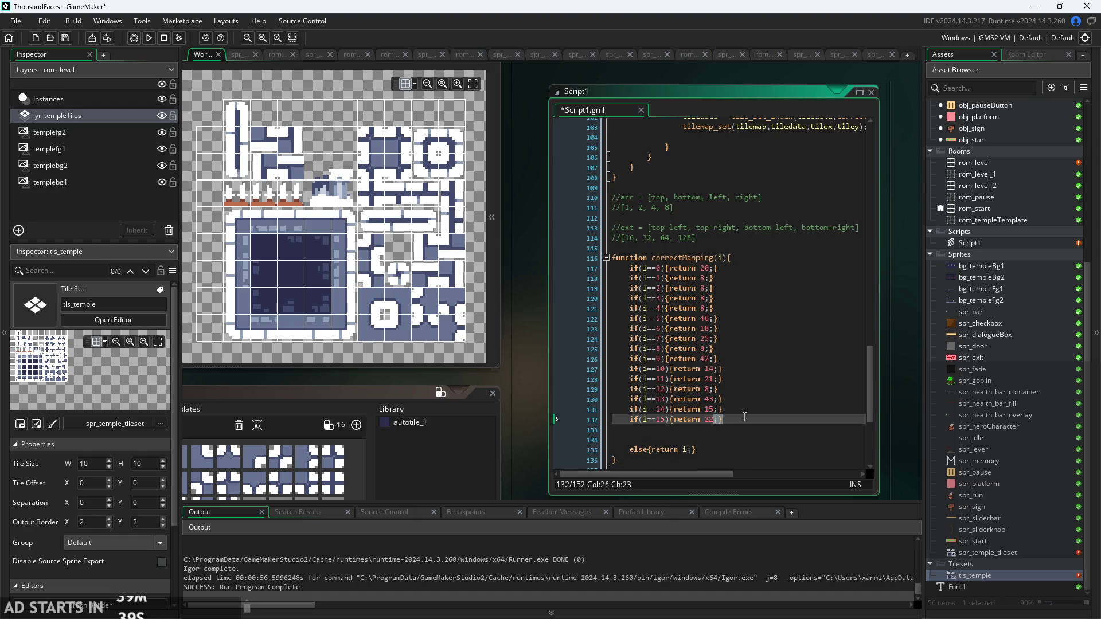
pyautogui.press('Down')
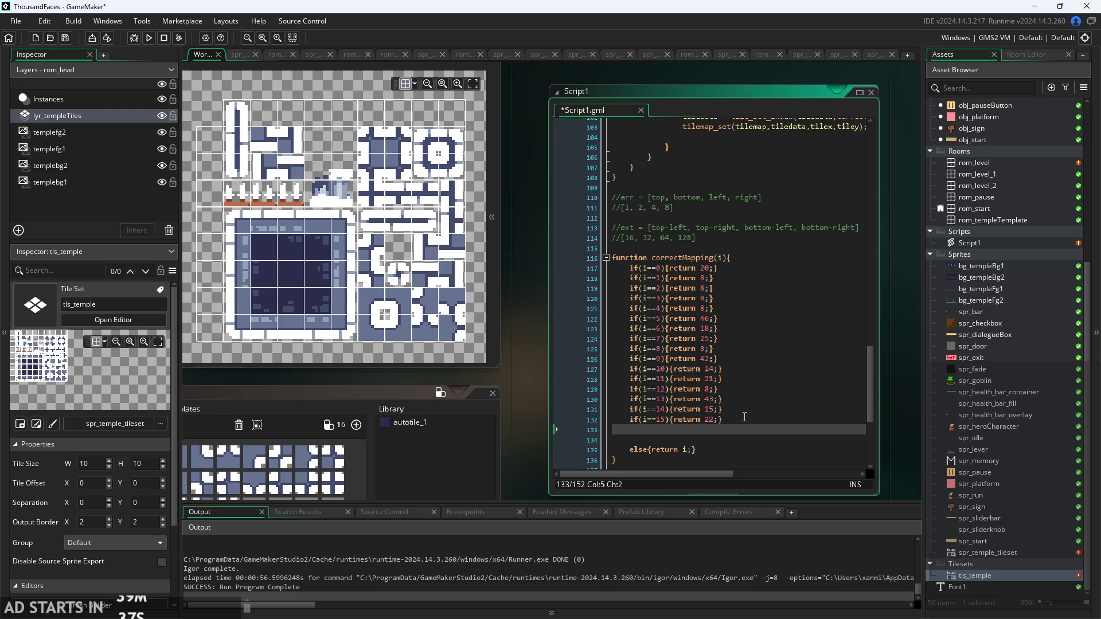
pyautogui.press('Return')
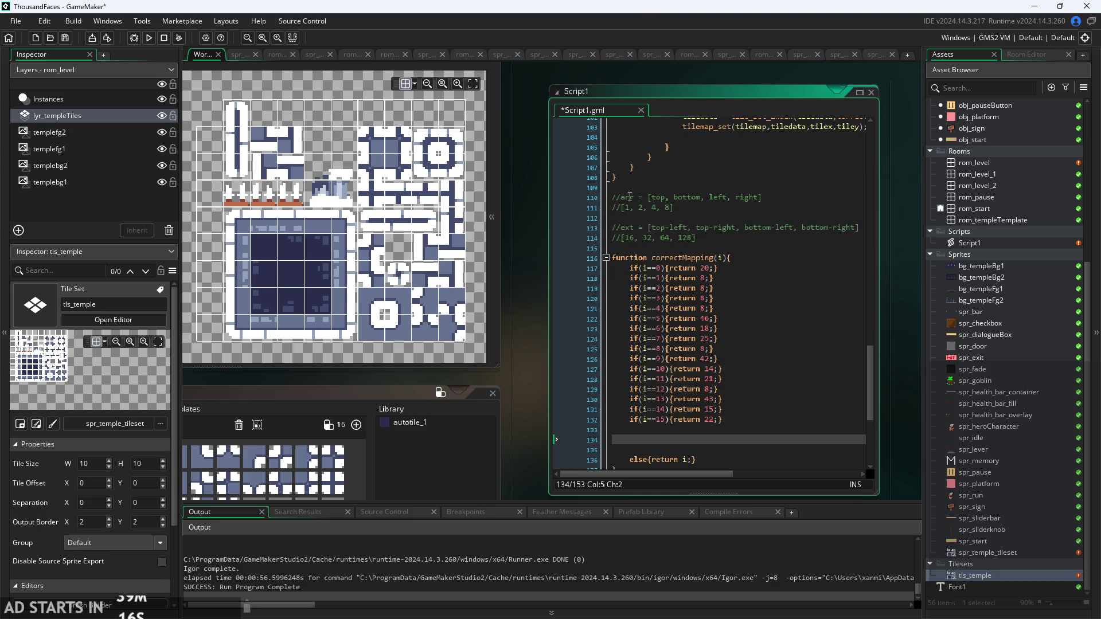
# - Check the top/bottom/left/right comment and its [1, 2, 4, 8] bit values
pyautogui.click(662, 198)
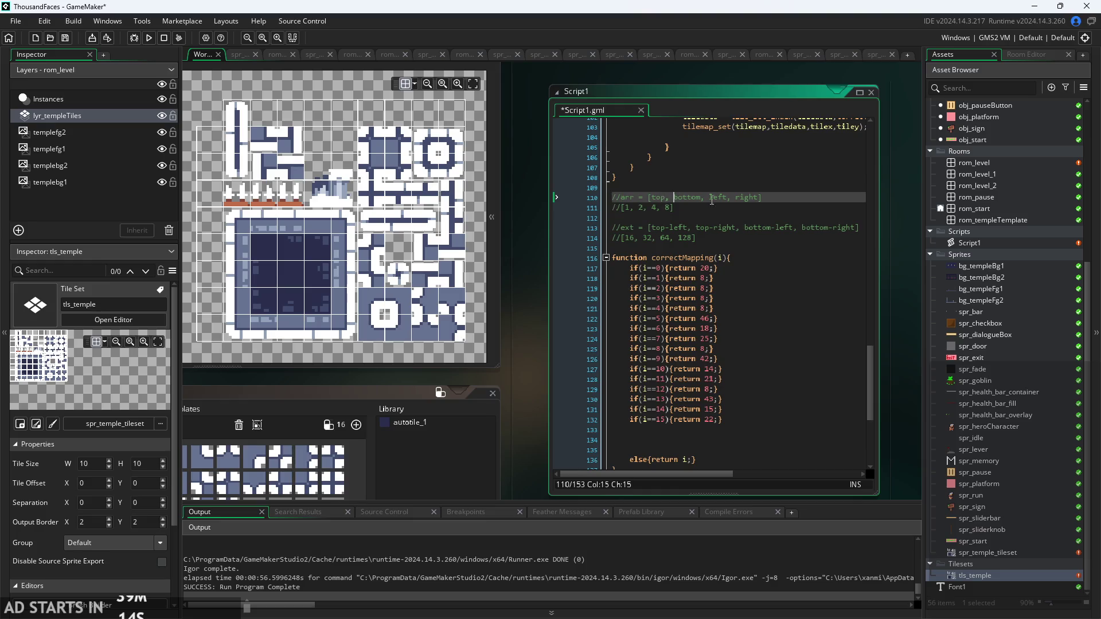
pyautogui.click(639, 217)
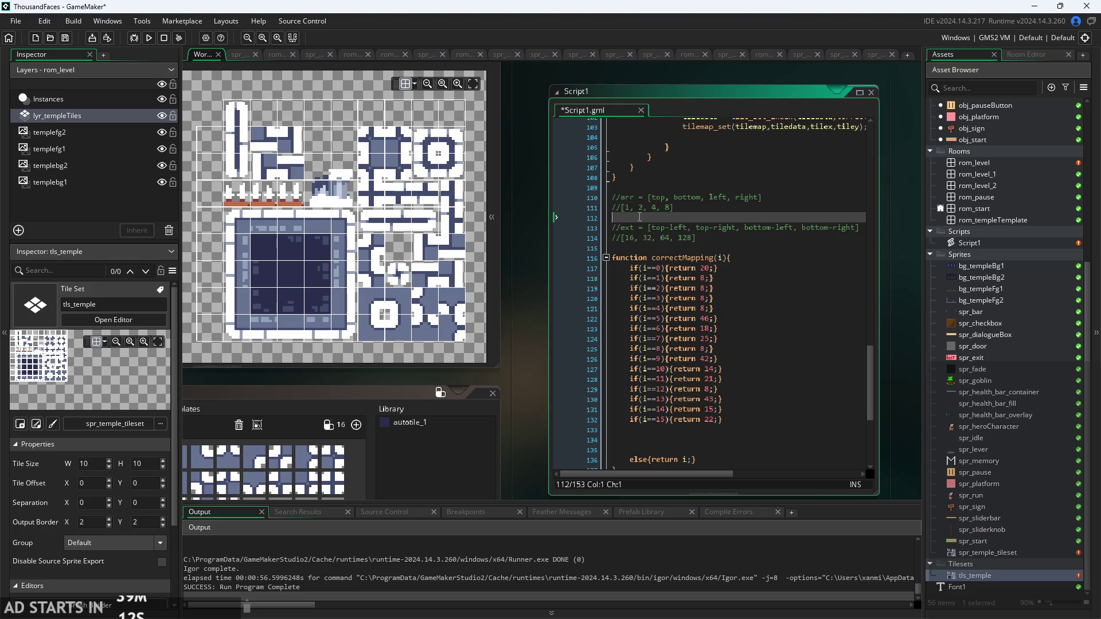
pyautogui.click(680, 211)
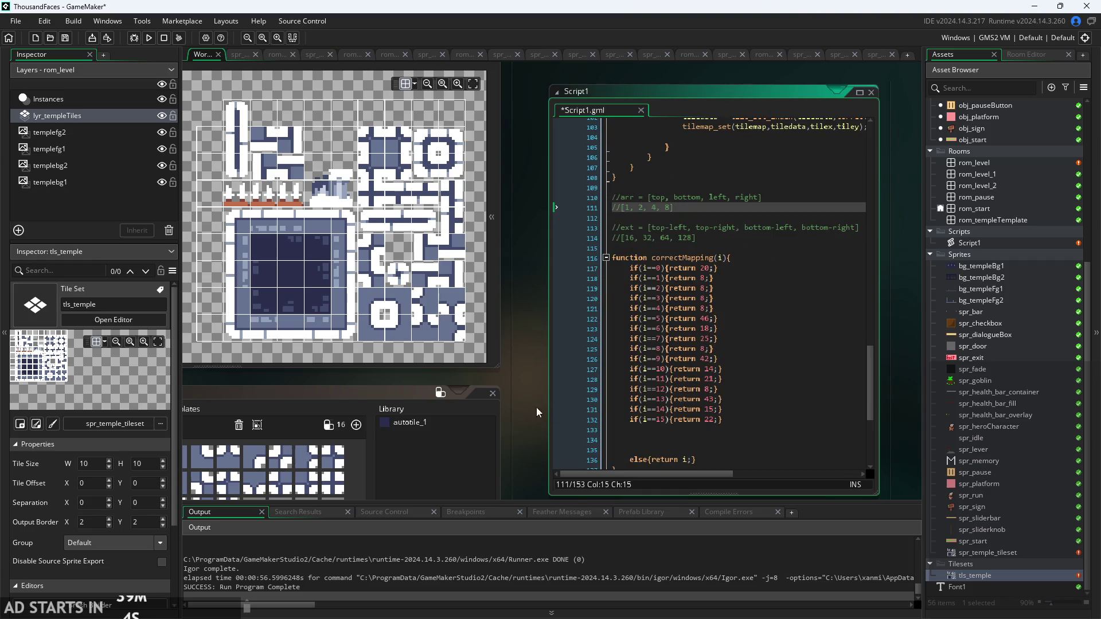
pyautogui.moveTo(532, 401); pyautogui.dragTo(467, 402)
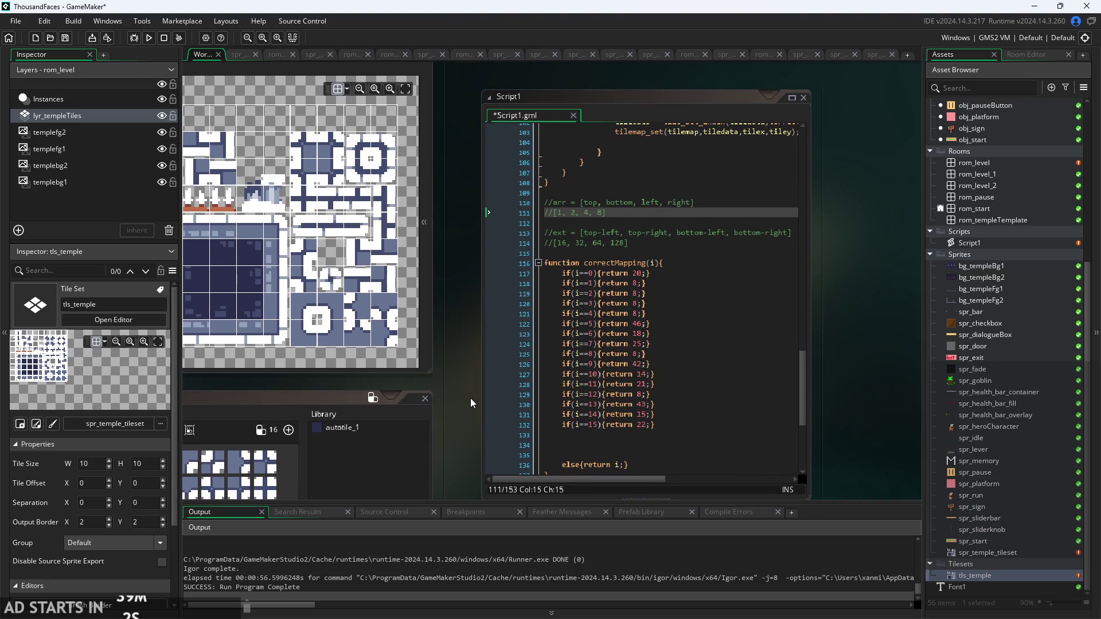
pyautogui.moveTo(481, 372)
pyautogui.mouseDown()
pyautogui.moveTo(471, 367)
pyautogui.moveTo(479, 365)
pyautogui.mouseUp()
pyautogui.moveTo(450, 315)
pyautogui.mouseDown()
pyautogui.moveTo(449, 278)
pyautogui.moveTo(491, 304)
pyautogui.moveTo(530, 308)
pyautogui.moveTo(534, 320)
pyautogui.mouseUp()
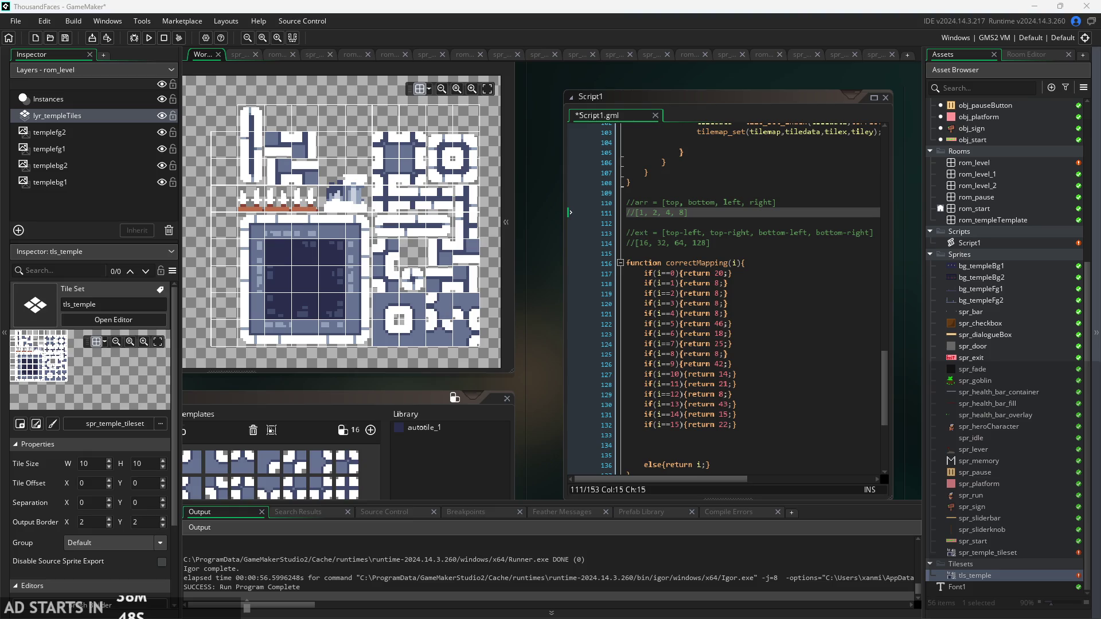
pyautogui.click(742, 435)
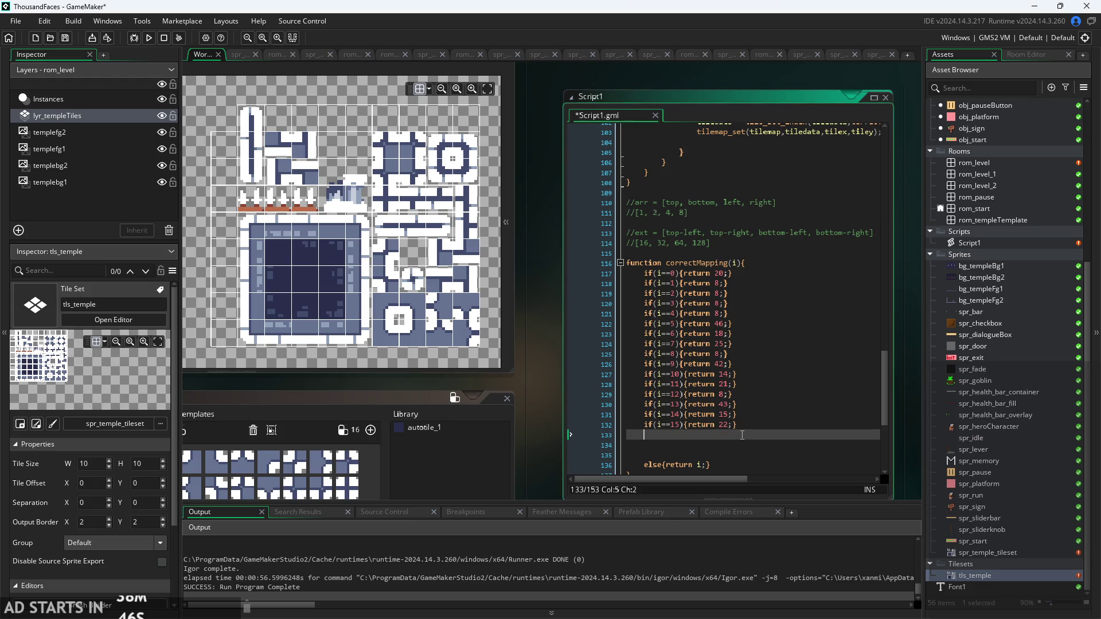
pyautogui.click(719, 273)
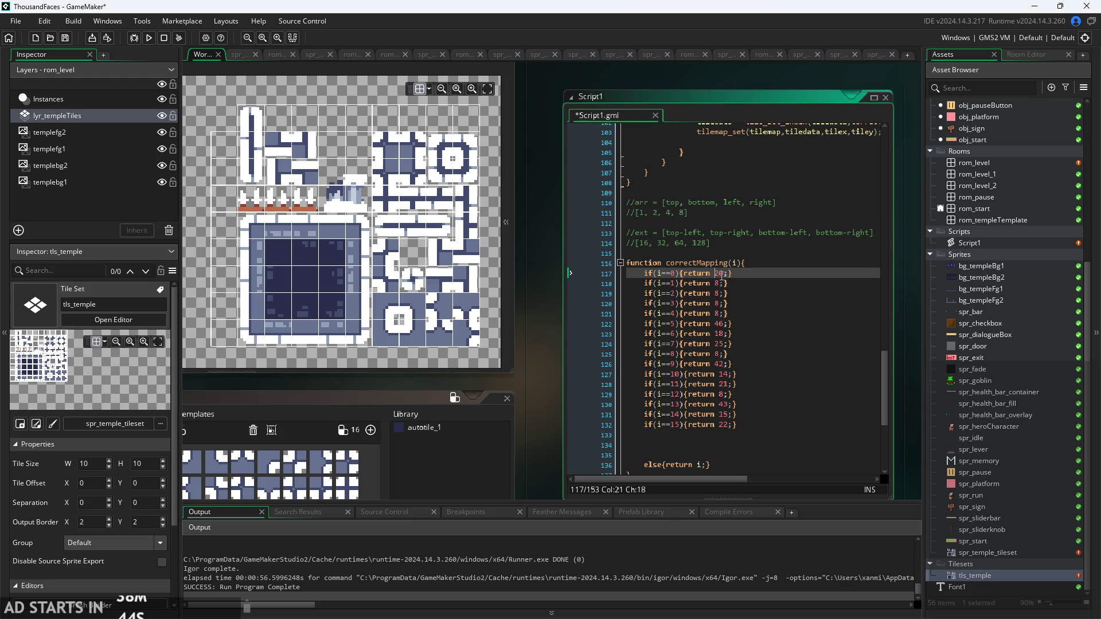
pyautogui.press('Down')
pyautogui.press('Down')
pyautogui.press('Down')
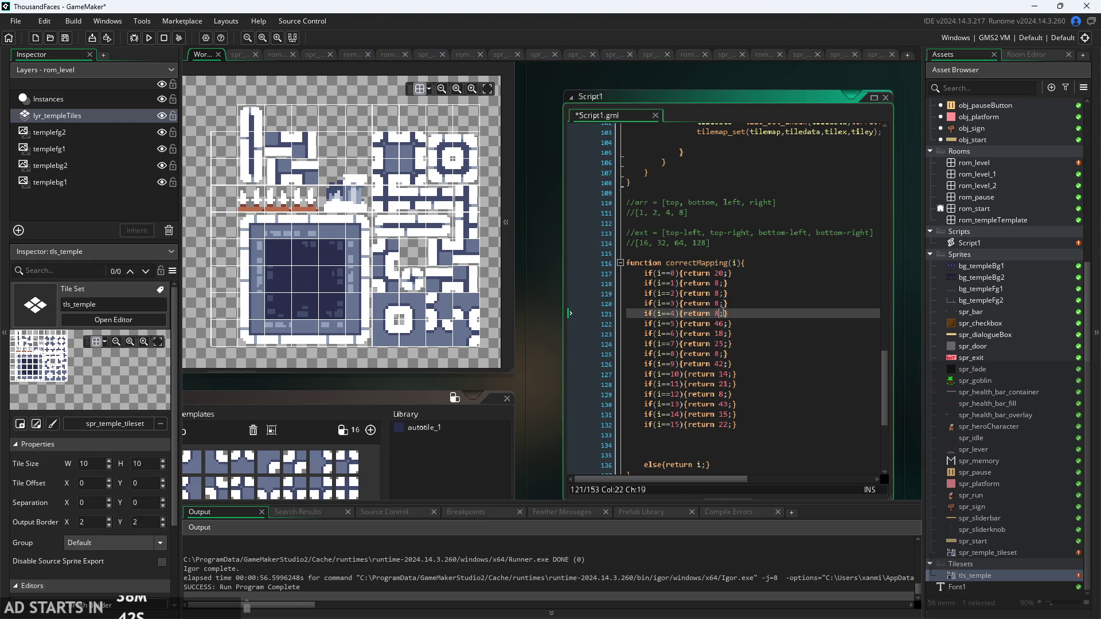
pyautogui.scroll(2, 539, 347)
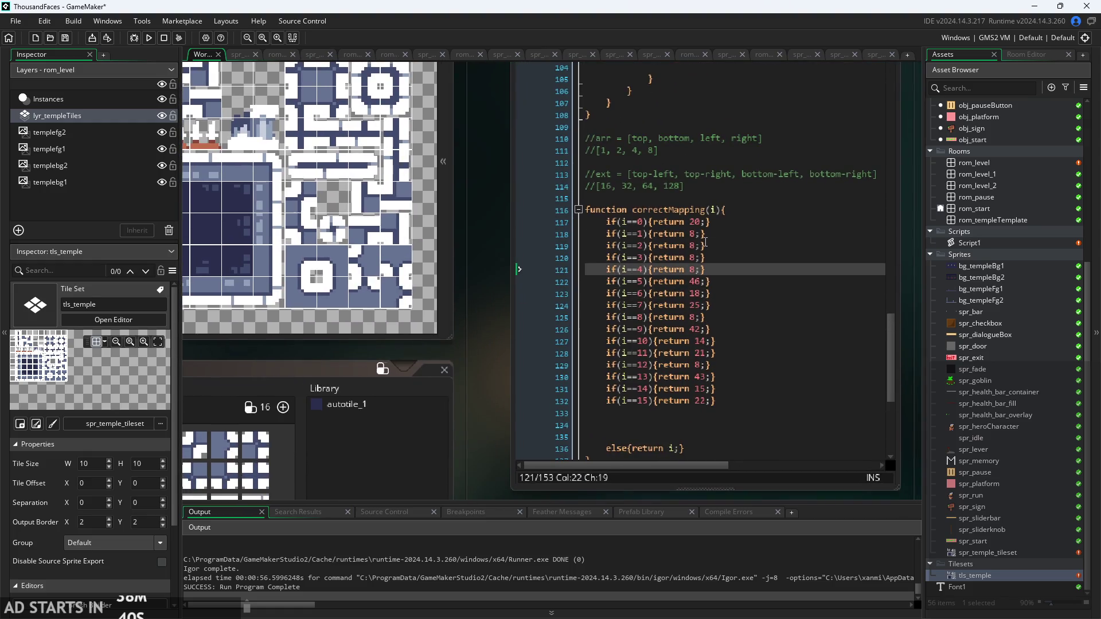
pyautogui.scroll(-3, 549, 280)
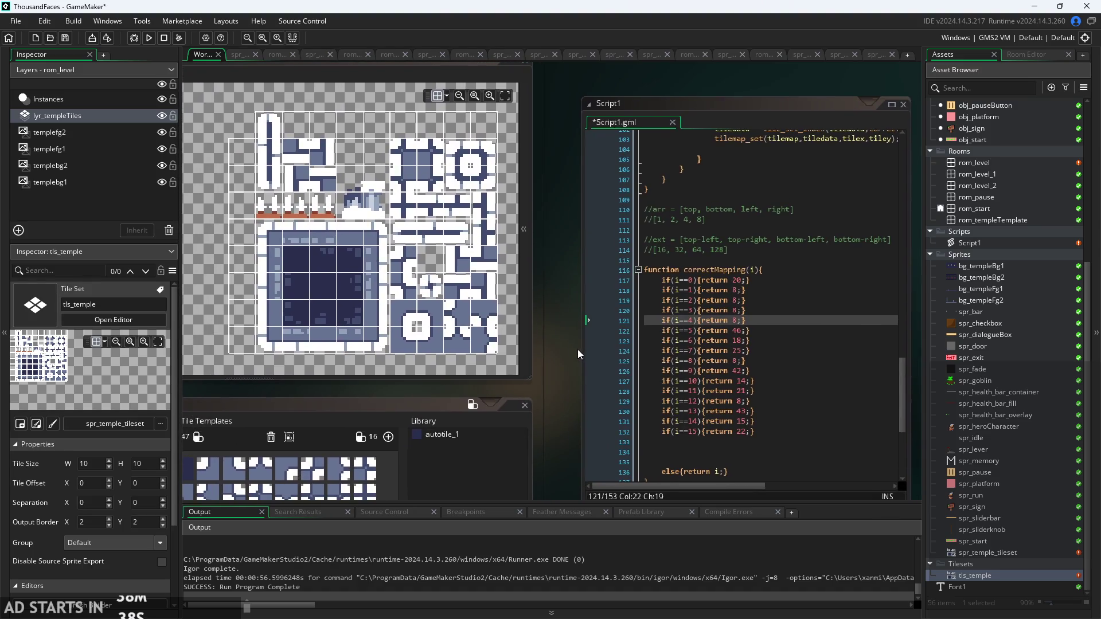
pyautogui.scroll(2, 577, 342)
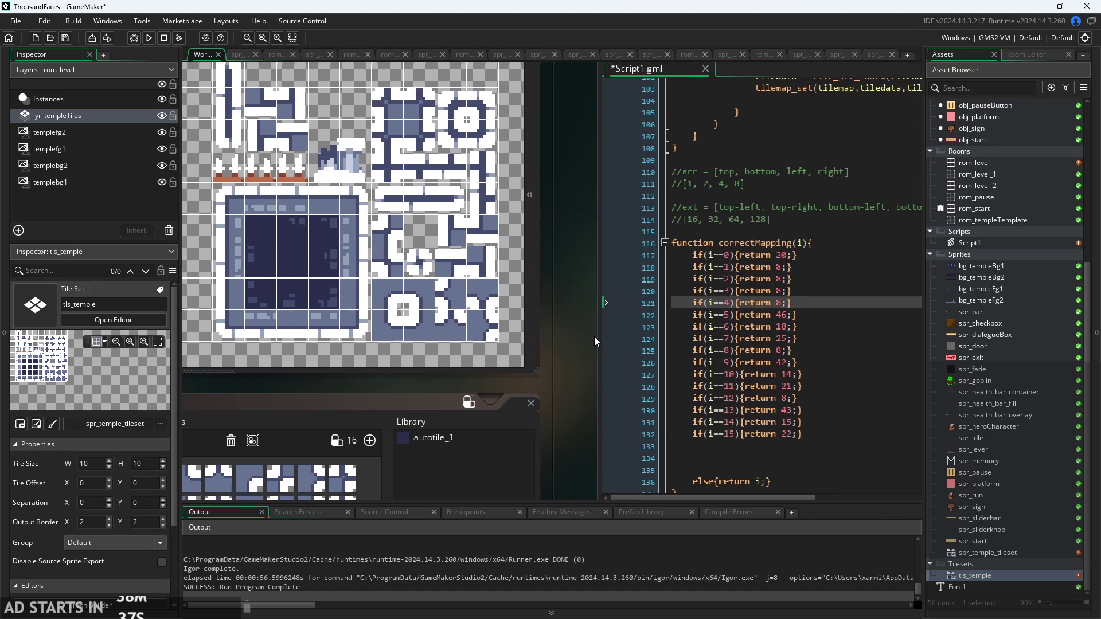
pyautogui.scroll(-2, 594, 336)
pyautogui.scroll(1, 597, 343)
pyautogui.scroll(1, 726, 279)
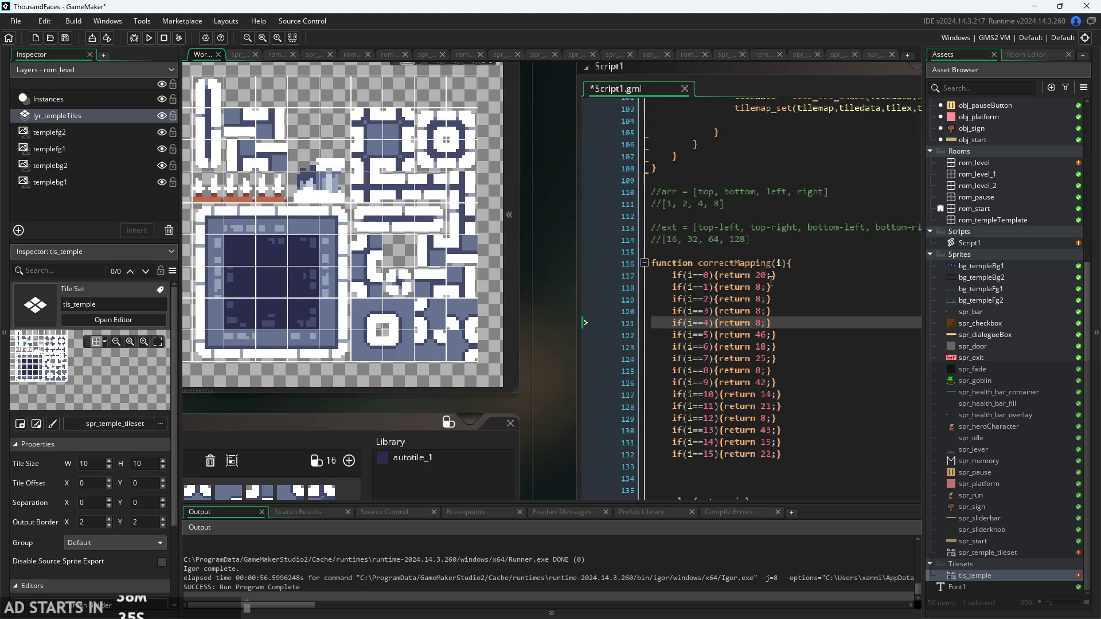
pyautogui.click(767, 275)
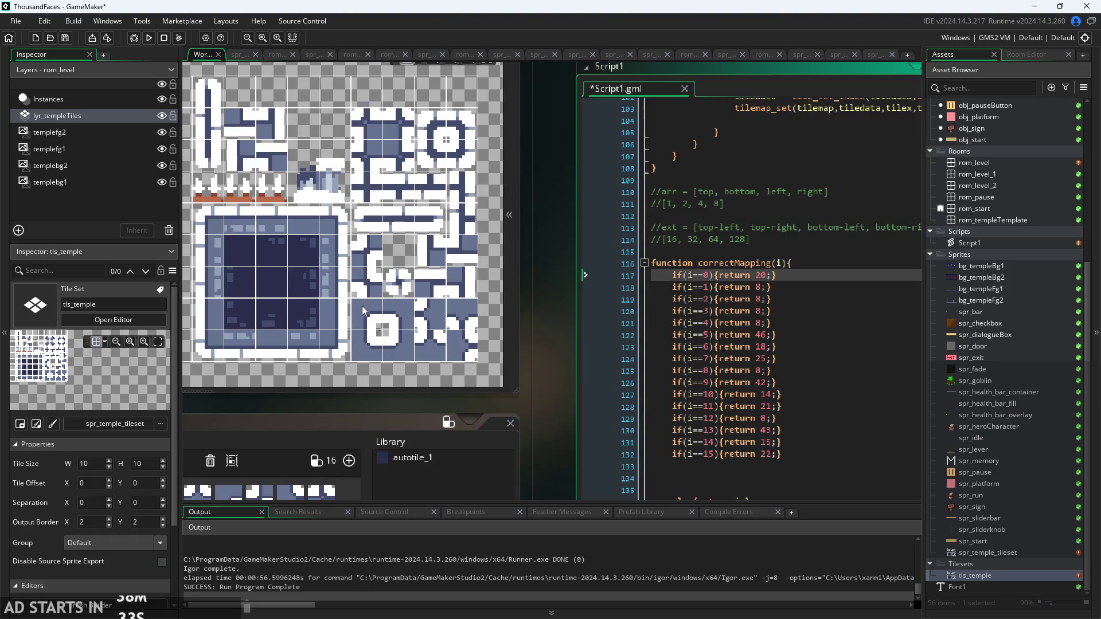